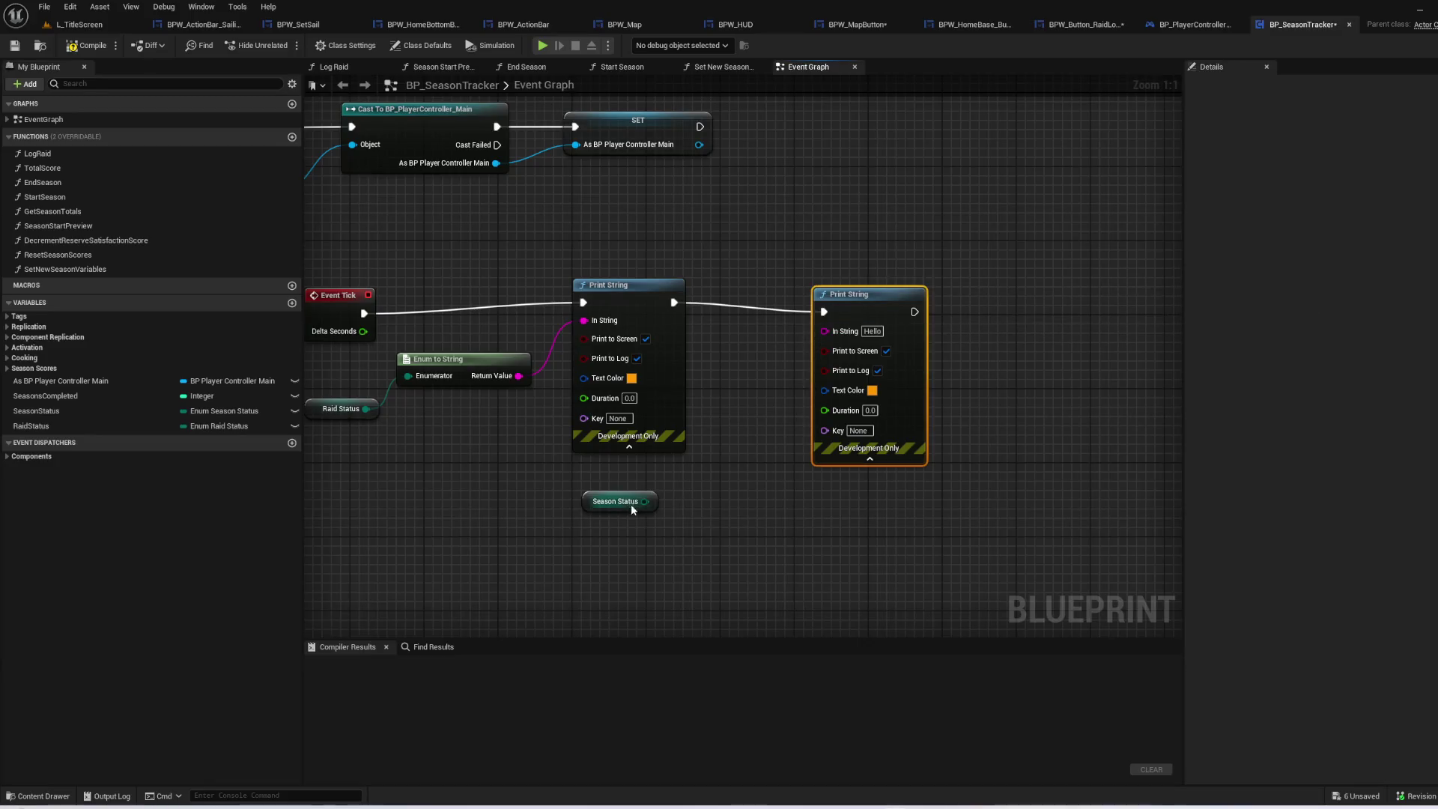
- Print Season Status in yellow from the second Print String, then play-test from L_TitleScreen
mouse_move(645, 501)
left_mouse_down()
mouse_move(825, 330)
mouse_move(923, 284)
left_mouse_up()
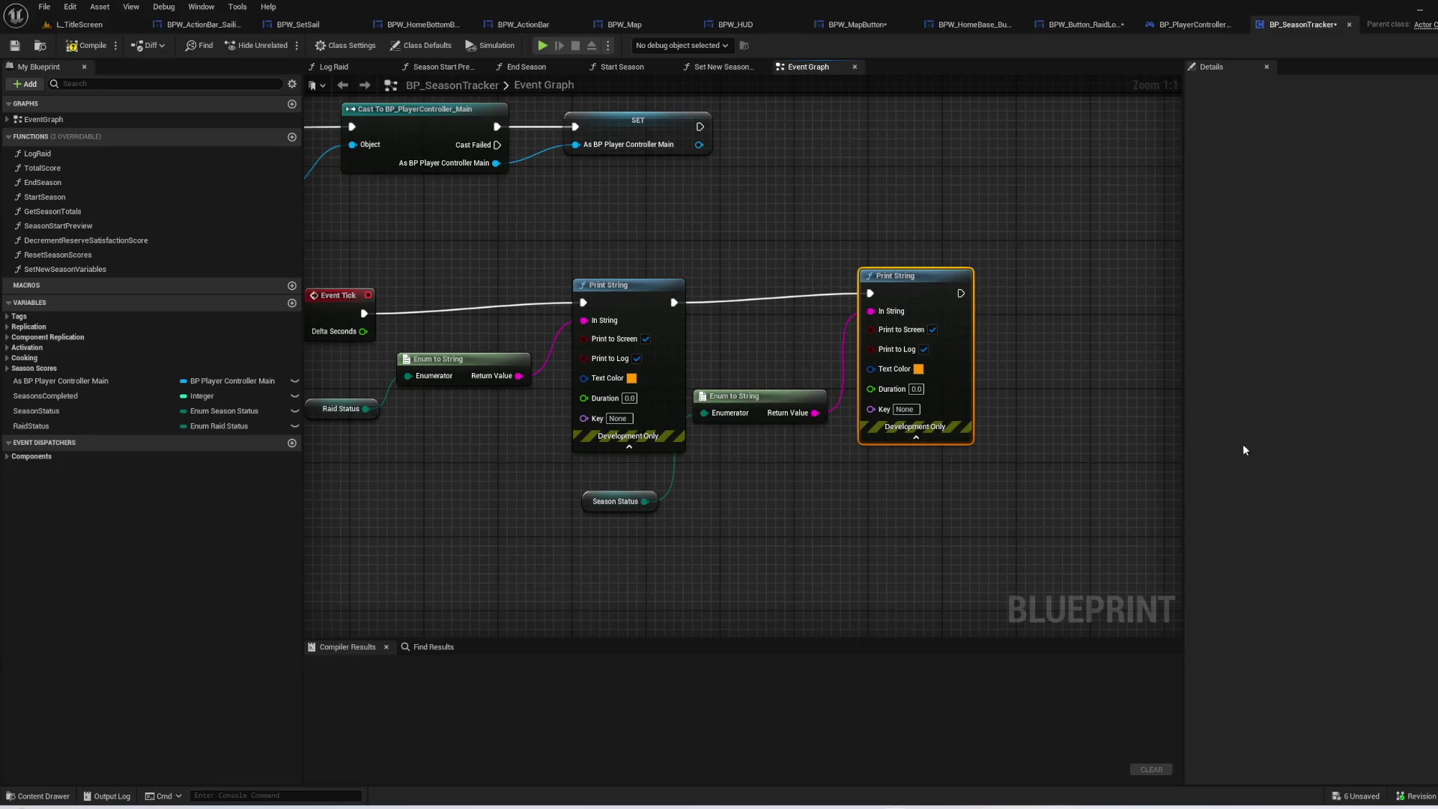
left_click(919, 369)
mouse_move(982, 476)
left_mouse_down()
mouse_move(990, 563)
mouse_move(1036, 538)
left_mouse_up()
left_click(1083, 660)
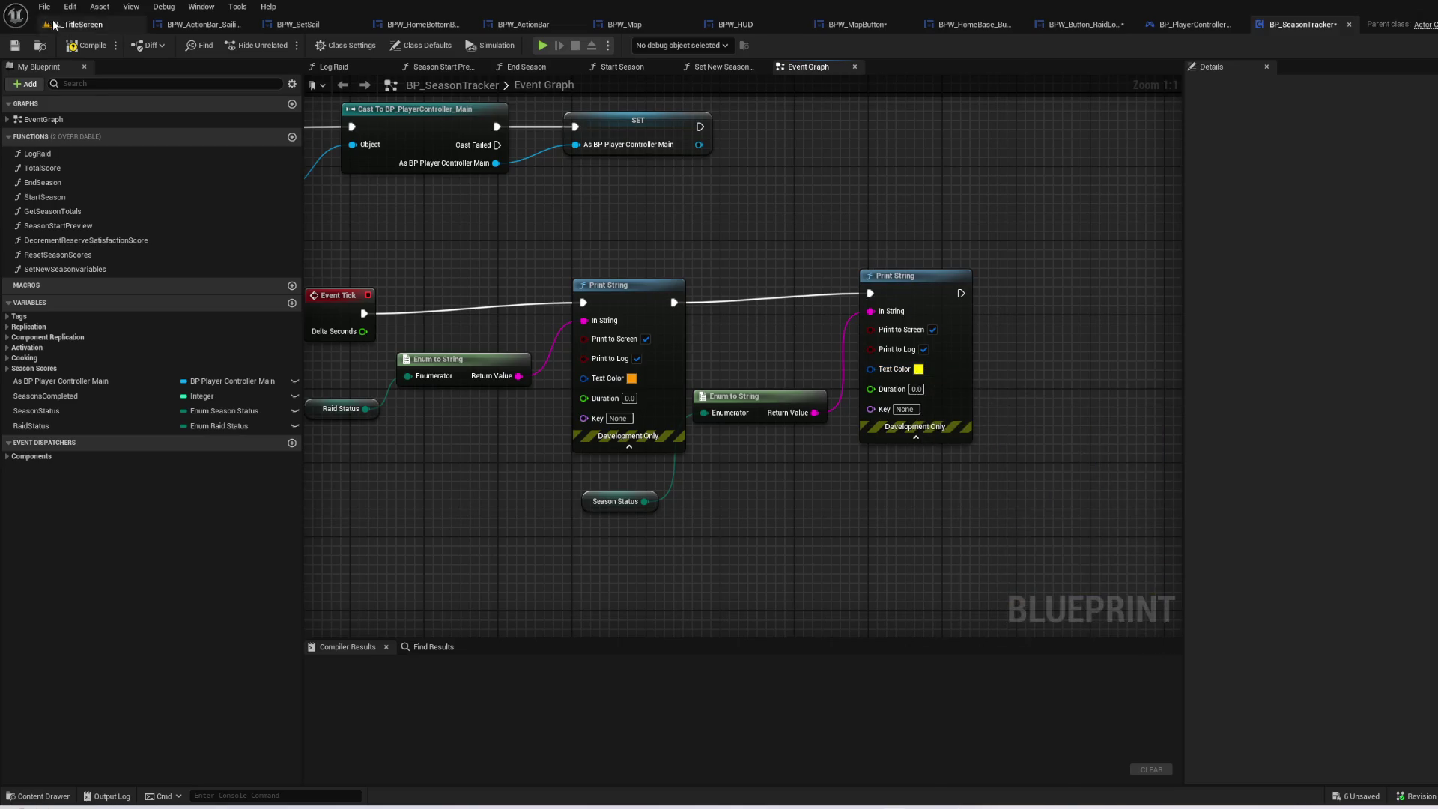
left_click(81, 26)
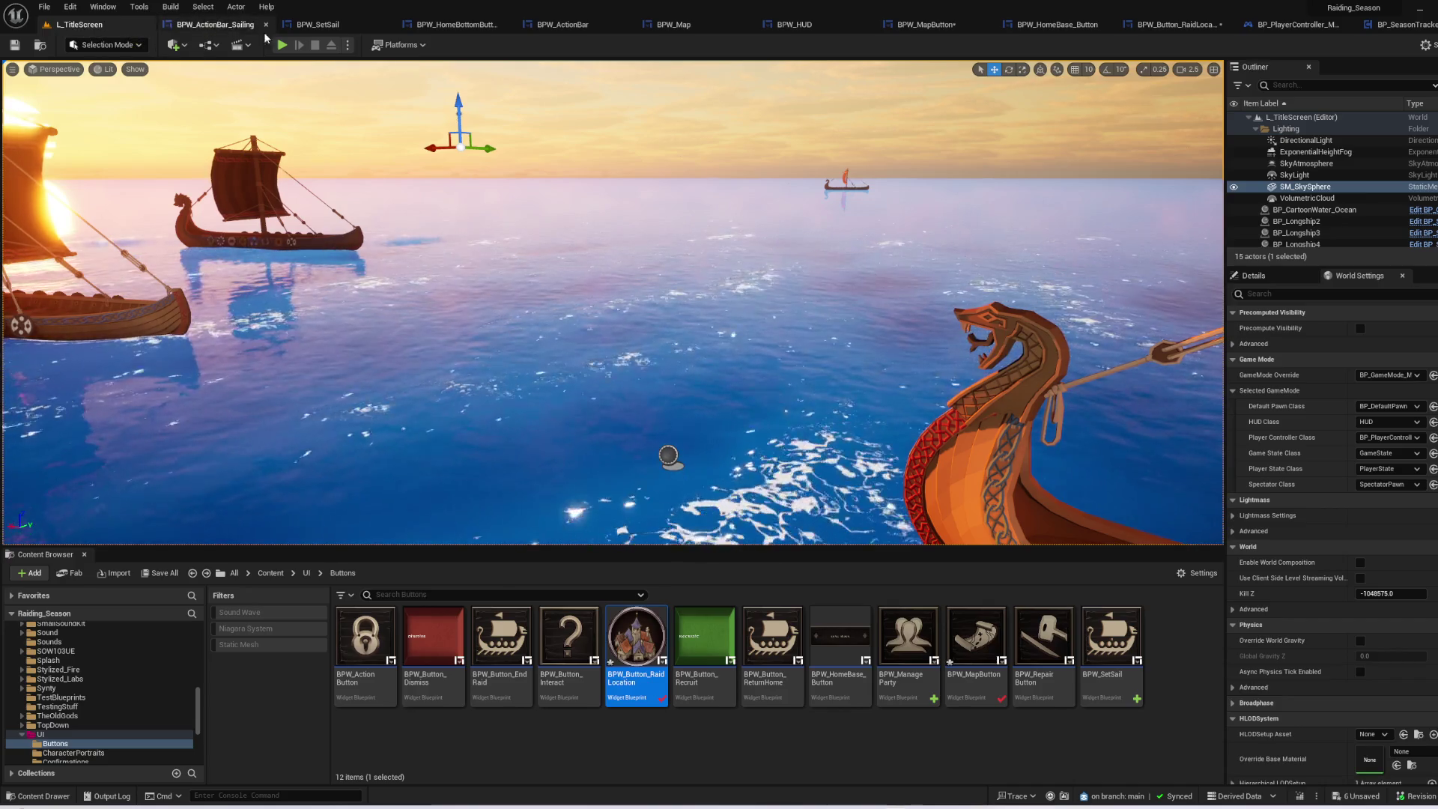
left_click(281, 45)
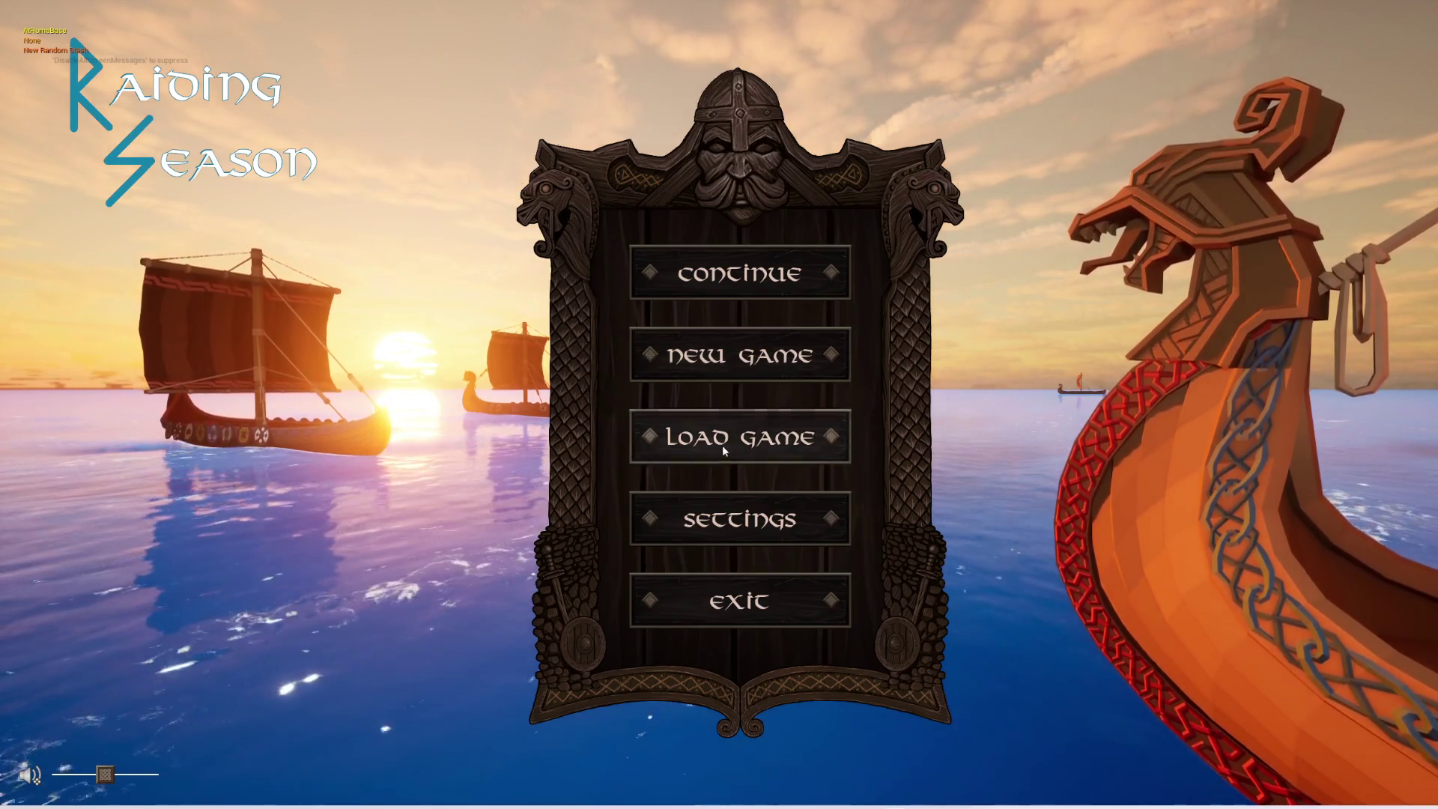
left_click(758, 371)
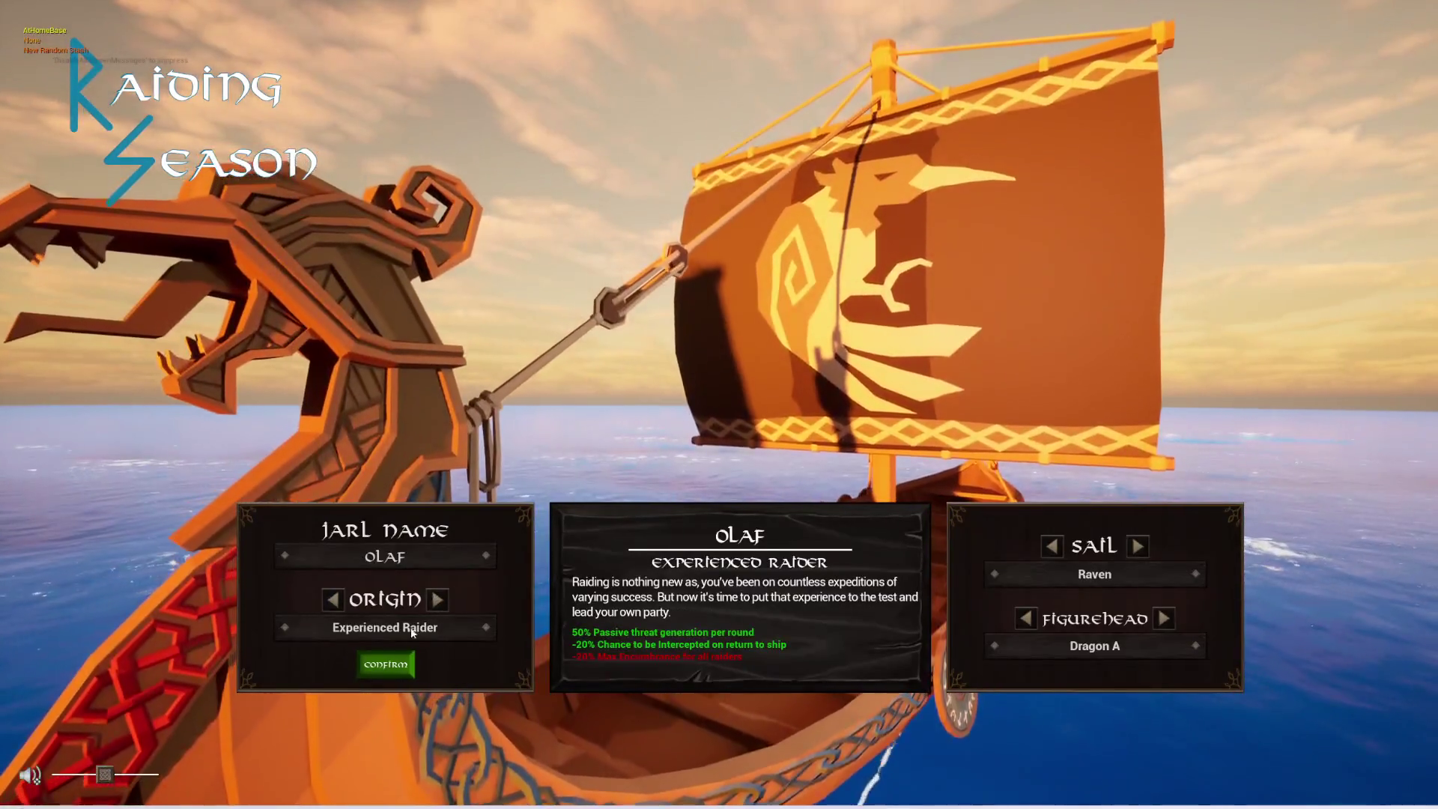
left_click(386, 665)
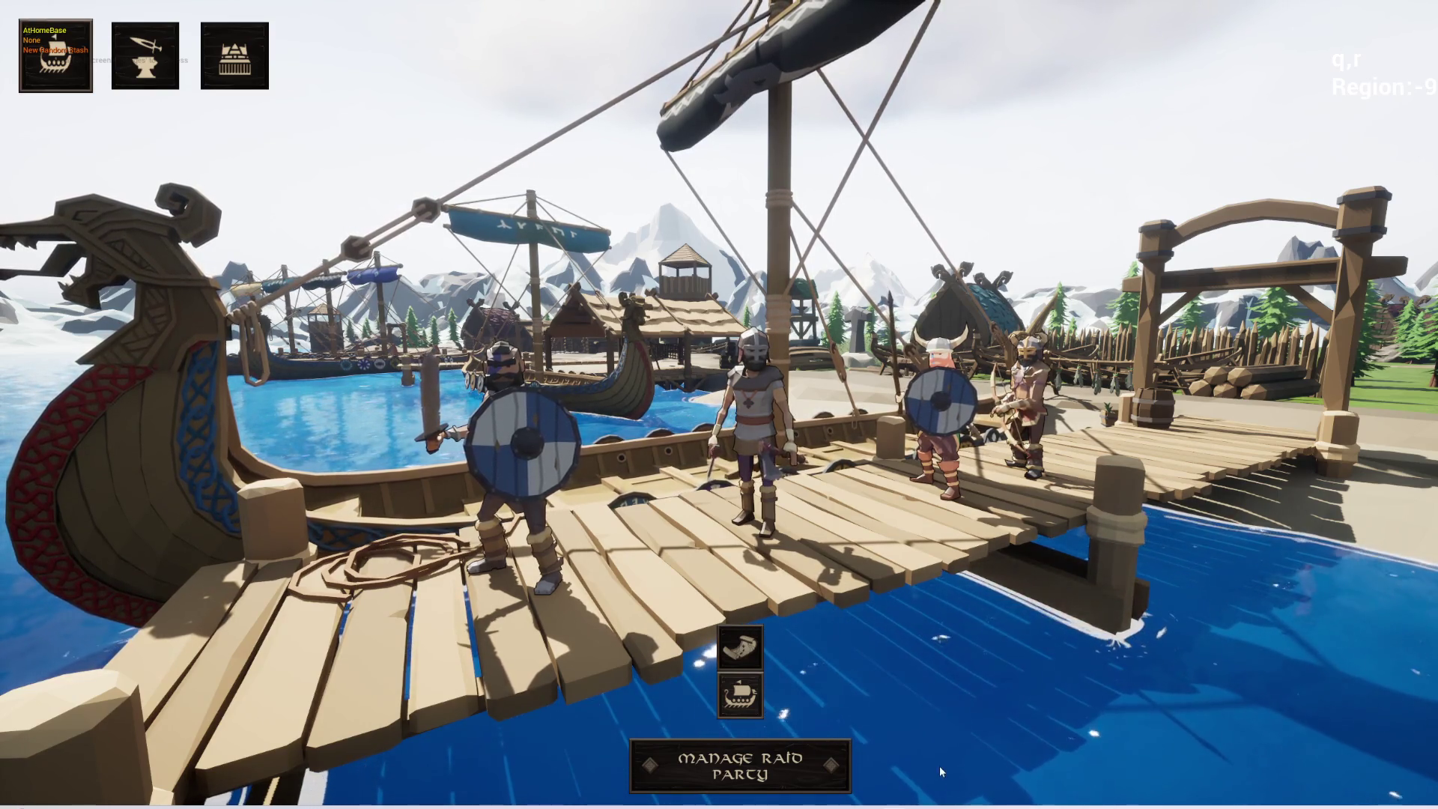
left_click(752, 703)
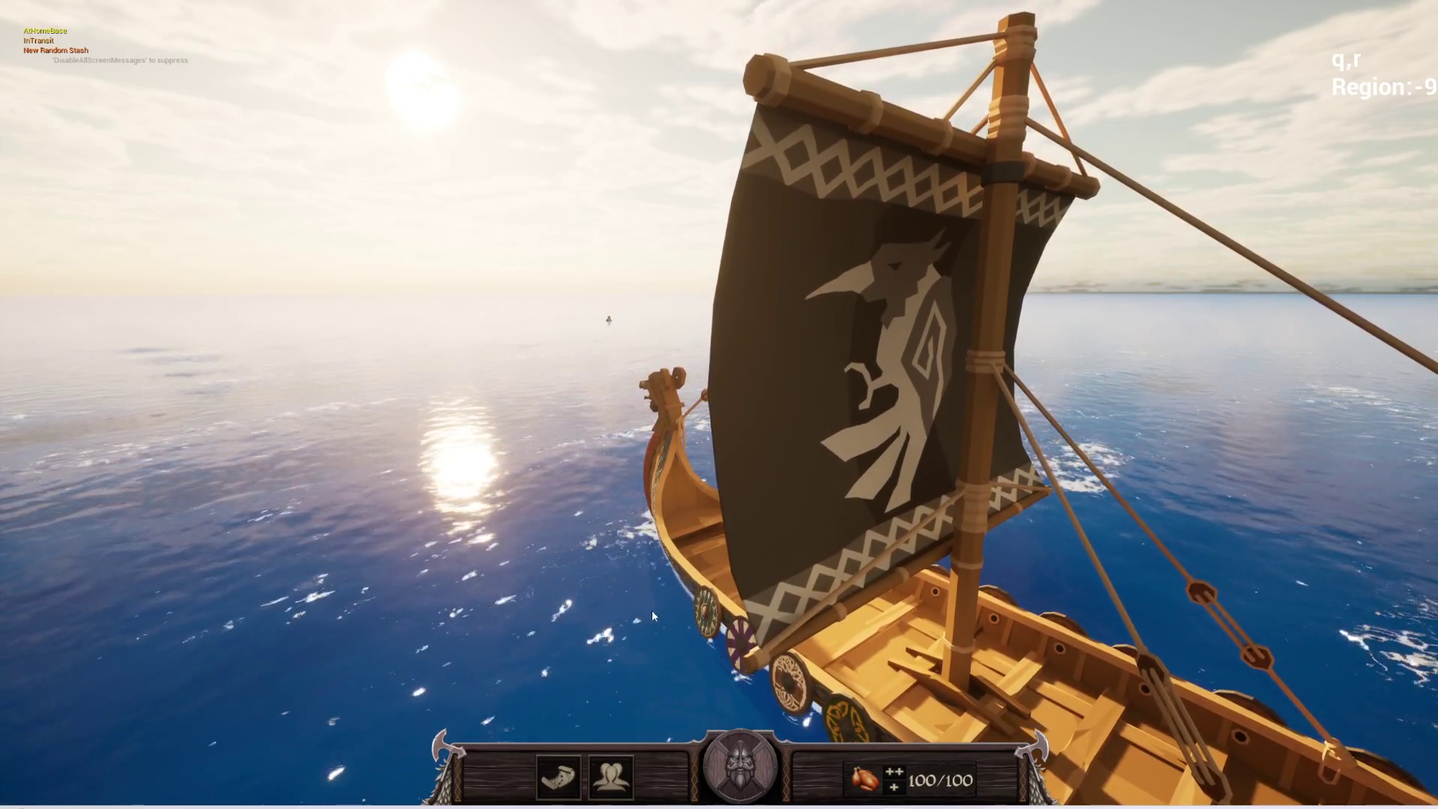
key("m")
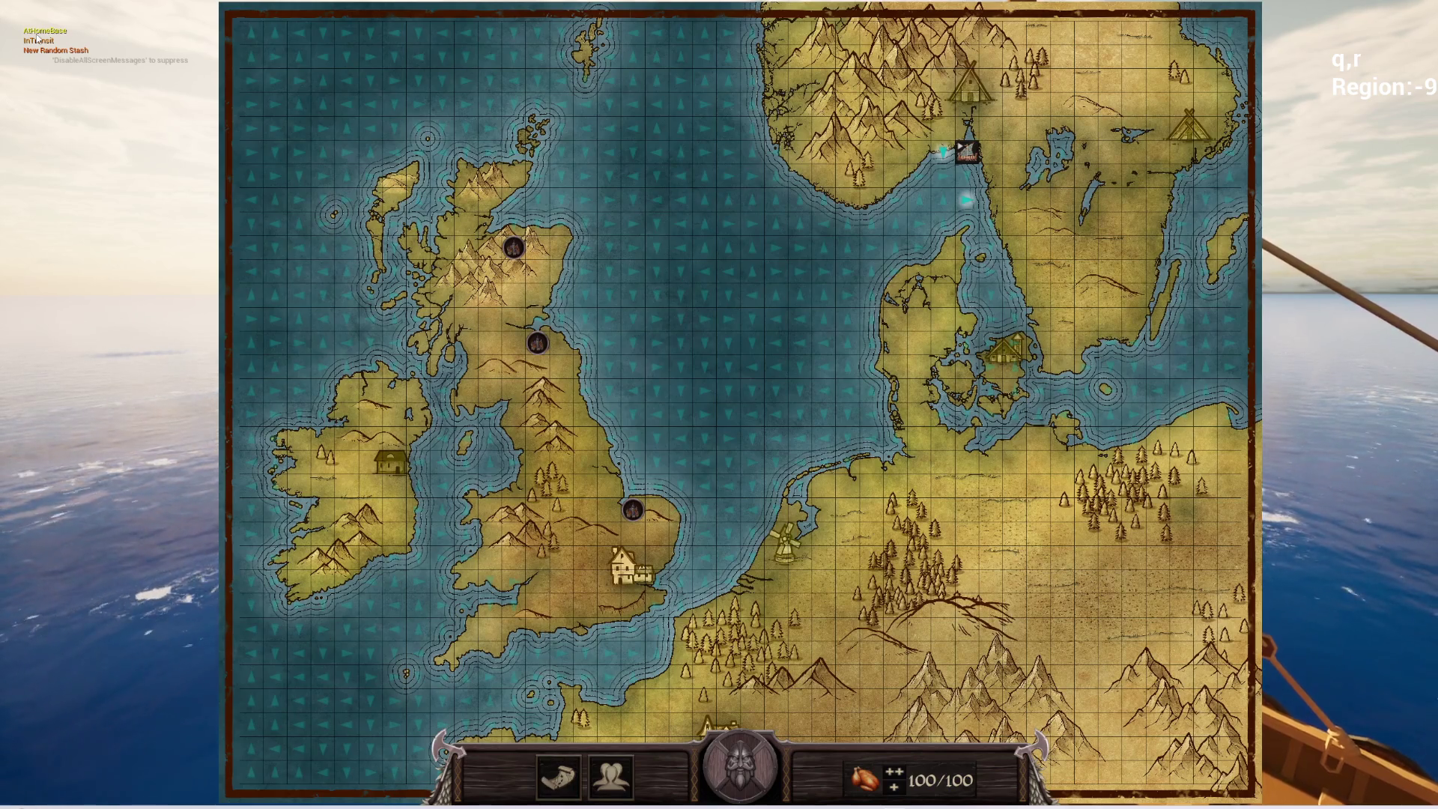
key("m")
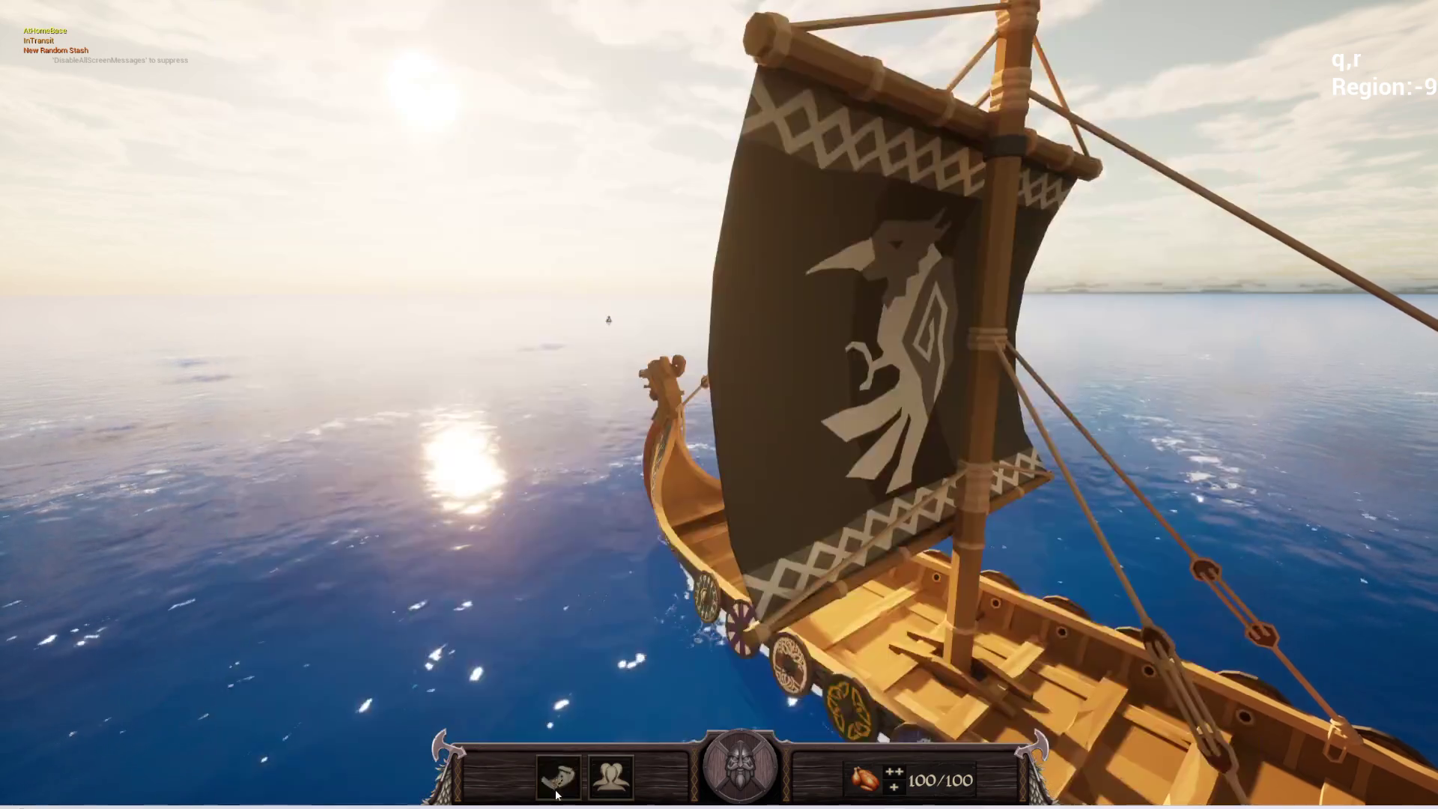
key("Escape")
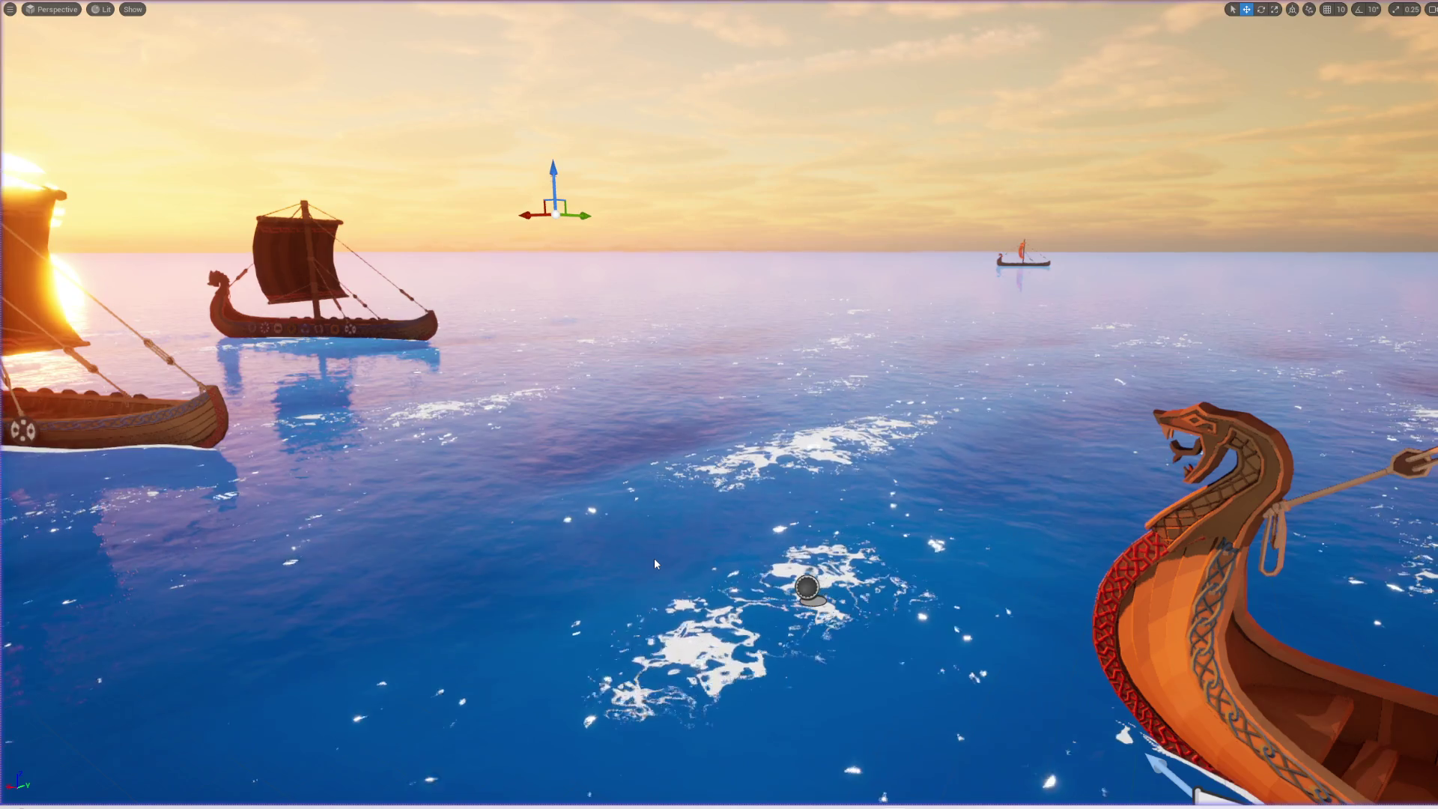
key("F11")
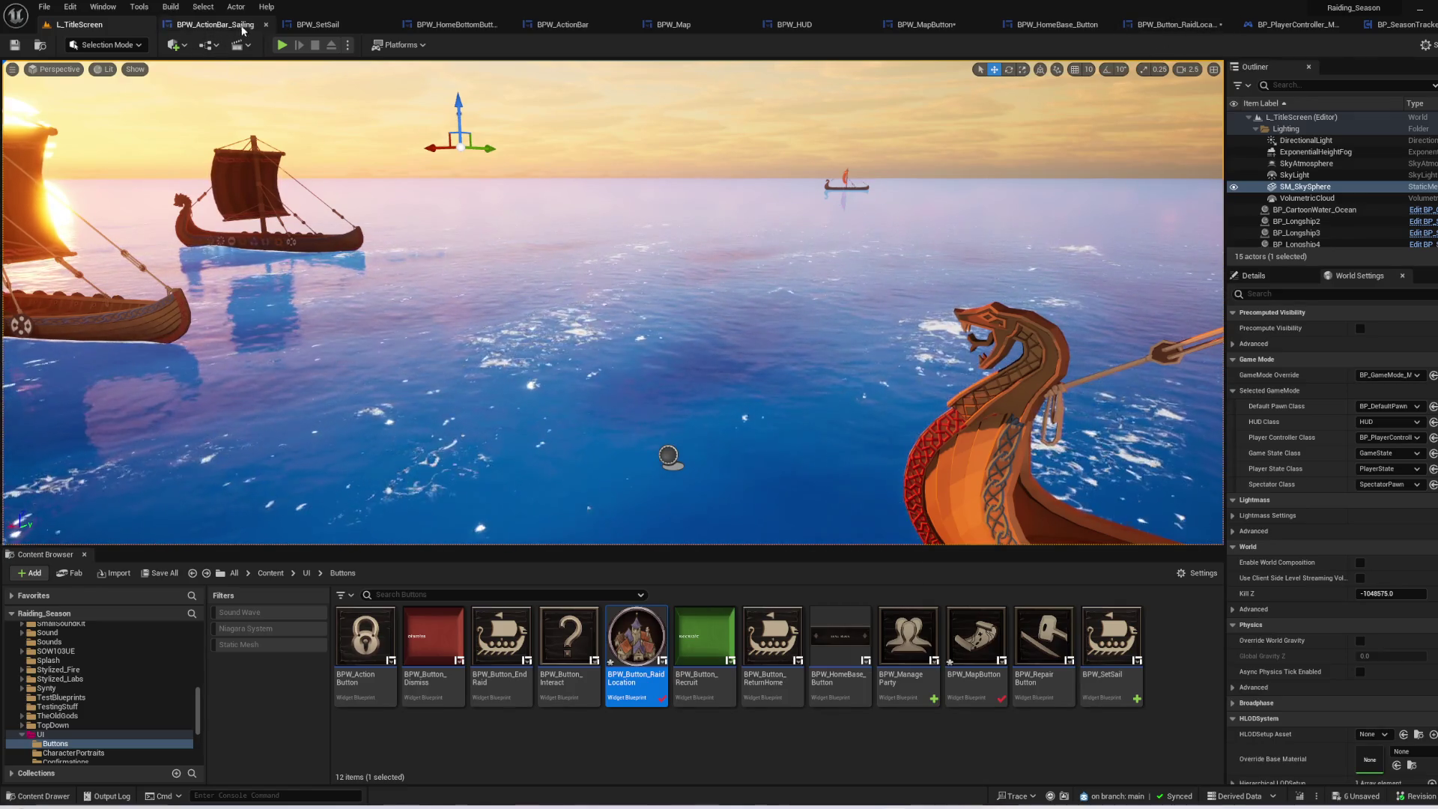
- Open BPW_SetSail's On Mouse Button Down graph via the set-sail button in BPW_HomeBottomButtons
left_click(215, 24)
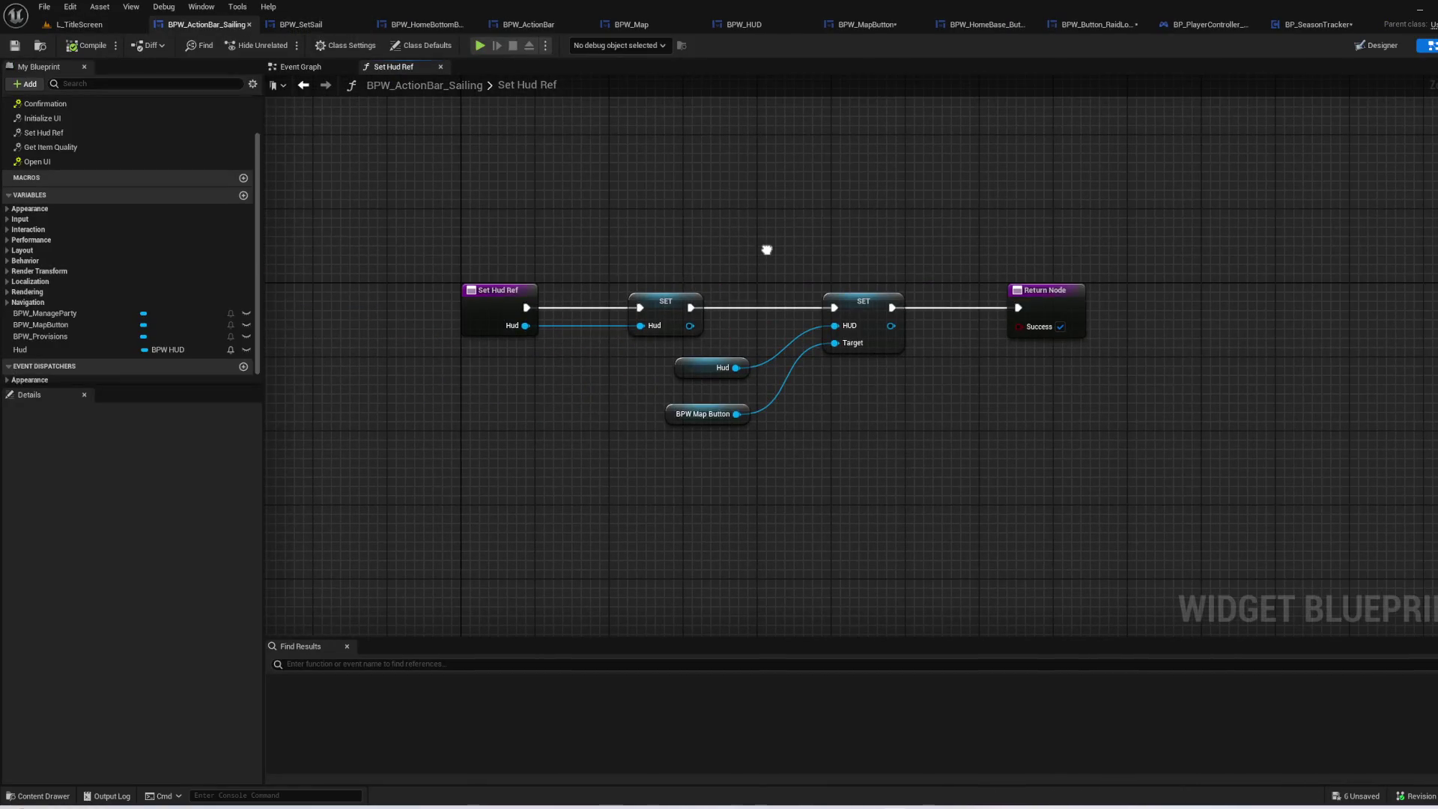
left_click(307, 24)
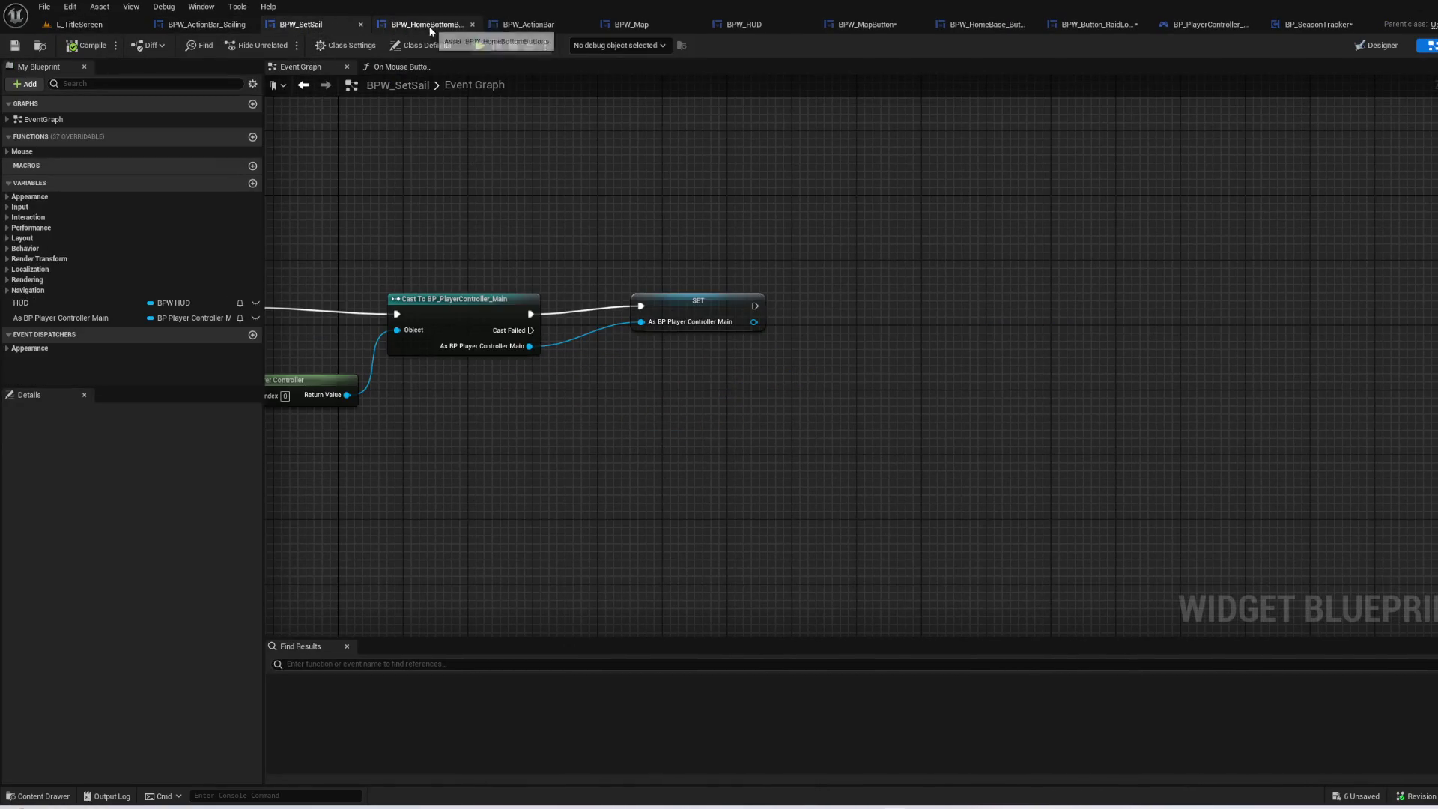
left_click(427, 24)
left_click(714, 422)
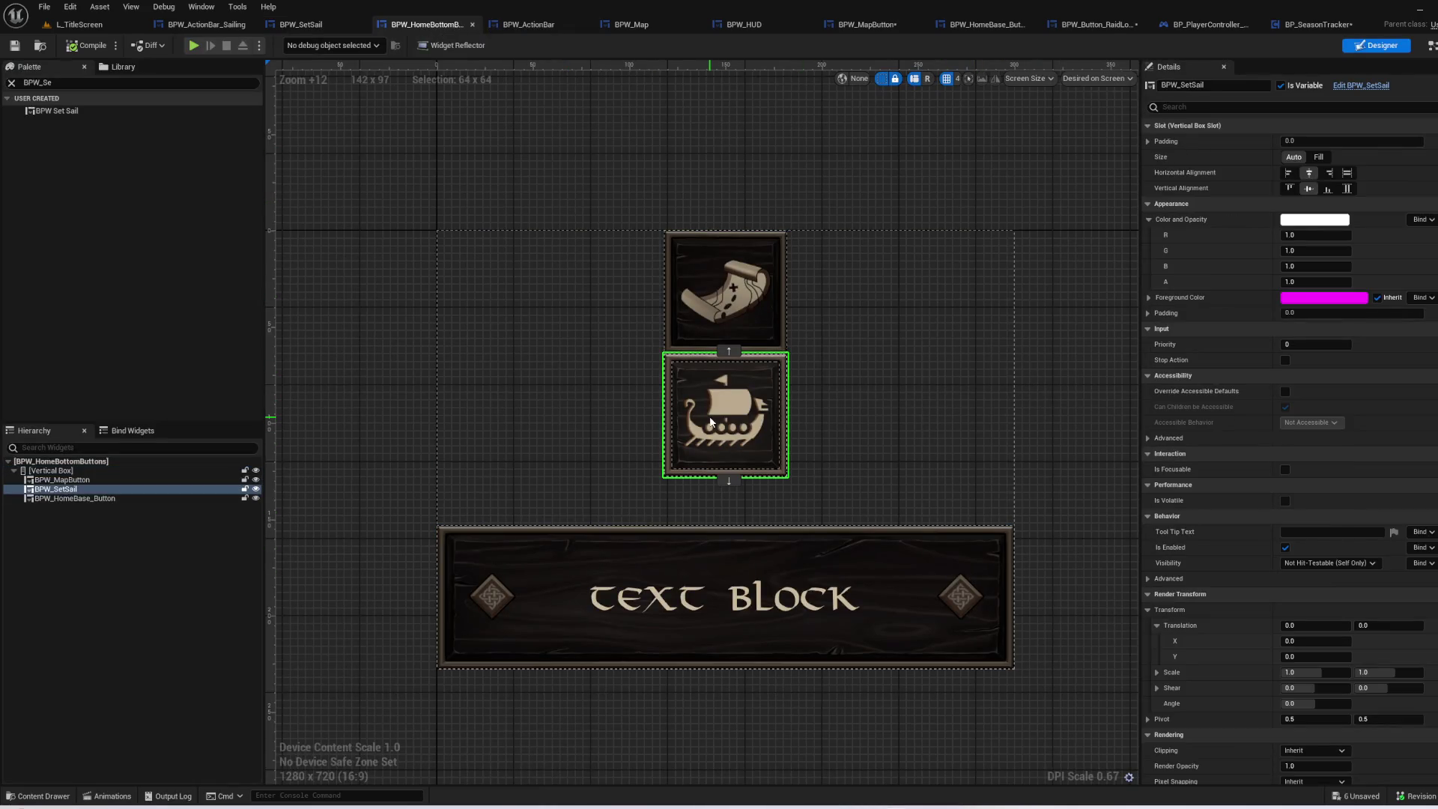
left_click(1373, 90)
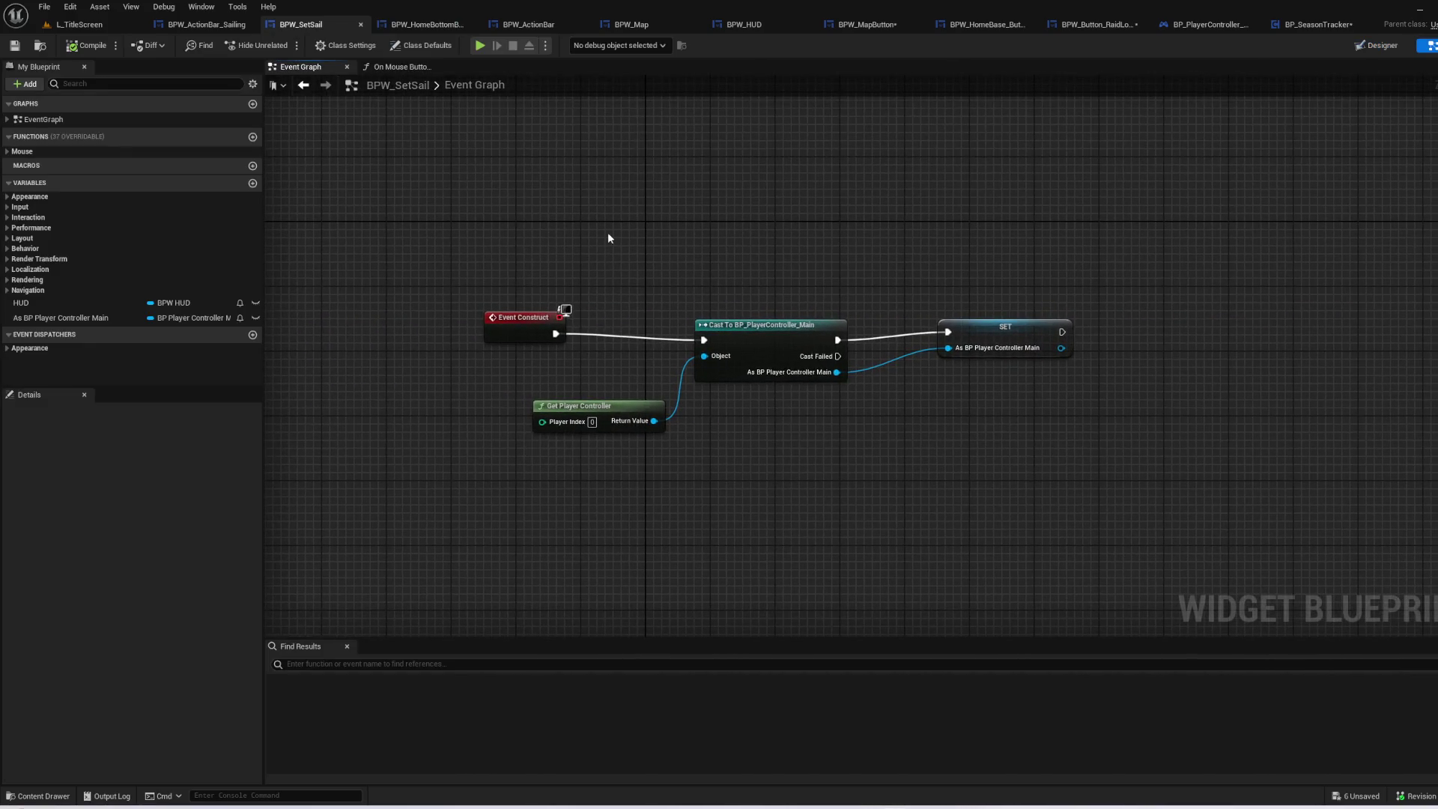
left_click(380, 69)
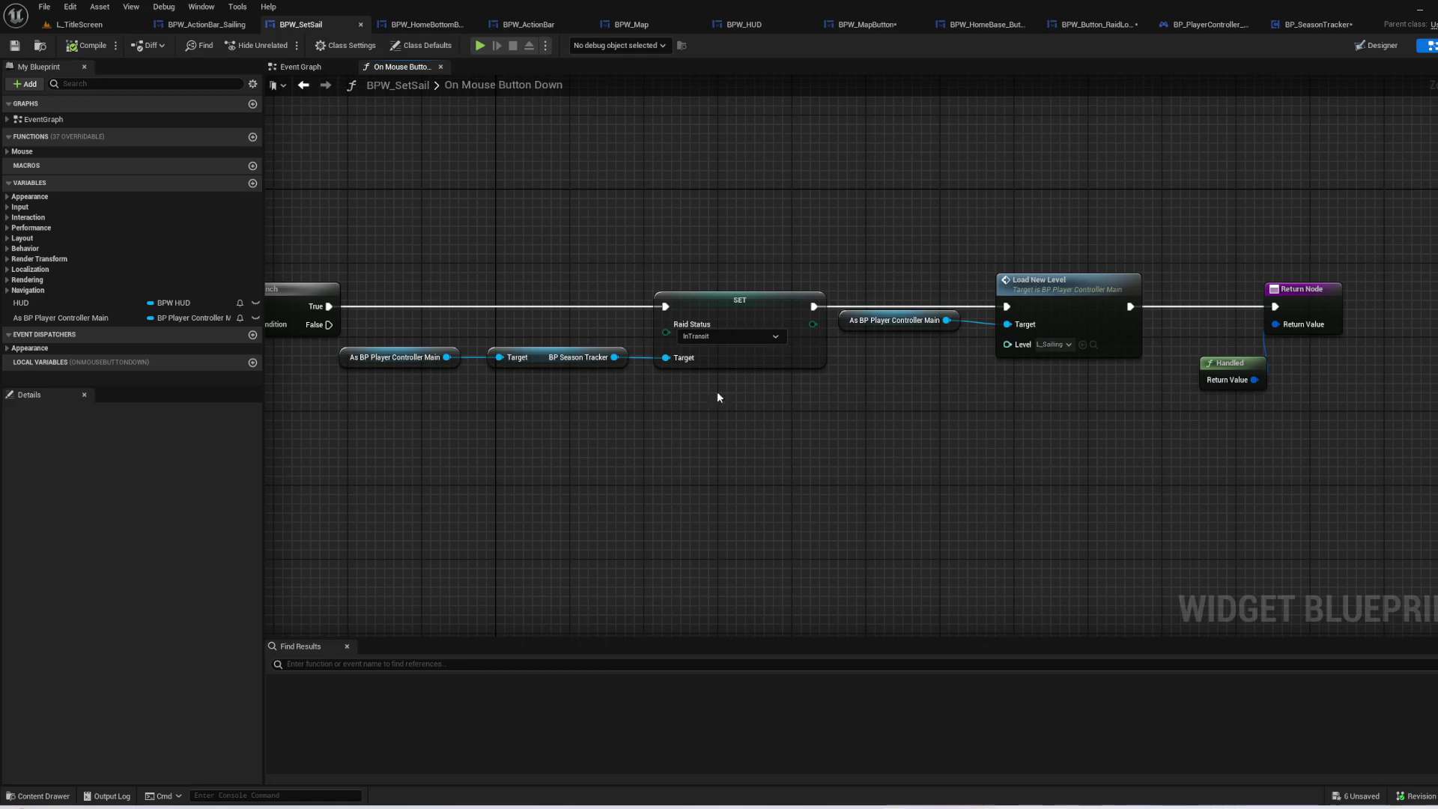
- Move Load New Level and the nodes after it further right
left_click(772, 316)
left_click_drag(1412, 459, 697, 271)
left_click_drag(902, 319, 1189, 319)
left_click(872, 412)
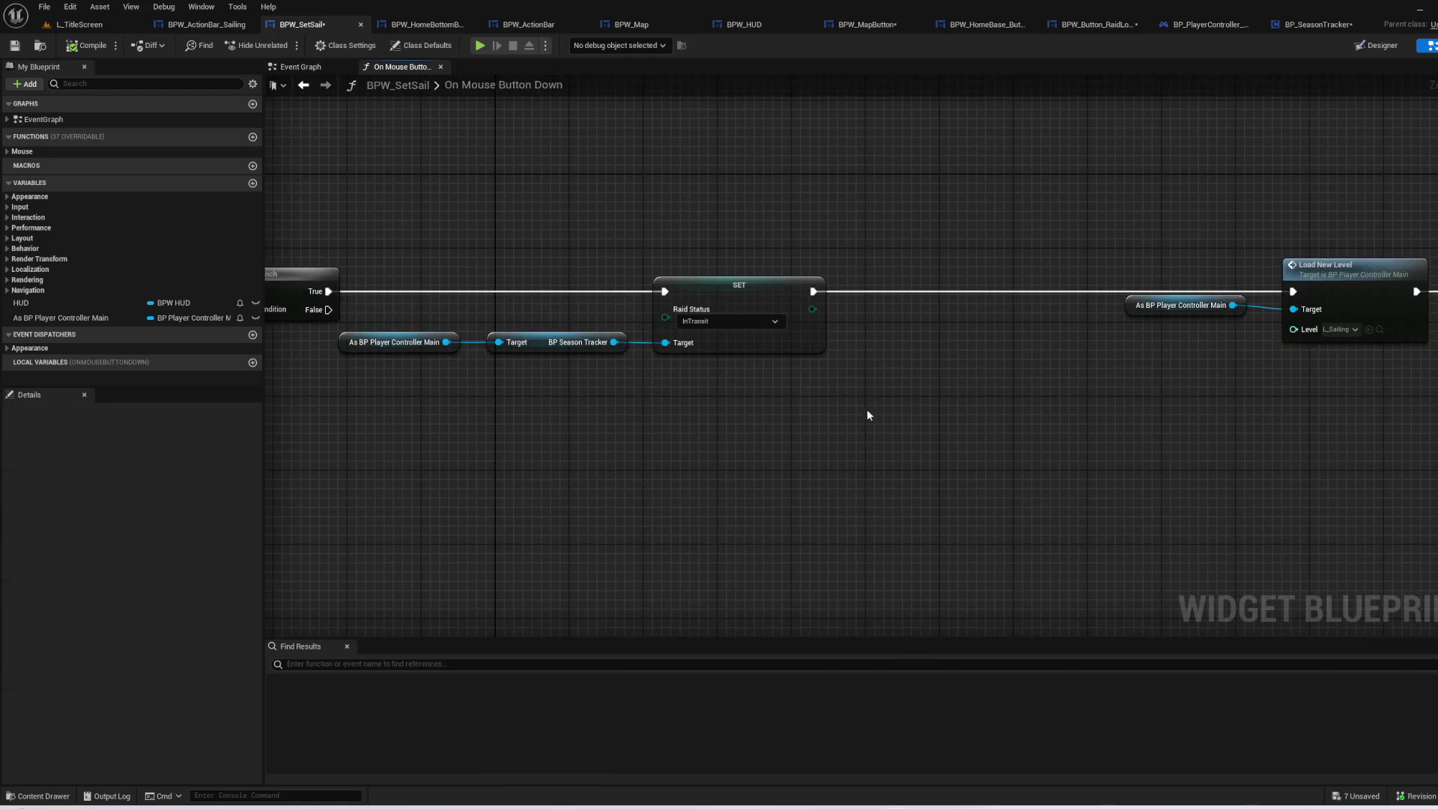
- Duplicate the controller and Season Tracker reference pair with Ctrl+D
left_click_drag(548, 409, 424, 339)
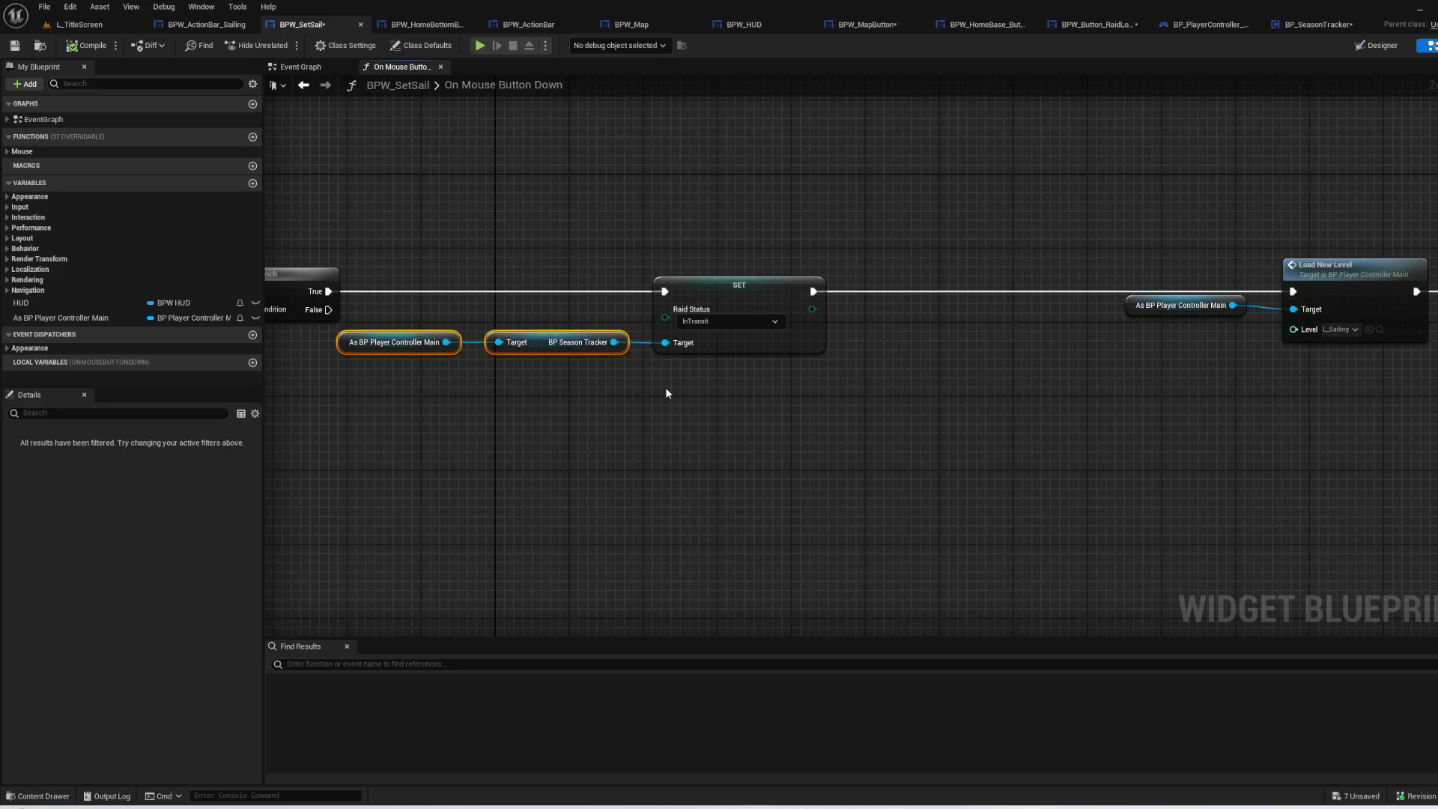
key("ctrl+d")
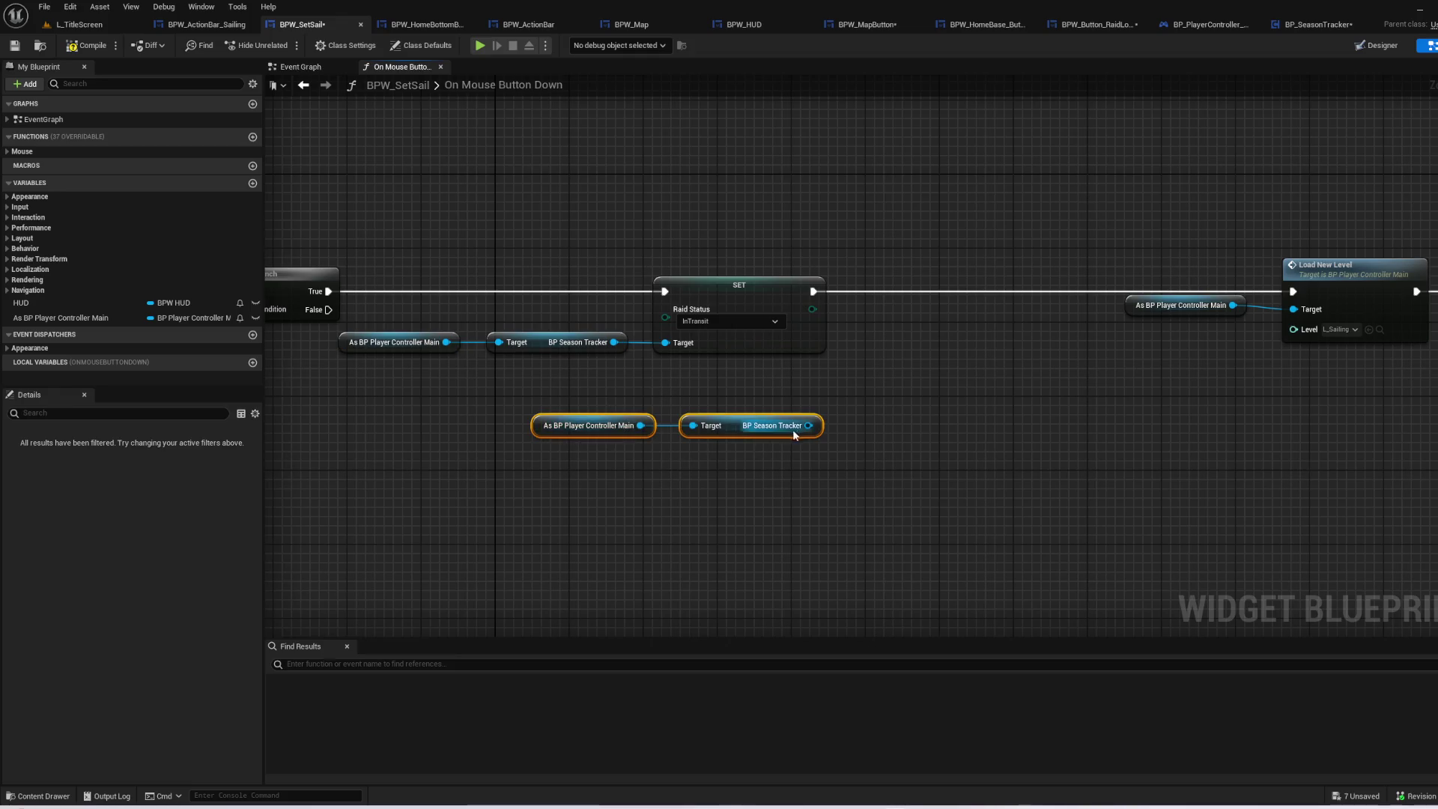
left_click_drag(806, 426, 889, 373)
type("set s")
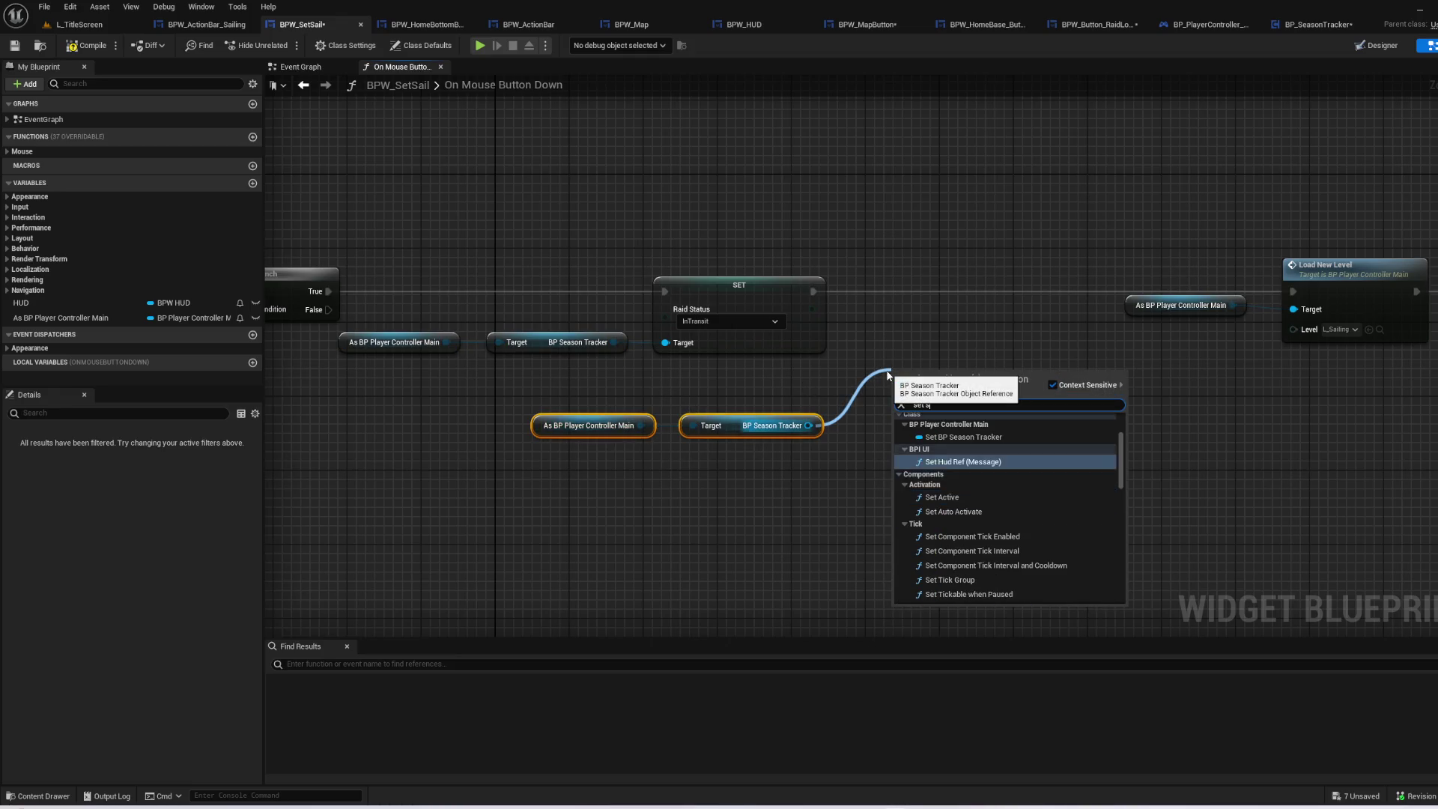
type("eason")
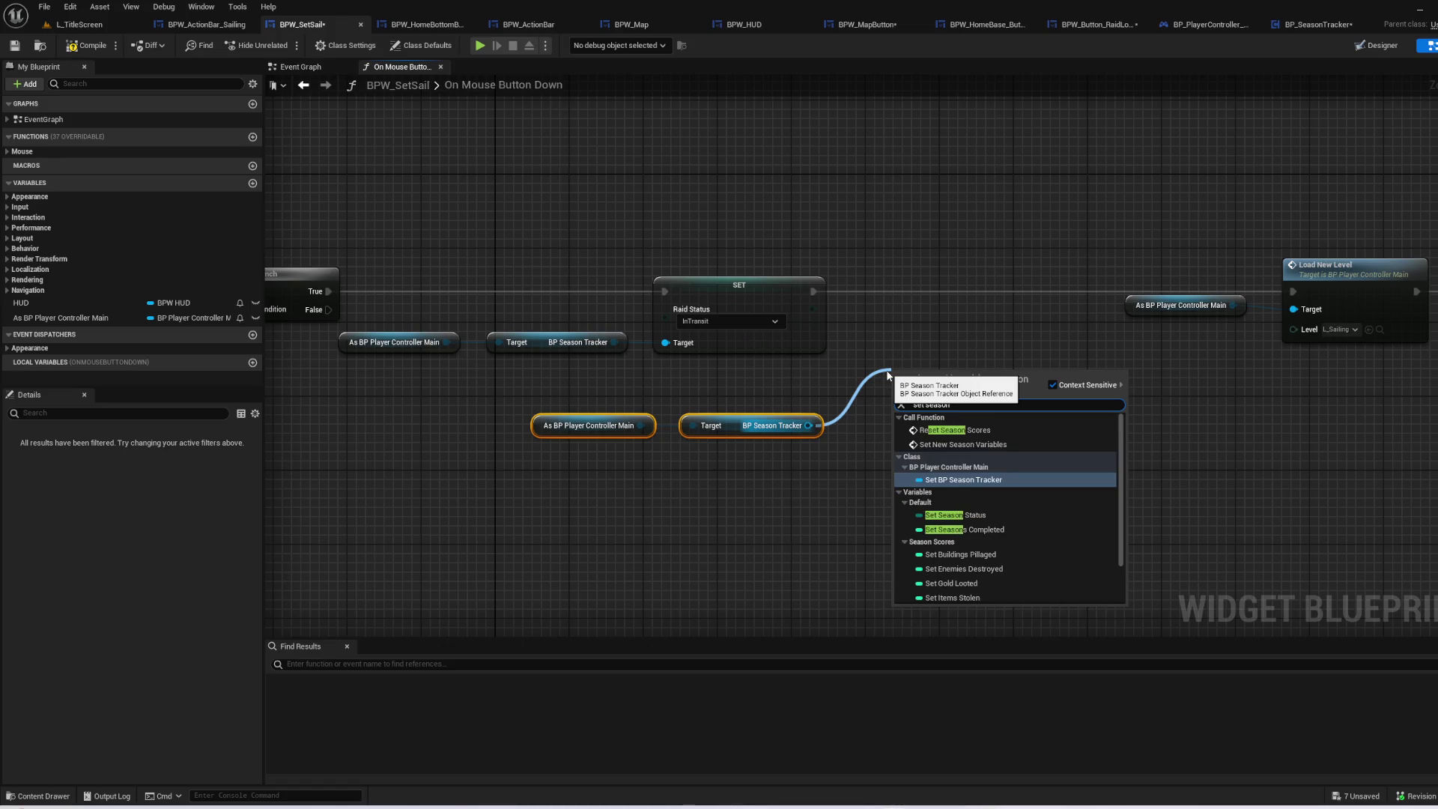
key("Escape")
mouse_move(747, 212)
left_mouse_down()
mouse_move(594, 224)
mouse_move(574, 247)
left_mouse_up()
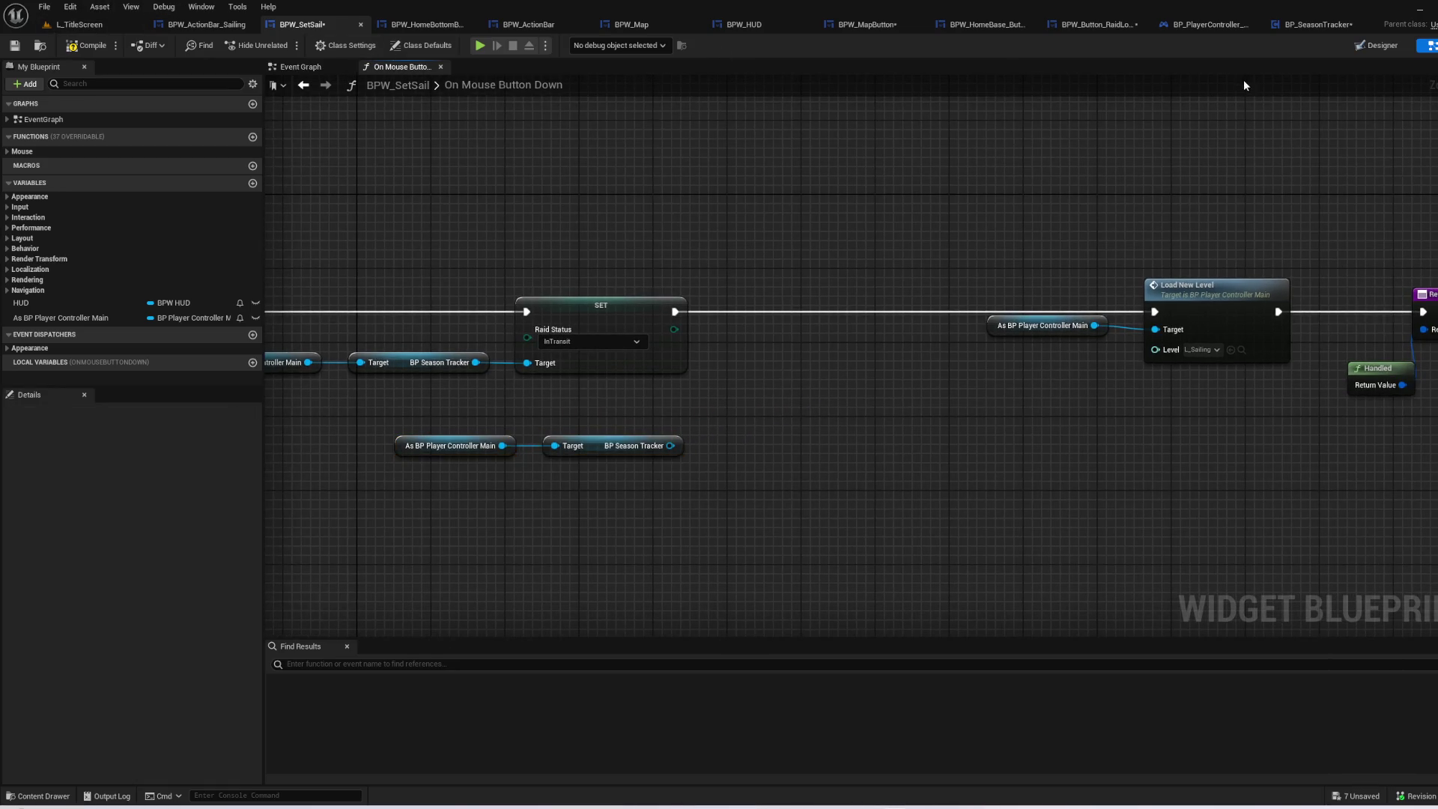
left_click(1296, 28)
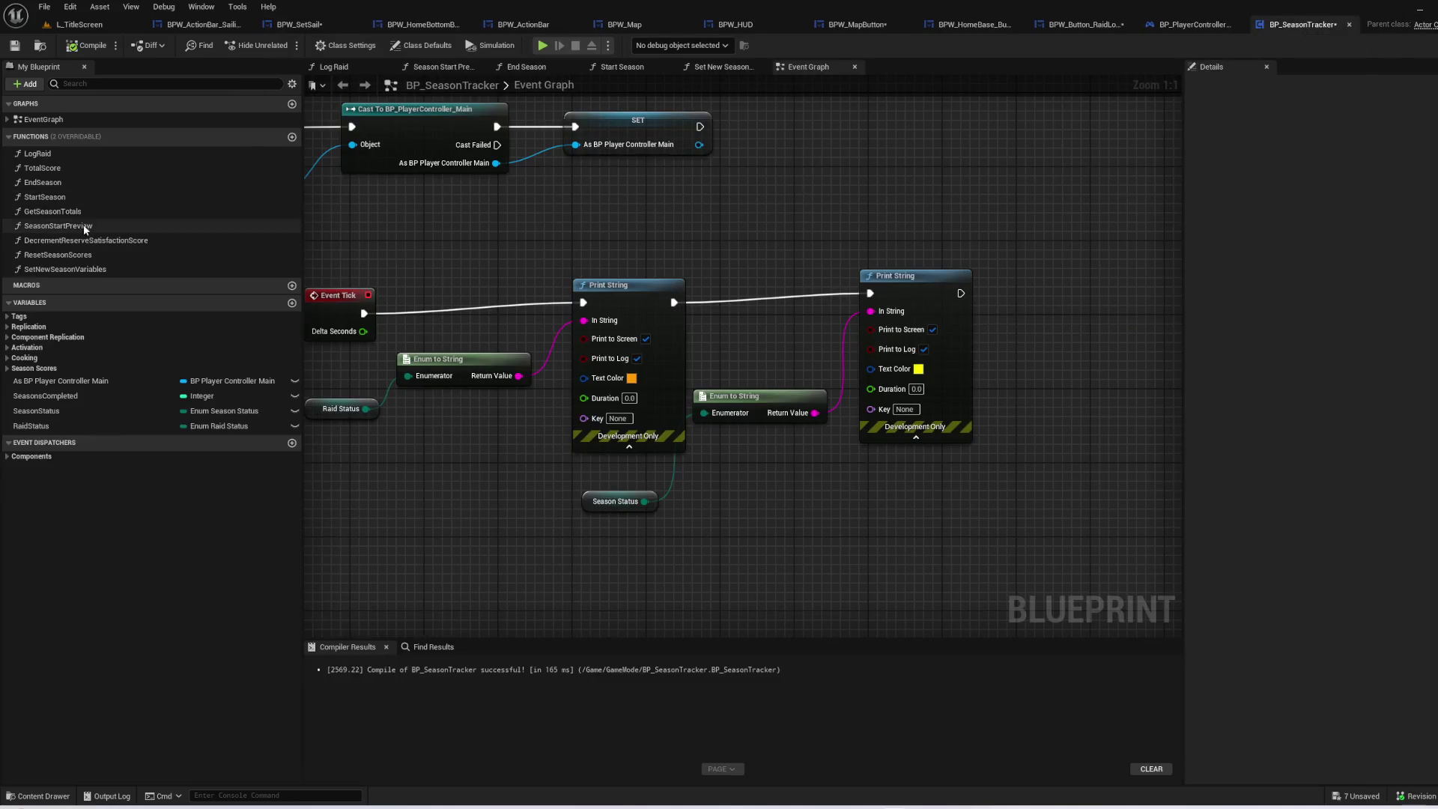
- Open the StartSeason function and inspect its Check Provisions graph
double_click(69, 196)
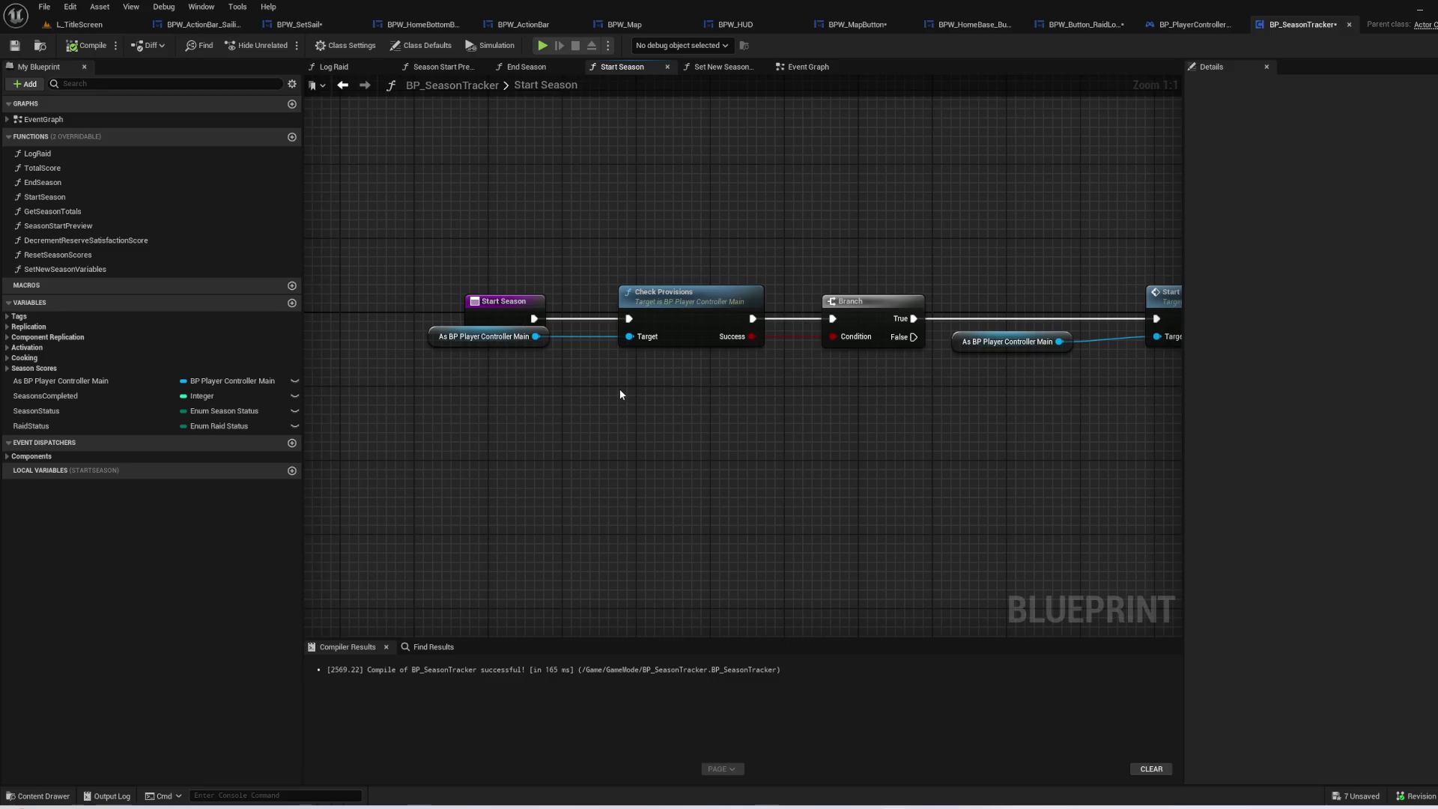
left_click_drag(677, 314, 597, 339)
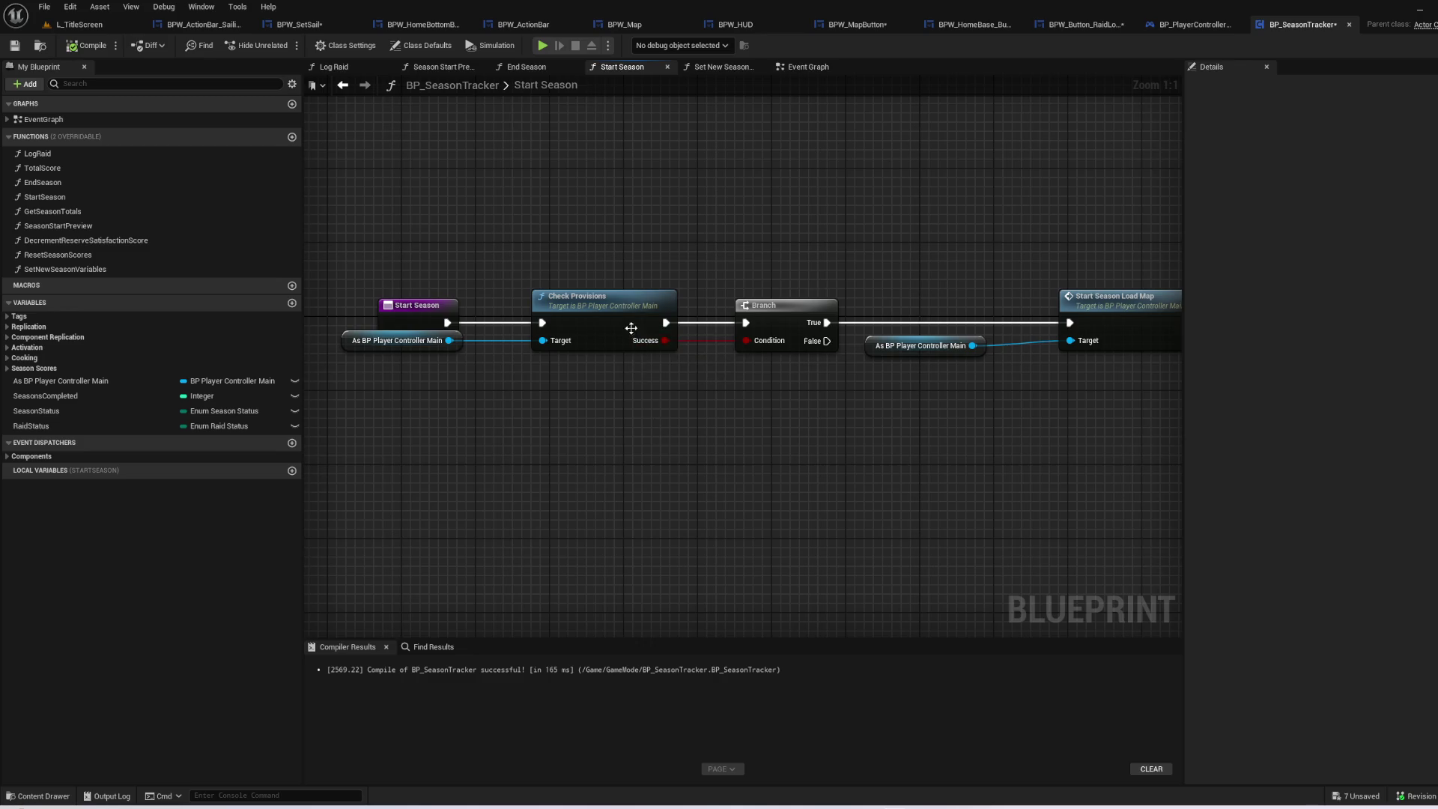
double_click(631, 327)
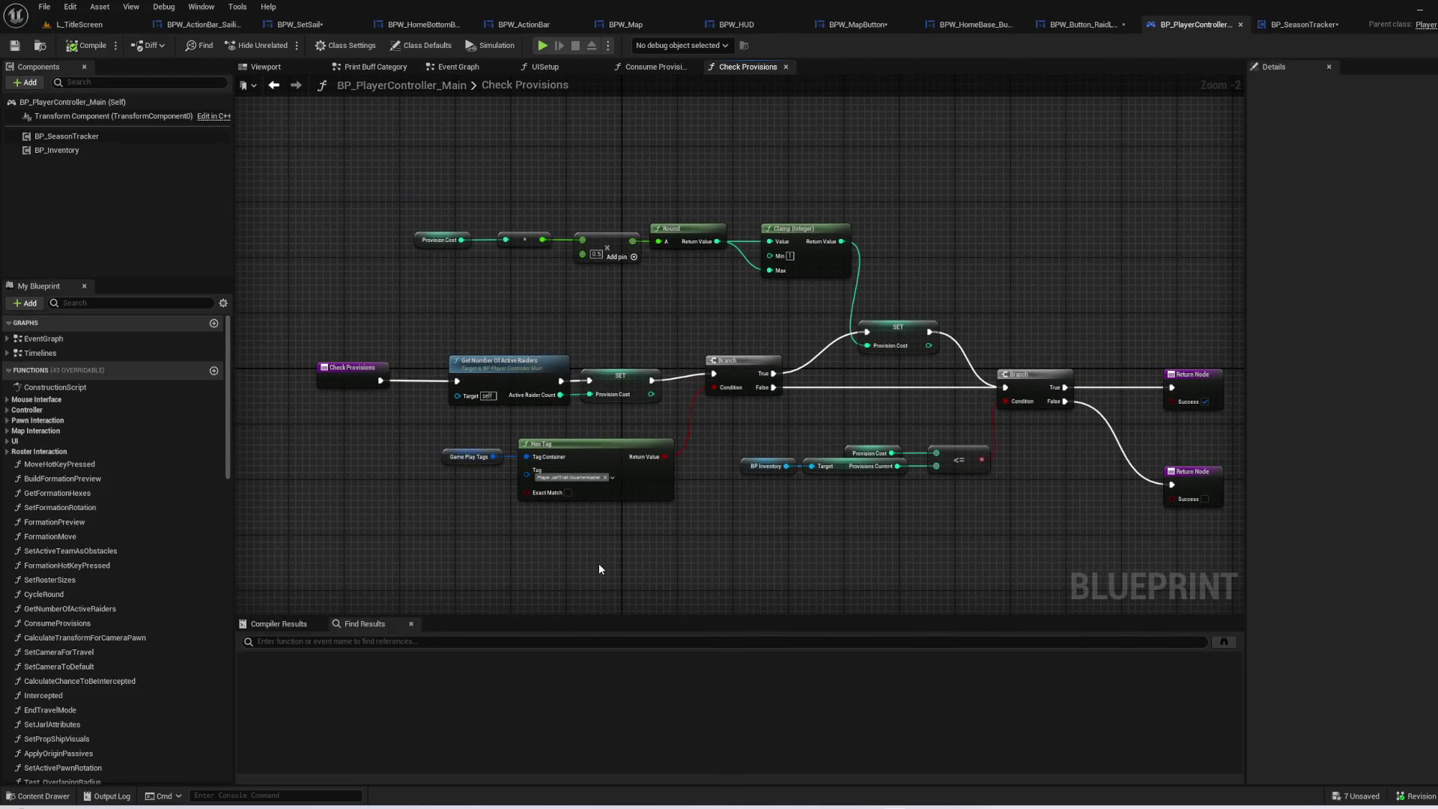
key("alt+Left")
key("alt+Right")
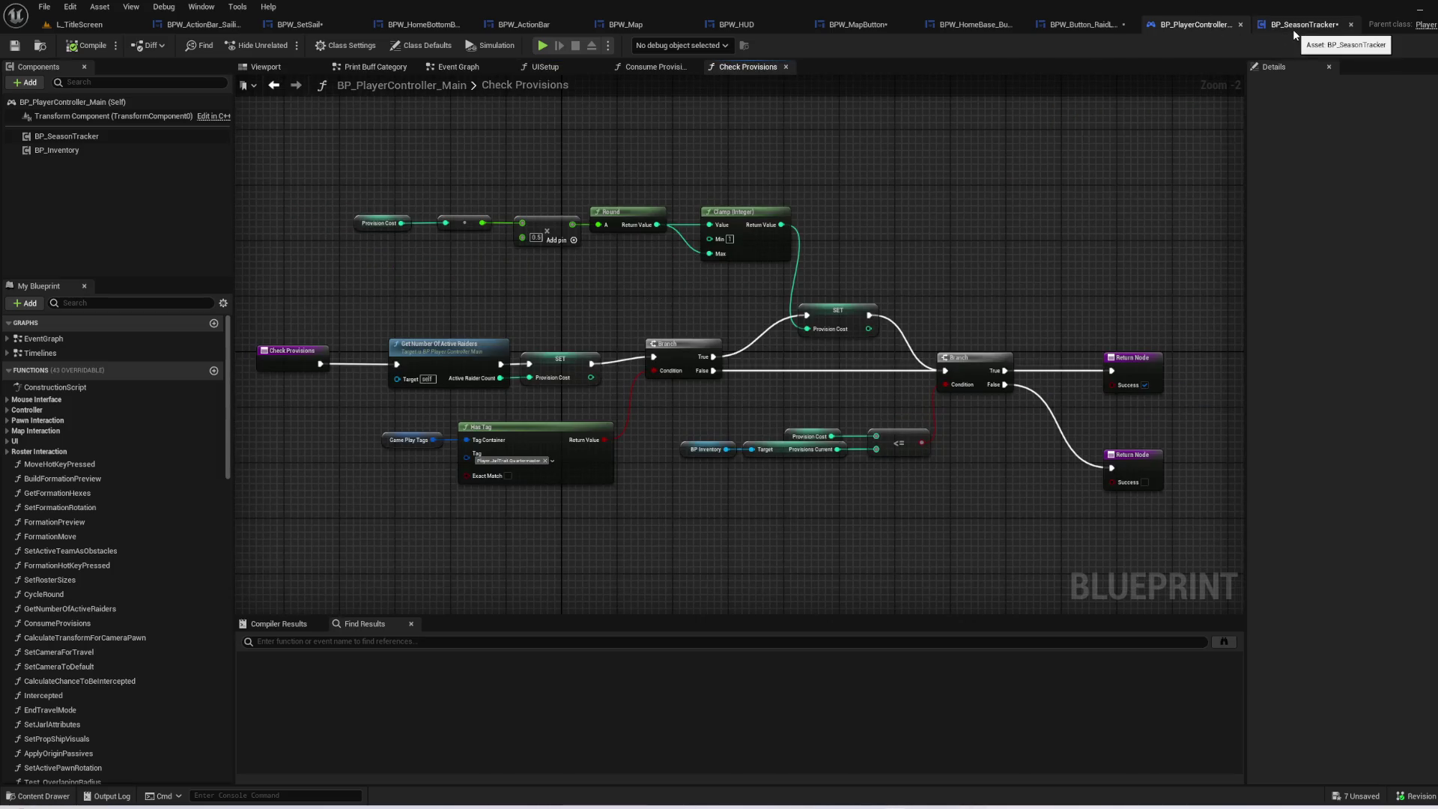
left_click(1292, 28)
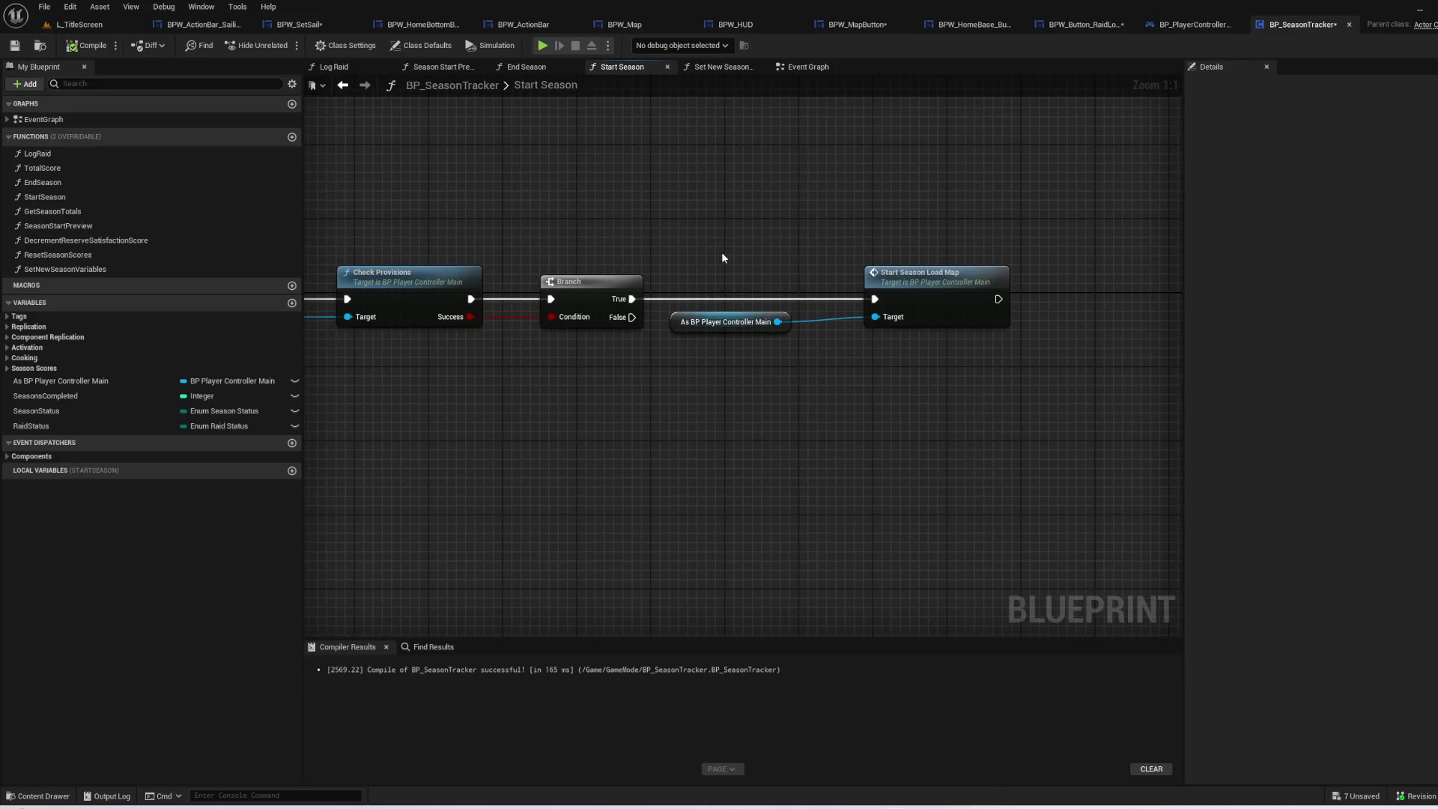
- Delete the Check Provisions, cast and Branch nodes from Start Season
left_click_drag(596, 391, 824, 382)
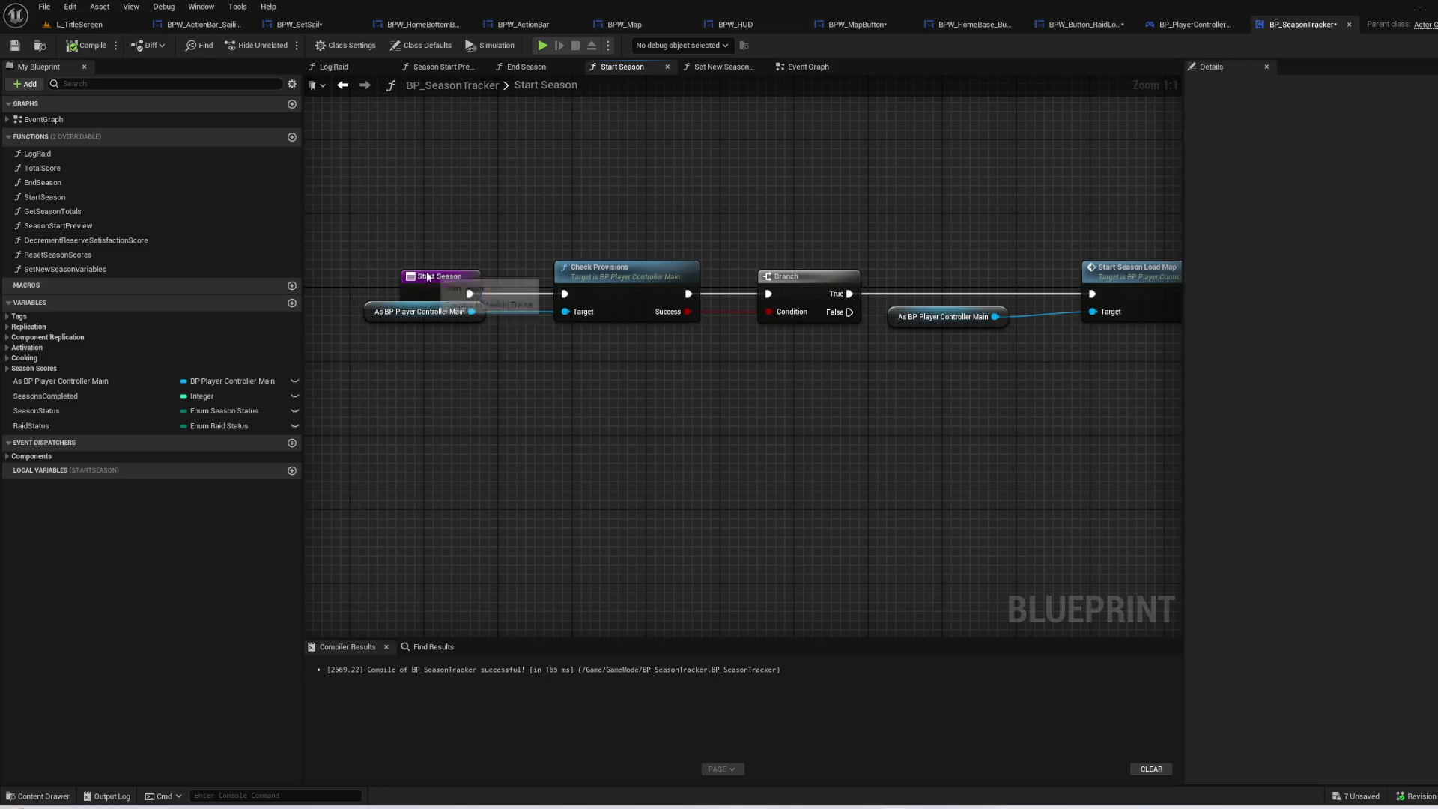
left_click_drag(481, 281, 477, 235)
left_click_drag(629, 388, 478, 302)
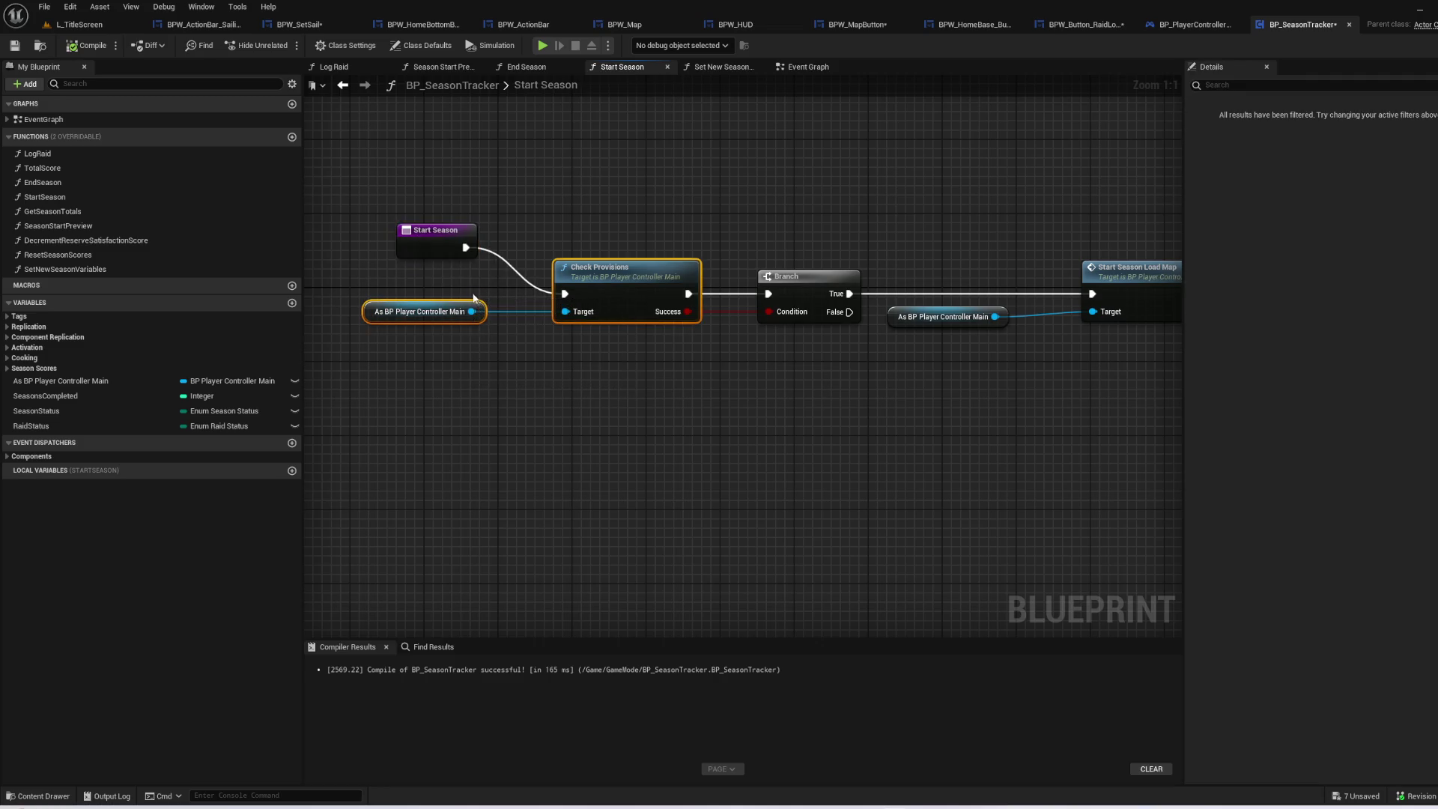
key("Delete")
left_click_drag(465, 247, 769, 293)
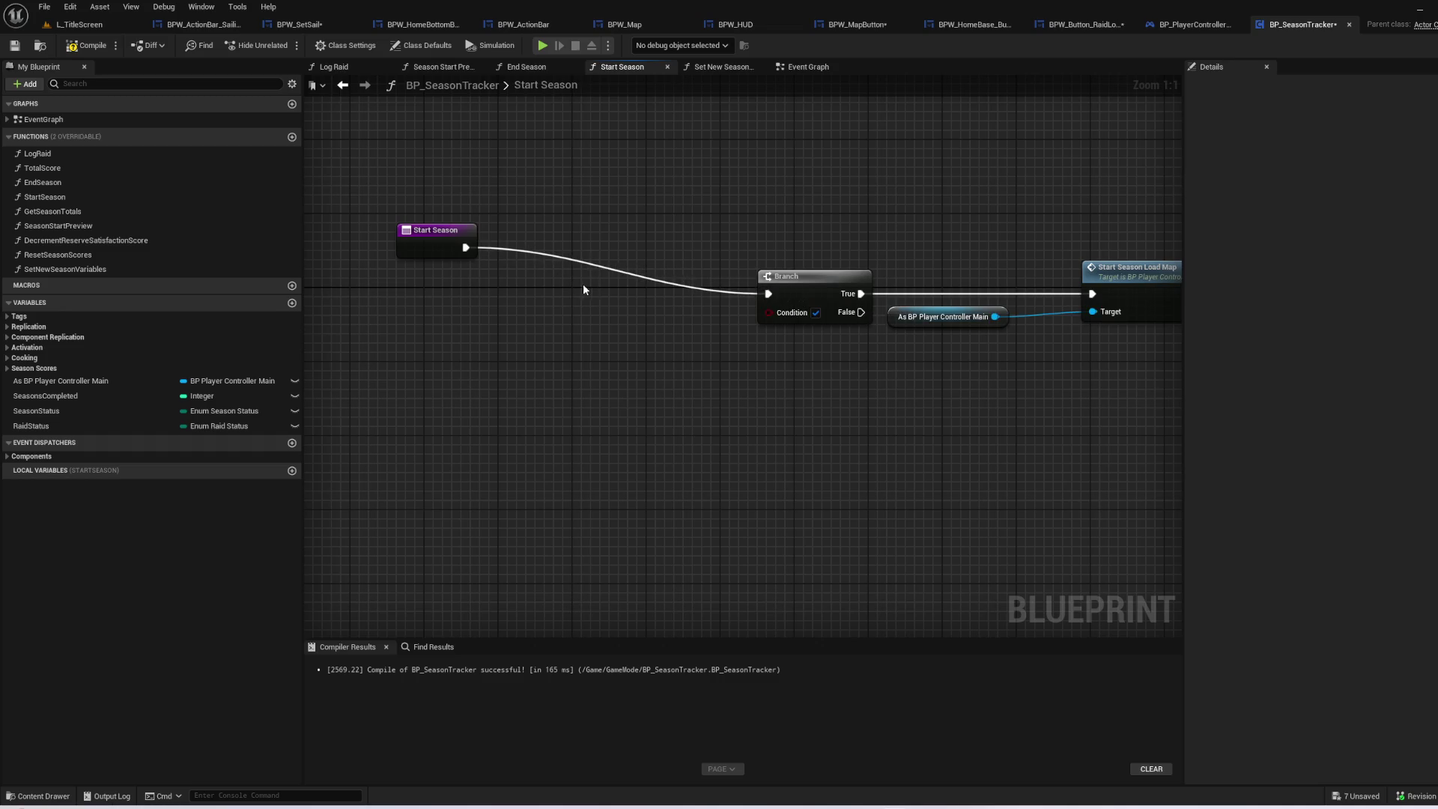
left_click(764, 275)
key("Delete")
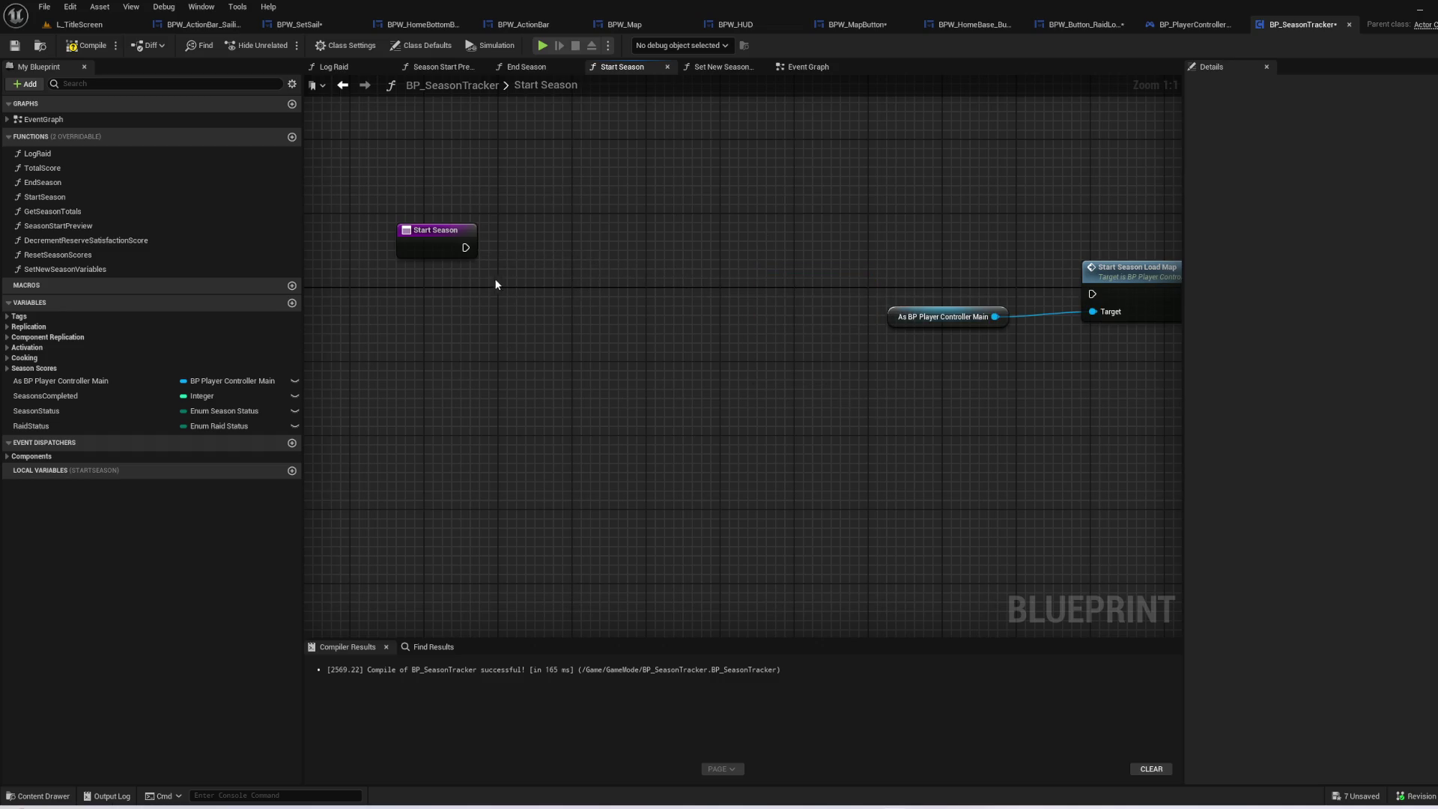
- Wire Start Season directly into Start Season Load Map and open that event
left_click_drag(436, 230, 615, 286)
left_click_drag(785, 321, 526, 336)
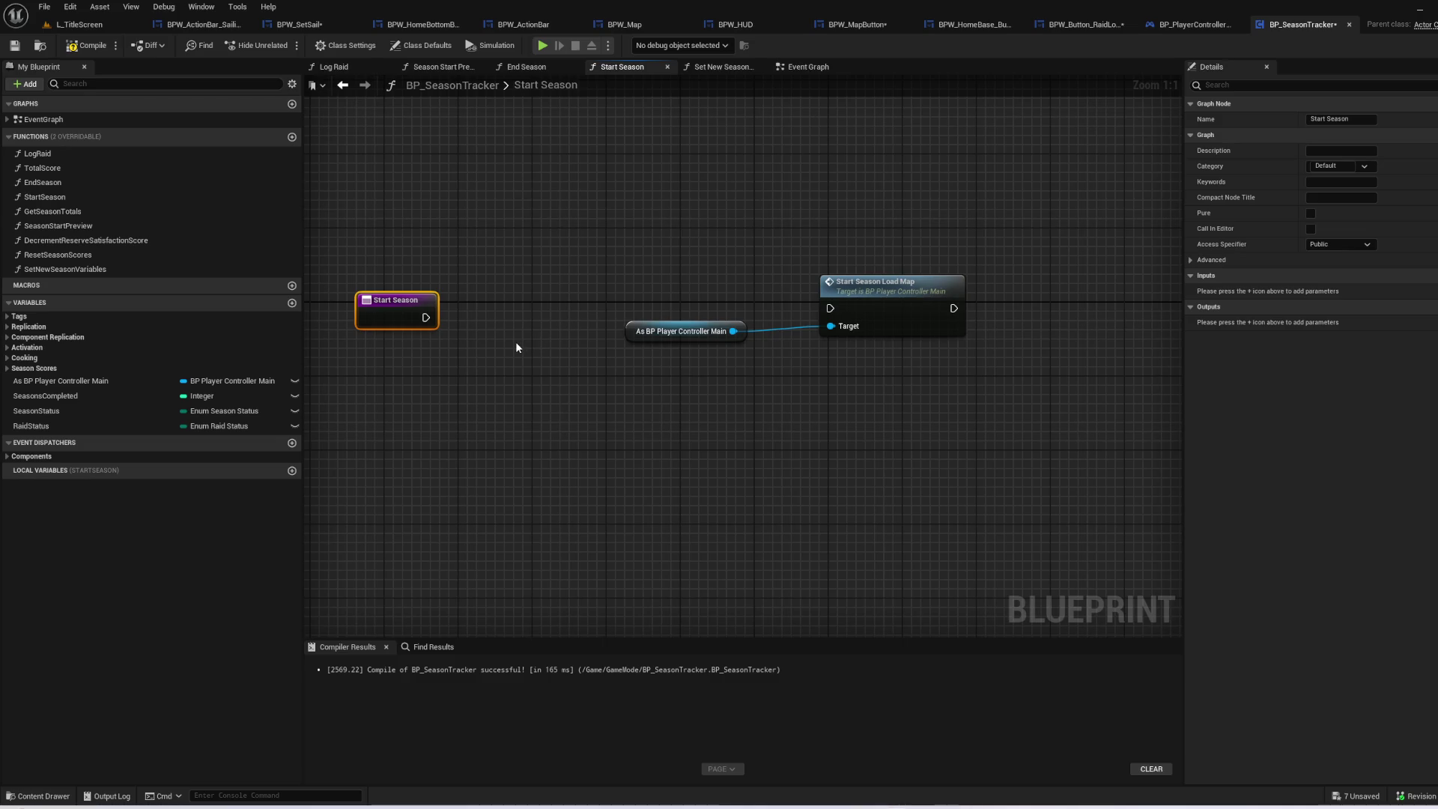
left_click_drag(431, 321, 830, 309)
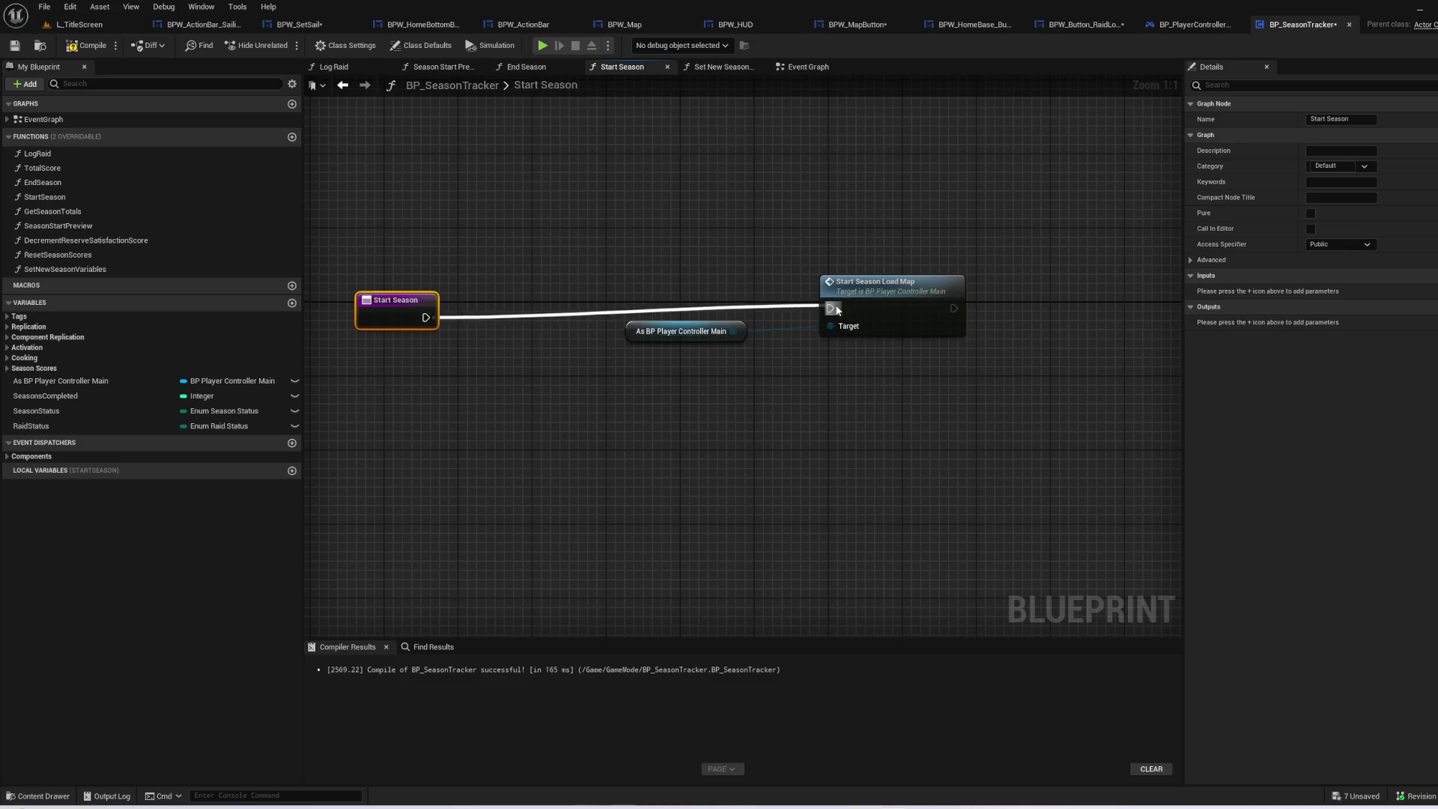
left_click(891, 290)
double_click(892, 295)
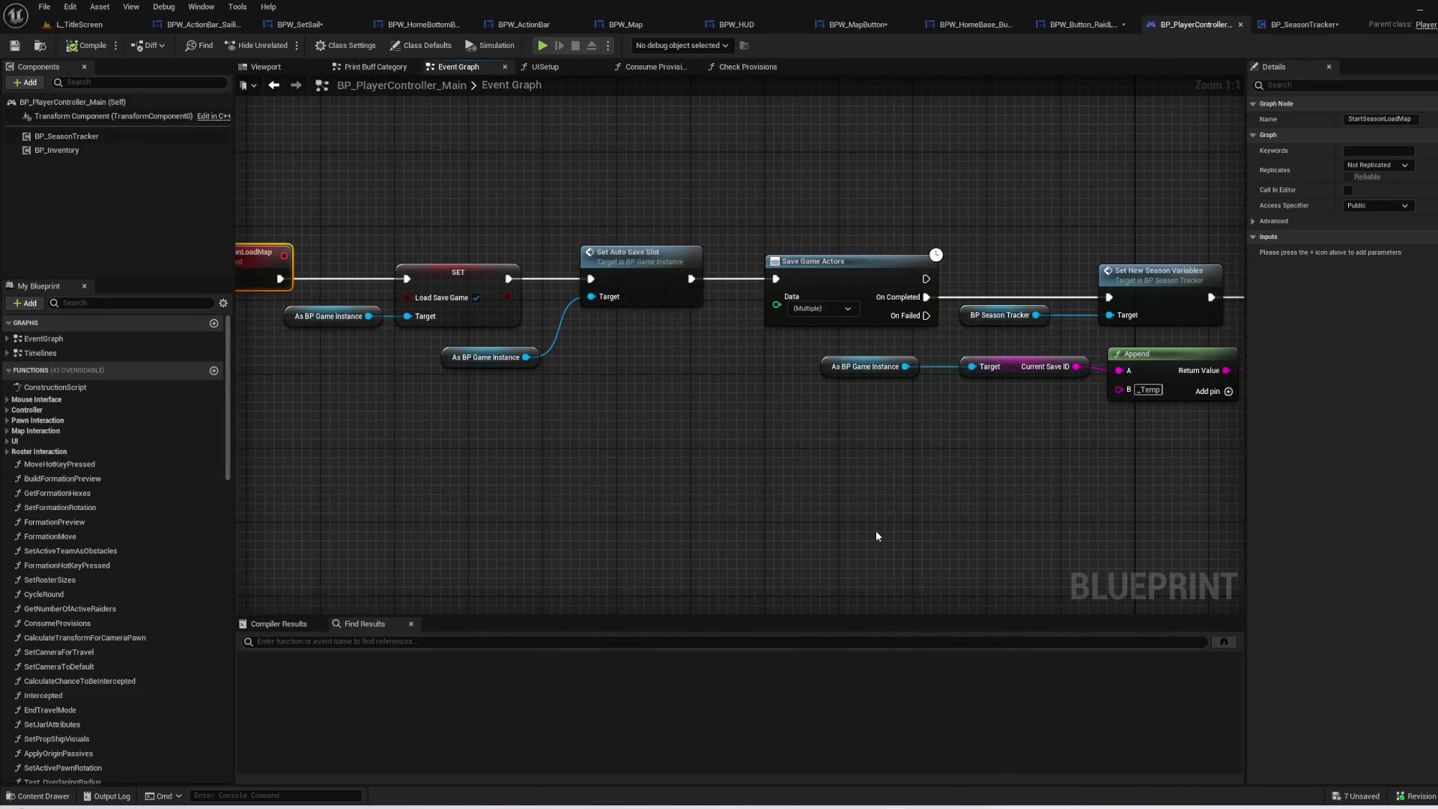
- Set the Open Level node's Level to L_Sailing by searching '_s'
mouse_move(878, 504)
left_mouse_down()
mouse_move(453, 462)
mouse_move(55, 454)
left_mouse_up()
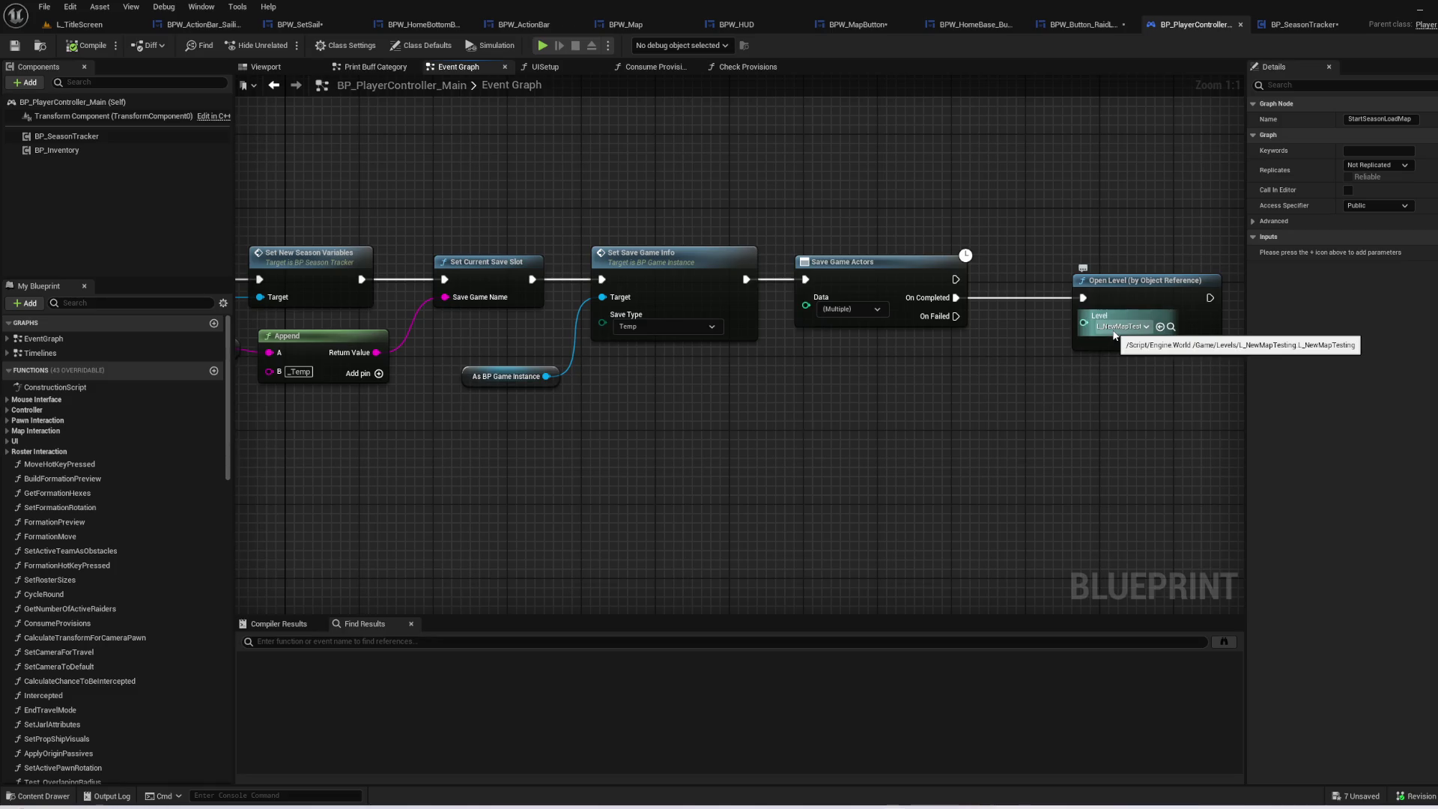
left_click_drag(600, 427, 965, 447)
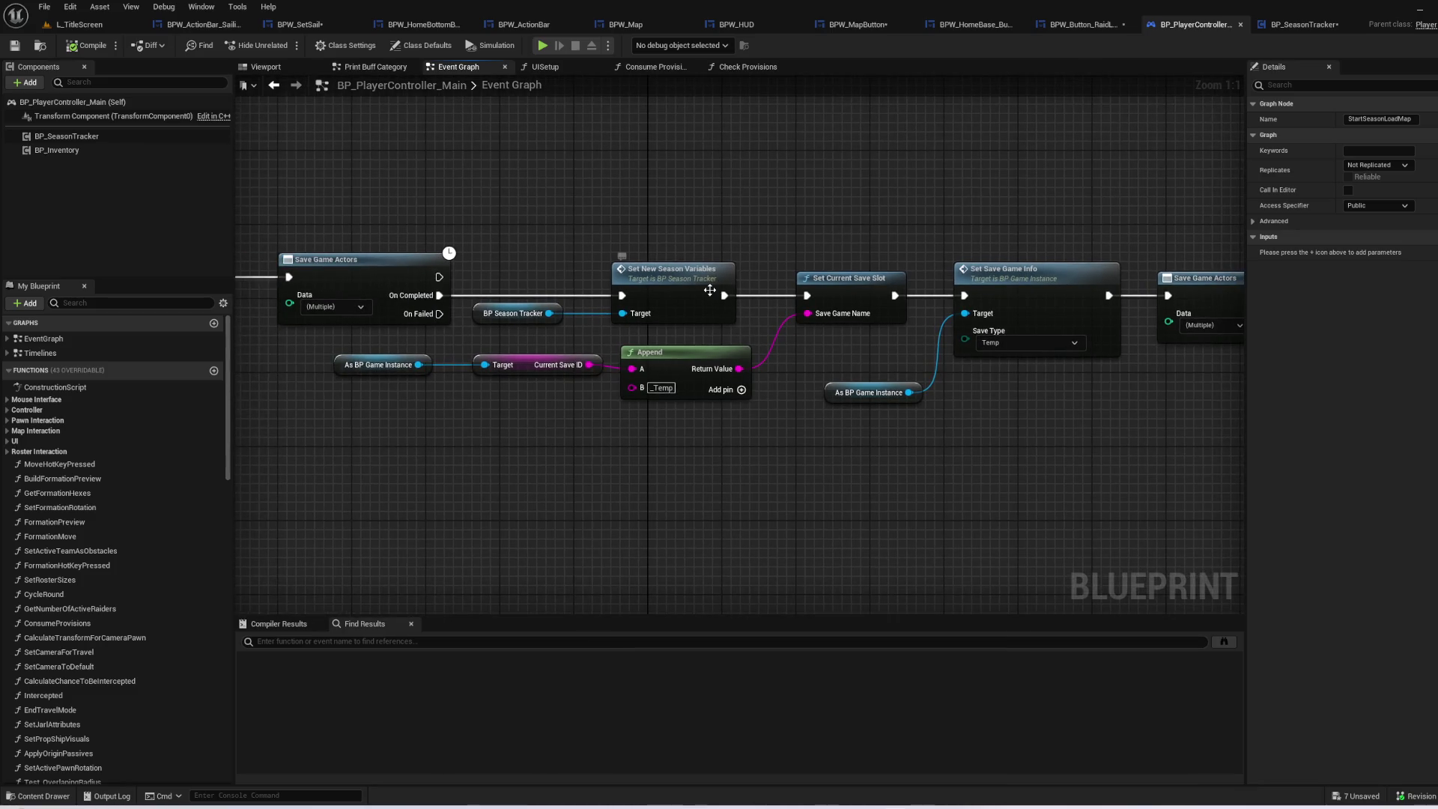
mouse_move(710, 290)
left_mouse_down()
mouse_move(855, 335)
mouse_move(1214, 359)
mouse_move(304, 462)
left_mouse_up()
left_click(1175, 603)
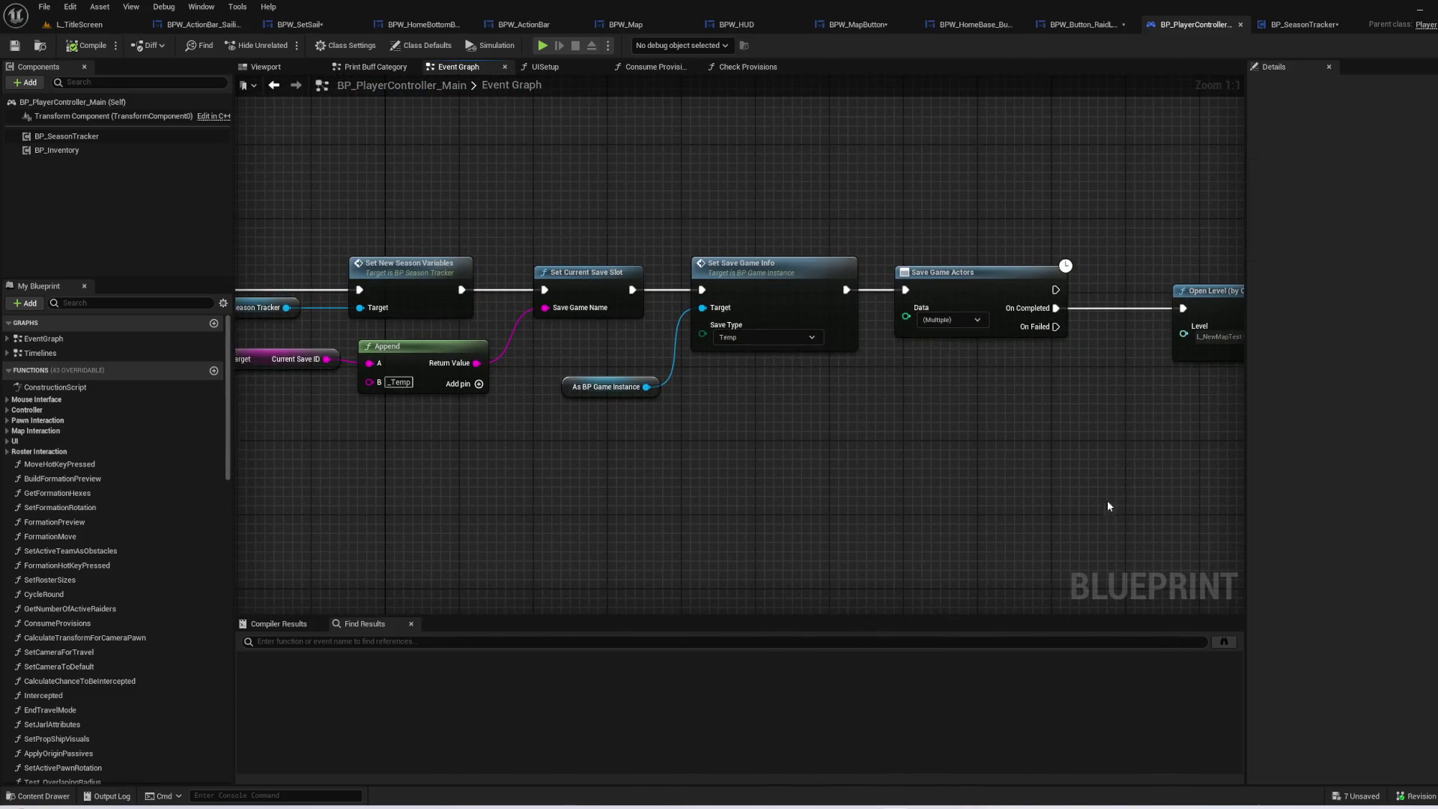
left_click_drag(1104, 506, 896, 509)
left_click(1020, 342)
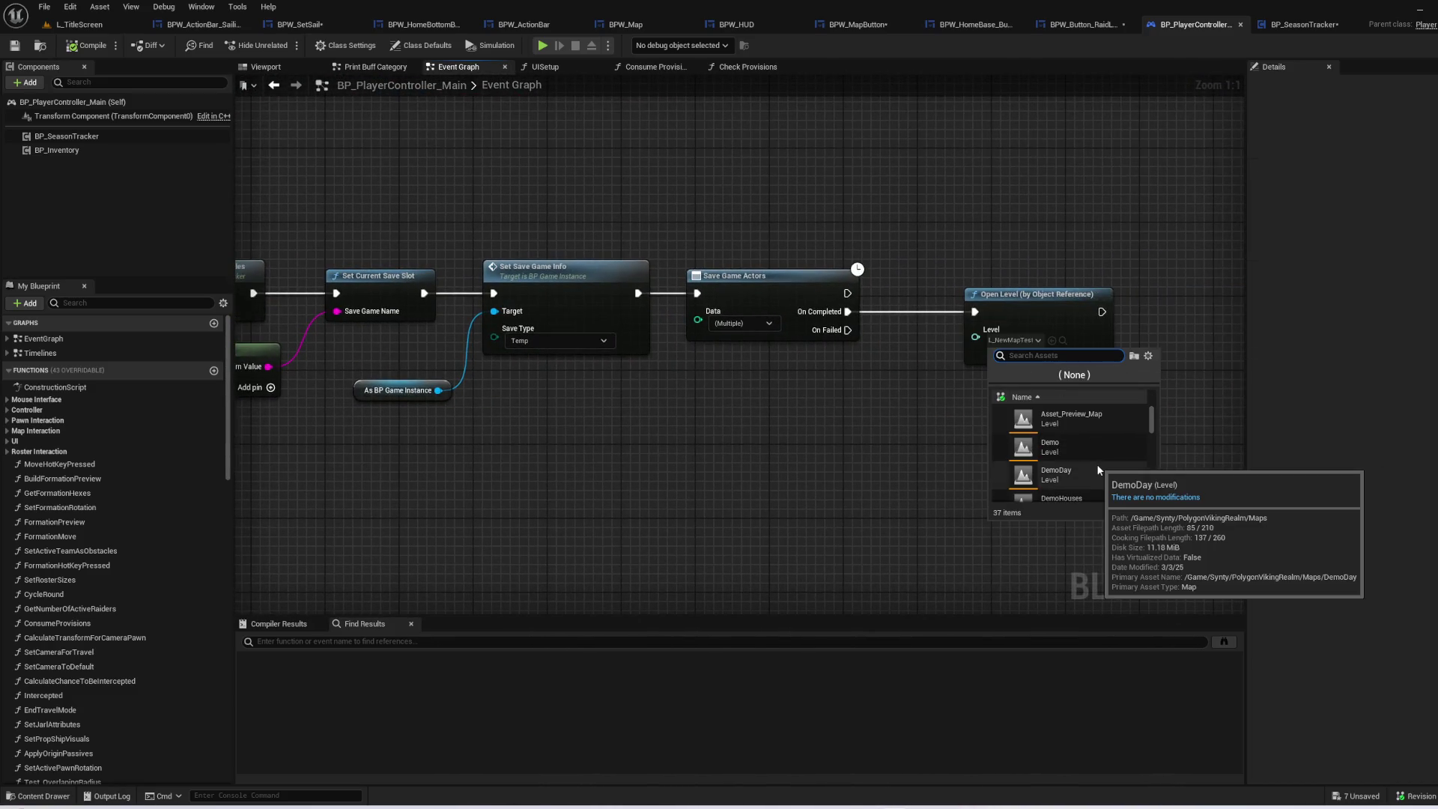
scroll(1098, 470, "down", 3)
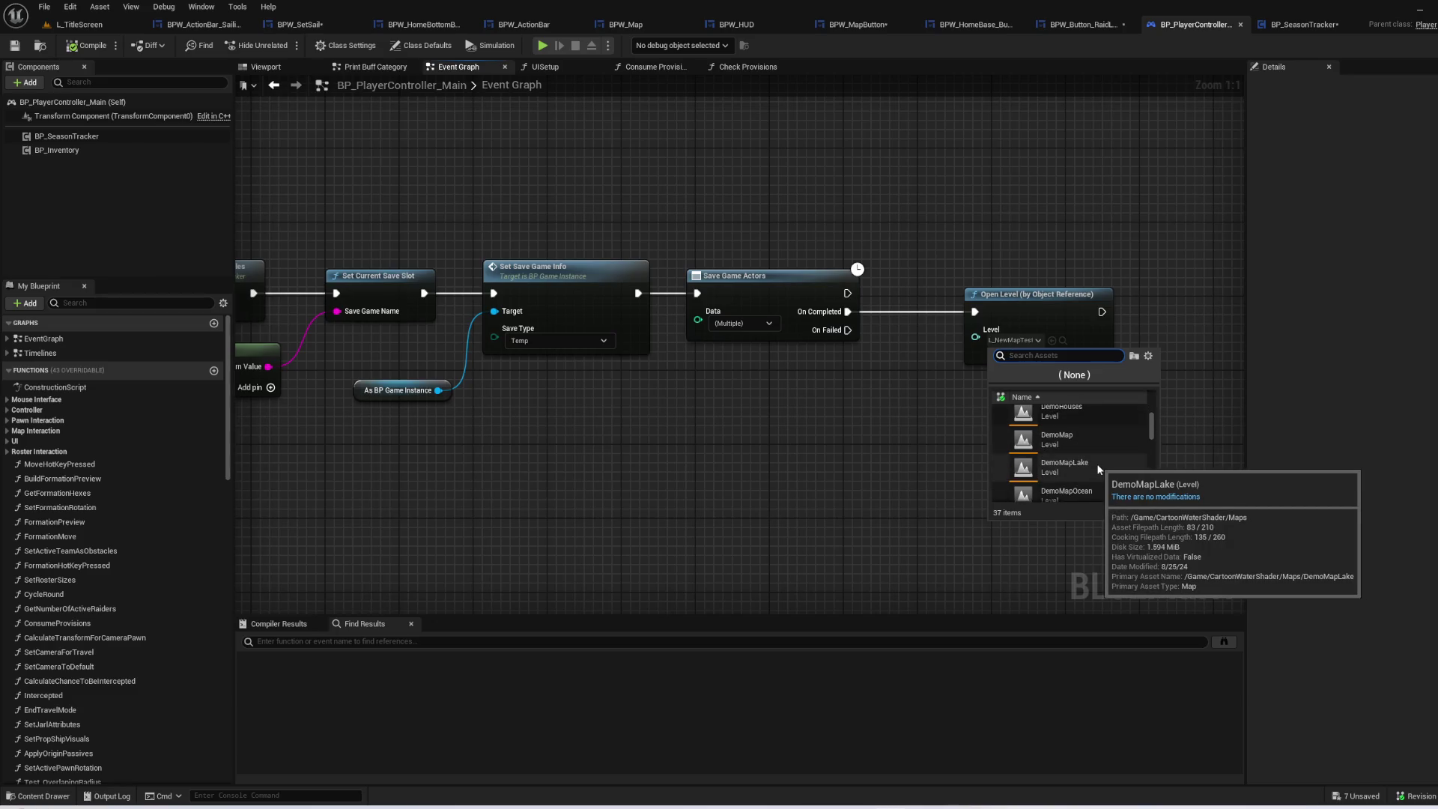
type("L_s")
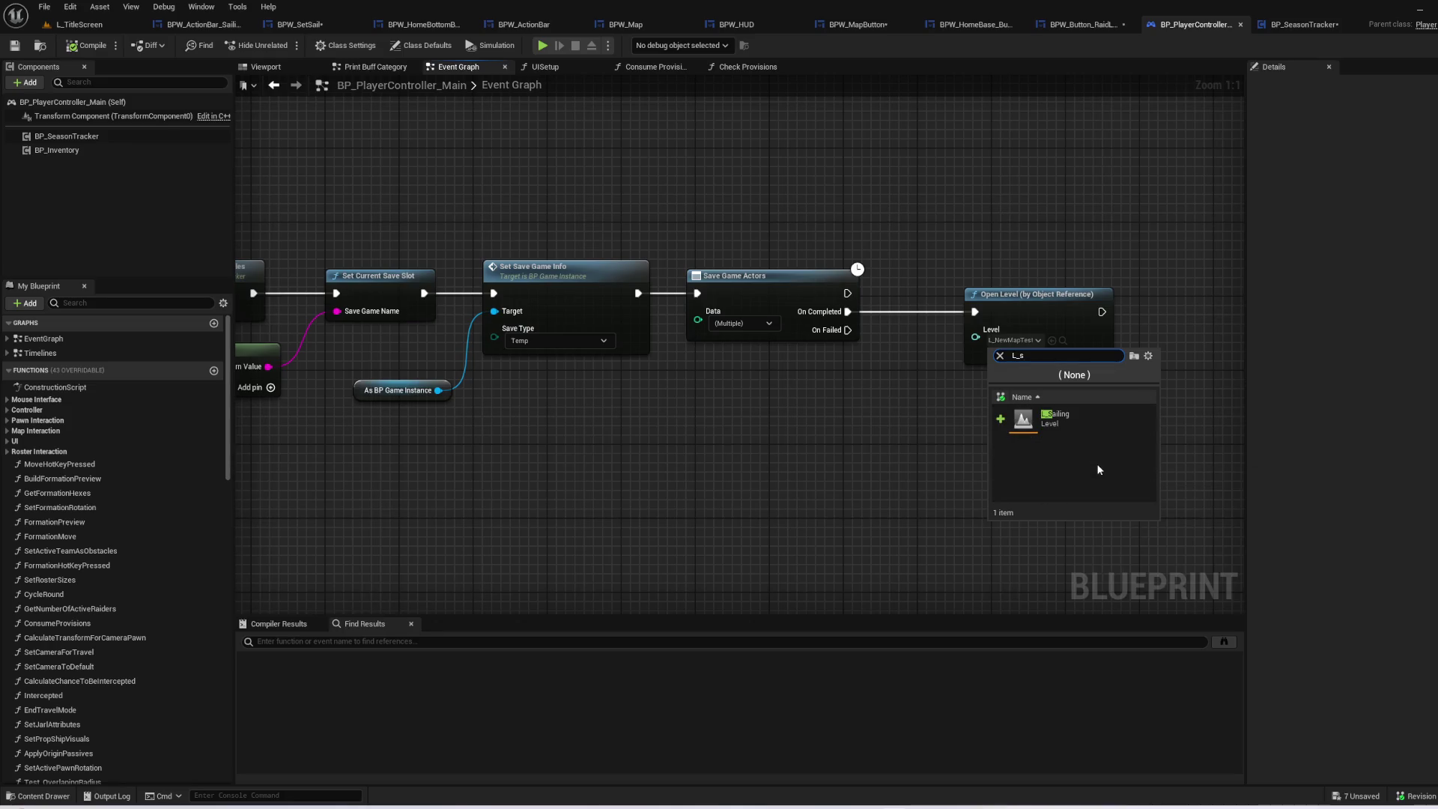
left_click(1129, 425)
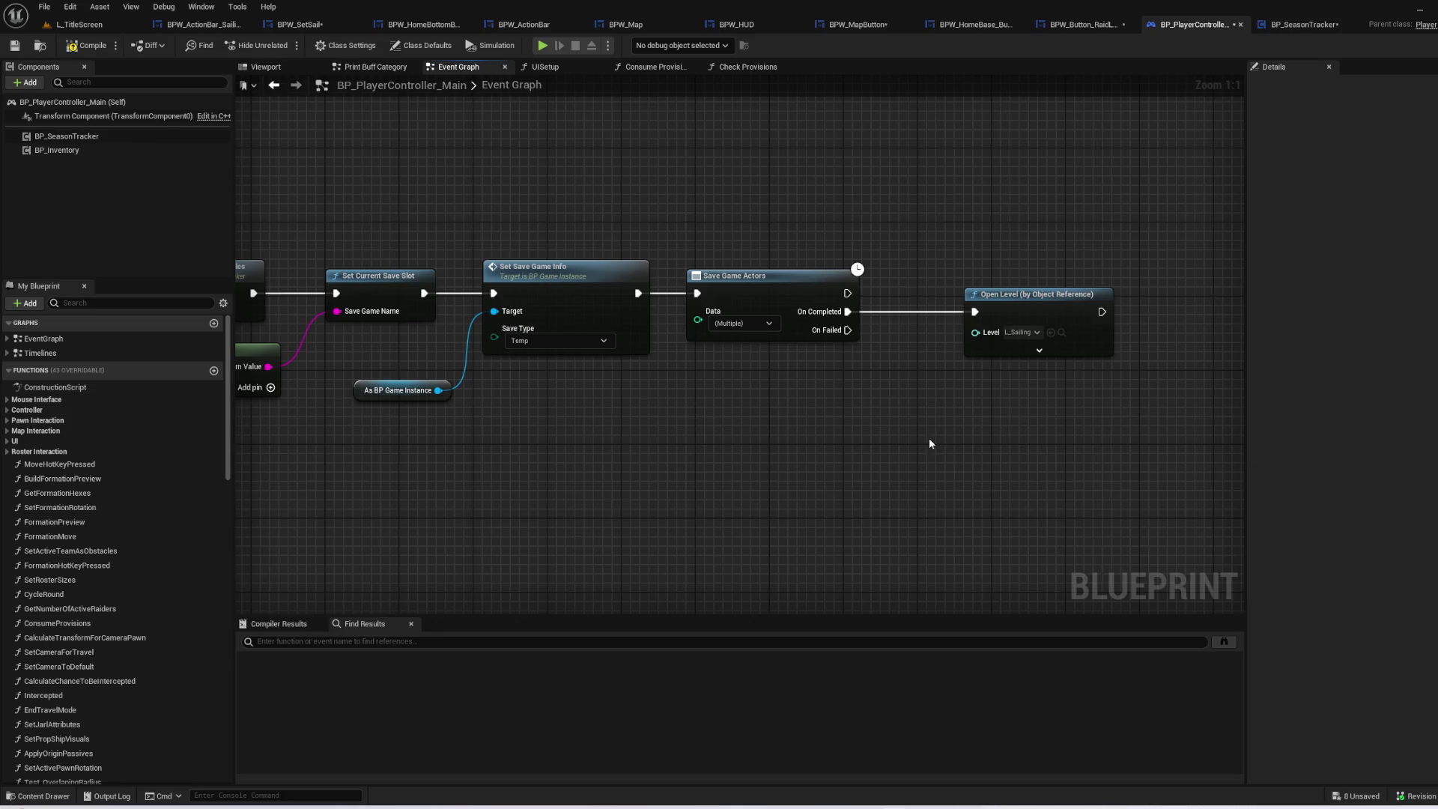
- Open the Set New Season Variables function from the event chain
left_click_drag(849, 435, 1115, 433)
mouse_move(712, 444)
left_mouse_down()
mouse_move(1273, 470)
mouse_move(962, 472)
left_mouse_up()
double_click(840, 305)
- Review the Set New Season Variables nodes and compile BP_SeasonTracker
mouse_move(840, 307)
left_mouse_down()
mouse_move(743, 354)
mouse_move(754, 416)
left_mouse_up()
mouse_move(716, 244)
left_mouse_down()
mouse_move(982, 398)
mouse_move(398, 428)
mouse_move(56, 419)
left_mouse_up()
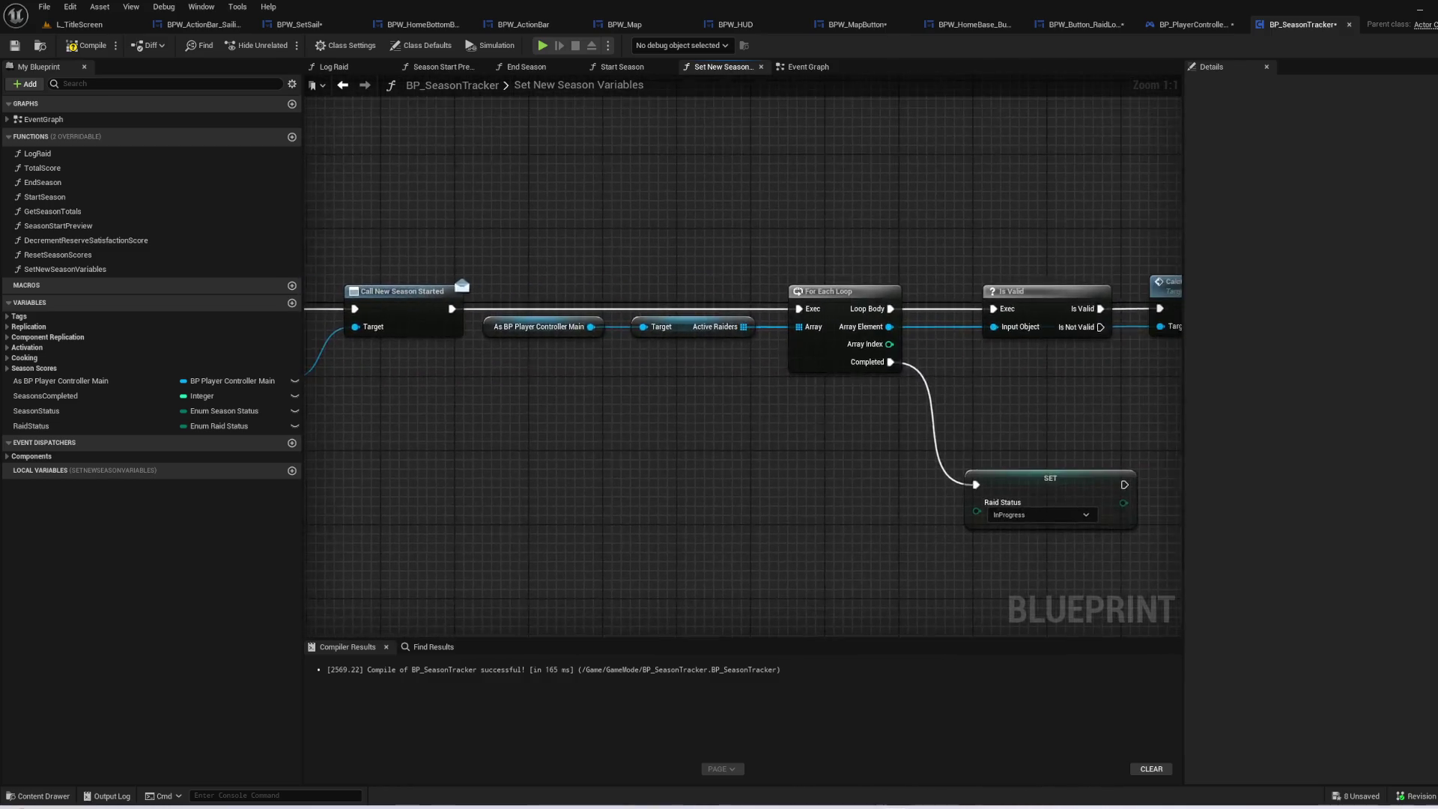
left_click_drag(1011, 72, 558, 39)
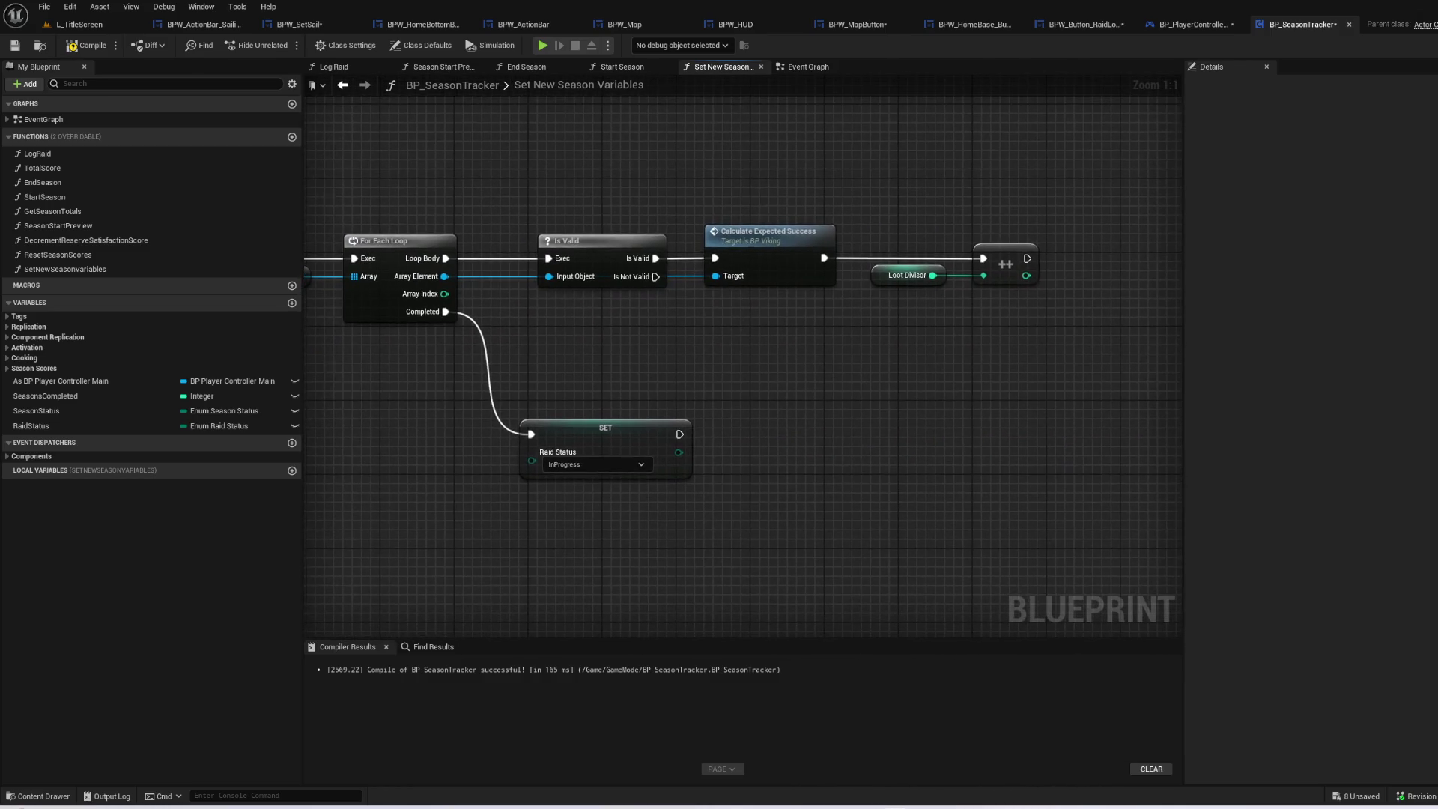
left_click_drag(1086, 187, 626, 231)
left_click(92, 46)
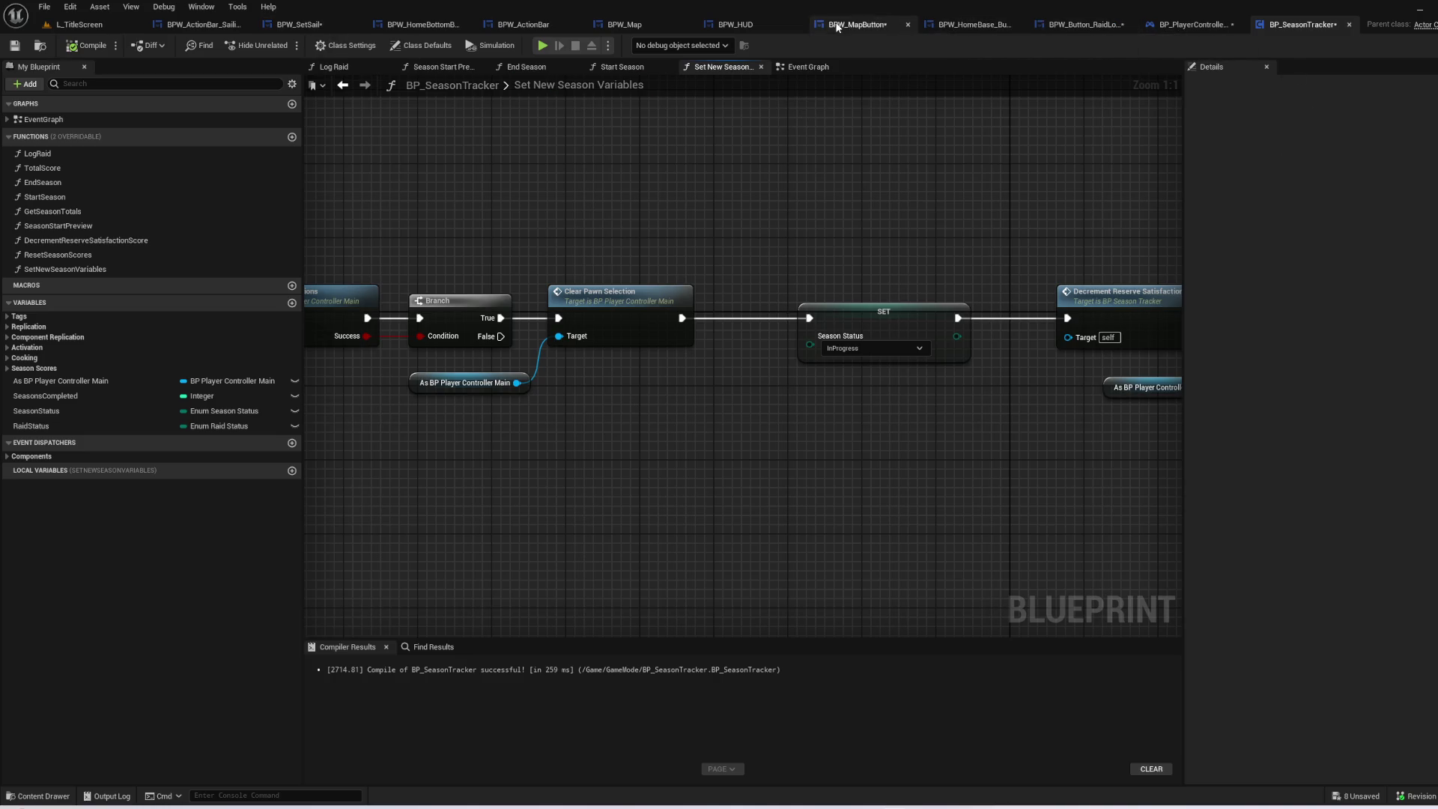
left_click(325, 27)
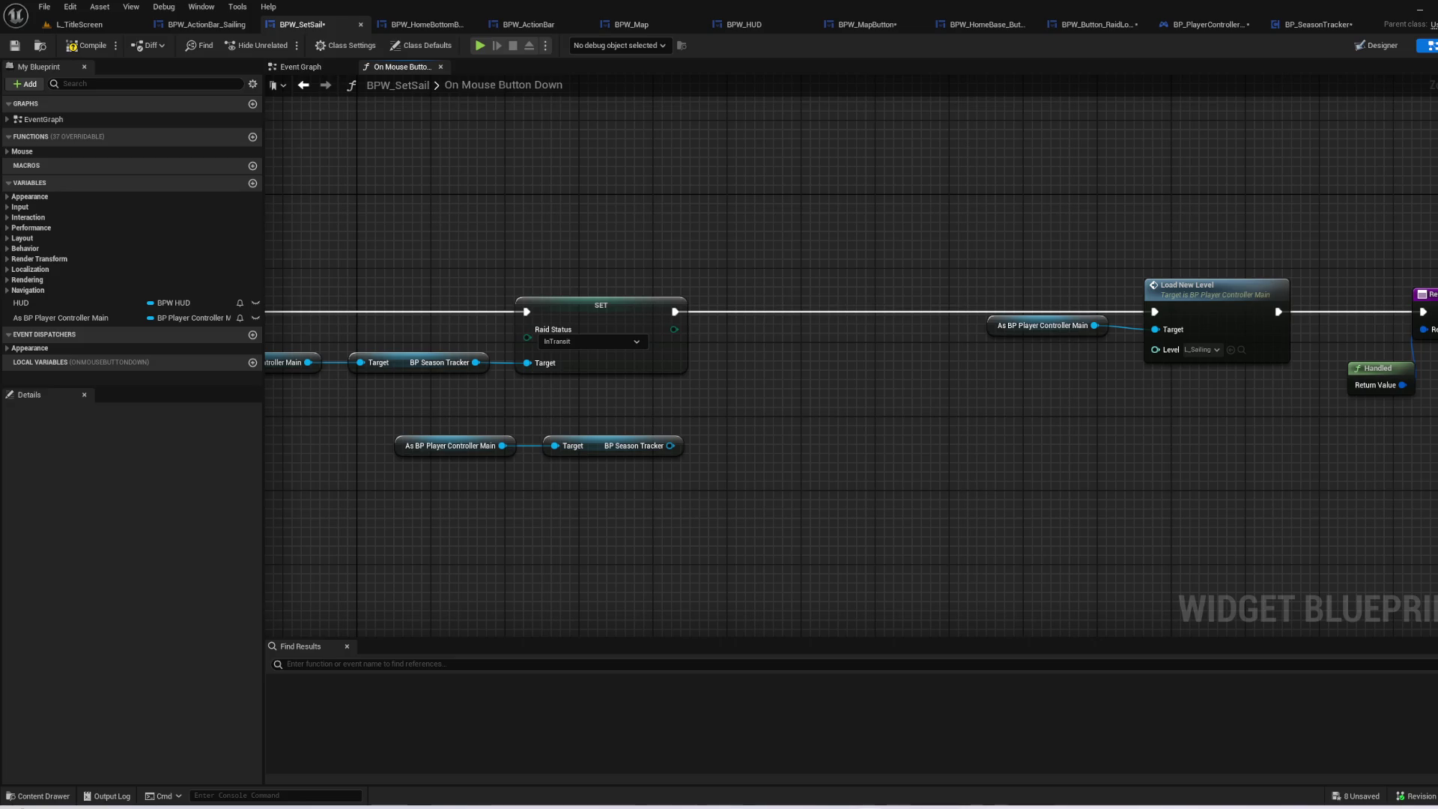
- Try a connection from BPW_SetSail's BP Season Tracker pin without adding anything, then return to BP_SeasonTracker
mouse_move(959, 403)
left_mouse_down()
mouse_move(992, 320)
mouse_move(850, 340)
mouse_move(735, 419)
left_mouse_up()
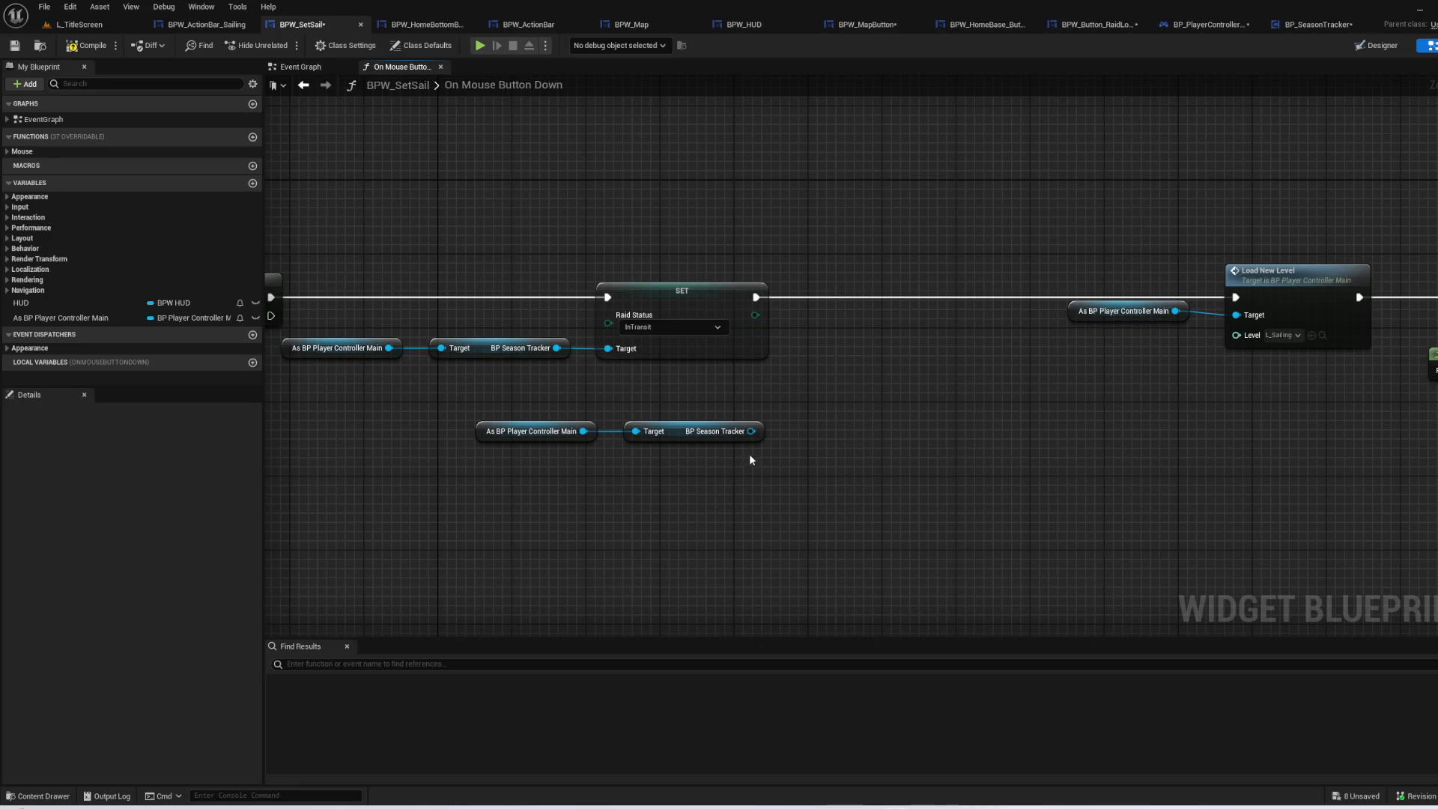
left_click_drag(751, 431, 816, 405)
left_click(1304, 25)
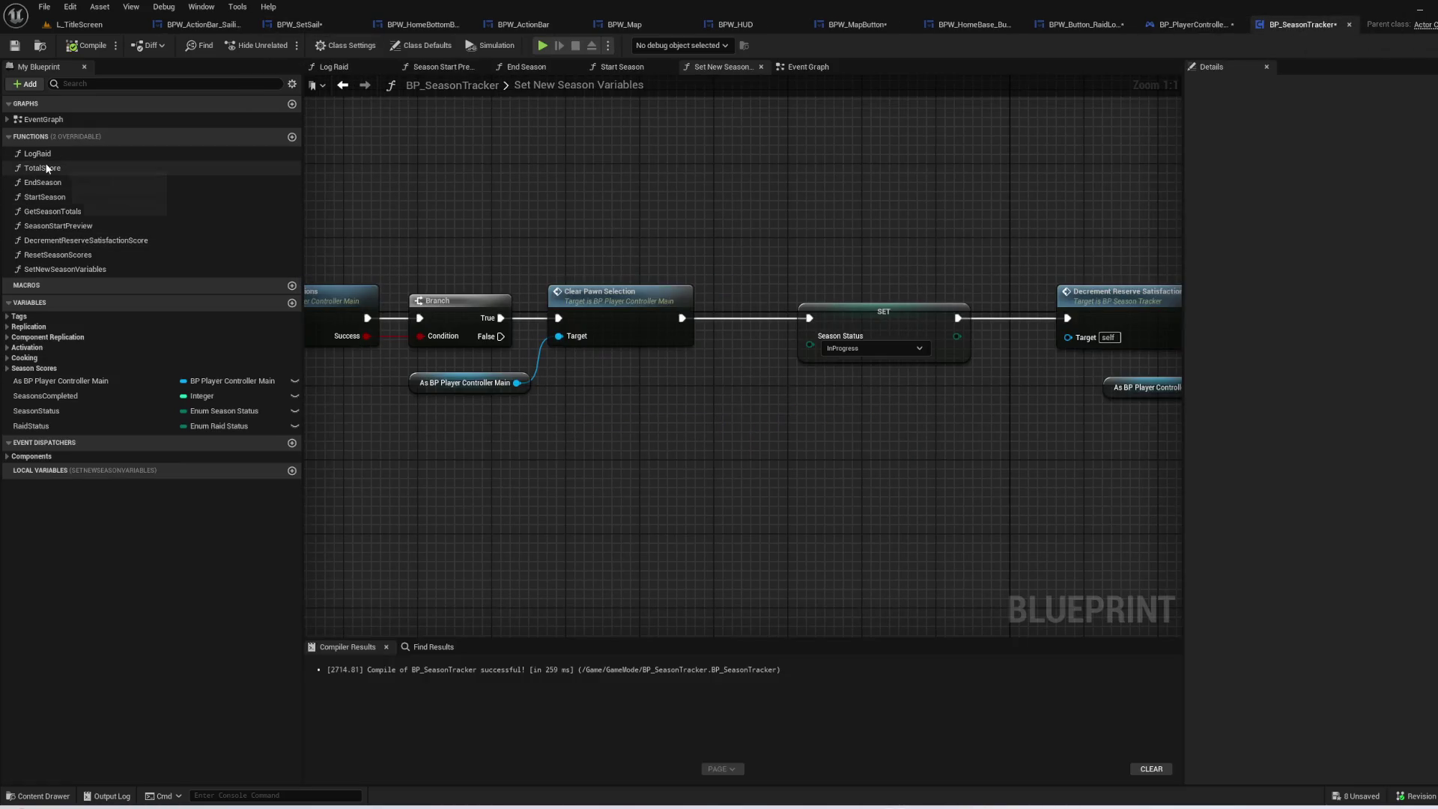
- Look through the StartSeason and Season Start Preview function graphs in BP_SeasonTracker
left_click(105, 197)
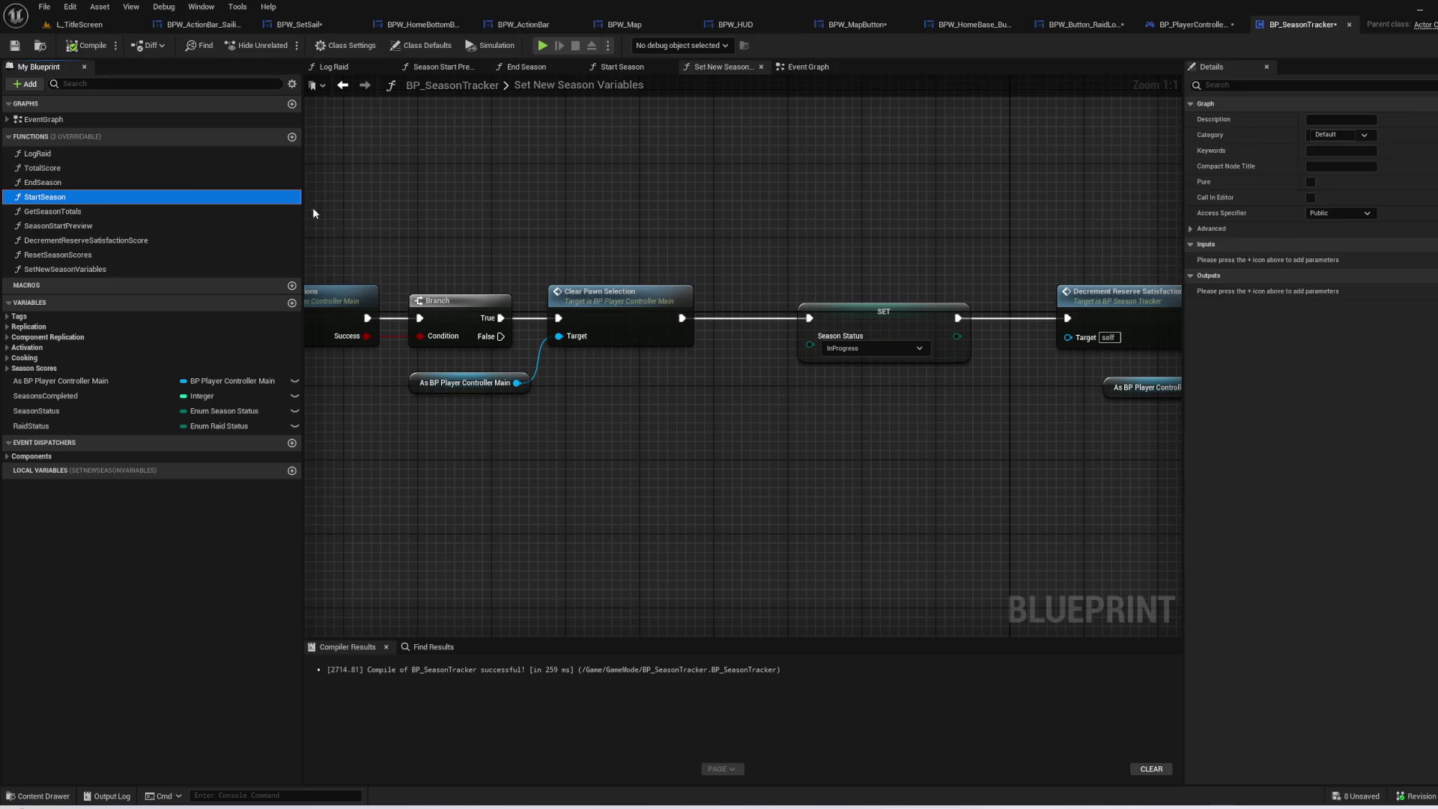
double_click(65, 197)
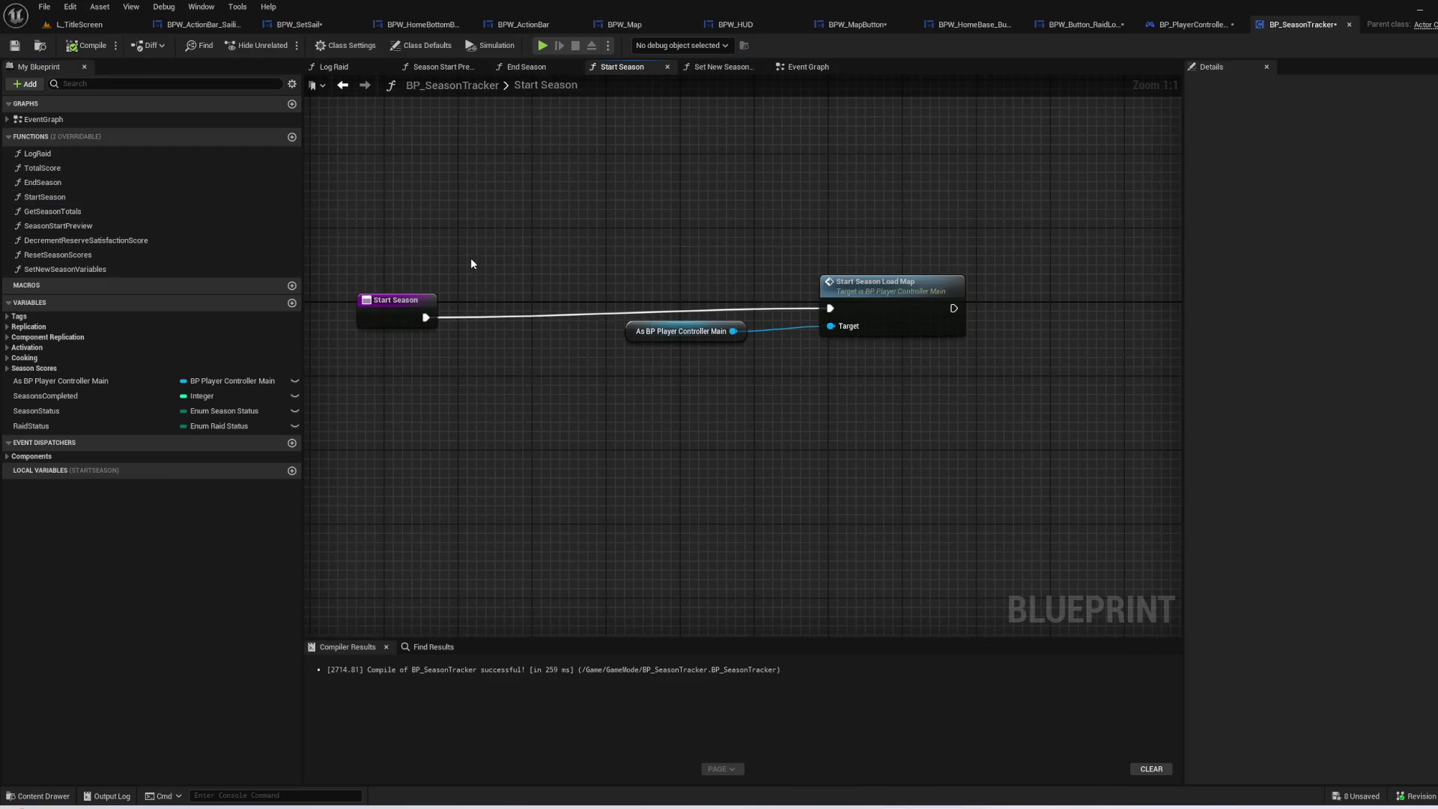
double_click(68, 225)
mouse_move(475, 310)
left_mouse_down()
mouse_move(751, 367)
mouse_move(520, 382)
mouse_move(315, 371)
left_mouse_up()
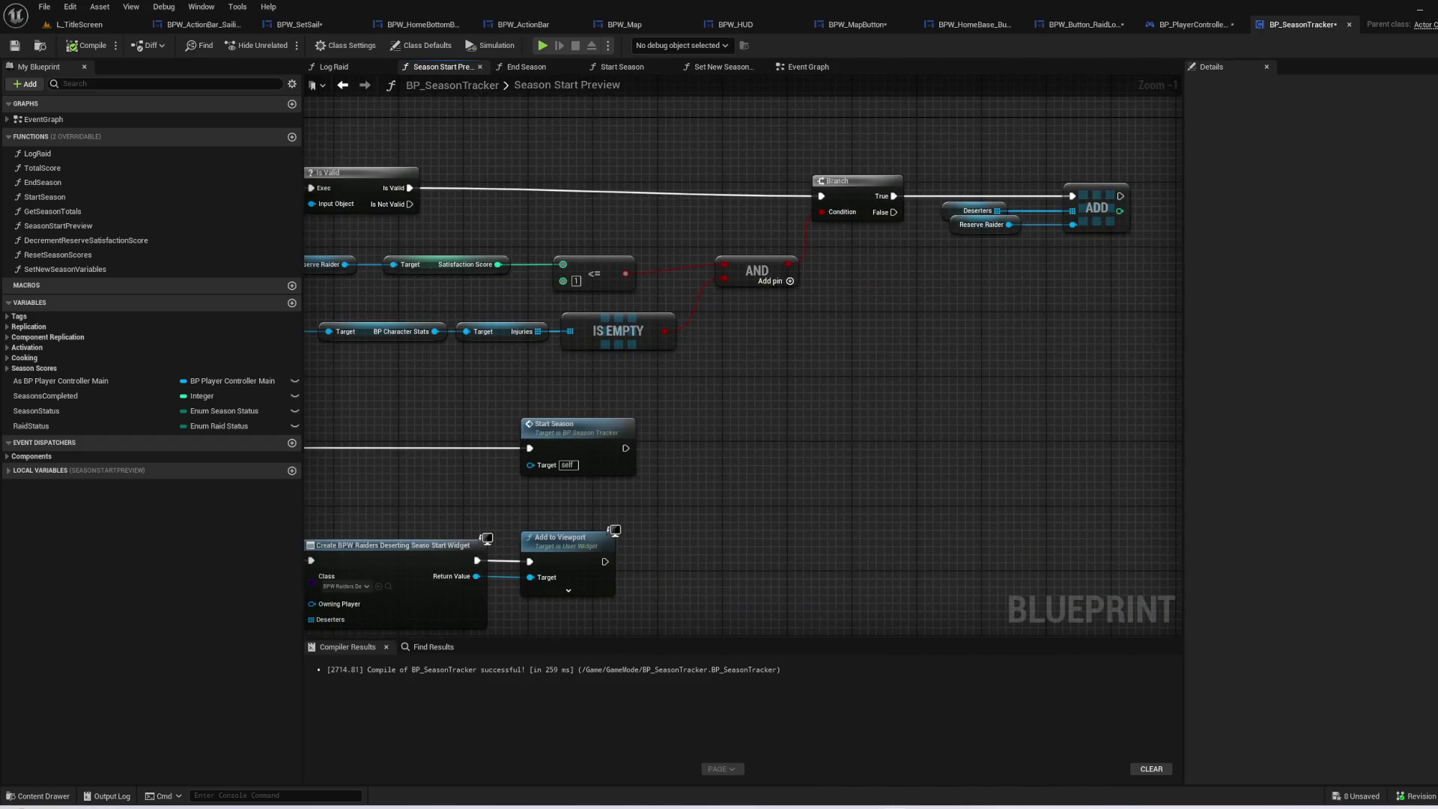
mouse_move(207, 355)
left_mouse_down()
mouse_move(417, 296)
mouse_move(596, 306)
left_mouse_up()
mouse_move(626, 303)
left_mouse_down()
mouse_move(706, 309)
mouse_move(565, 352)
mouse_move(575, 295)
left_mouse_up()
mouse_move(1087, 382)
left_mouse_down()
mouse_move(900, 431)
mouse_move(879, 395)
mouse_move(1105, 339)
left_mouse_up()
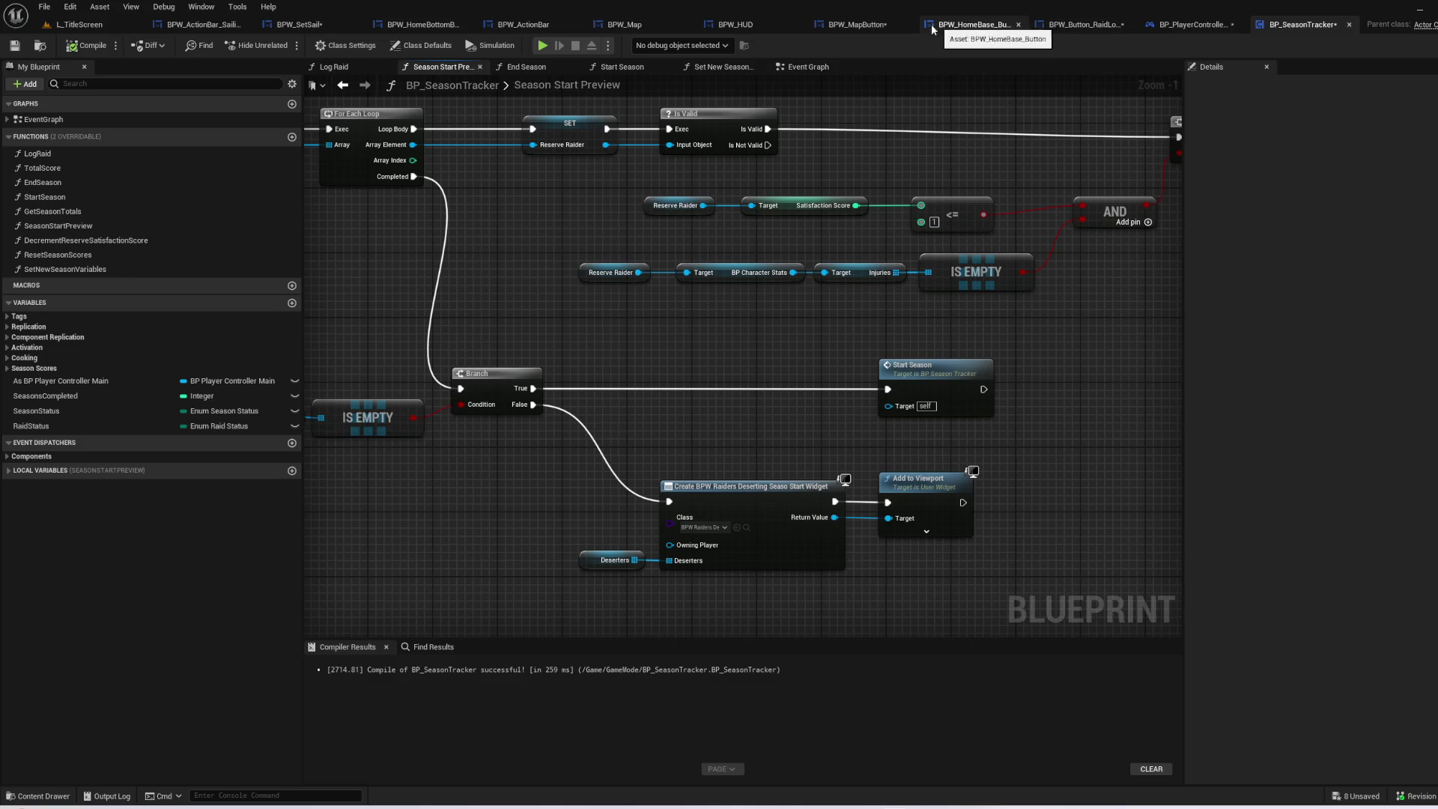
left_click(300, 24)
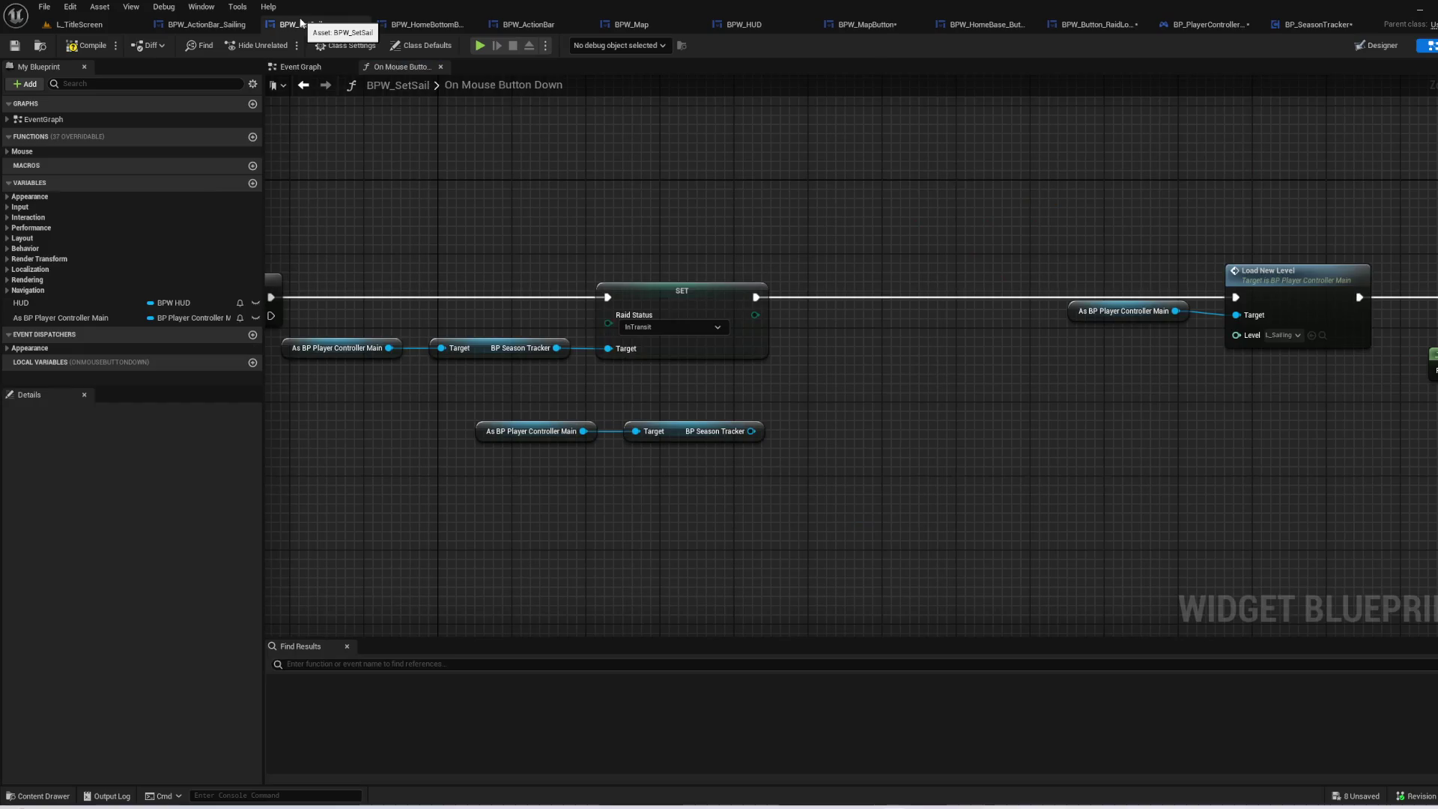
- Add a Season Start Preview call on BP Season Tracker and delete the old raid status nodes
left_click_drag(752, 431, 866, 367)
type("st")
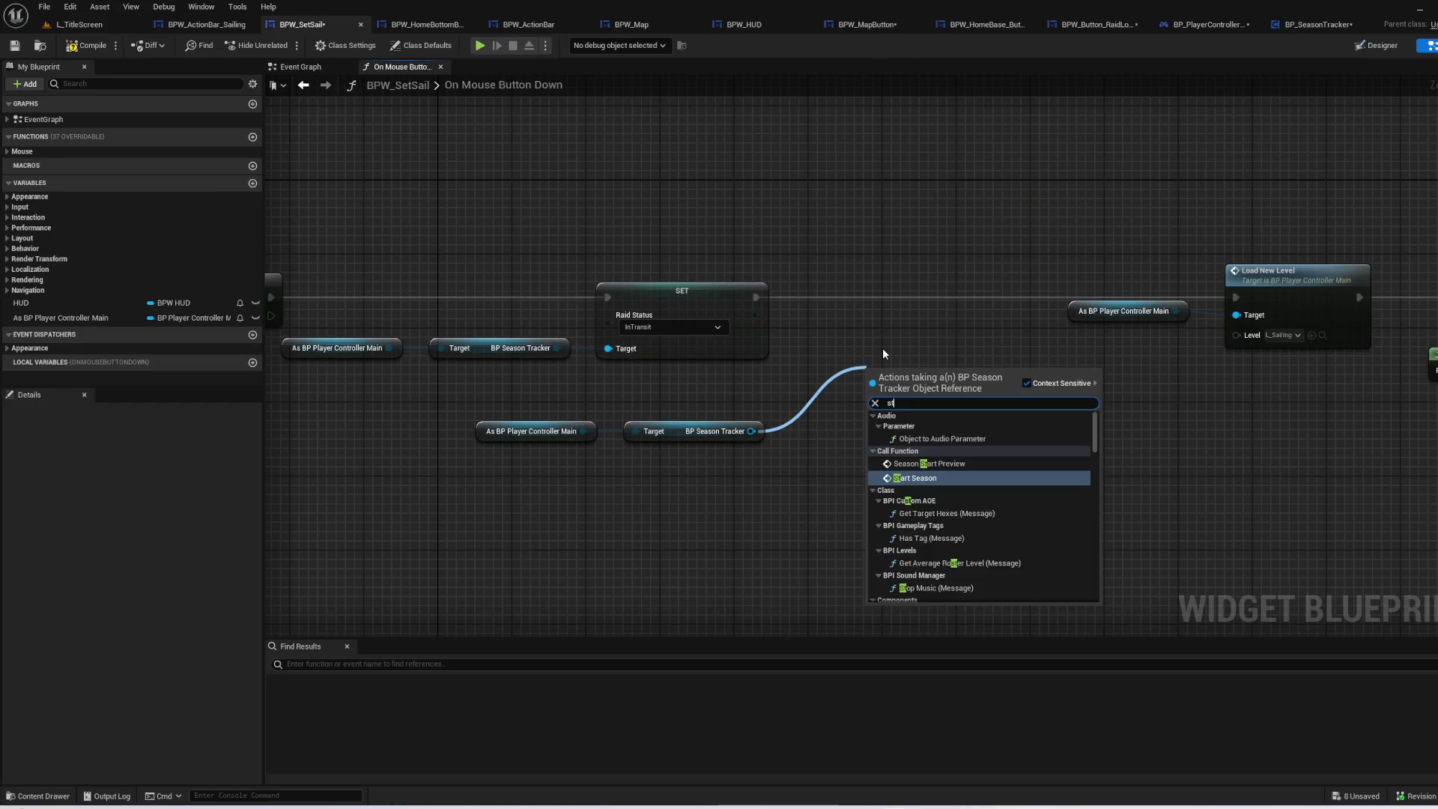
type("art s")
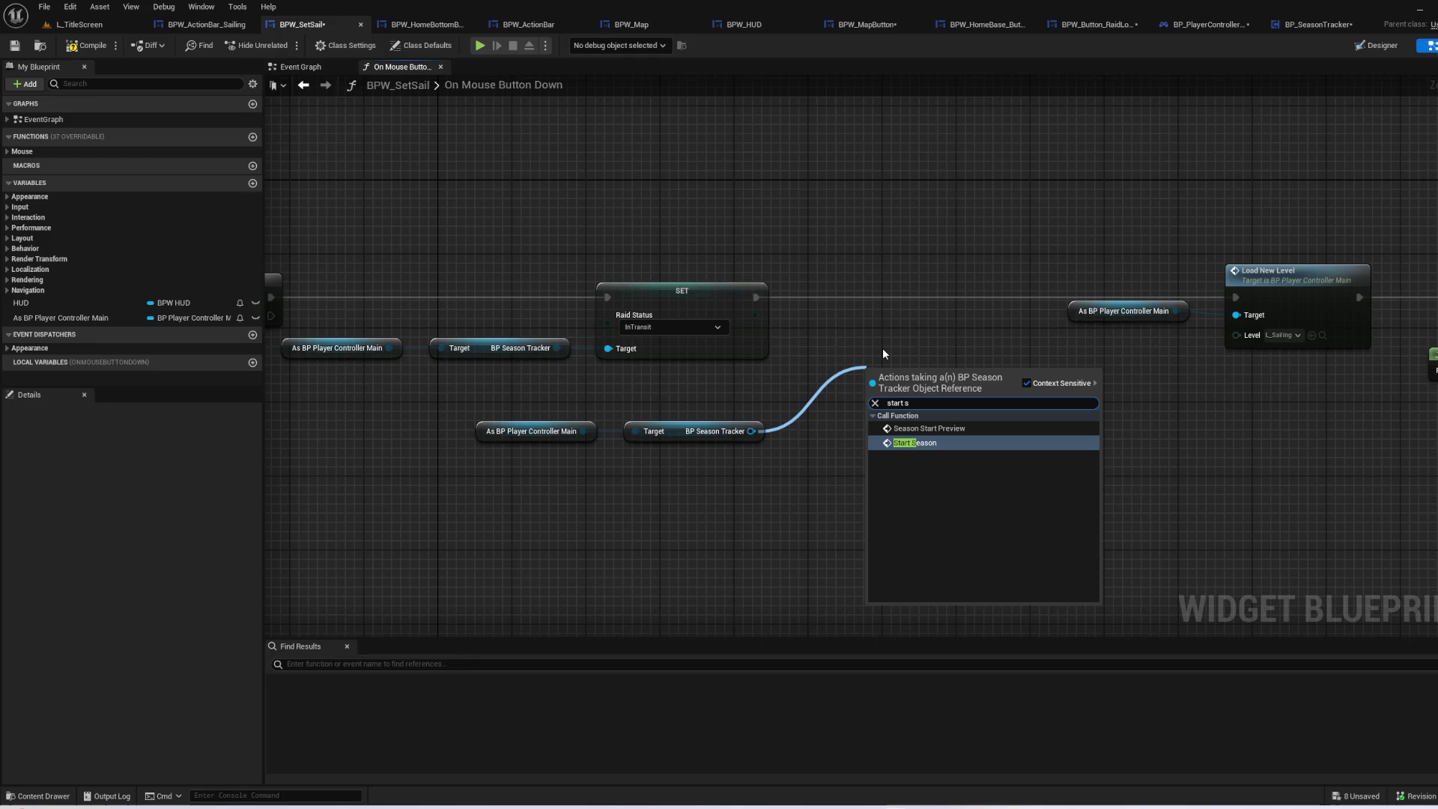
left_click(964, 431)
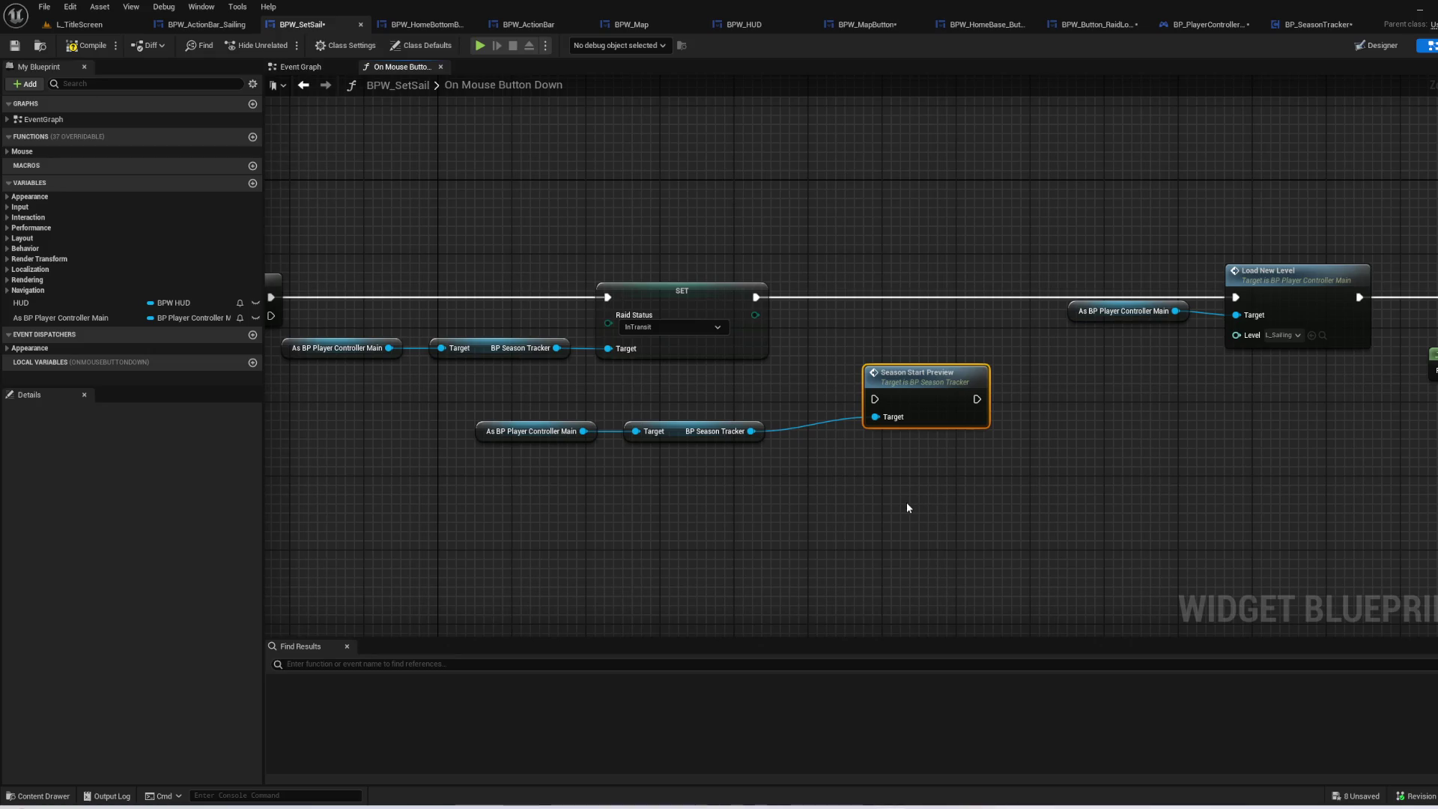
mouse_move(903, 310)
left_mouse_down()
mouse_move(453, 174)
mouse_move(487, 161)
left_mouse_up()
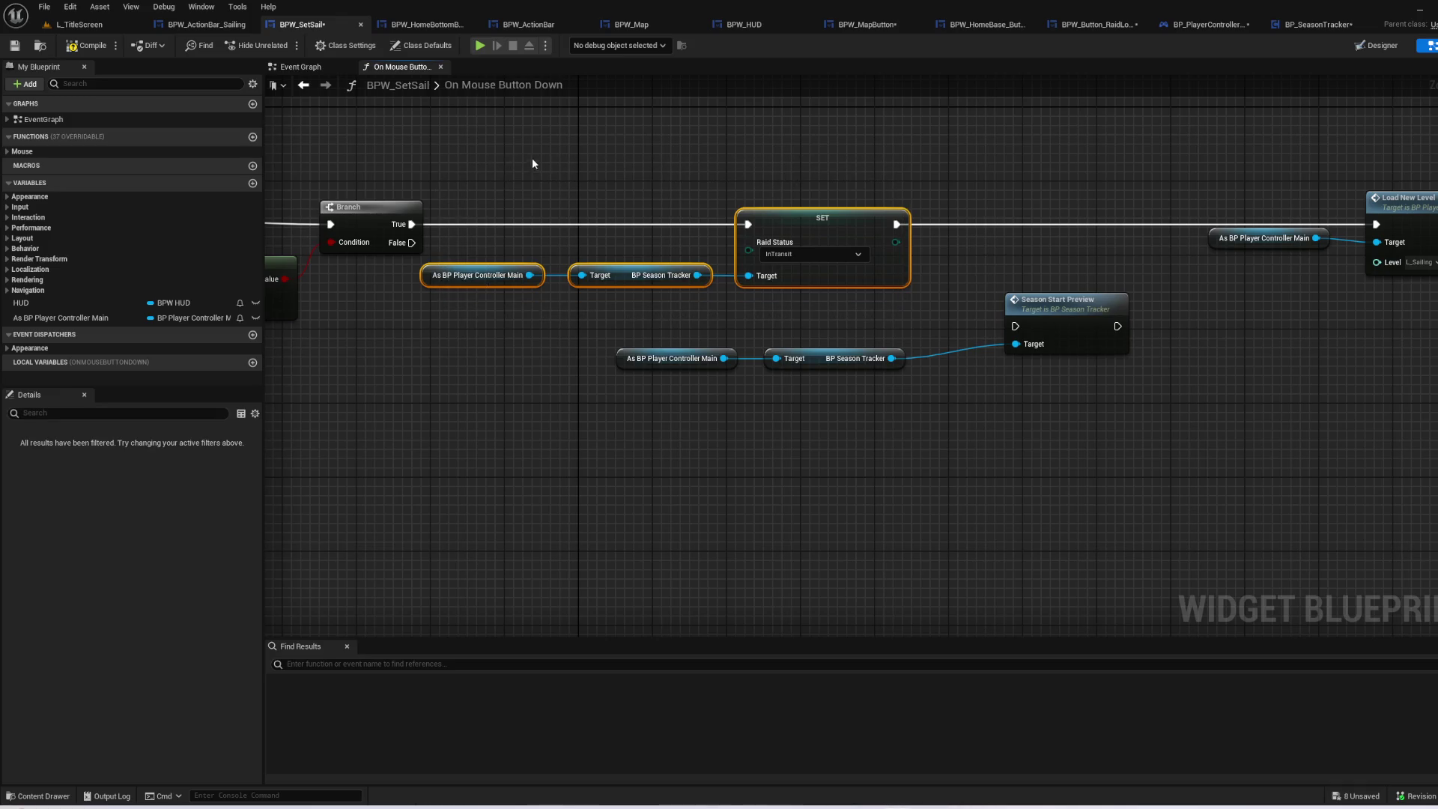
key("Delete")
left_click_drag(1058, 332, 945, 228)
- Delete Load New Level and its cast, then connect Branch True to Season Start Preview
left_click_drag(1140, 416, 851, 410)
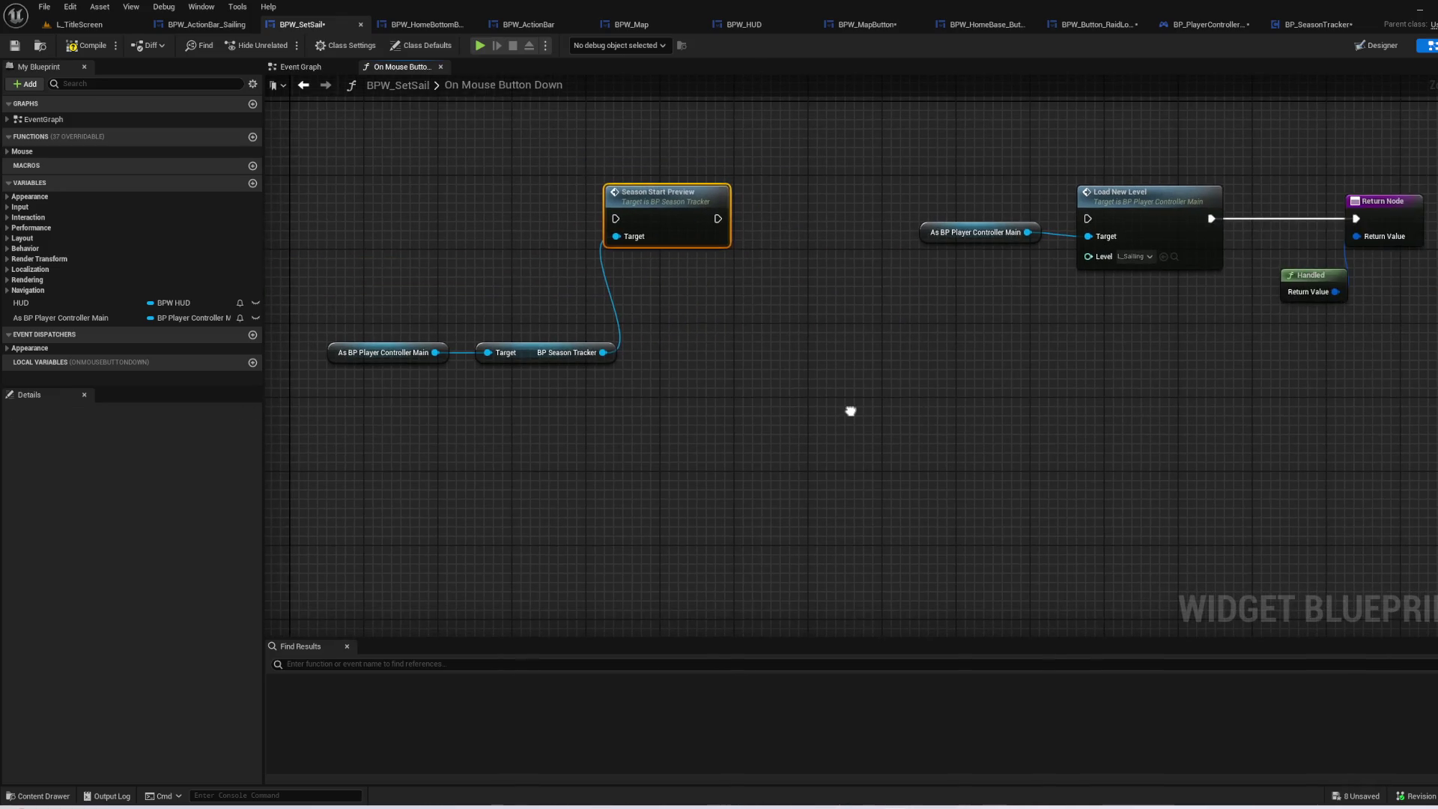
left_click_drag(1235, 360, 889, 128)
key("Delete")
mouse_move(757, 420)
left_mouse_down()
mouse_move(931, 385)
mouse_move(822, 349)
left_mouse_up()
mouse_move(611, 266)
left_mouse_down()
mouse_move(1034, 247)
mouse_move(732, 282)
mouse_move(1230, 278)
left_mouse_up()
mouse_move(1342, 247)
left_mouse_down()
mouse_move(793, 222)
mouse_move(1421, 253)
left_mouse_up()
- Move the Return and Handled nodes and the two getters in beside the call
left_click_drag(1262, 161, 1262, 162)
left_click_drag(1378, 308, 884, 308)
left_click_drag(824, 356, 1186, 409)
left_click_drag(1083, 501, 777, 395)
mouse_move(817, 440)
left_mouse_down()
mouse_move(768, 391)
mouse_move(1082, 420)
mouse_move(1199, 408)
mouse_move(726, 473)
left_mouse_up()
- Open Season Start Preview and then the Start Season function
double_click(1011, 324)
mouse_move(614, 390)
left_mouse_down()
mouse_move(835, 393)
mouse_move(674, 315)
mouse_move(600, 419)
mouse_move(550, 438)
left_mouse_up()
double_click(551, 438)
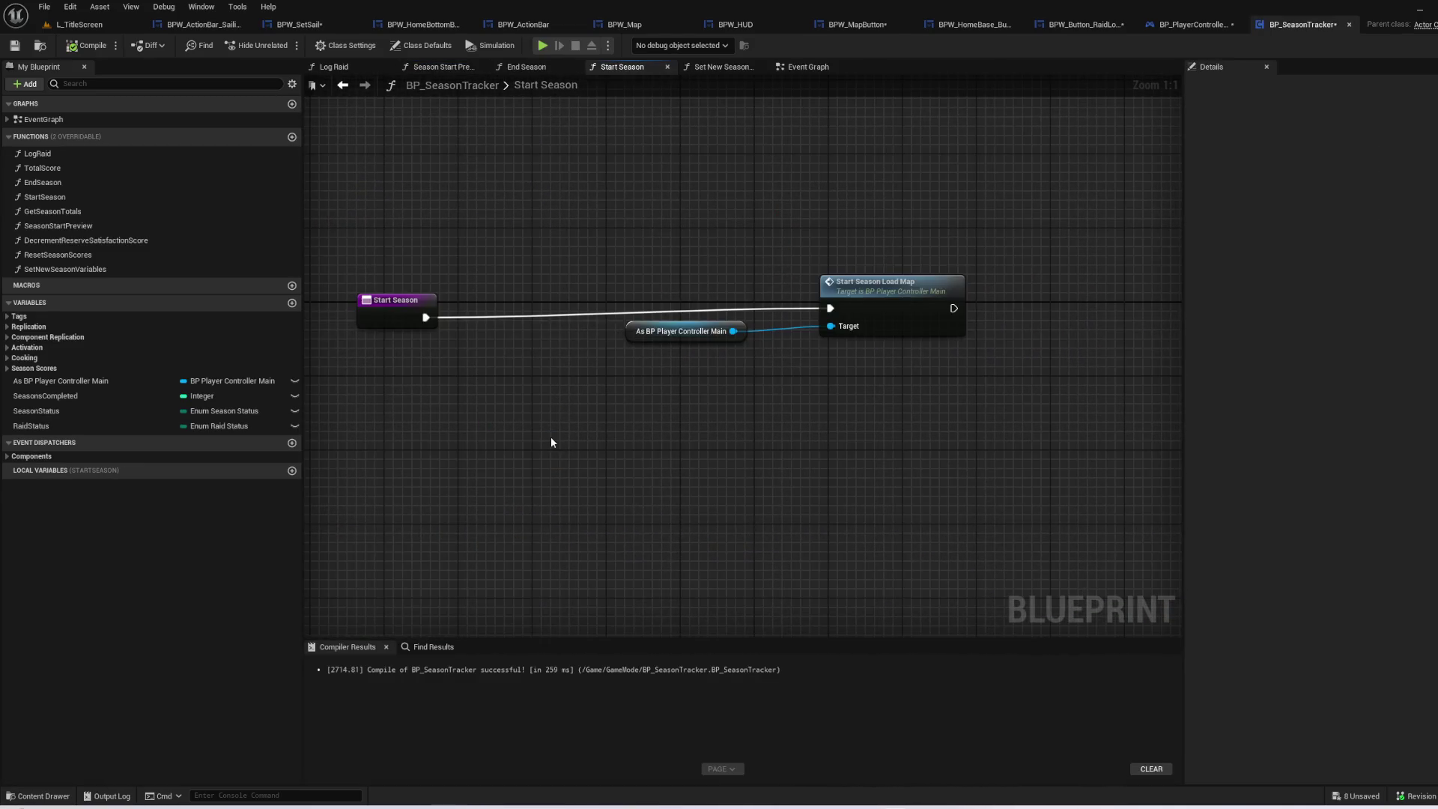
- Follow Start Season Load Map into the player controller's Event Graph and review its save nodes
left_click_drag(417, 322, 509, 303)
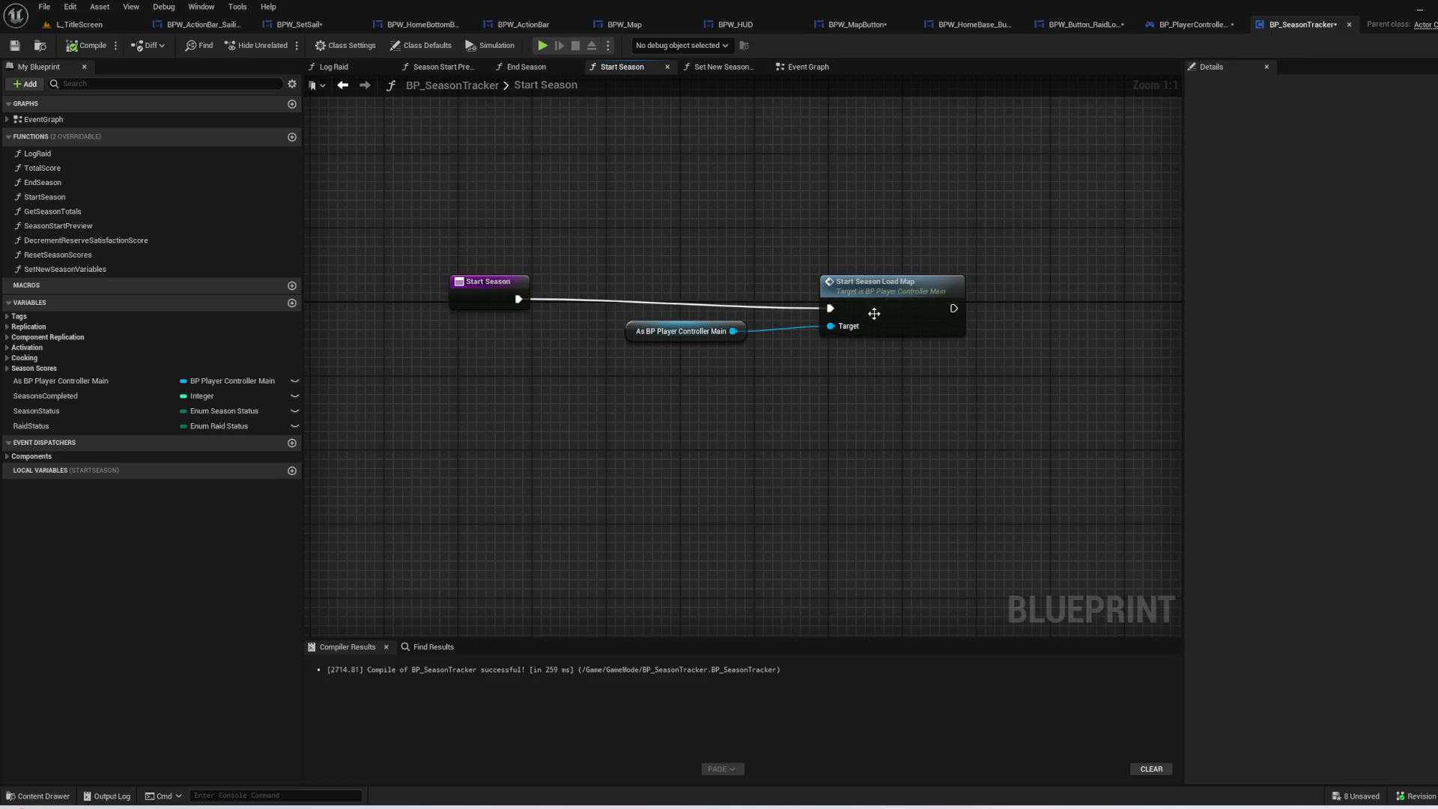
double_click(894, 298)
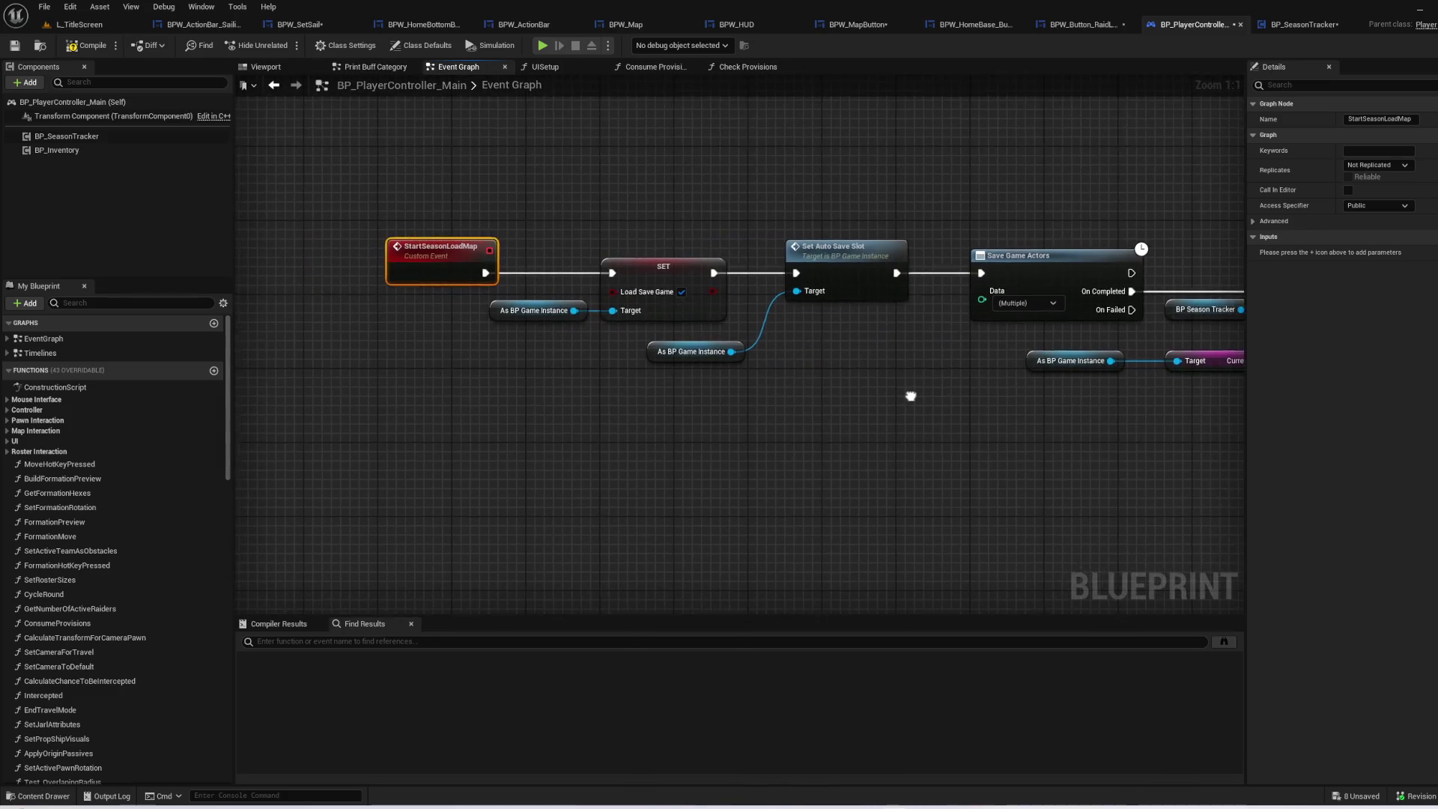
mouse_move(906, 385)
left_mouse_down()
mouse_move(659, 385)
mouse_move(639, 372)
left_mouse_up()
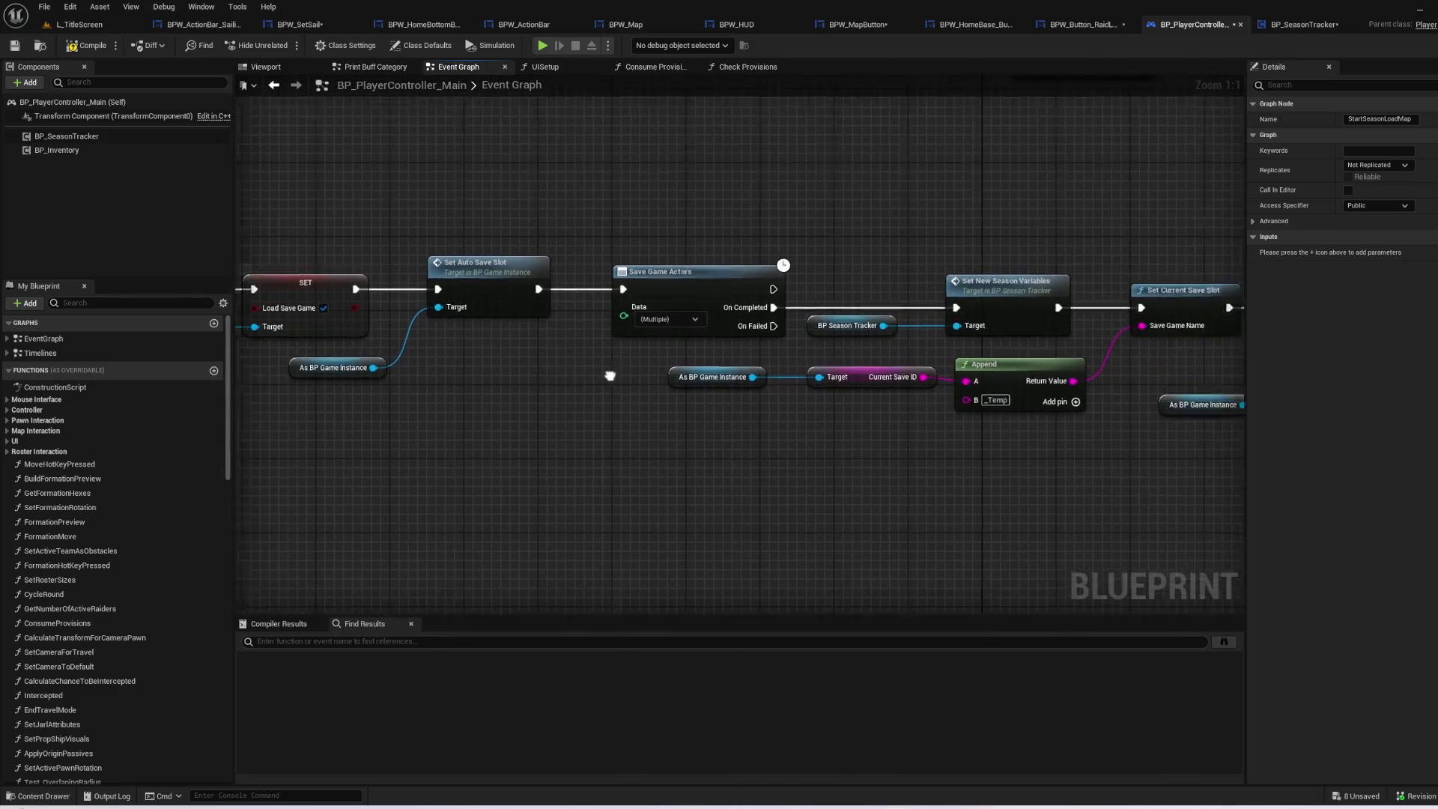
left_click_drag(911, 489, 480, 489)
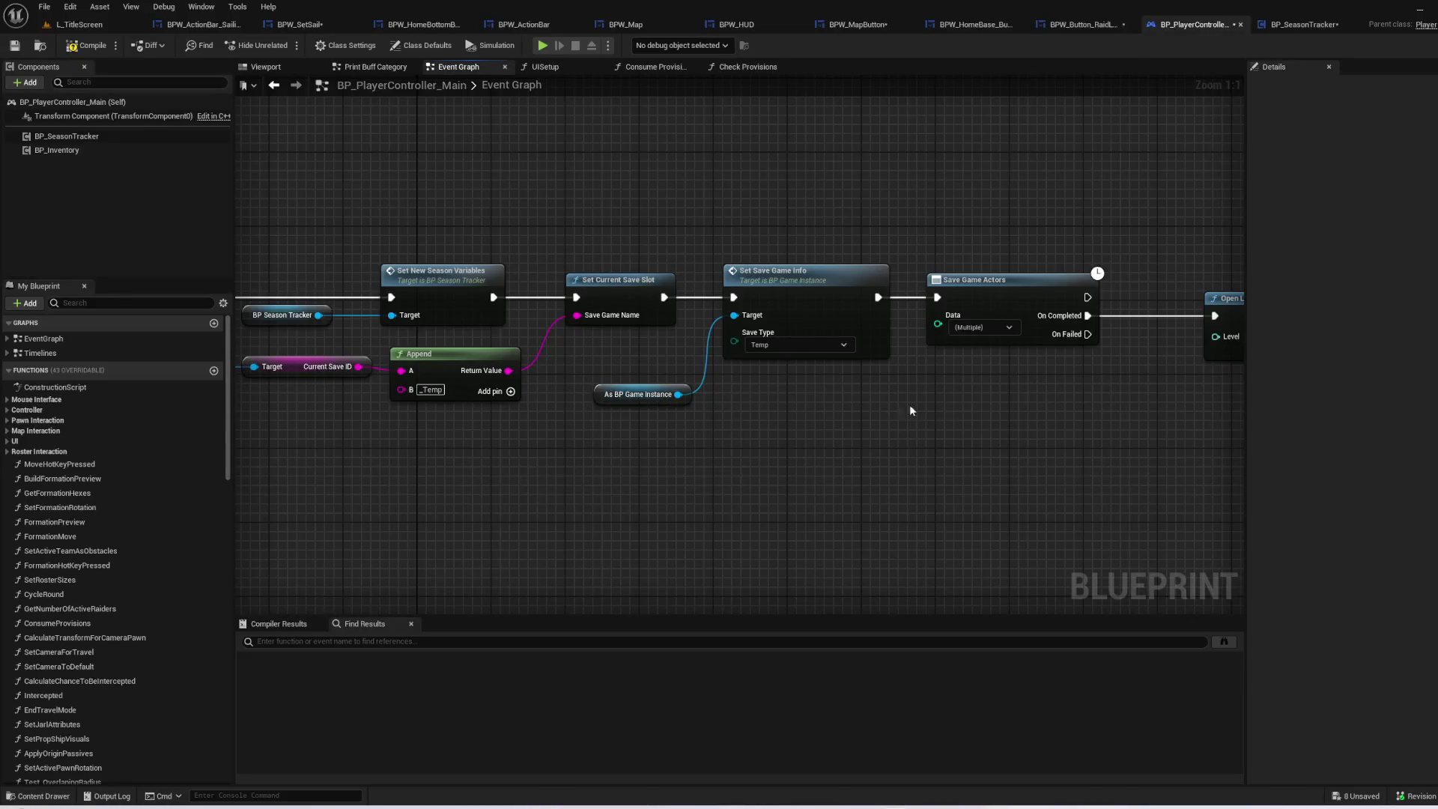
left_click_drag(935, 414, 1046, 411)
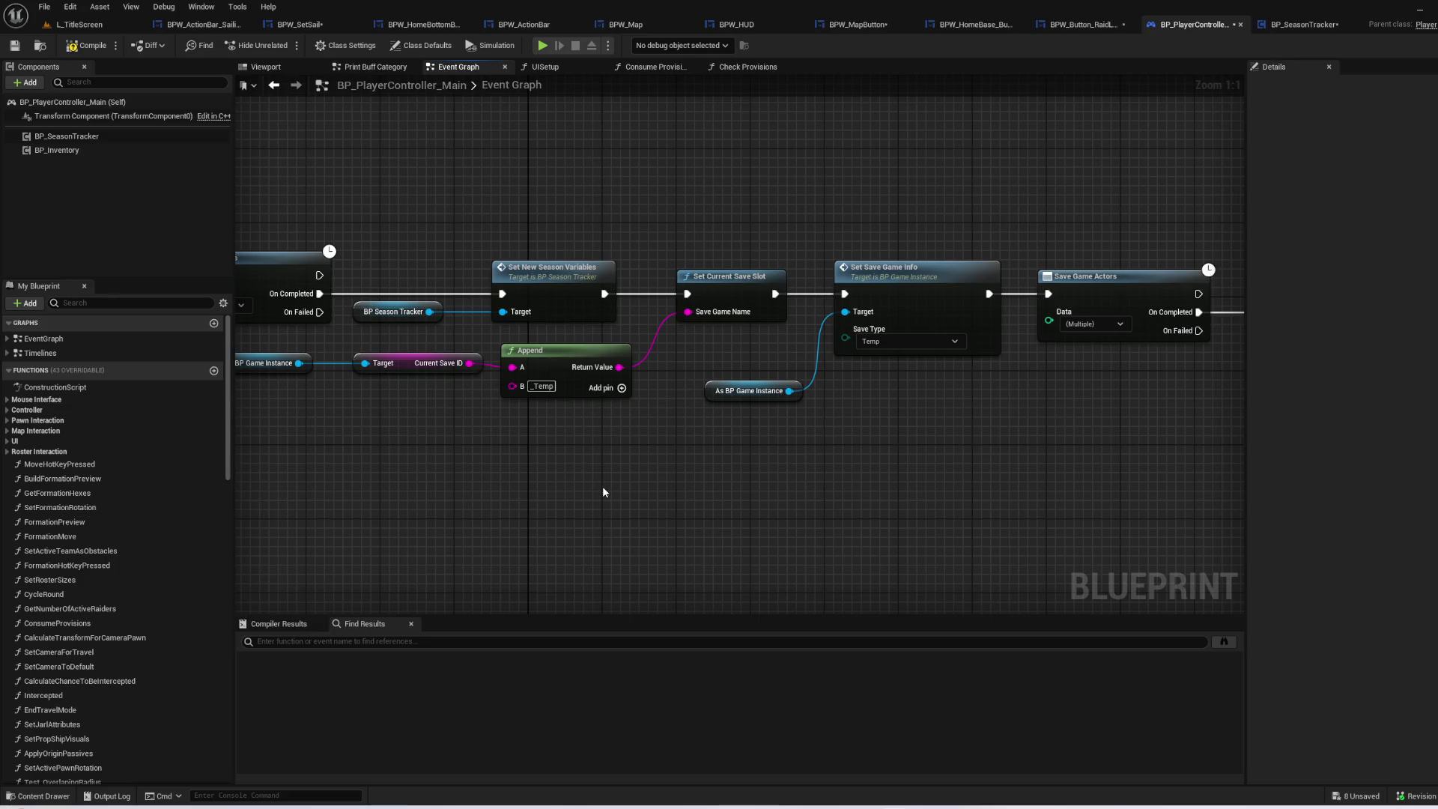
mouse_move(534, 462)
left_mouse_down()
mouse_move(738, 484)
mouse_move(1396, 491)
mouse_move(484, 479)
left_mouse_up()
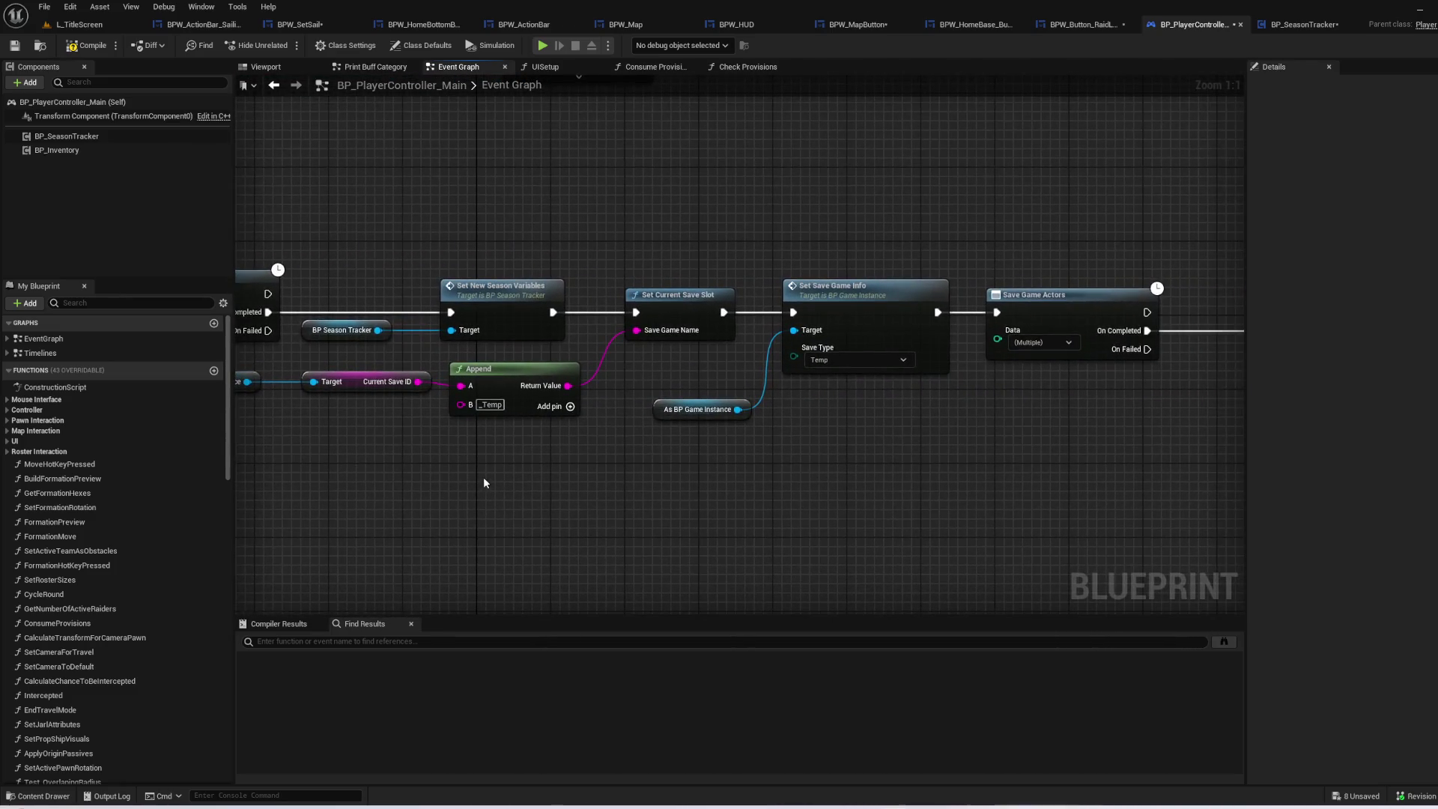
left_click_drag(775, 498, 943, 482)
- Open Set New Season Variables and locate the Raid Status SET node
double_click(715, 303)
left_click_drag(1025, 525, 898, 519)
left_click_drag(806, 517, 494, 498)
mouse_move(1078, 524)
left_mouse_down()
mouse_move(482, 496)
mouse_move(350, 414)
left_mouse_up()
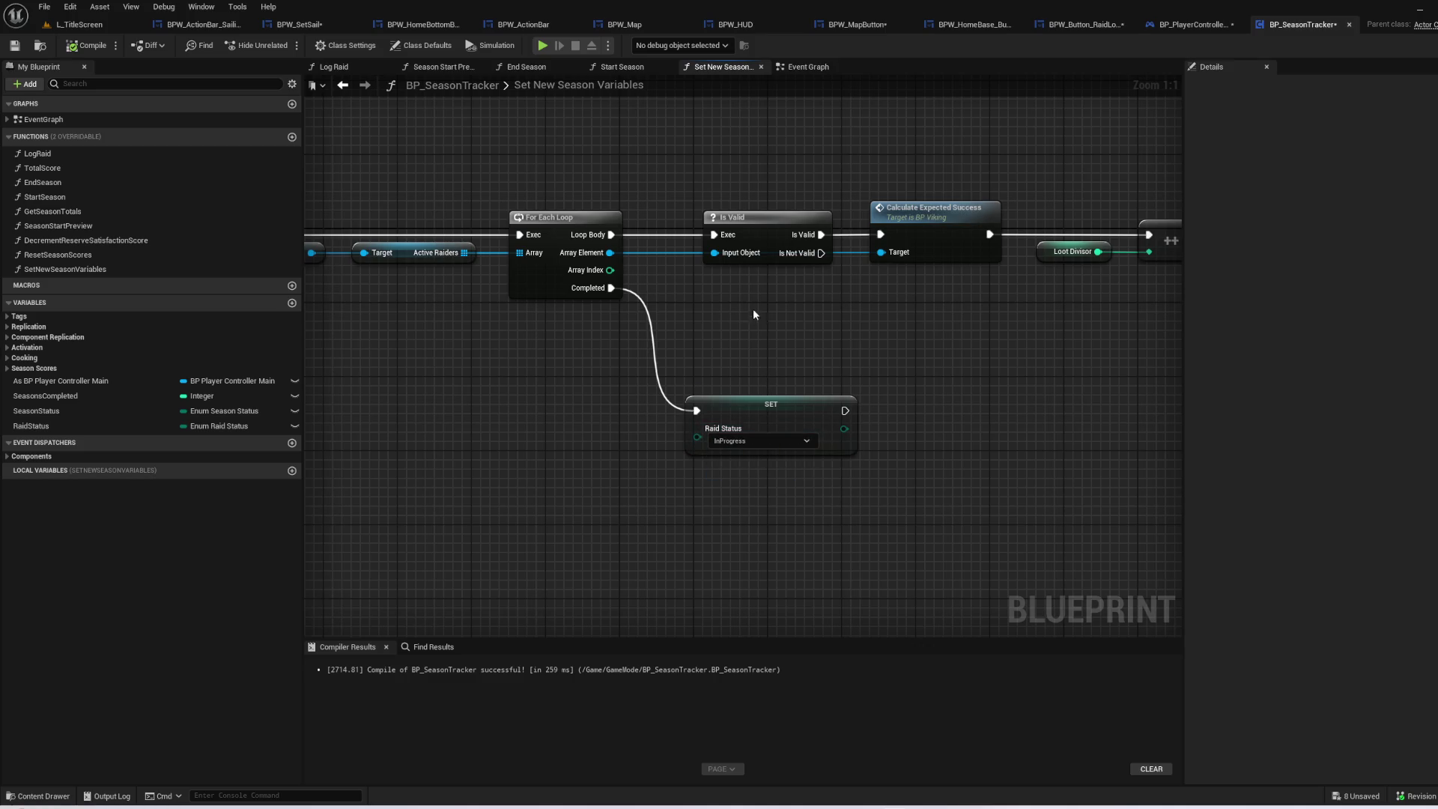
- Set Raid Status to InTransit in the SET node and return to the L_TitleScreen level
left_click(739, 445)
mouse_move(914, 508)
left_mouse_down()
mouse_move(536, 524)
mouse_move(908, 547)
left_mouse_up()
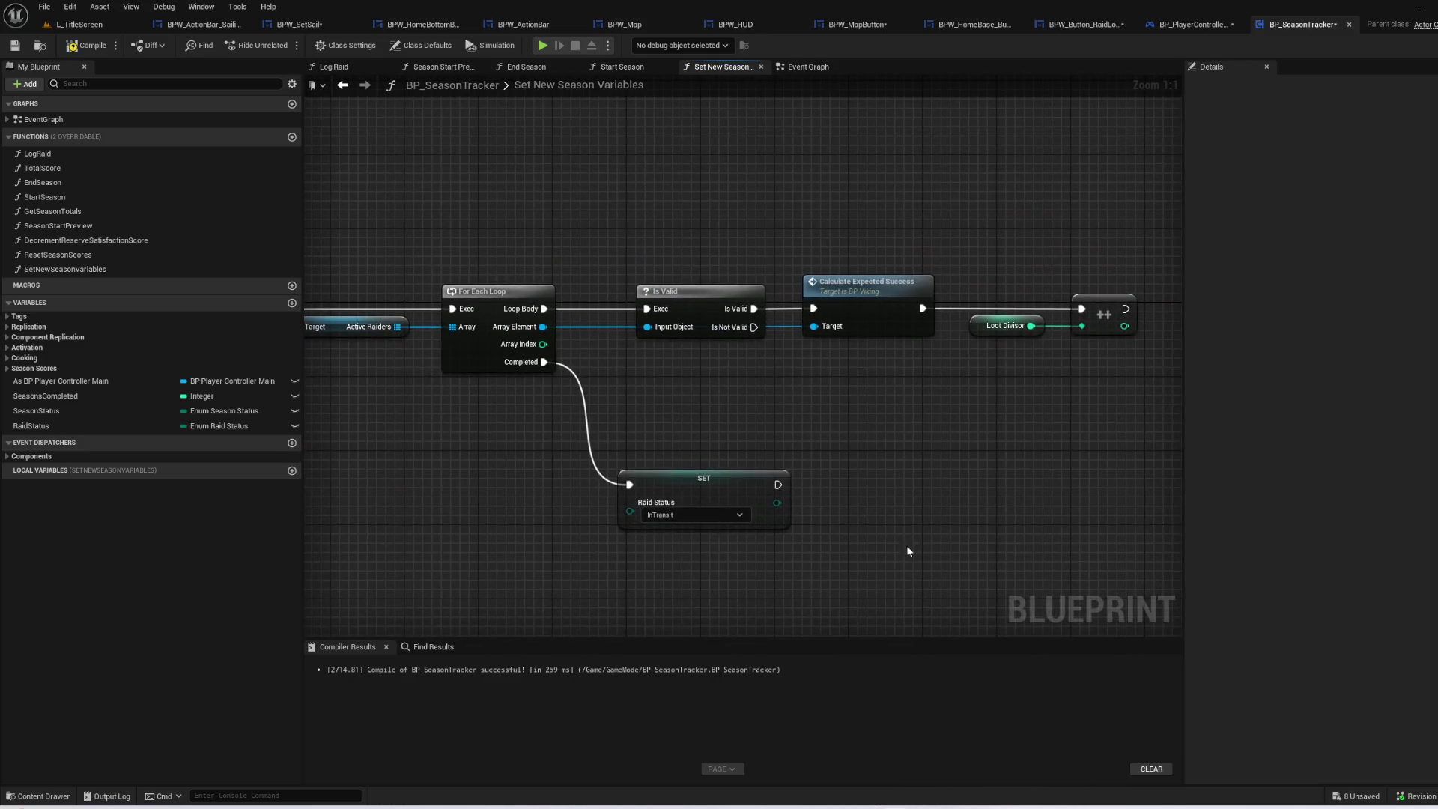
left_click_drag(671, 402, 307, 390)
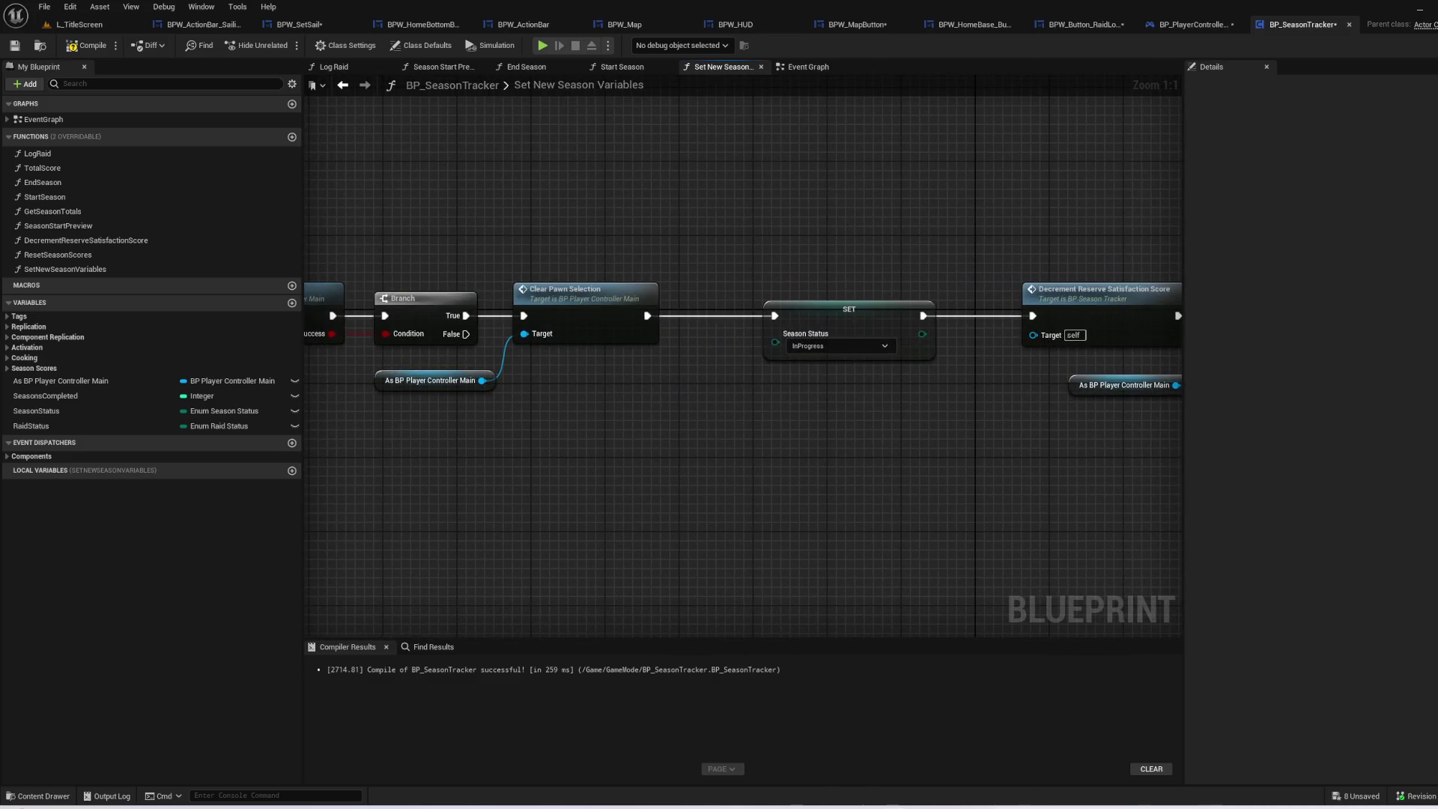
left_click_drag(921, 404, 307, 369)
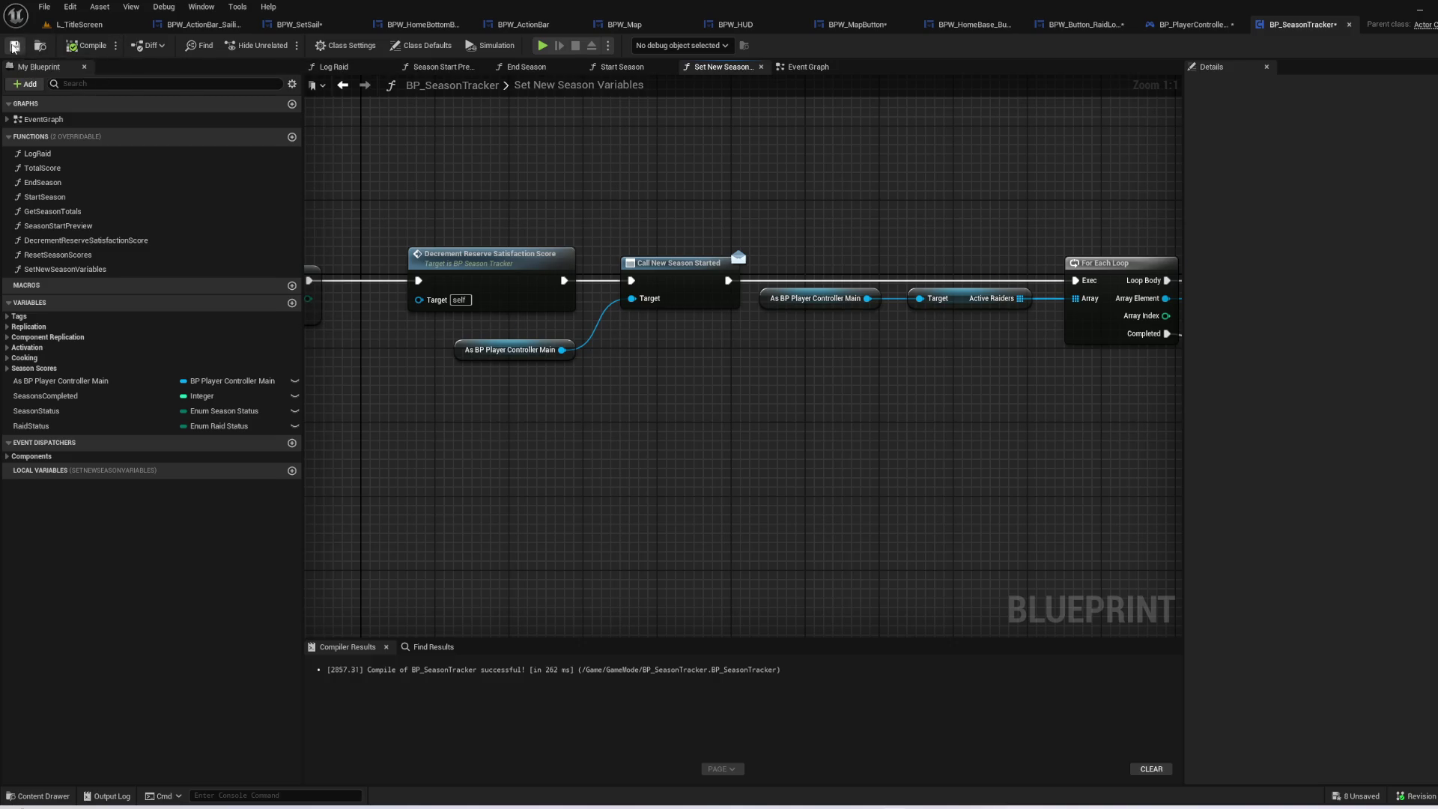
left_click(79, 24)
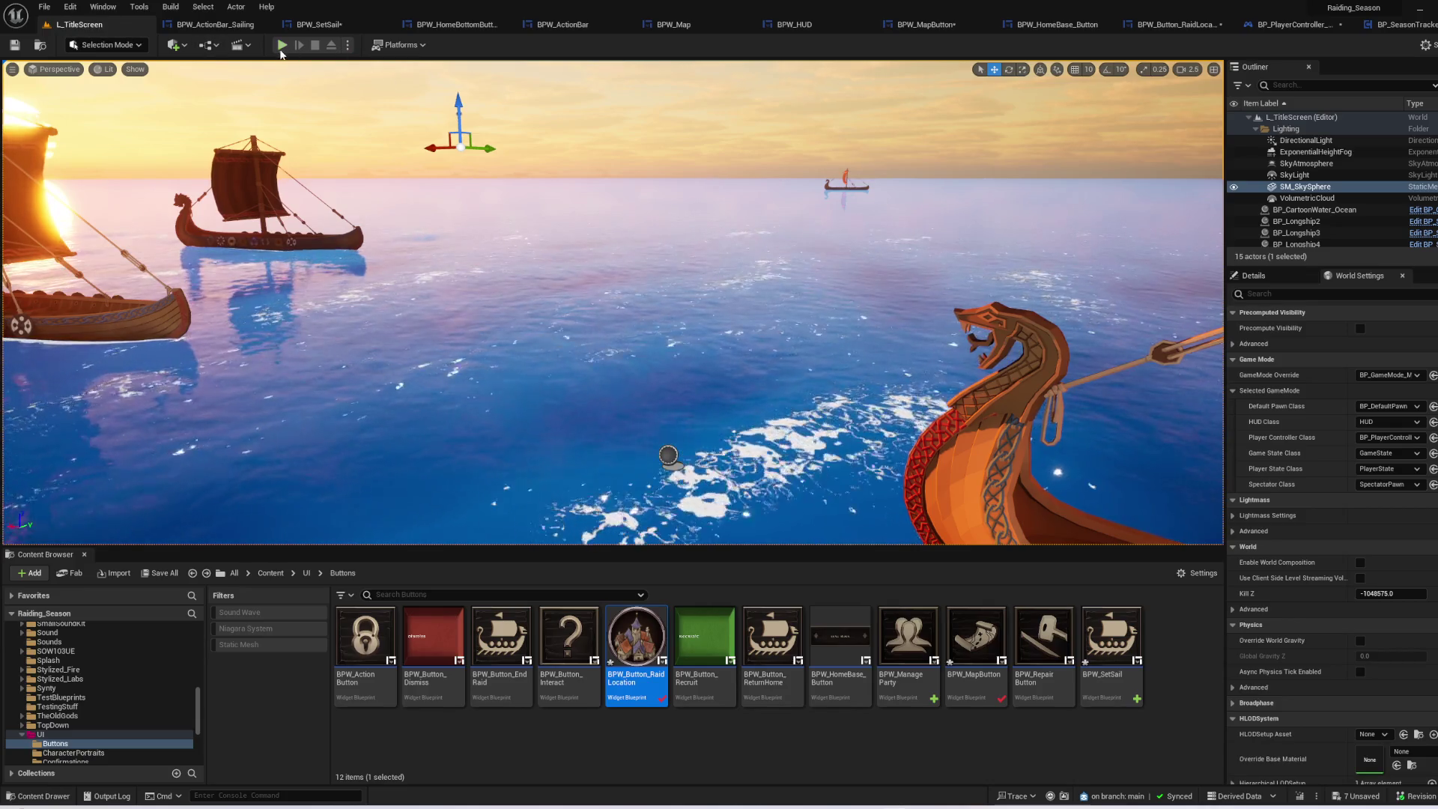
- Start a full-screen test play and open the load screen for the Experienced Raider jarl
key("alt+p")
key("F11")
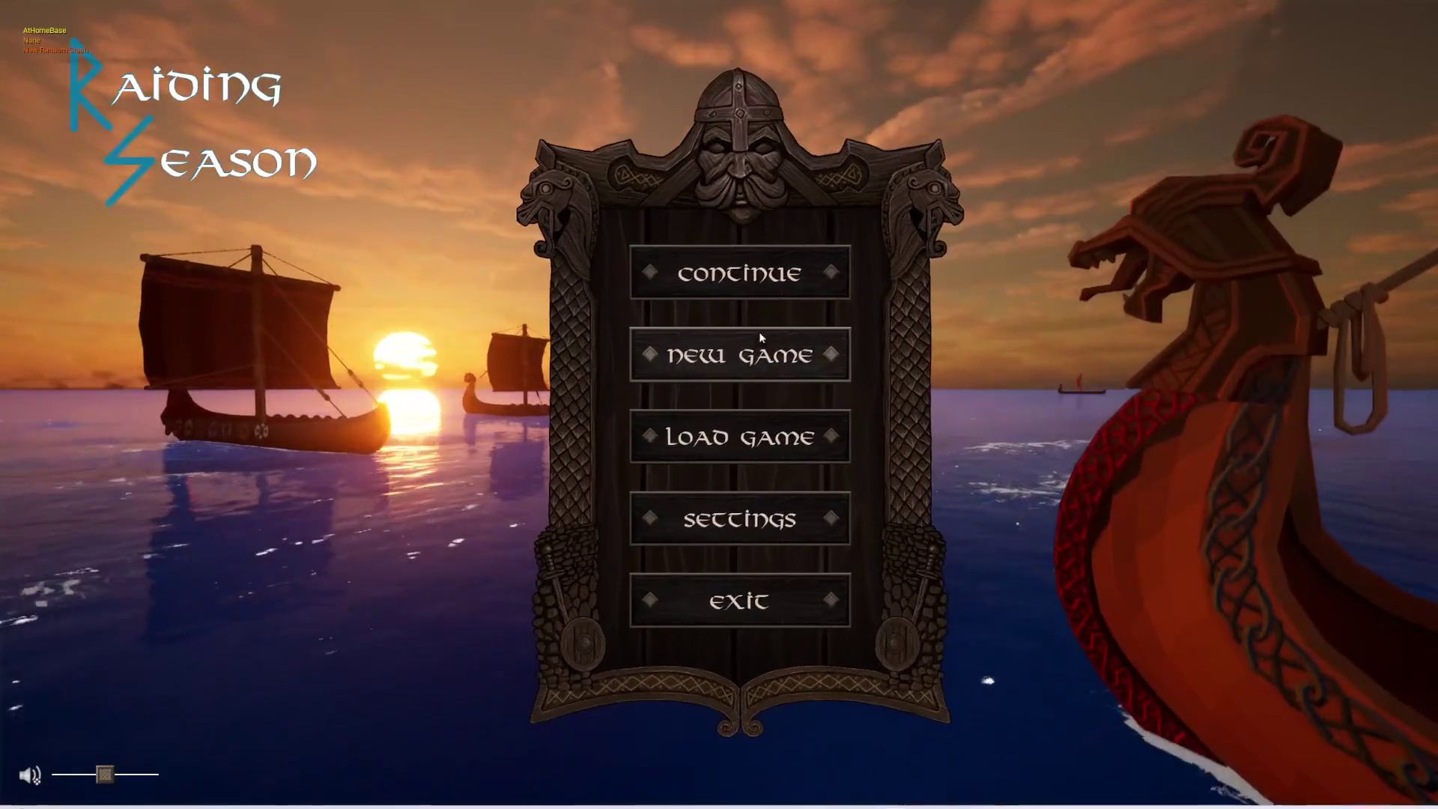
left_click(765, 419)
left_click(534, 289)
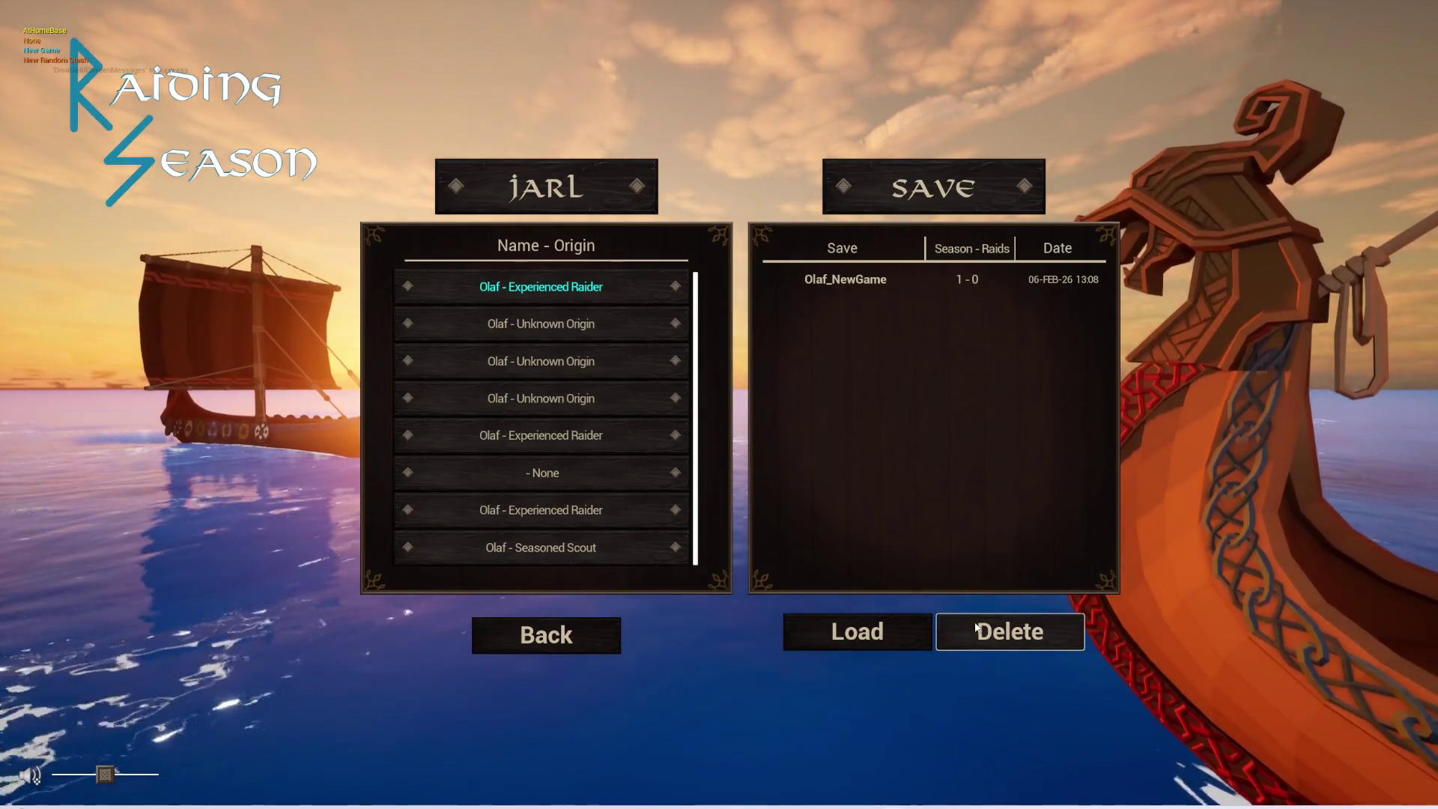
- Delete the Olaf_NewGame save and switch to the project folder window
left_click(805, 281)
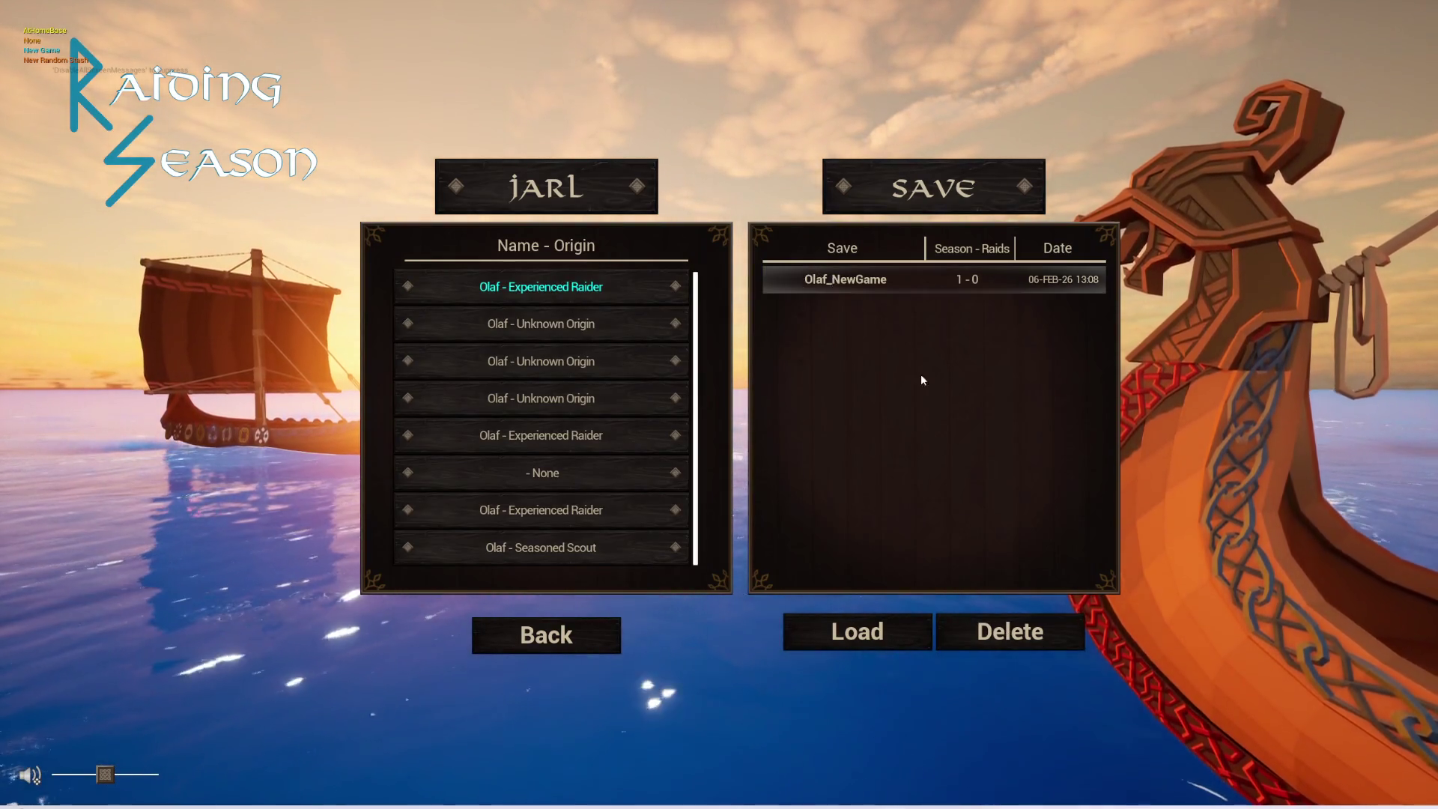
left_click(1004, 633)
left_click(758, 424)
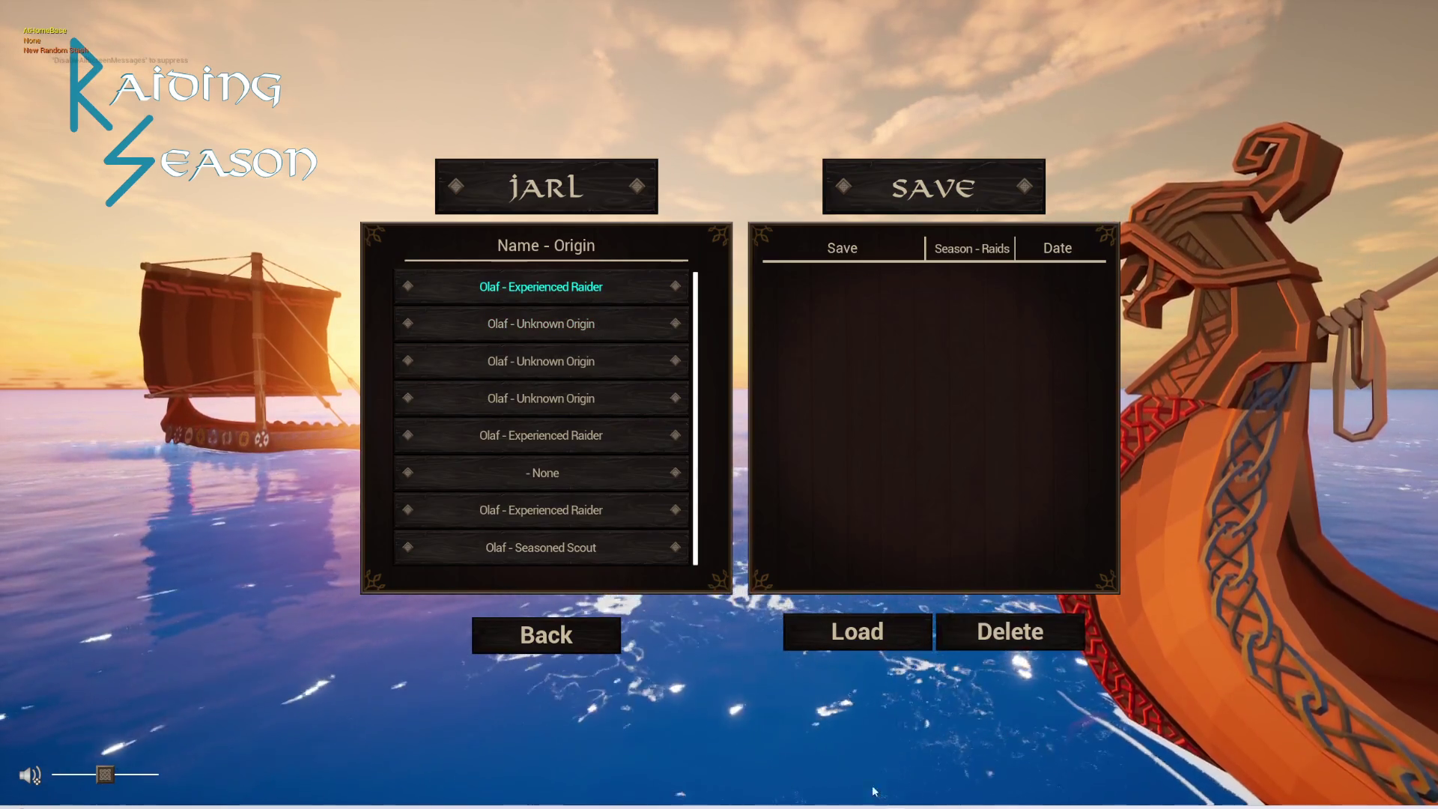
key("alt+Tab")
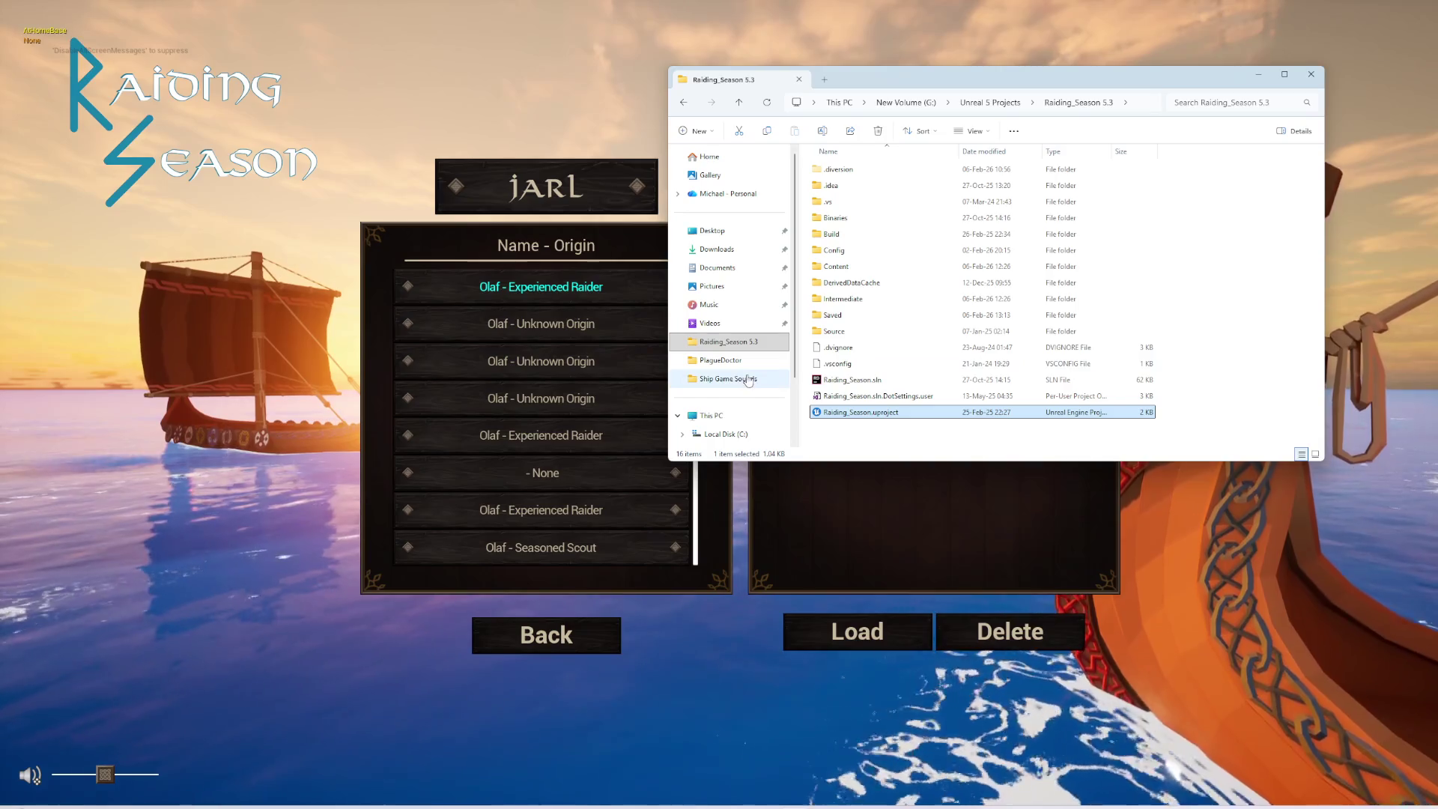
- Go back to the game's main menu and stop the test play
left_click(763, 583)
left_click(594, 633)
key("Escape")
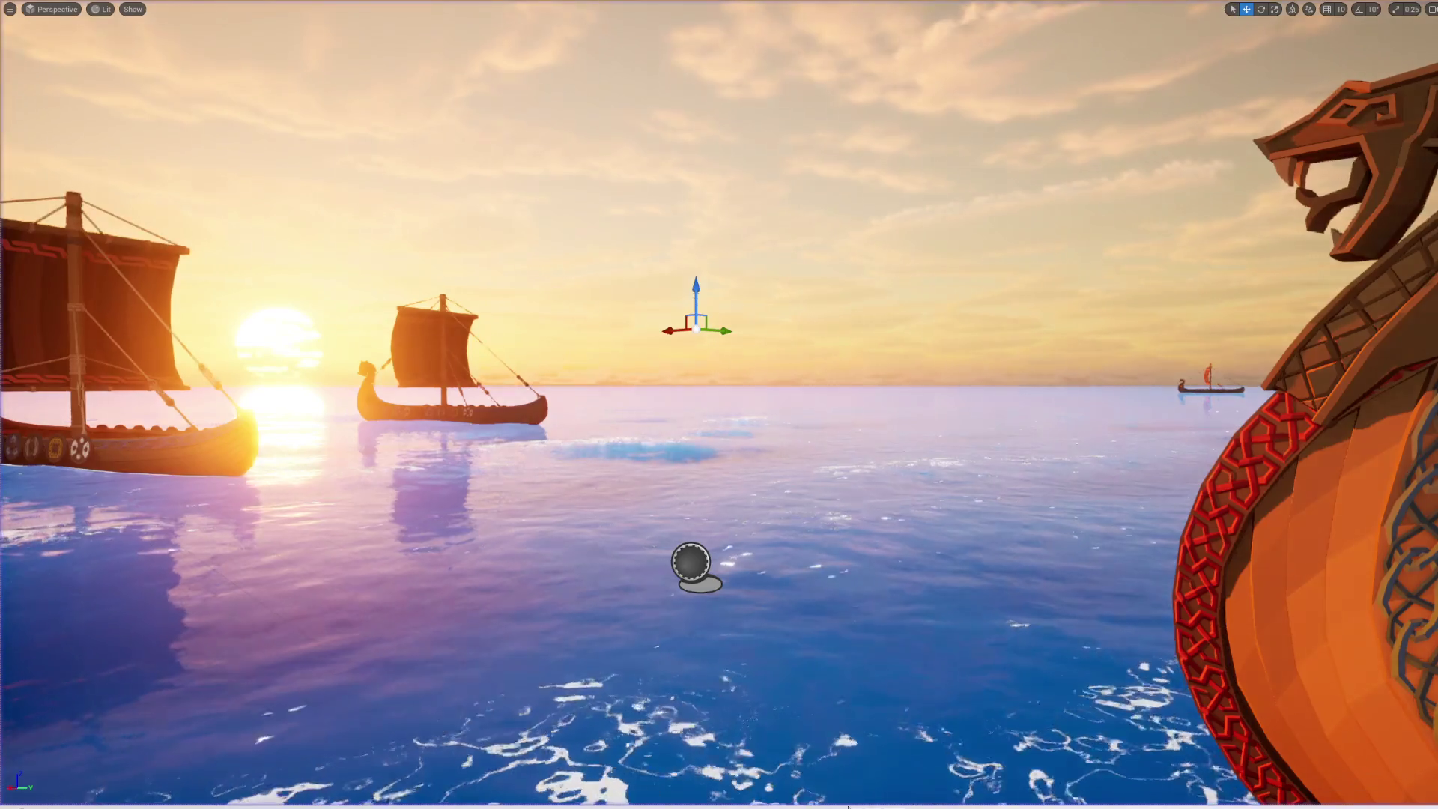
- Delete every folder in Saved > SaveGames, then relaunch the game in play mode
key("alt+Tab")
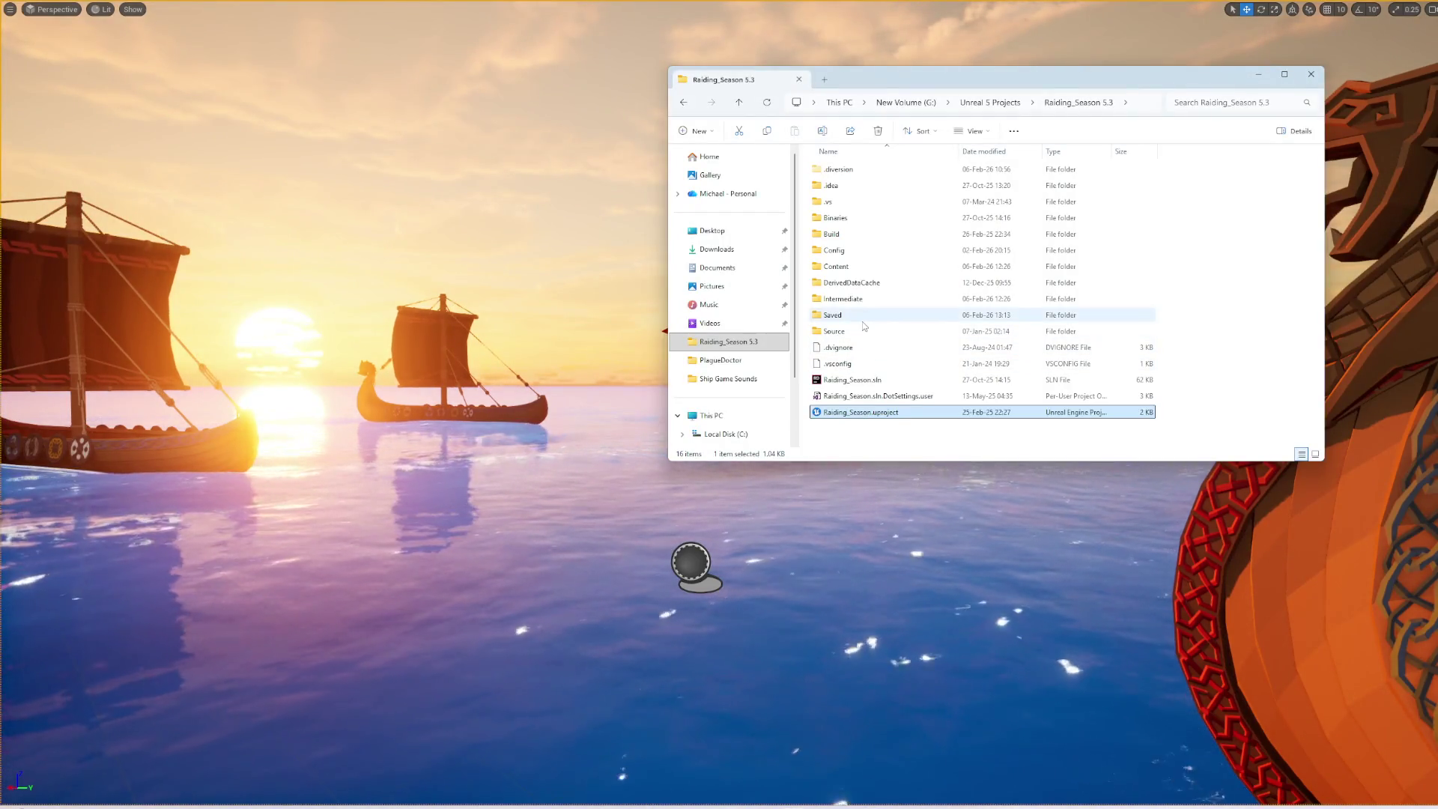
double_click(835, 315)
double_click(839, 331)
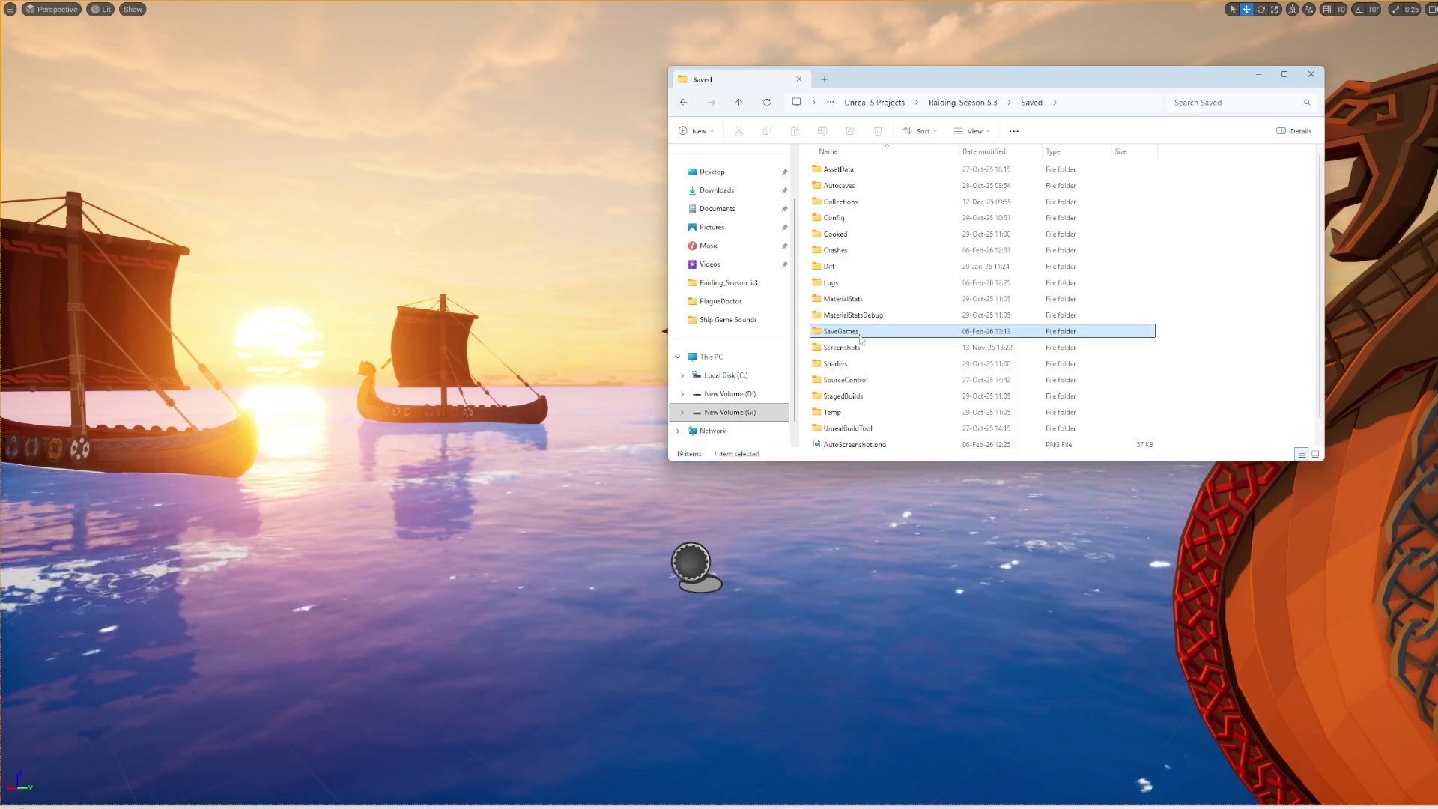
left_click(842, 331, "shift")
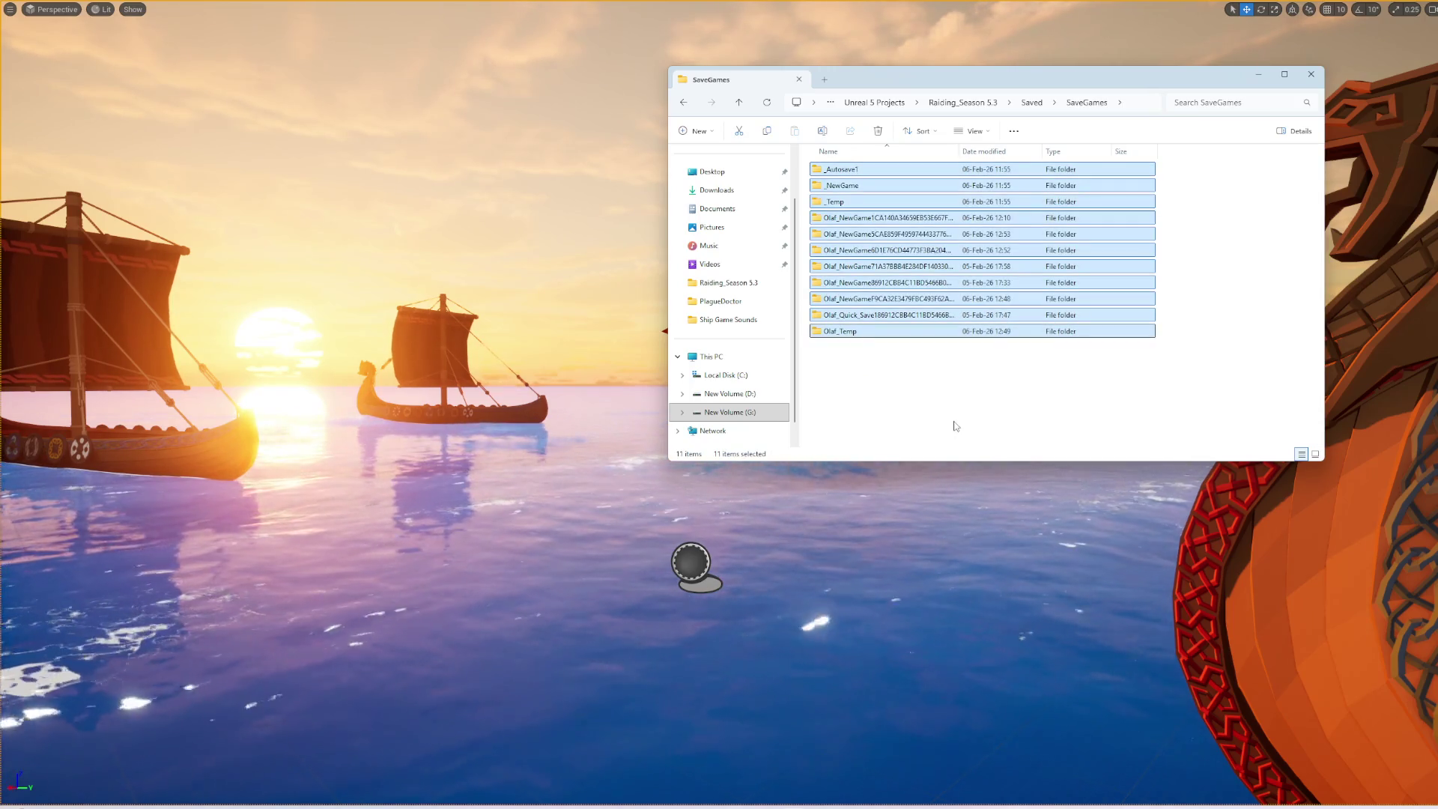
key("Delete")
key("alt+Tab")
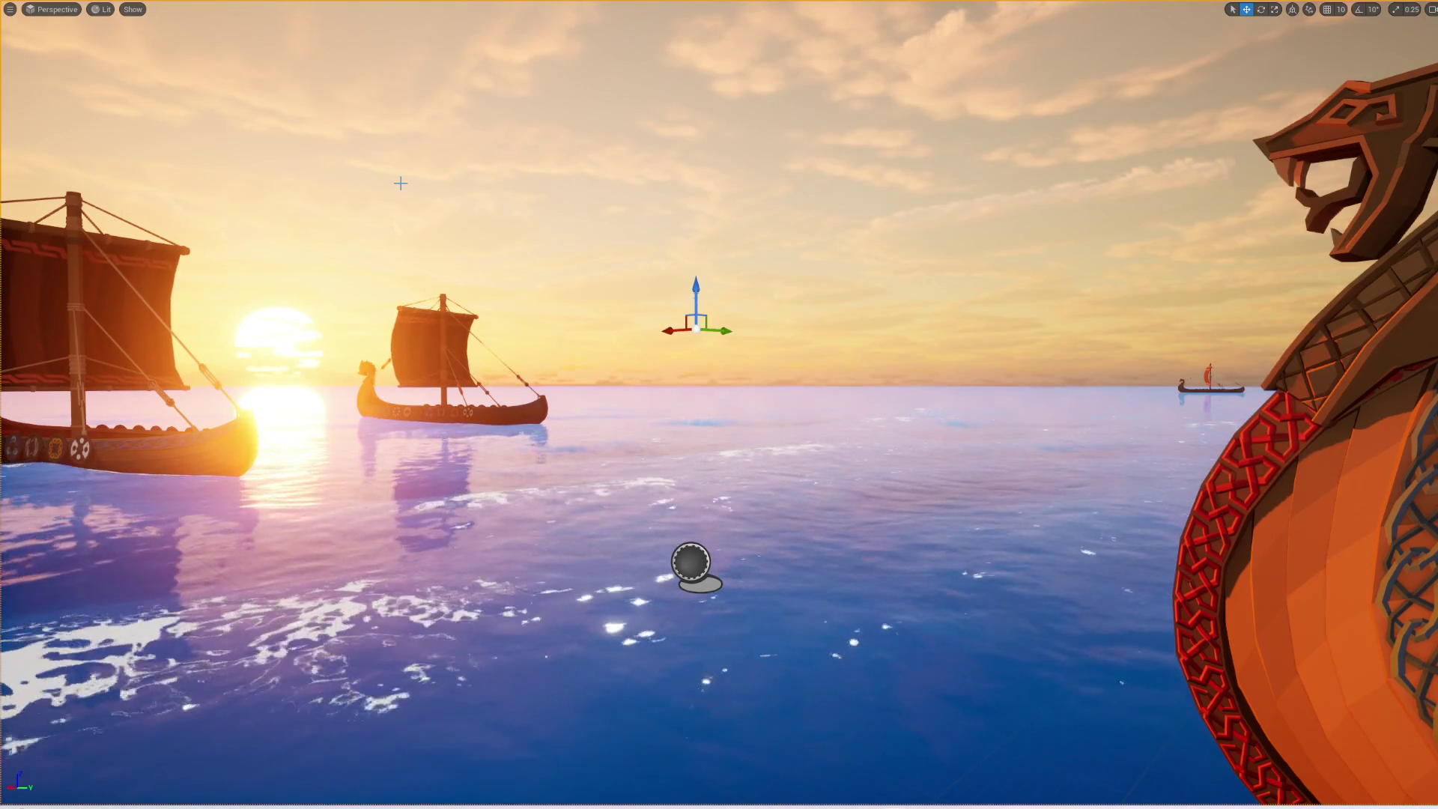
key("alt+p")
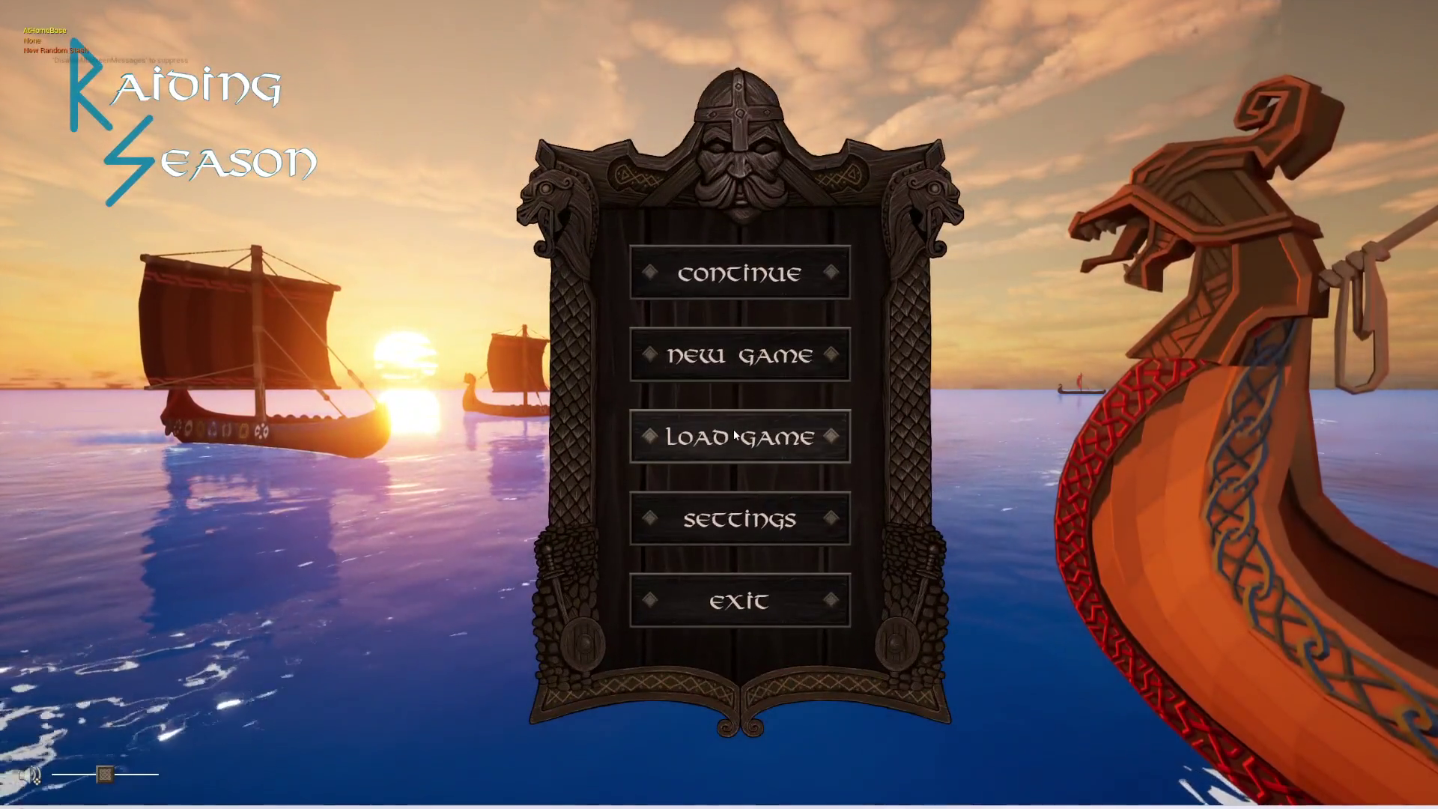
- Begin a New Game with an Expert Quartermaster origin jarl and set sail from the harbour
left_click(742, 436)
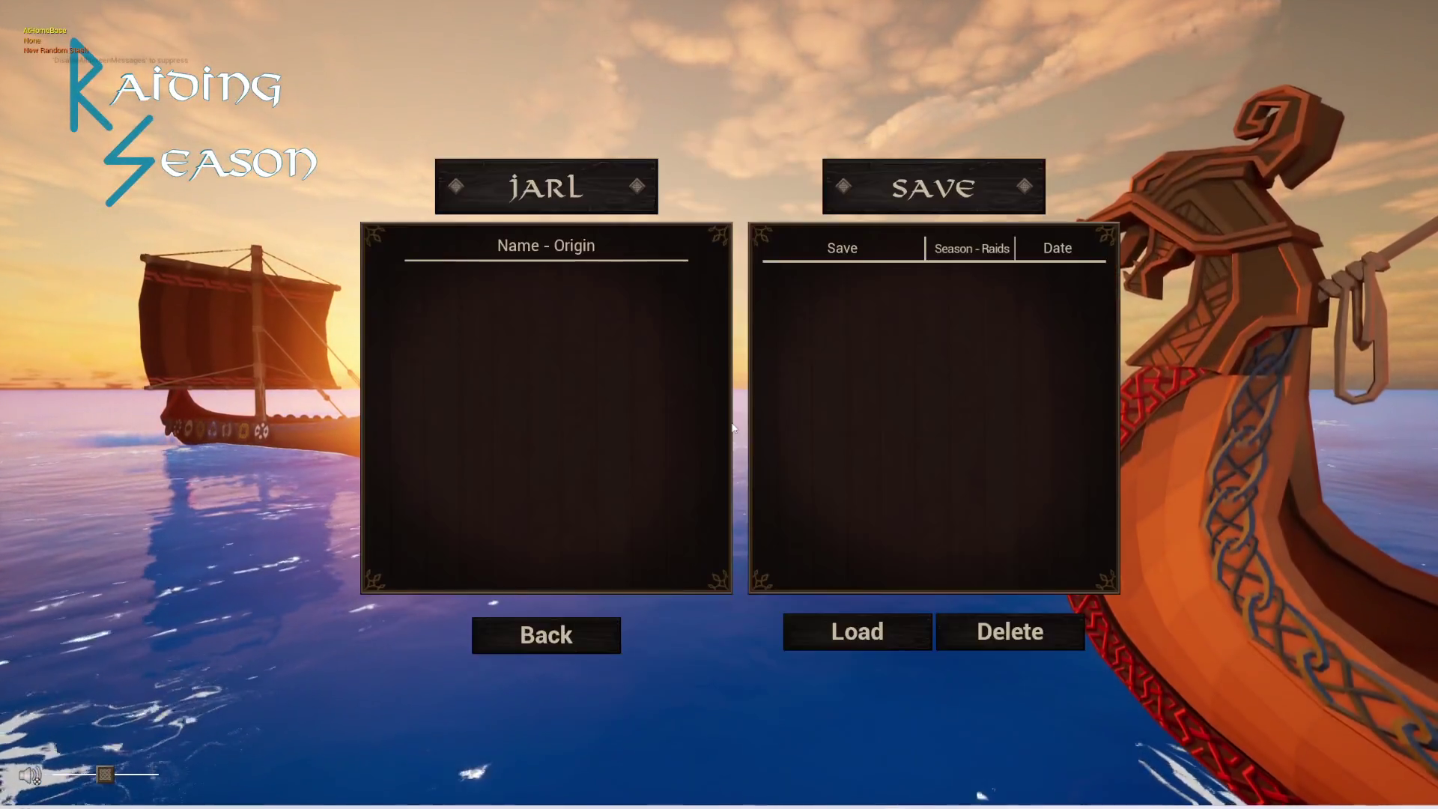
left_click(545, 632)
left_click(704, 355)
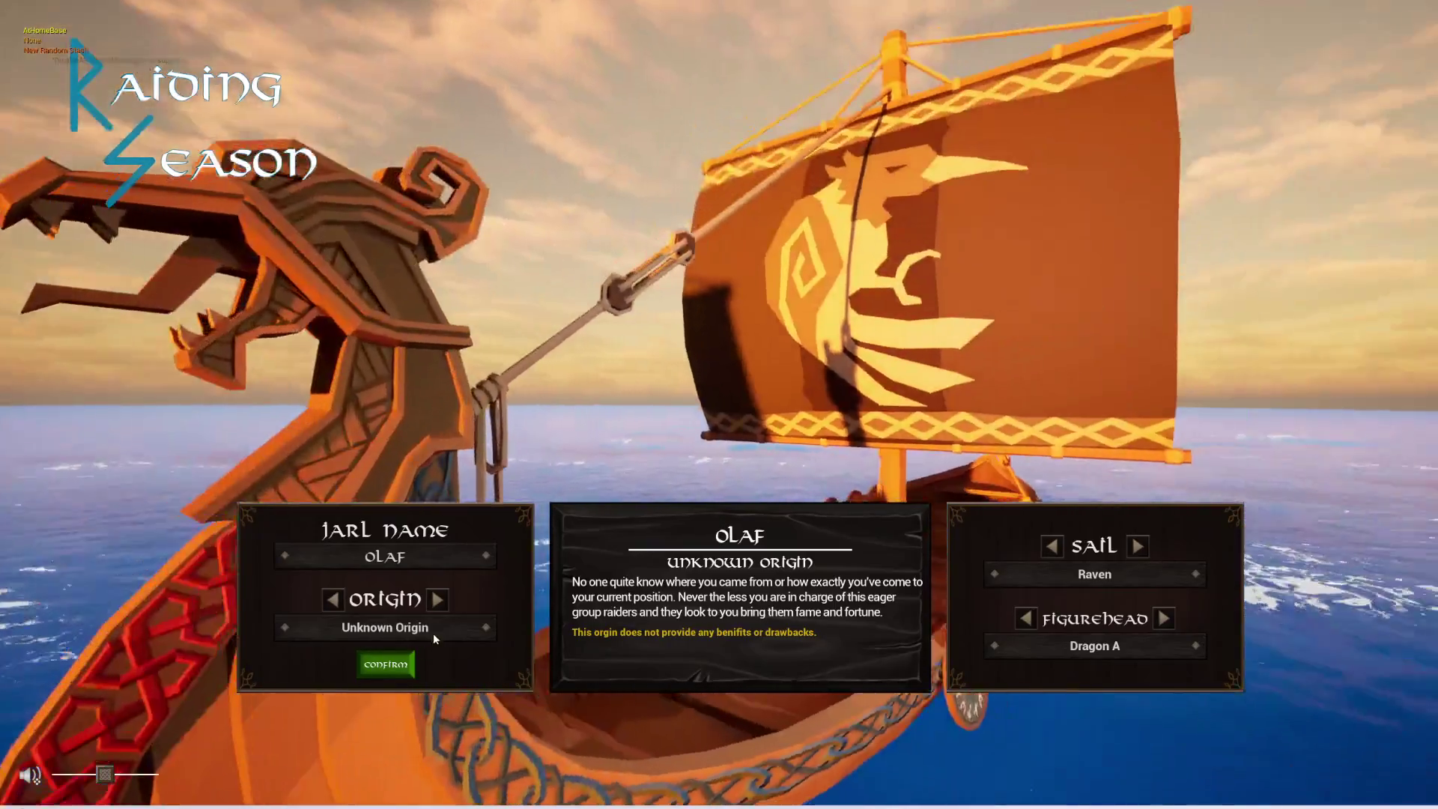
left_click(442, 604)
left_click(411, 662)
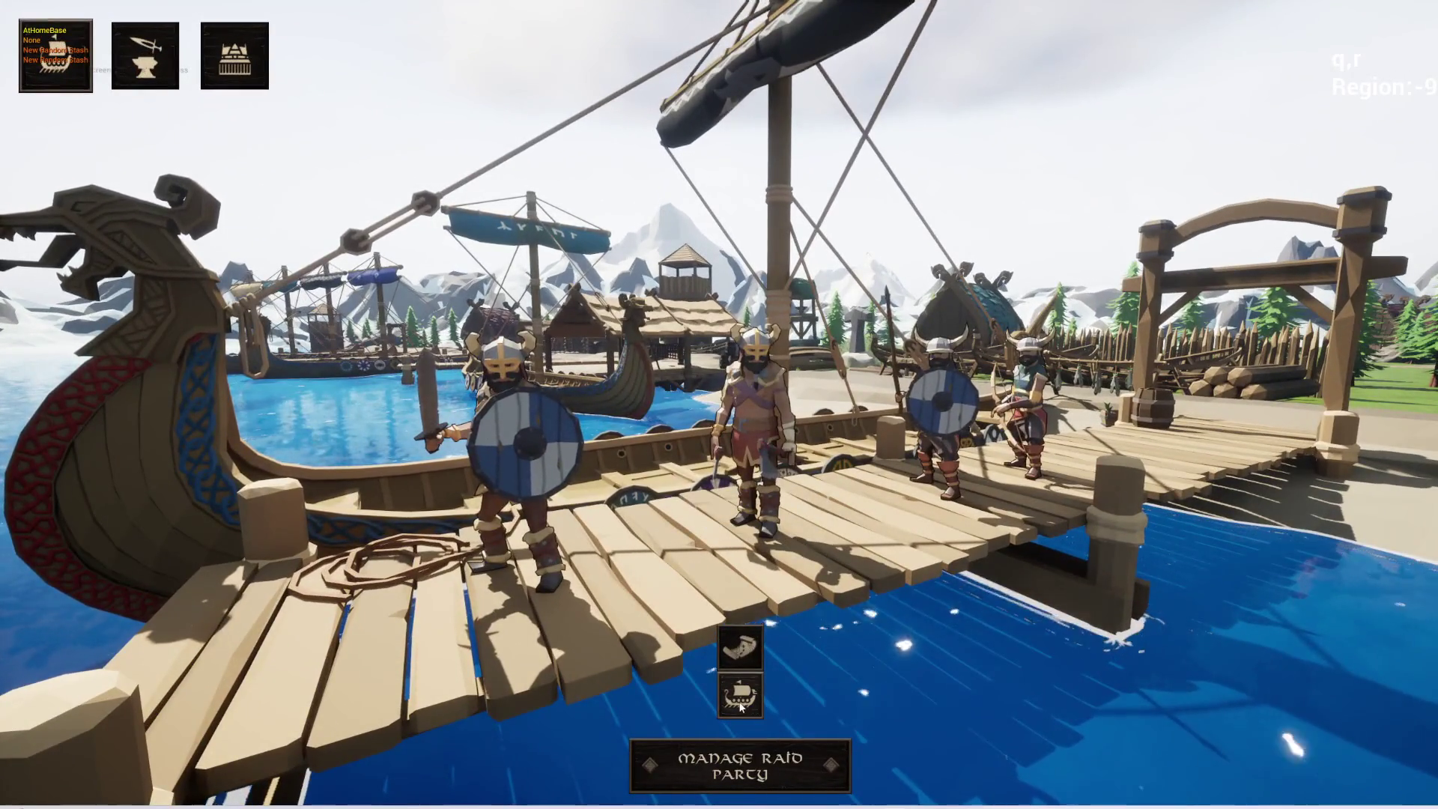
left_click(739, 704)
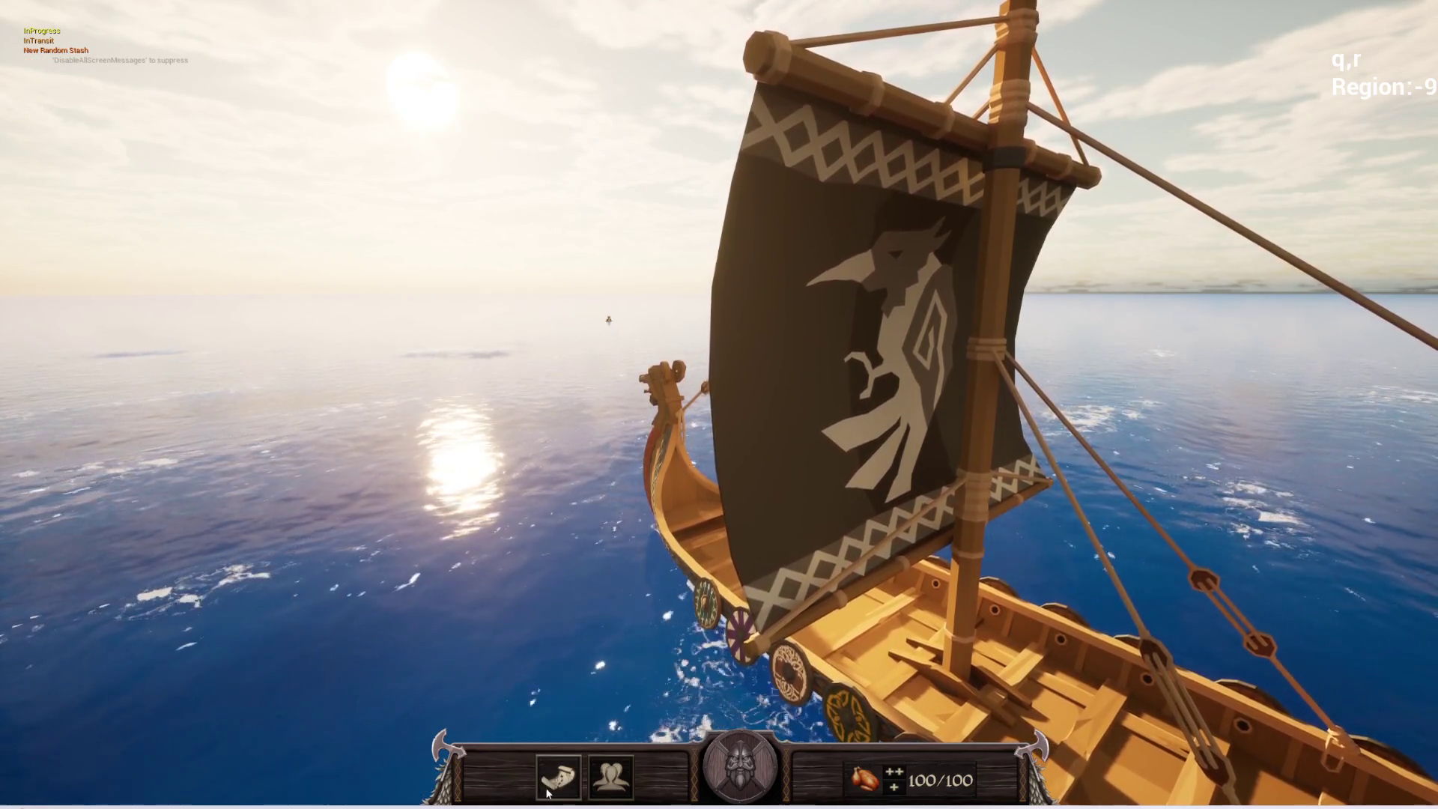
- Use the sea map to sail the ship to region 21
key("m")
scroll(833, 395, "up", 2)
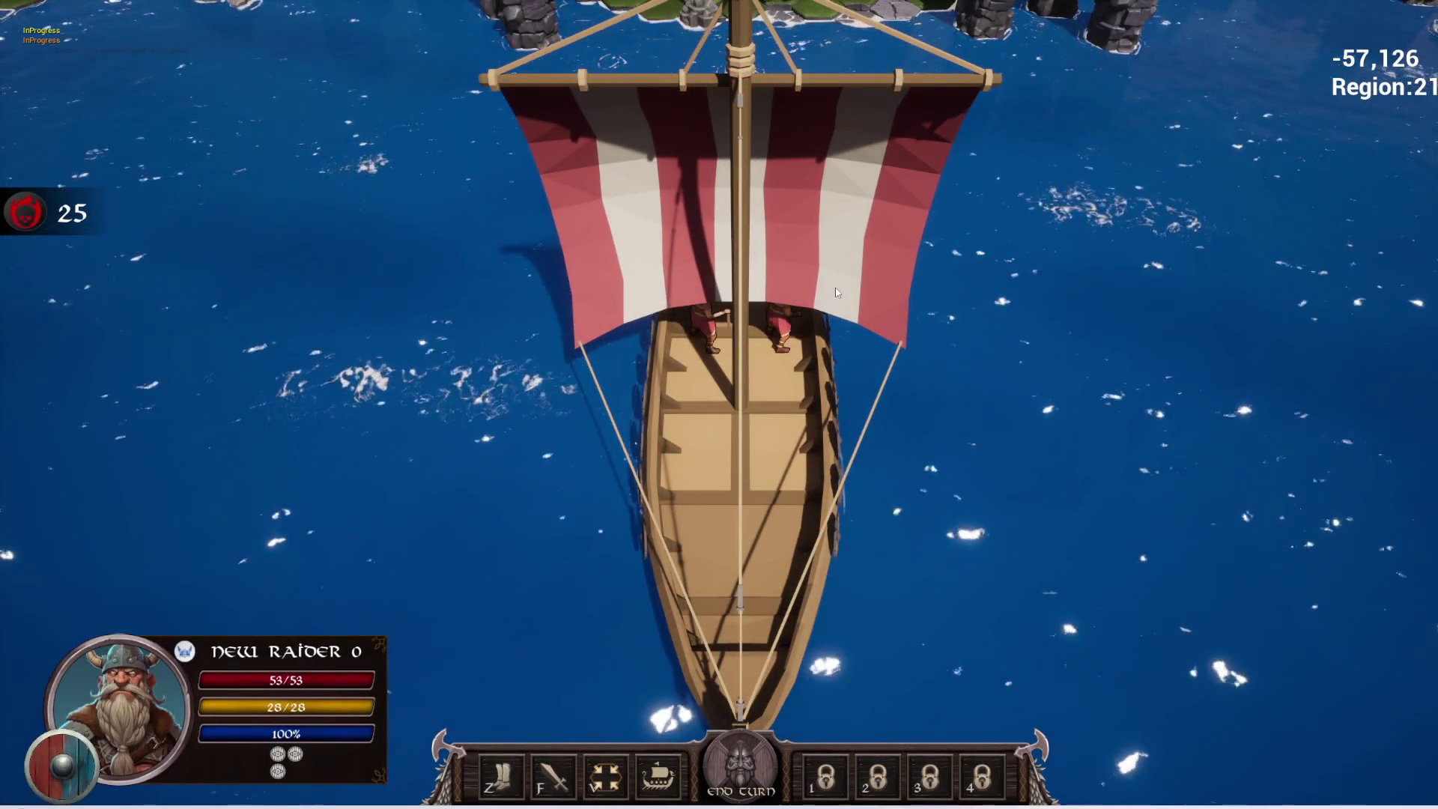
scroll(1087, 413, "down", 1)
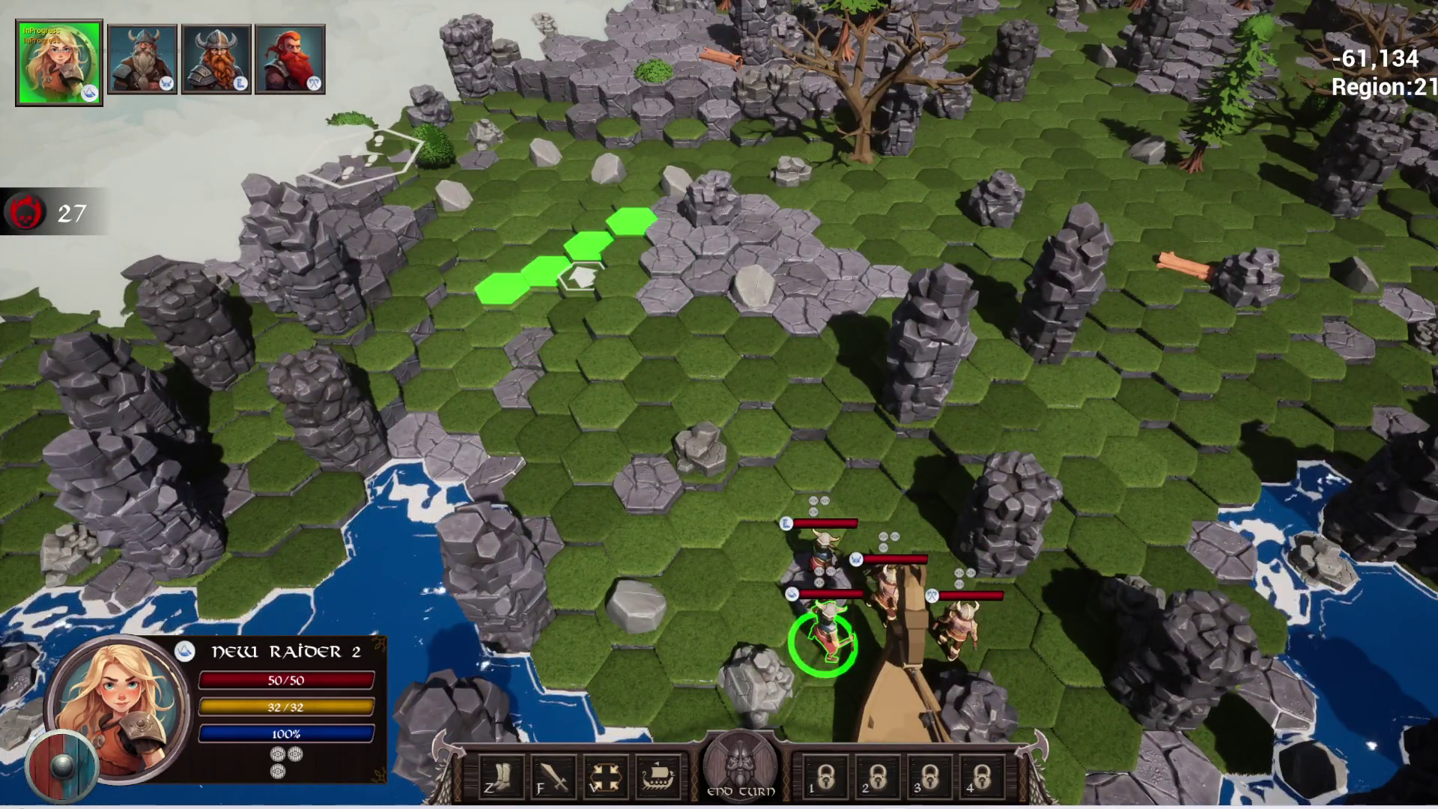
- March the raiding party north into battle and attack the Peasant Militia
key("a")
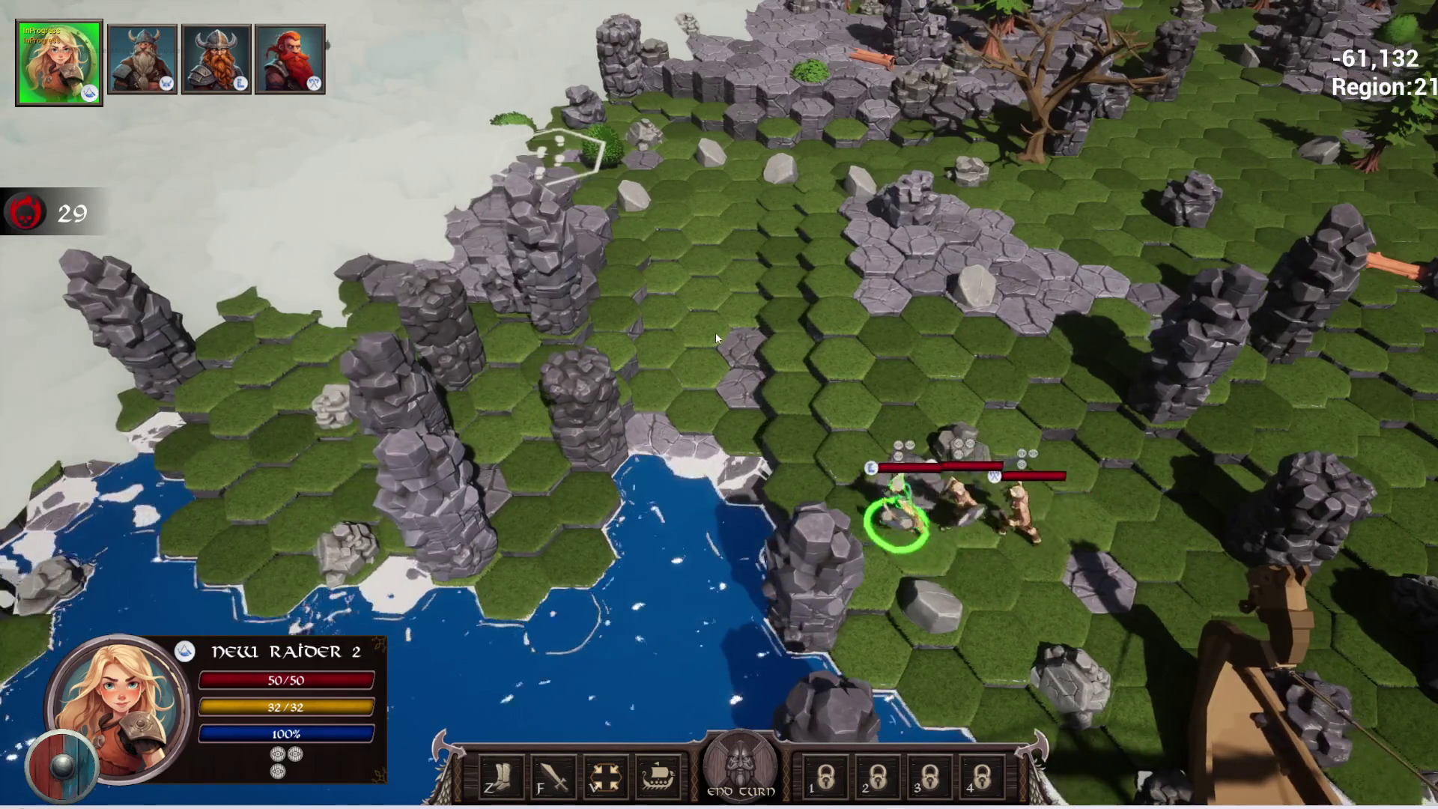
left_click(715, 331)
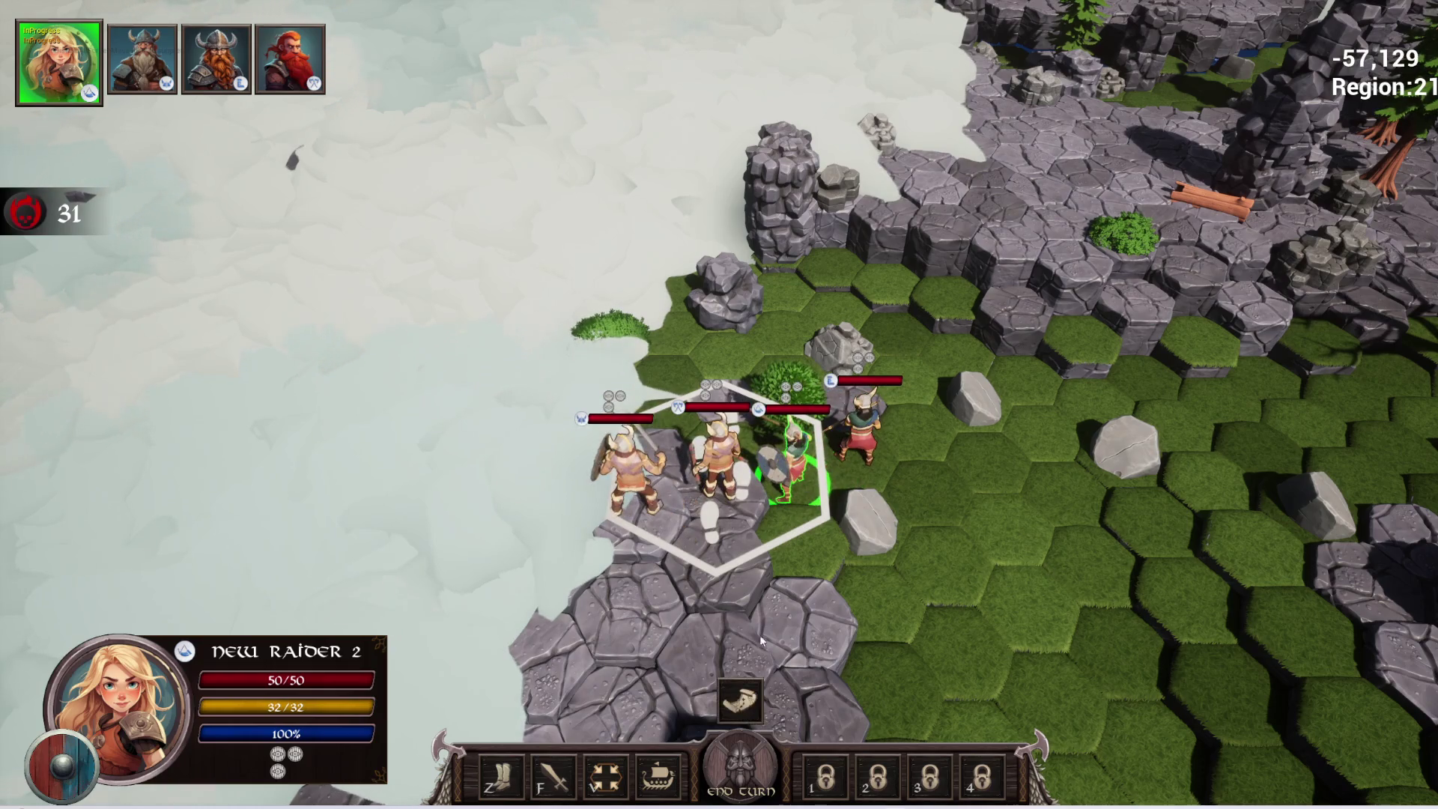
left_click(749, 698)
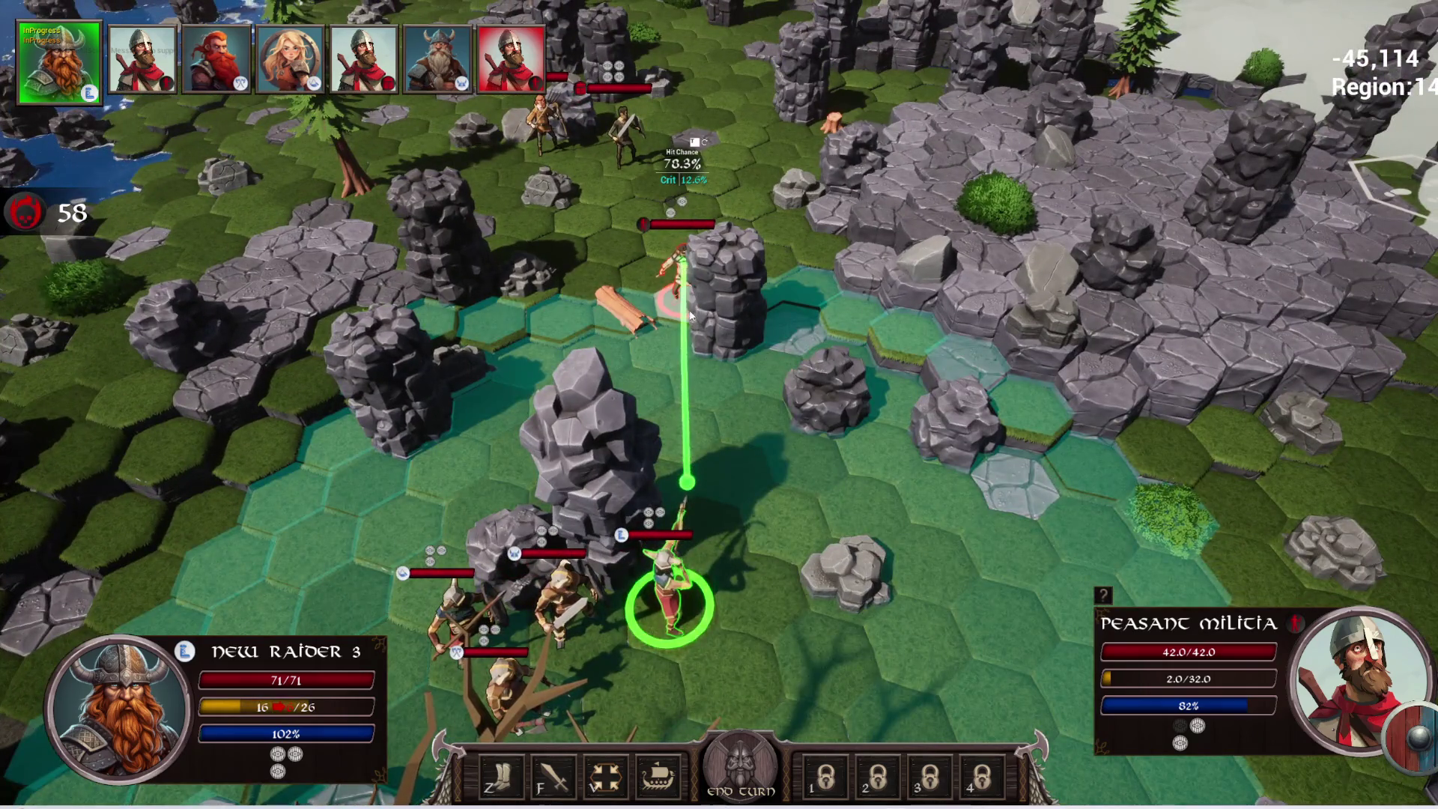
left_click(690, 314)
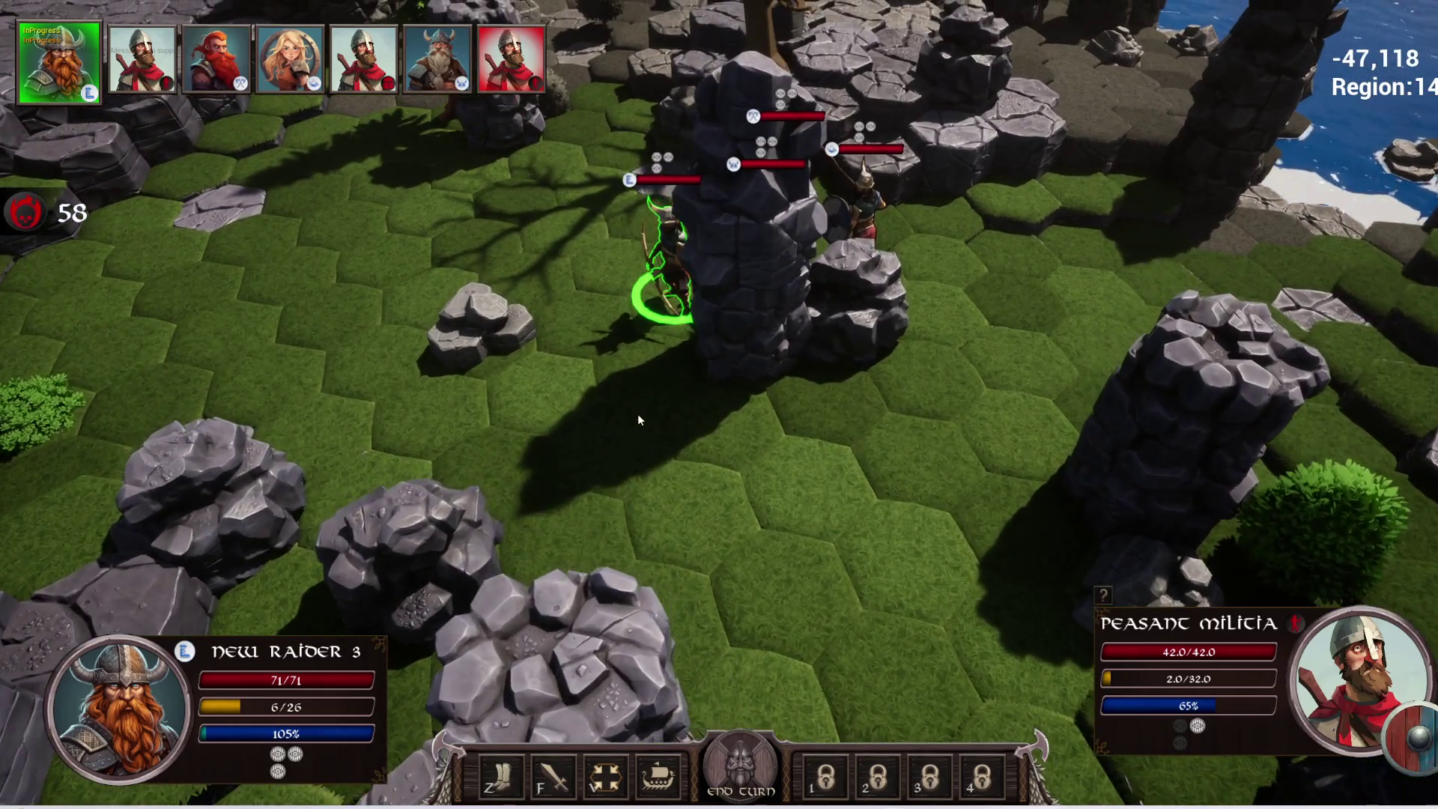
- Learn the top-middle talent on the raider's character sheet
key("i")
left_click(163, 244)
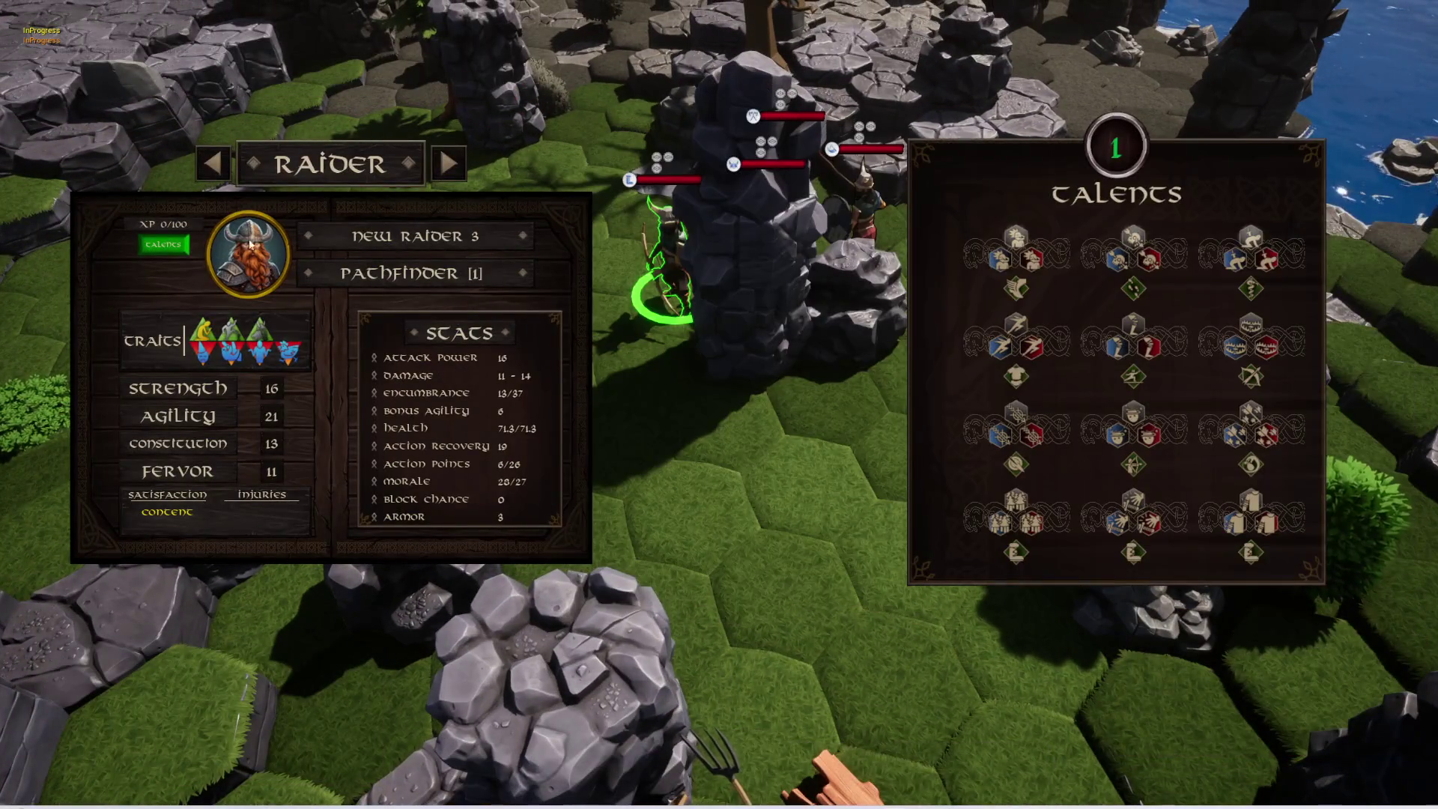
left_click(1146, 243)
key("Escape")
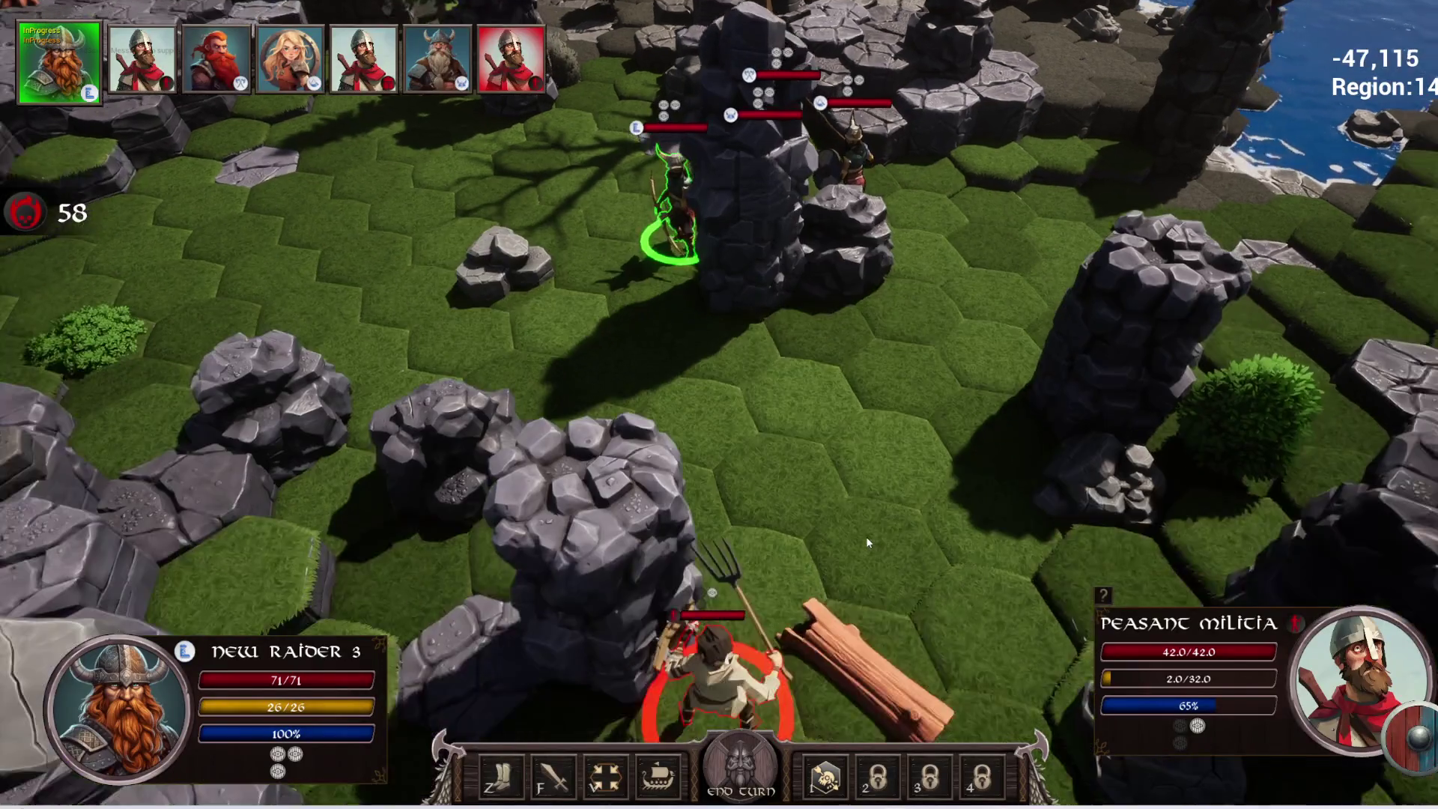
- Survey the battlefield around the militia, cancel the aimed attack and stop playing
key("z")
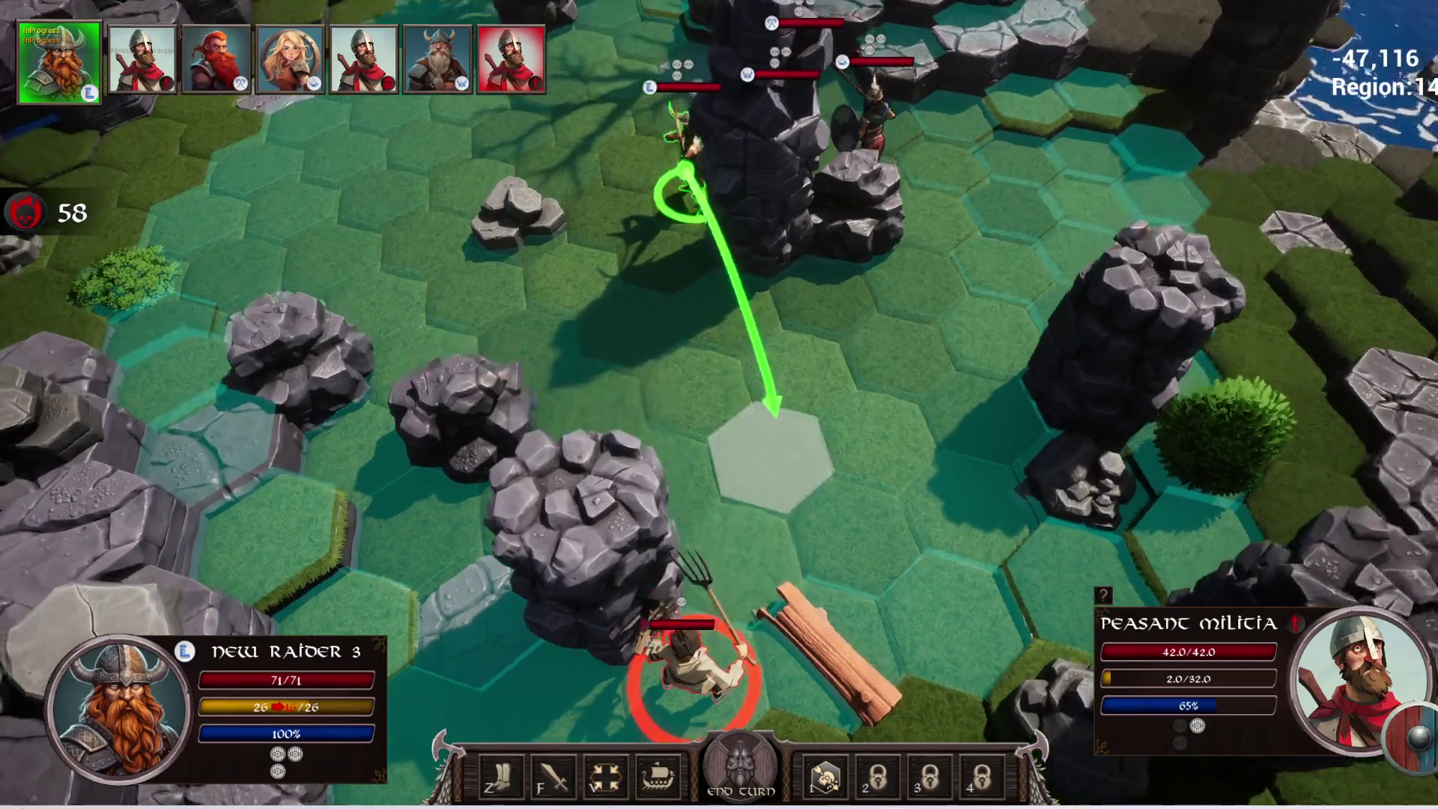
scroll(767, 492, "down", 3)
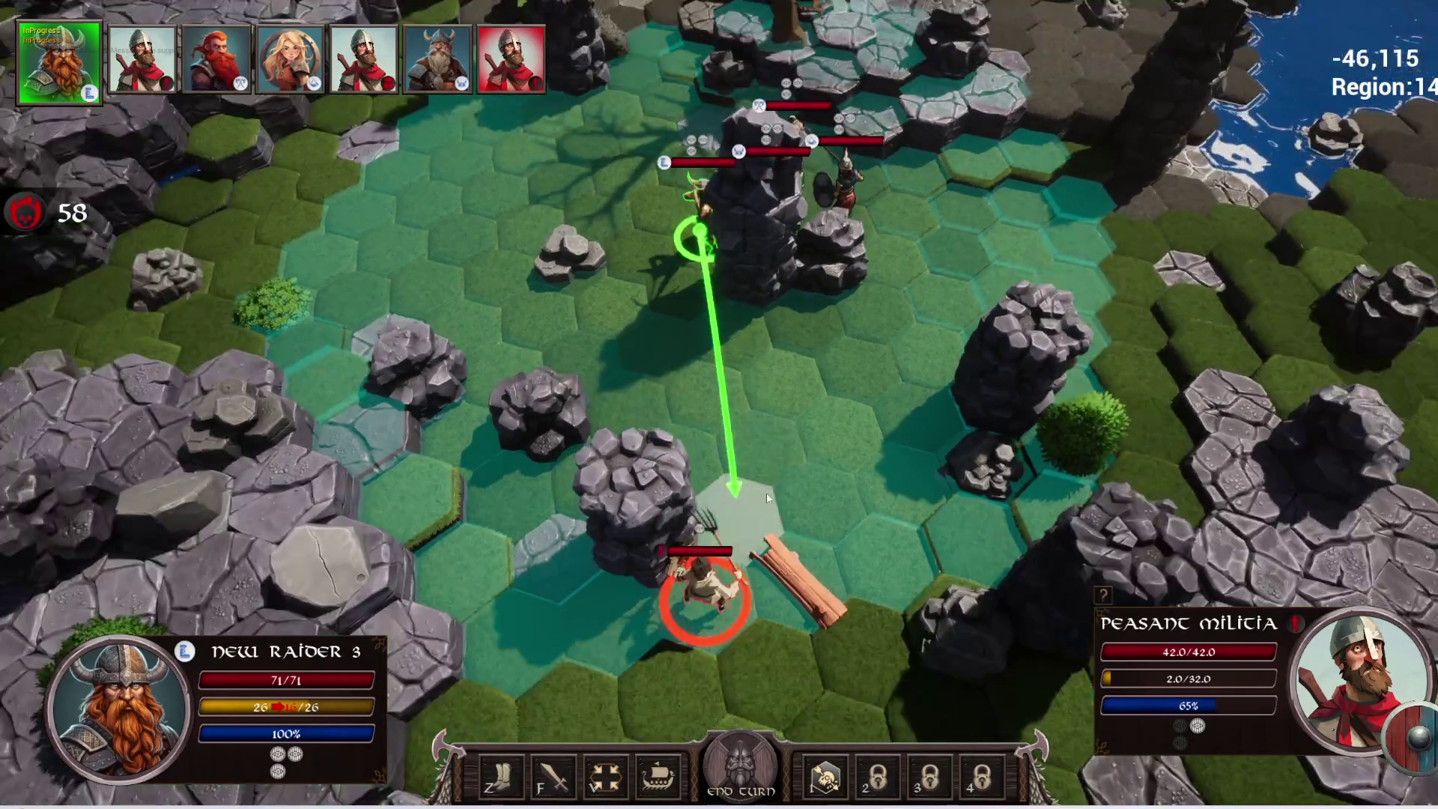
scroll(710, 623, "up", 3)
key("s")
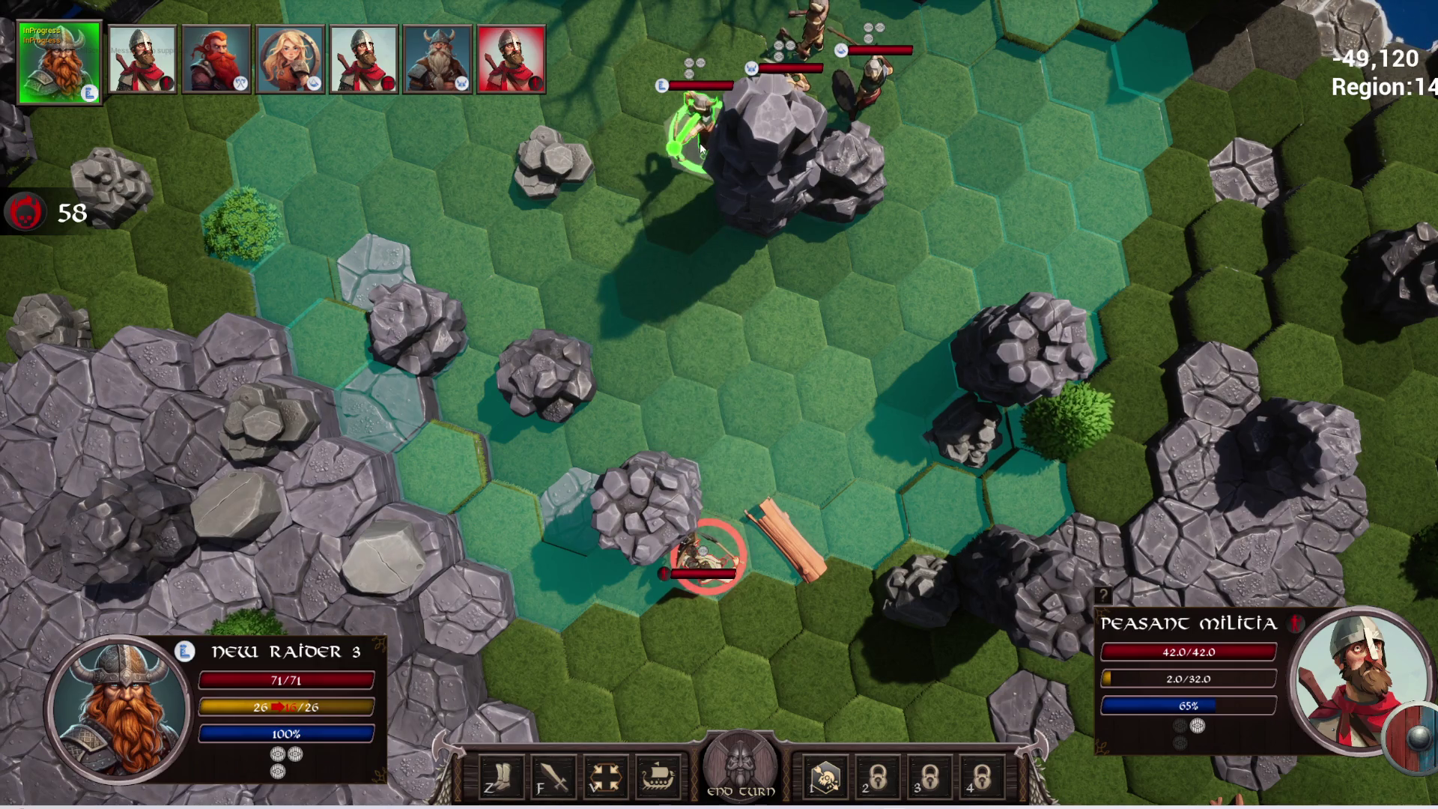
key("e")
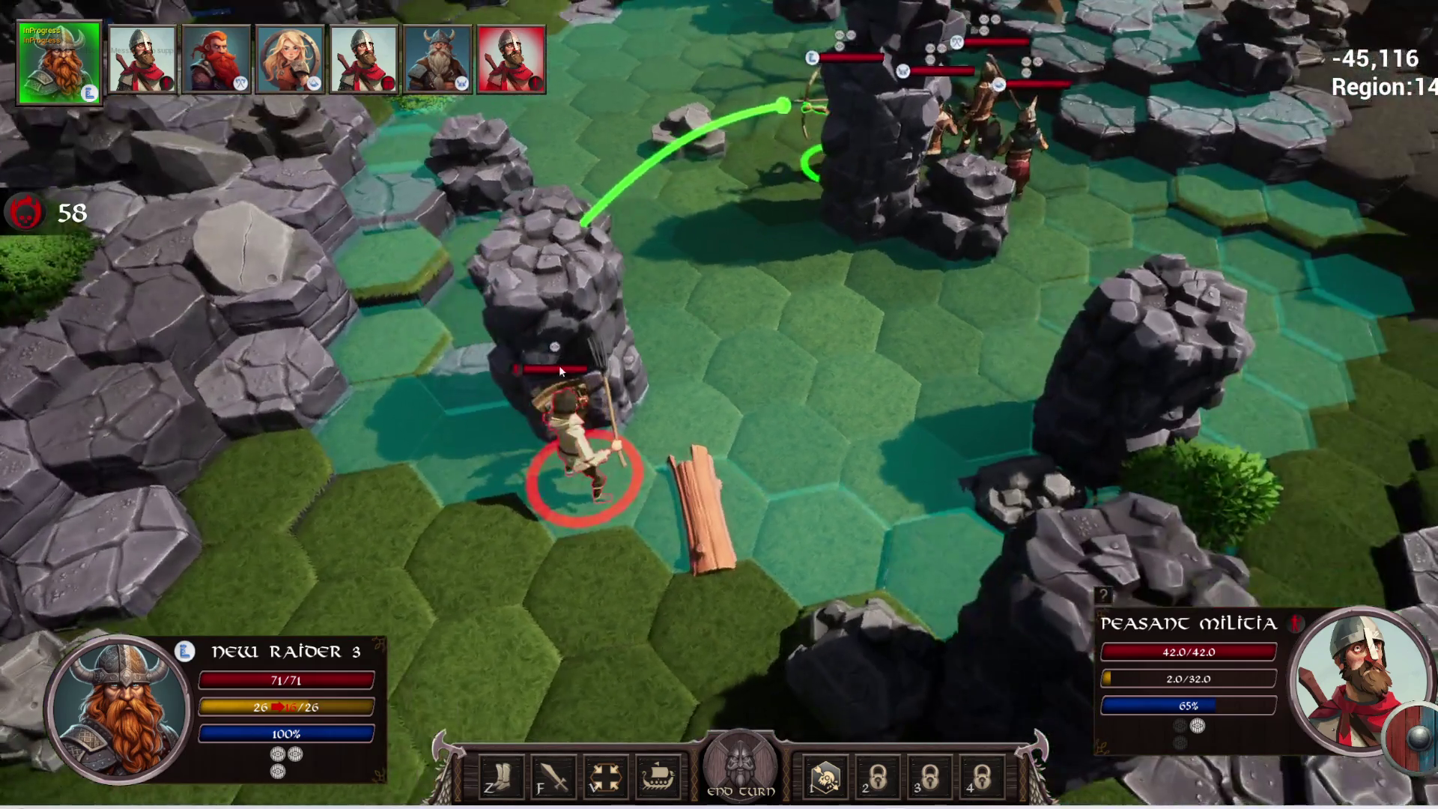
mouse_move(589, 459)
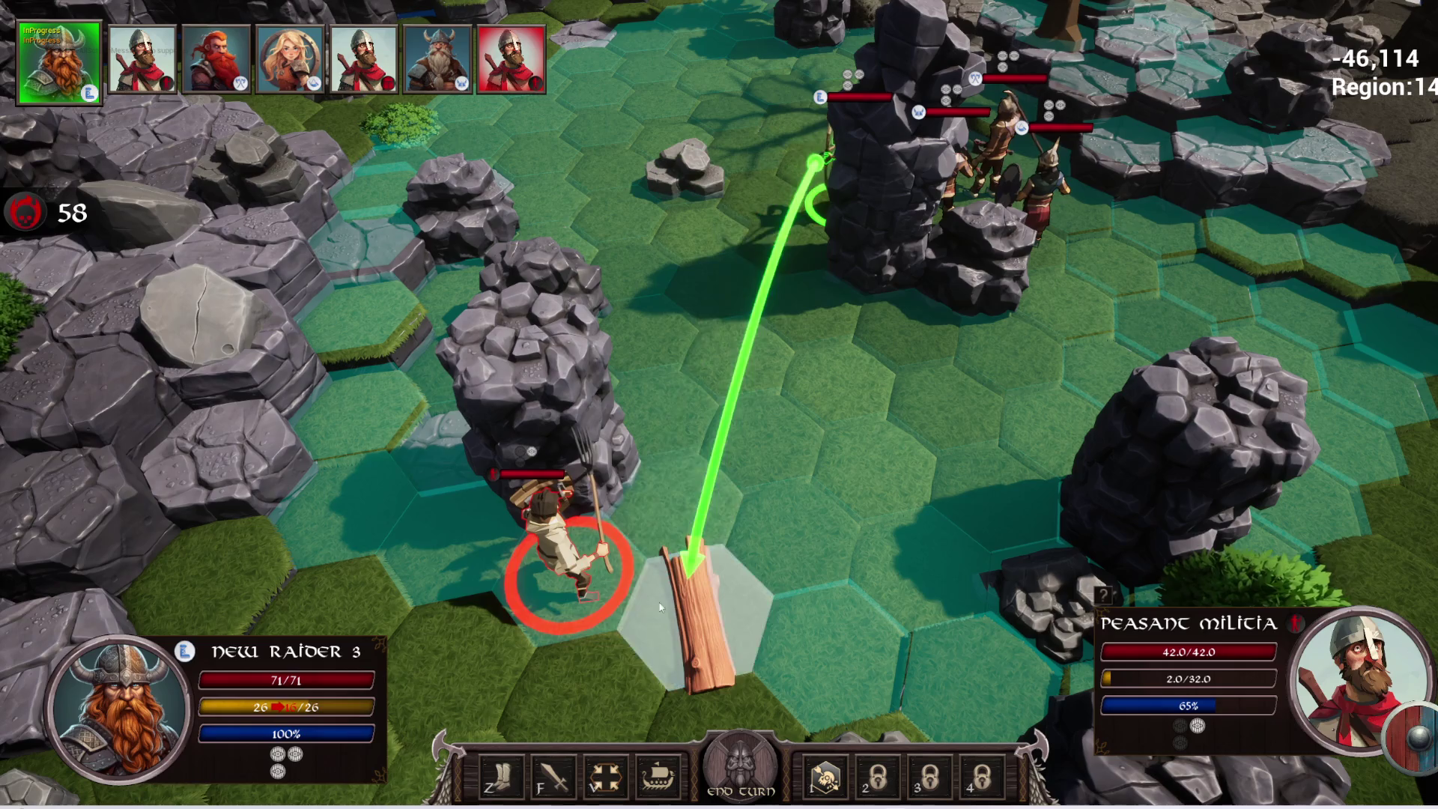
scroll(588, 567, "up", 2)
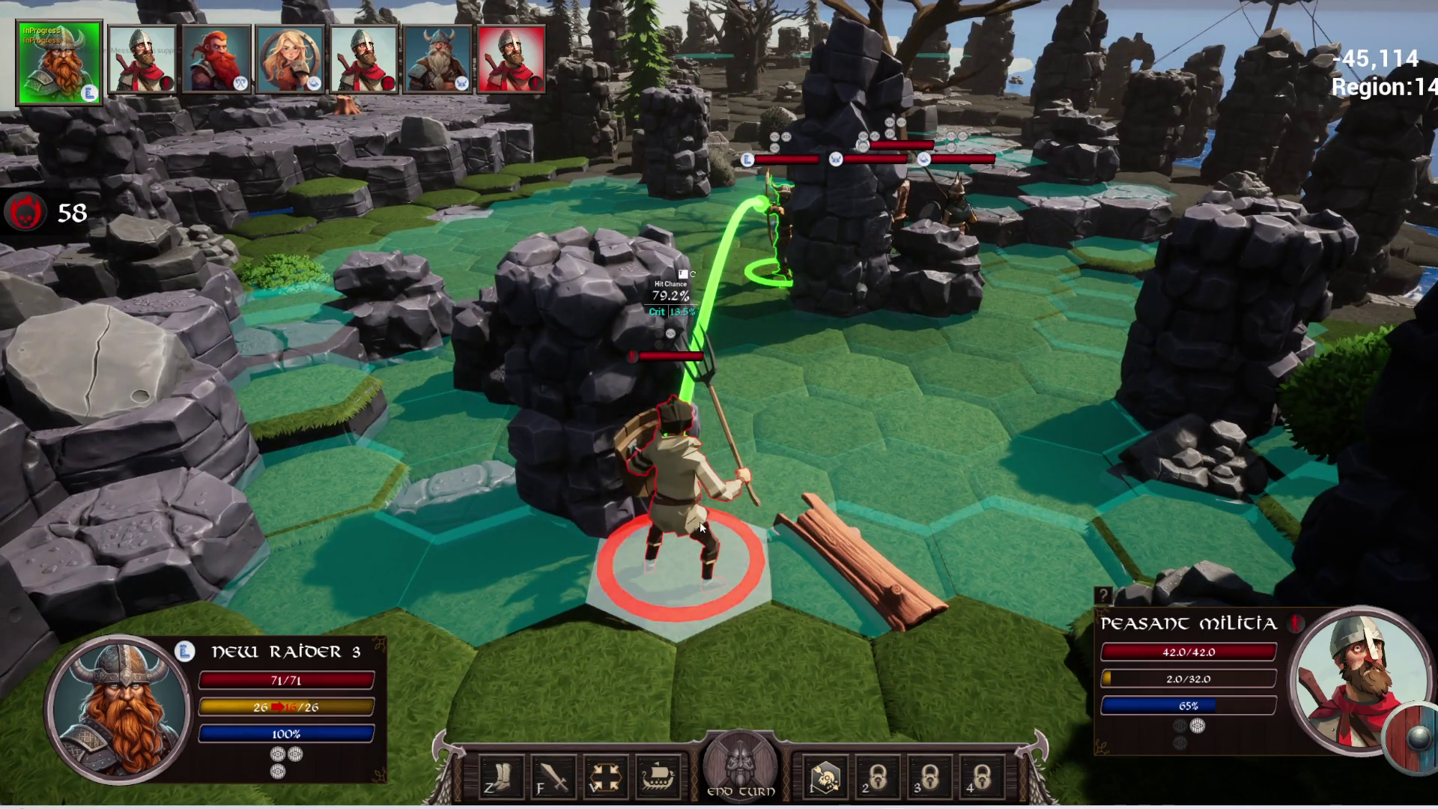
key("q")
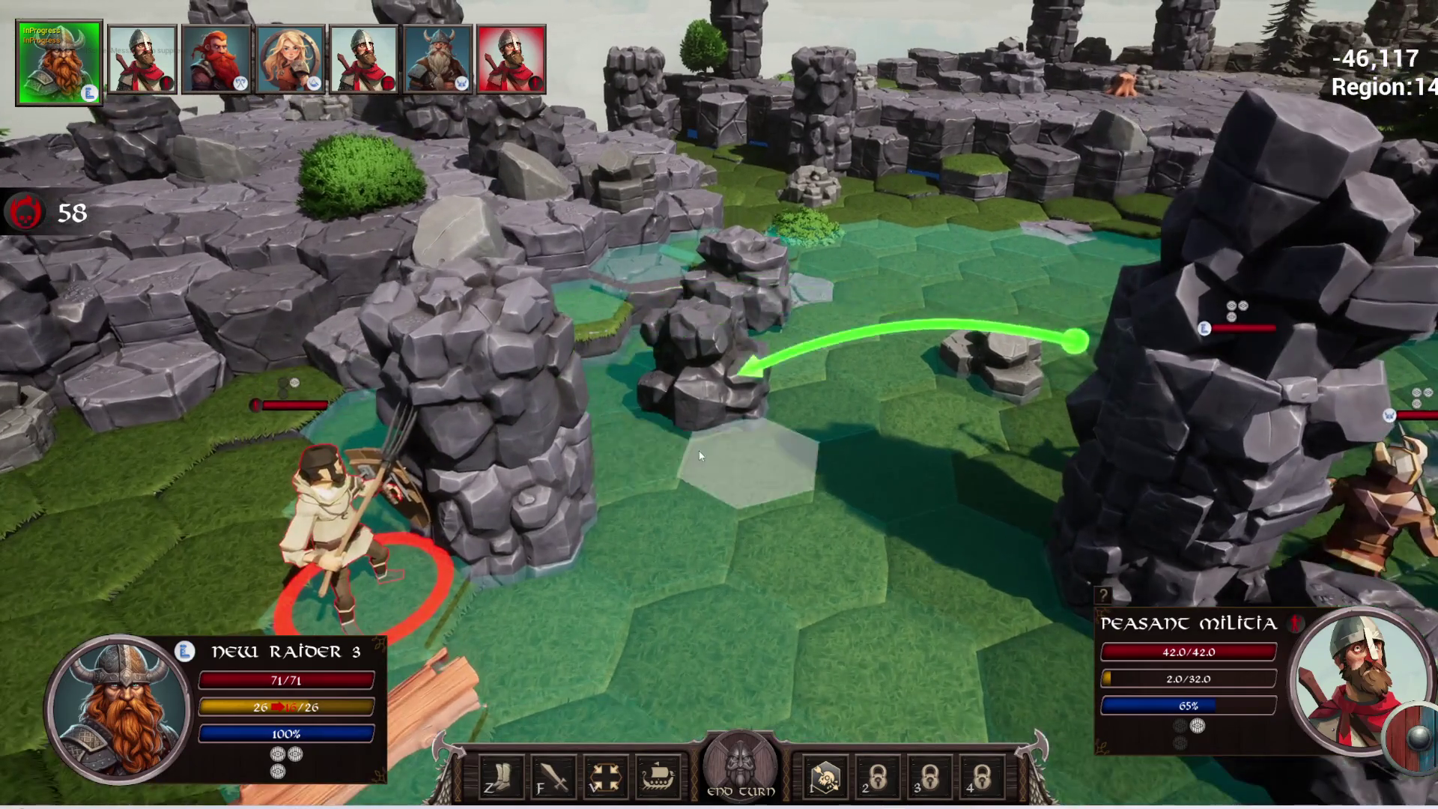
key("q")
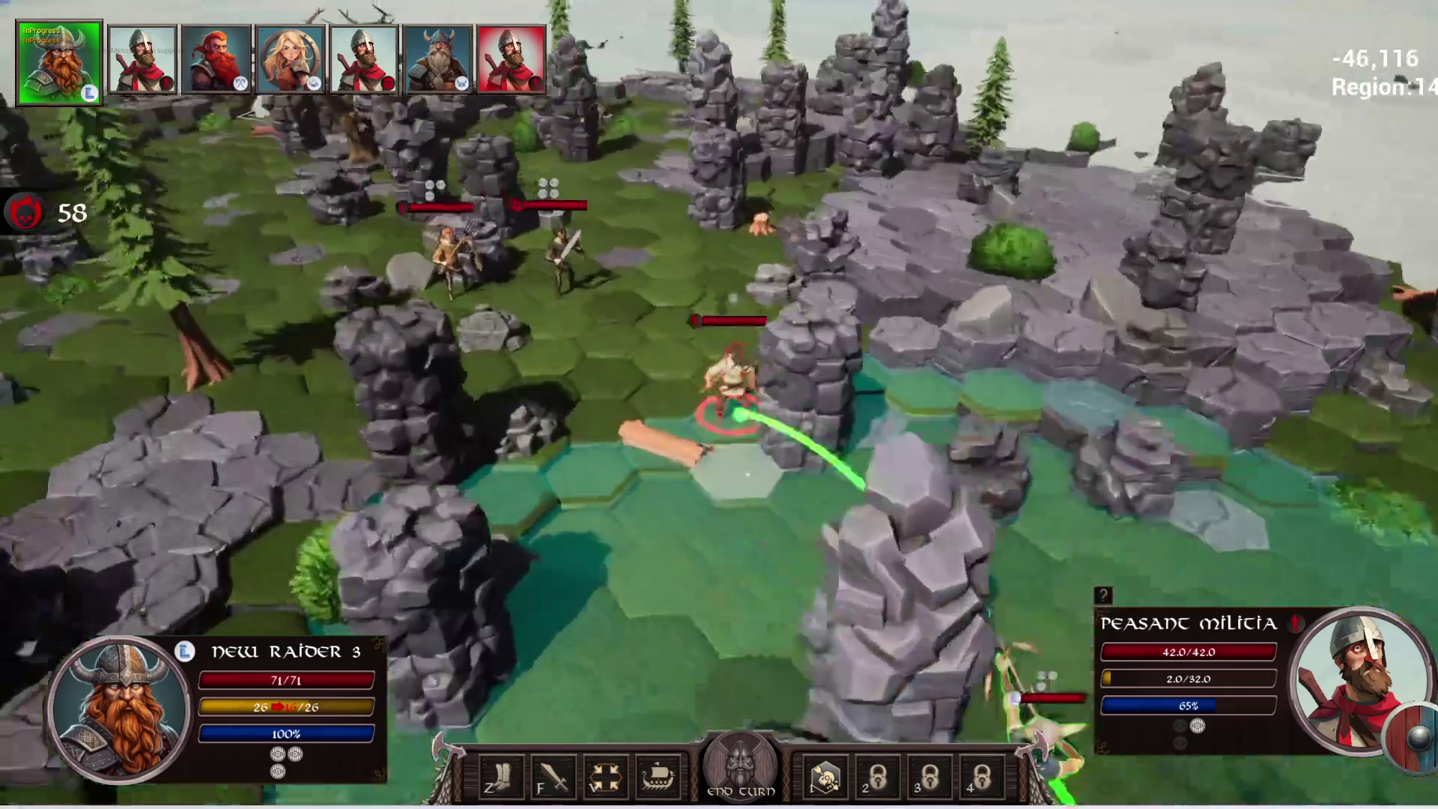
key("q")
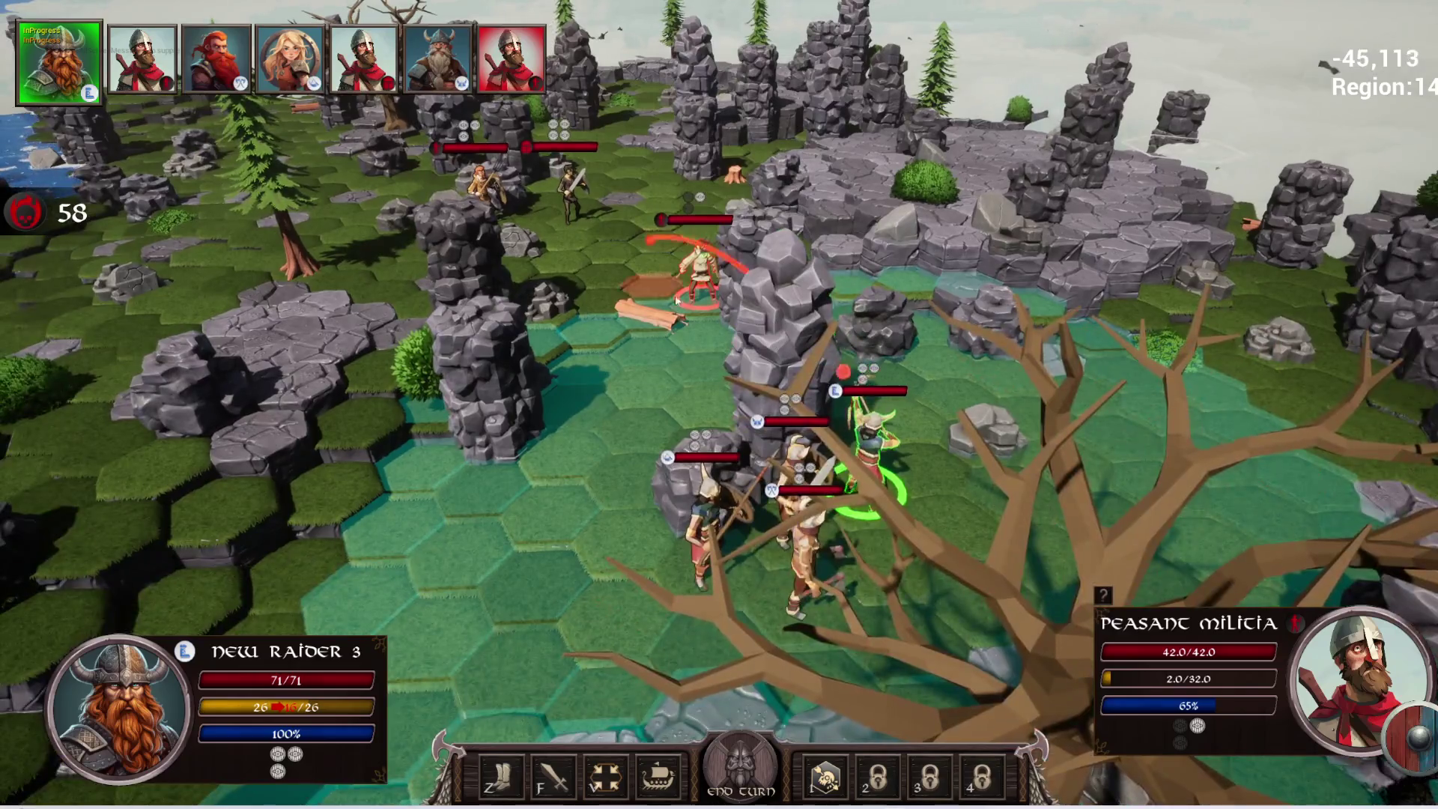
right_click(690, 479)
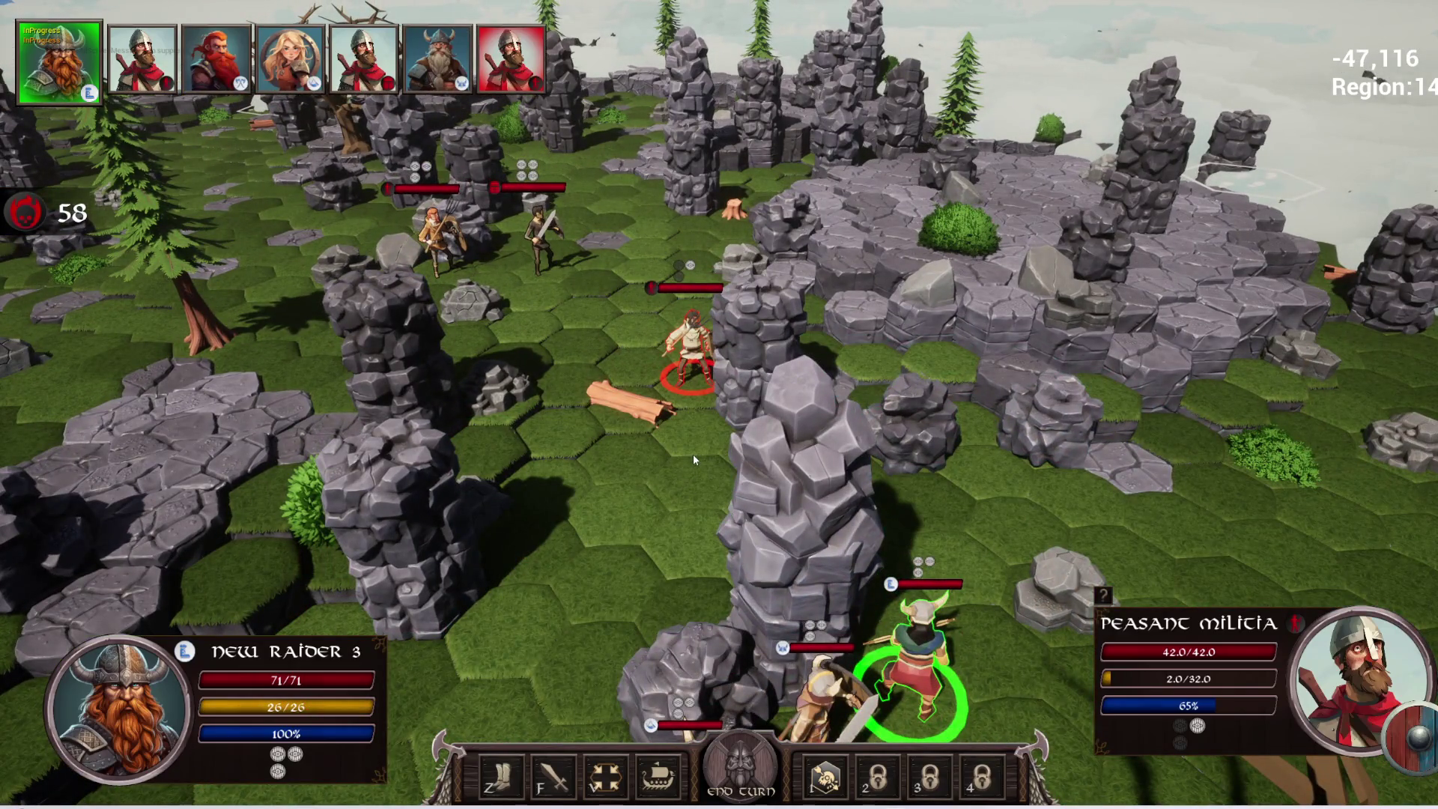
key("Escape")
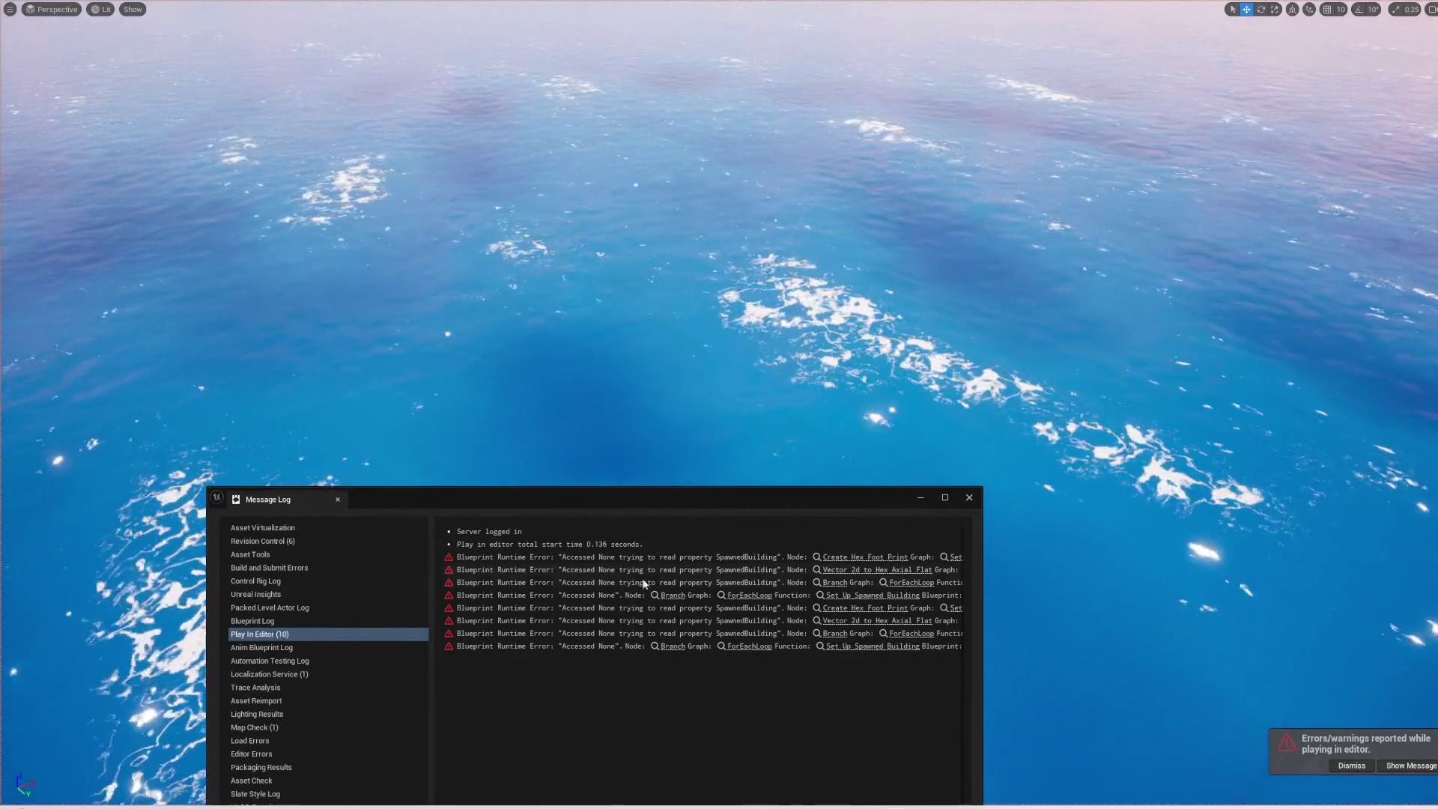
- Close the Blueprint error log window and restore the full editor layout
left_click_drag(685, 505, 616, 307)
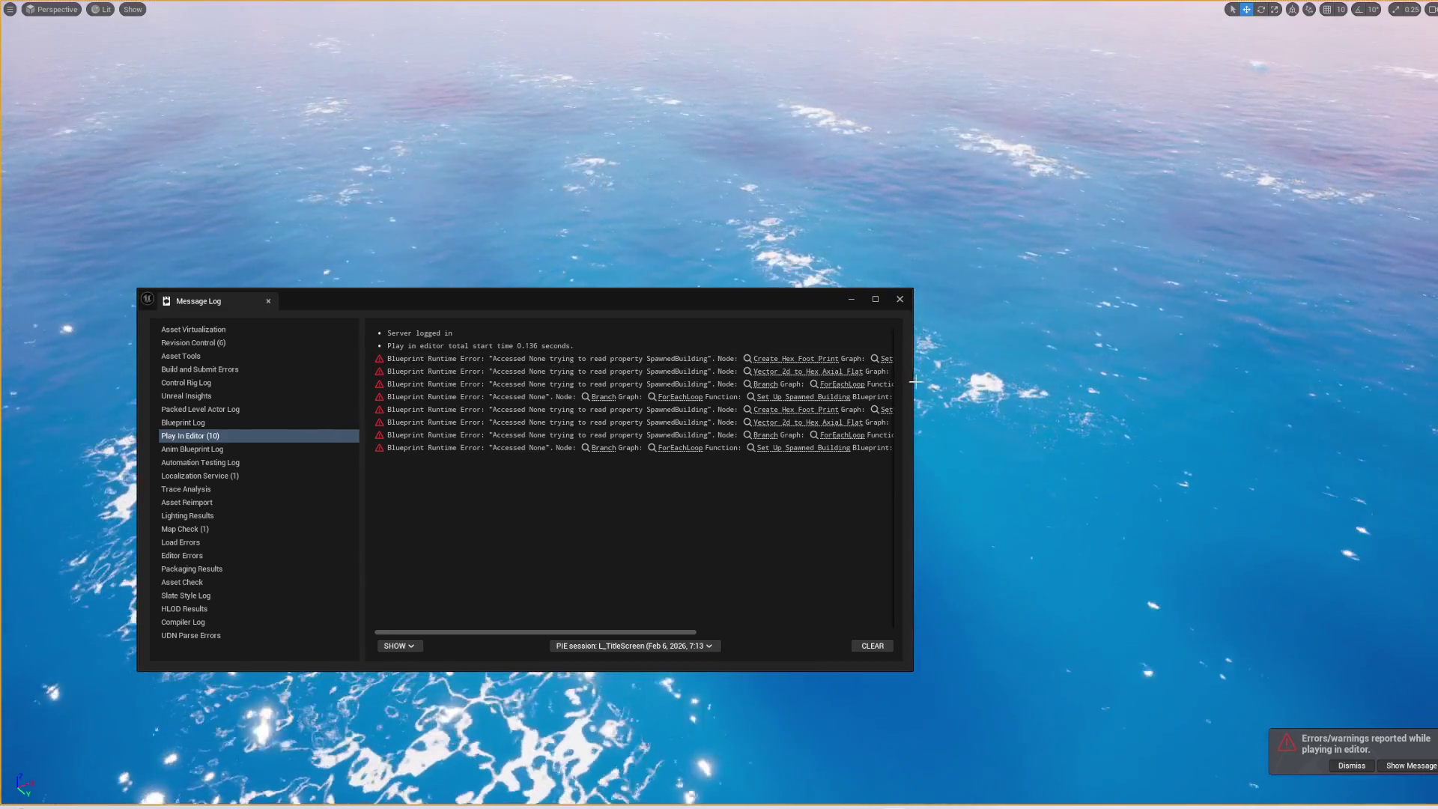
left_click_drag(913, 383, 1105, 382)
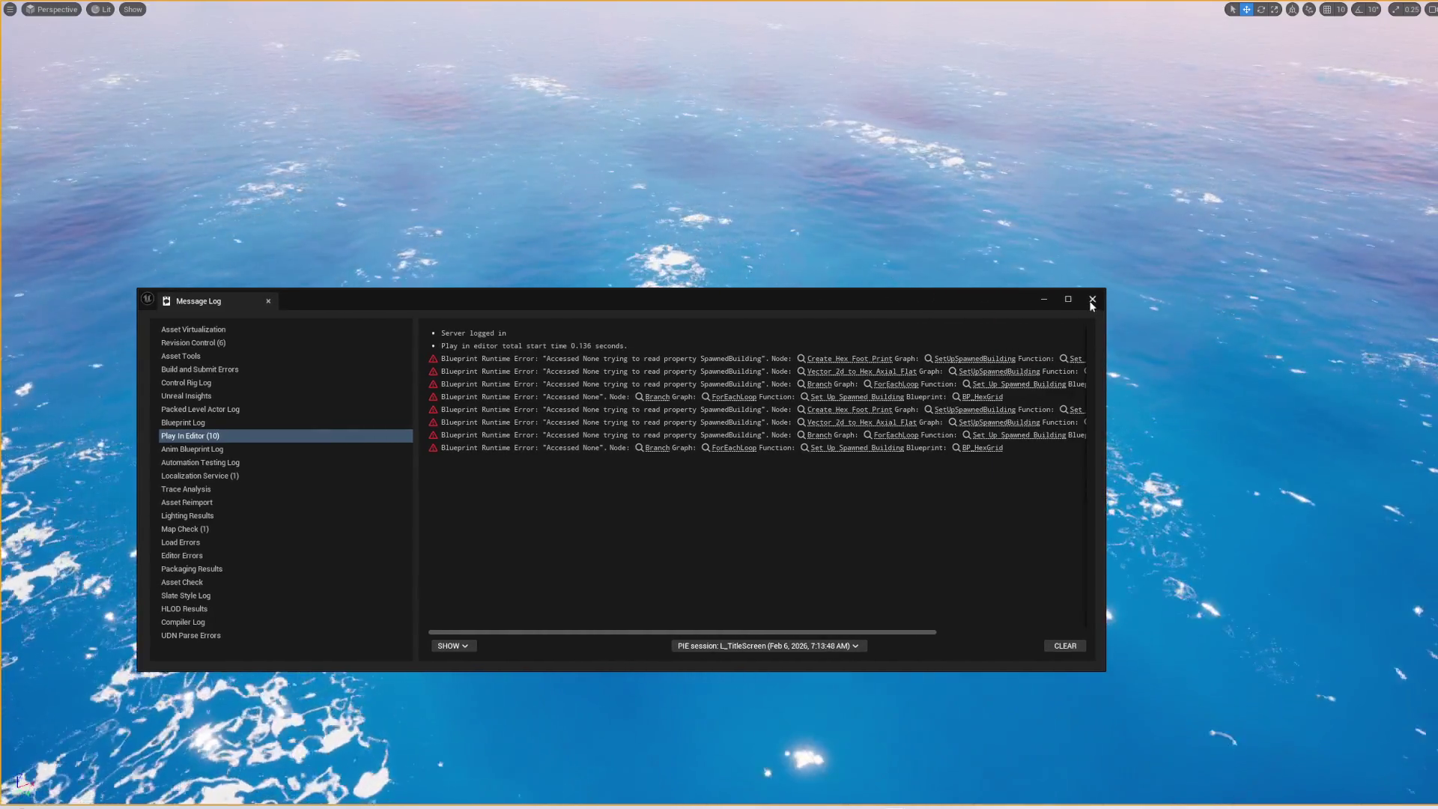
left_click(1092, 299)
key("F11")
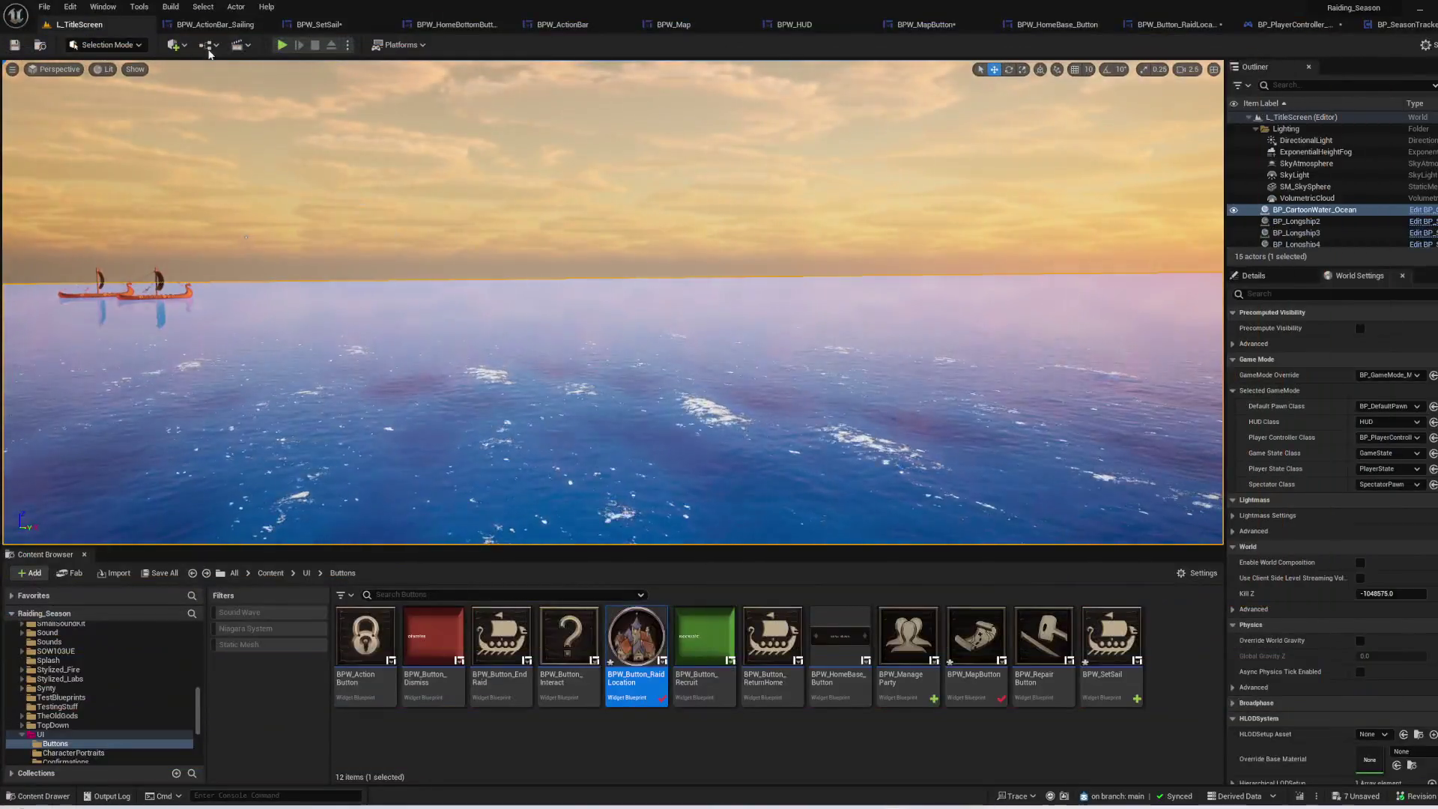
- Save all modified assets and view BPW_ActionBar_Sailing's Set Hud Ref graph
left_click(733, 752)
left_click(160, 573)
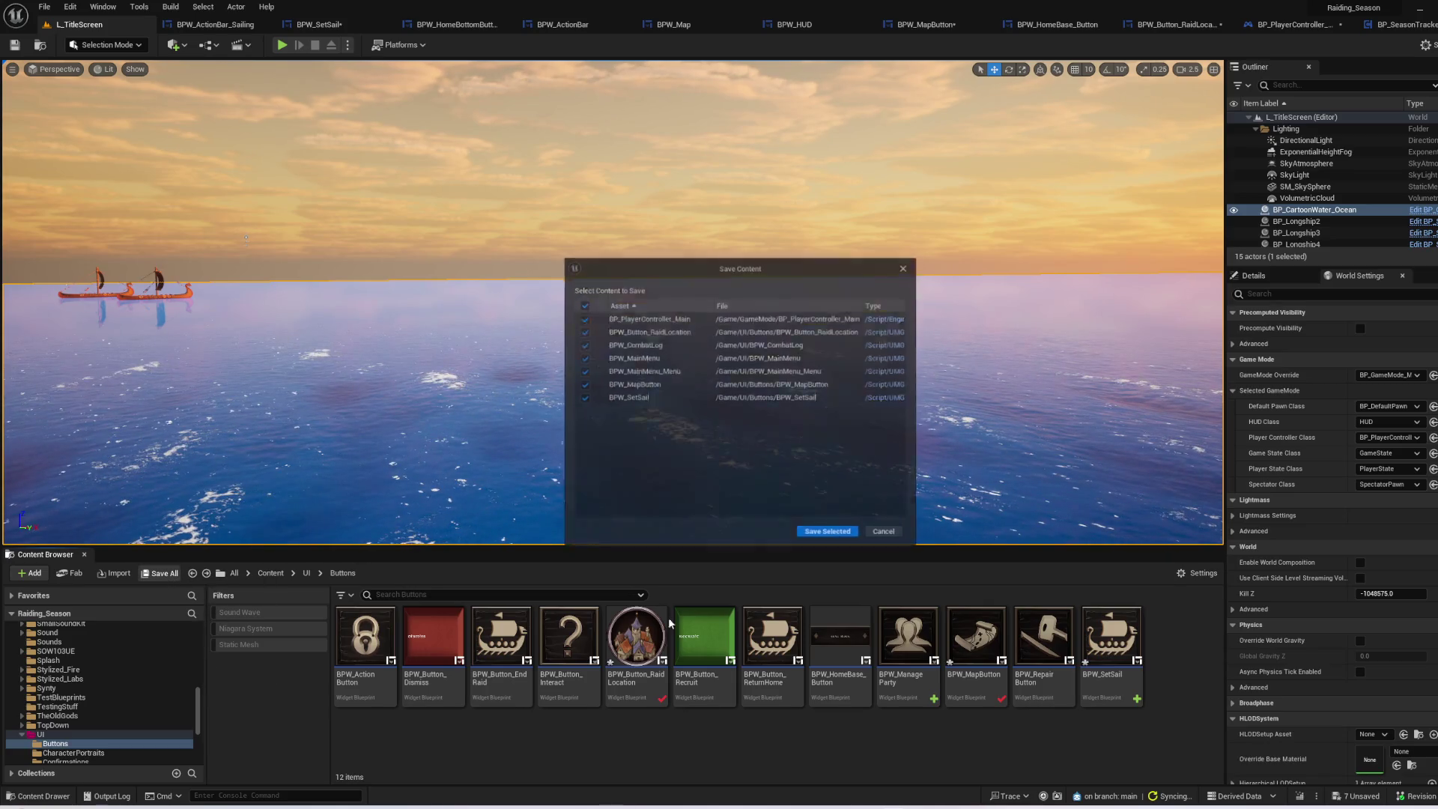
left_click(826, 529)
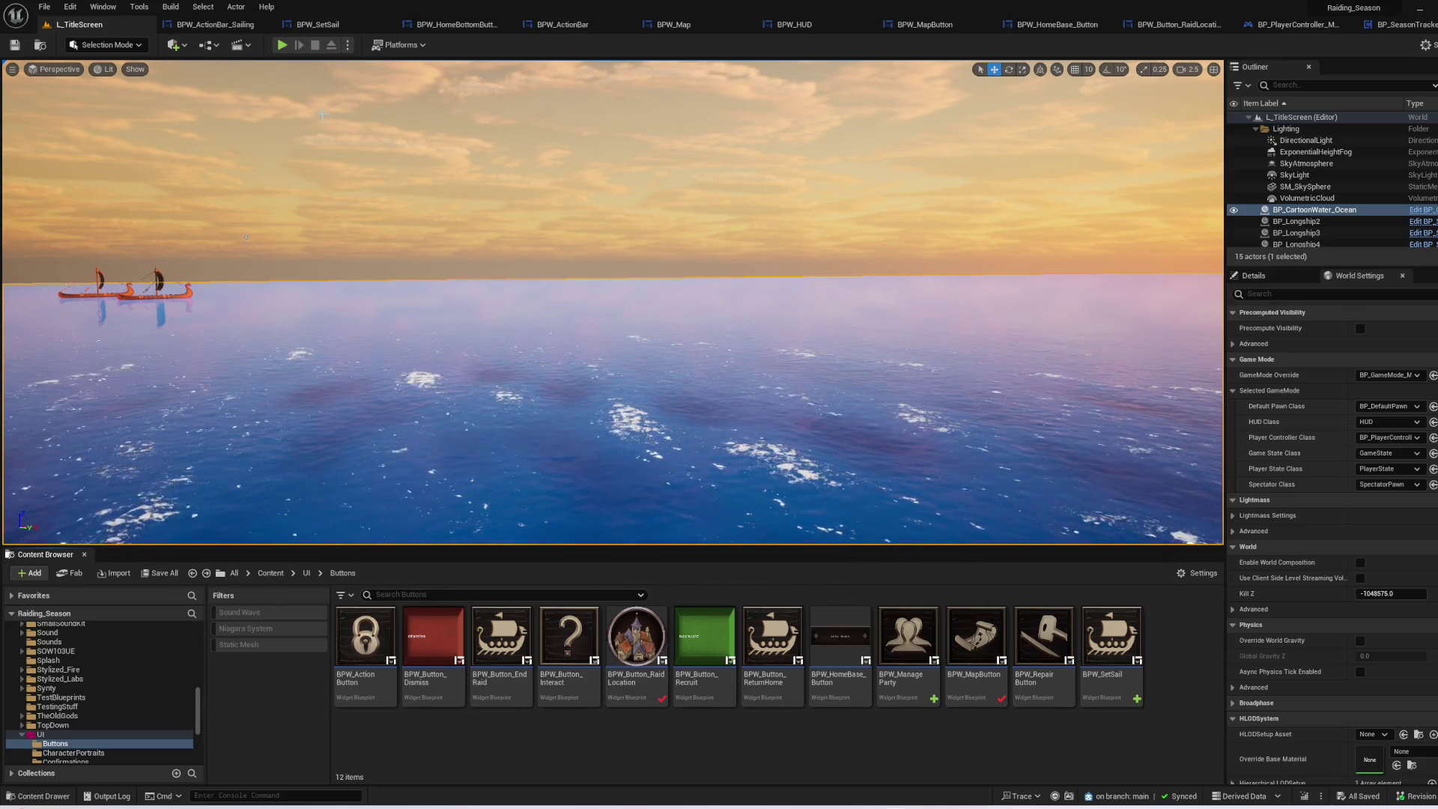
left_click(222, 25)
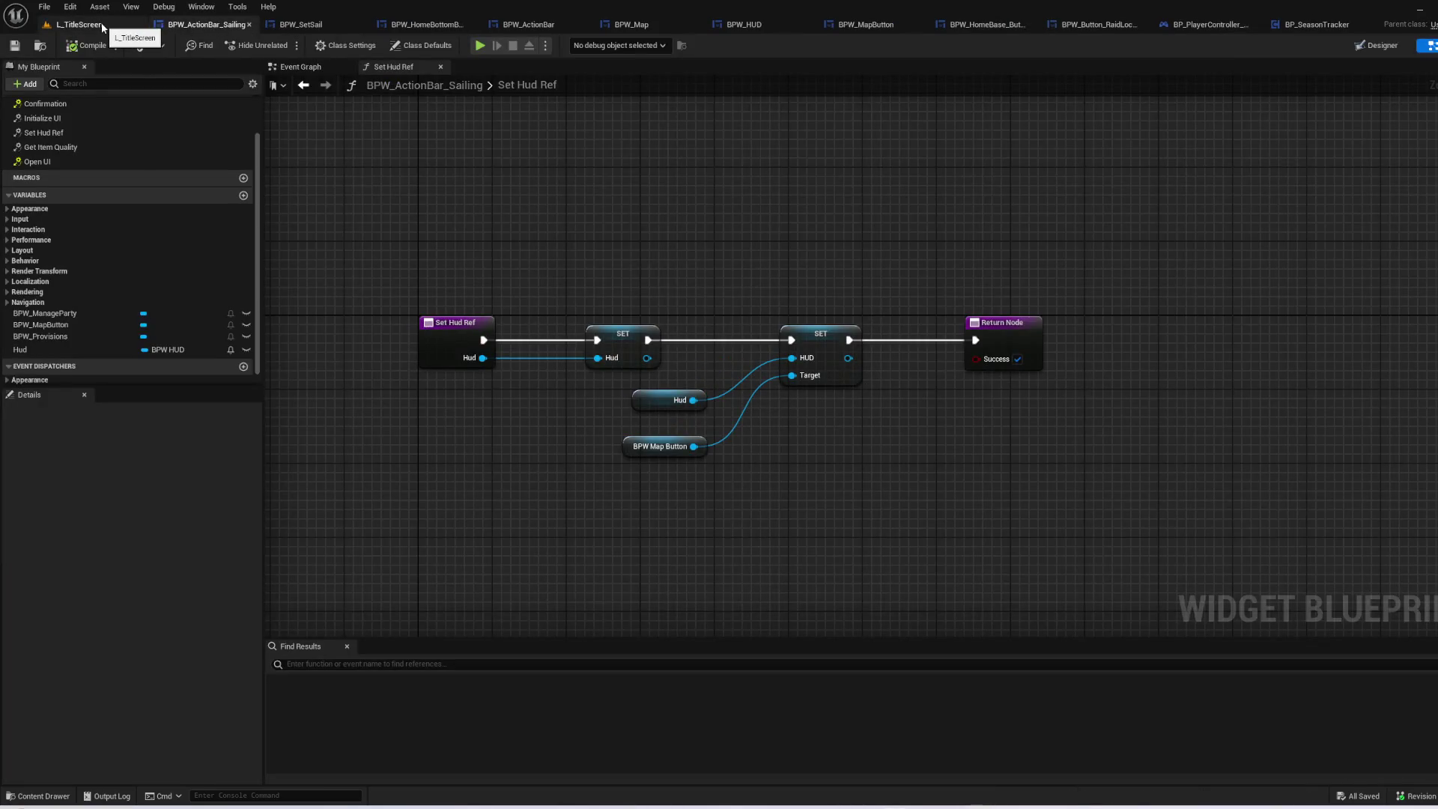
- Delete the BPW_MapButton widget from the BPW_HomeBottomButtons layout
left_click(579, 26)
left_click(623, 26)
left_click(408, 30)
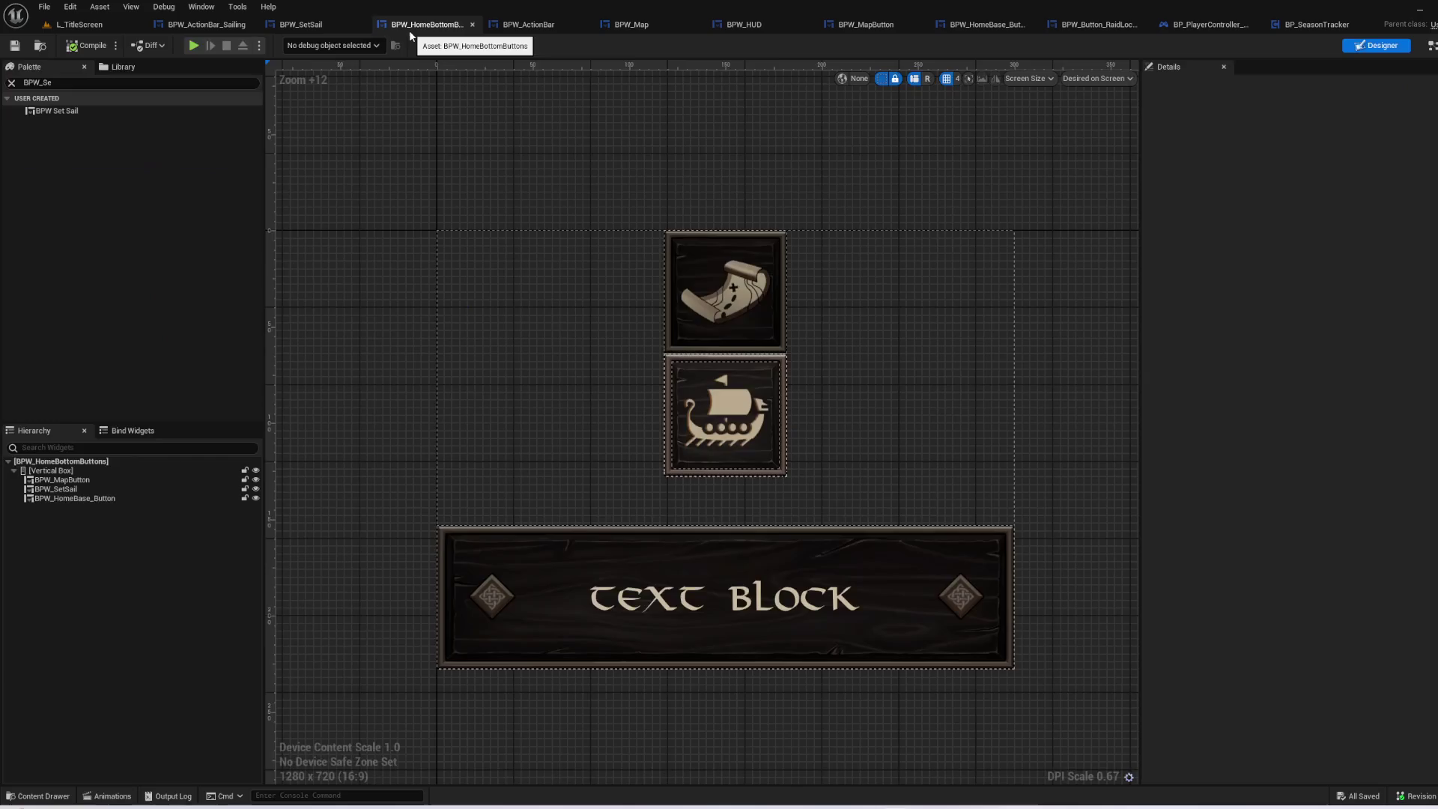
left_click(719, 254)
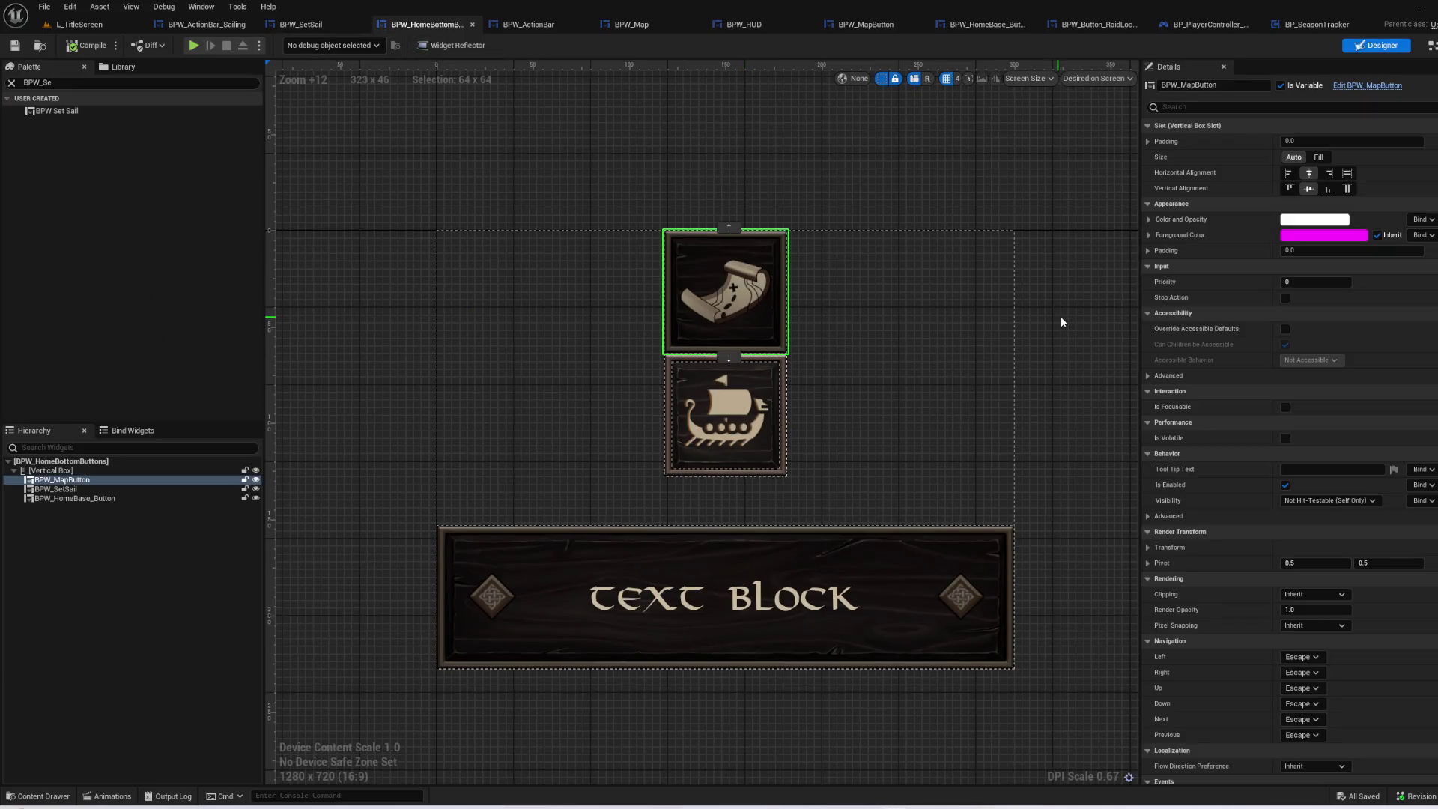
scroll(1063, 412, "down", 1)
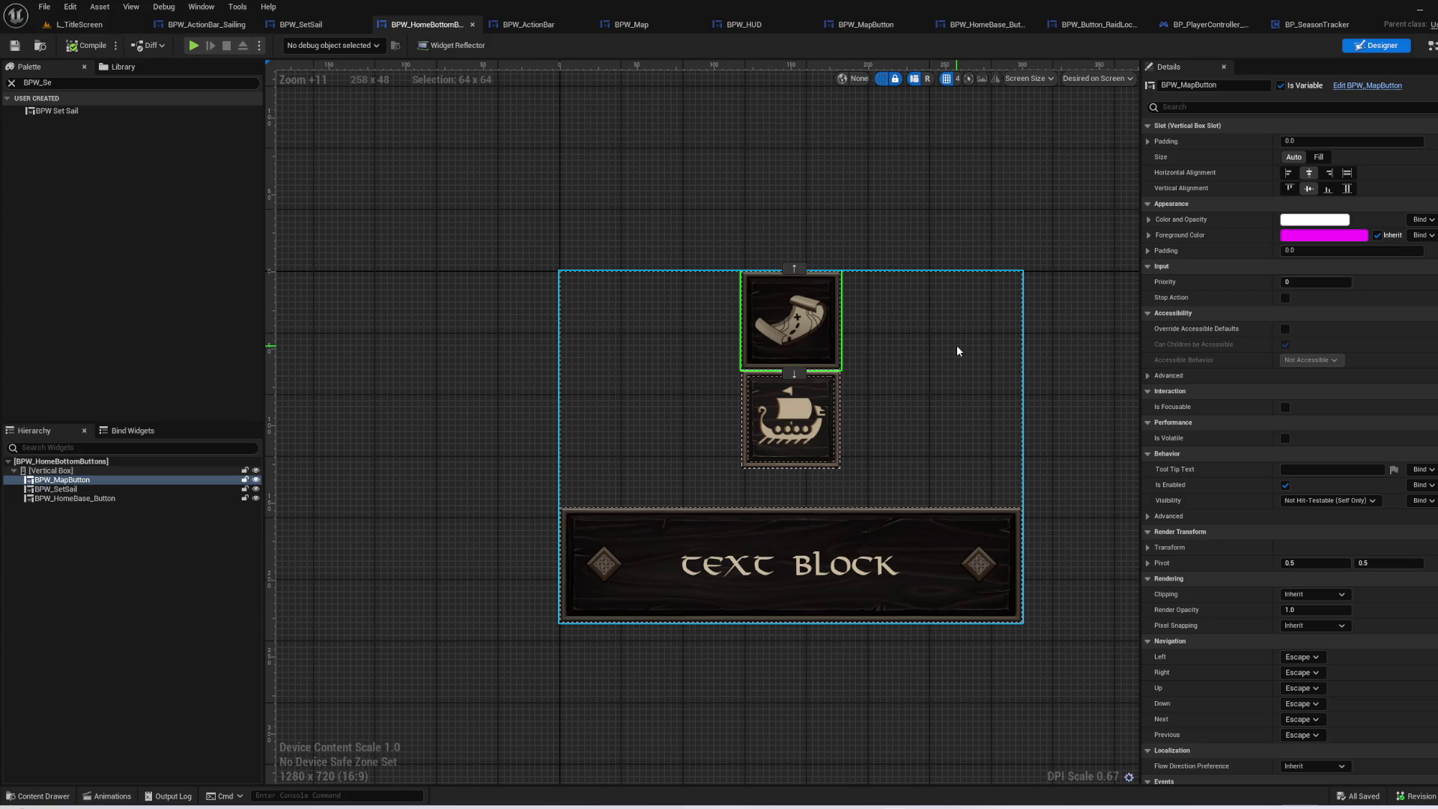
key("Delete")
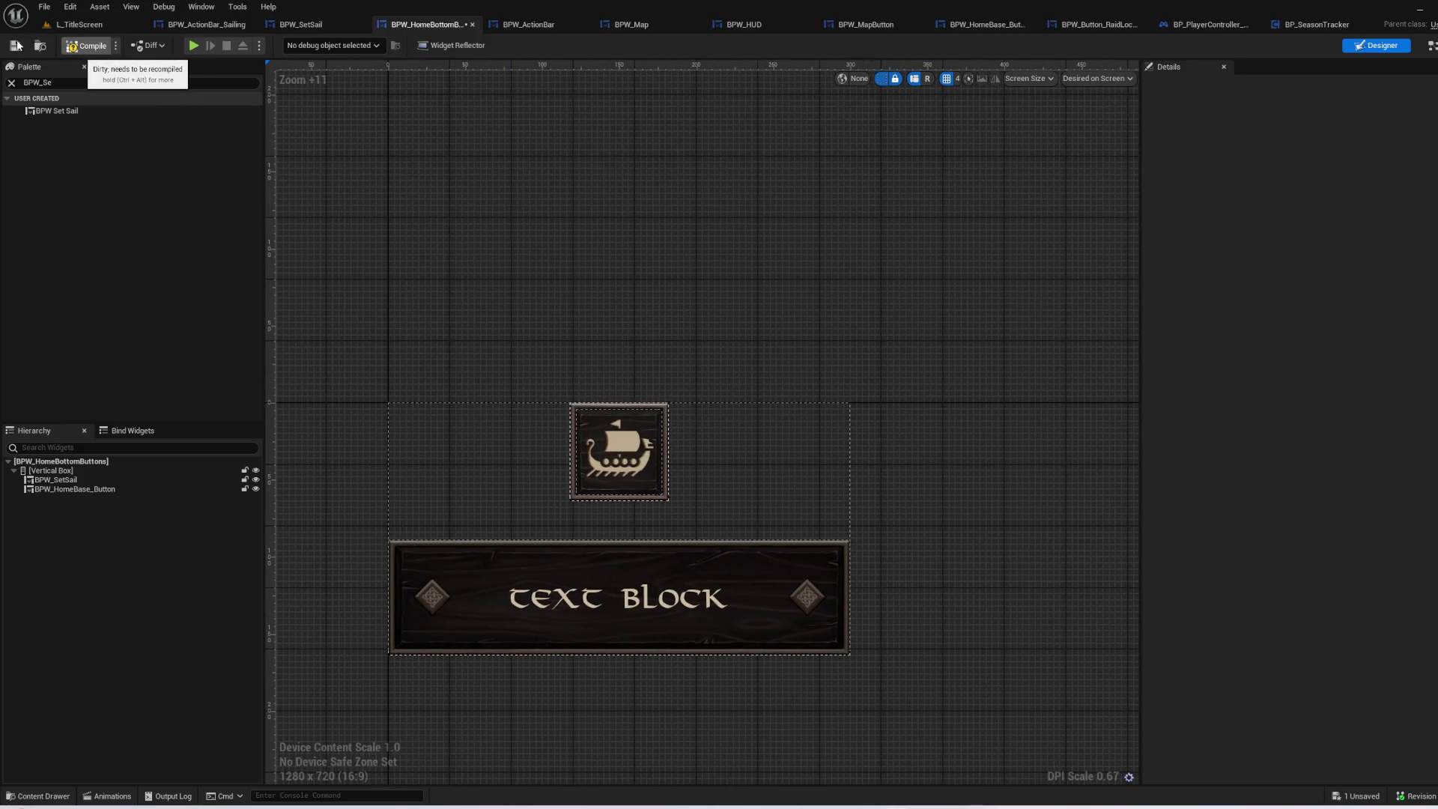
- Delete the CloseMap function from BPW_HomeBottomButtons
left_click(646, 602)
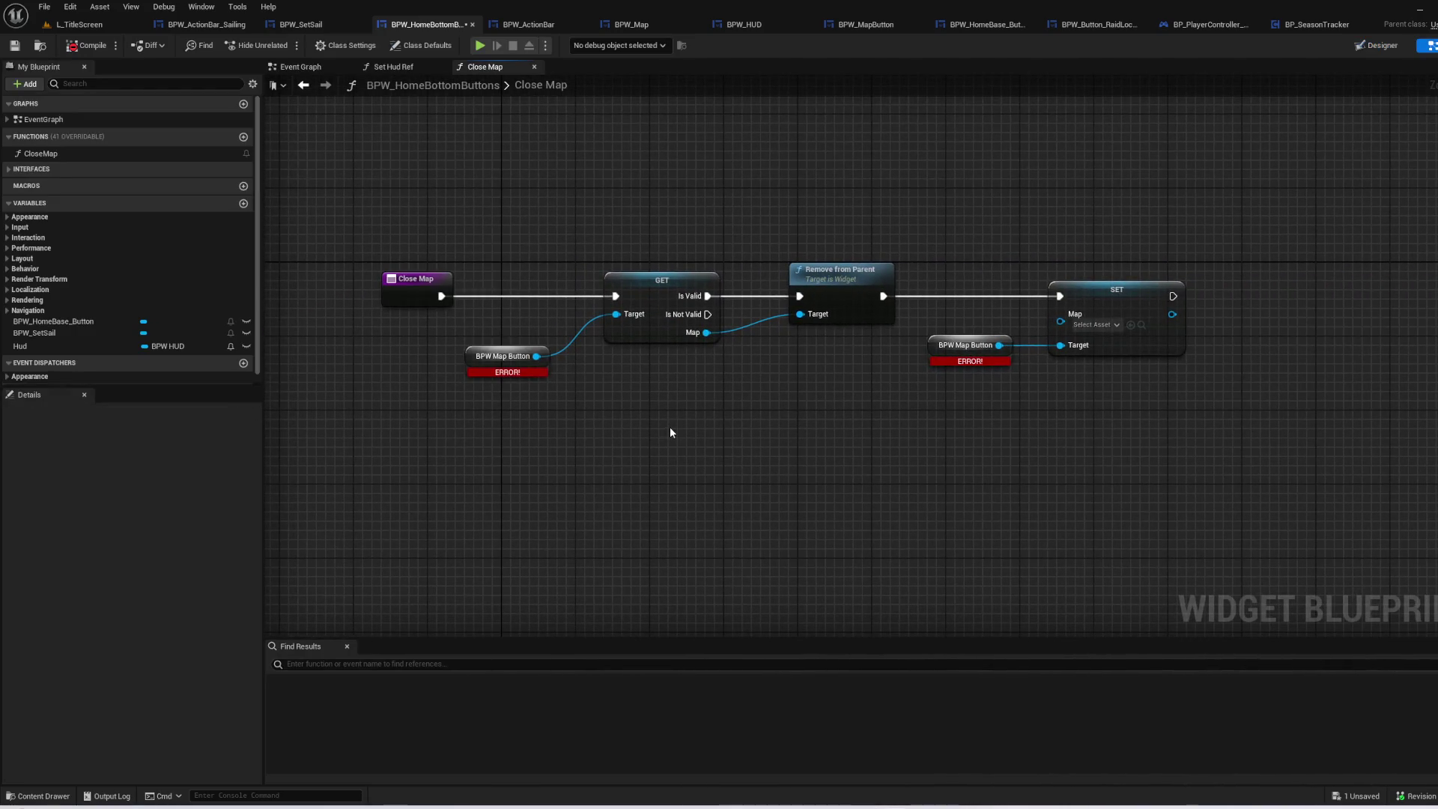
left_click_drag(854, 384, 507, 172)
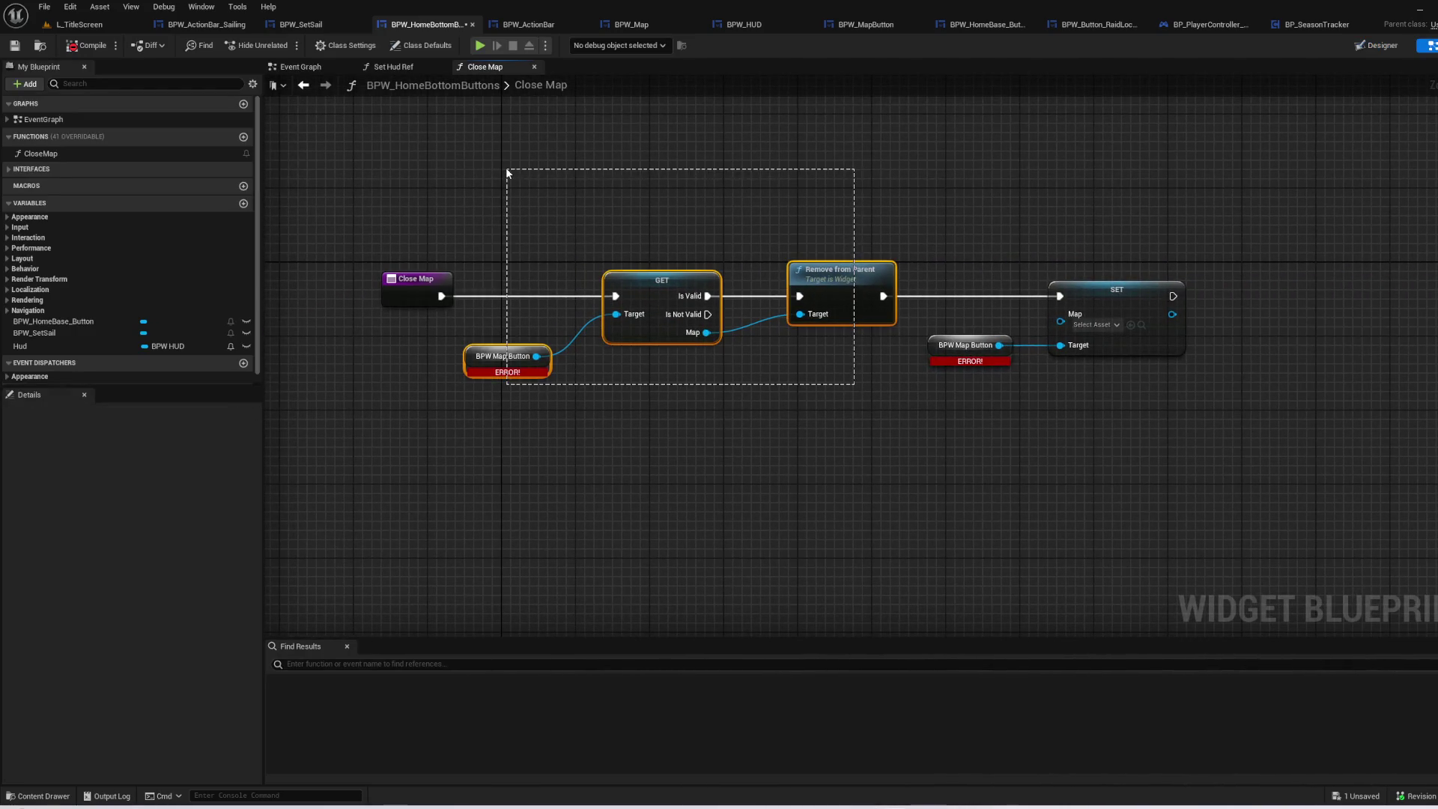
left_click(1196, 516)
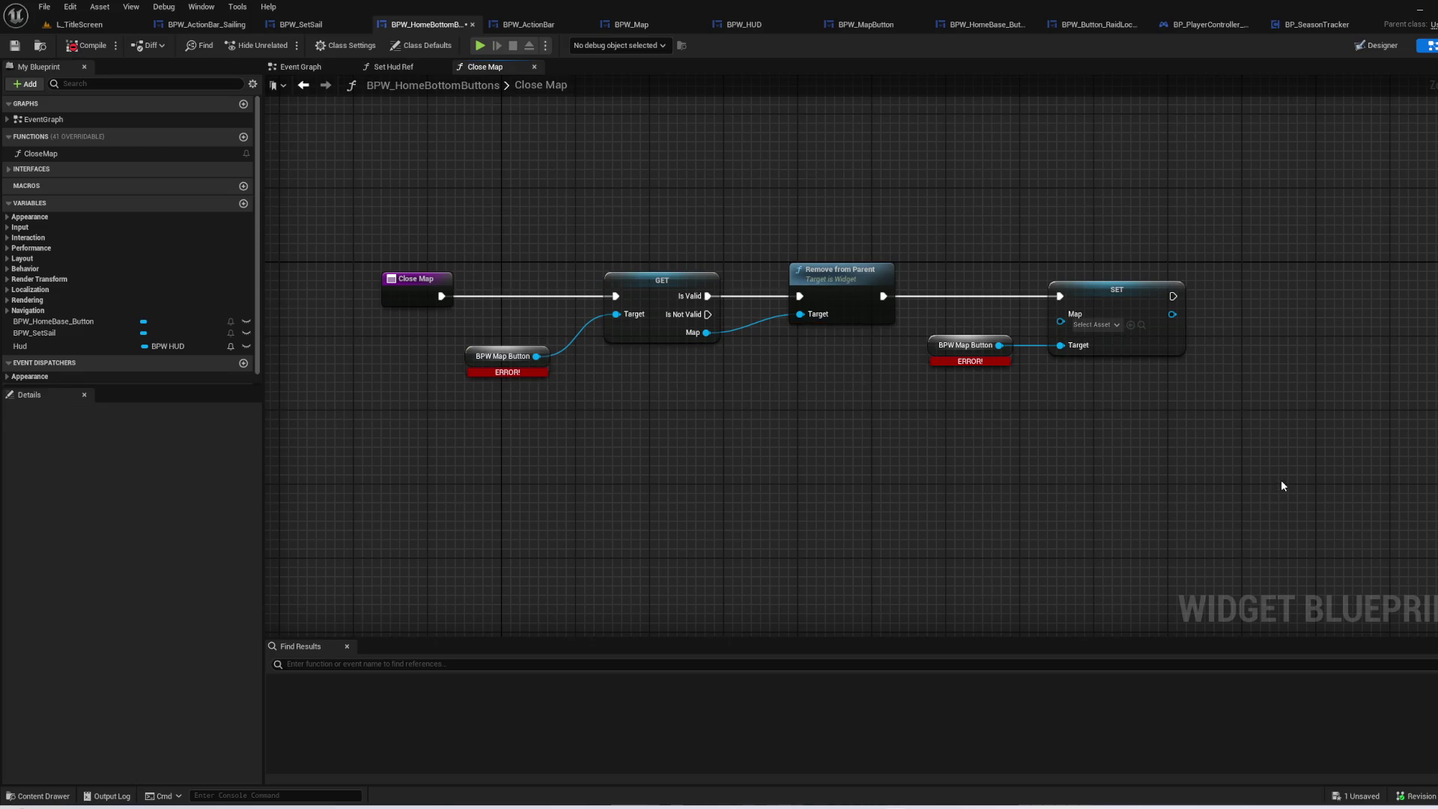
left_click(45, 153)
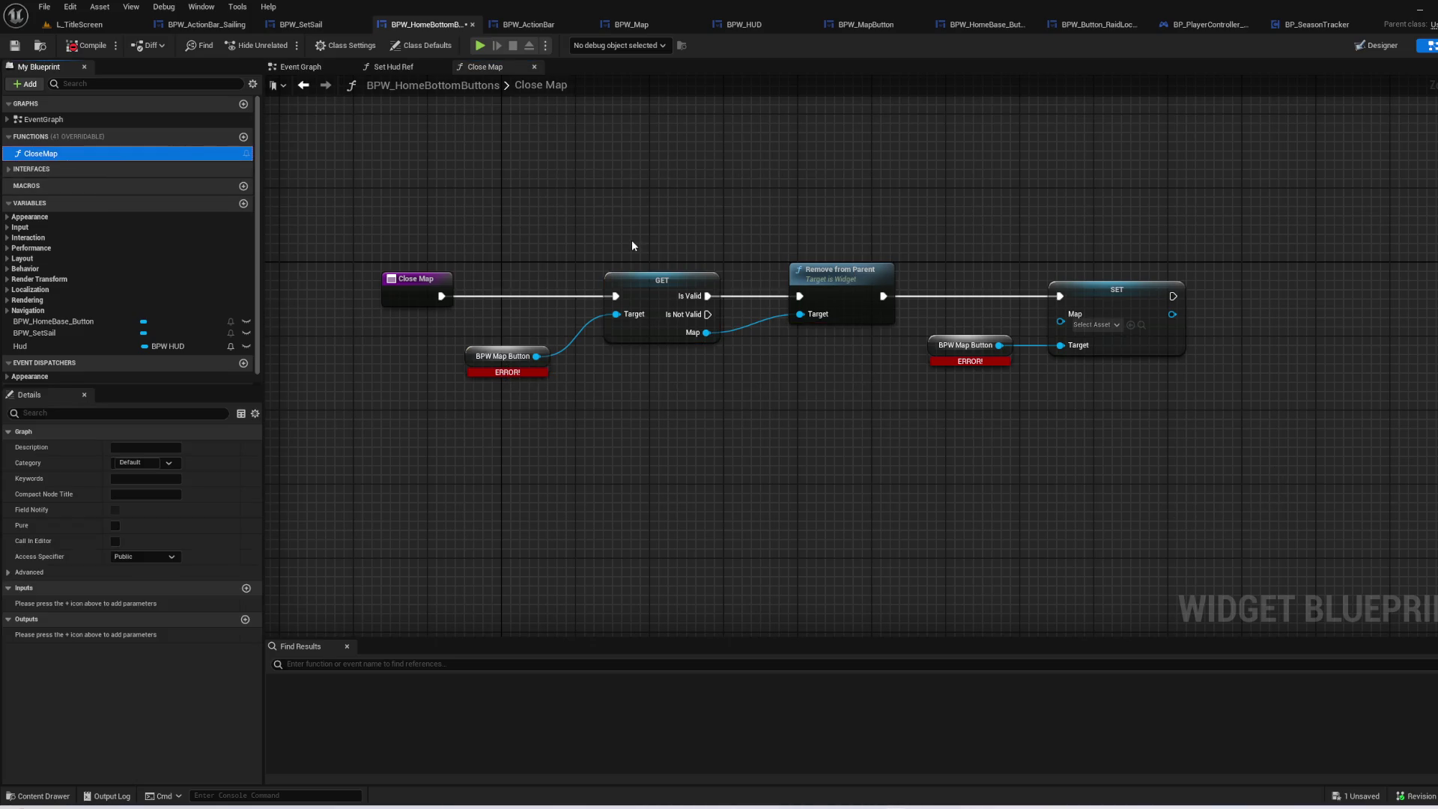
key("Delete")
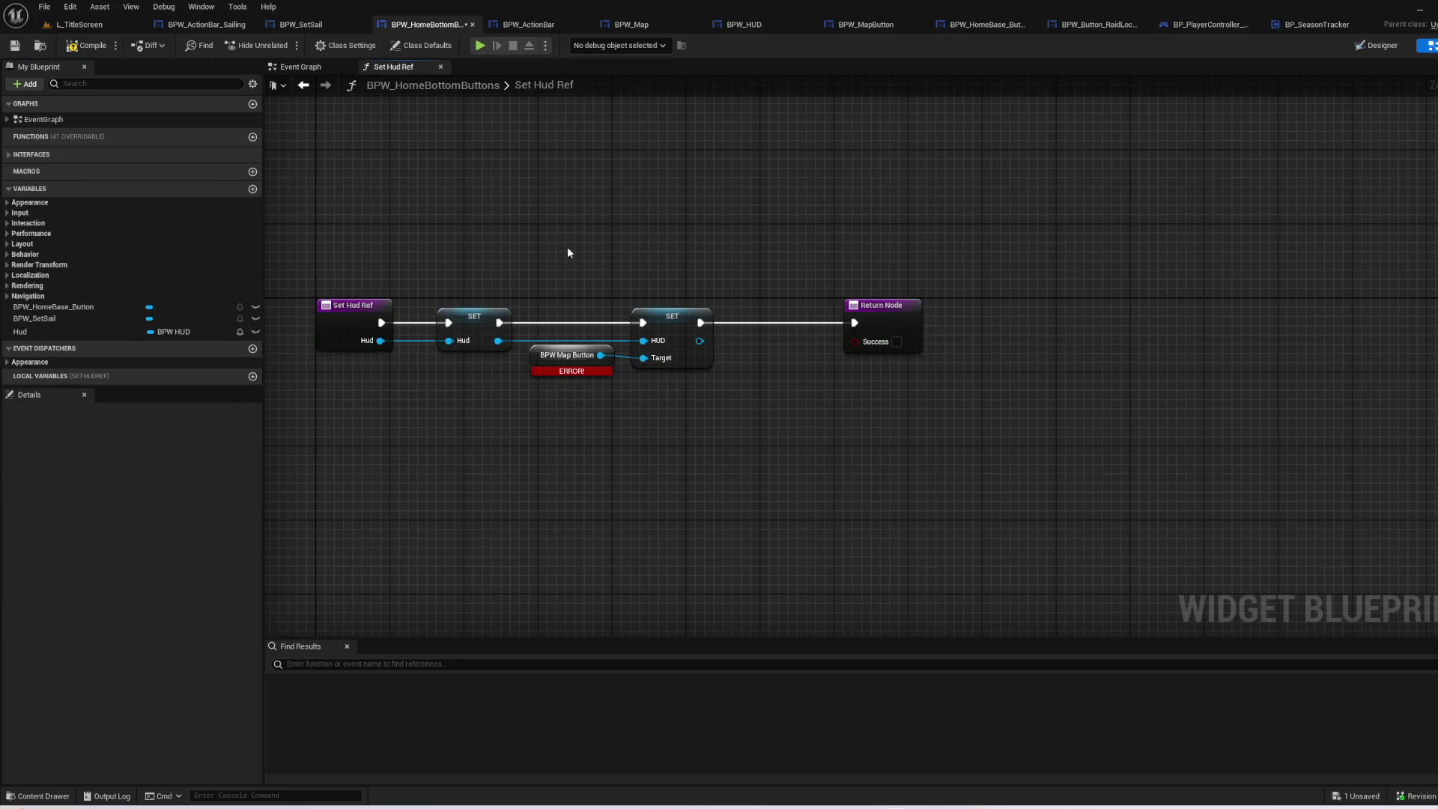
- Remove the map-button setter nodes in Set Hud Ref and wire SET to Return Node
left_click_drag(567, 252, 641, 272)
mouse_move(864, 451)
left_mouse_down()
mouse_move(711, 314)
mouse_move(683, 259)
left_mouse_up()
key("Delete")
mouse_move(868, 326)
left_mouse_down()
mouse_move(941, 337)
mouse_move(679, 329)
left_mouse_up()
left_click(503, 208)
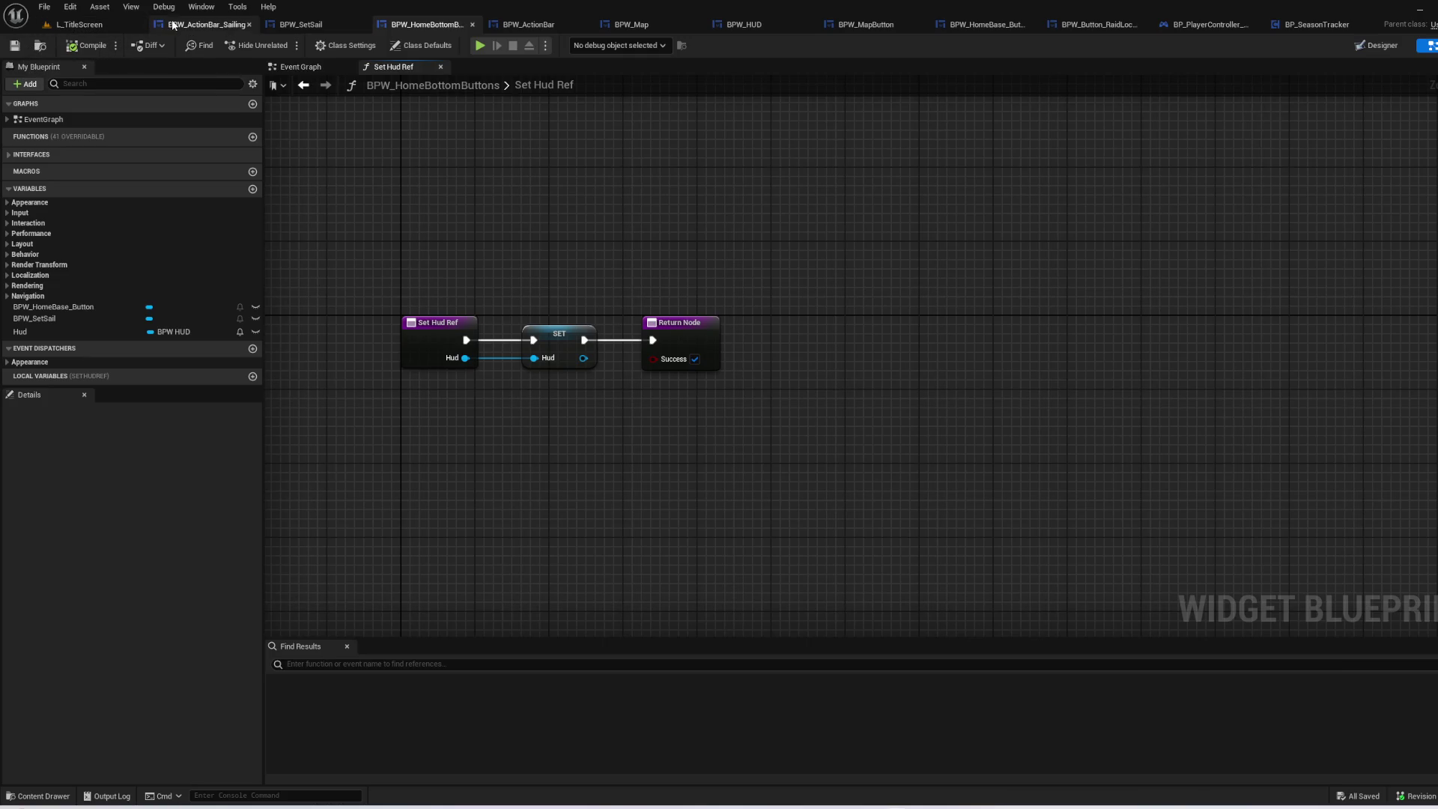
- Close every open editor except the L_TitleScreen level
left_click(204, 24)
left_click(78, 24)
right_click(79, 24)
left_click(432, 58)
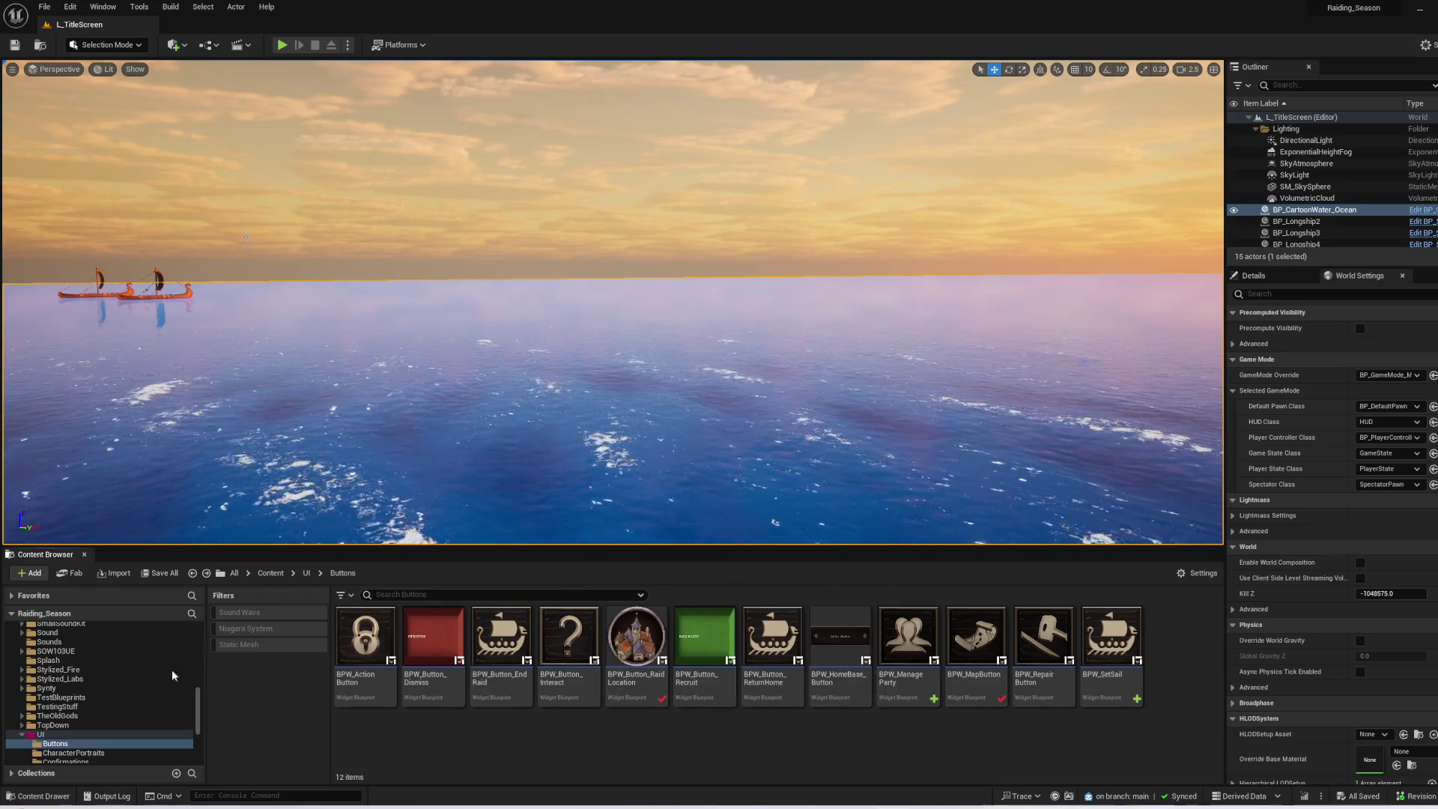
- Show the top-level Content folders and enlarge the Content Browser
scroll(95, 627, "up", 10)
scroll(92, 626, "up", 2)
left_click(44, 636)
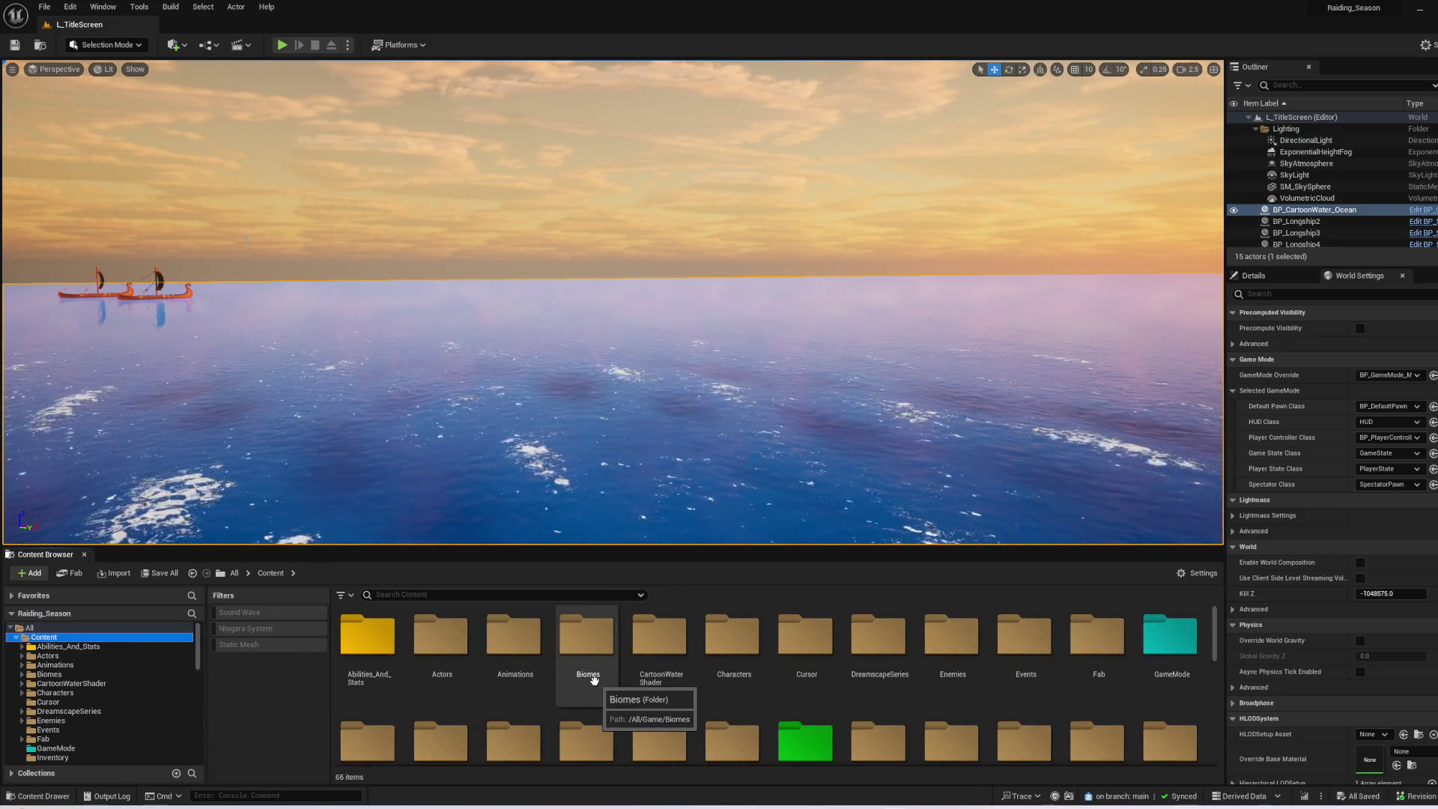
scroll(592, 678, "down", 3)
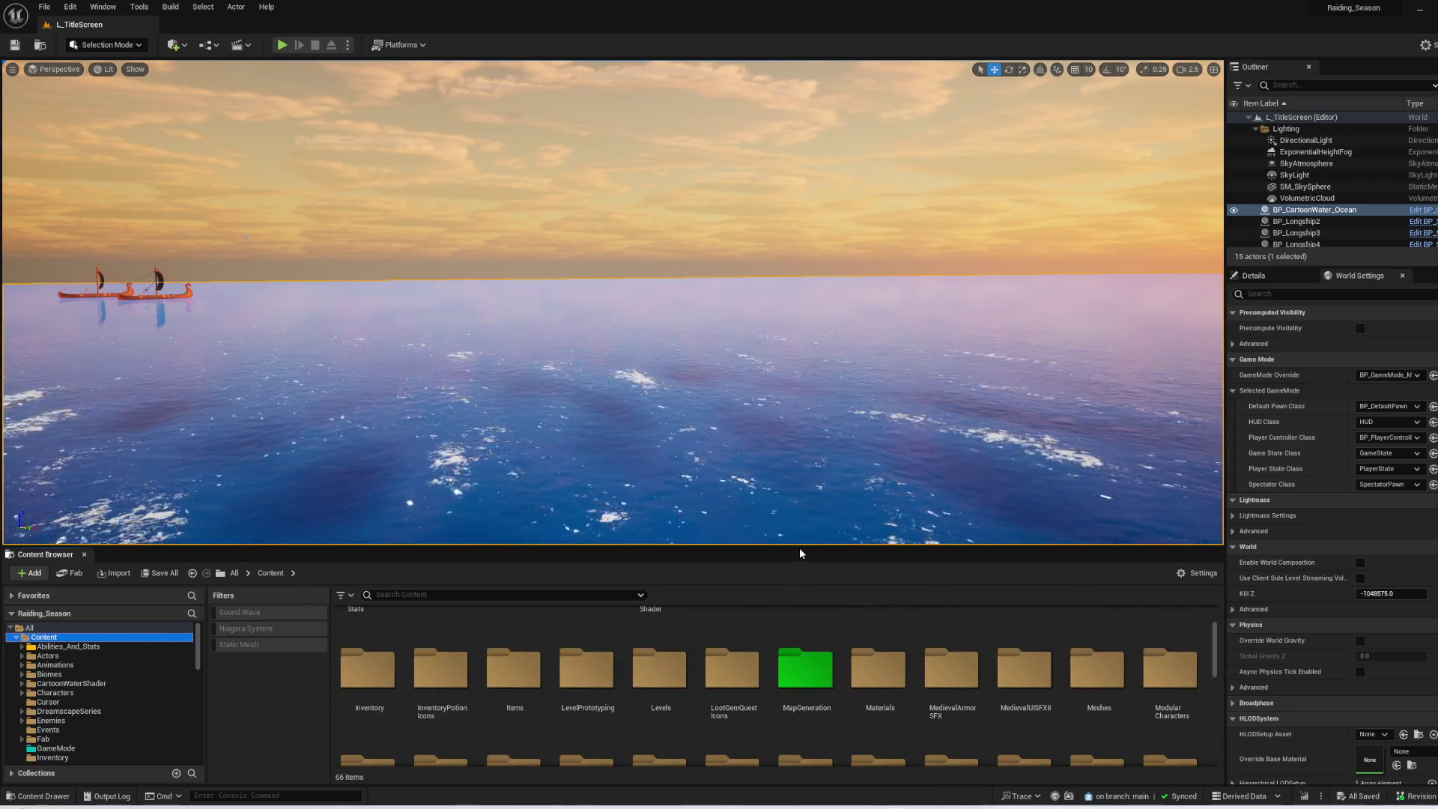
left_click_drag(327, 549, 327, 328)
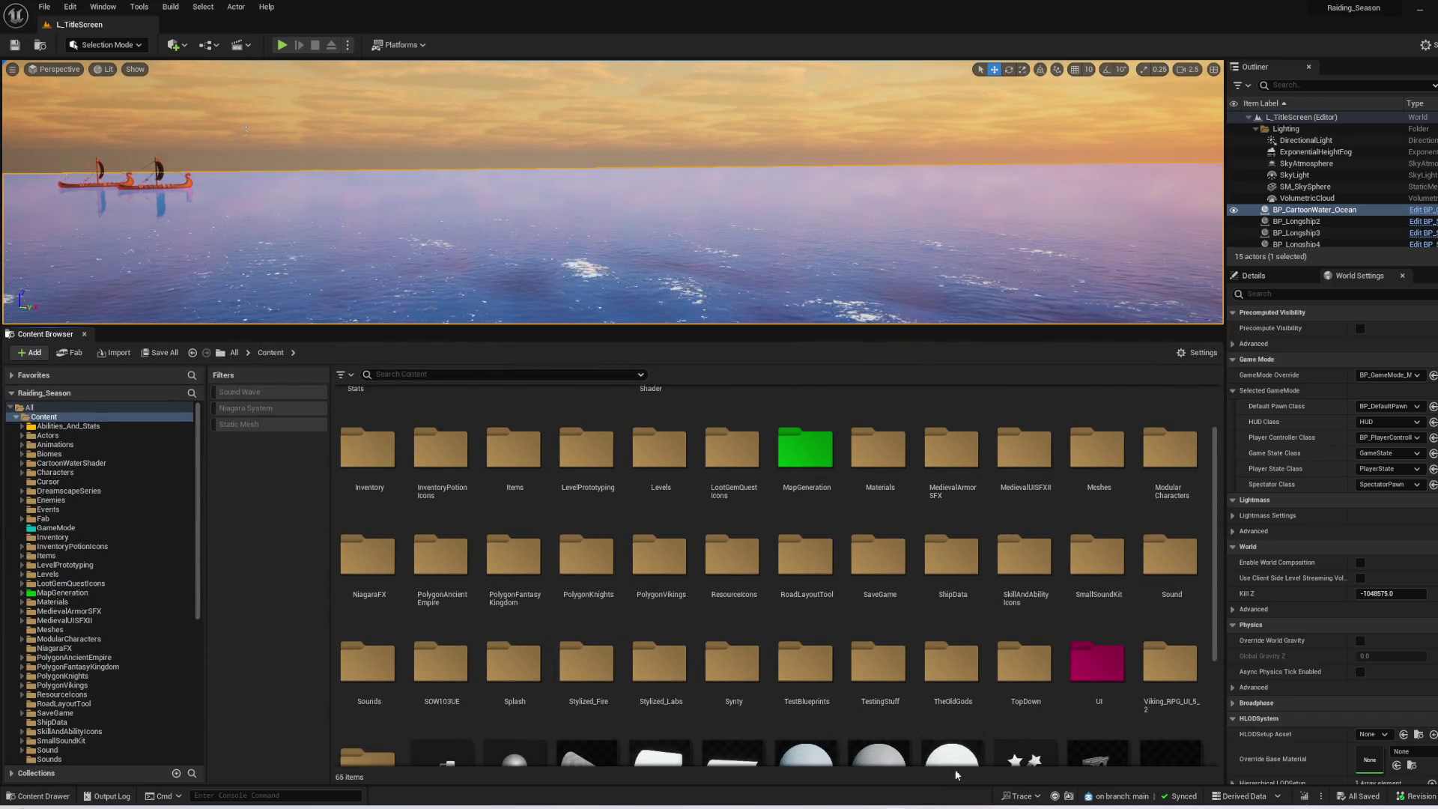
- Open the UI folder and then BPW_ActionBar_Sailing for editing
scroll(941, 603, "down", 3)
scroll(933, 641, "up", 6)
scroll(709, 571, "down", 3)
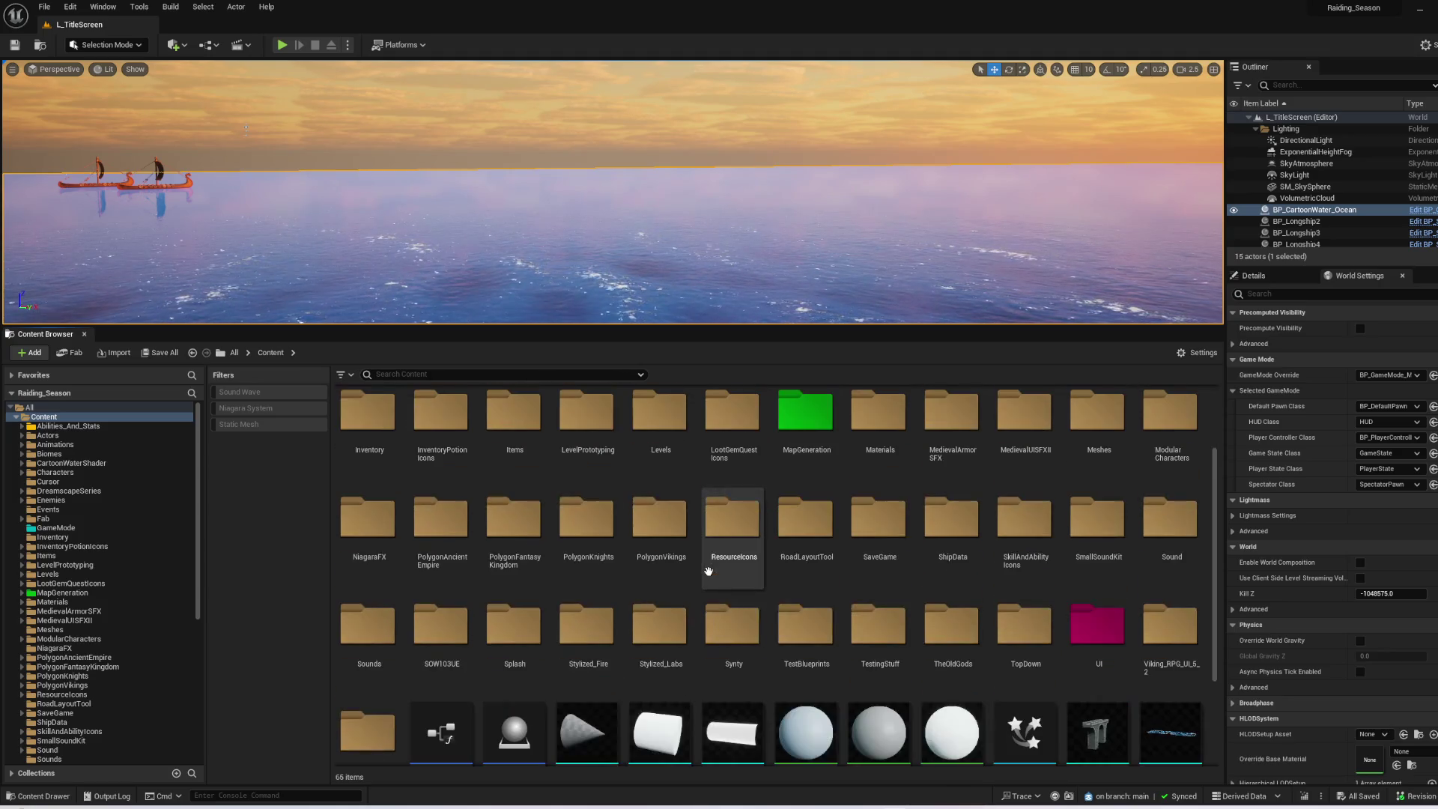
double_click(1097, 629)
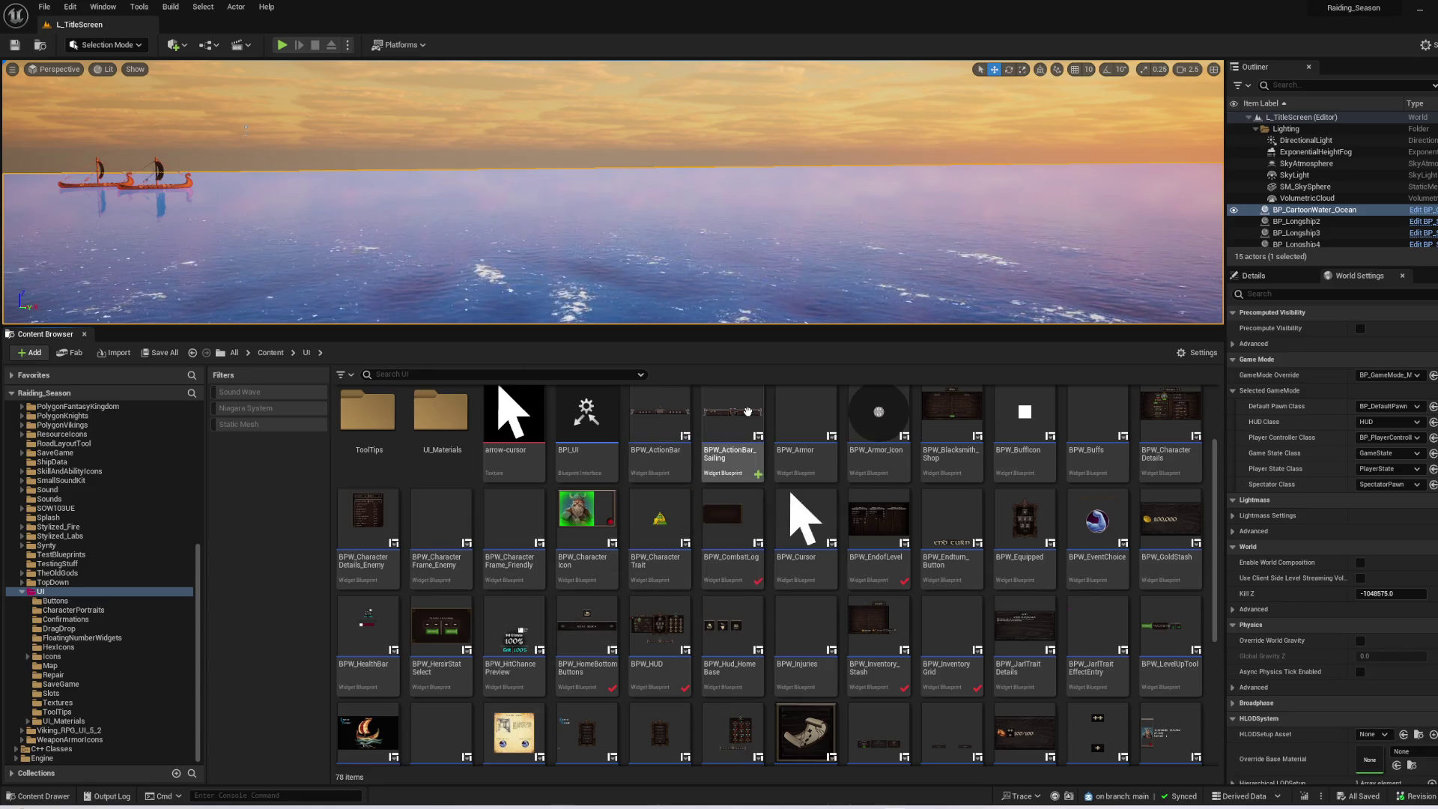
double_click(730, 450)
- Delete Event Construct and Event Tick from BPW_ActionBar_Sailing's Event Graph, then compile and save
scroll(573, 255, "up", 3)
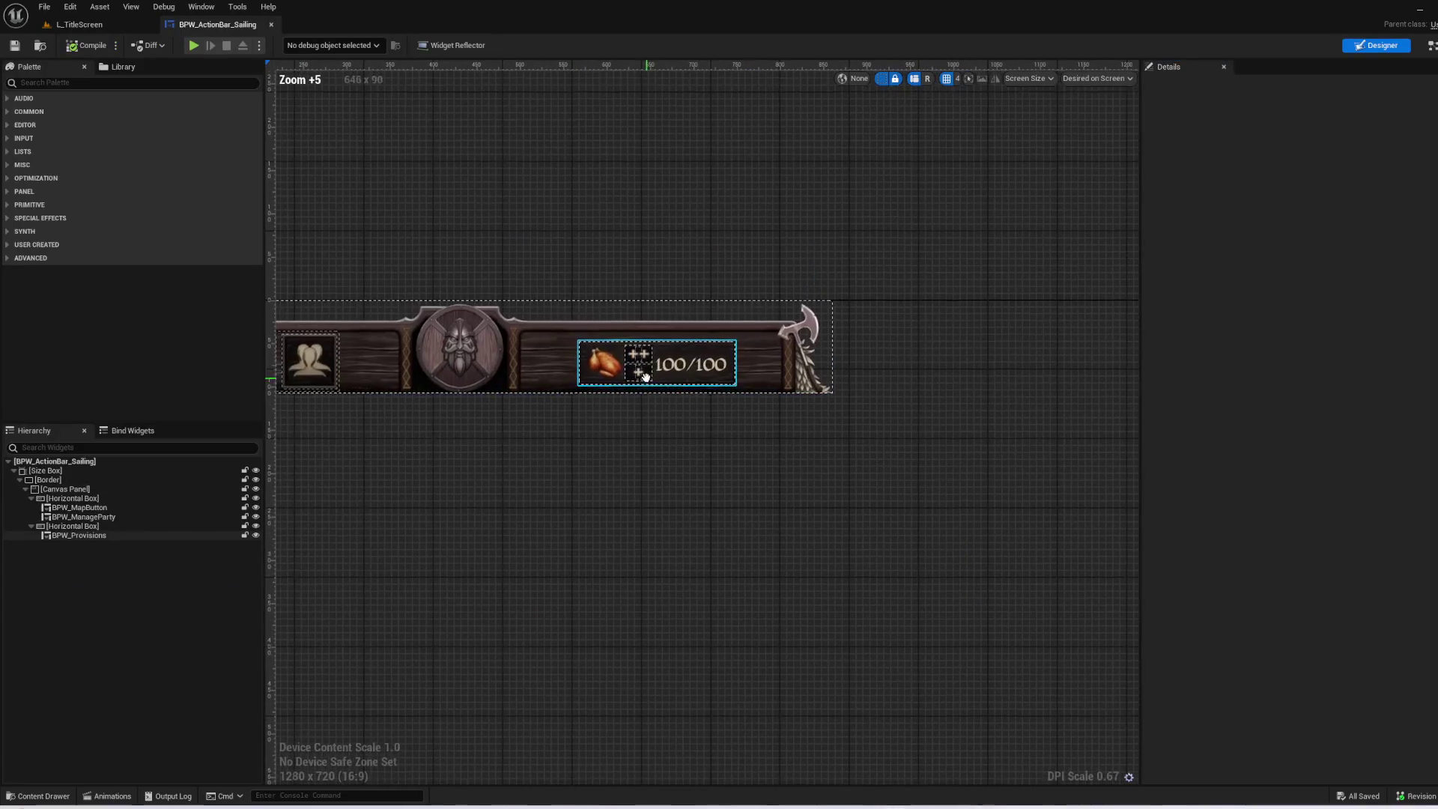
left_click(636, 361)
scroll(684, 444, "up", 3)
scroll(684, 443, "down", 1)
left_click(1004, 254)
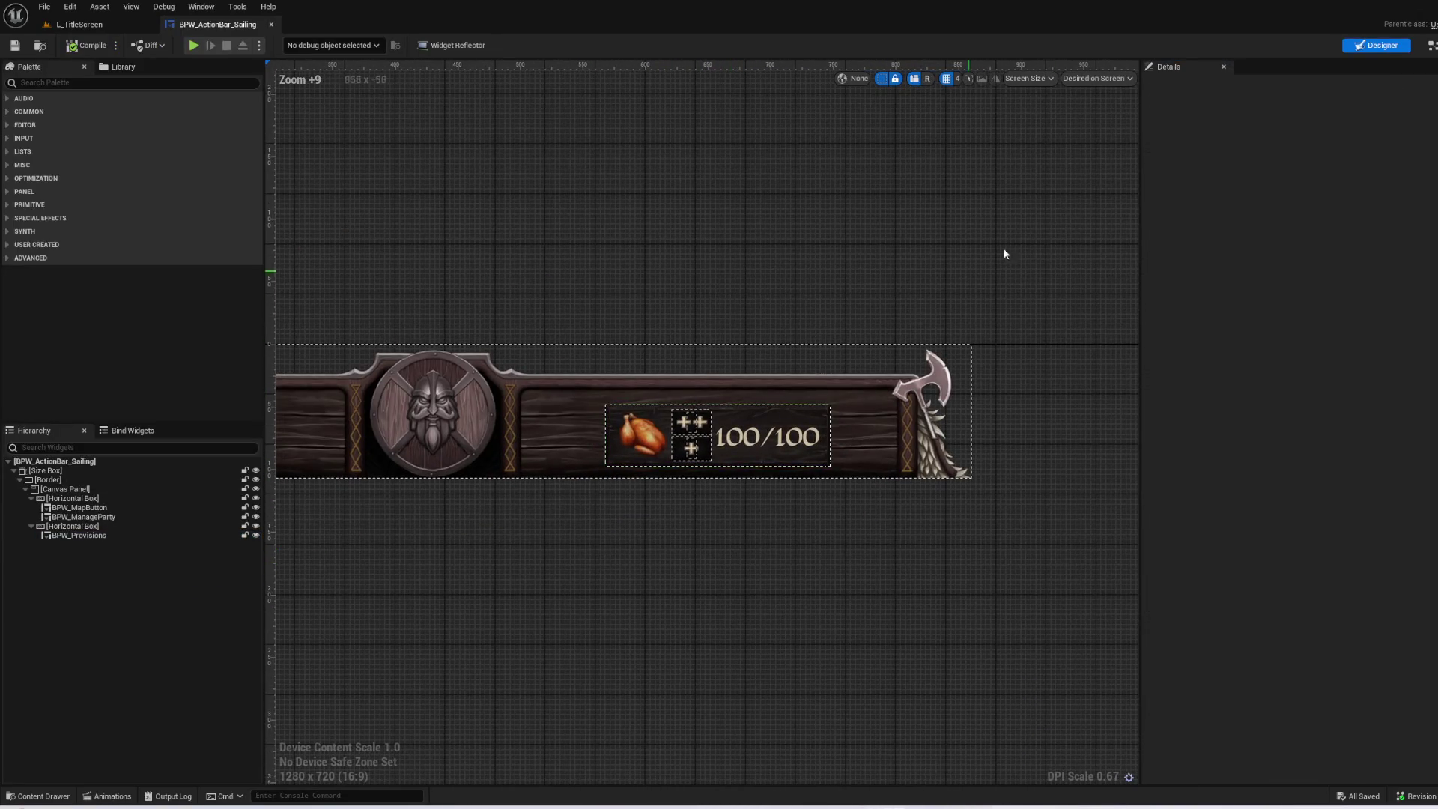
left_click(1395, 53)
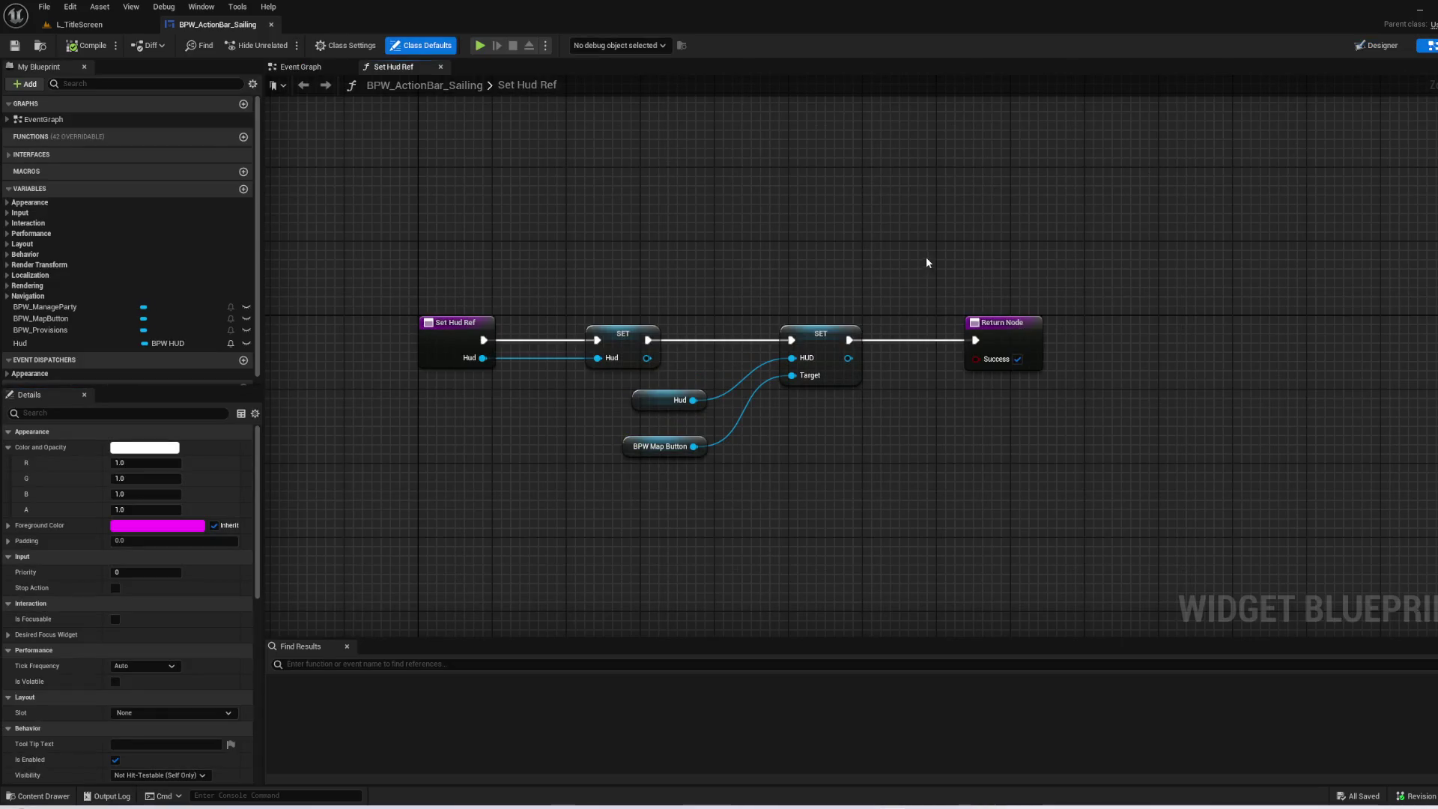
left_click(310, 68)
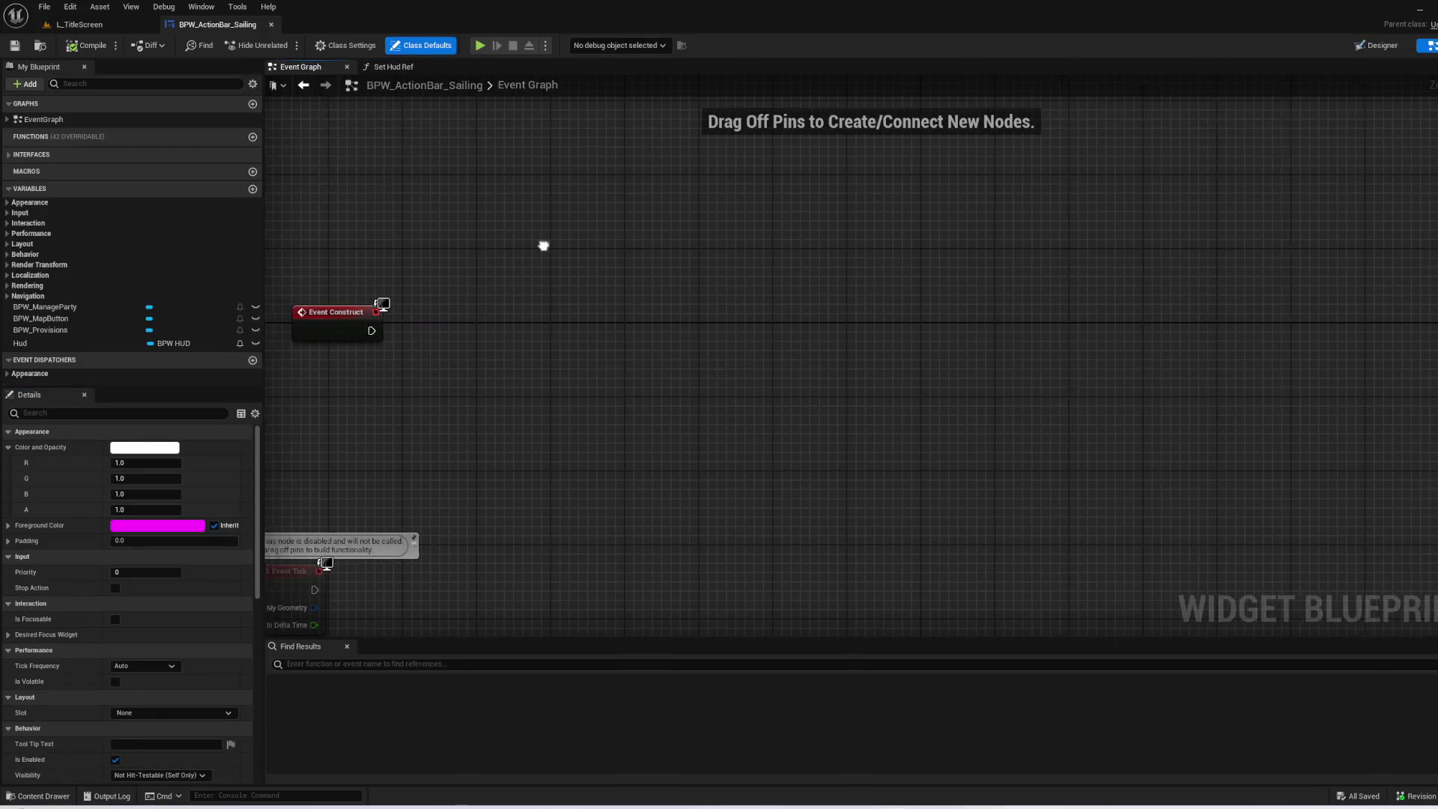
mouse_move(934, 317)
left_mouse_down()
mouse_move(569, 200)
mouse_move(637, 249)
left_mouse_up()
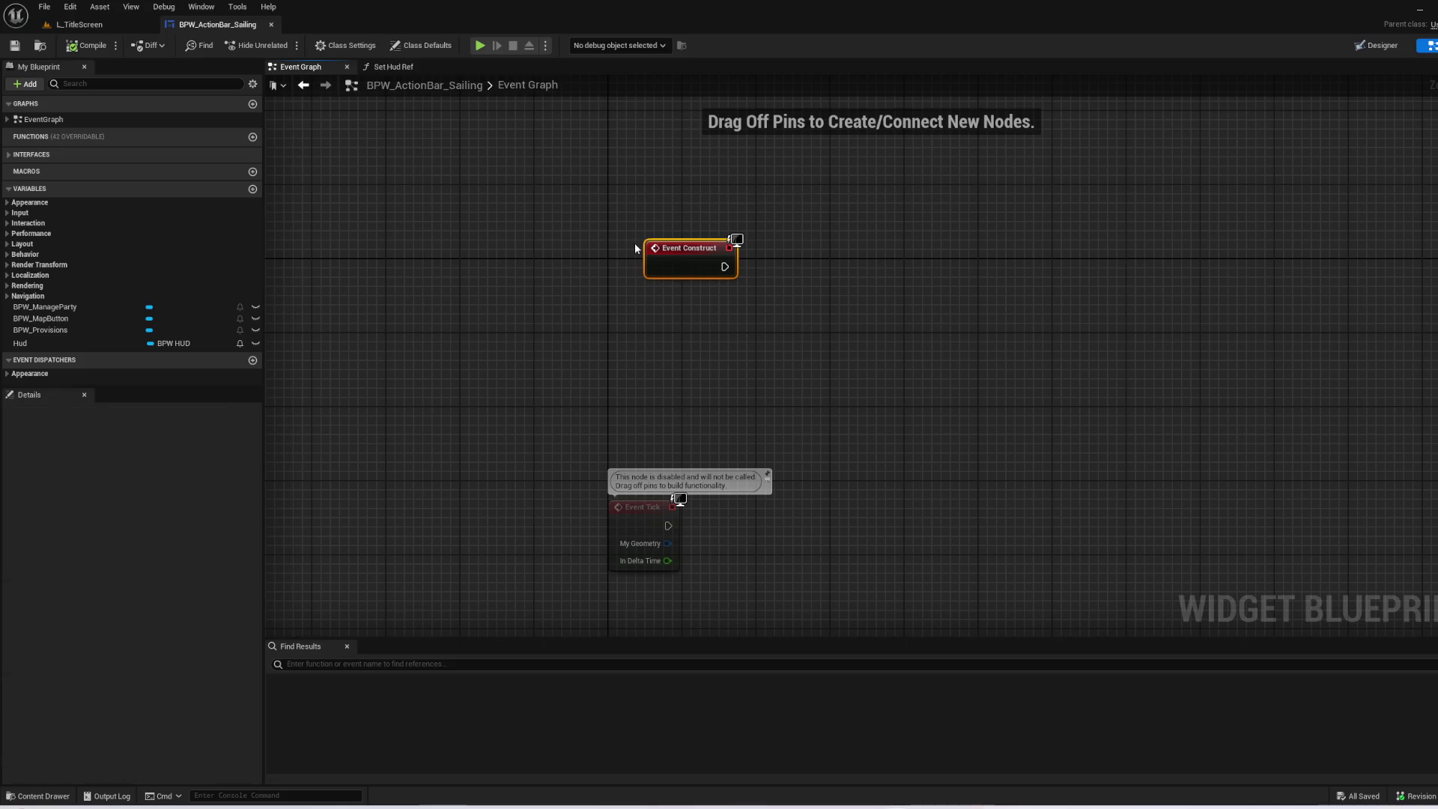
mouse_move(925, 619)
left_mouse_down()
mouse_move(712, 523)
mouse_move(561, 196)
left_mouse_up()
key("Delete")
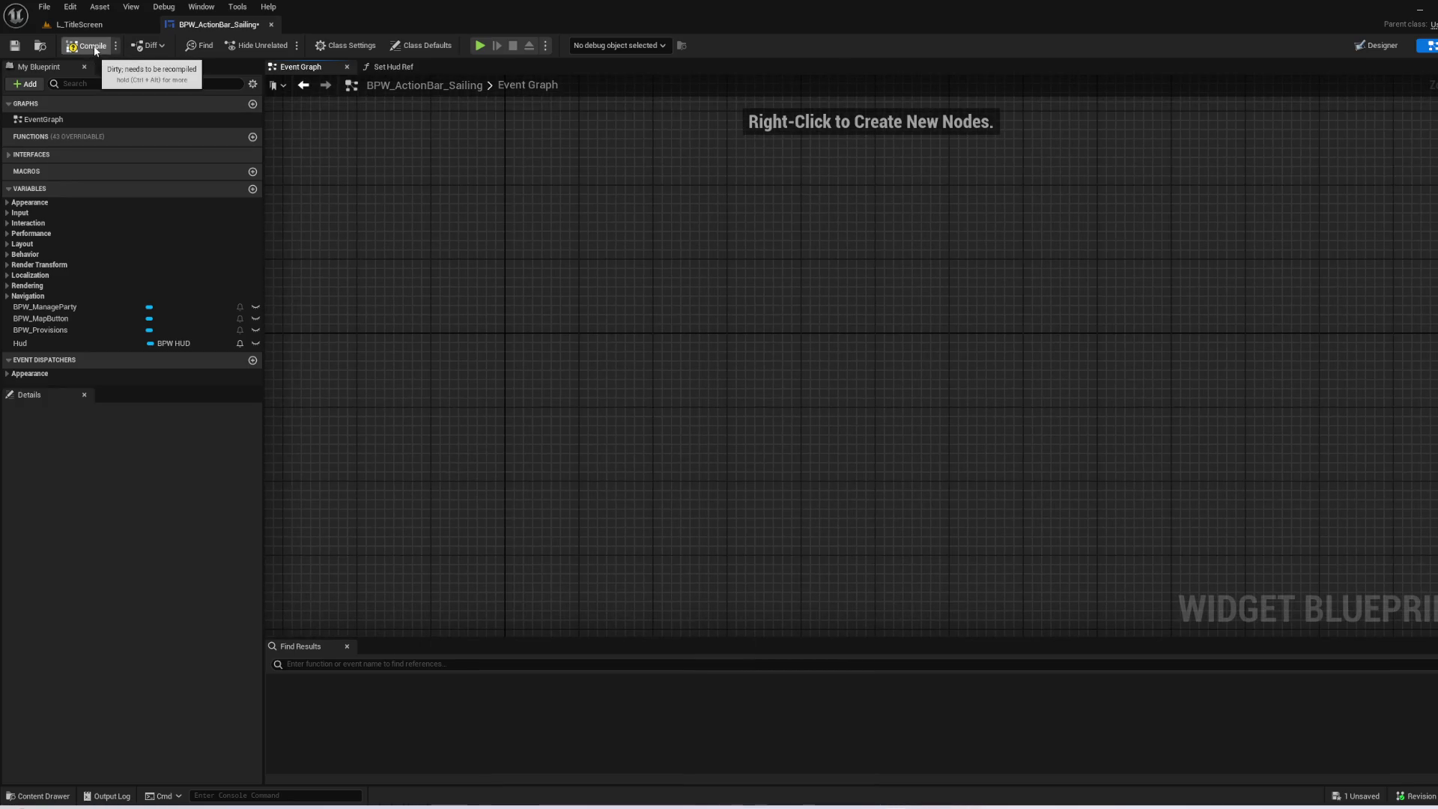
left_click(14, 45)
- Open the BPW_Map widget blueprint from the UI > Map folder
left_click(75, 24)
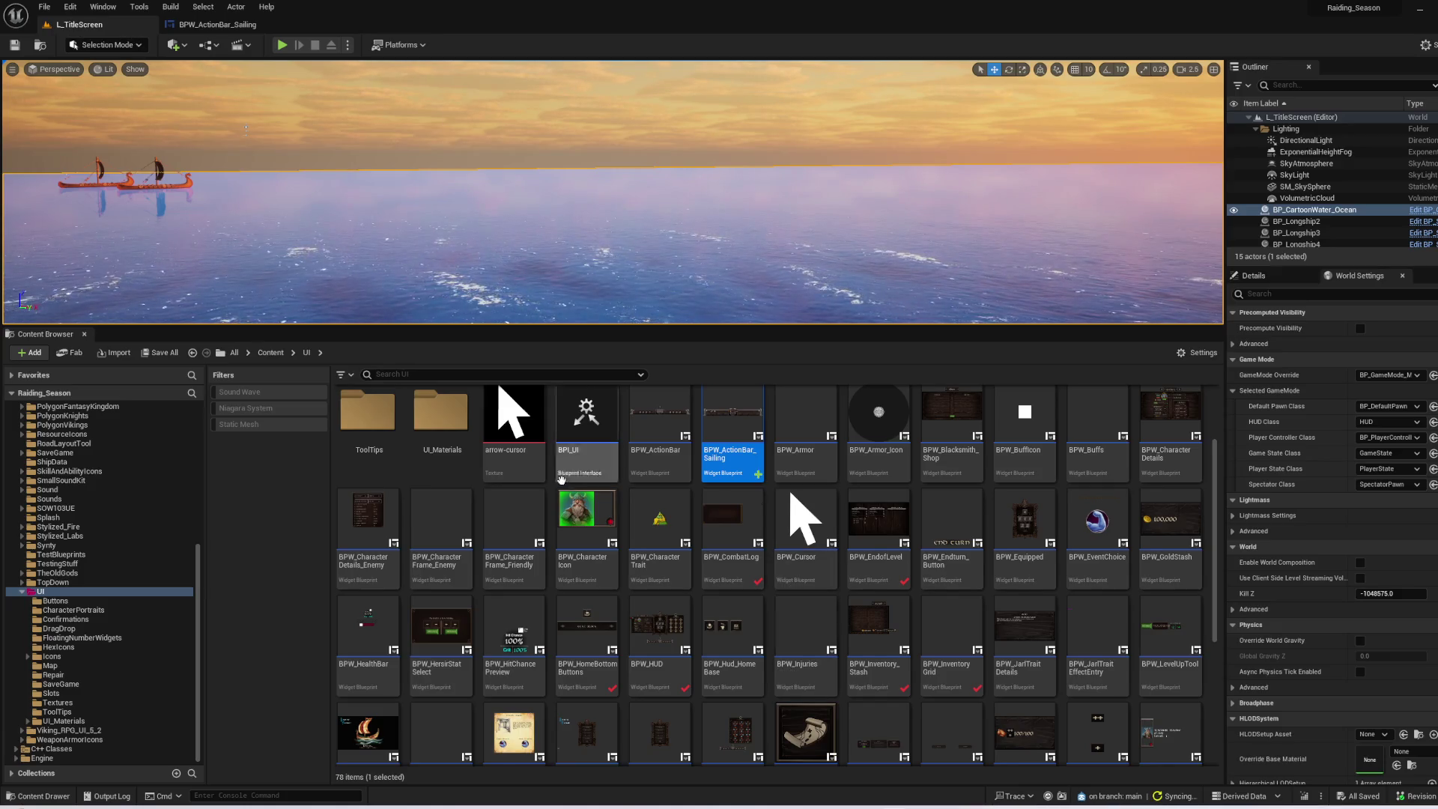
scroll(561, 480, "up", 2)
left_click(873, 439)
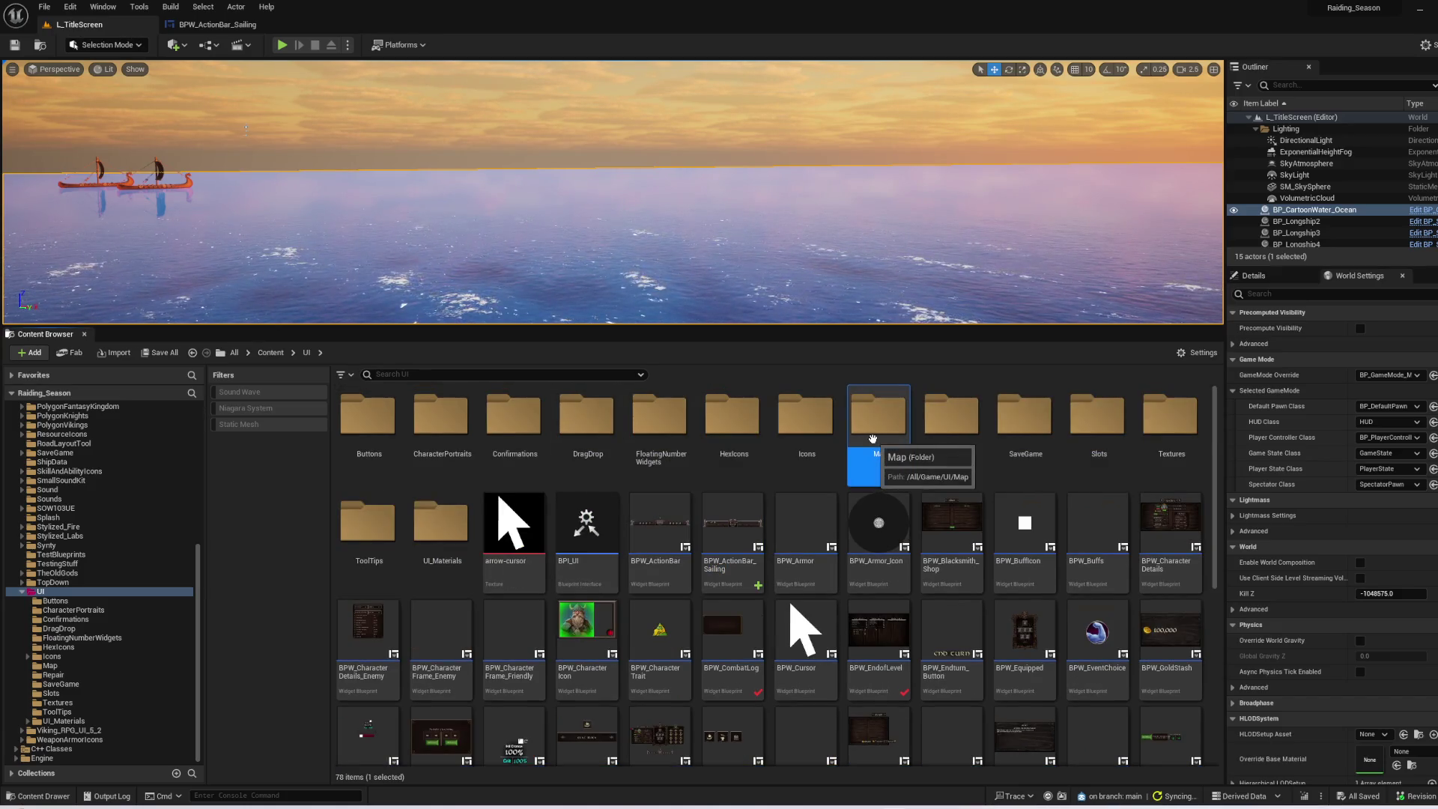
double_click(872, 438)
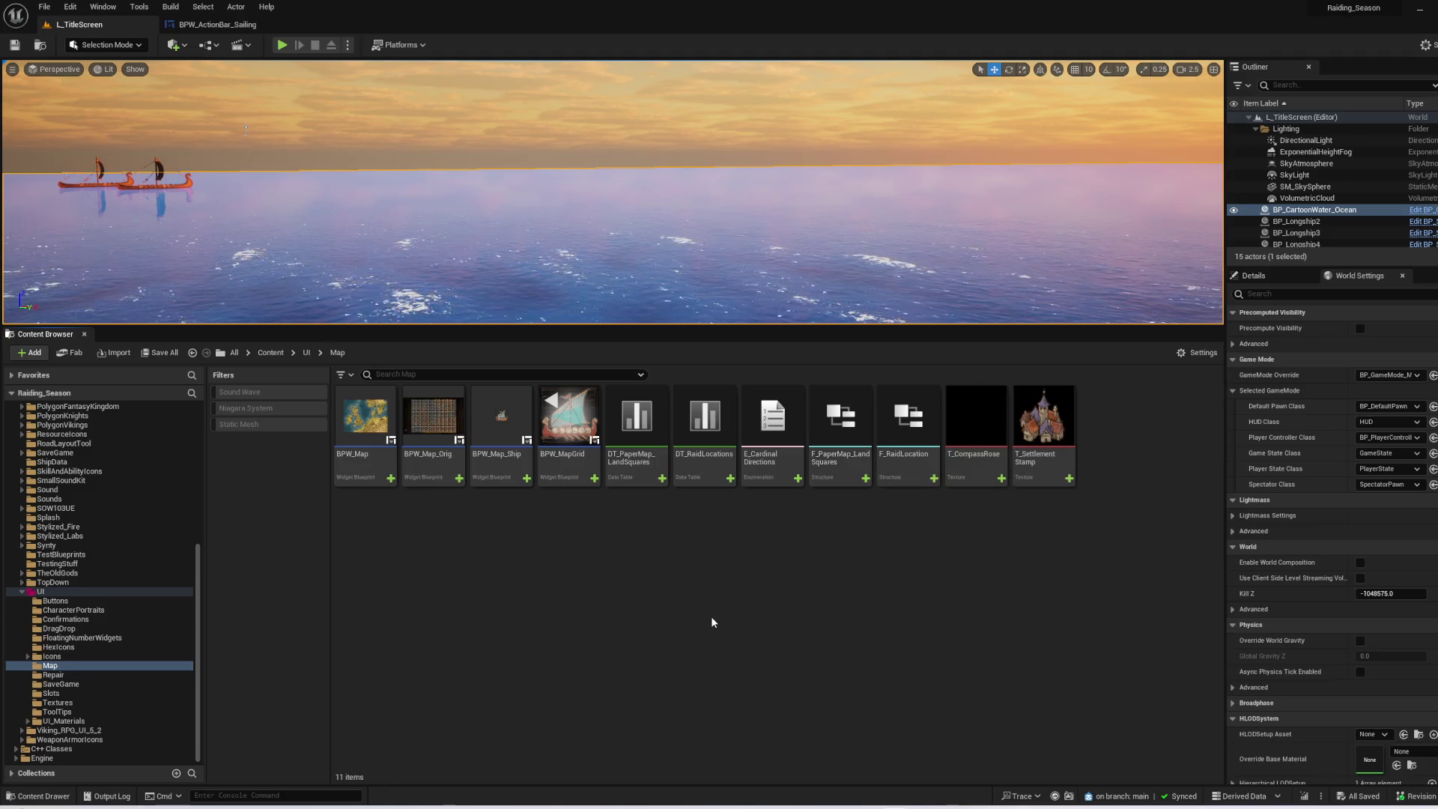
left_click(365, 409)
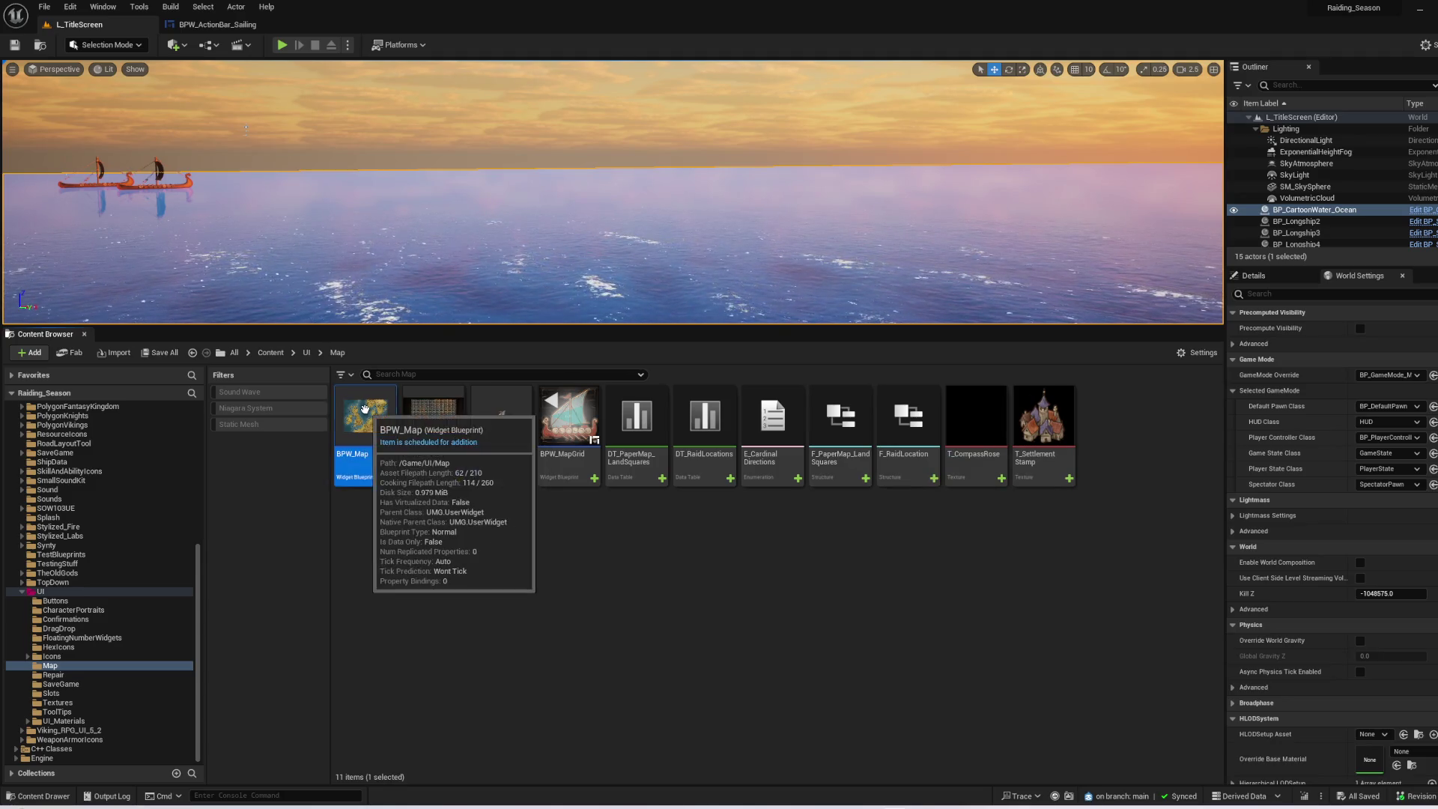
double_click(365, 409)
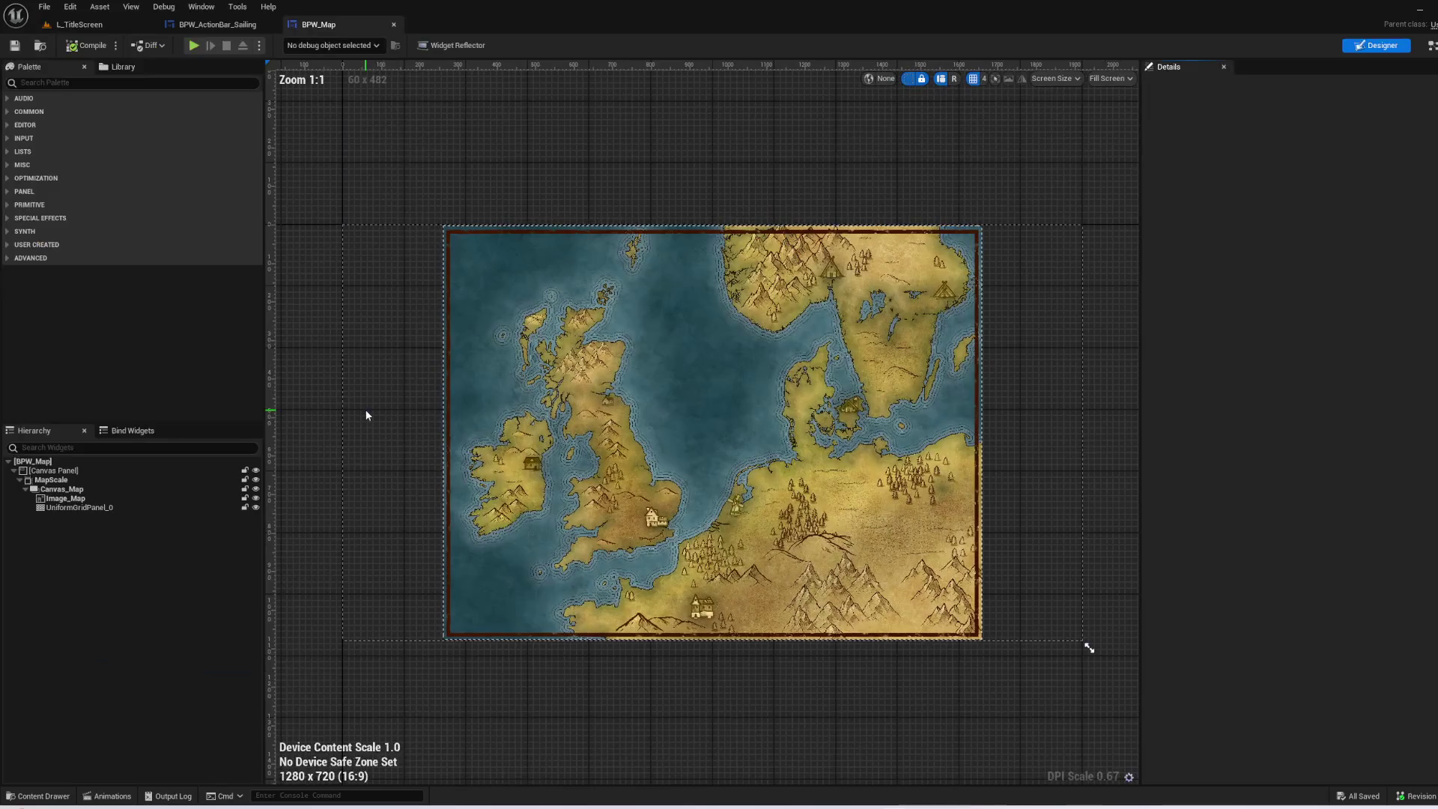
- Straighten BPW_Map's three HUD reference chain nodes into one row with Q
left_click(1428, 45)
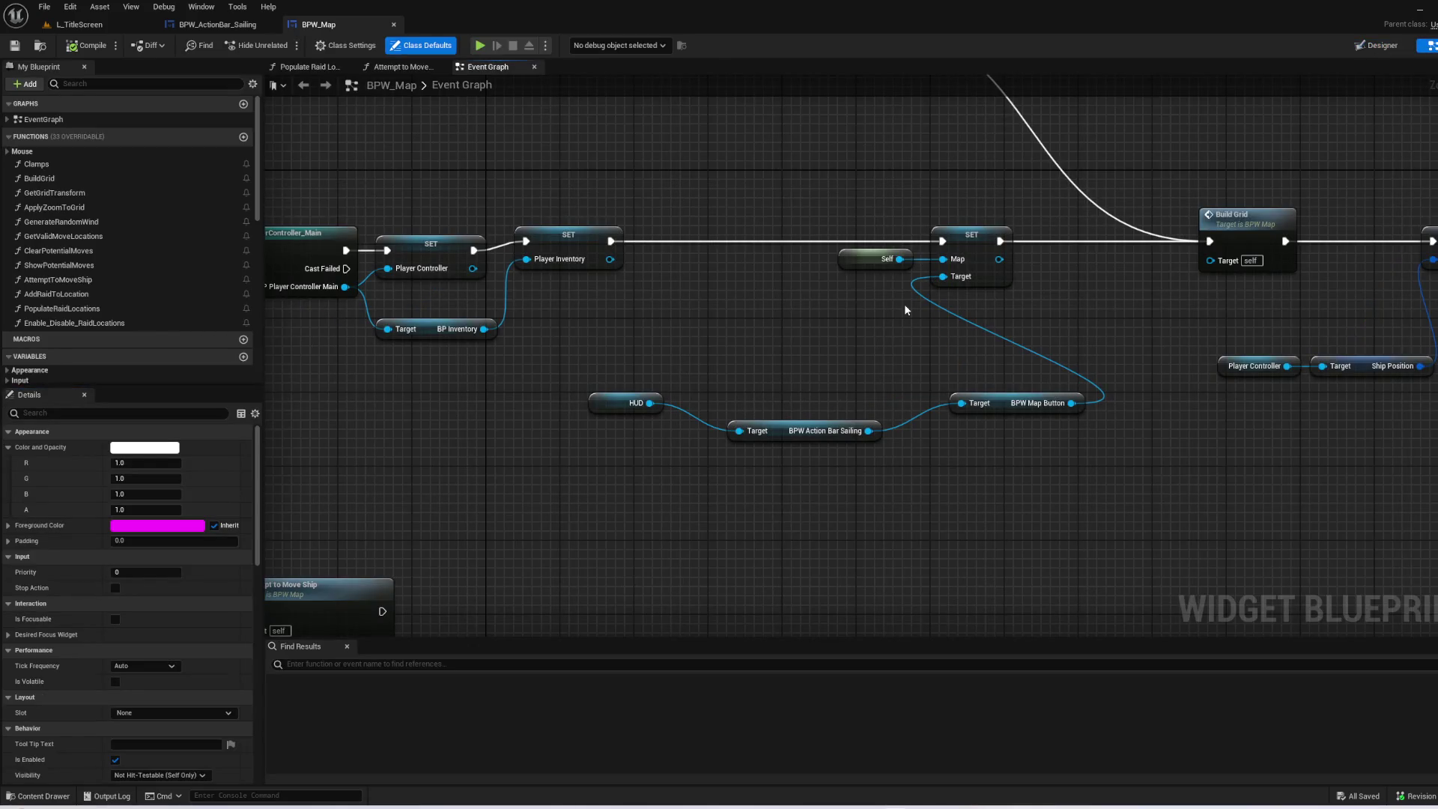
left_click_drag(1086, 479, 637, 388)
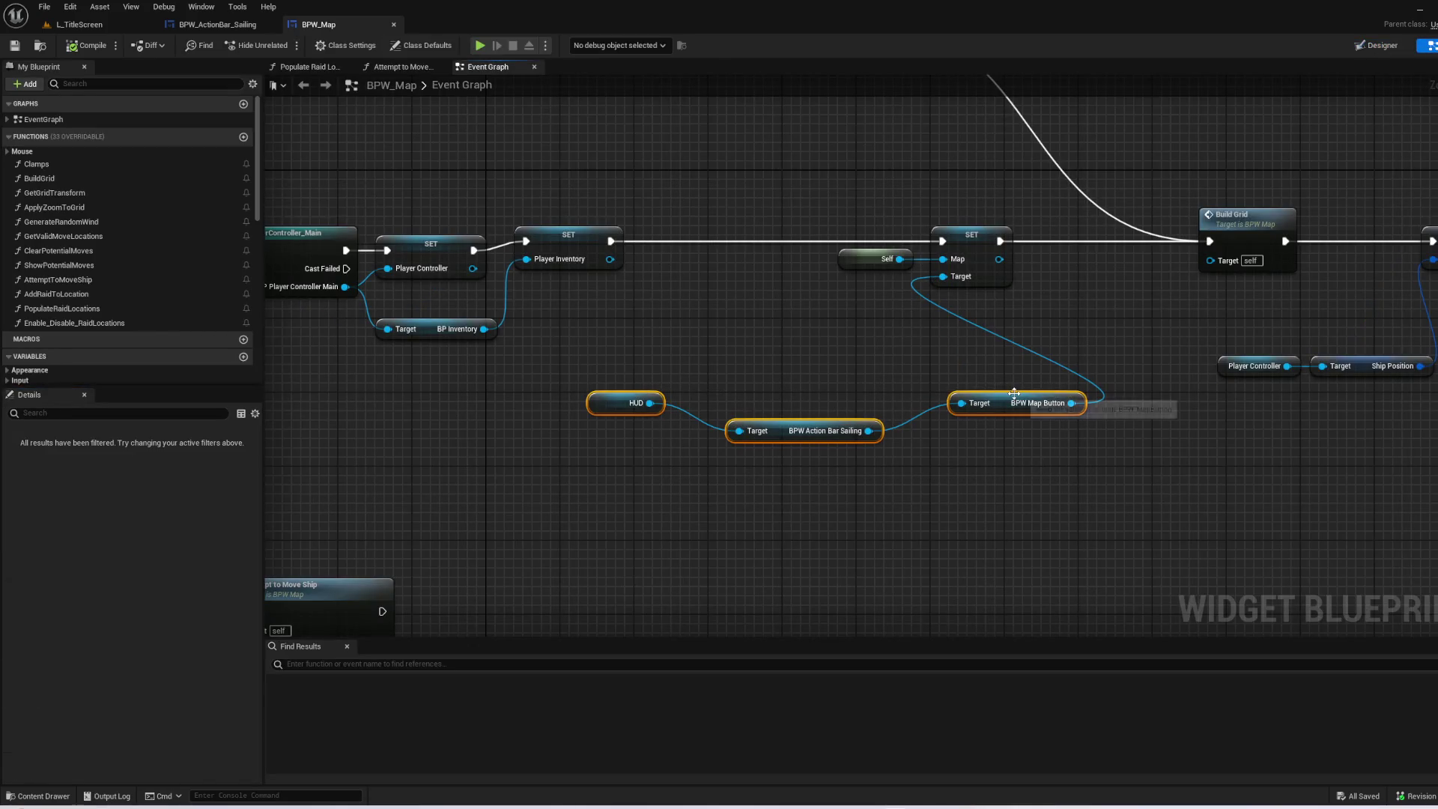
key("q")
mouse_move(1007, 425)
left_mouse_down()
mouse_move(885, 358)
mouse_move(865, 367)
left_mouse_up()
left_click(864, 464)
left_click_drag(864, 460, 892, 517)
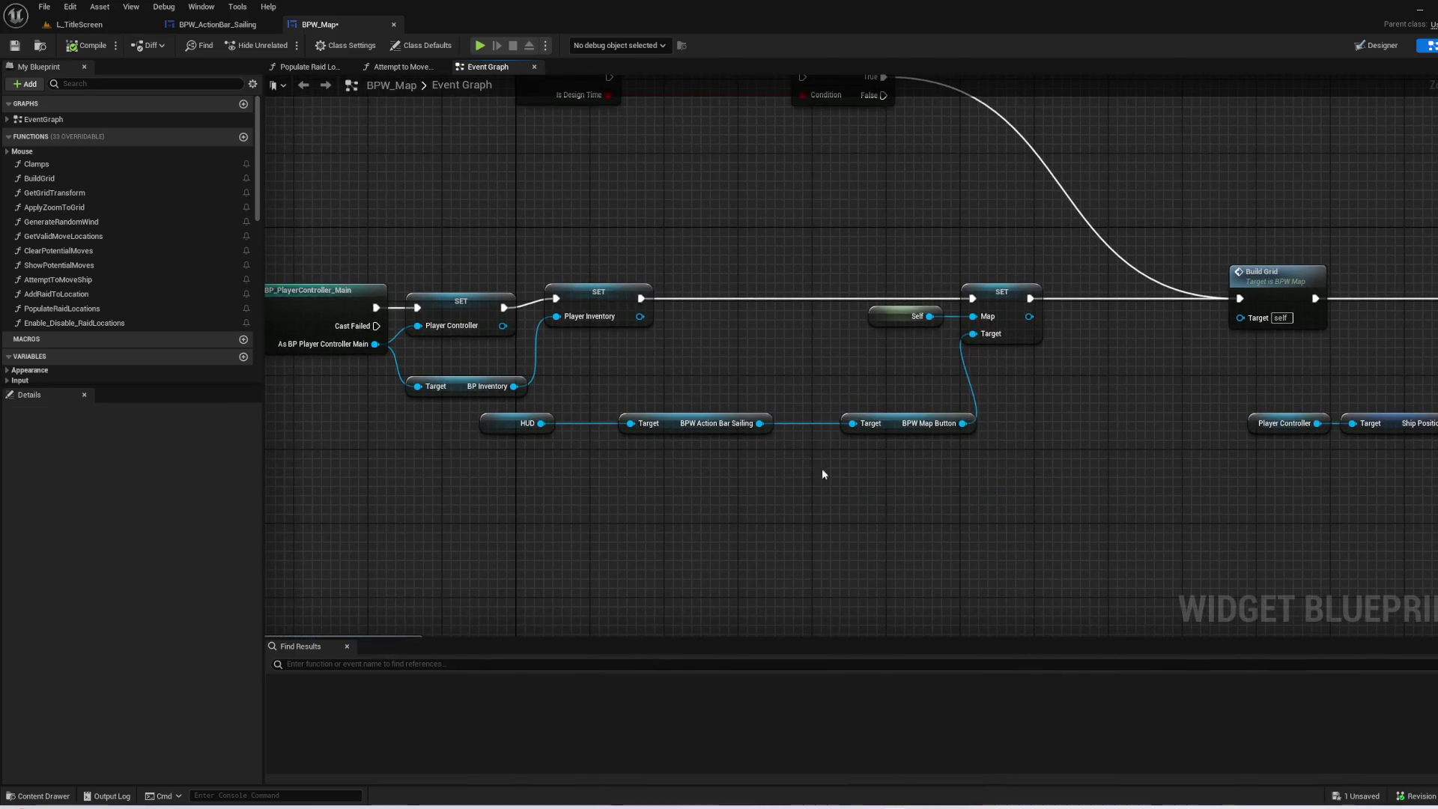
left_click(217, 24)
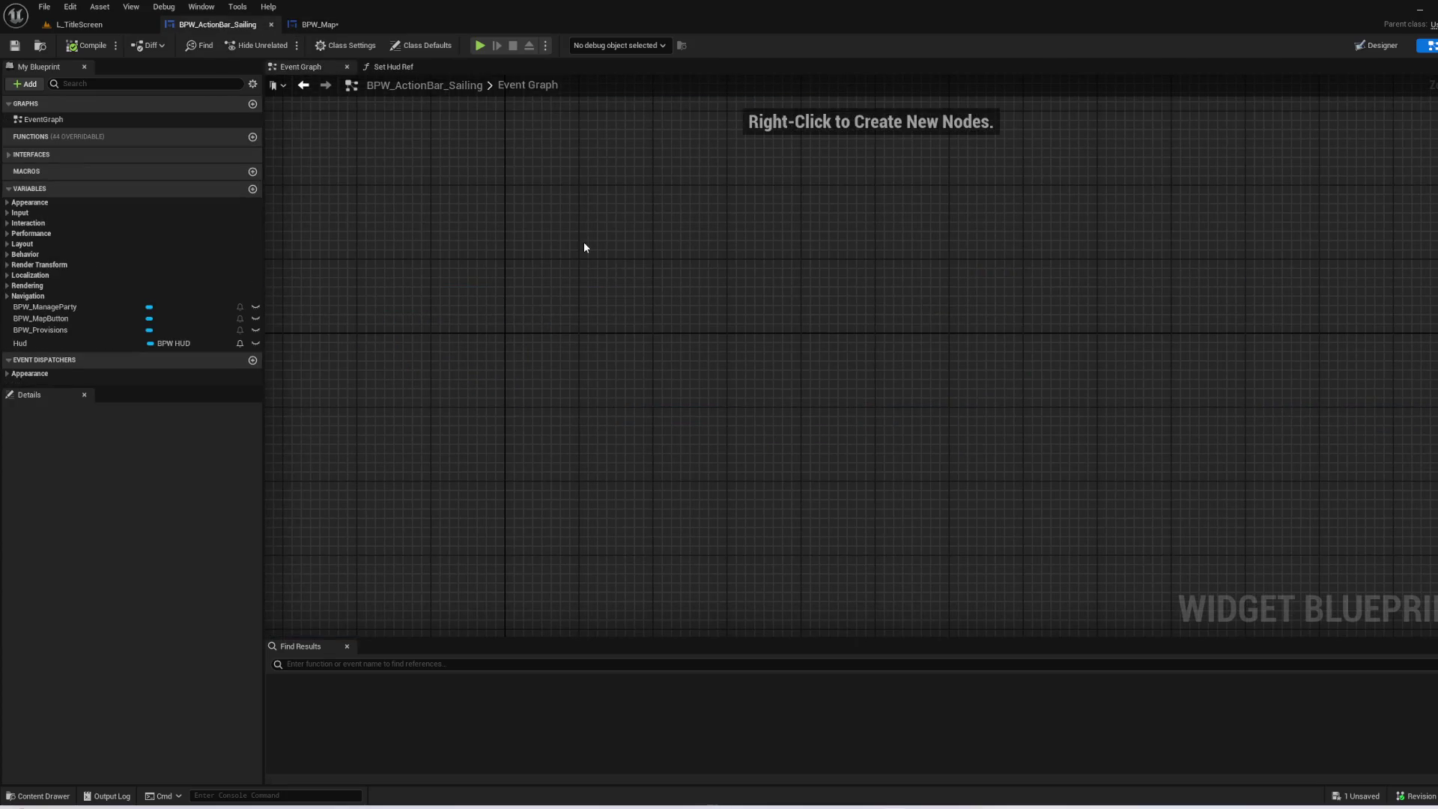
- Add an Event Construct node to the empty graph
left_click(57, 330)
left_click_drag(578, 201, 649, 353)
right_click(645, 357)
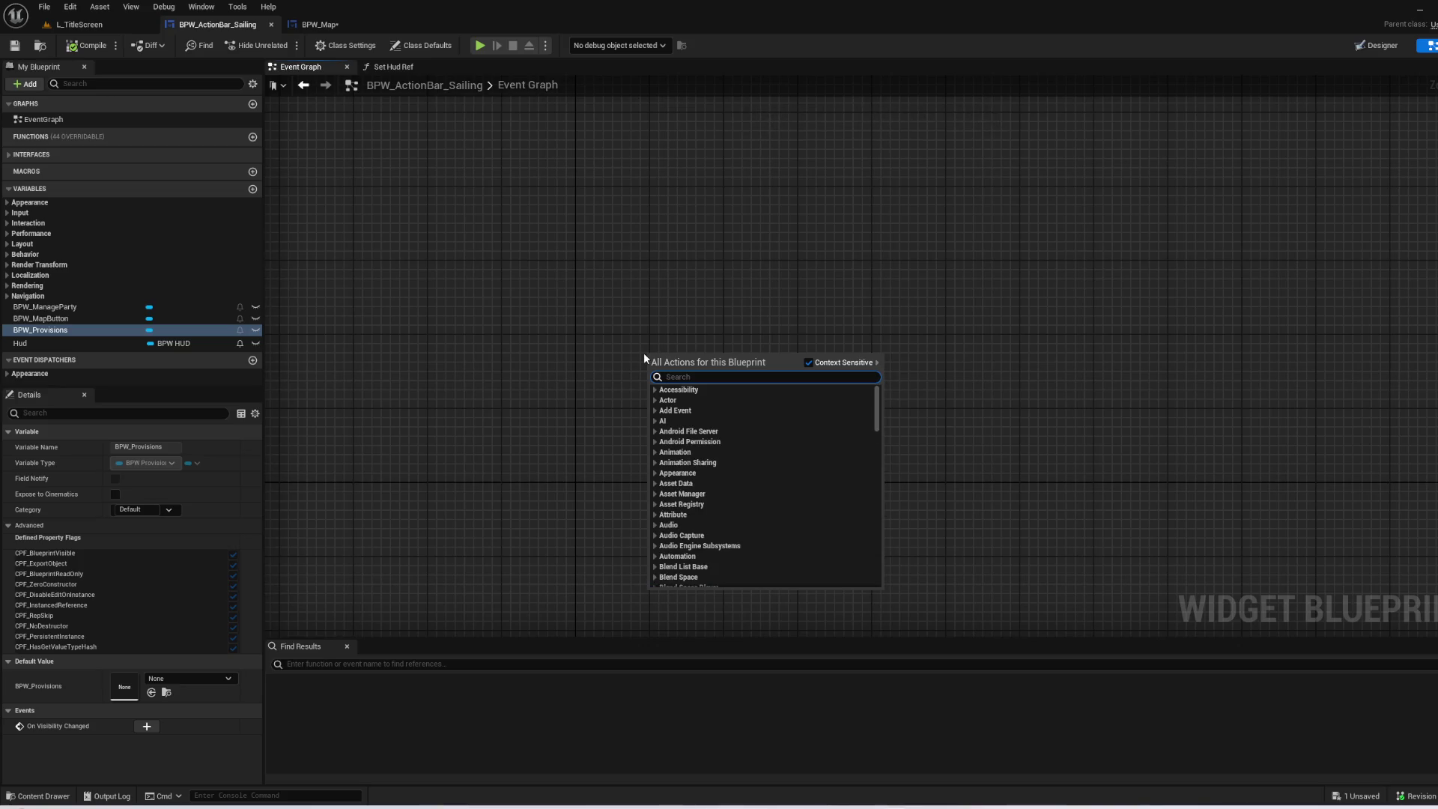
type("event")
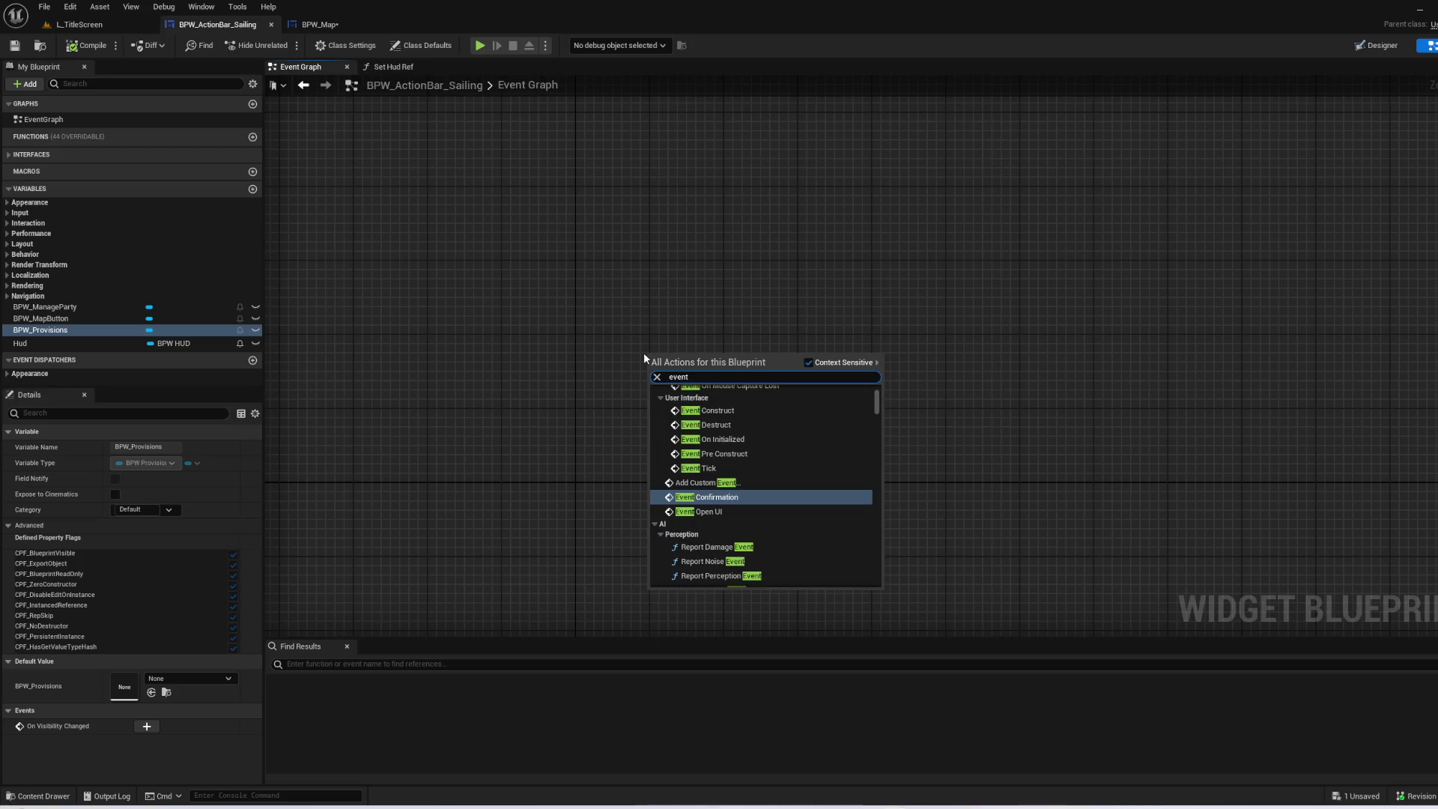
key("Up")
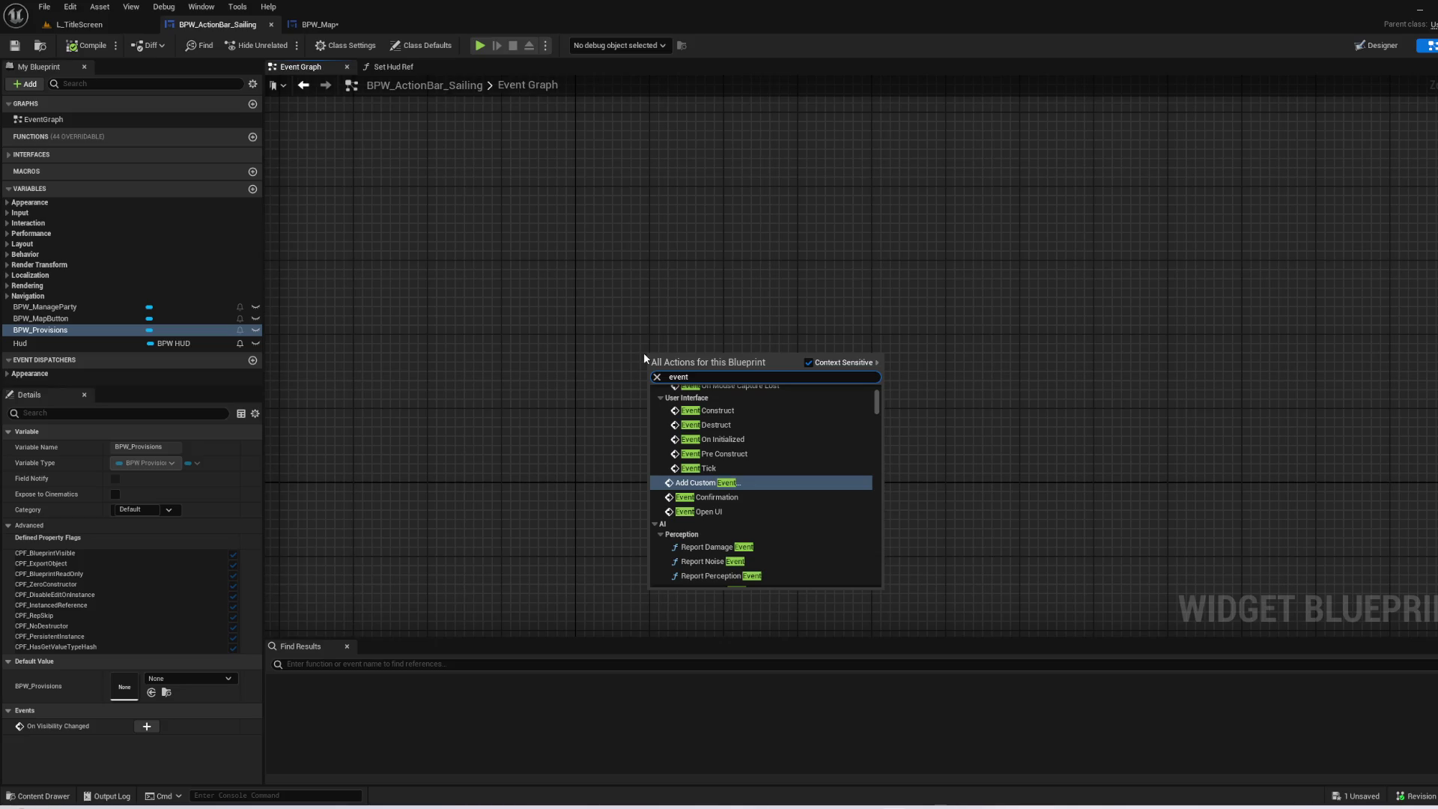
key("Up")
key("Up")
key("Up")
key("Return")
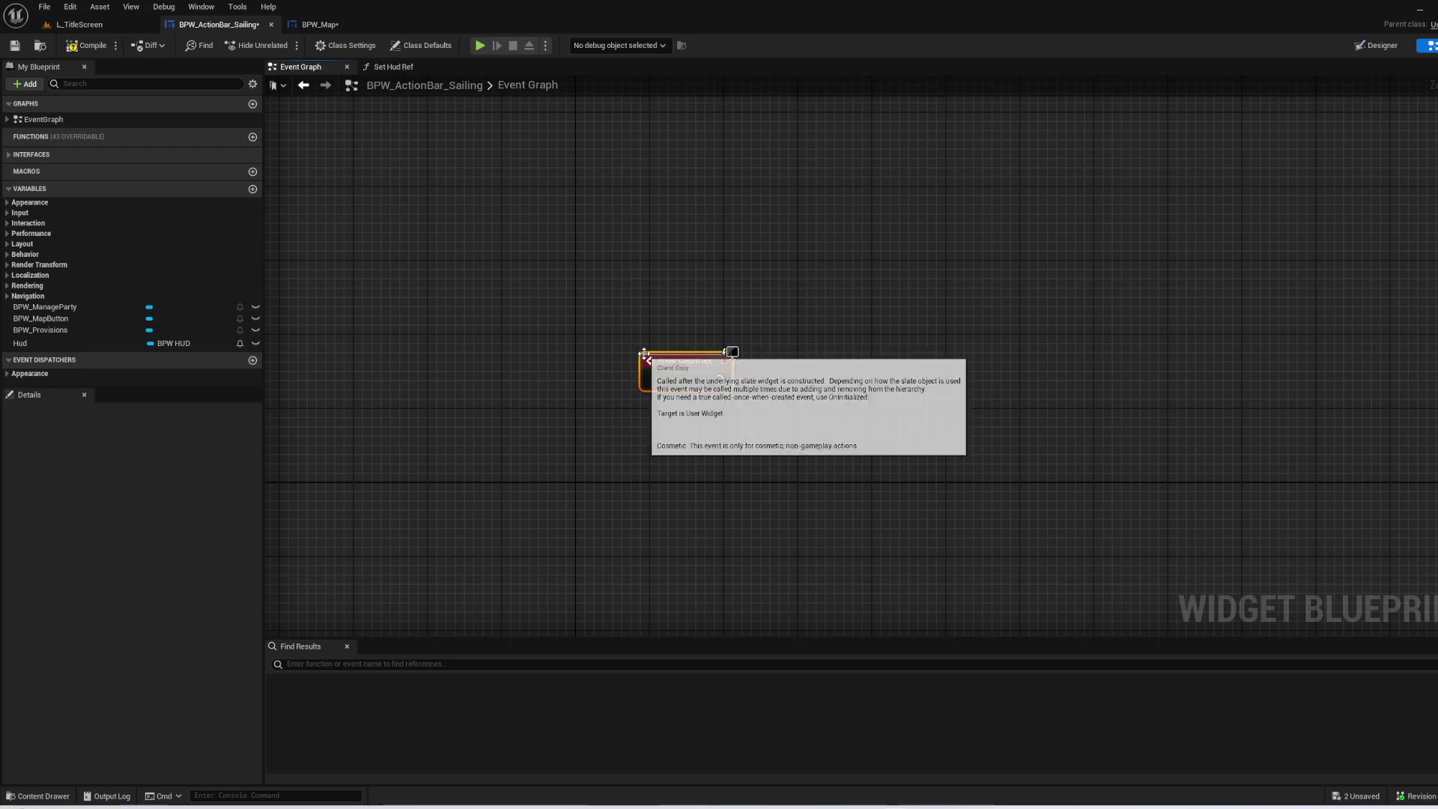
- Call Initialize Provisions UI on a BPW Provisions getter, wired from Event Construct
mouse_move(85, 333)
left_mouse_down()
mouse_move(762, 490)
mouse_move(869, 432)
left_mouse_up()
type("init")
key("Up")
key("Up")
key("Return")
mouse_move(885, 462)
left_mouse_down()
mouse_move(731, 379)
mouse_move(688, 445)
left_mouse_up()
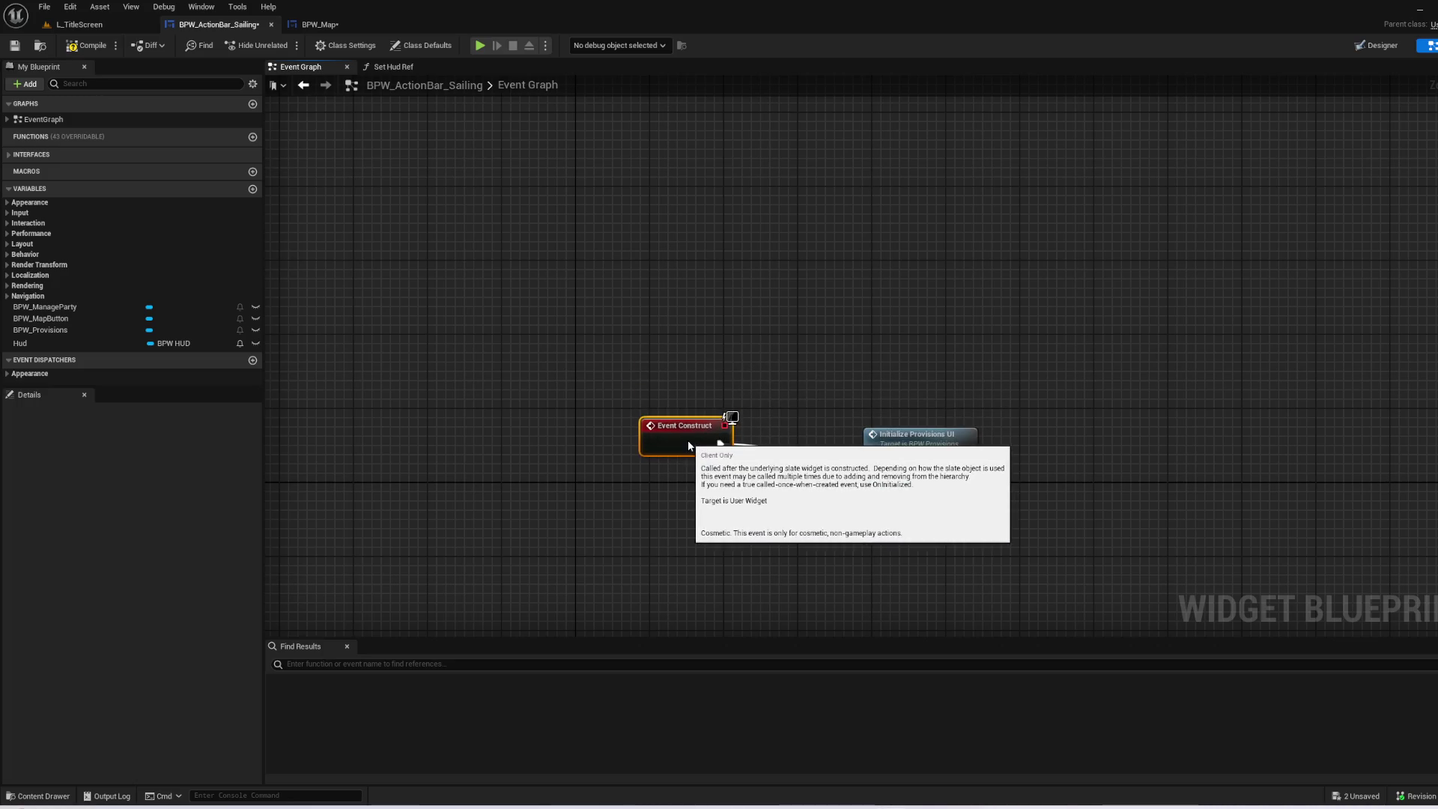
left_click_drag(729, 334, 633, 324)
left_click(724, 313)
- Compile and save the action bar blueprint, then return to the L_TitleScreen level
left_click(75, 47)
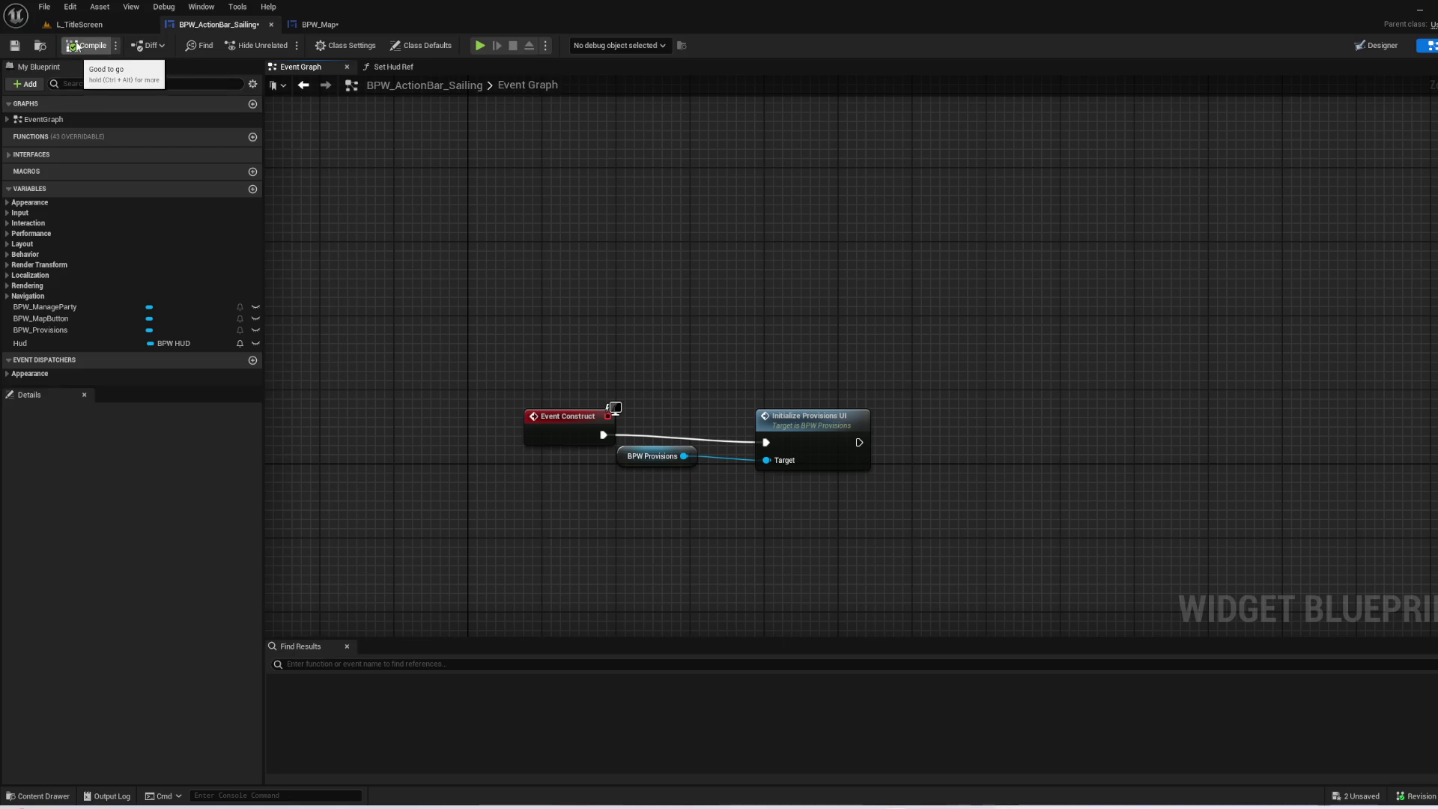
left_click(14, 45)
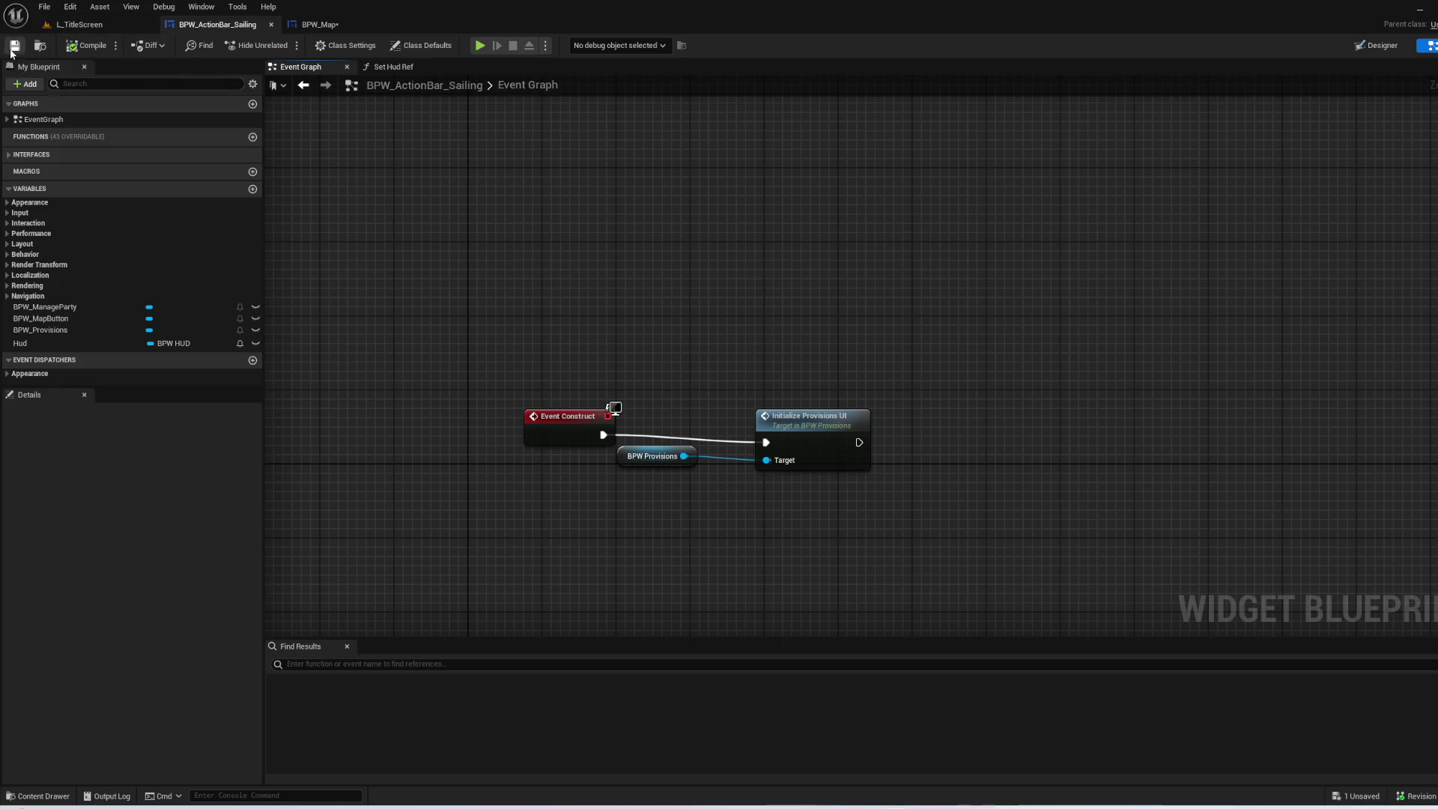
left_click(53, 23)
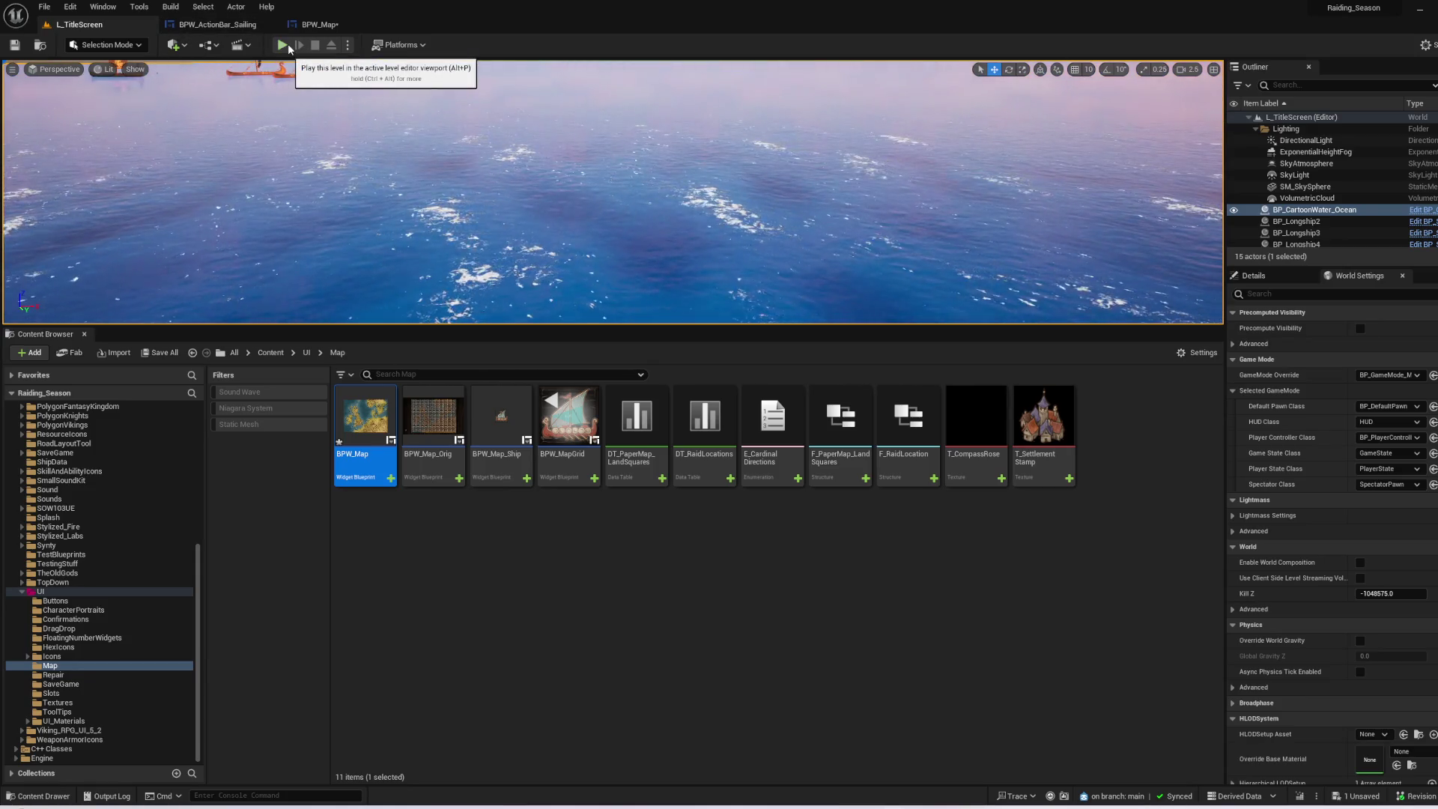
left_click(329, 25)
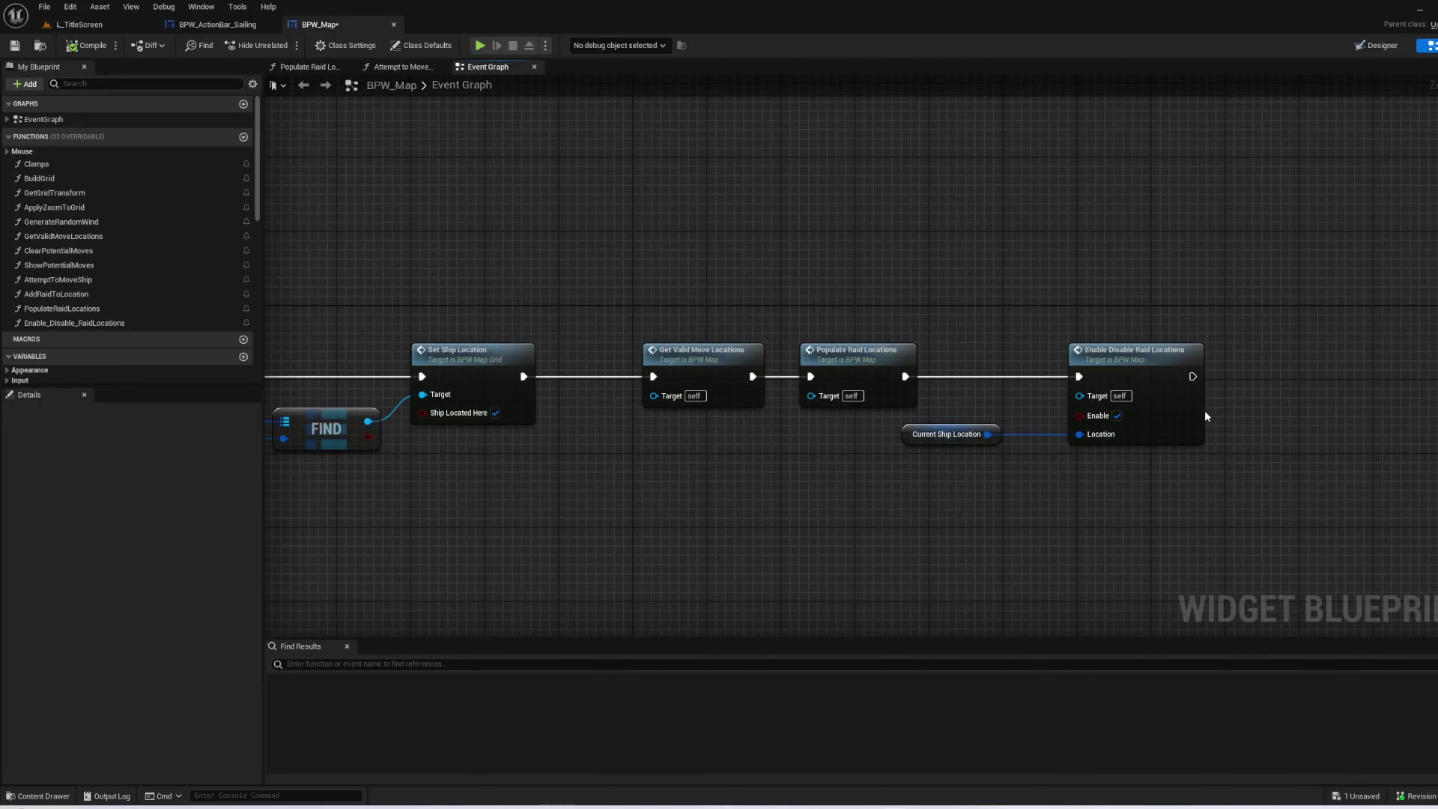
mouse_move(609, 520)
left_mouse_down()
mouse_move(859, 301)
mouse_move(600, 352)
mouse_move(1268, 277)
mouse_move(1038, 193)
mouse_move(1005, 373)
left_mouse_up()
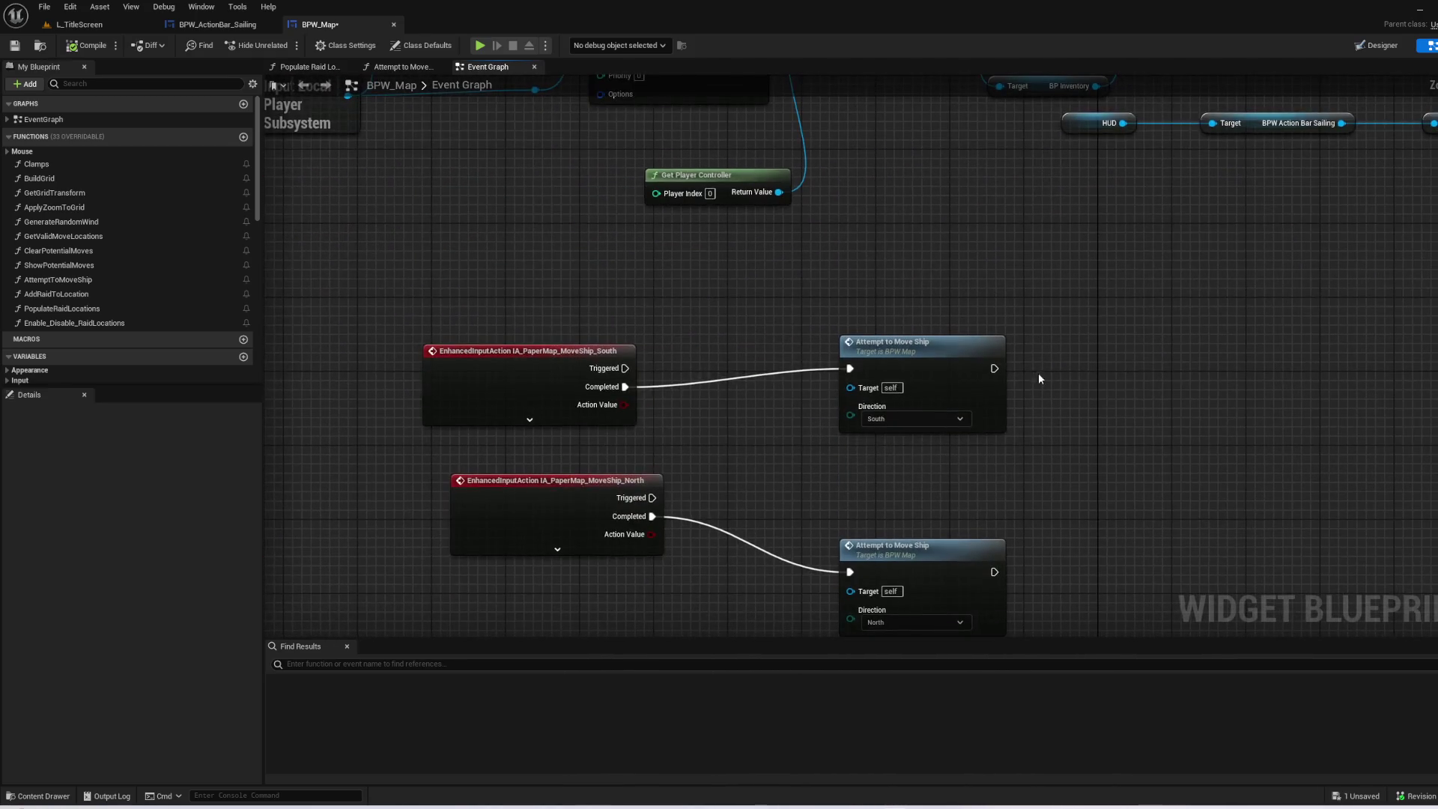
double_click(964, 375)
mouse_move(899, 441)
left_mouse_down()
mouse_move(886, 447)
mouse_move(1283, 398)
mouse_move(785, 465)
mouse_move(911, 420)
mouse_move(1193, 427)
mouse_move(821, 279)
left_mouse_up()
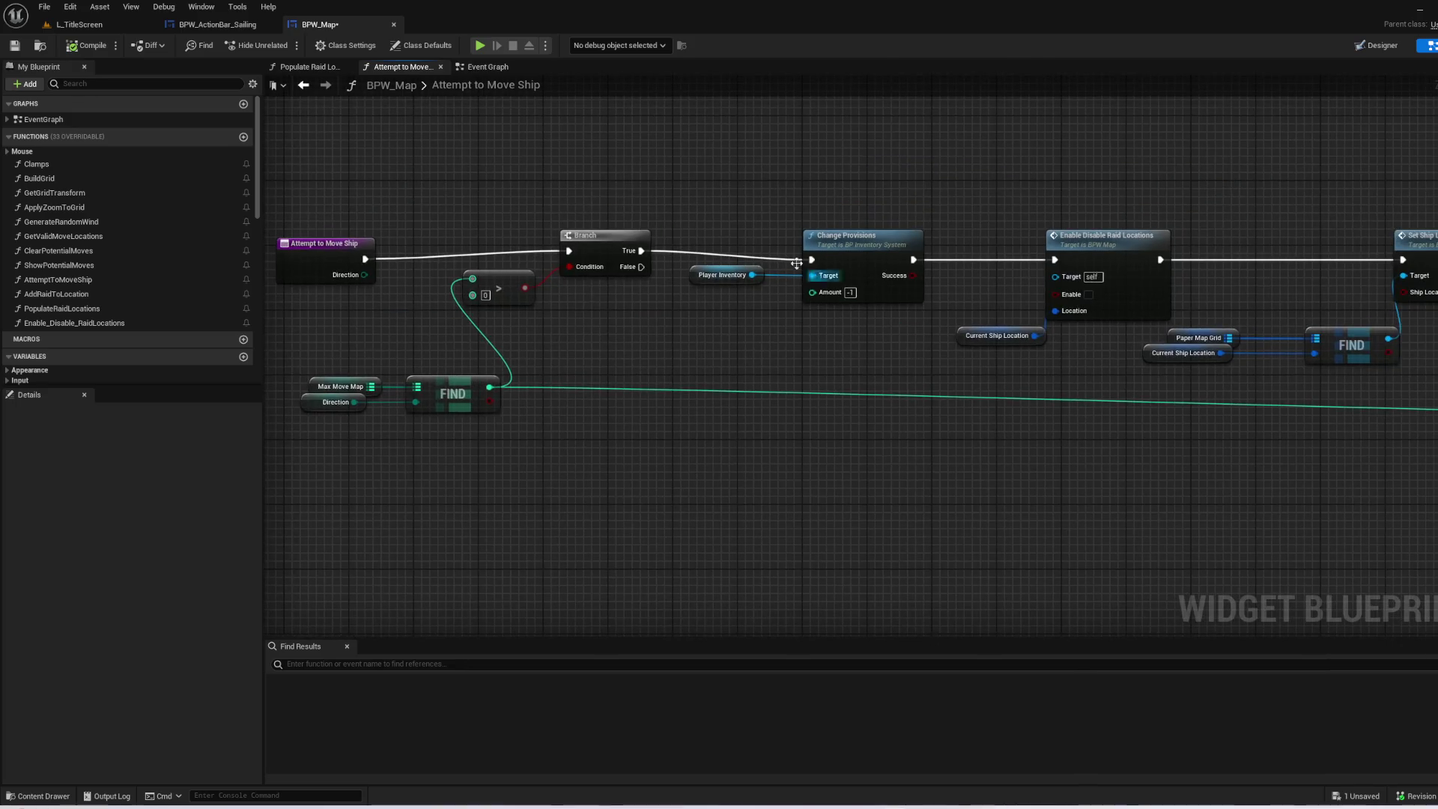
left_click(79, 24)
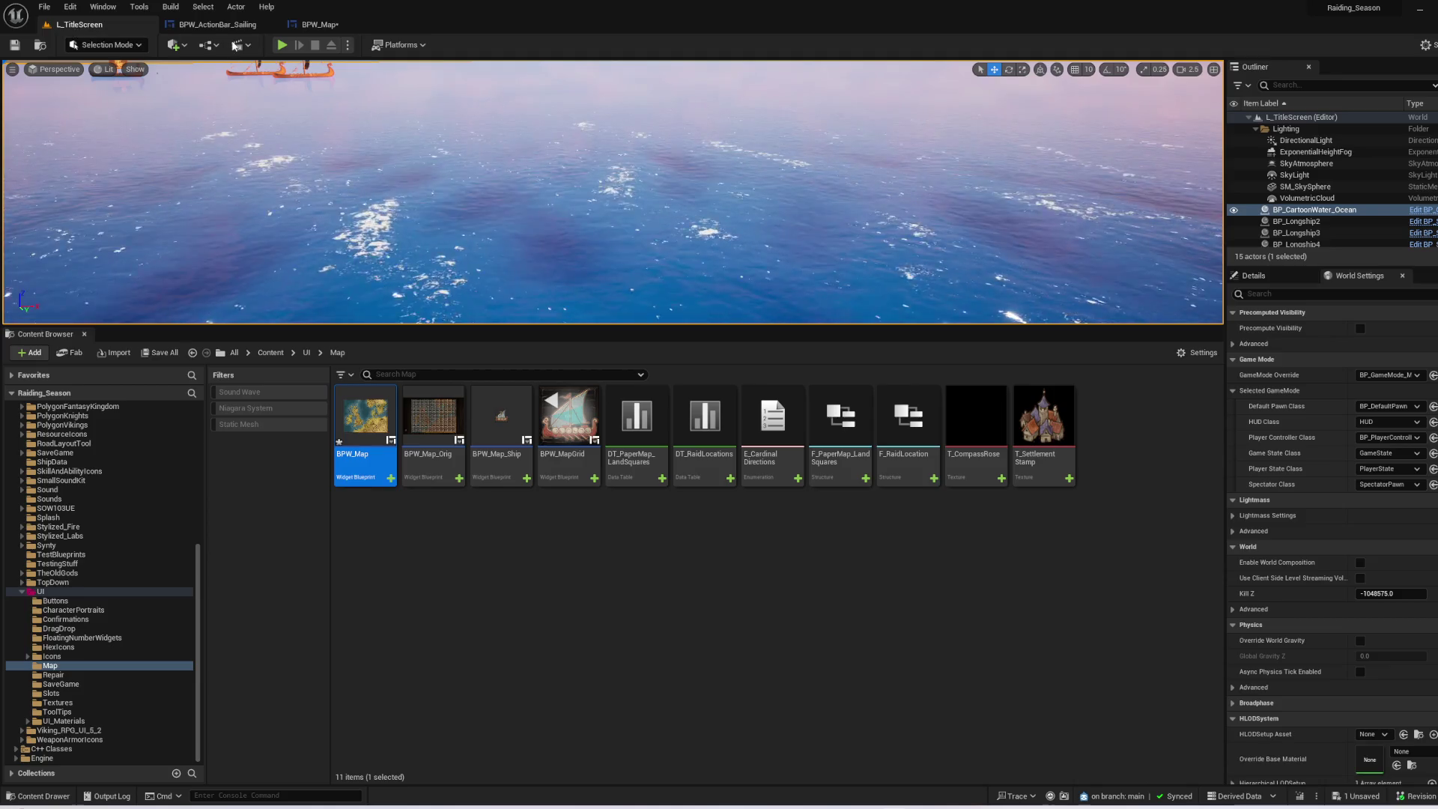
left_click(281, 45)
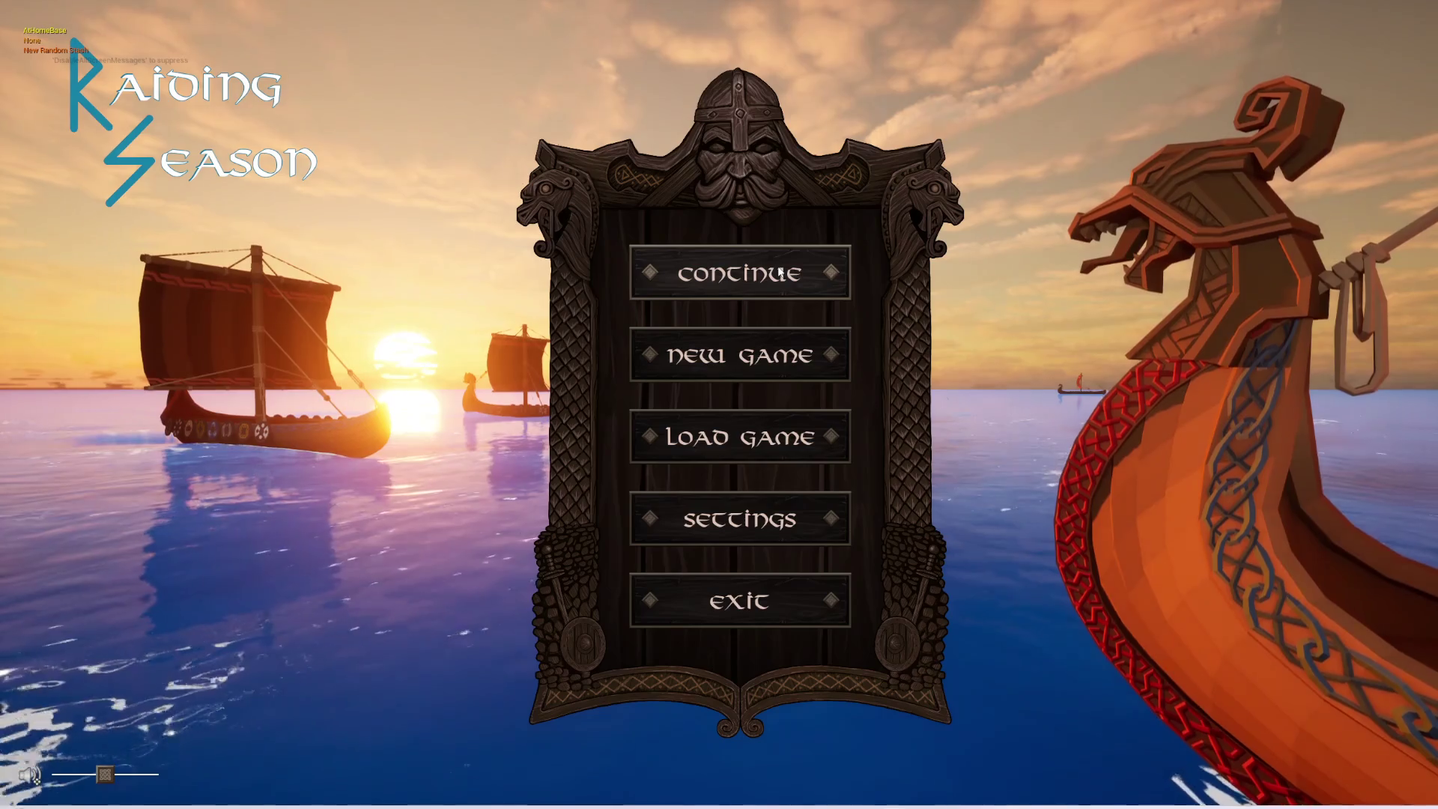
- Start a new game, confirm the jarl and ship choices, and set sail on the longship
left_click(772, 346)
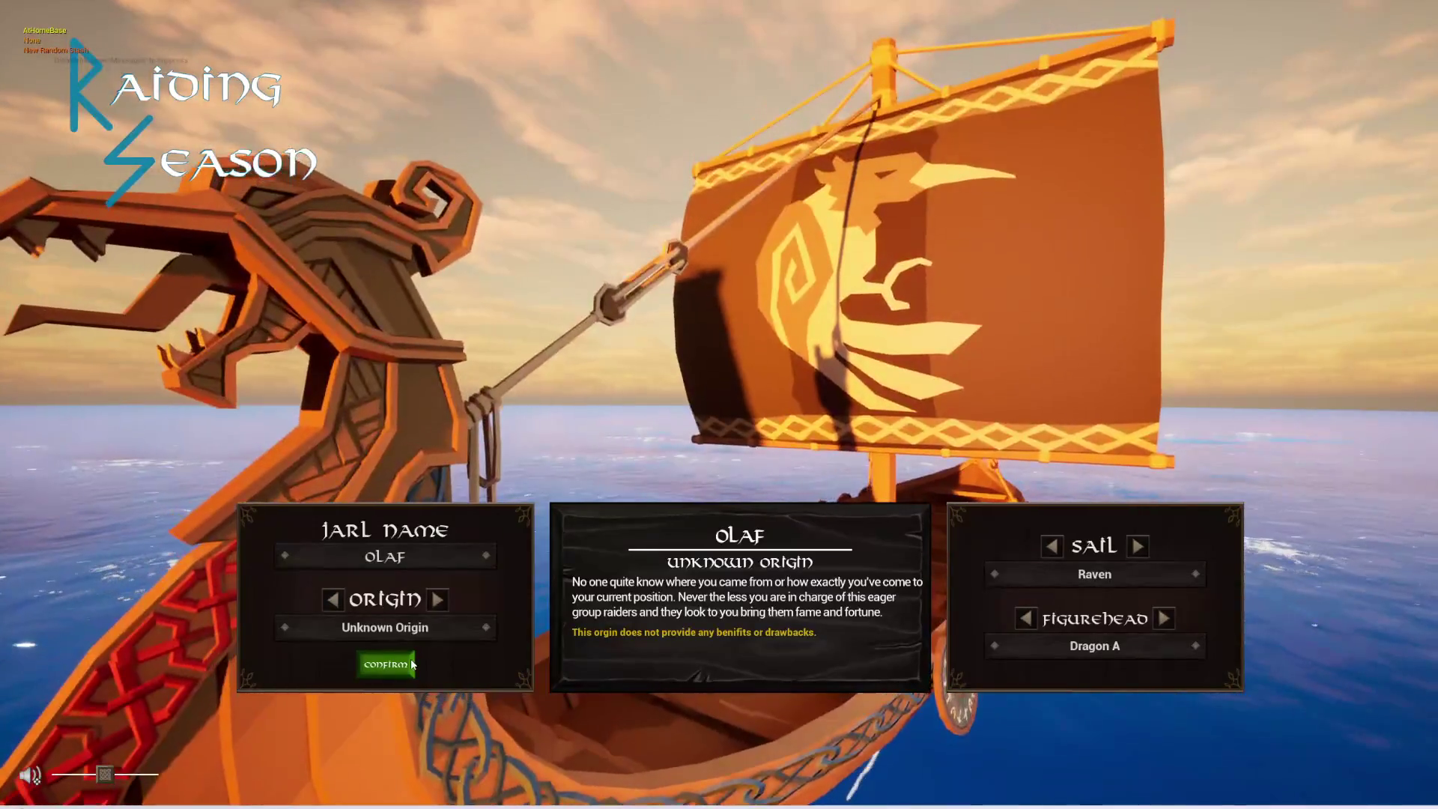
left_click(413, 664)
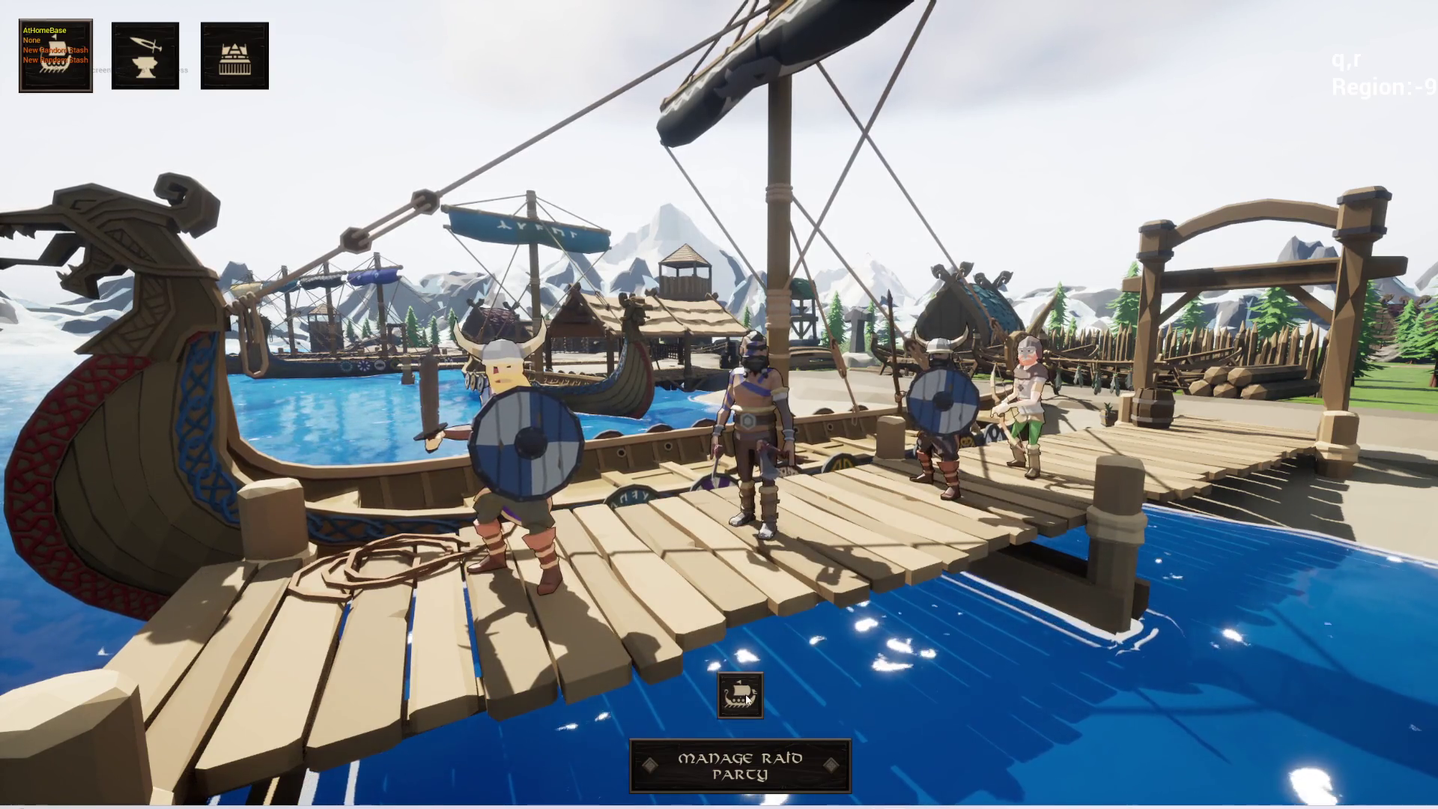
left_click(747, 698)
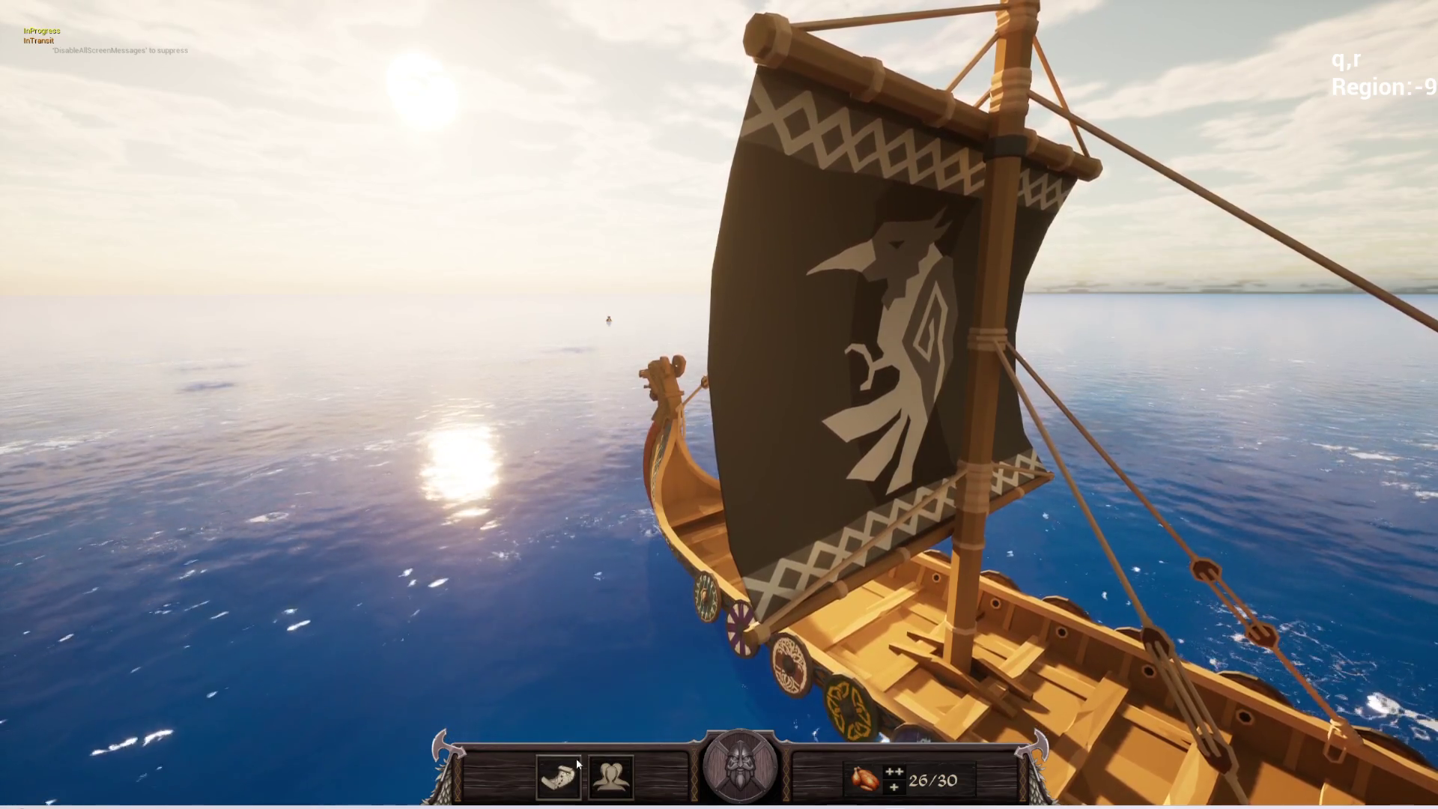
- On the sea map, sail the ship two tiles south and two tiles west, then close the map
key("m")
scroll(786, 424, "up", 5)
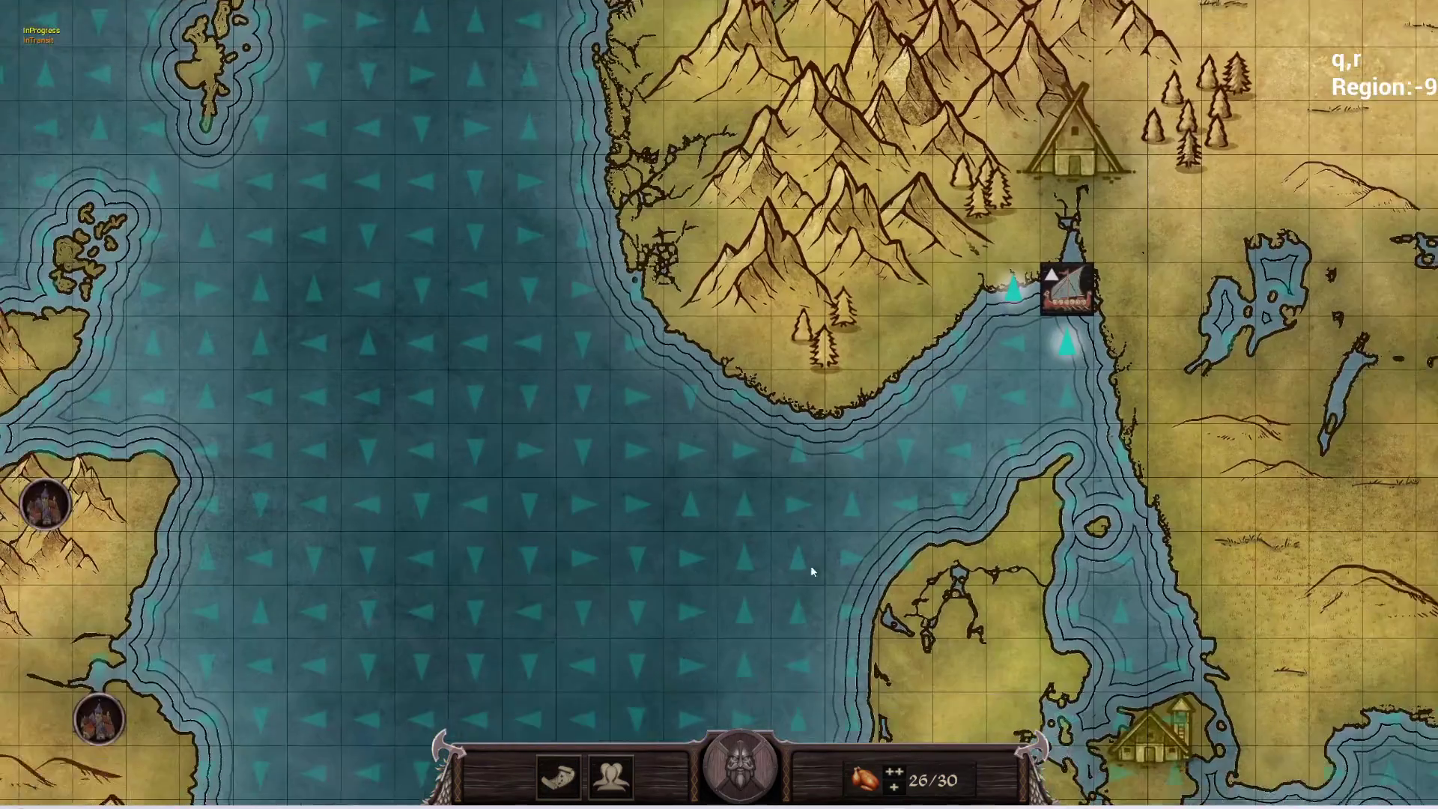
left_click_drag(811, 570, 811, 522)
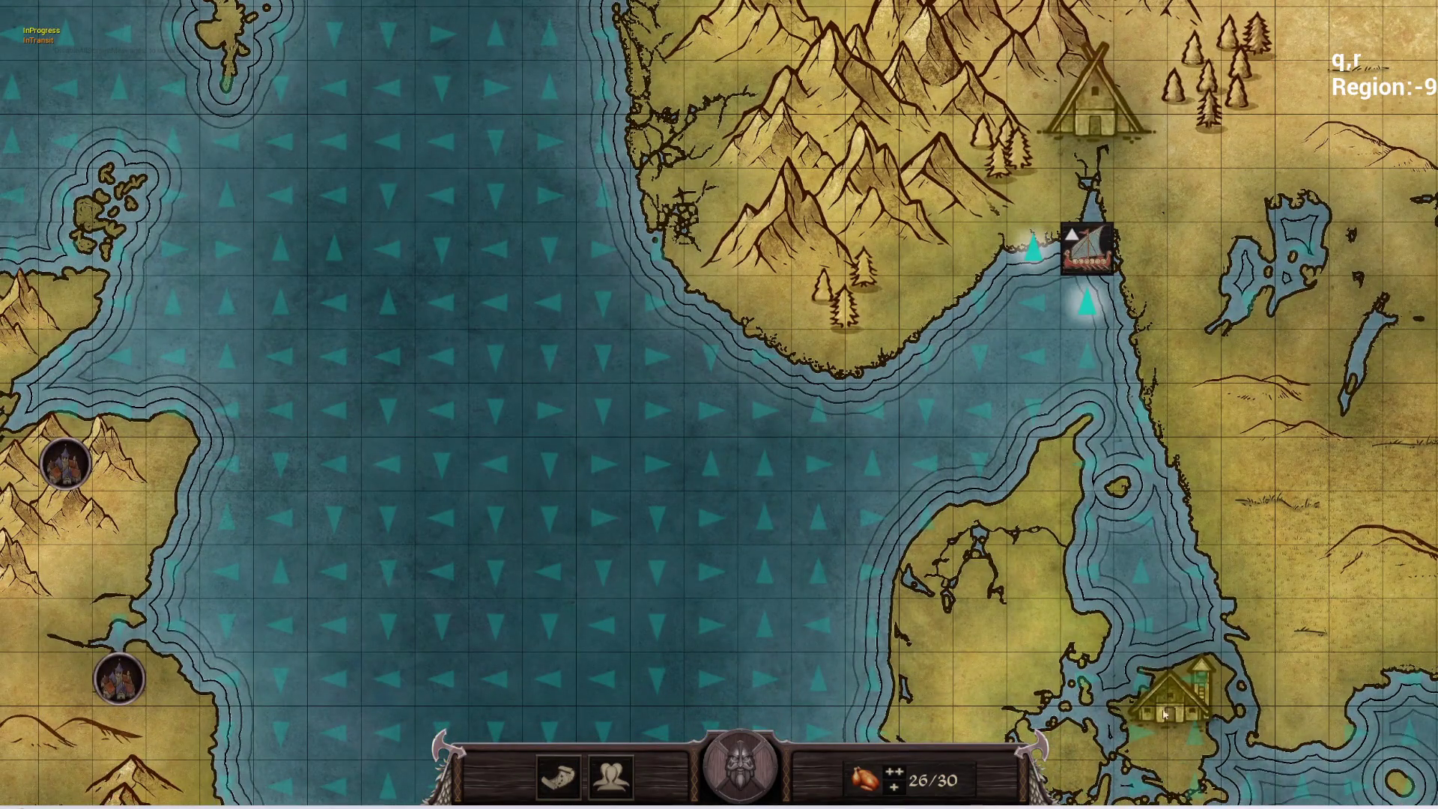
key("s")
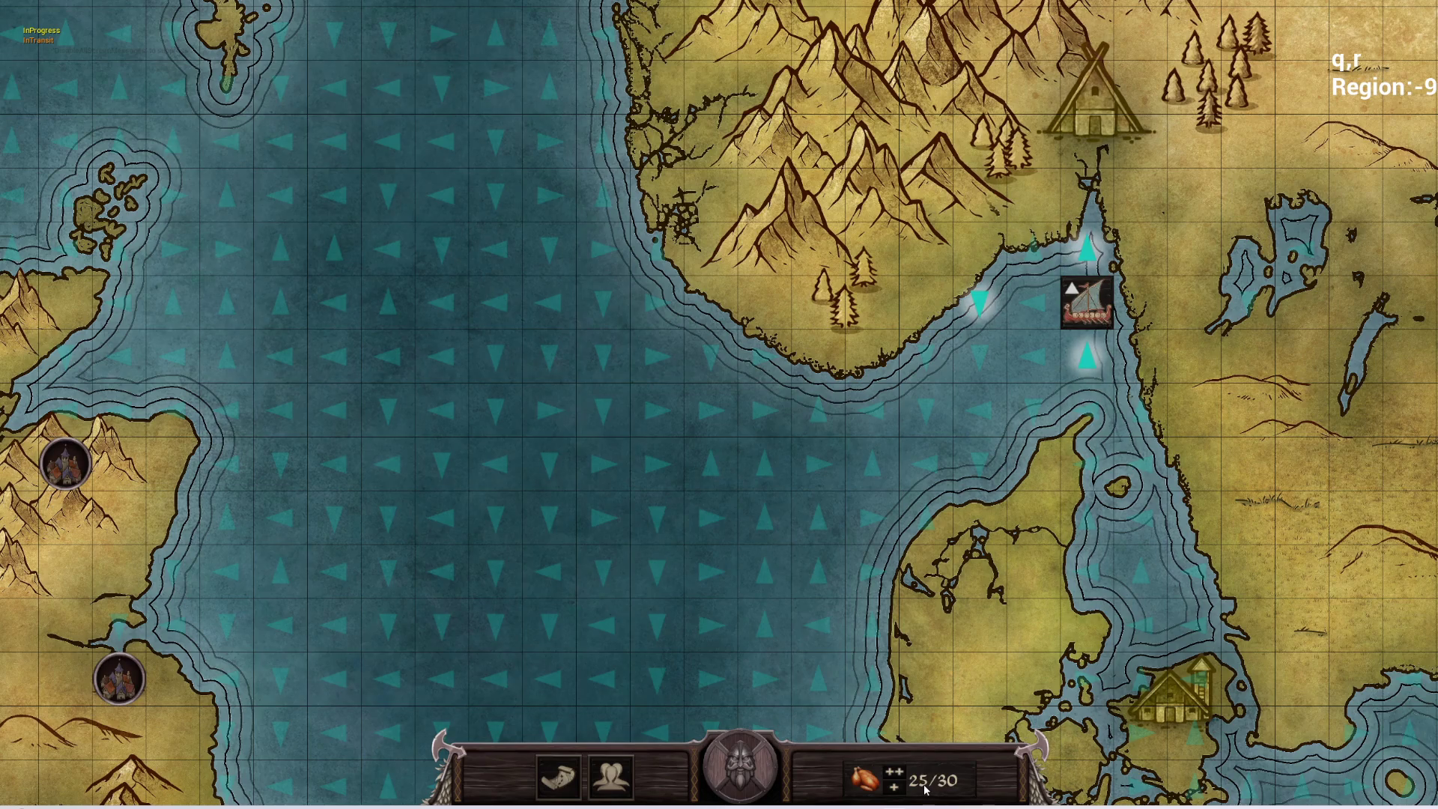
key("a")
key("s")
key("a")
key("a")
key("a")
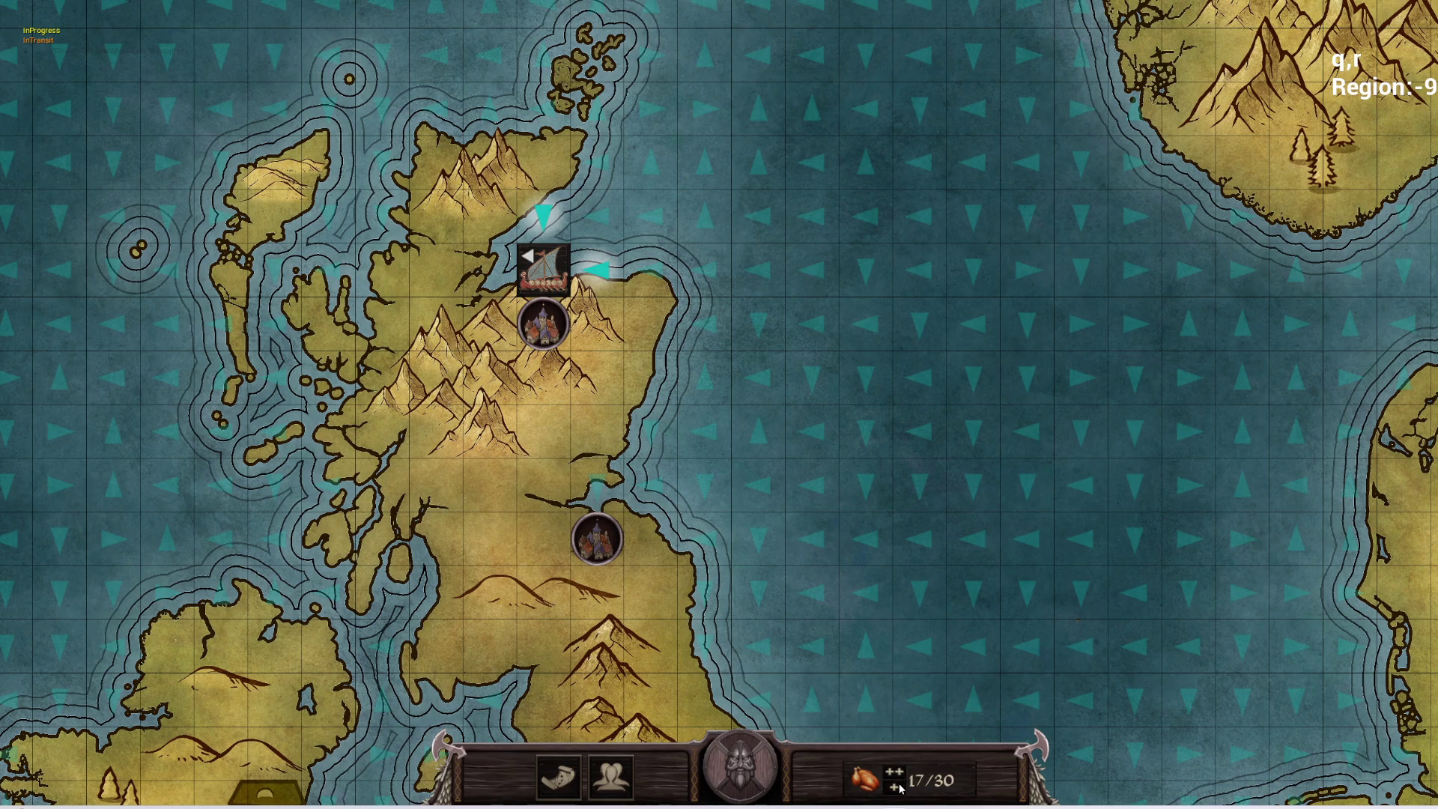
left_click(560, 781)
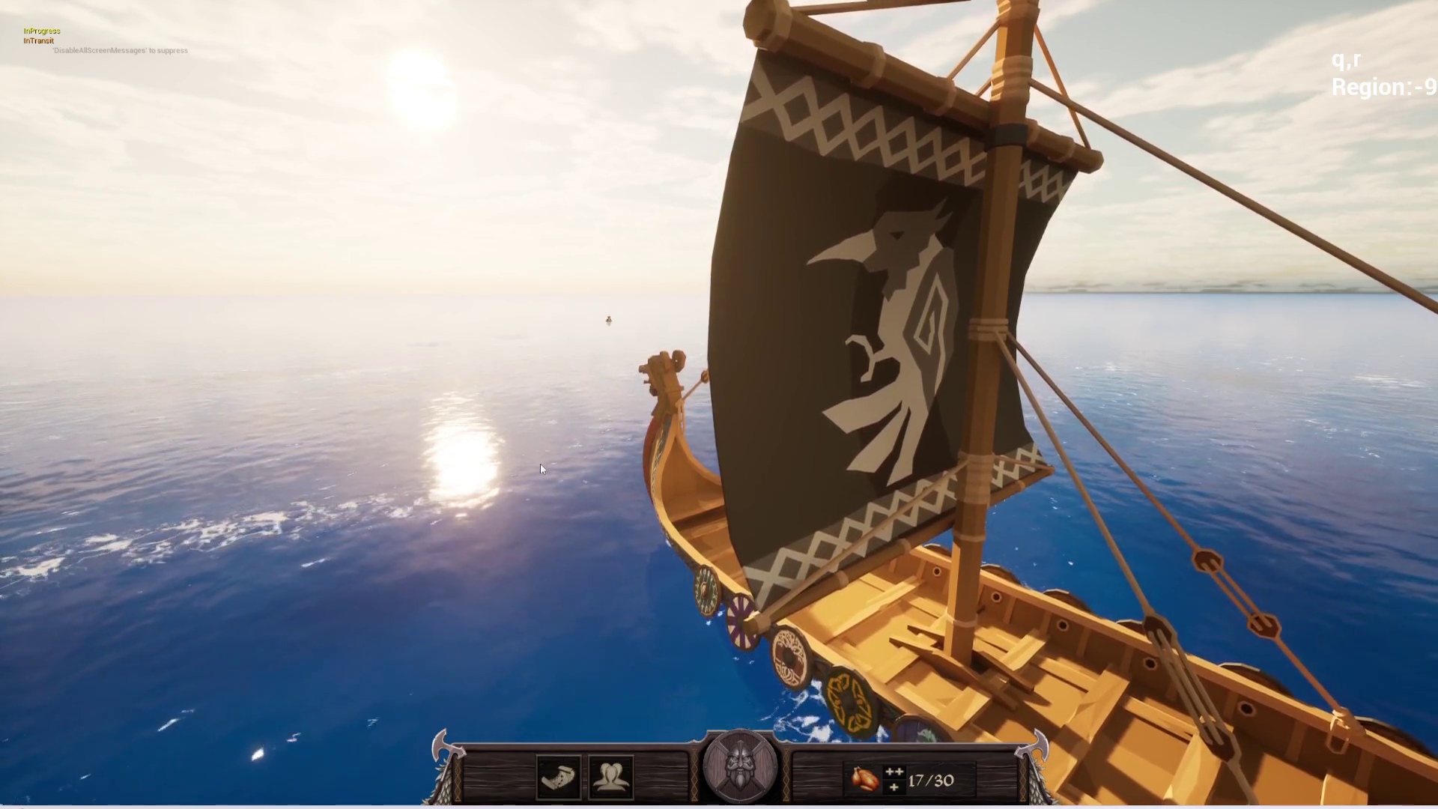
- Toggle the raider character sheet and stash with I, then cycle to the next raider and back
key("i")
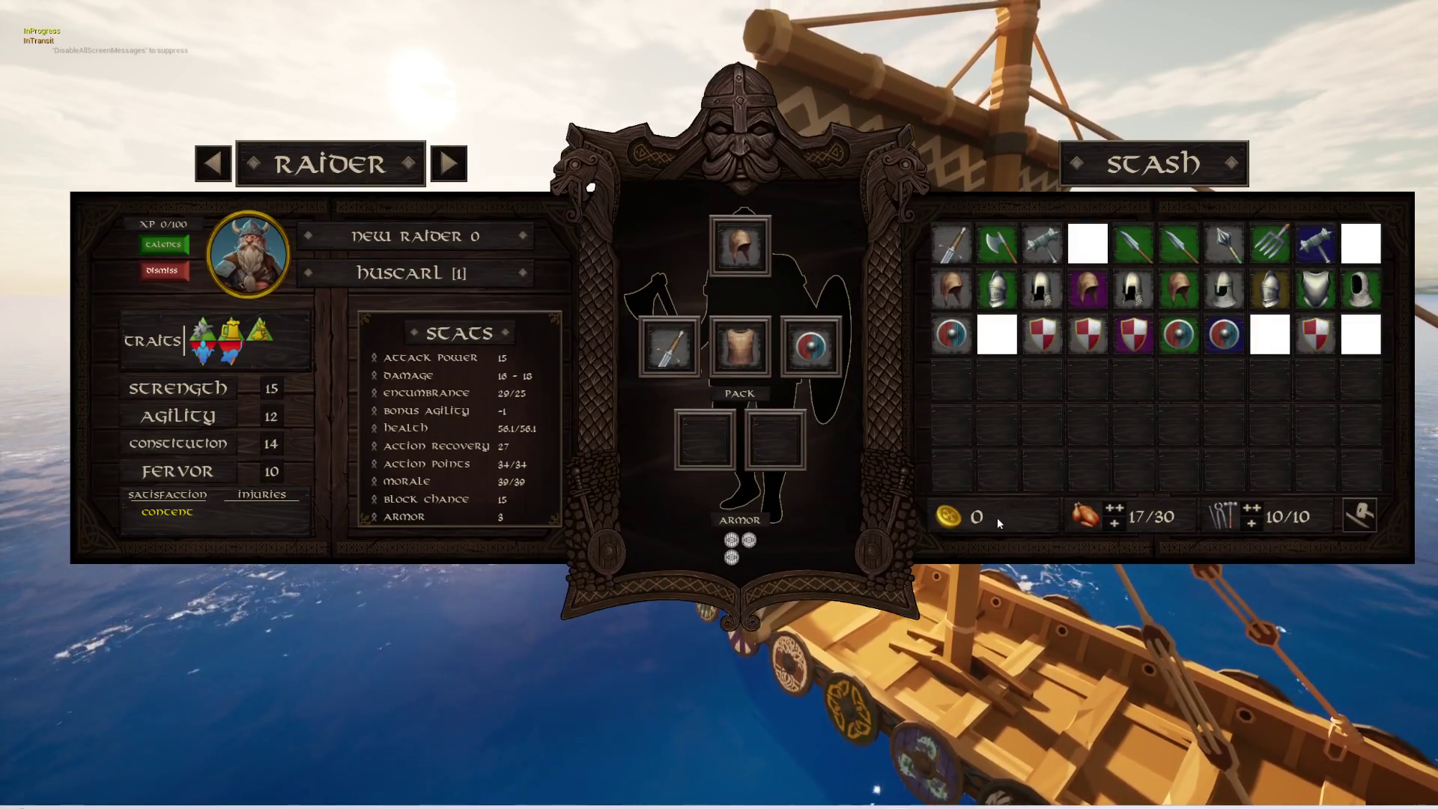
key("i")
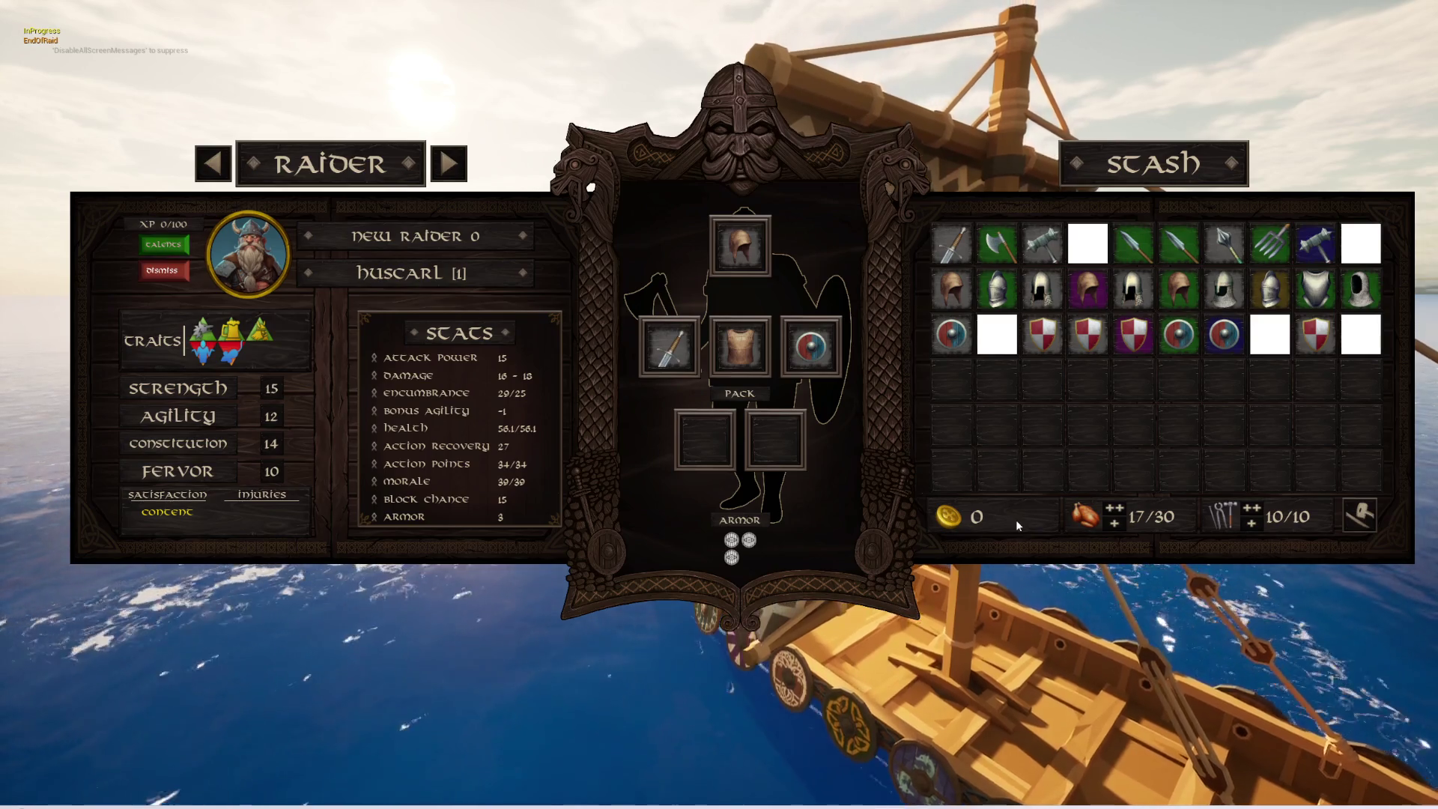
key("i")
key("i")
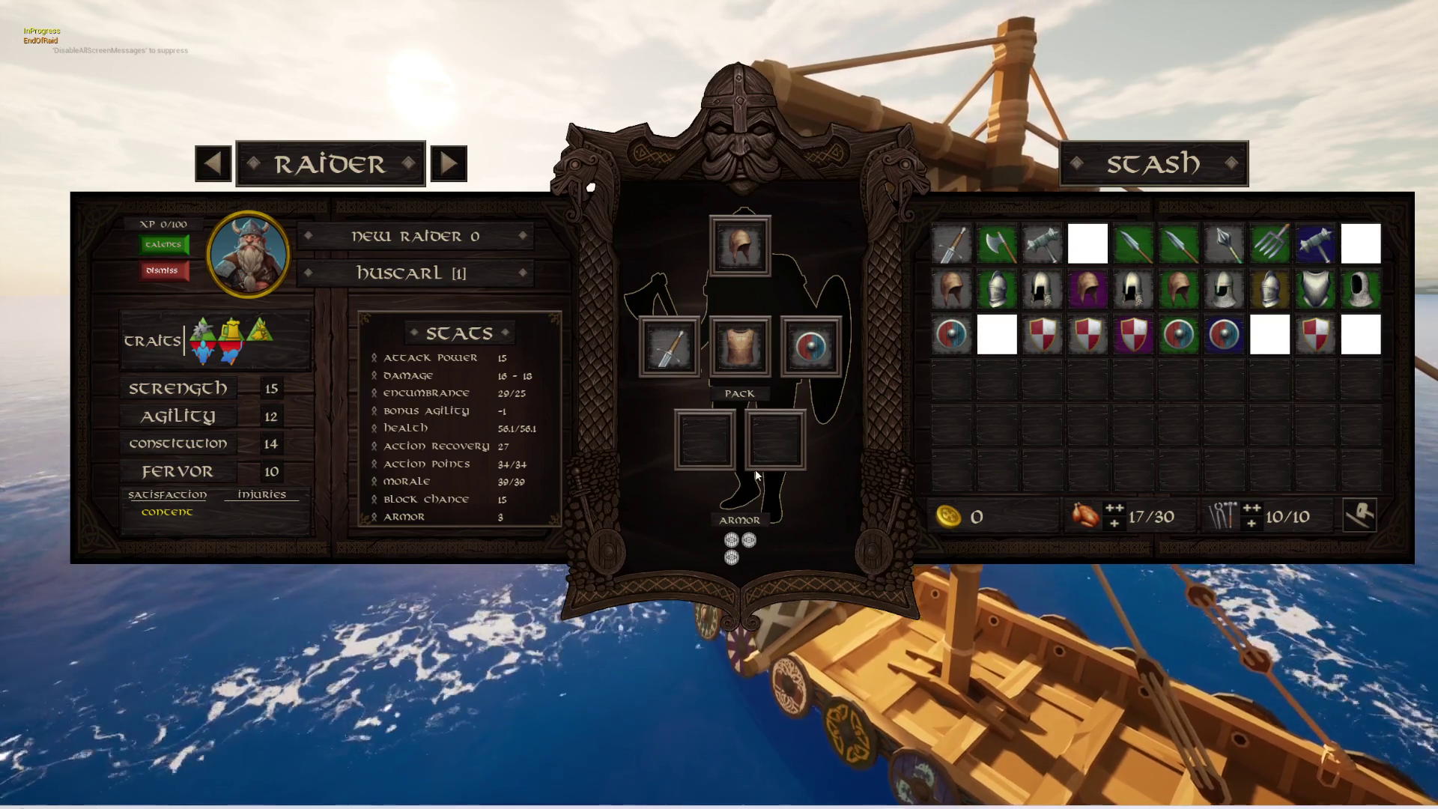
key("i")
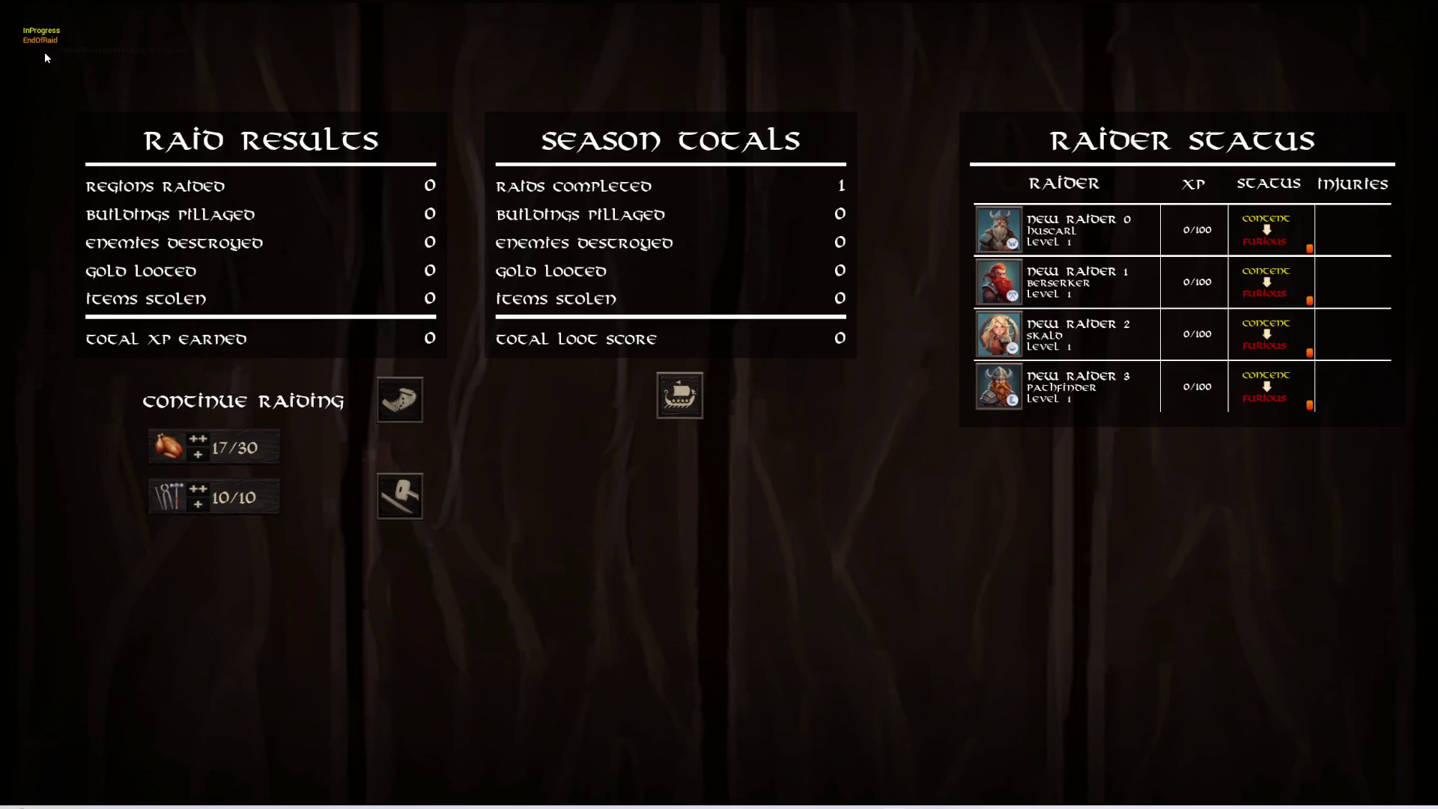
key("i")
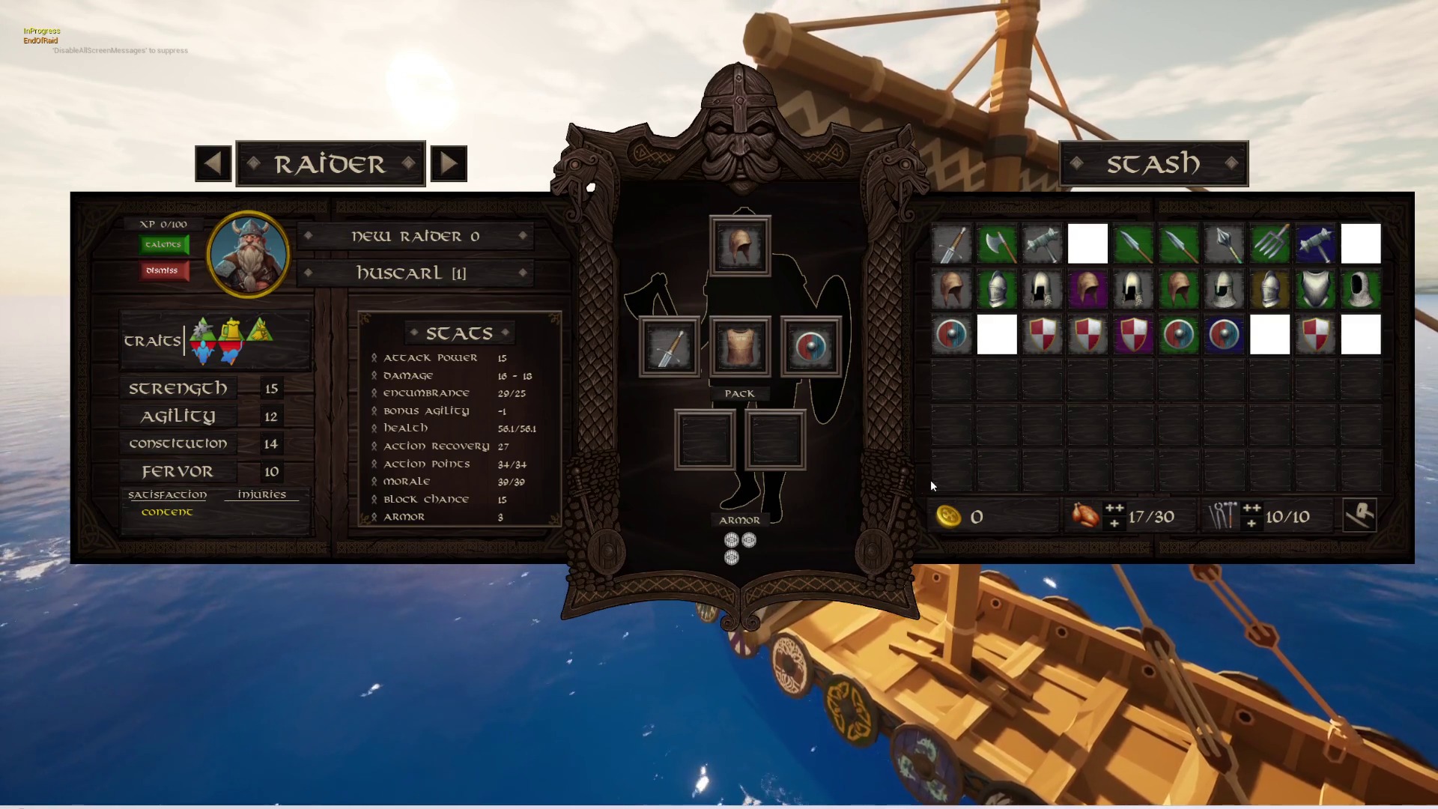
key("i")
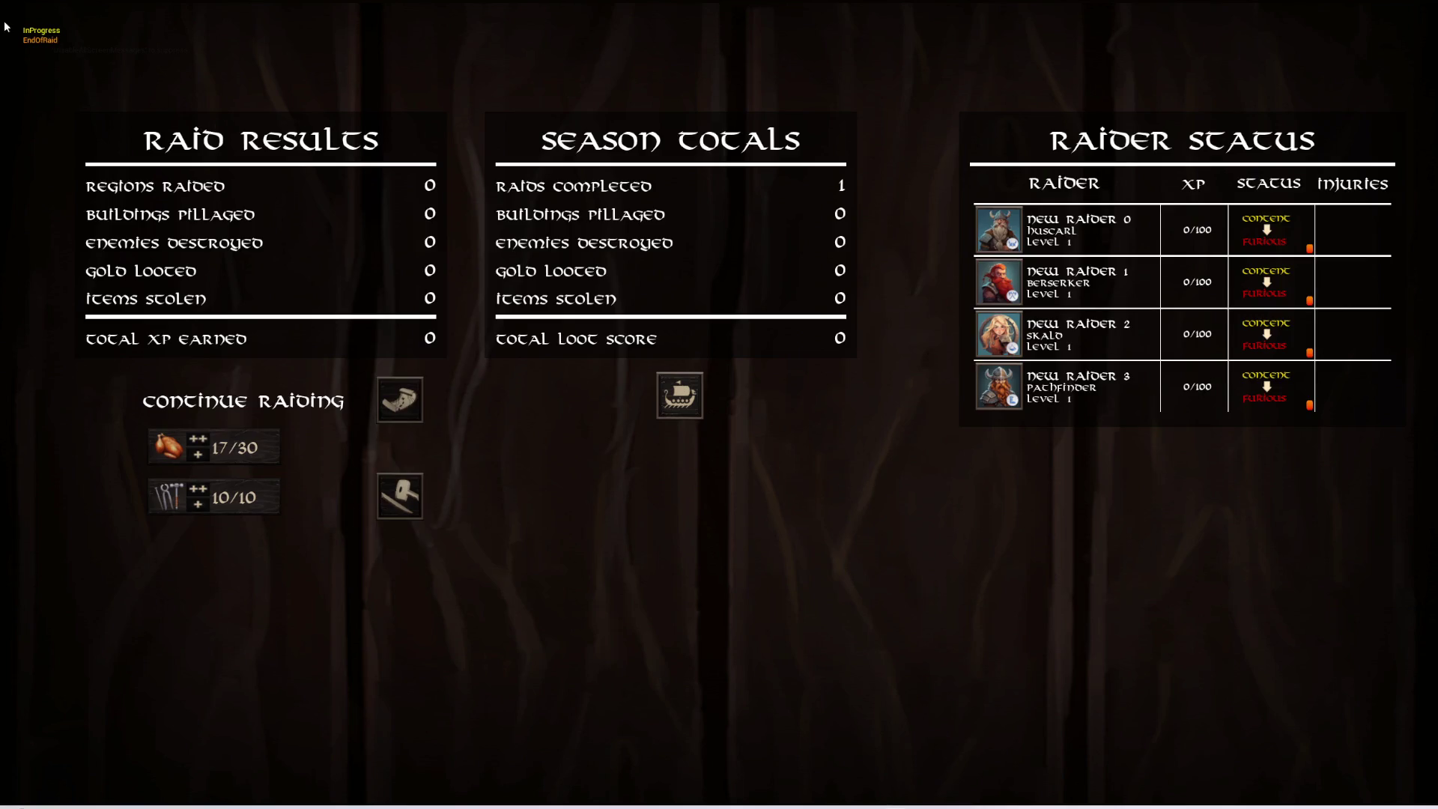
key("i")
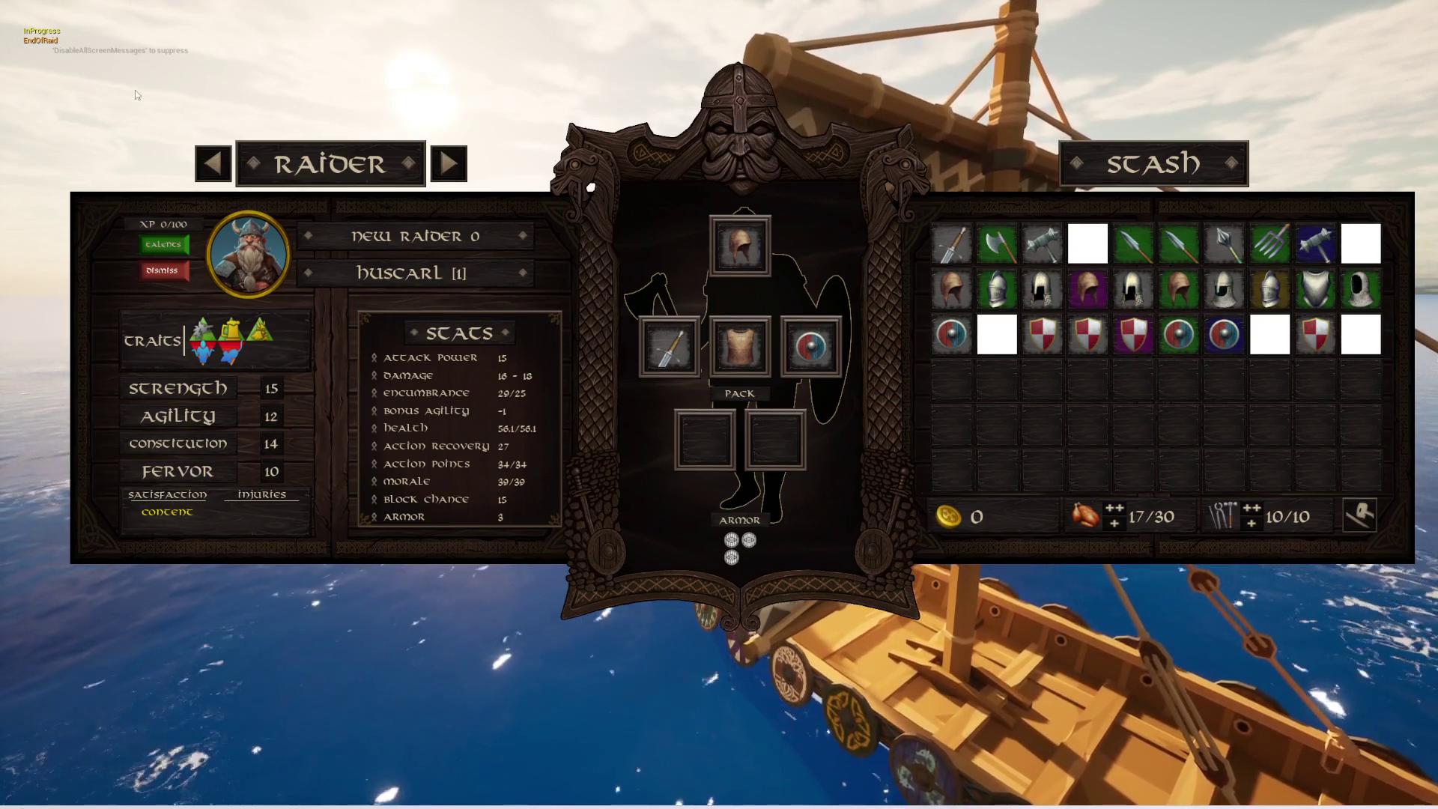
left_click(449, 164)
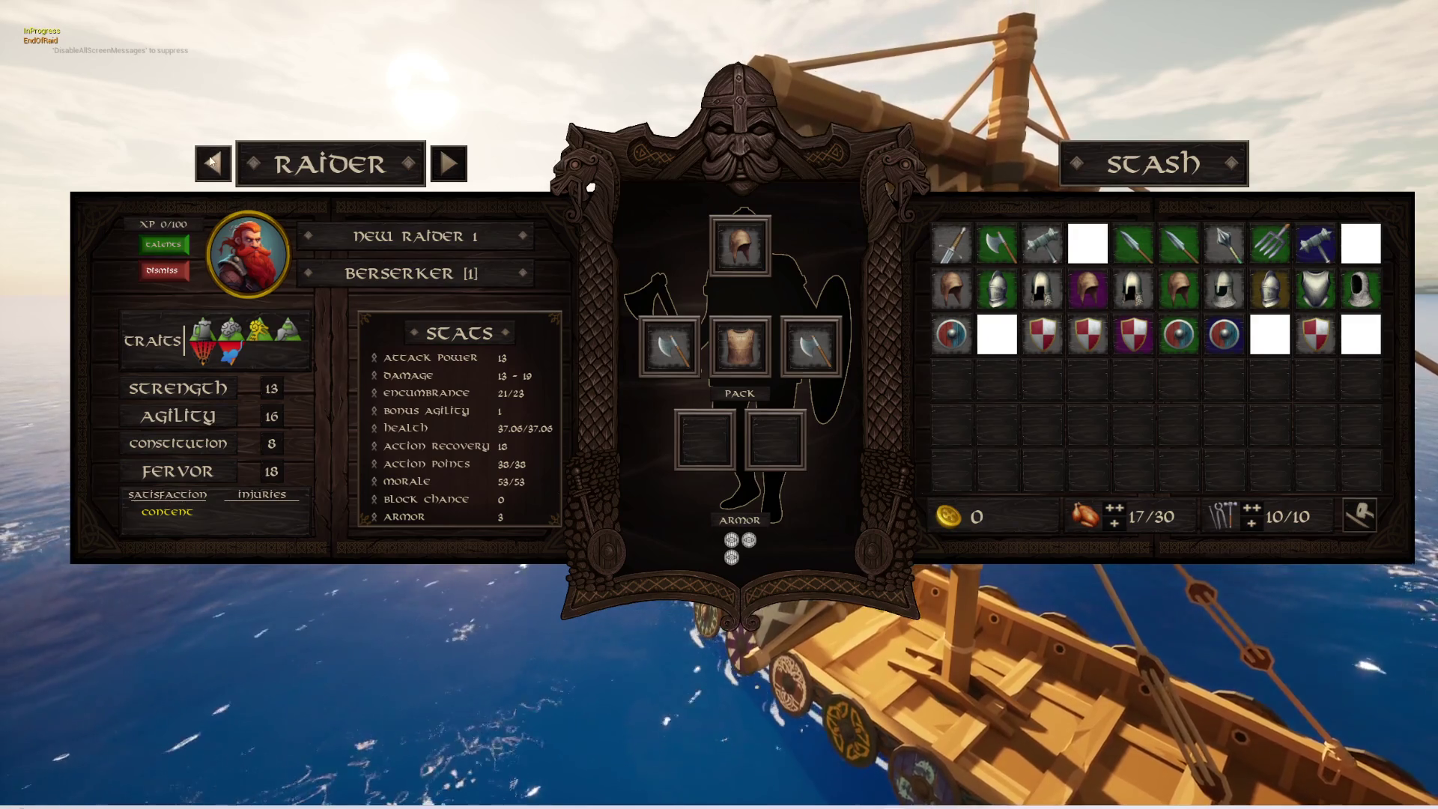
left_click(217, 171)
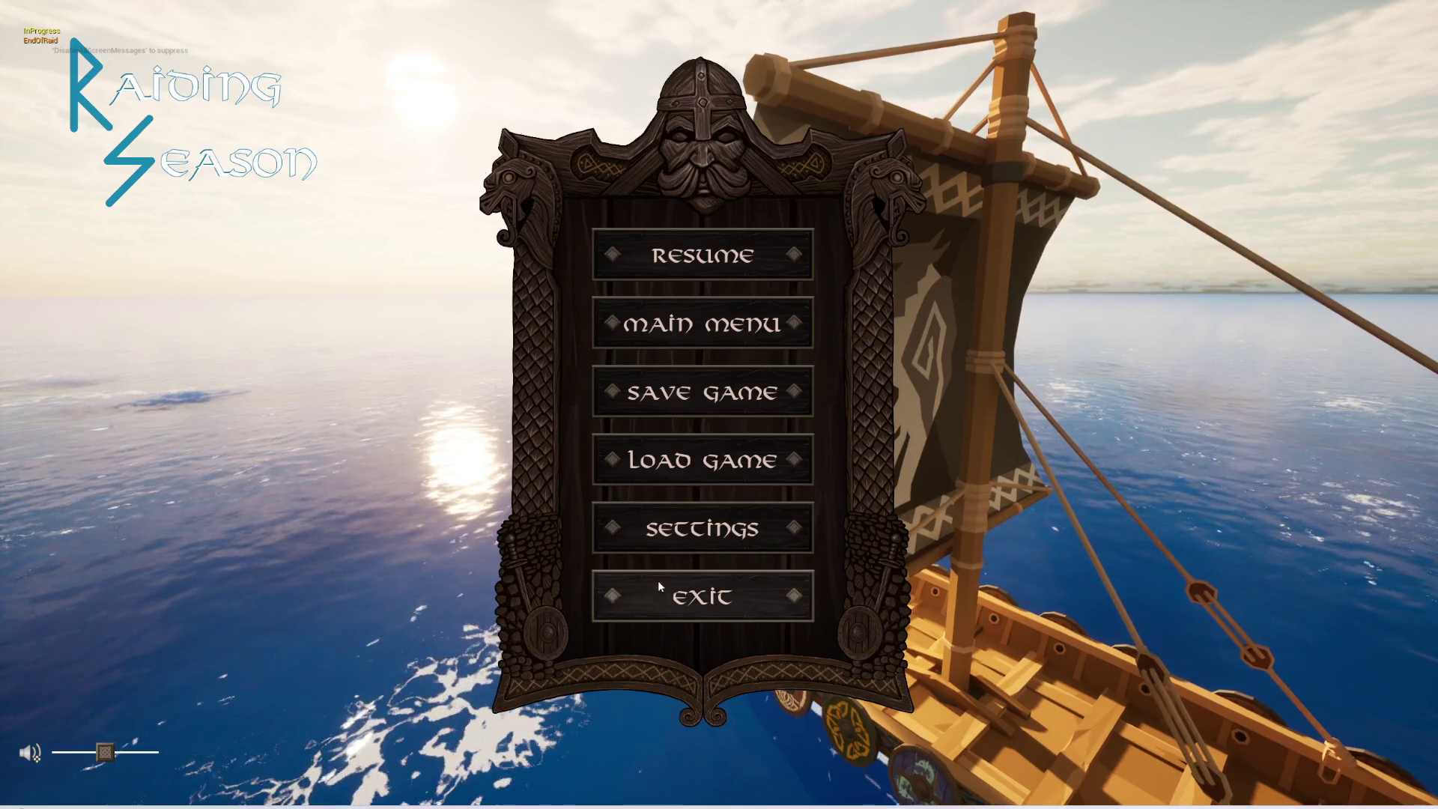
- Exit the game, clear and close the Message Log, restore the editor layout, and return to BPW_ActionBar_Sailing
left_click(658, 581)
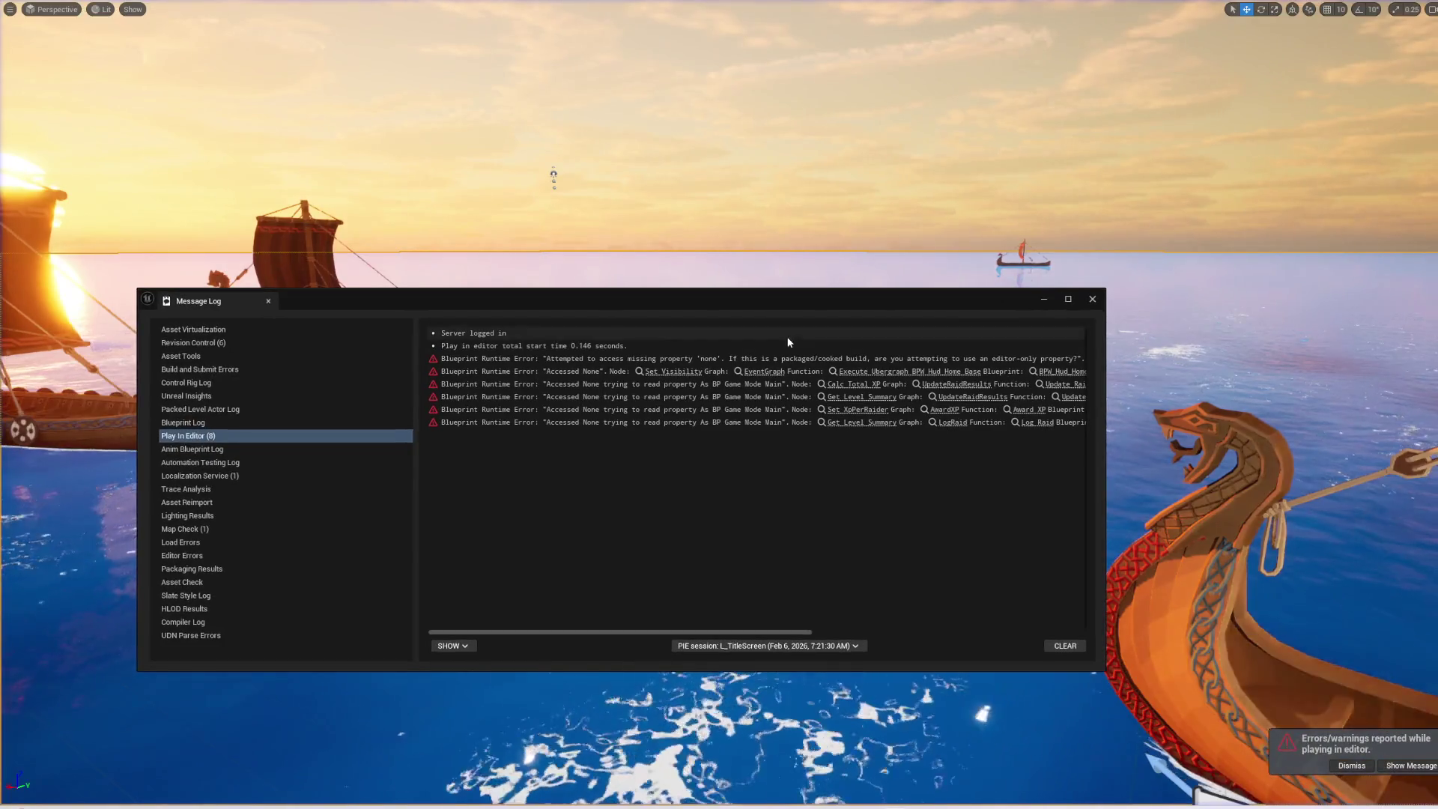
left_click(1066, 647)
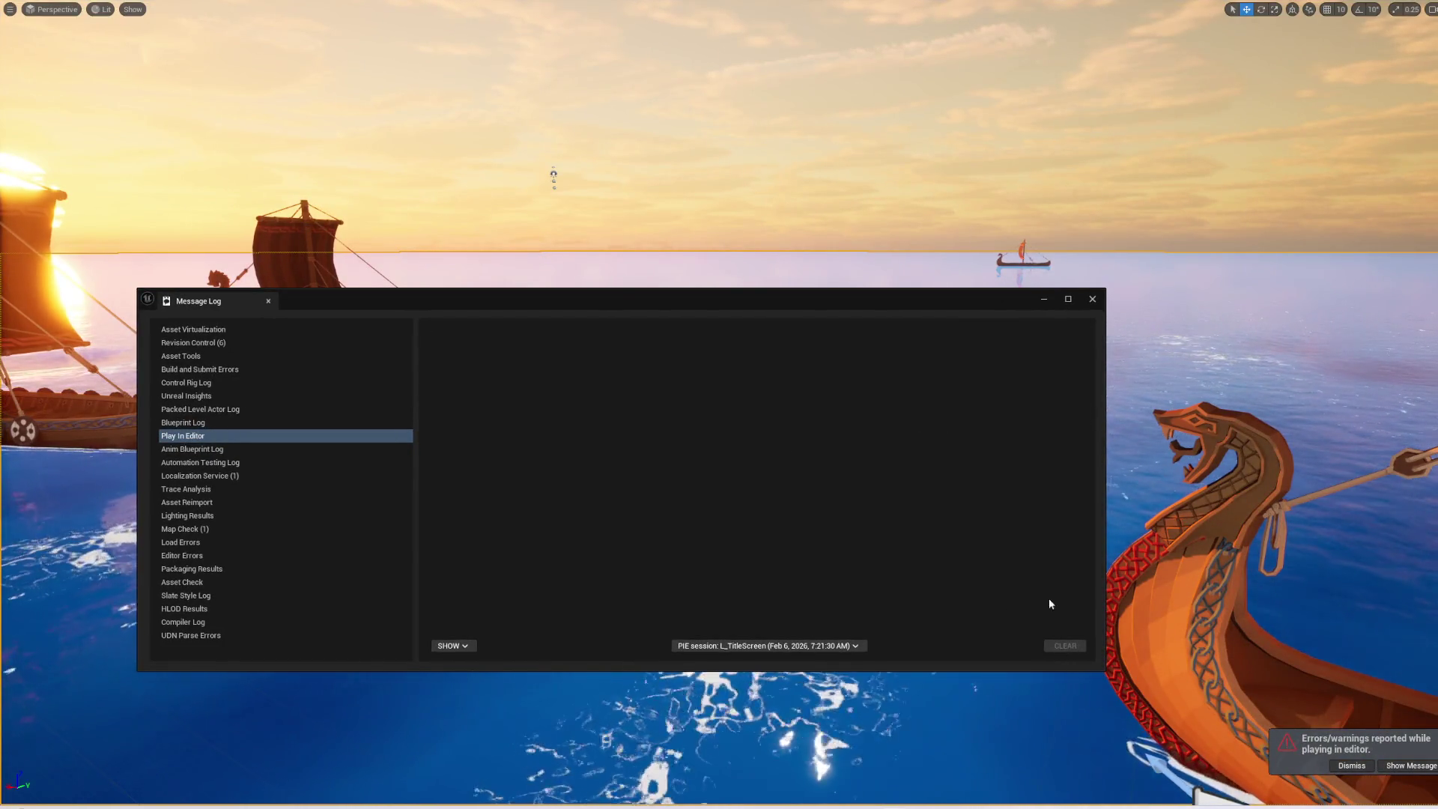
left_click(1092, 299)
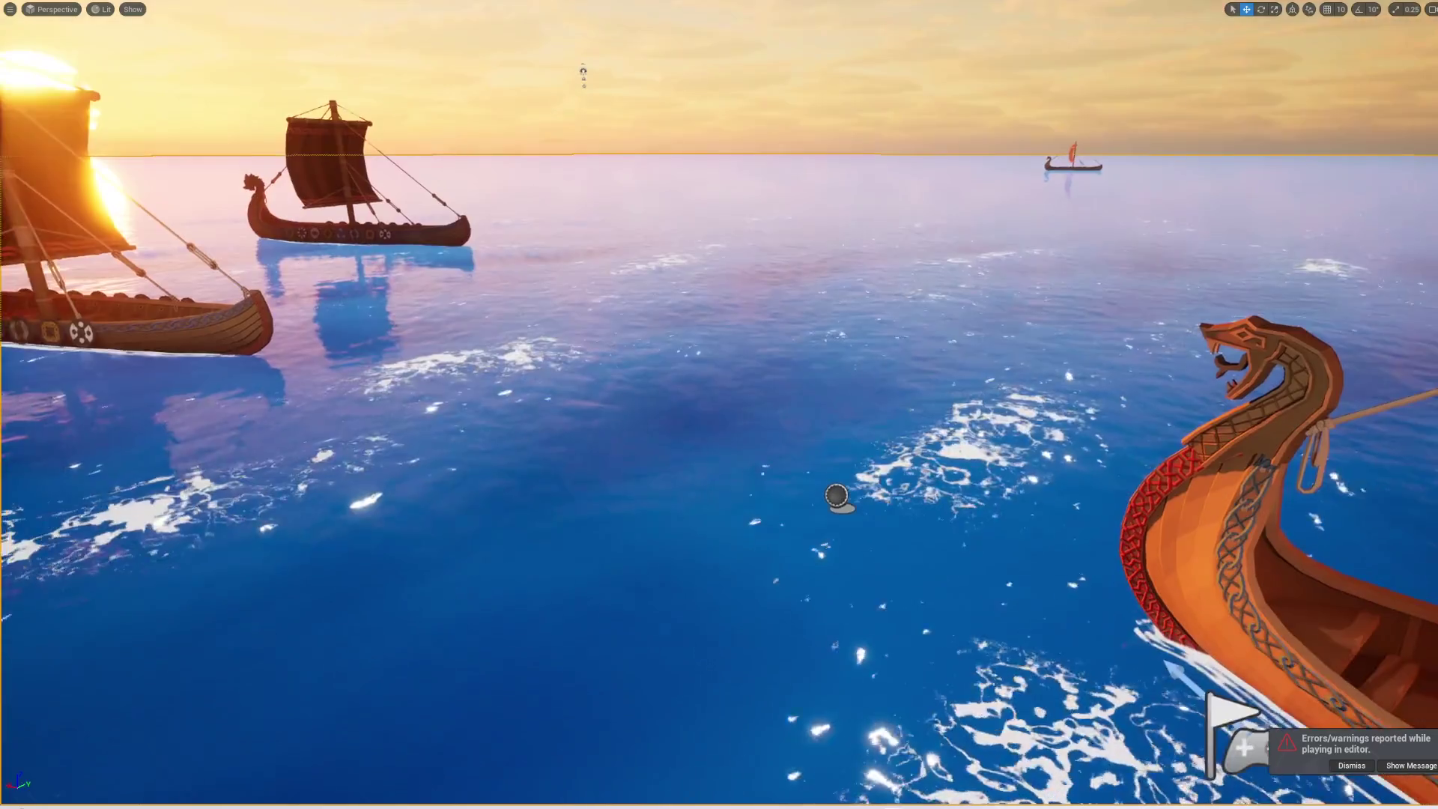
key("F11")
left_click(672, 676)
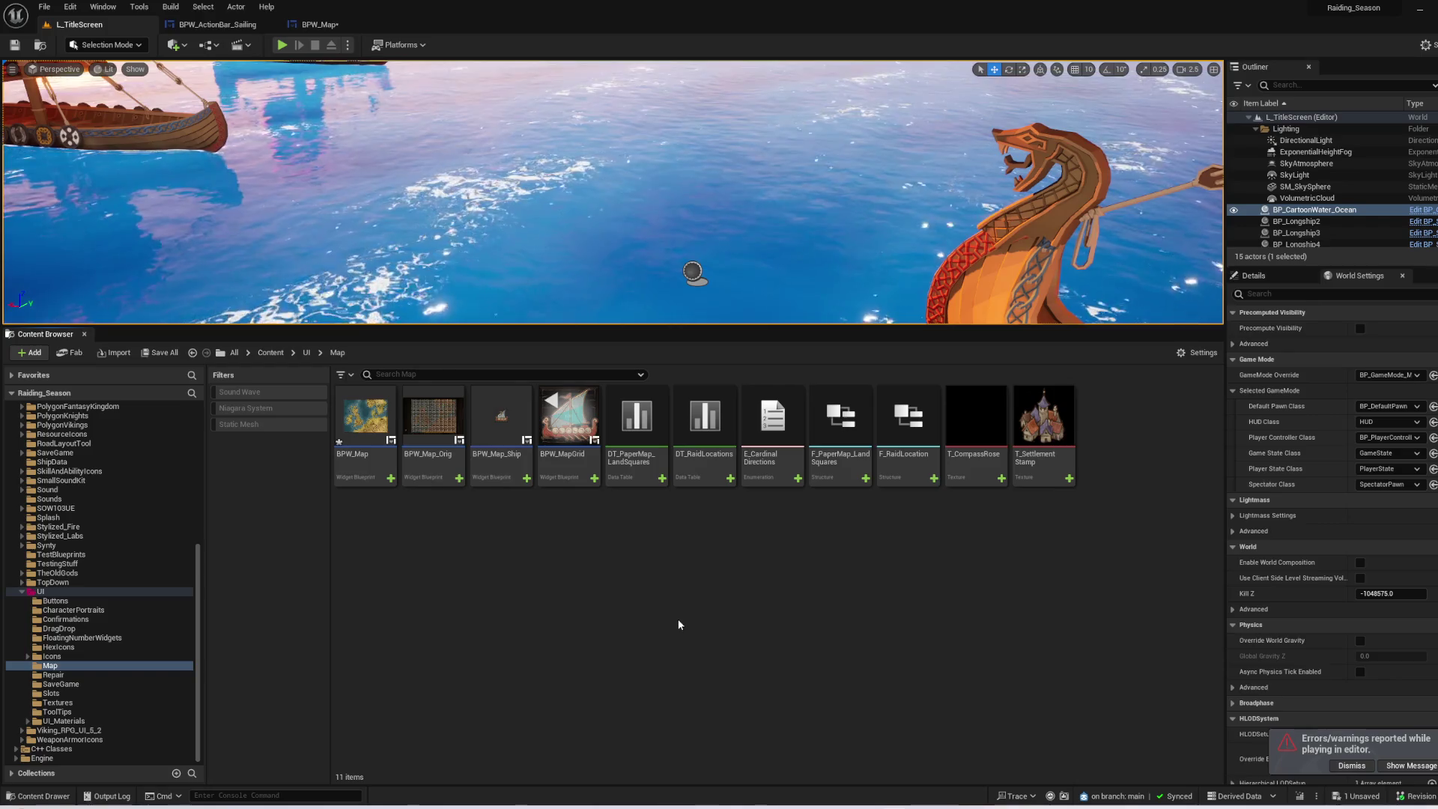
left_click(235, 25)
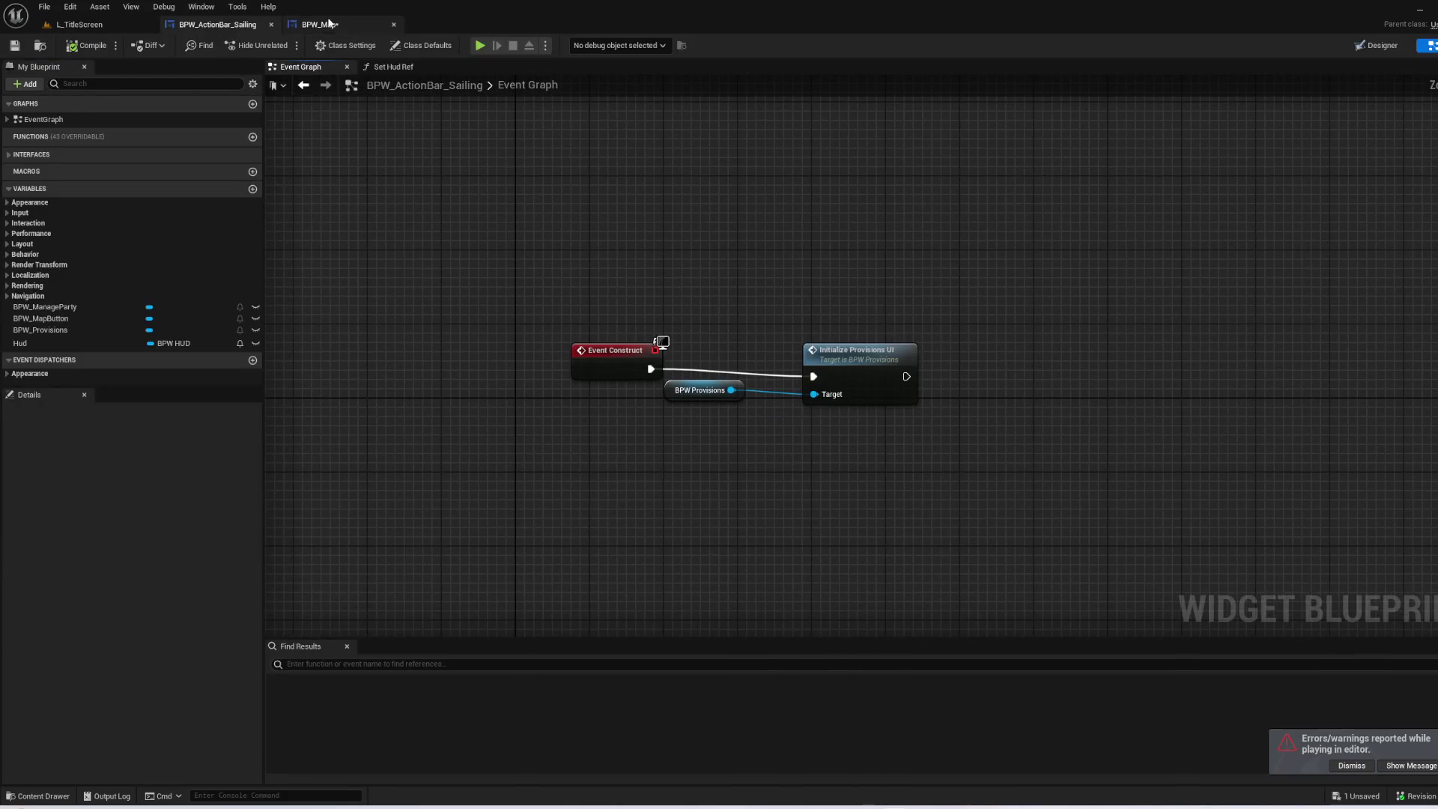
- Select BPW_Provisions in BPW_ActionBar_Sailing's designer and open it for editing
left_click(323, 25)
left_click(232, 25)
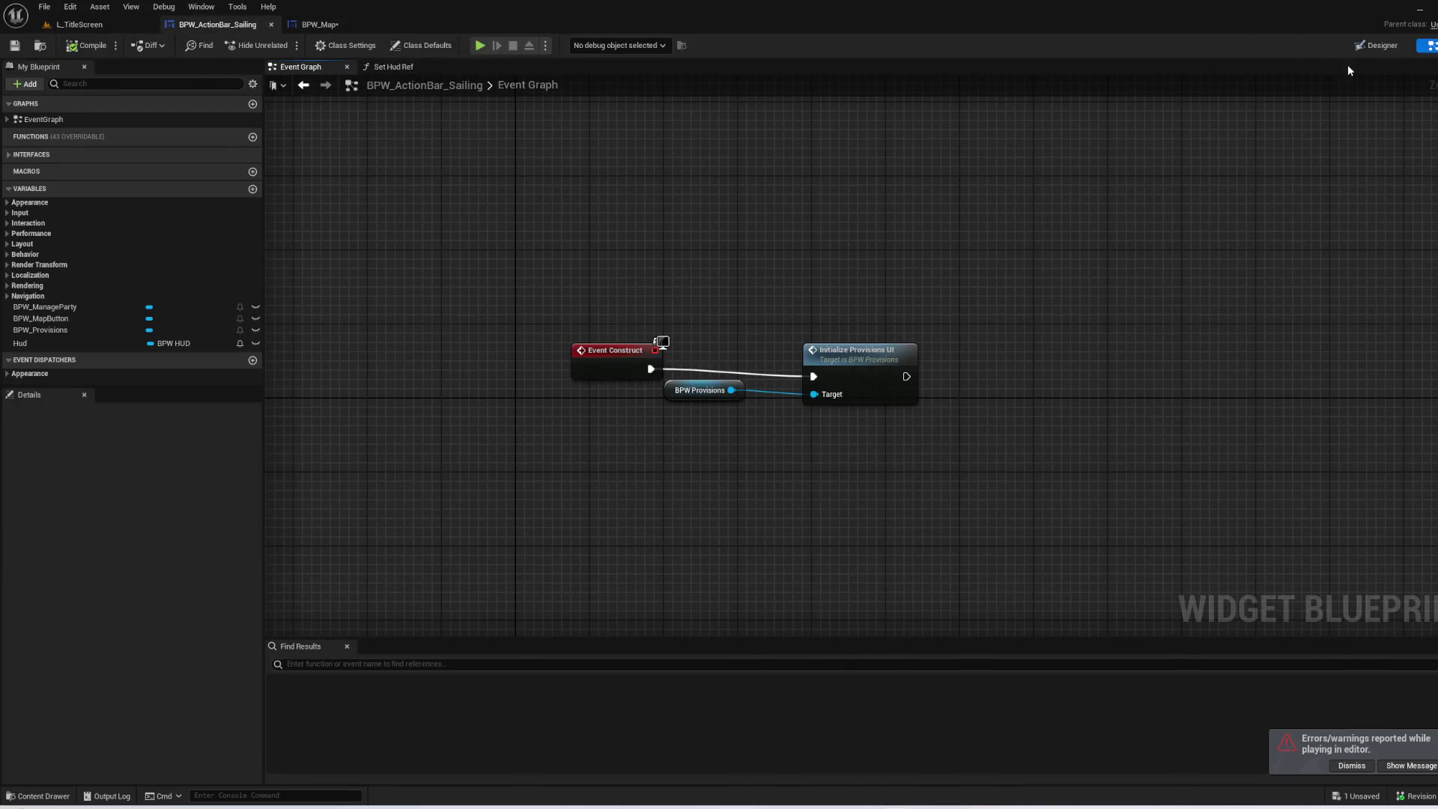
left_click(1395, 49)
scroll(539, 347, "up", 7)
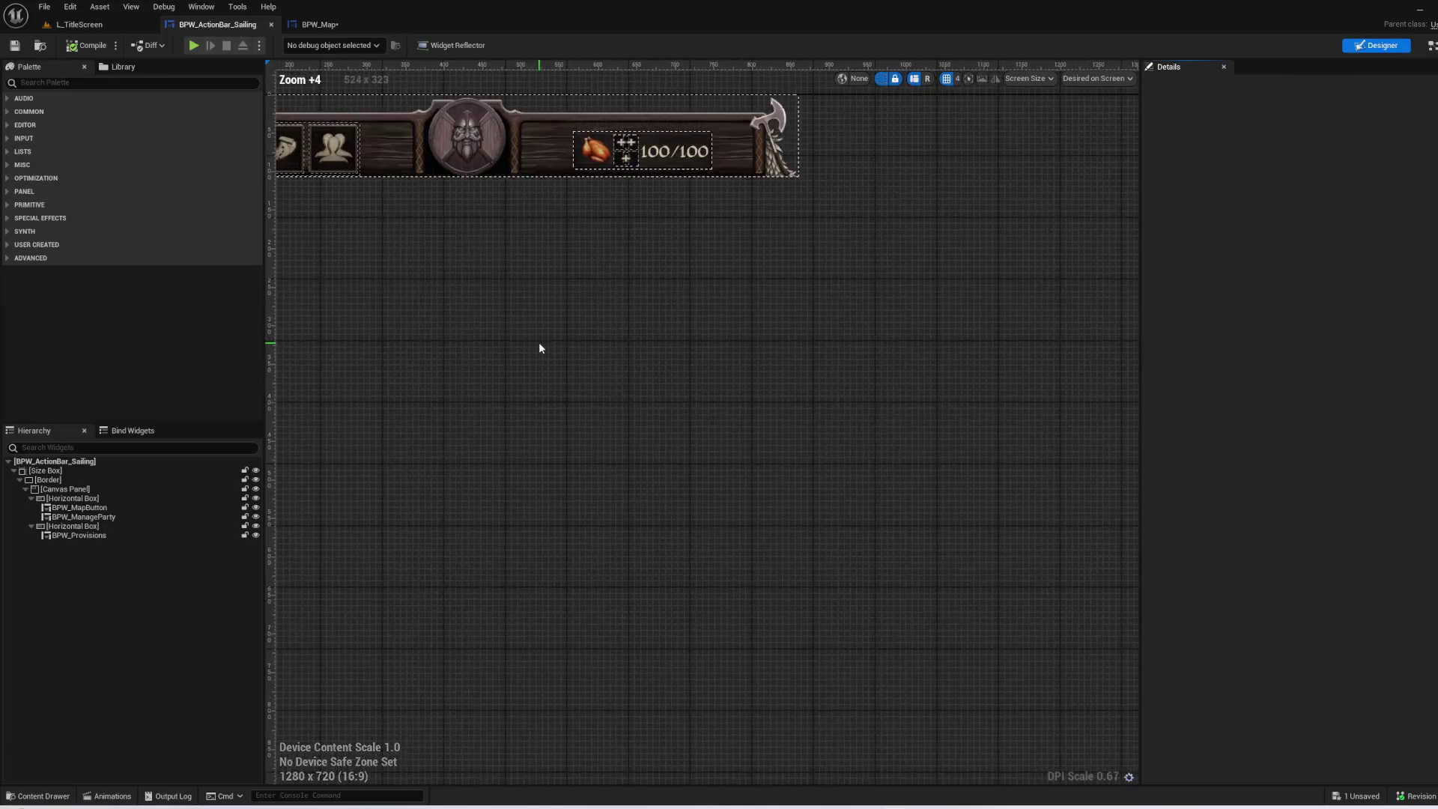
scroll(835, 410, "up", 5)
left_click(822, 405)
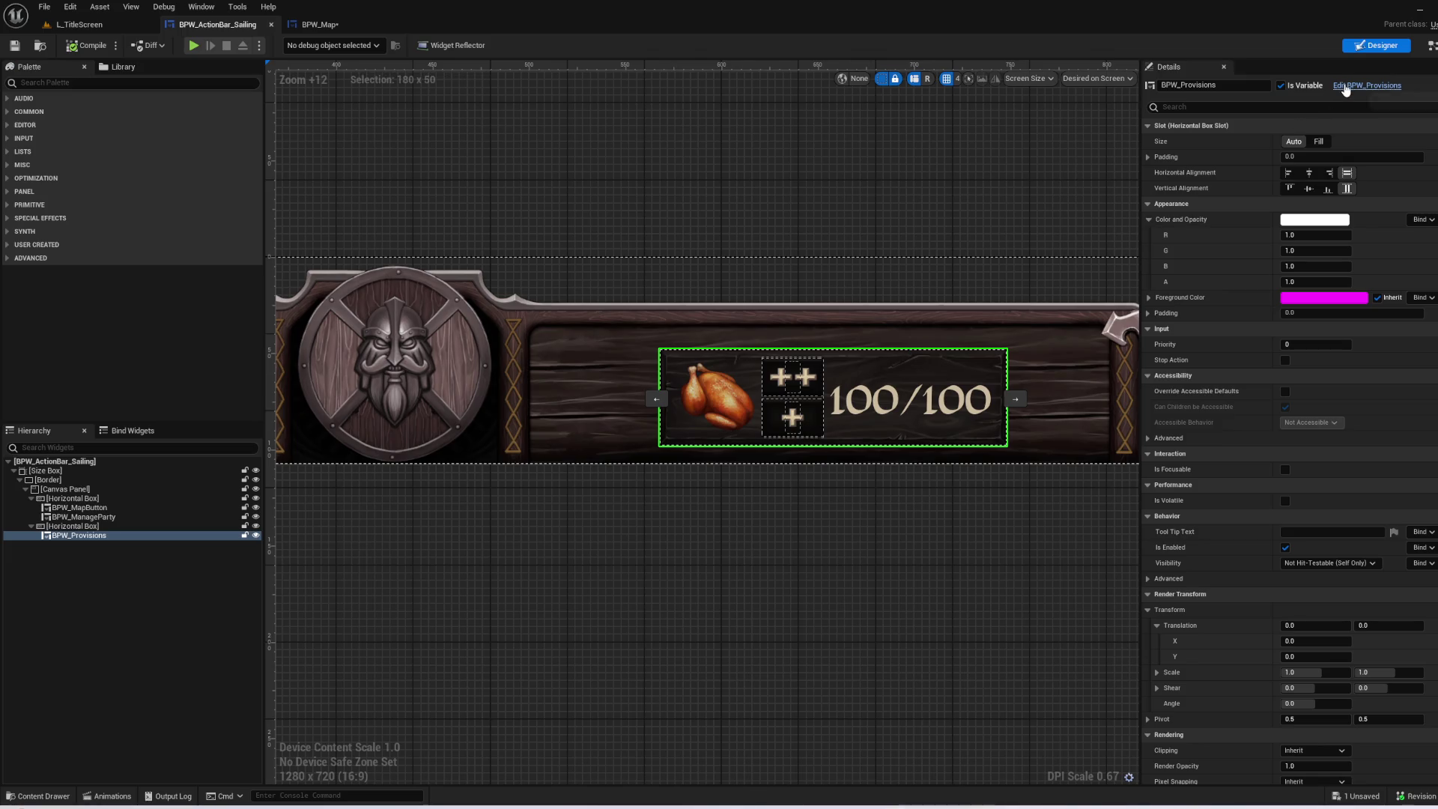
left_click(1345, 89)
- Set BPW_Provisions' In Transit visibility to Collapsed, then play from L_TitleScreen
scroll(699, 305, "up", 10)
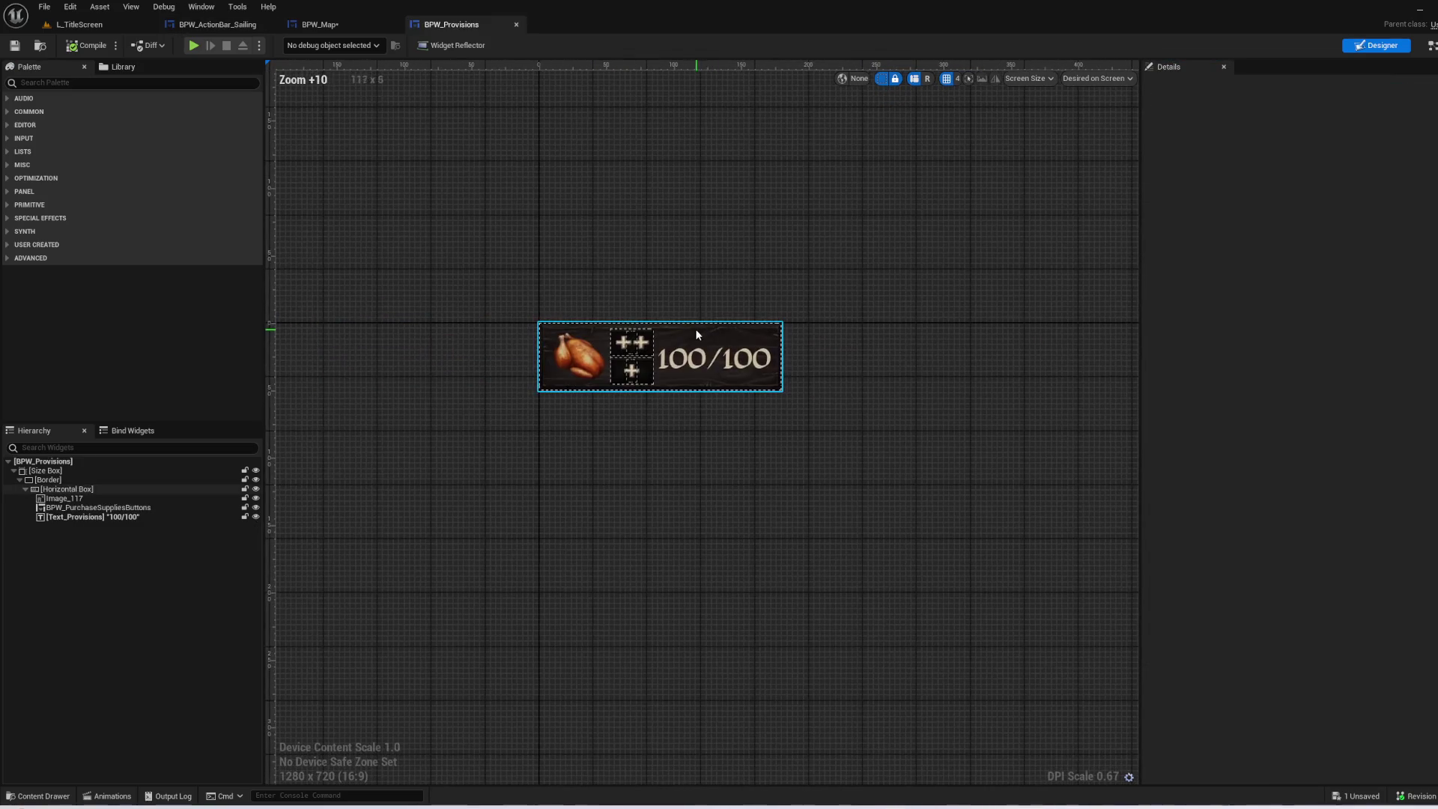
left_click(692, 329)
left_click(1430, 45)
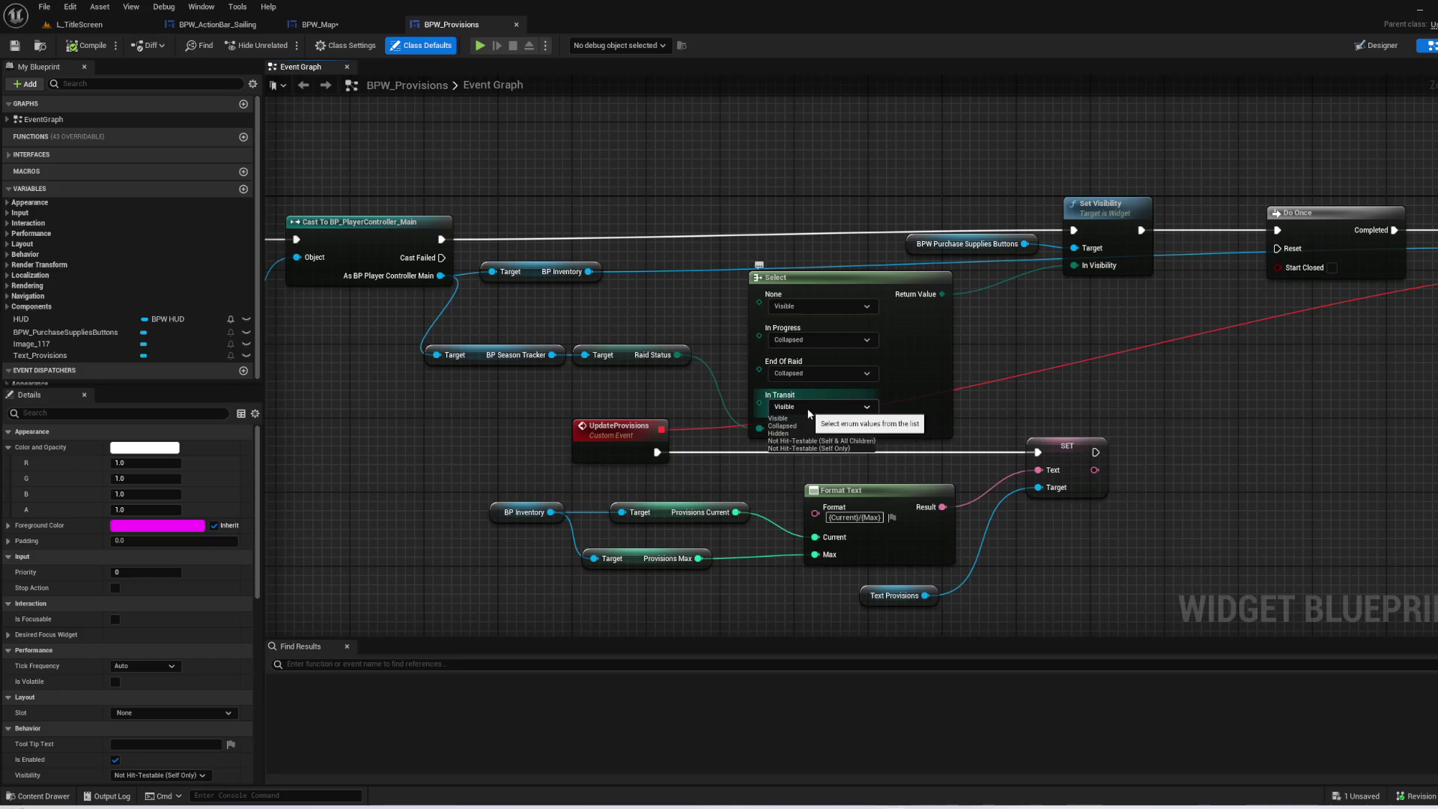
left_click(816, 424)
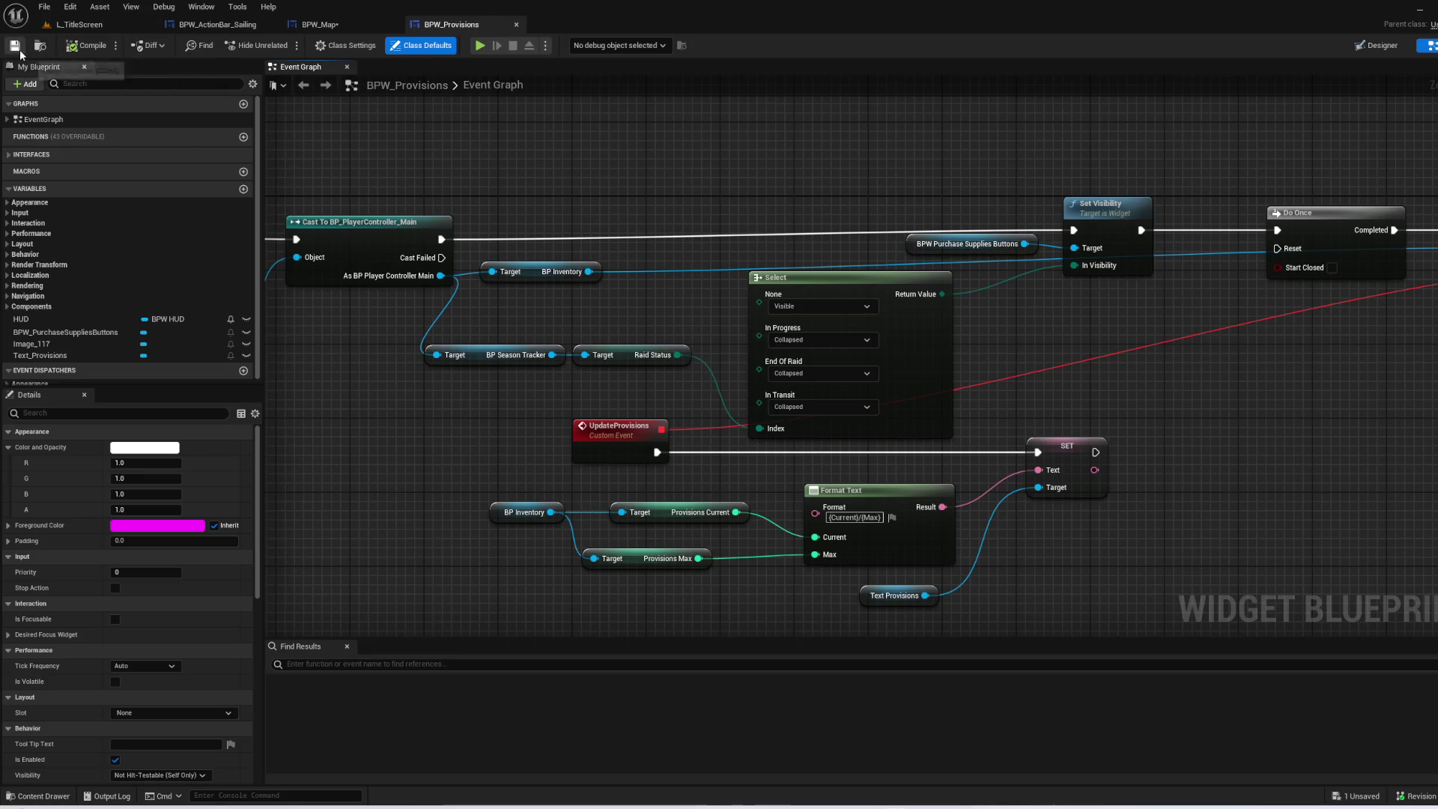
left_click(64, 30)
left_click(291, 45)
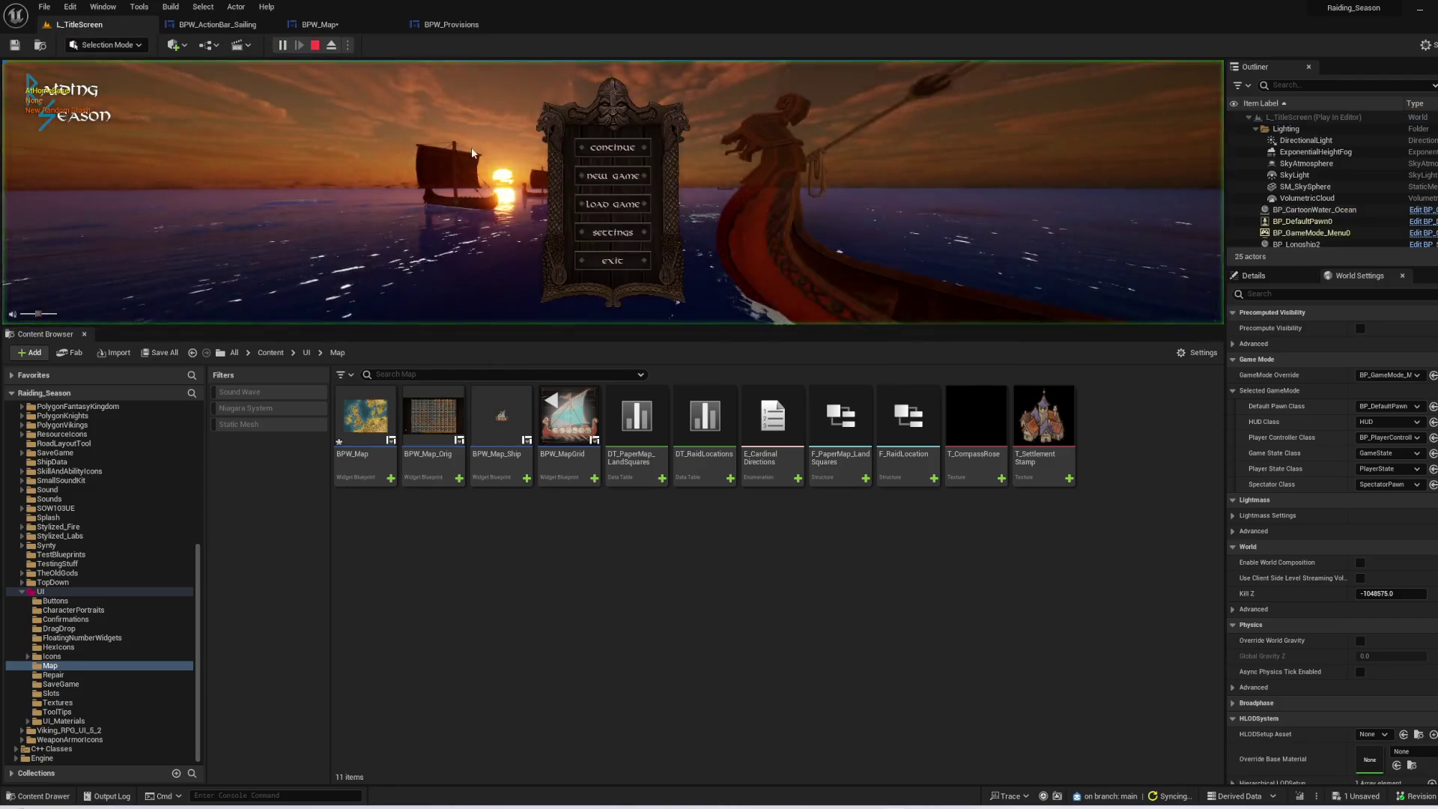
- Start the game, click the map button twice and the Manage Party button, then stop with Esc
key("F11")
left_click(721, 271)
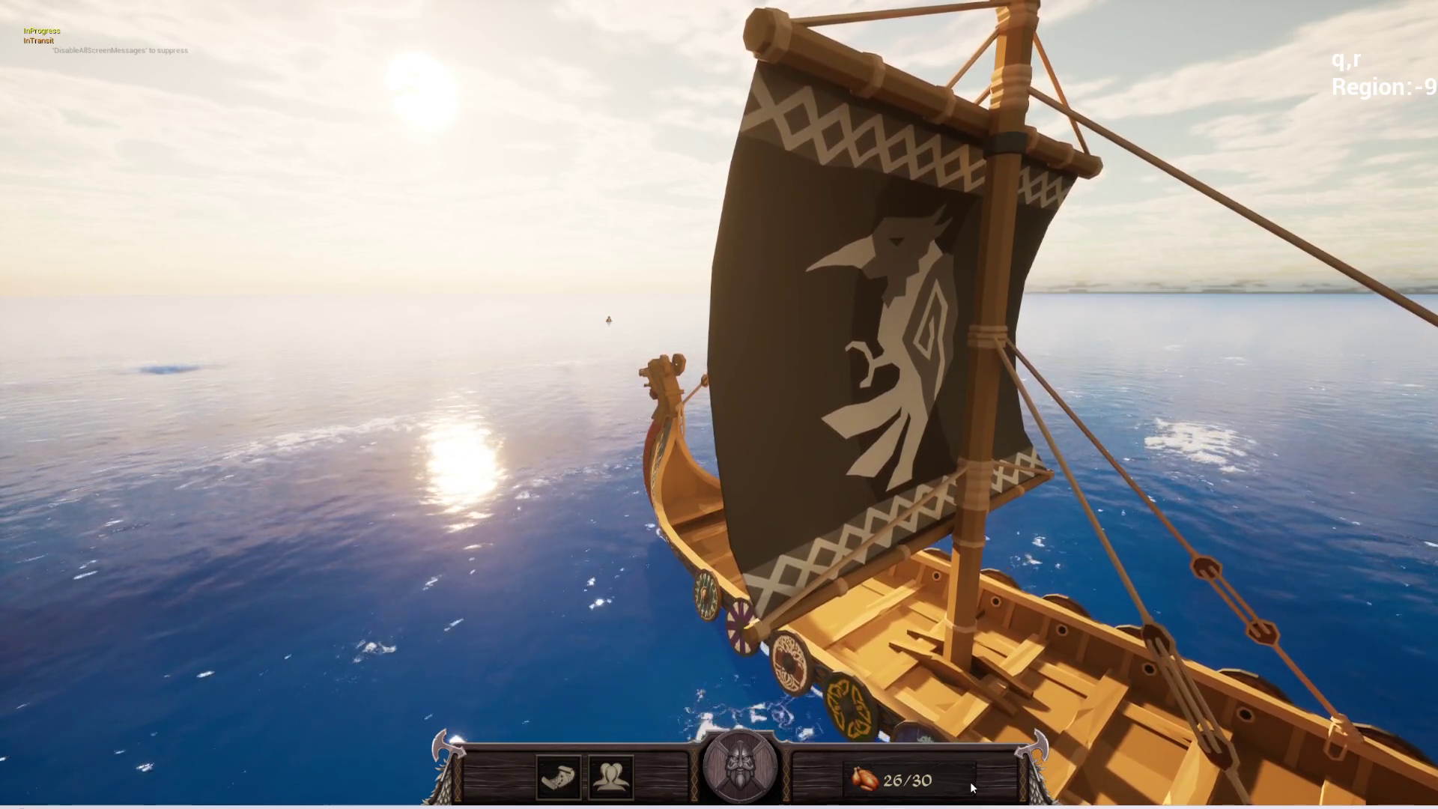
left_click(620, 781)
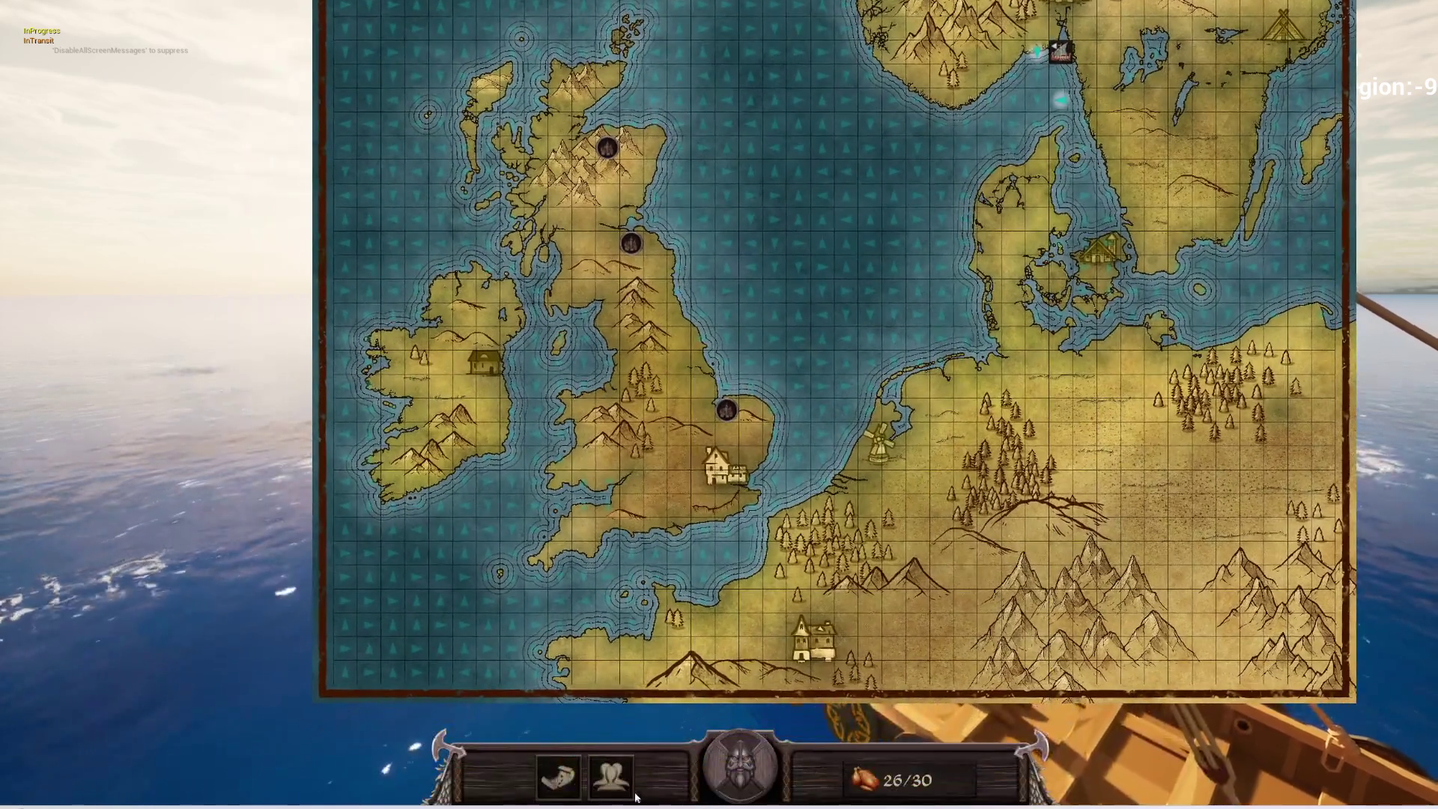
left_click(620, 776)
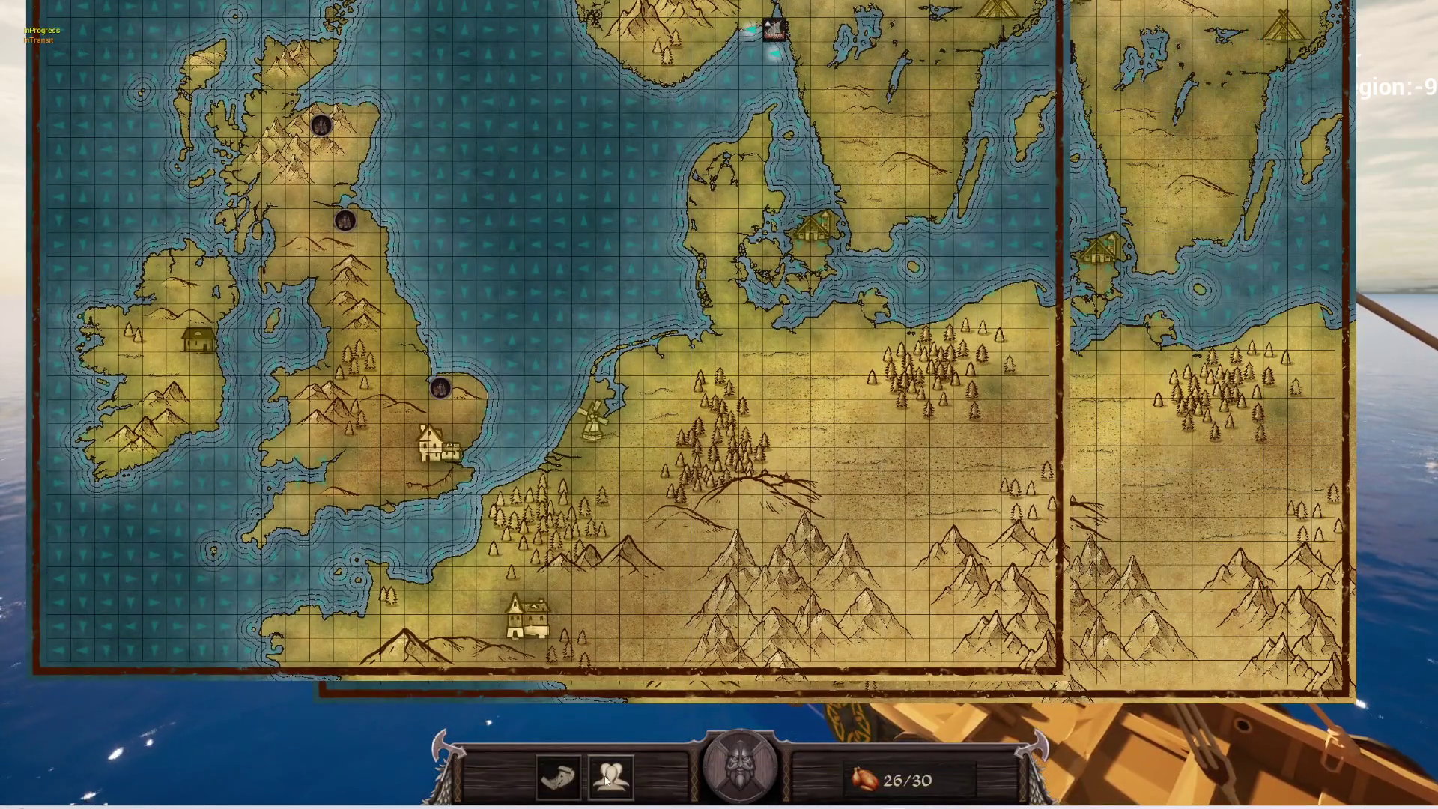
left_click(567, 792)
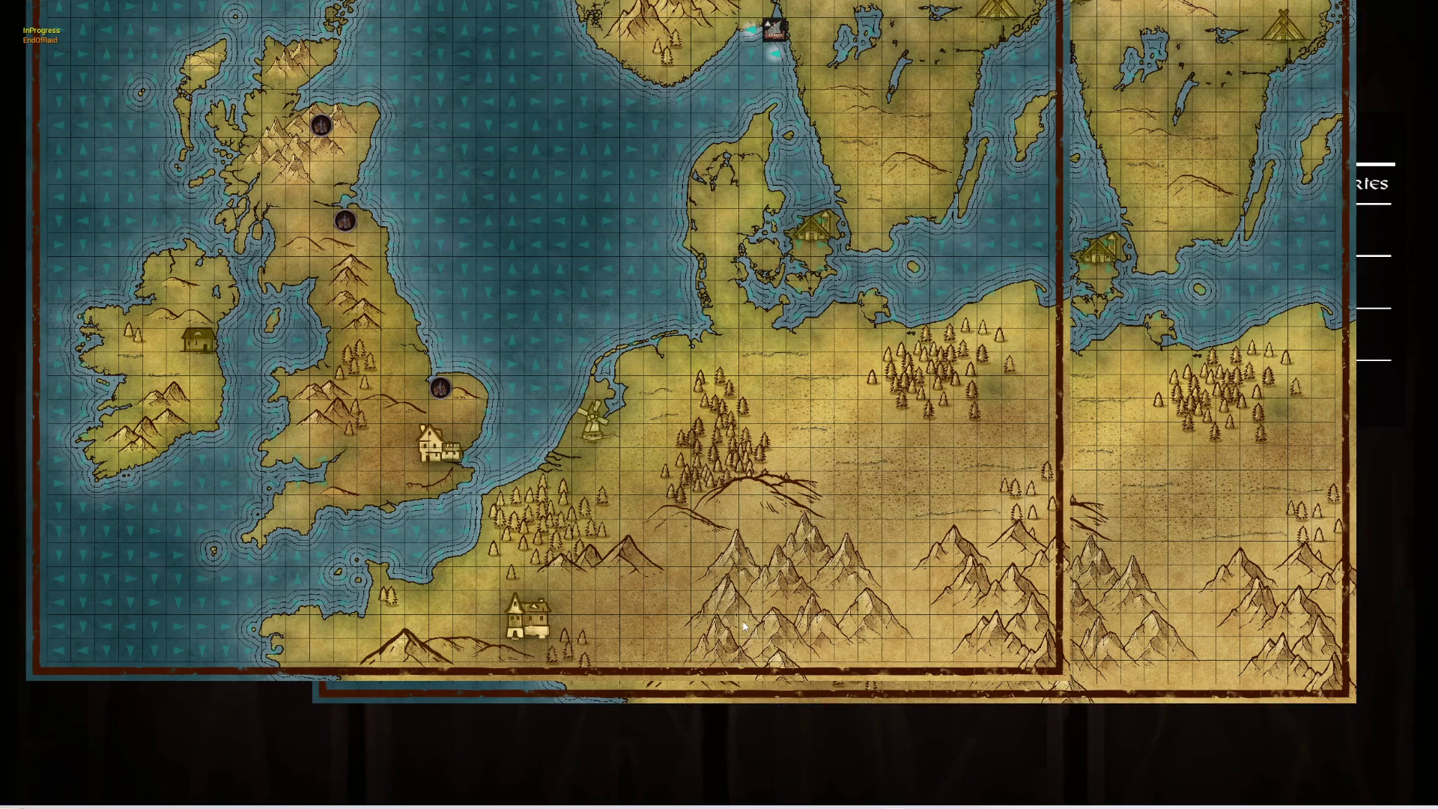
key("Escape")
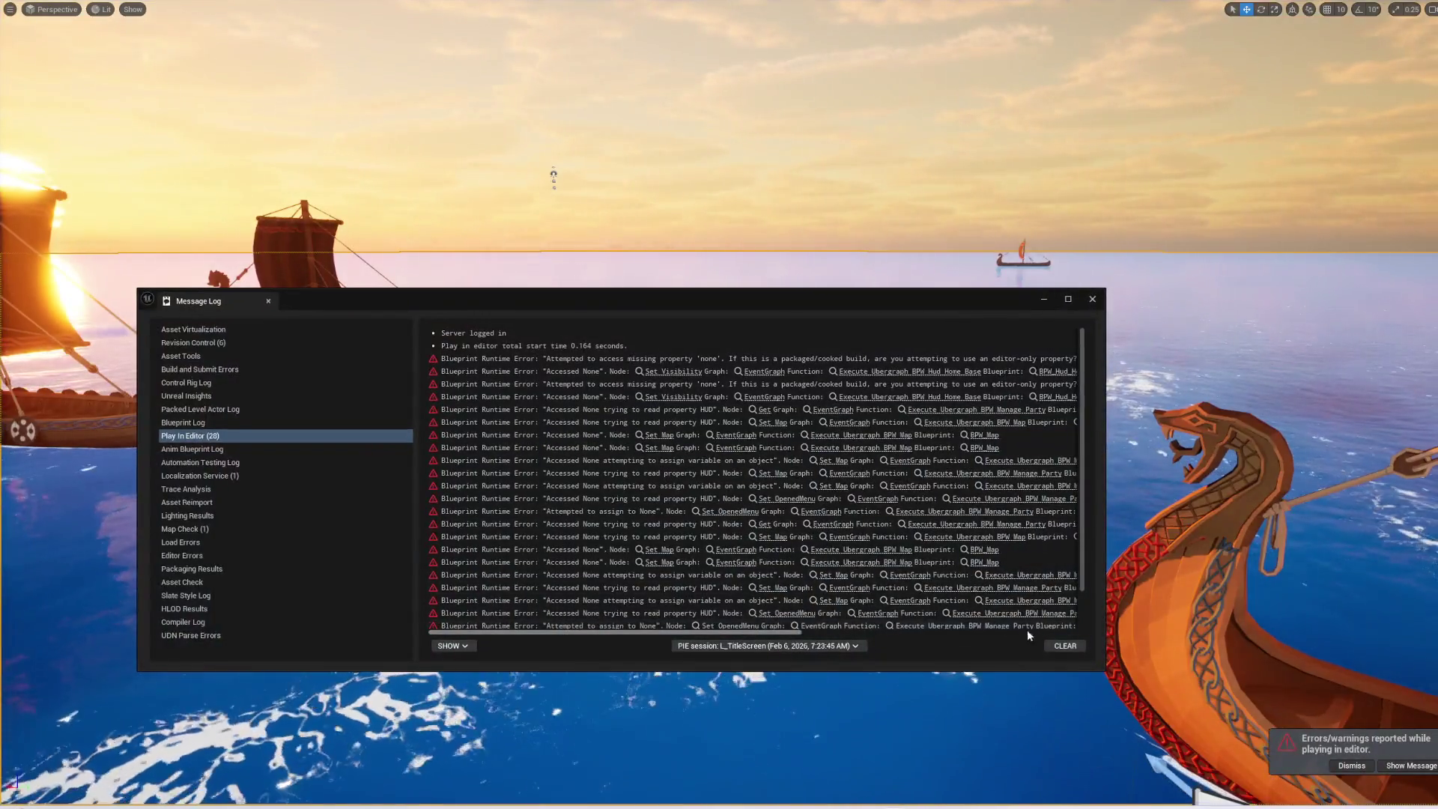
- Clear and close the Message Log, then save the pending BPW_Map changes with Save All
left_click(1065, 646)
left_click(1092, 299)
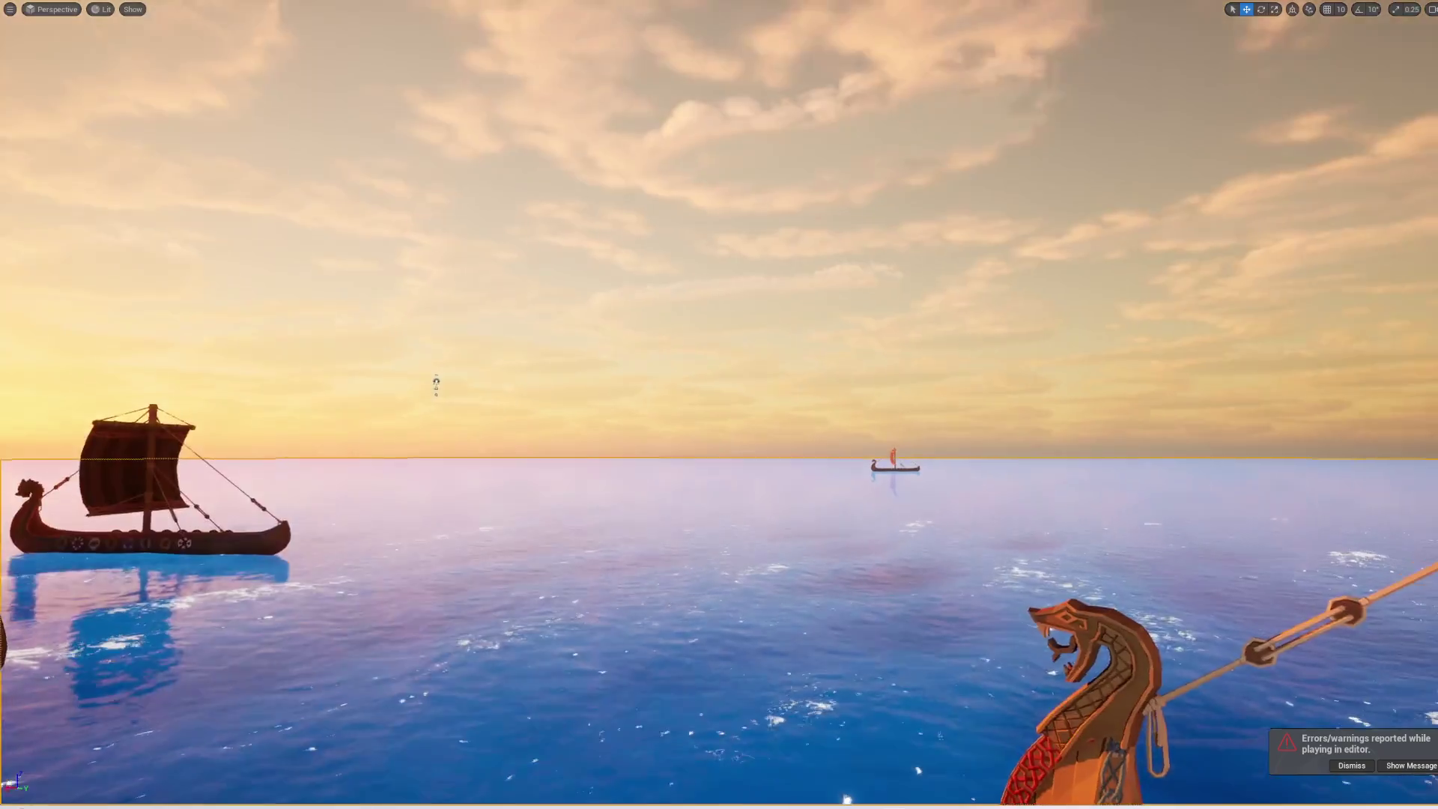
key("F11")
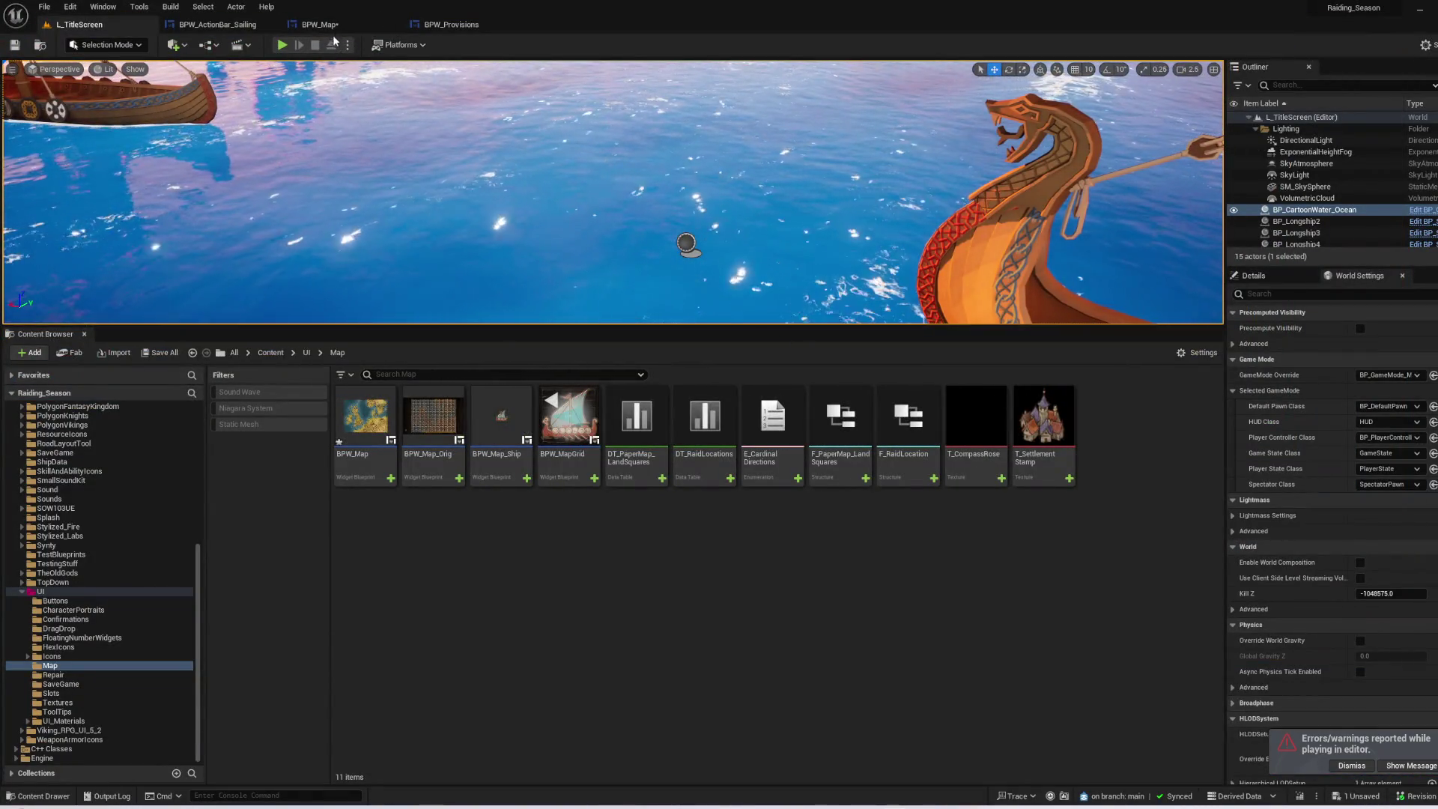
left_click(342, 25)
left_click(15, 46)
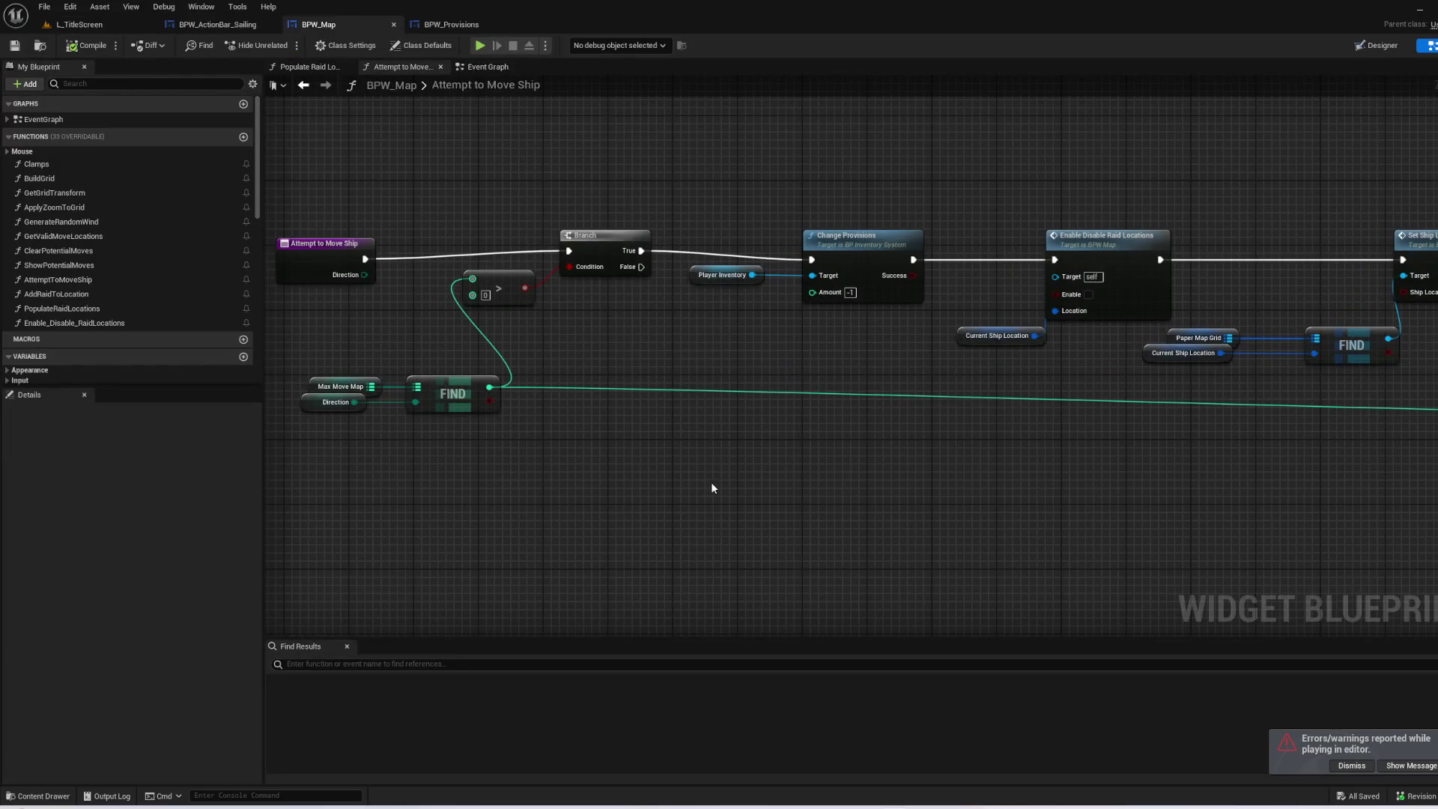
- Check the map button on BPW_ActionBar_Sailing's designer canvas, then return to L_TitleScreen
left_click(213, 26)
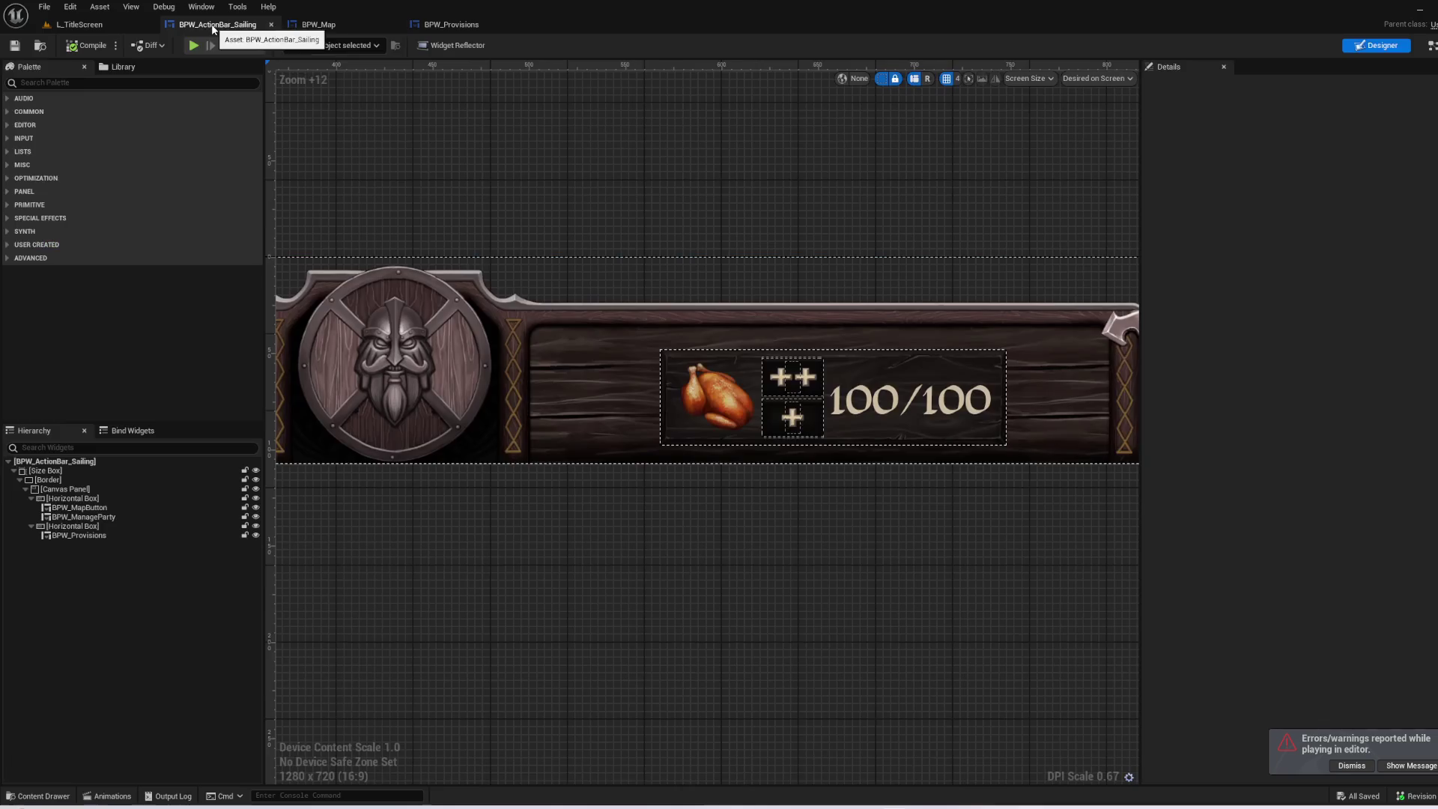
left_click_drag(390, 177, 1027, 209)
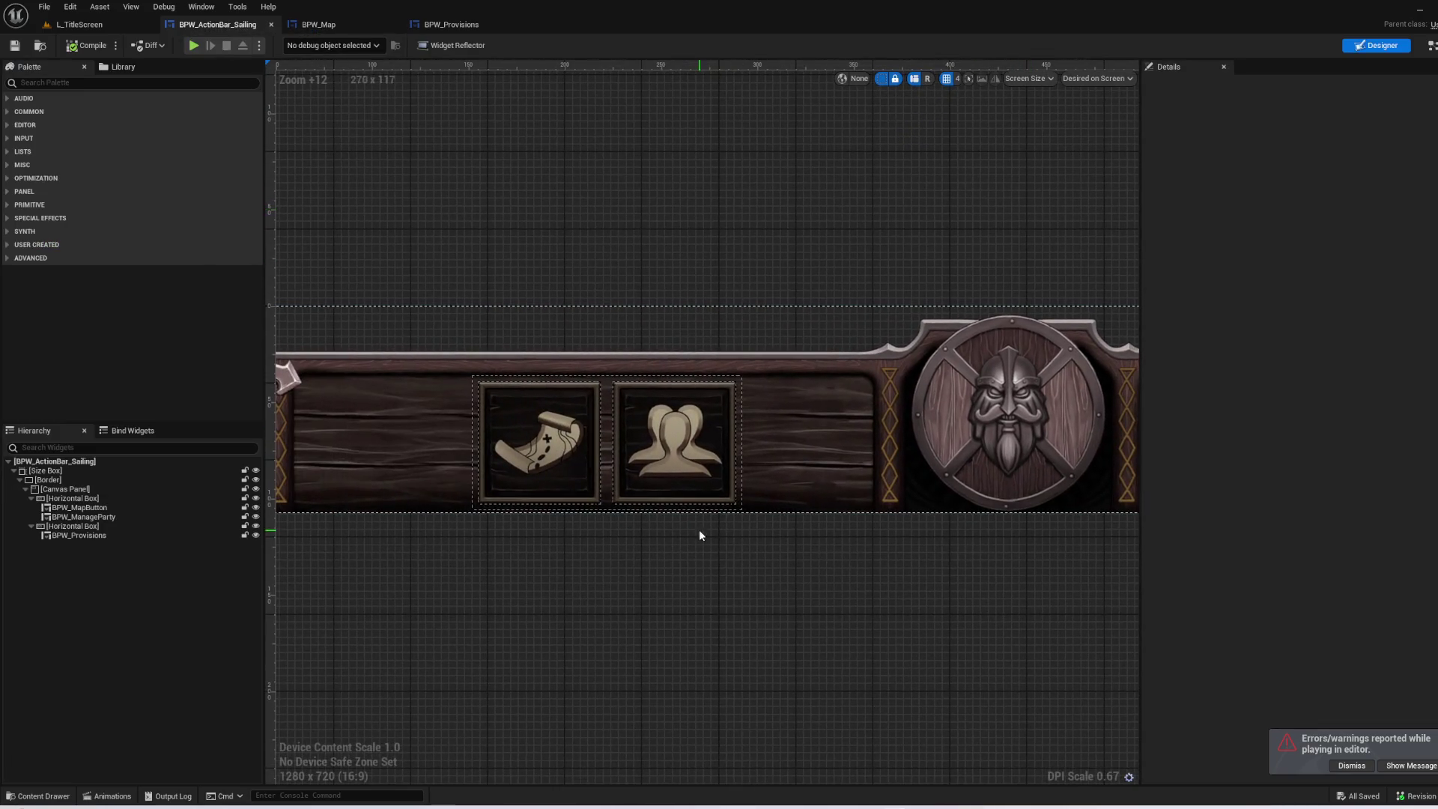
left_click(582, 484)
left_click(659, 621)
scroll(574, 629, "down", 2)
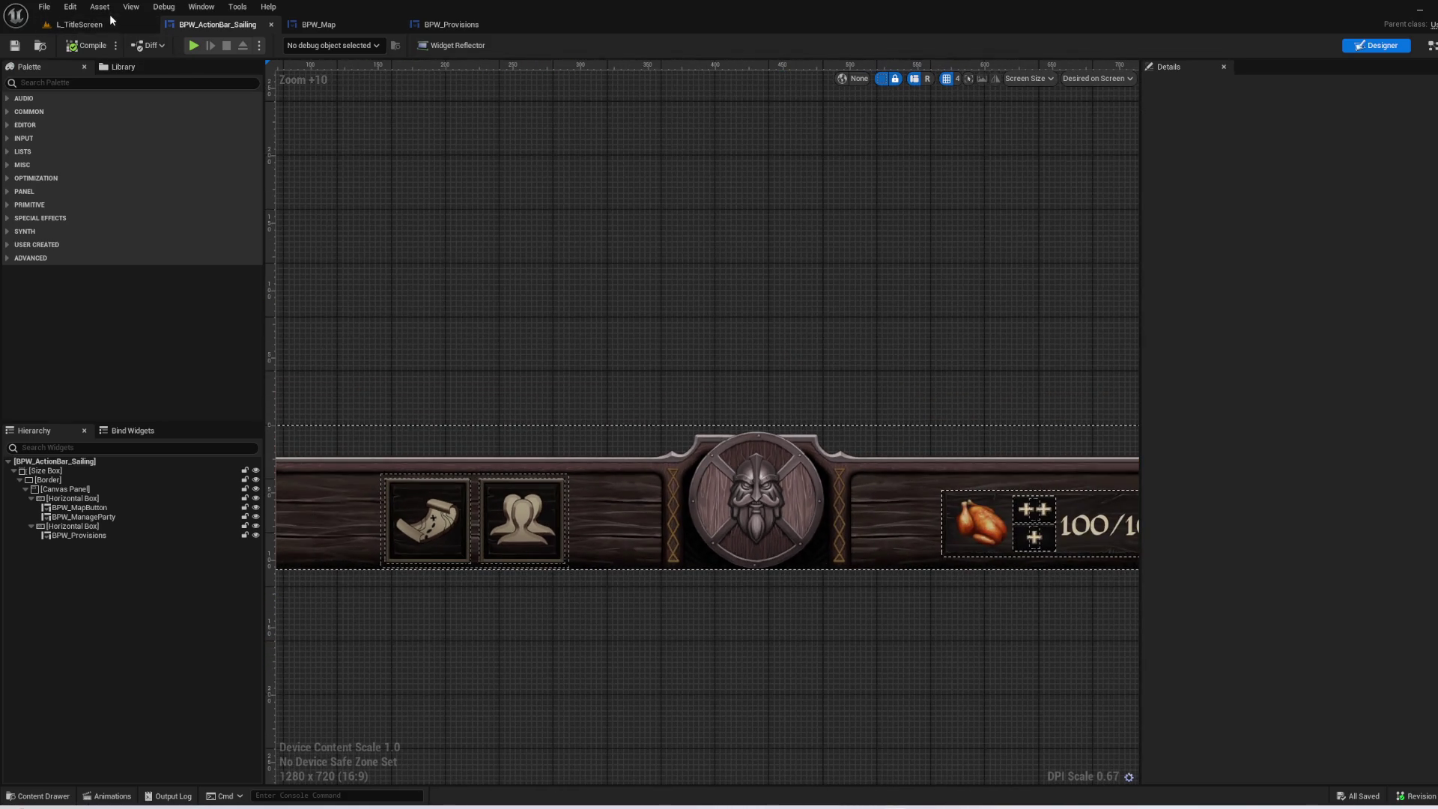
left_click(100, 25)
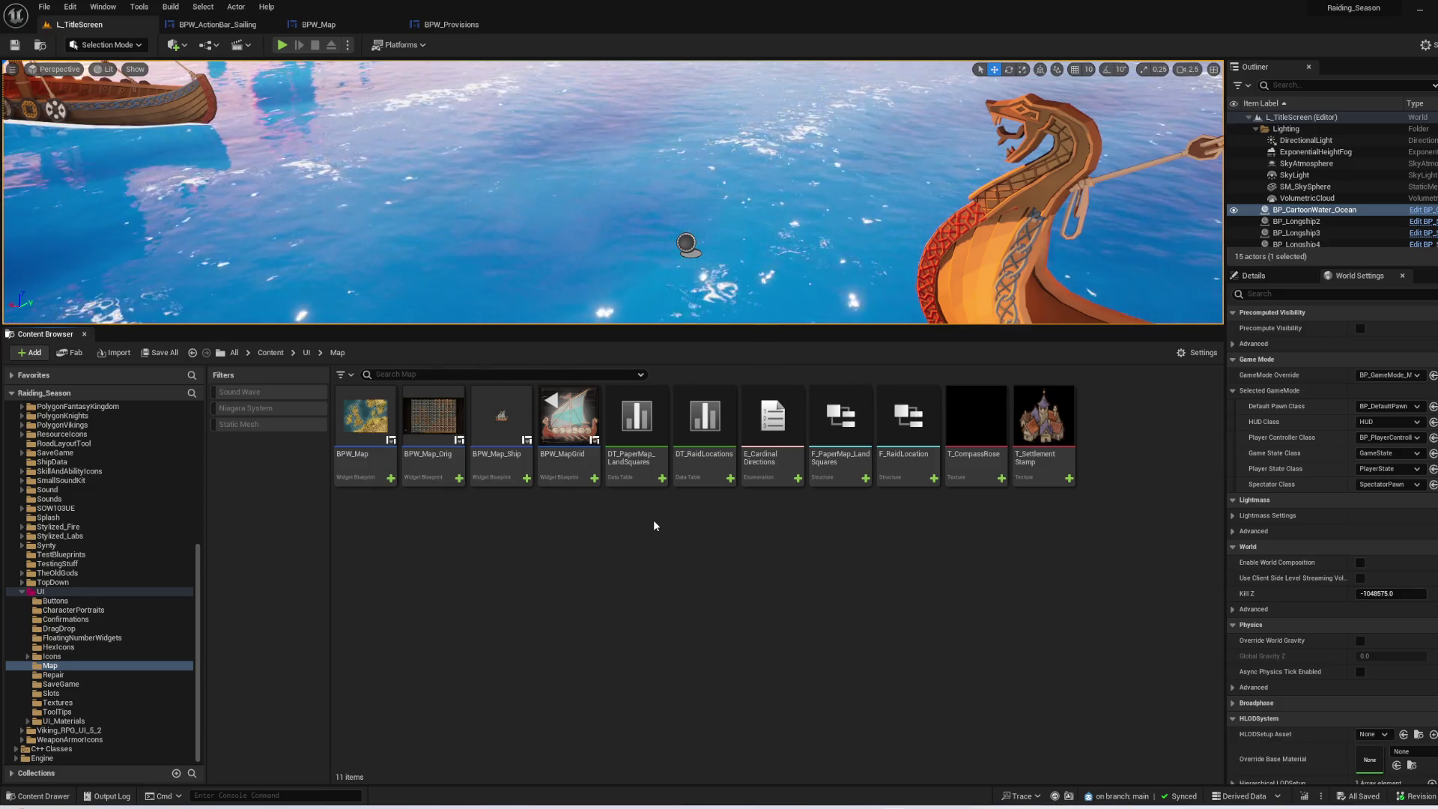
- Start Play In Editor from the level toolbar's green Play button
left_click(280, 45)
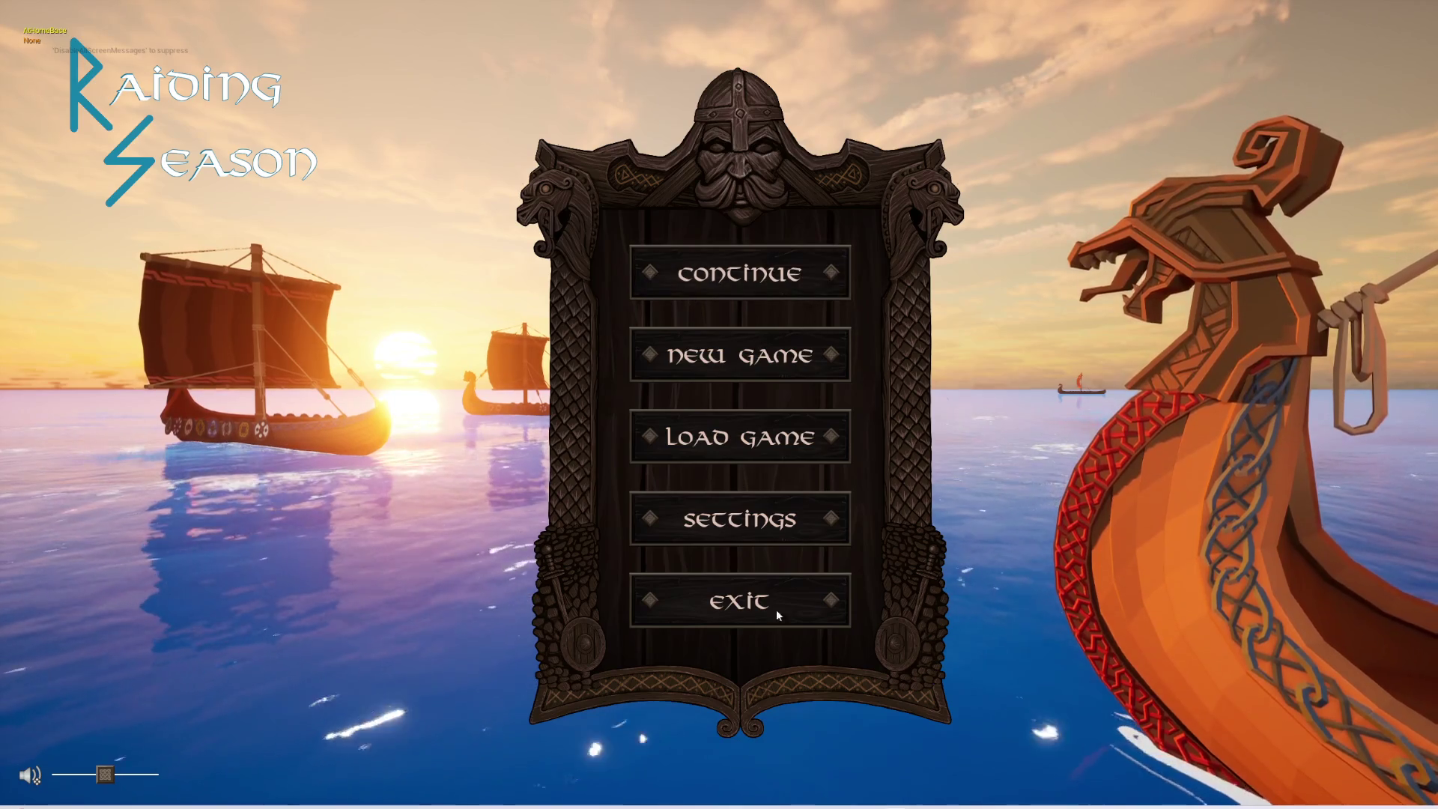
- Exit the running Raiding Season game preview
left_click(795, 592)
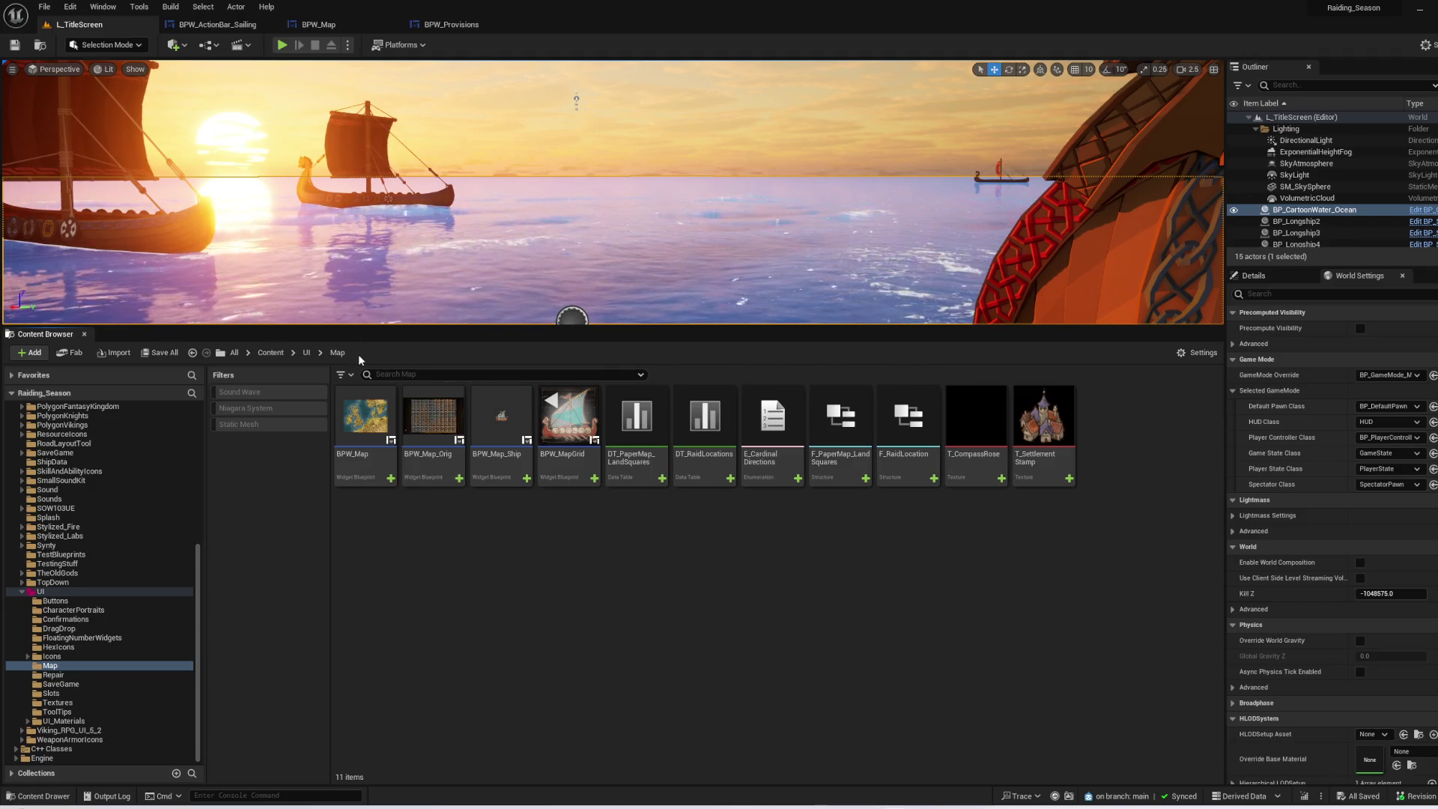
- In BPW_ActionBar_Sailing's designer, inspect the party, map and provisions widgets on the bar
left_click(238, 25)
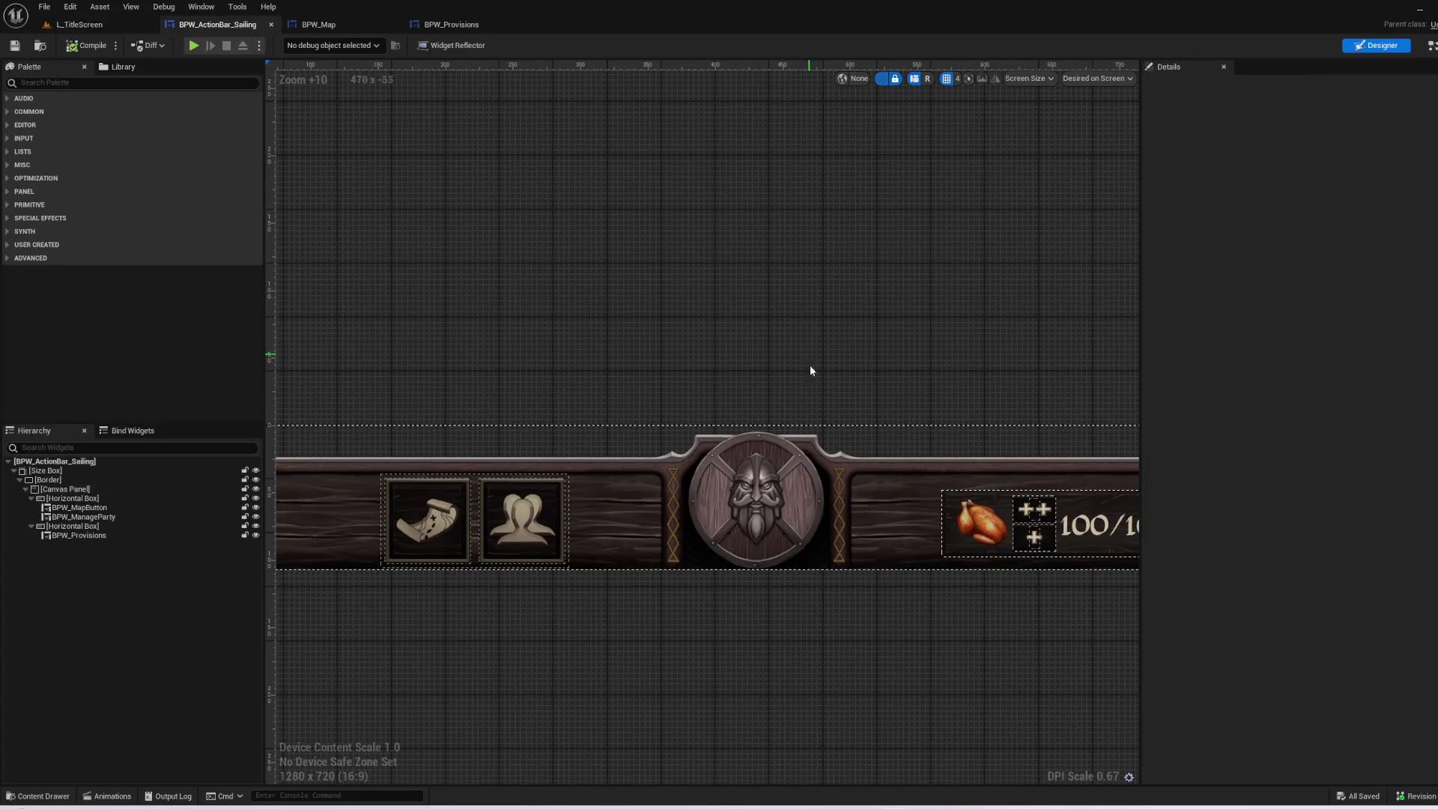
left_click_drag(618, 707, 764, 610)
left_click(692, 438)
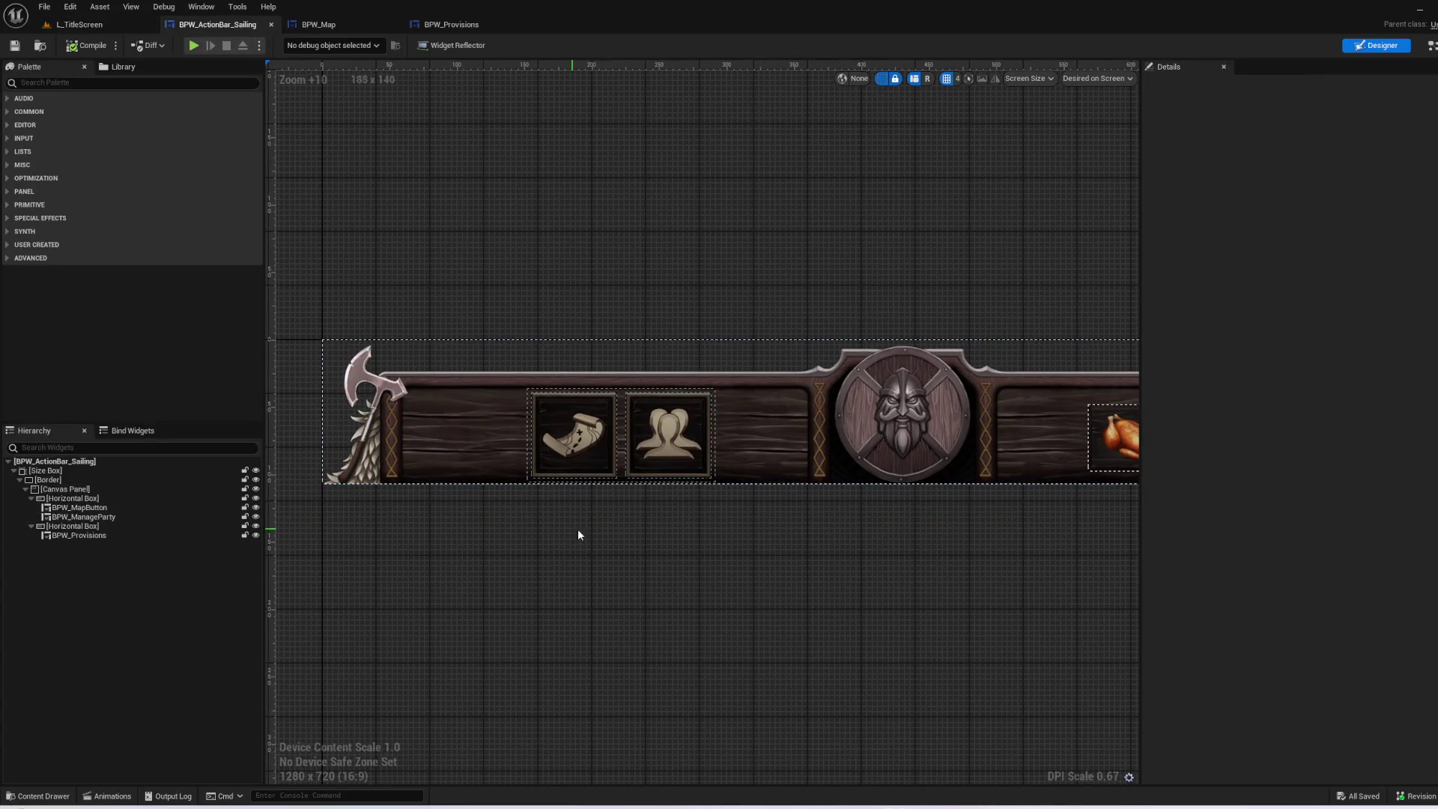
scroll(684, 435, "up", 3)
left_click(523, 409)
mouse_move(844, 564)
left_mouse_down()
mouse_move(873, 600)
mouse_move(703, 658)
mouse_move(352, 664)
mouse_move(720, 618)
left_mouse_up()
scroll(873, 600, "down", 1)
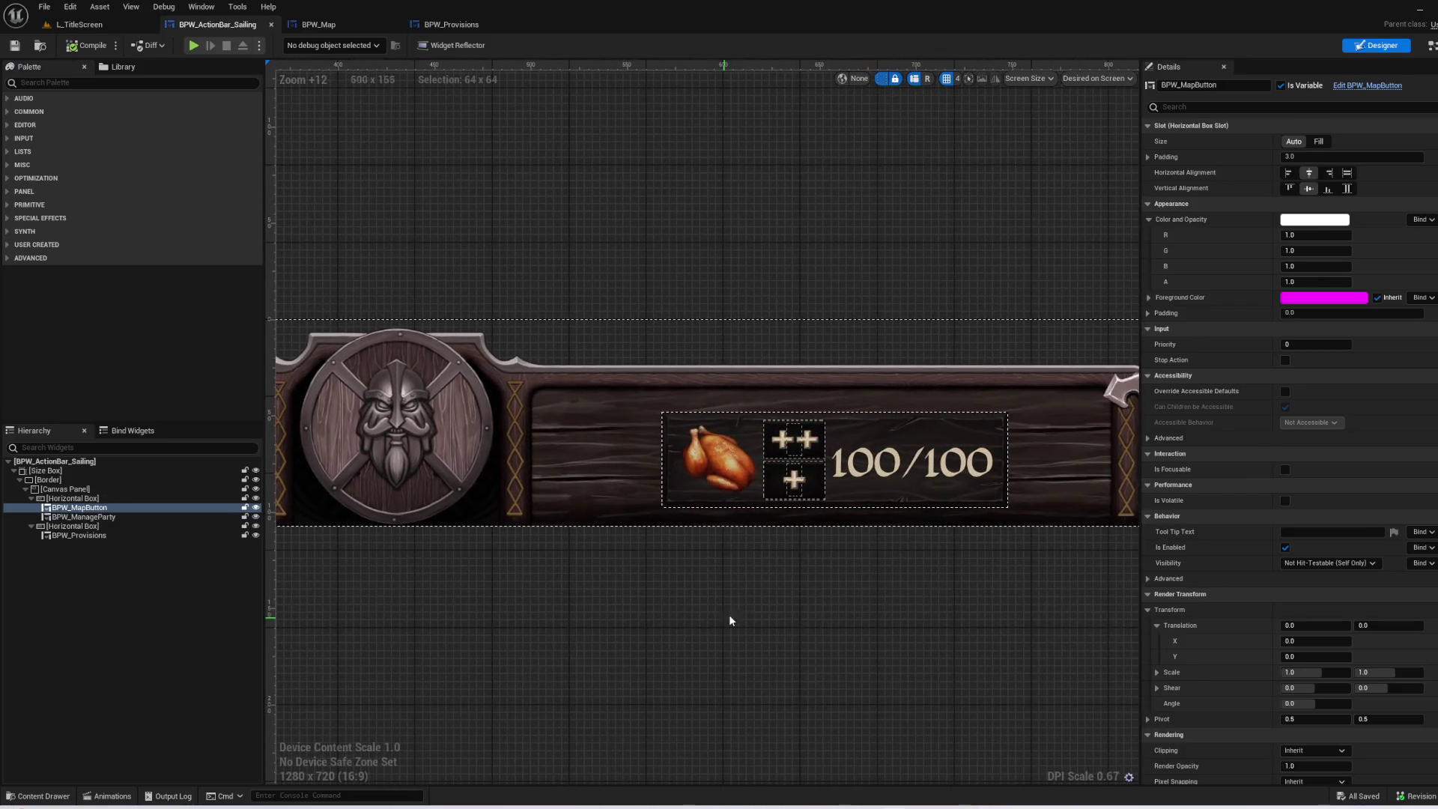
left_click(899, 466)
- Pan and zoom the action bar view to frame the shield and the axe end
mouse_move(860, 477)
left_mouse_down()
mouse_move(725, 577)
mouse_move(504, 597)
mouse_move(776, 546)
mouse_move(504, 591)
mouse_move(630, 582)
mouse_move(717, 607)
mouse_move(1153, 571)
left_mouse_up()
left_click(773, 541)
scroll(566, 589, "down", 1)
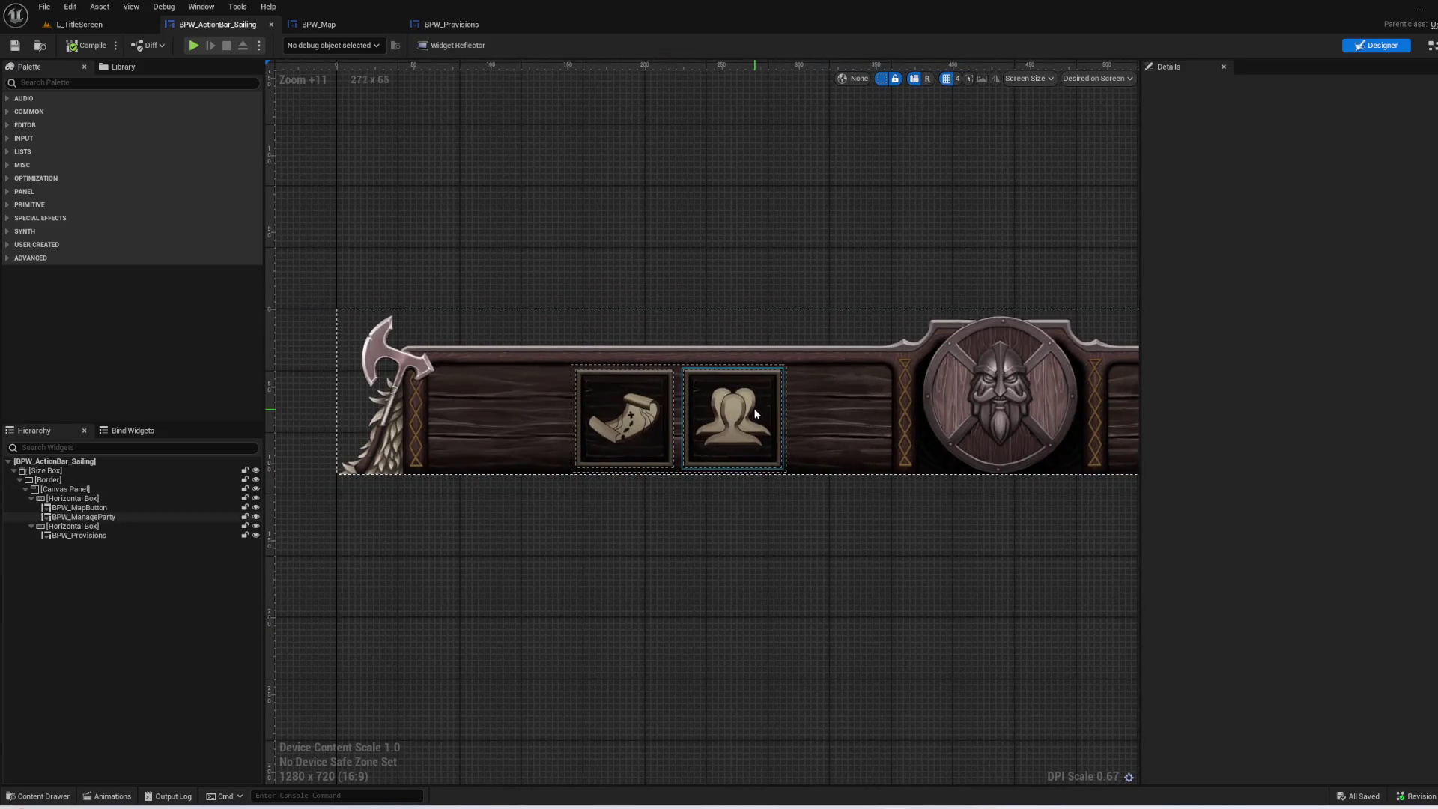
scroll(761, 407, "up", 3)
scroll(761, 408, "down", 2)
left_click_drag(833, 601, 847, 608)
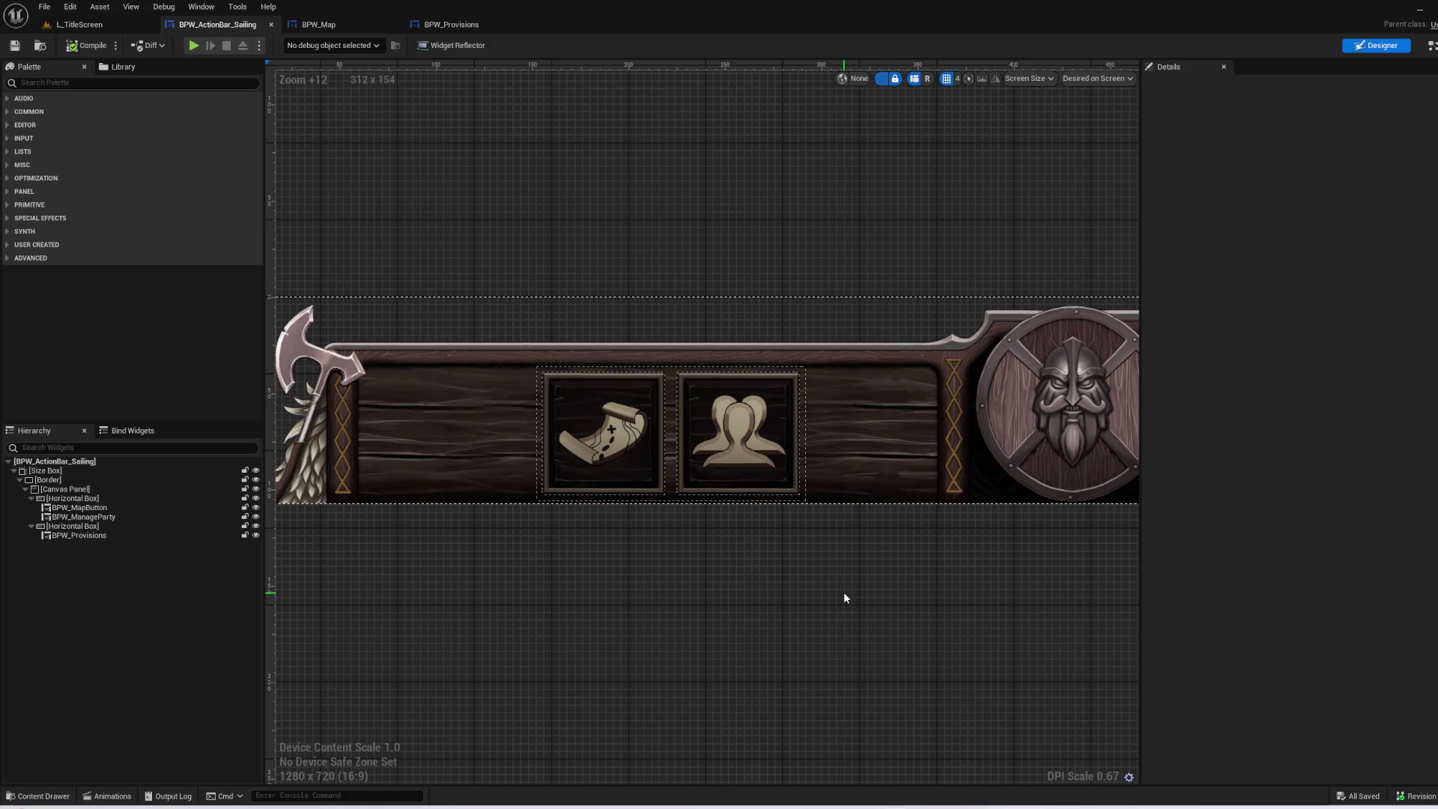
scroll(845, 597, "down", 3)
scroll(894, 557, "up", 3)
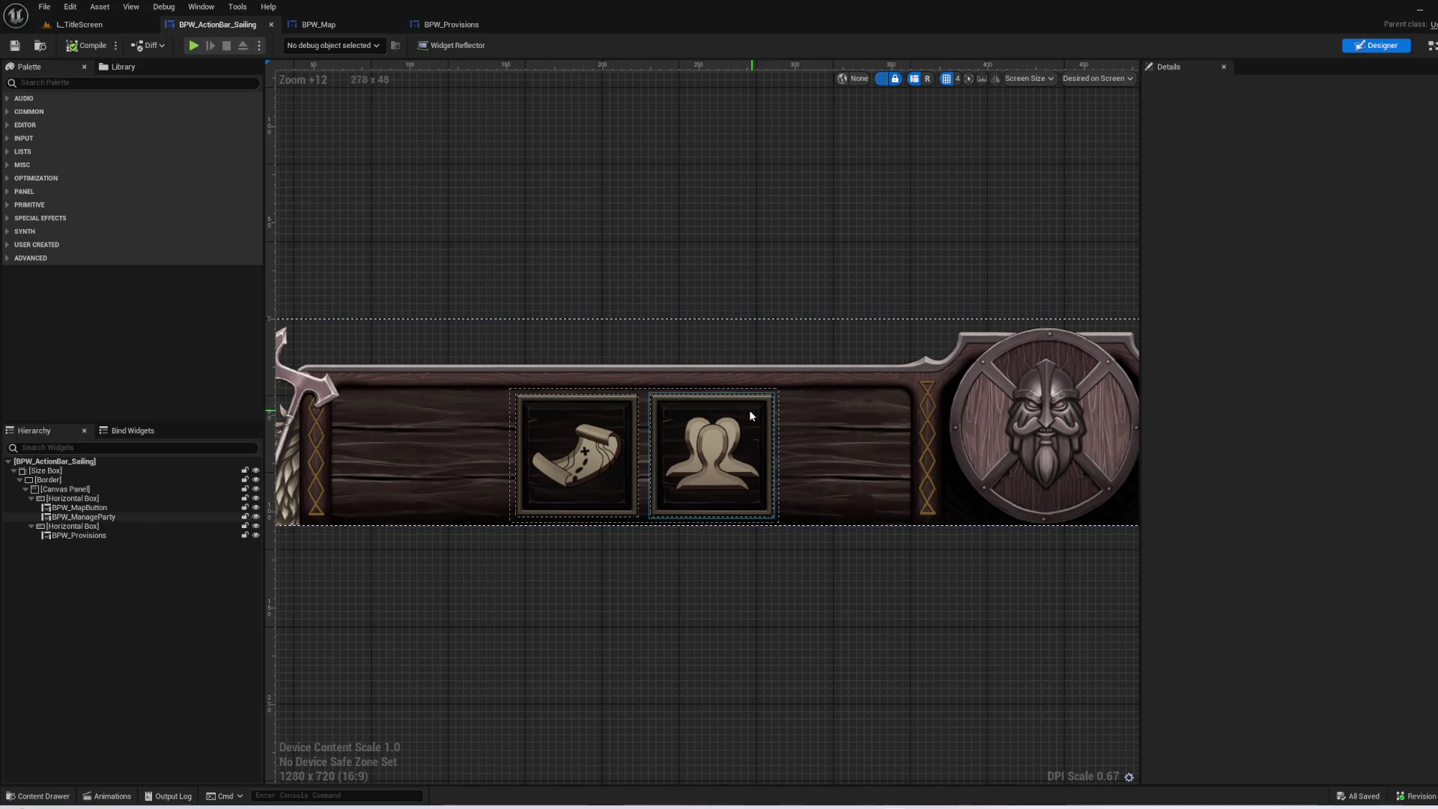
scroll(901, 476, "down", 2)
mouse_move(901, 476)
left_mouse_down()
mouse_move(546, 504)
mouse_move(605, 490)
left_mouse_up()
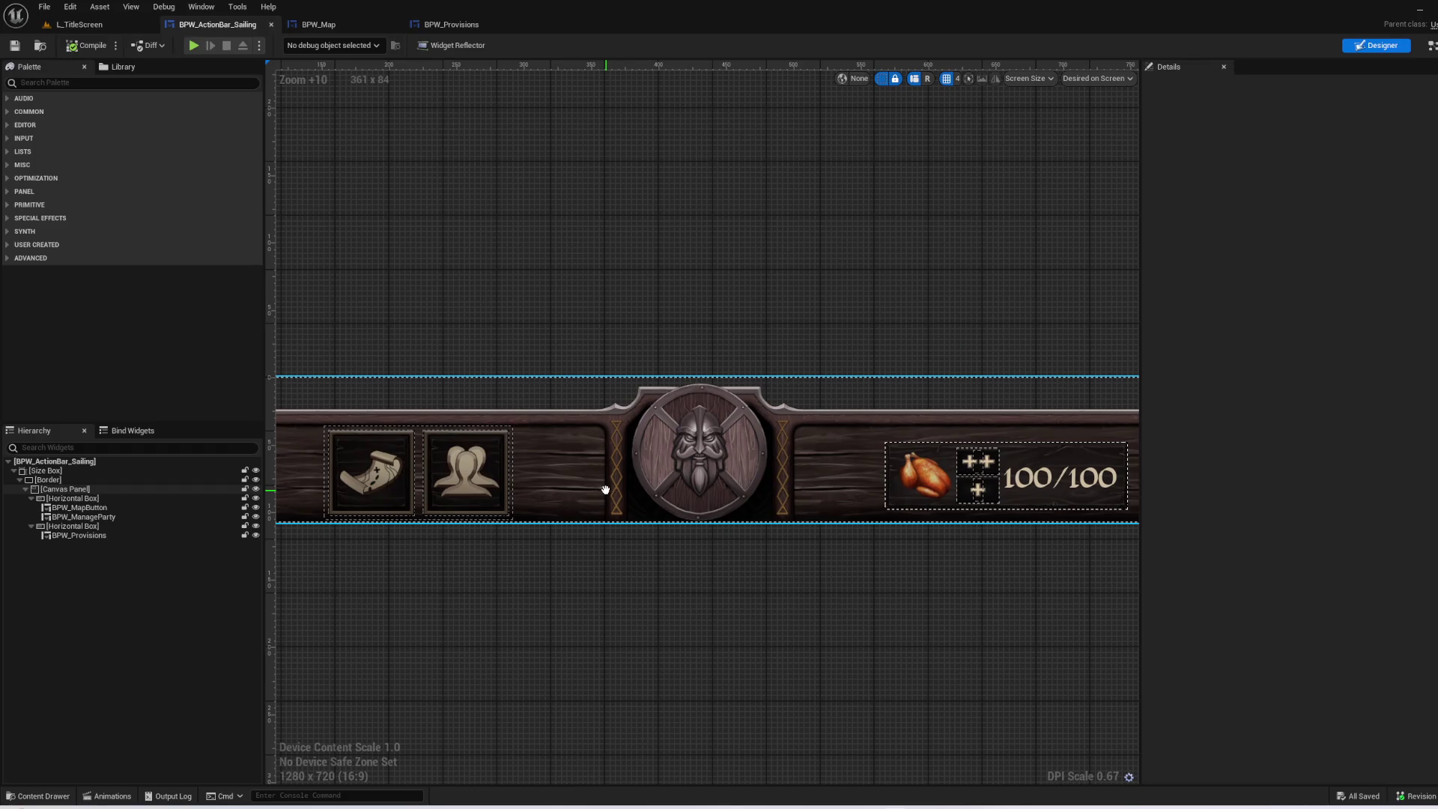
mouse_move(605, 490)
left_mouse_down()
mouse_move(855, 475)
mouse_move(400, 524)
mouse_move(675, 524)
left_mouse_up()
- Select the BPW_ManageParty button, open it for editing, and show its event graph
left_click(676, 517)
scroll(596, 488, "up", 4)
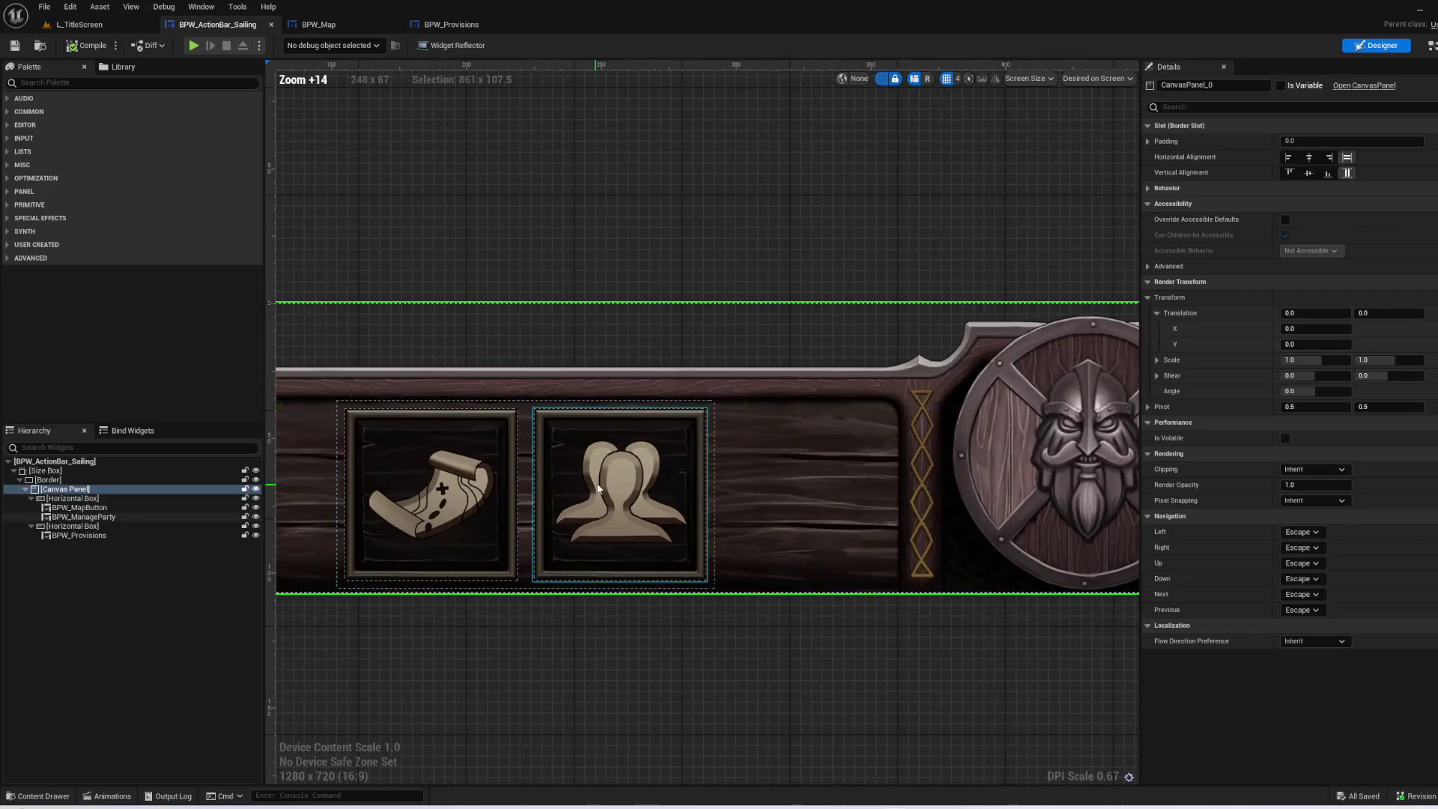
left_click(598, 486)
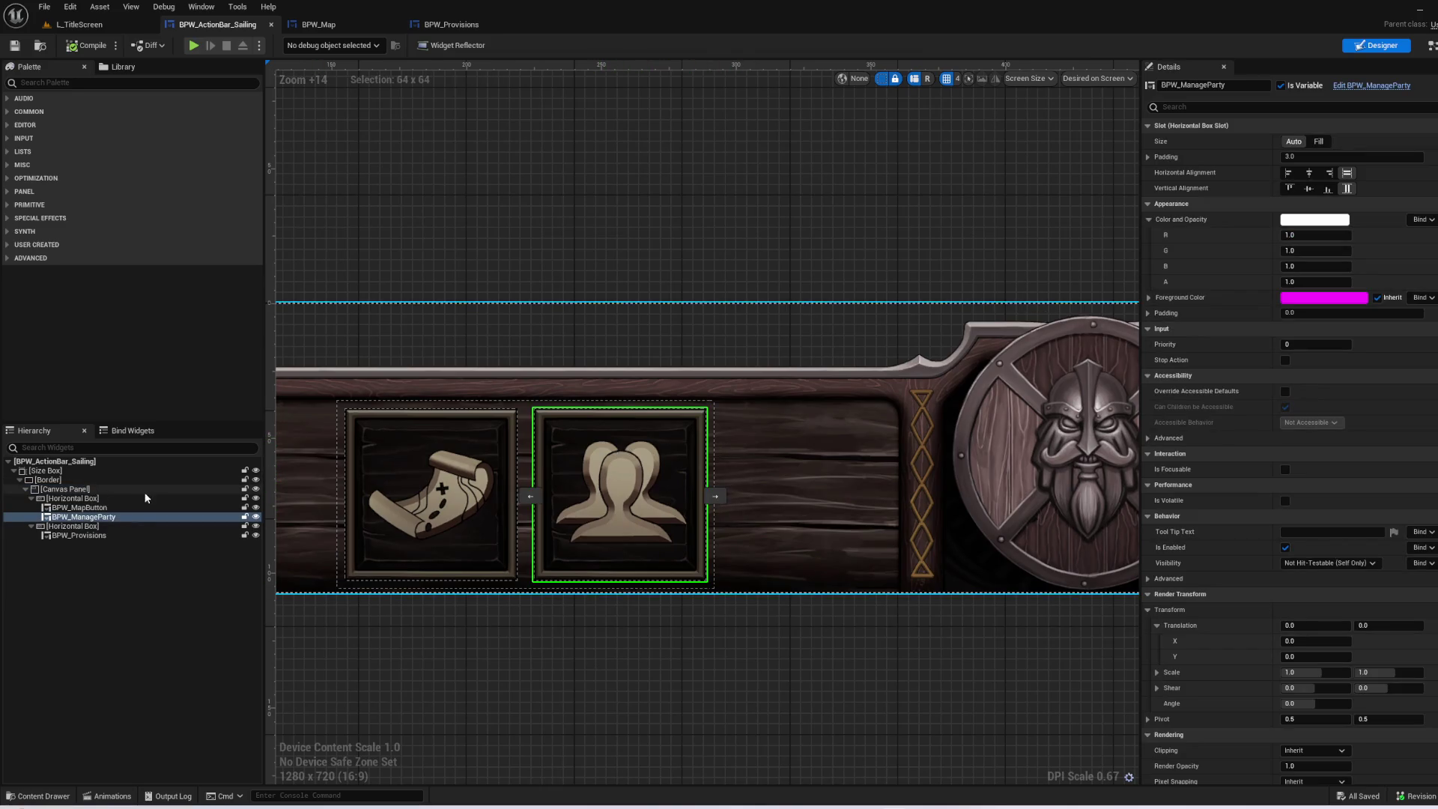
left_click(1371, 86)
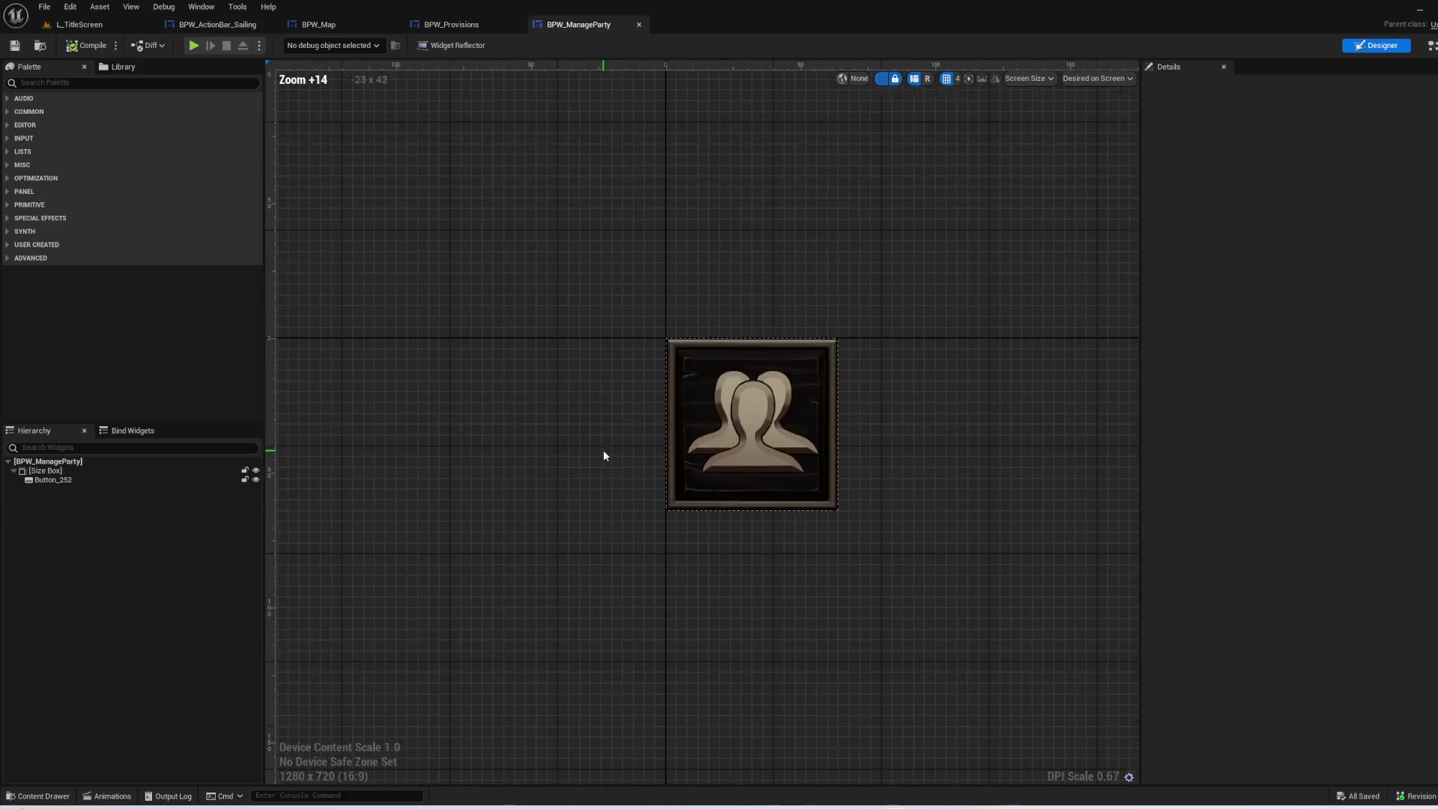
double_click(802, 447)
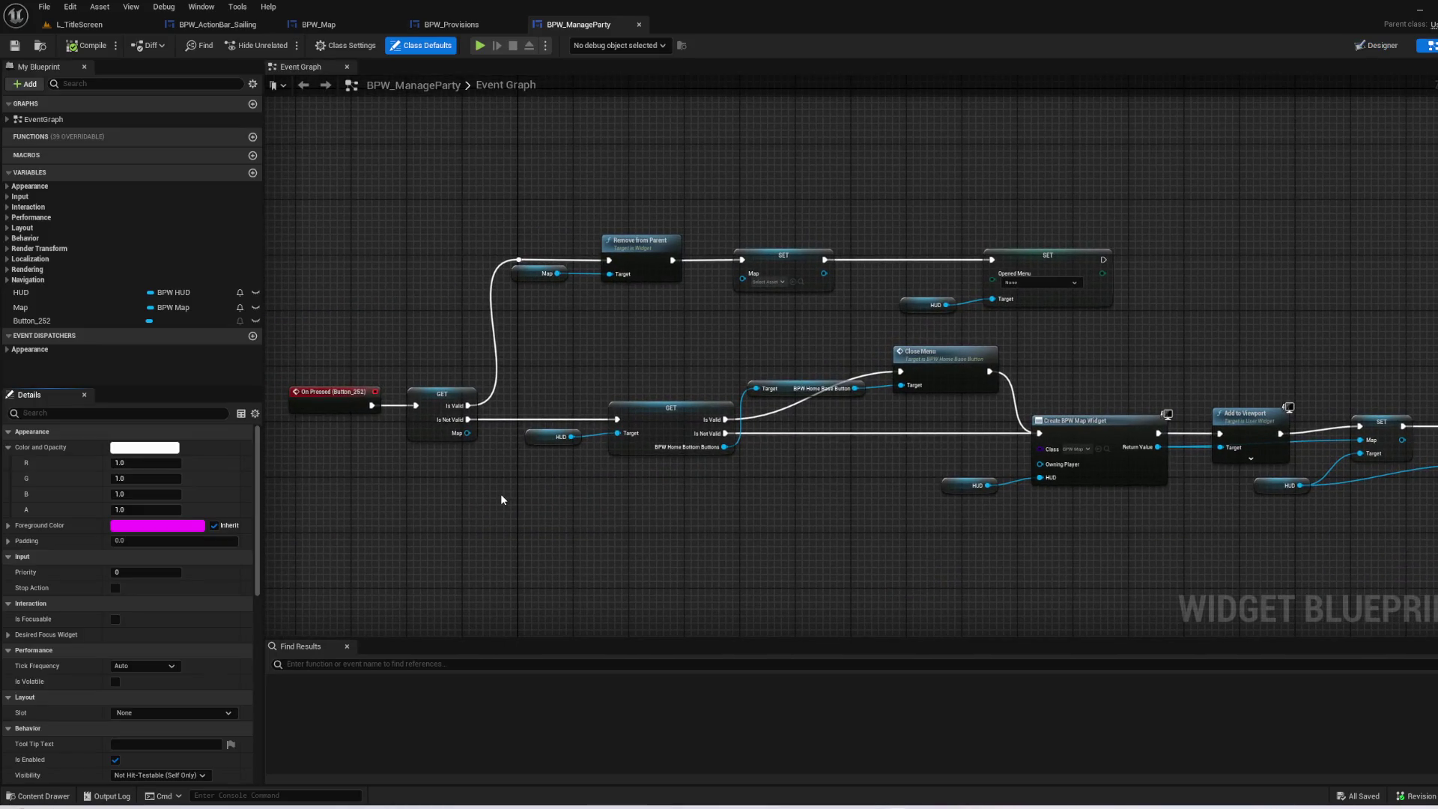
- Delete the old top-row and leftmost nodes and the Map variable in BPW_ManageParty, undoing one deletion
mouse_move(1199, 555)
left_mouse_down()
mouse_move(948, 532)
mouse_move(1274, 502)
left_mouse_up()
mouse_move(530, 134)
left_mouse_down()
mouse_move(683, 184)
mouse_move(1250, 280)
left_mouse_up()
key("Delete")
left_click_drag(548, 341, 741, 507)
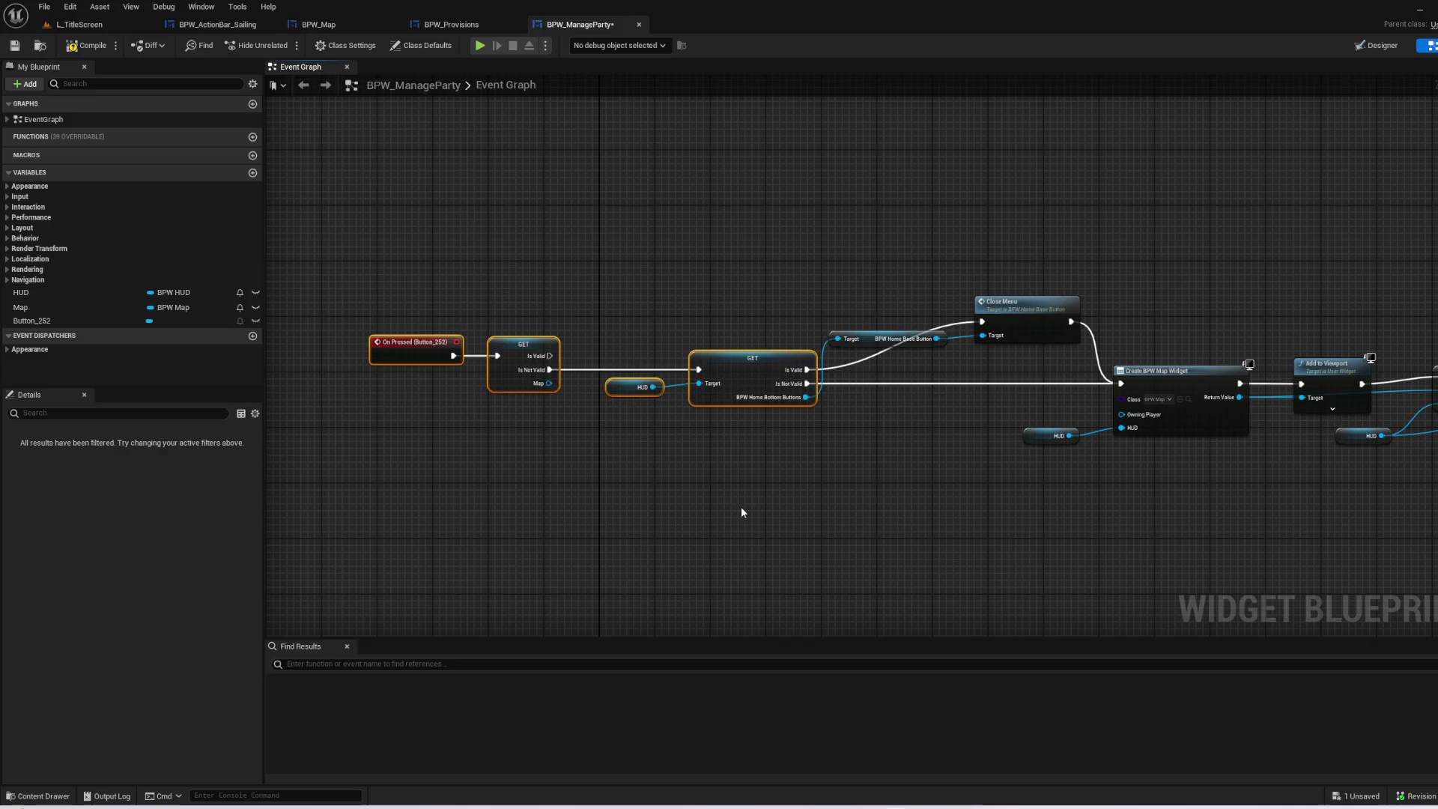
key("Delete")
left_click(42, 304)
key("Delete")
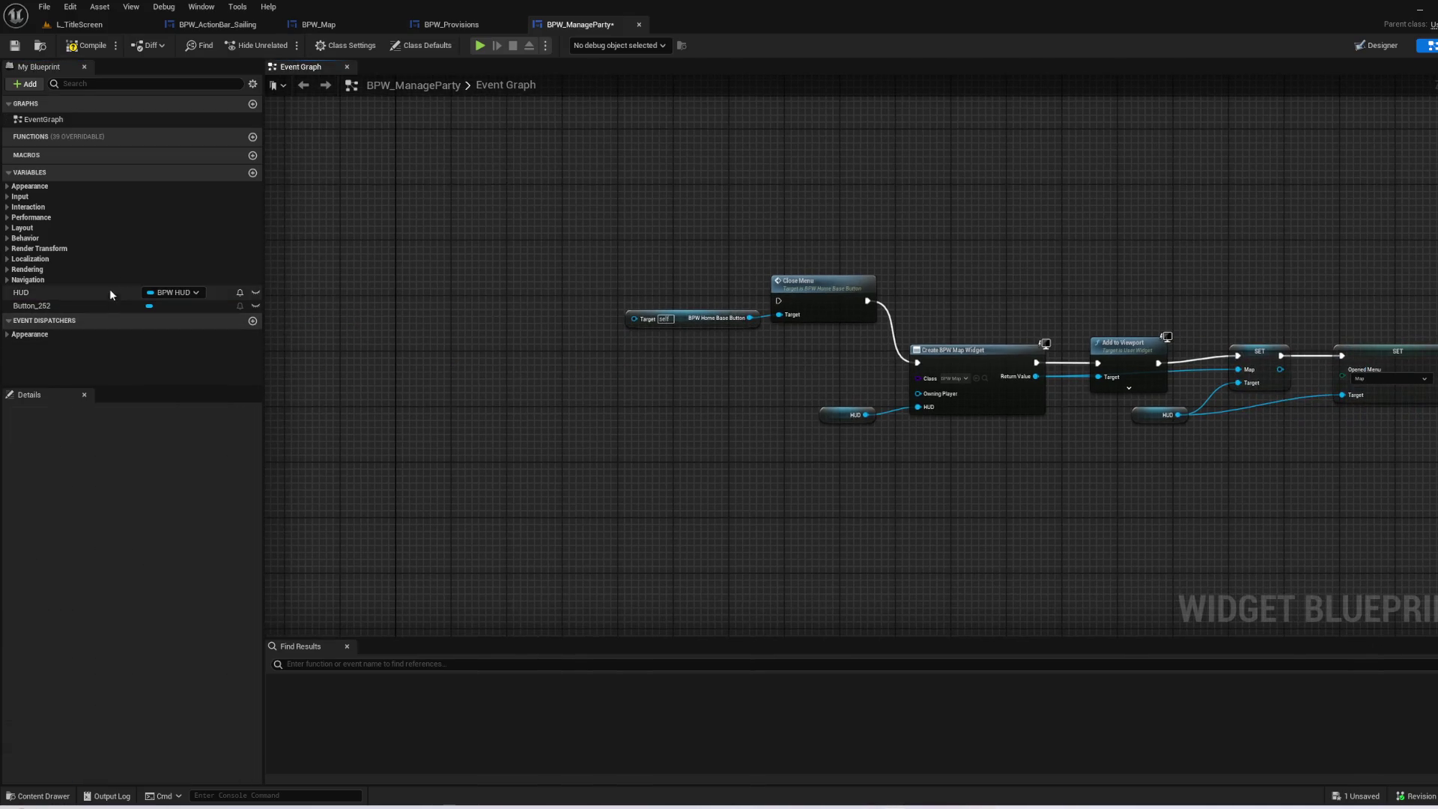
left_click(85, 295)
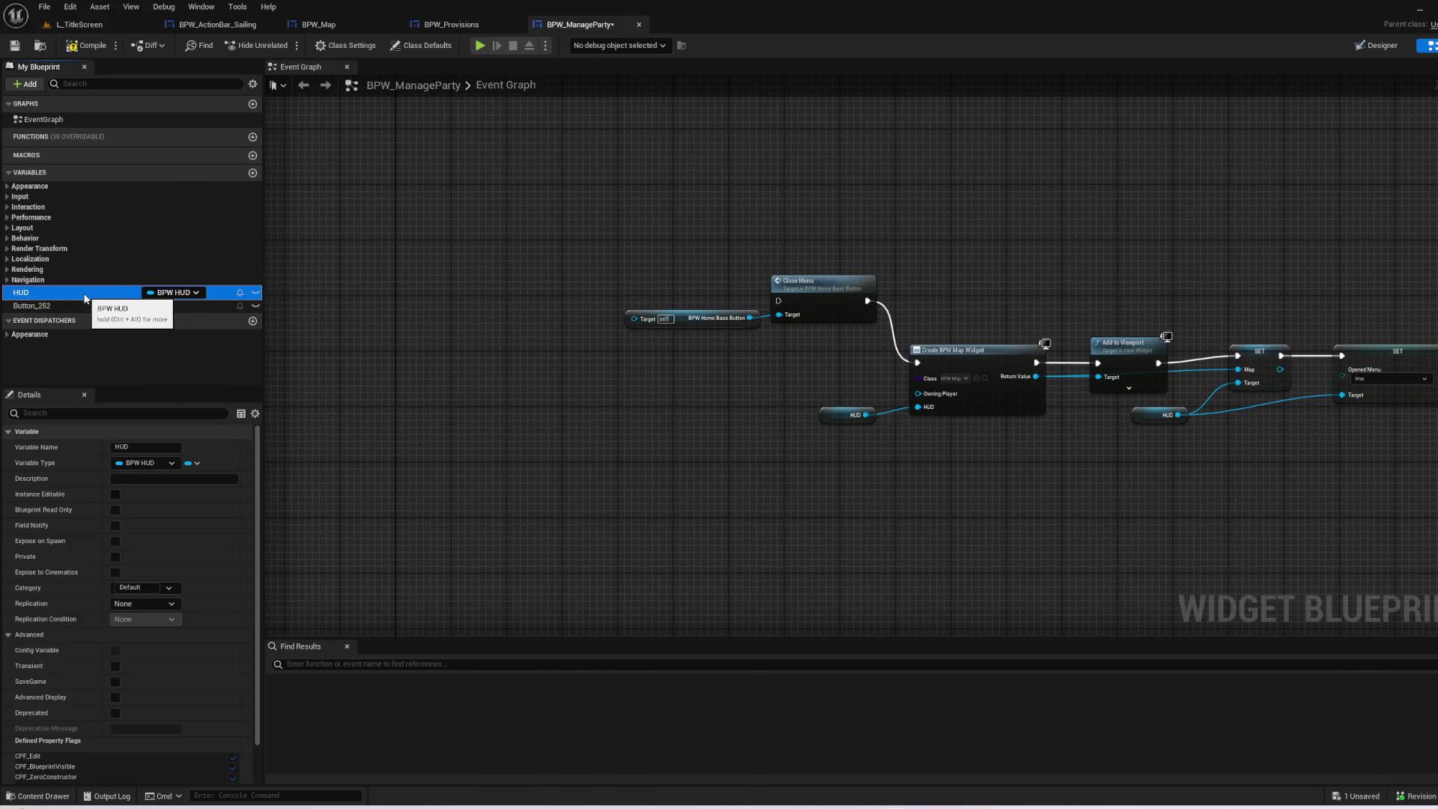
mouse_move(587, 407)
left_mouse_down()
mouse_move(986, 446)
mouse_move(664, 317)
mouse_move(628, 370)
left_mouse_up()
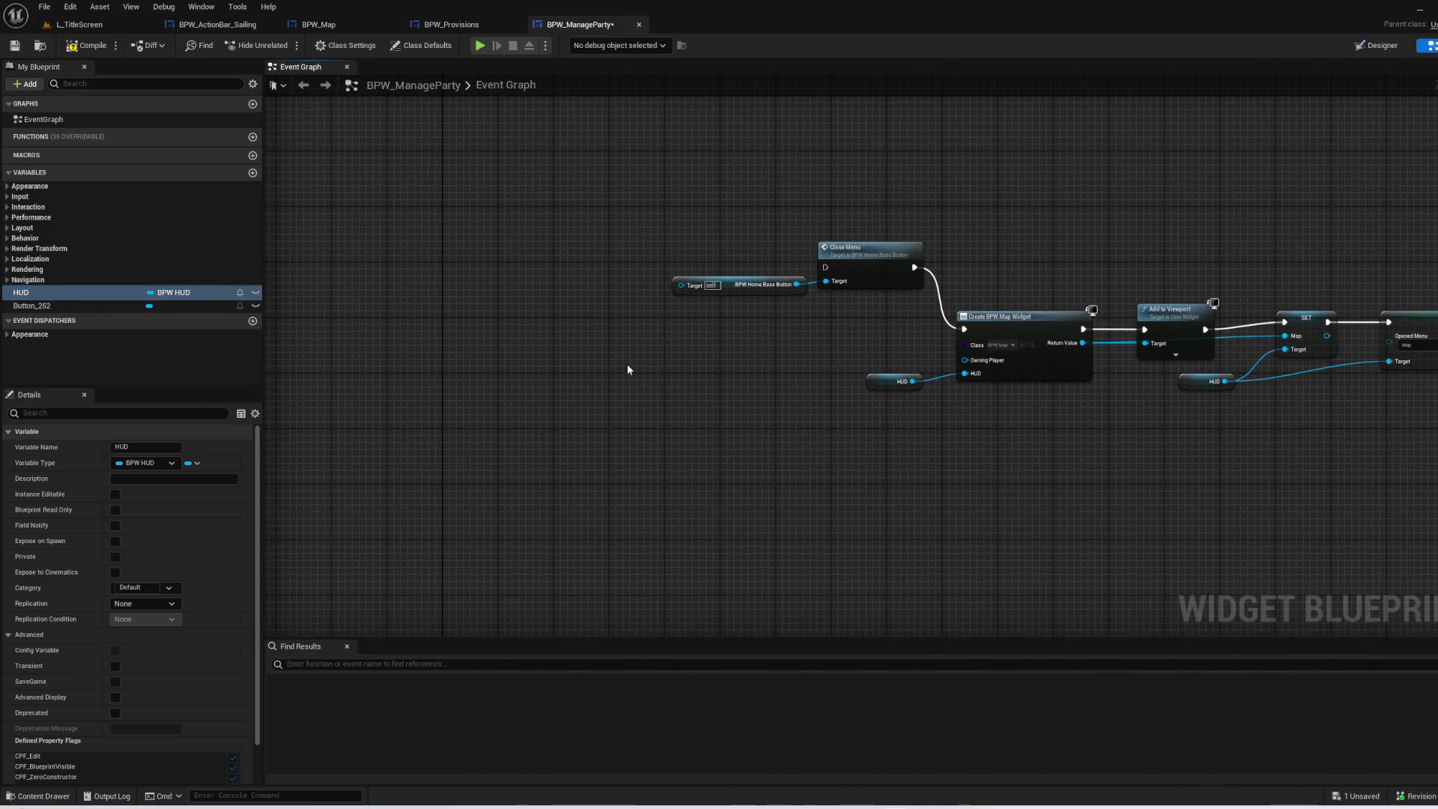
key("ctrl+z")
key("ctrl+z")
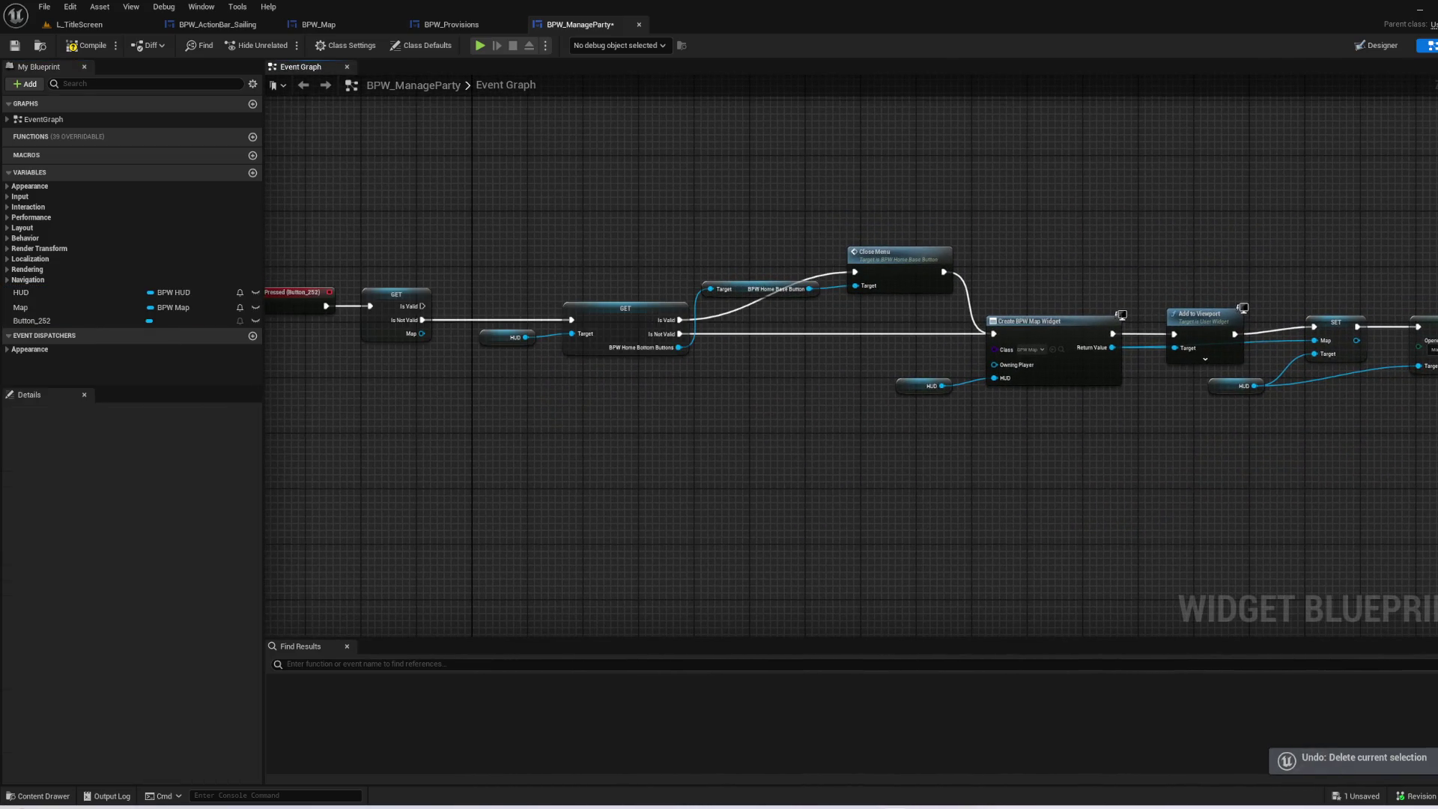
- Delete the GET, HUD and Close Menu lookup nodes and remove the Map variable
mouse_move(442, 444)
left_mouse_down()
mouse_move(584, 487)
mouse_move(379, 468)
left_mouse_up()
scroll(577, 471, "up", 2)
left_click(73, 310)
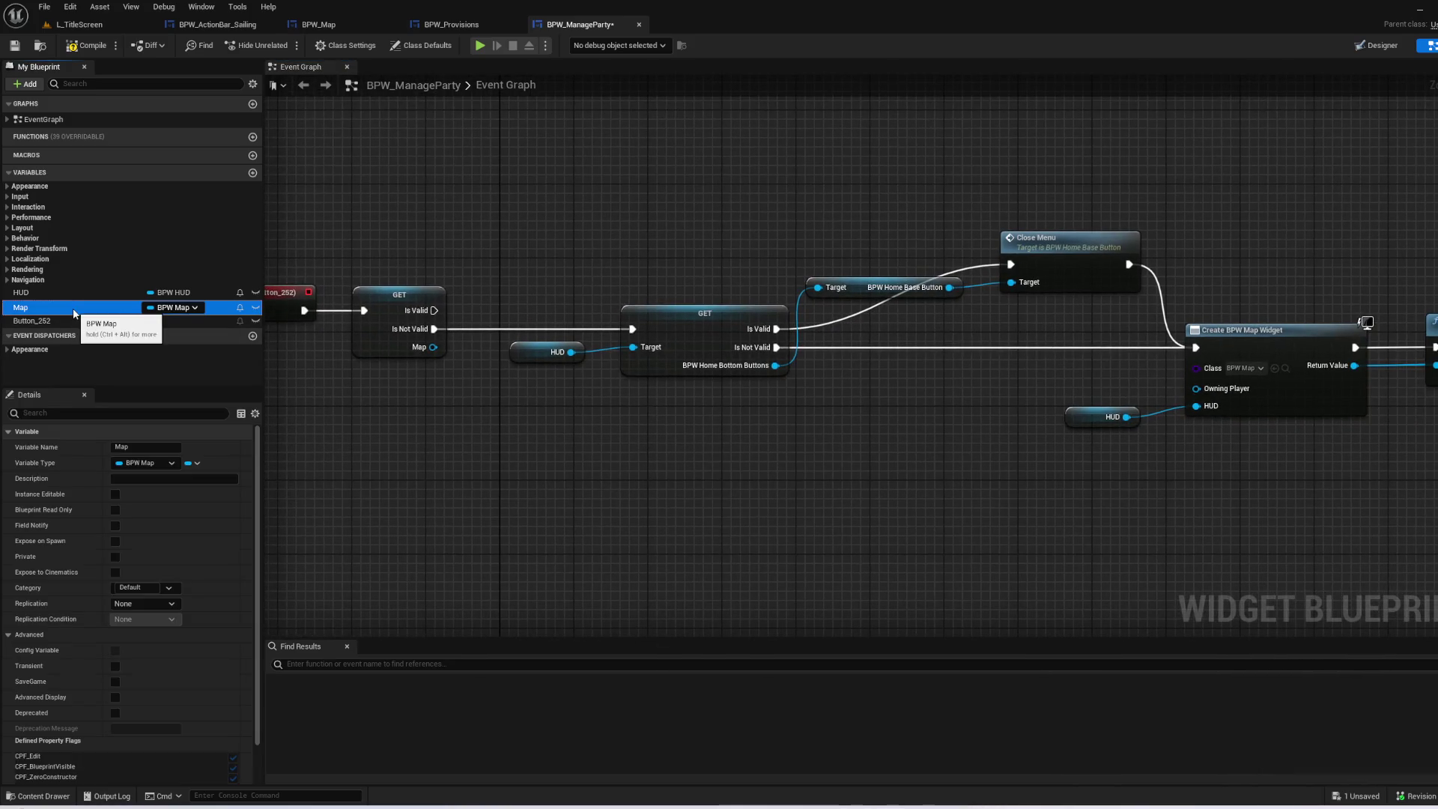
key("Delete")
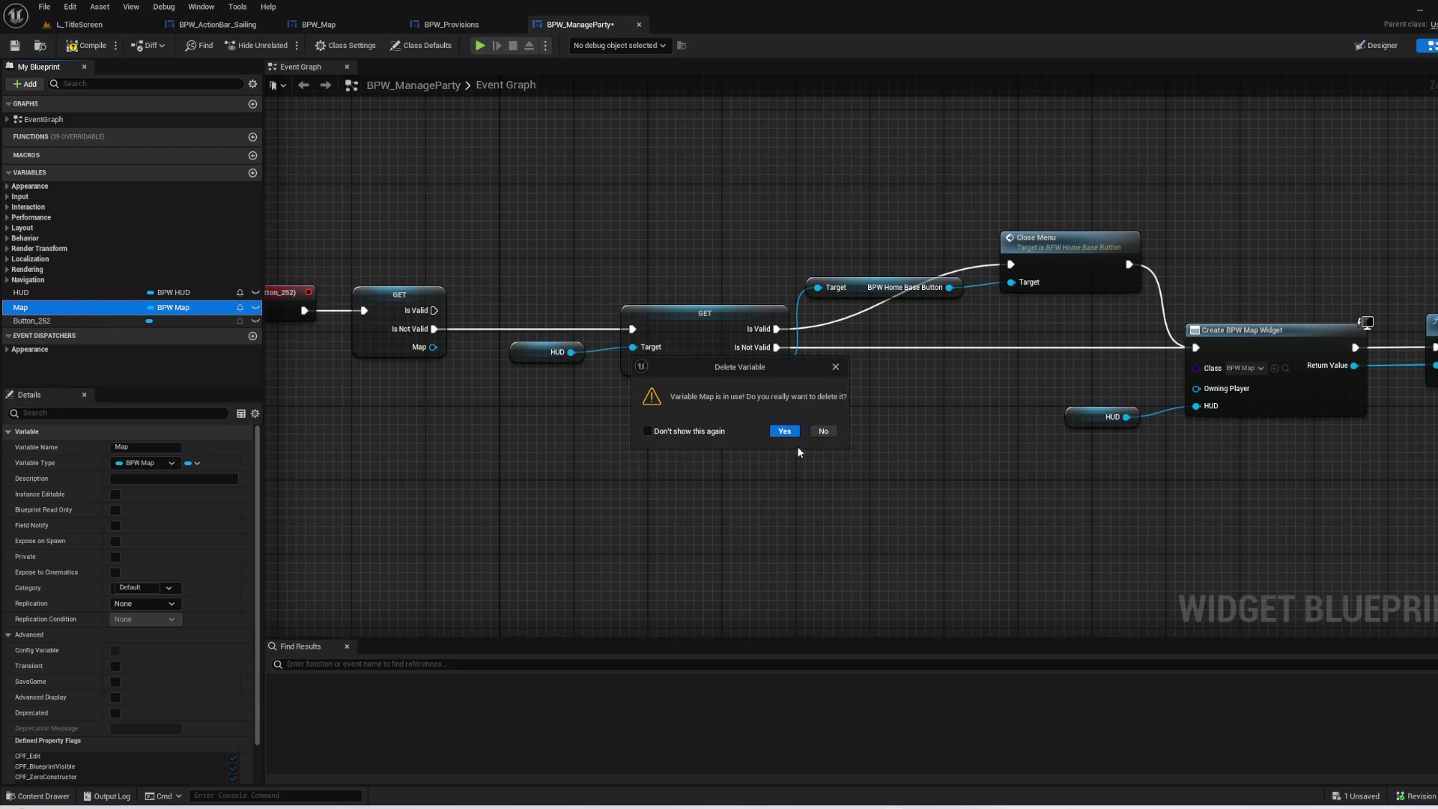
left_click(824, 433)
scroll(774, 457, "down", 2)
mouse_move(376, 209)
left_mouse_down()
mouse_move(481, 341)
mouse_move(815, 443)
left_mouse_up()
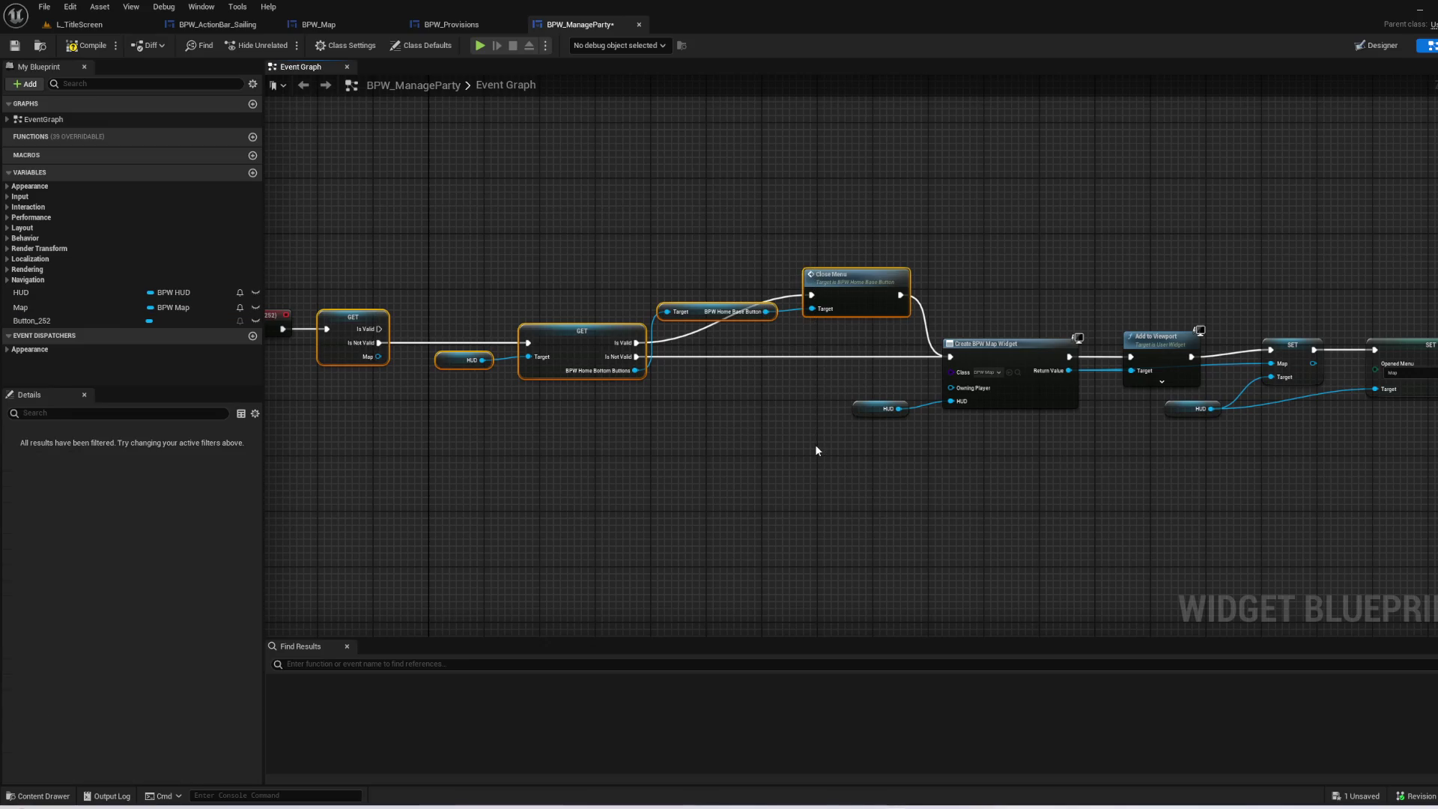
key("Delete")
left_click(116, 307)
key("Delete")
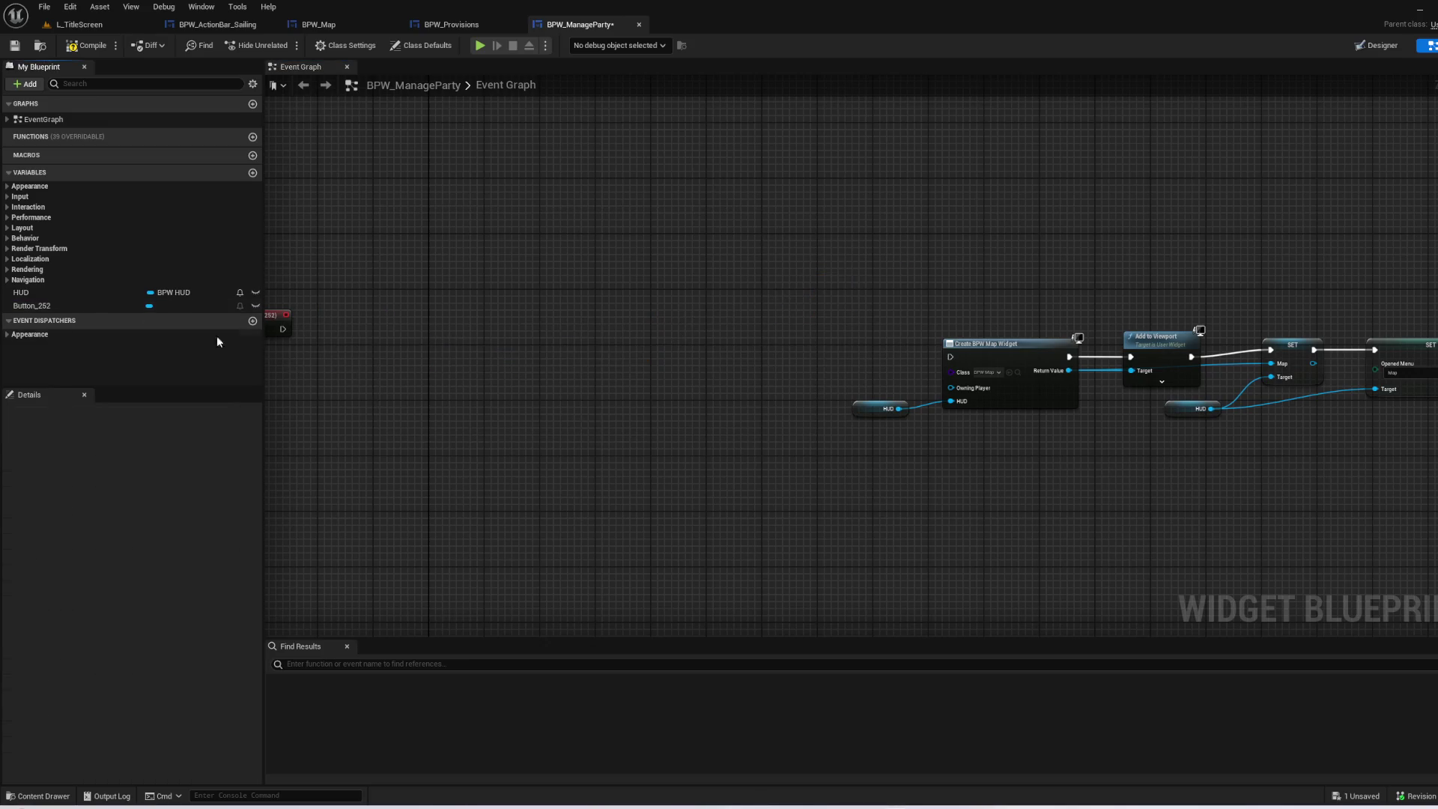
- Inspect the HUD variable, then save the compiled BPW_ManageParty blueprint
left_click(49, 294)
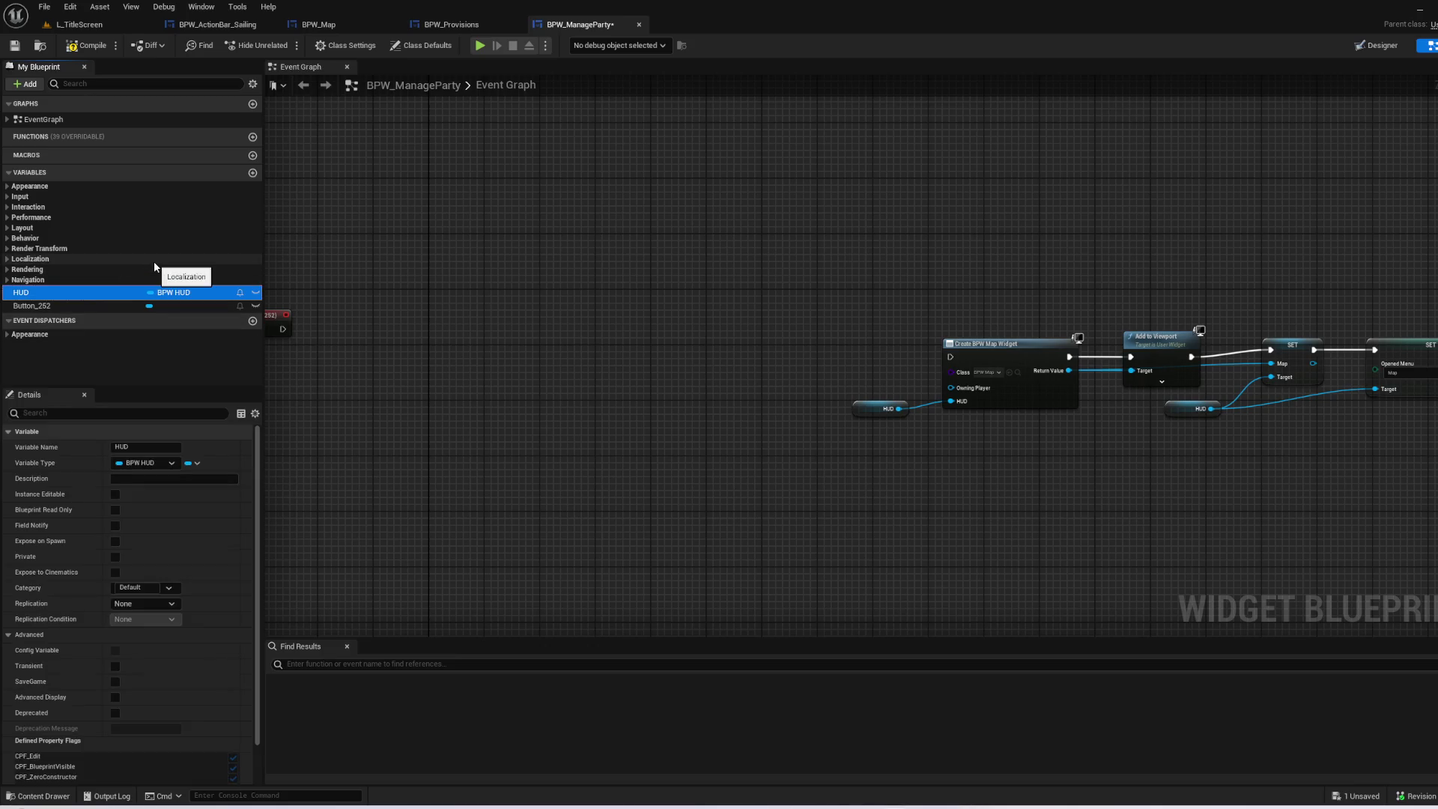
left_click(638, 278)
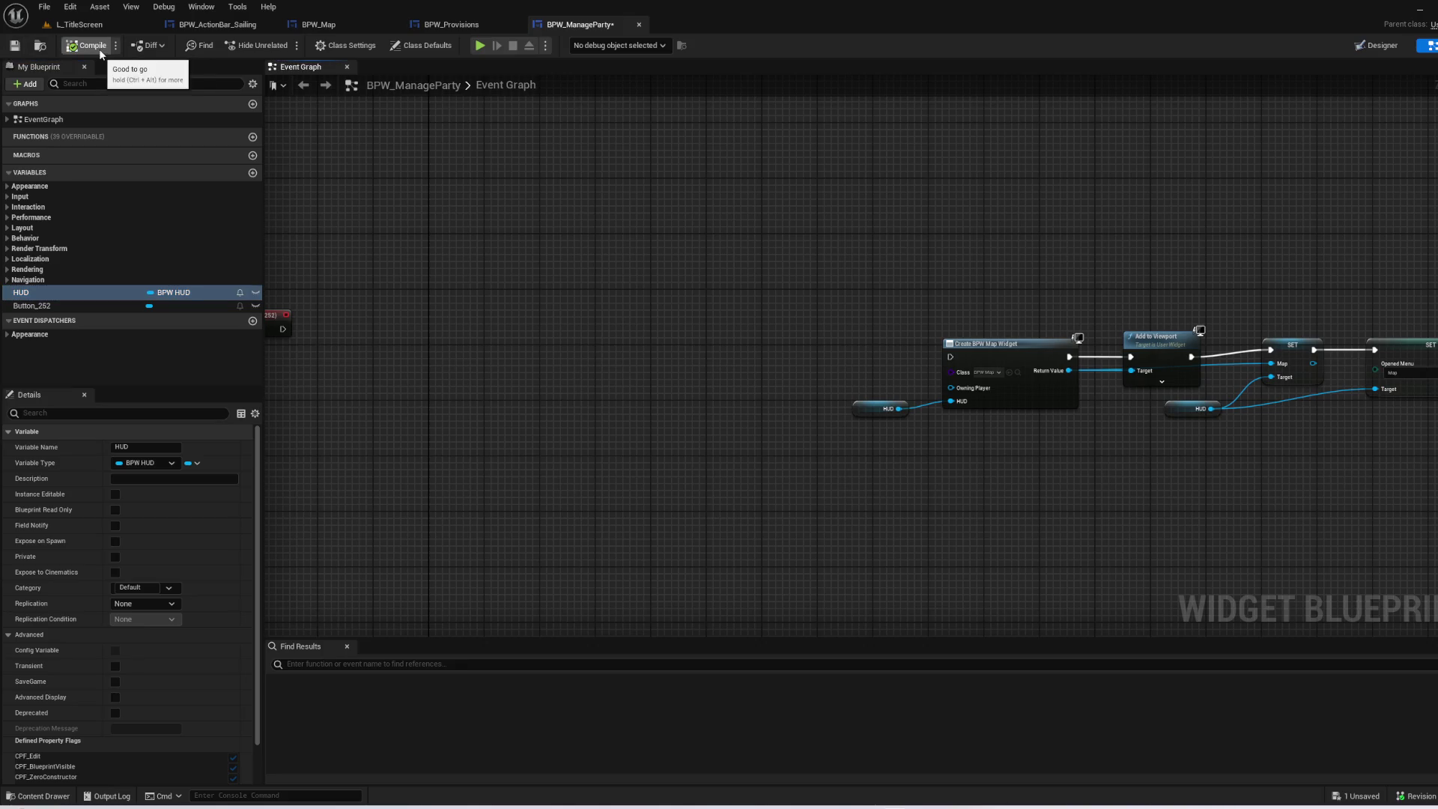
left_click(21, 47)
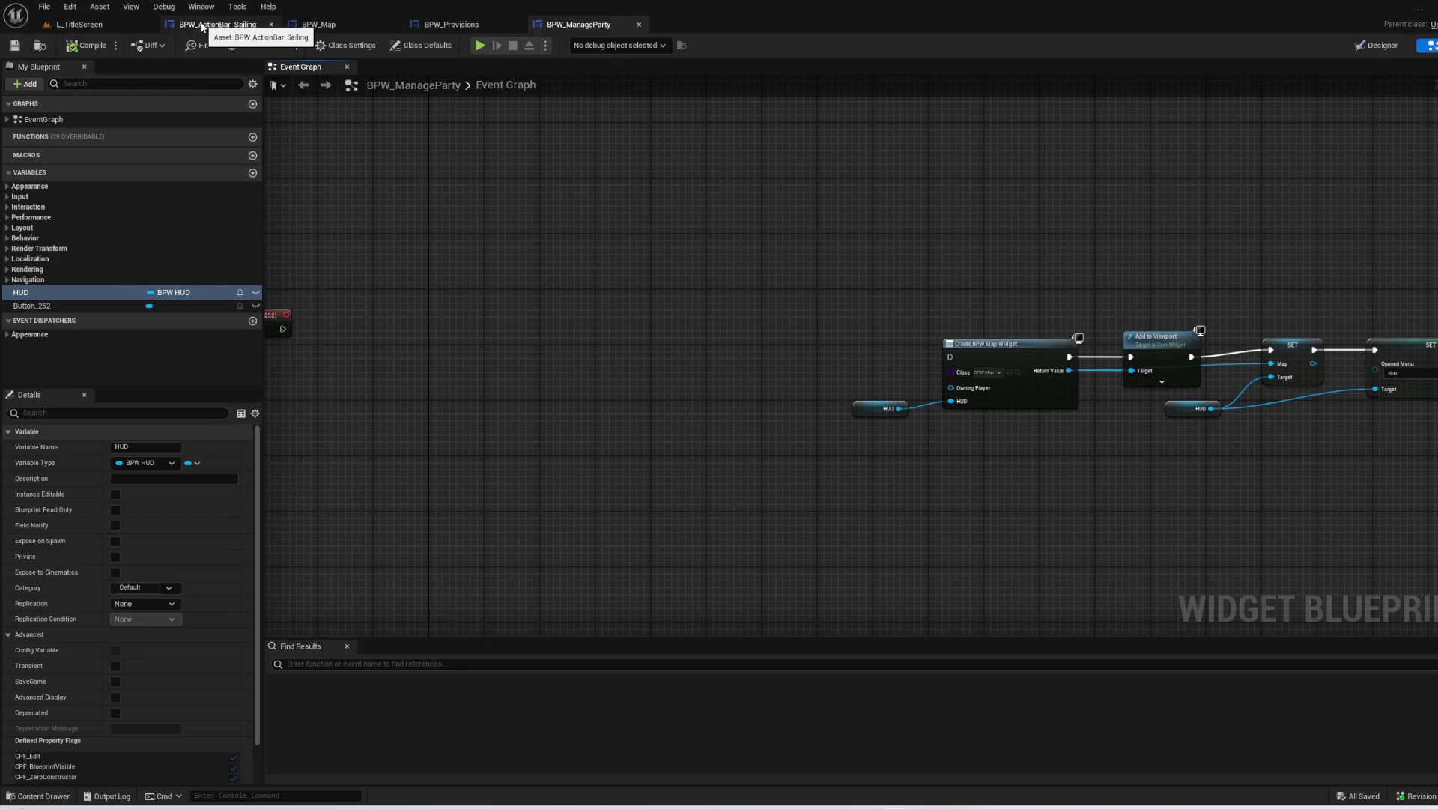
left_click(218, 25)
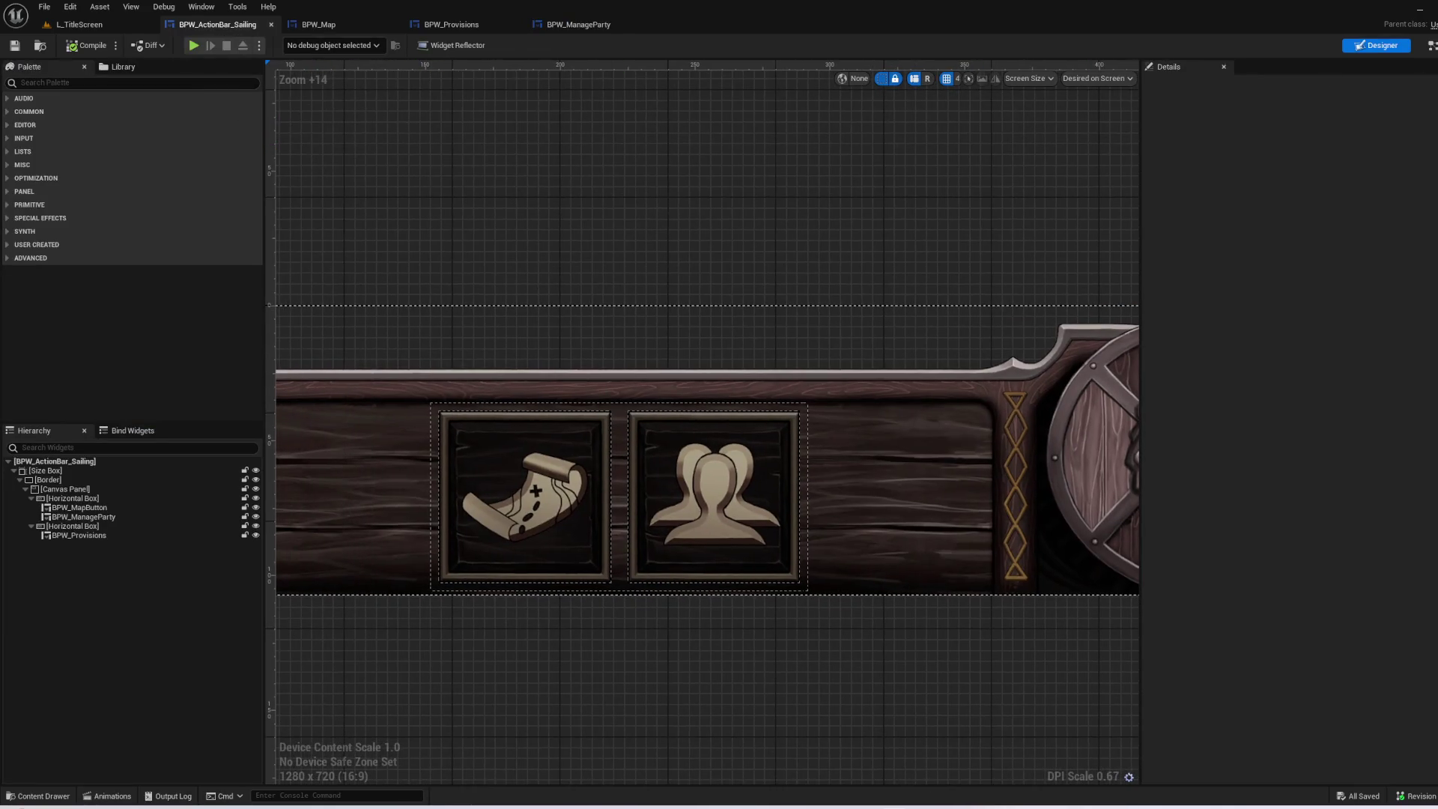
- Open the Set Hud Ref function graph and move the Return Node right to make room
left_click(1428, 45)
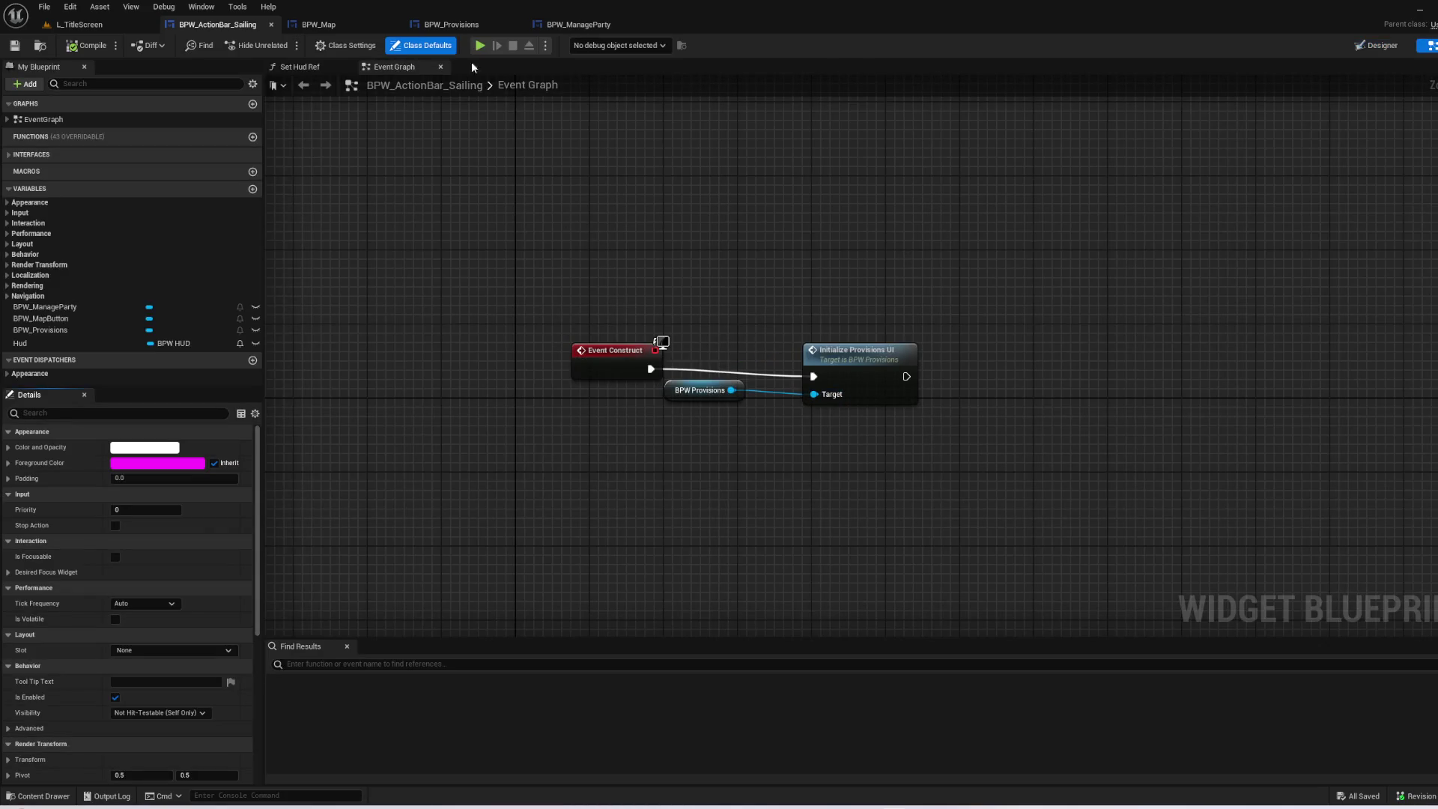
left_click(294, 67)
left_click_drag(842, 330, 1191, 340)
left_click(79, 366)
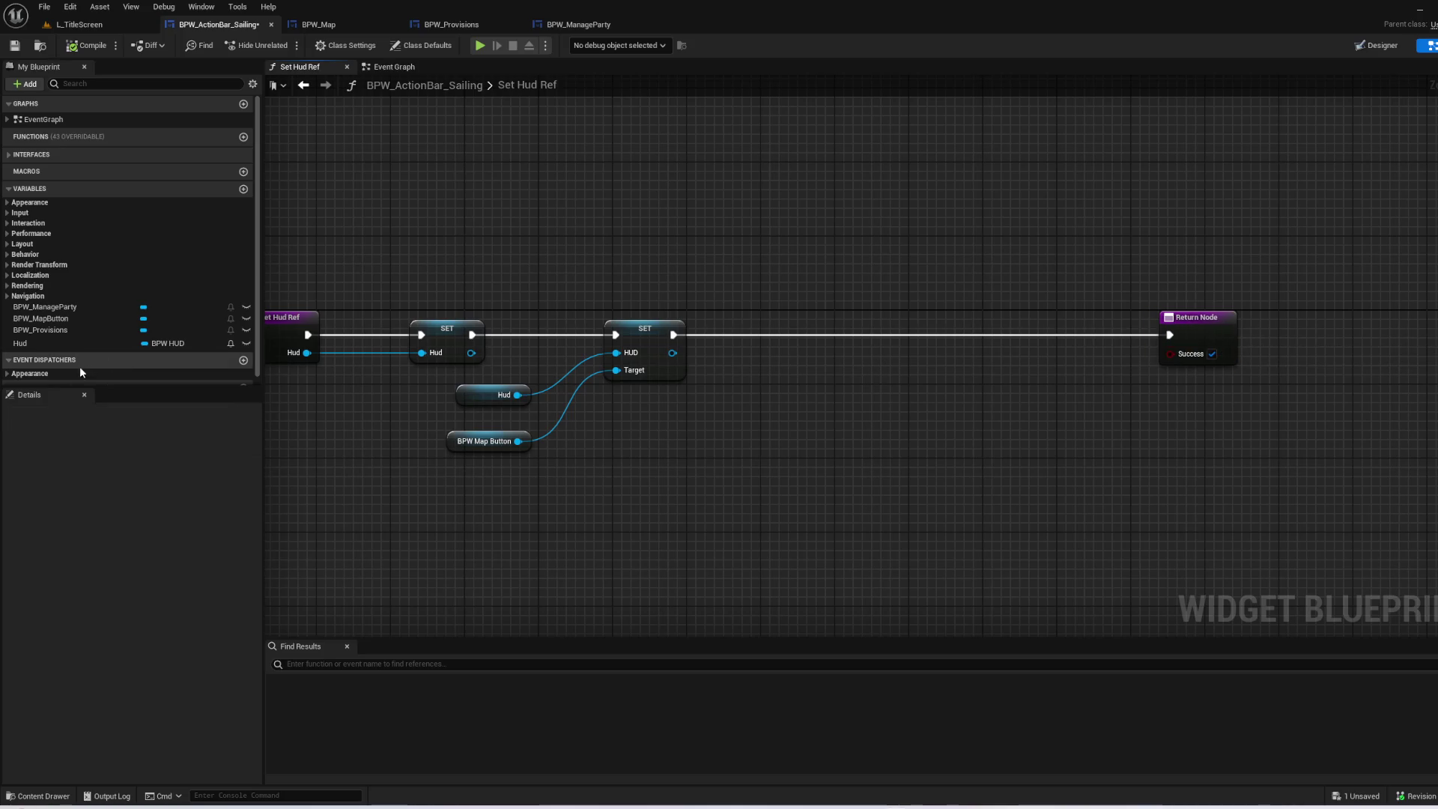
left_click(40, 331)
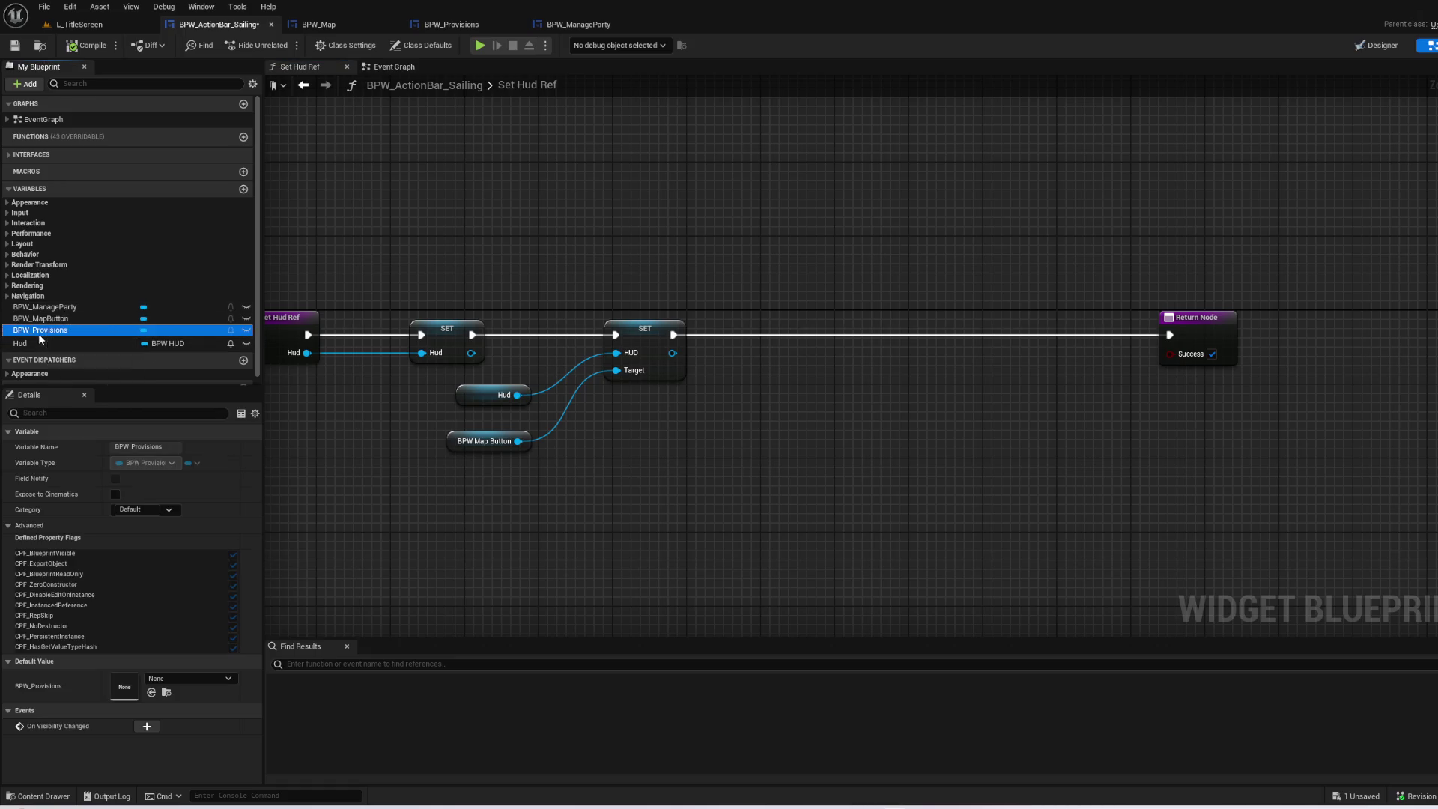
left_click(43, 320)
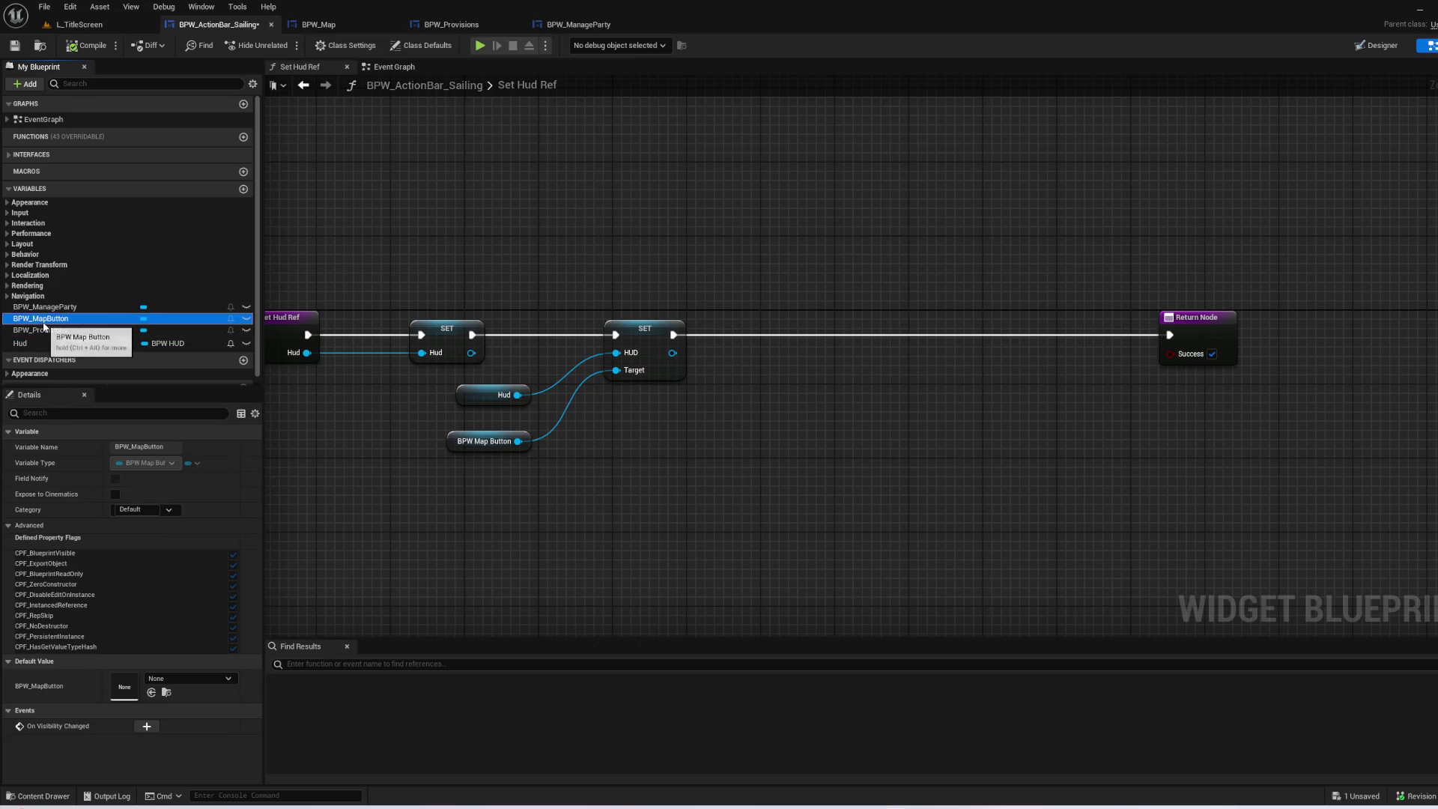
- Add a BPW_ManageParty getter with a Set HUD node fed by a copied Hud getter
mouse_move(45, 307)
left_mouse_down()
mouse_move(779, 419)
mouse_move(779, 389)
mouse_move(931, 382)
mouse_move(921, 352)
left_mouse_up()
left_click(805, 404)
type("set hud")
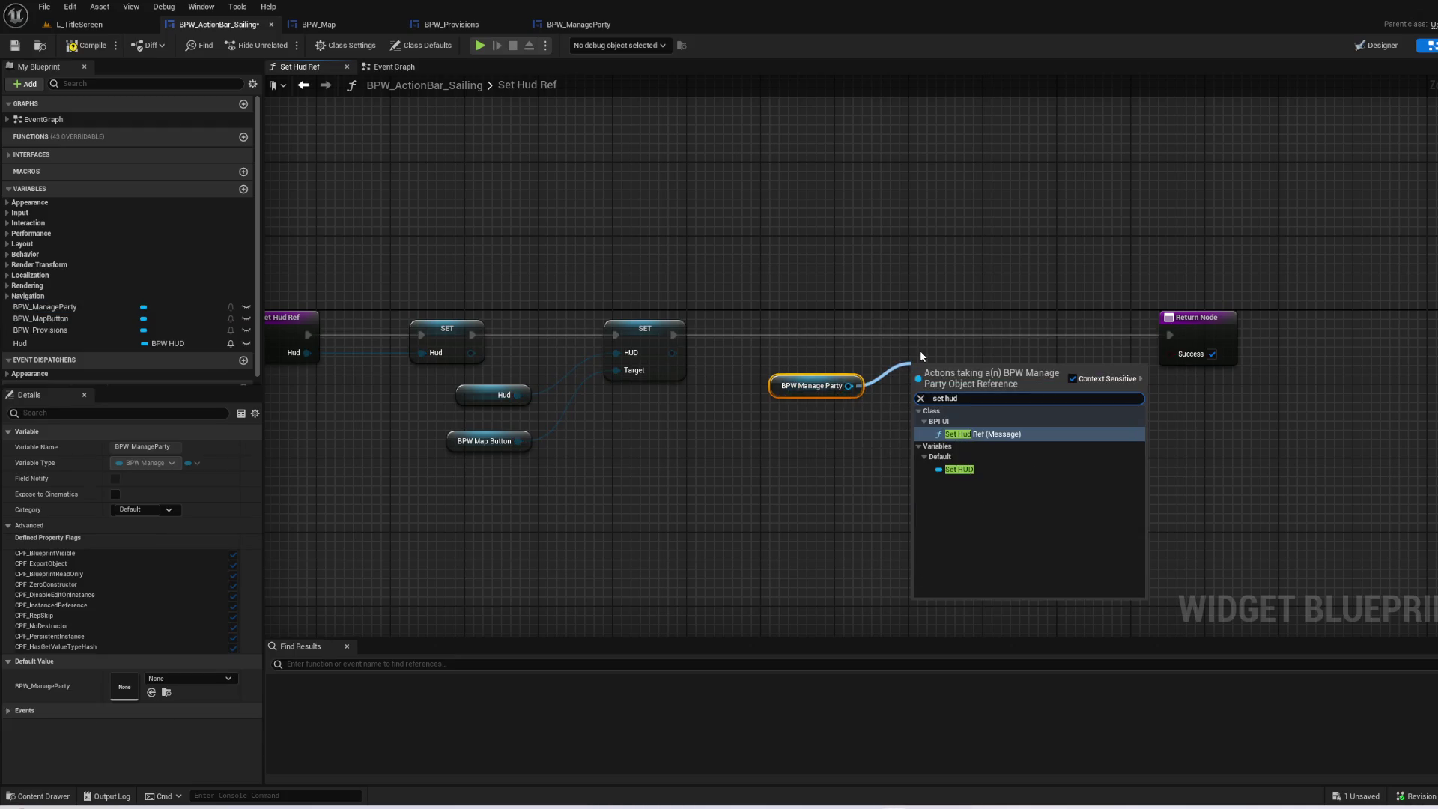
key("Down")
key("Return")
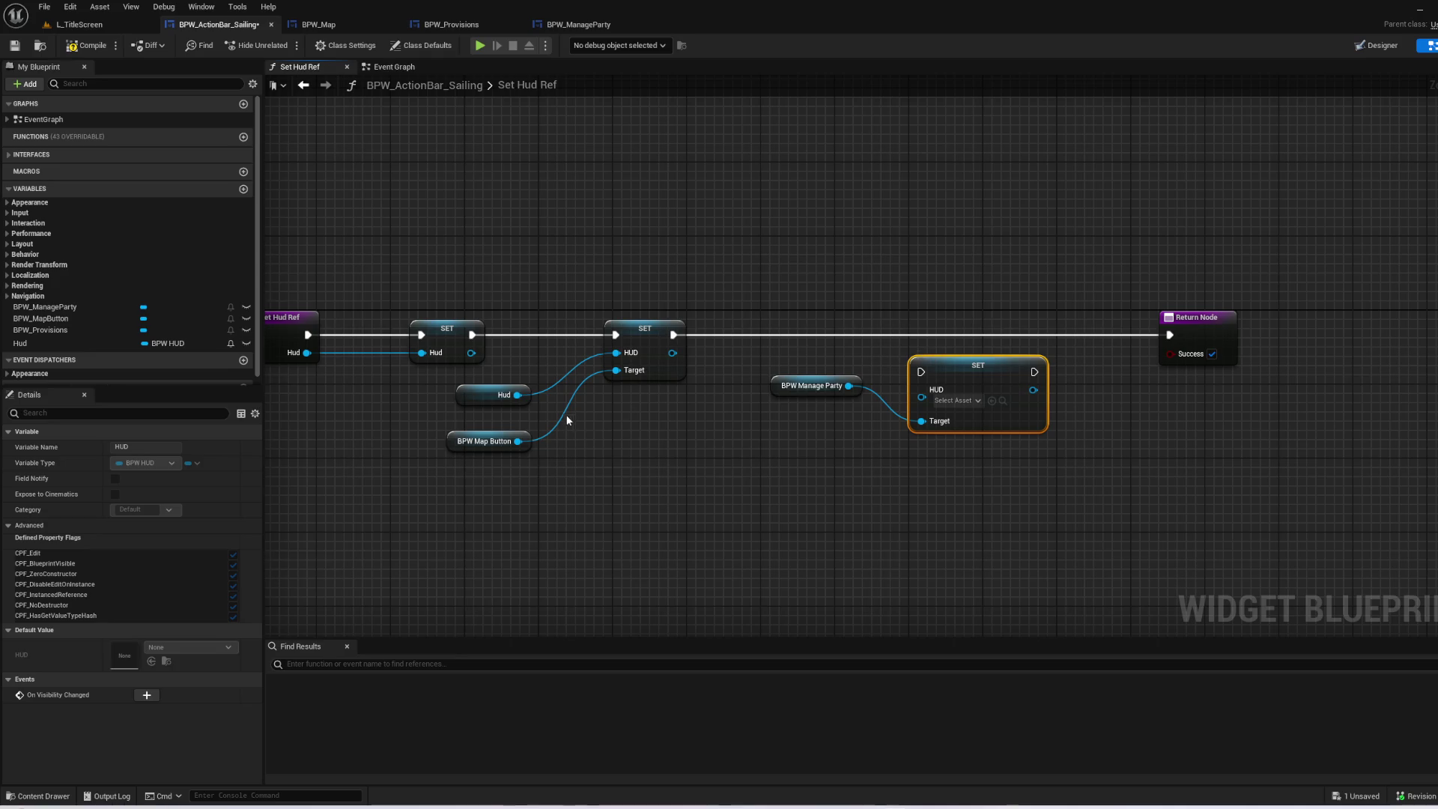
left_click(485, 390)
key("ctrl+c")
key("ctrl+v")
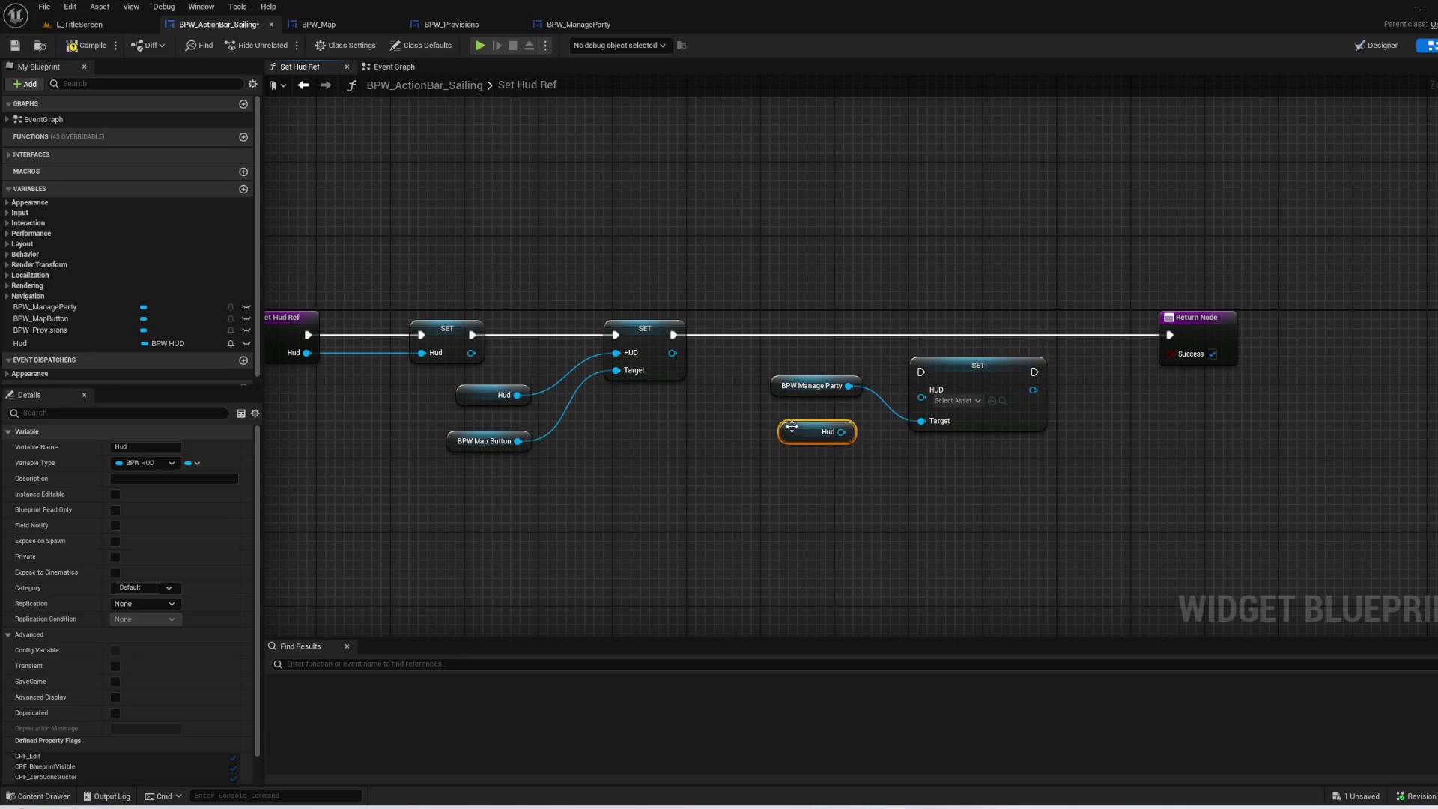
left_click_drag(842, 432, 921, 397)
- Straighten the new nodes, chain the Set HUD before the Return Node, and compile
left_click_drag(760, 367, 955, 463)
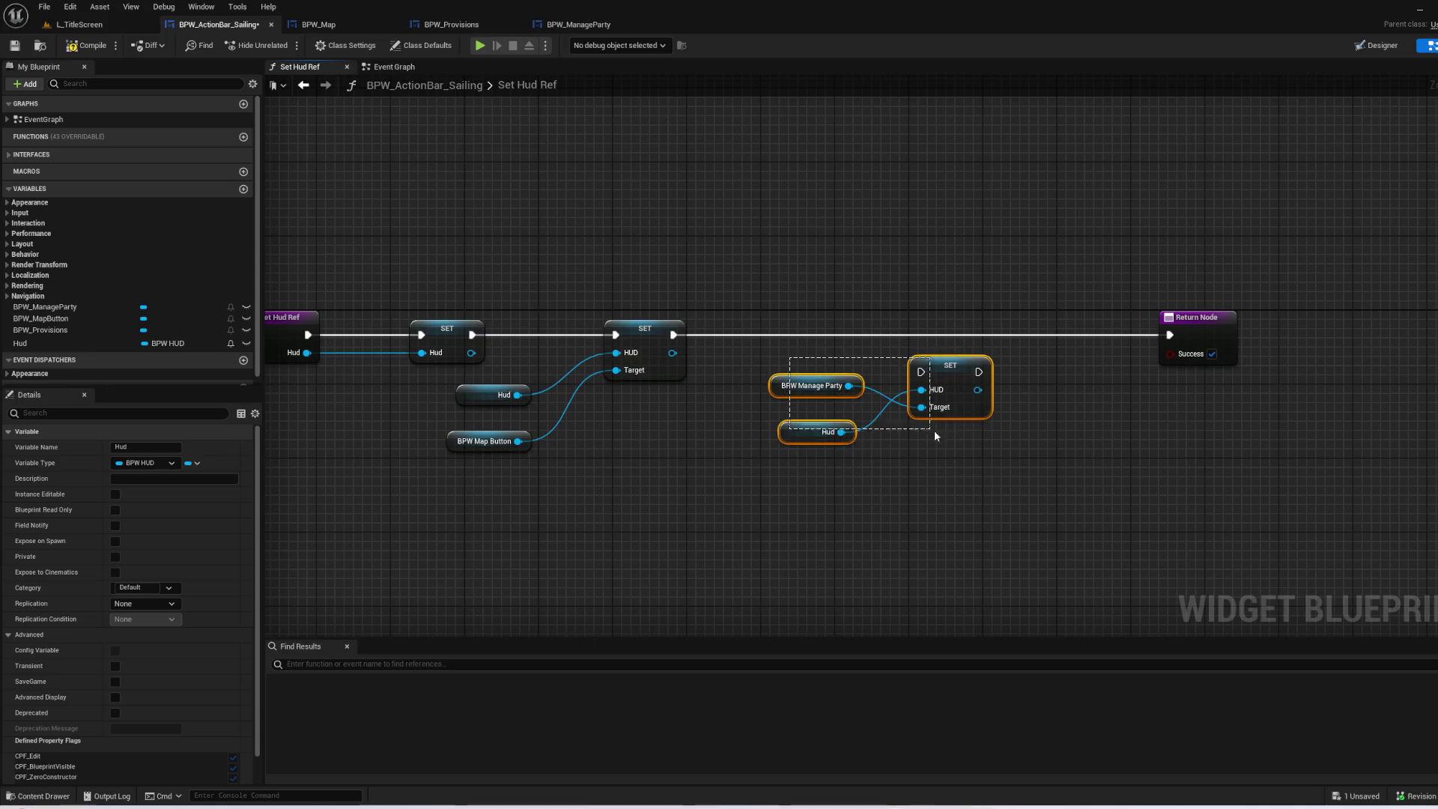
key("q")
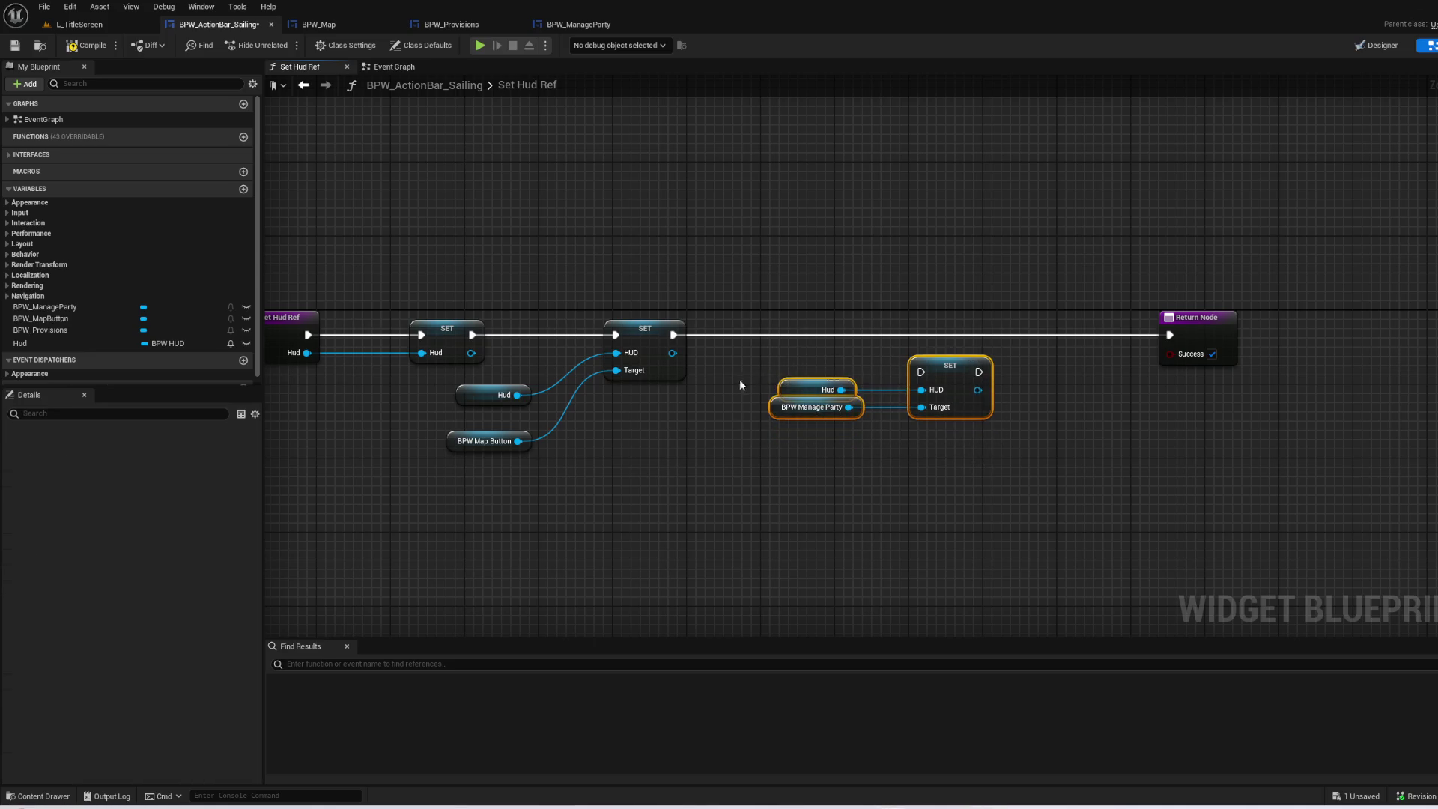
left_click_drag(941, 366, 923, 331)
left_click(748, 285)
left_click_drag(673, 335, 1163, 335)
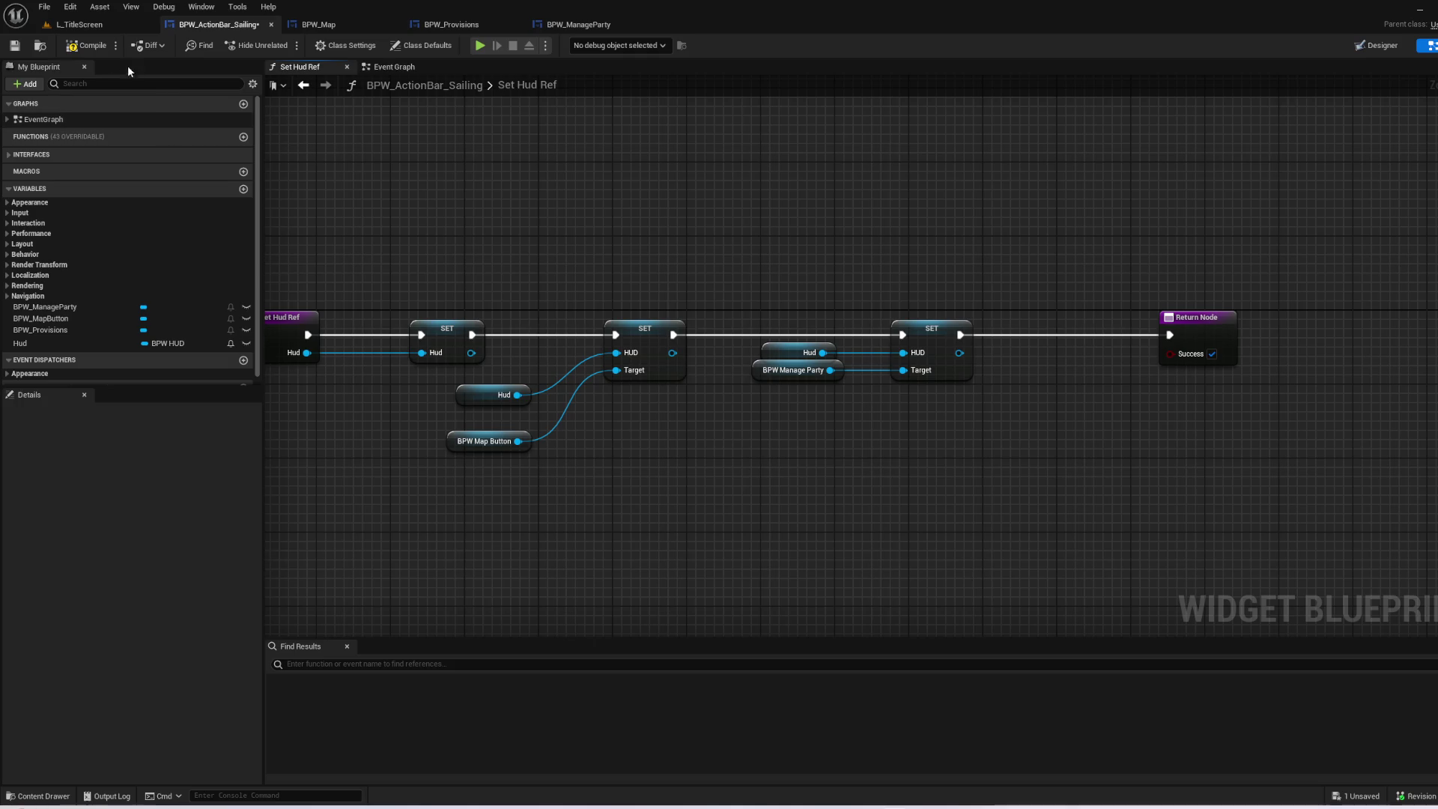
left_click(84, 47)
- Delete the Create Widget, Add to Viewport and both SET nodes from BPW_ManageParty's Event Graph
left_click(596, 30)
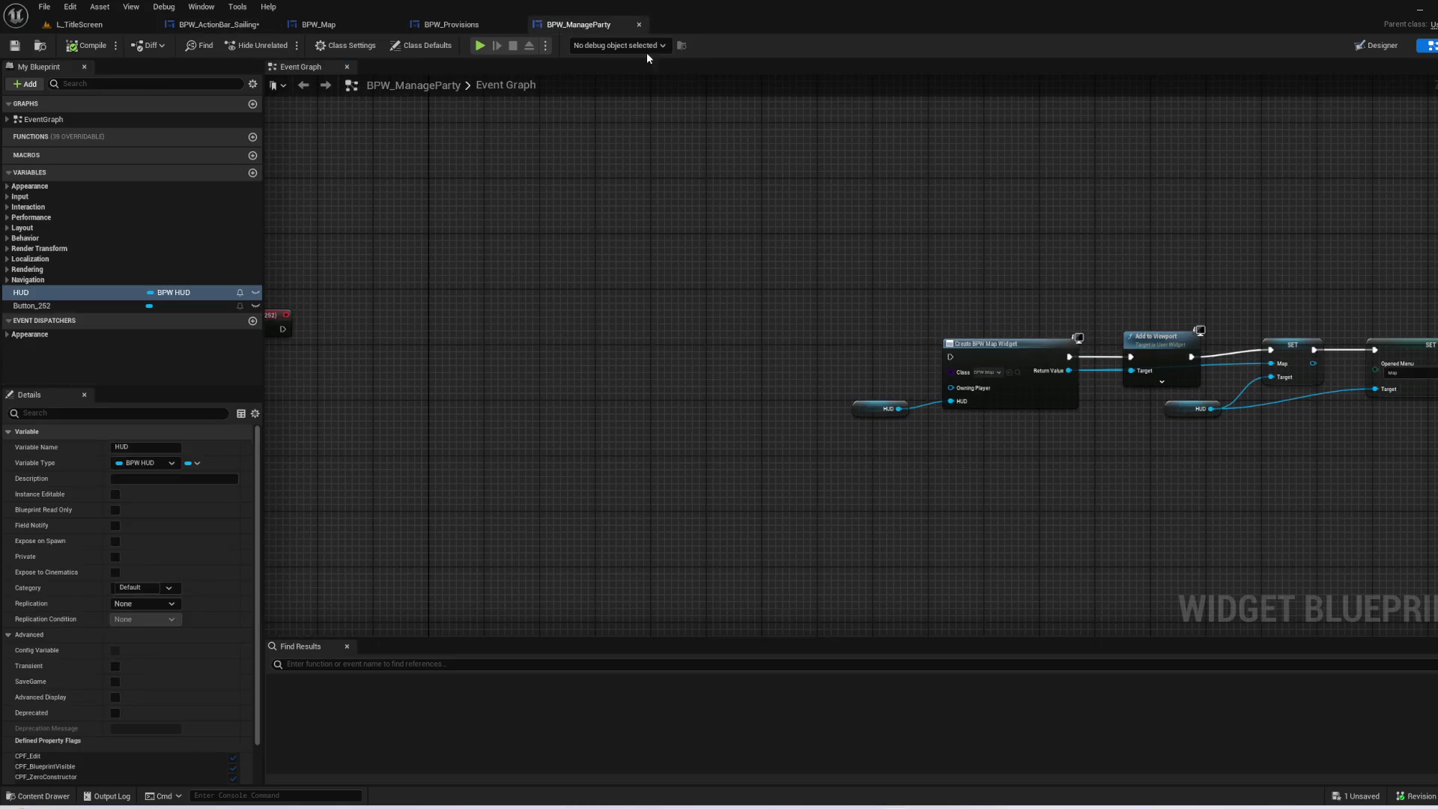
mouse_move(963, 264)
left_mouse_down()
mouse_move(683, 251)
mouse_move(1240, 244)
left_mouse_up()
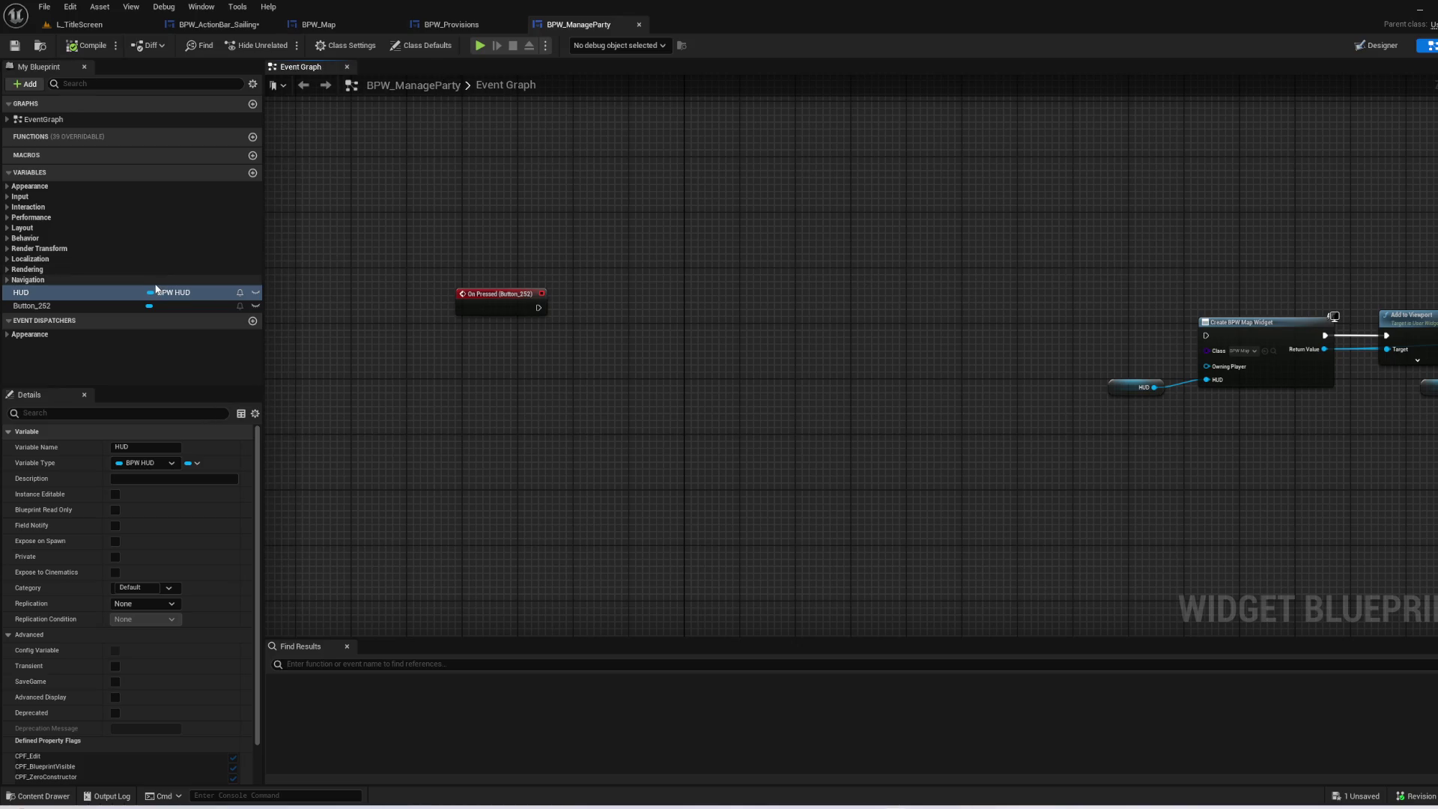
left_click_drag(488, 305, 908, 362)
left_click_drag(1208, 340, 758, 297)
scroll(759, 298, "up", 1)
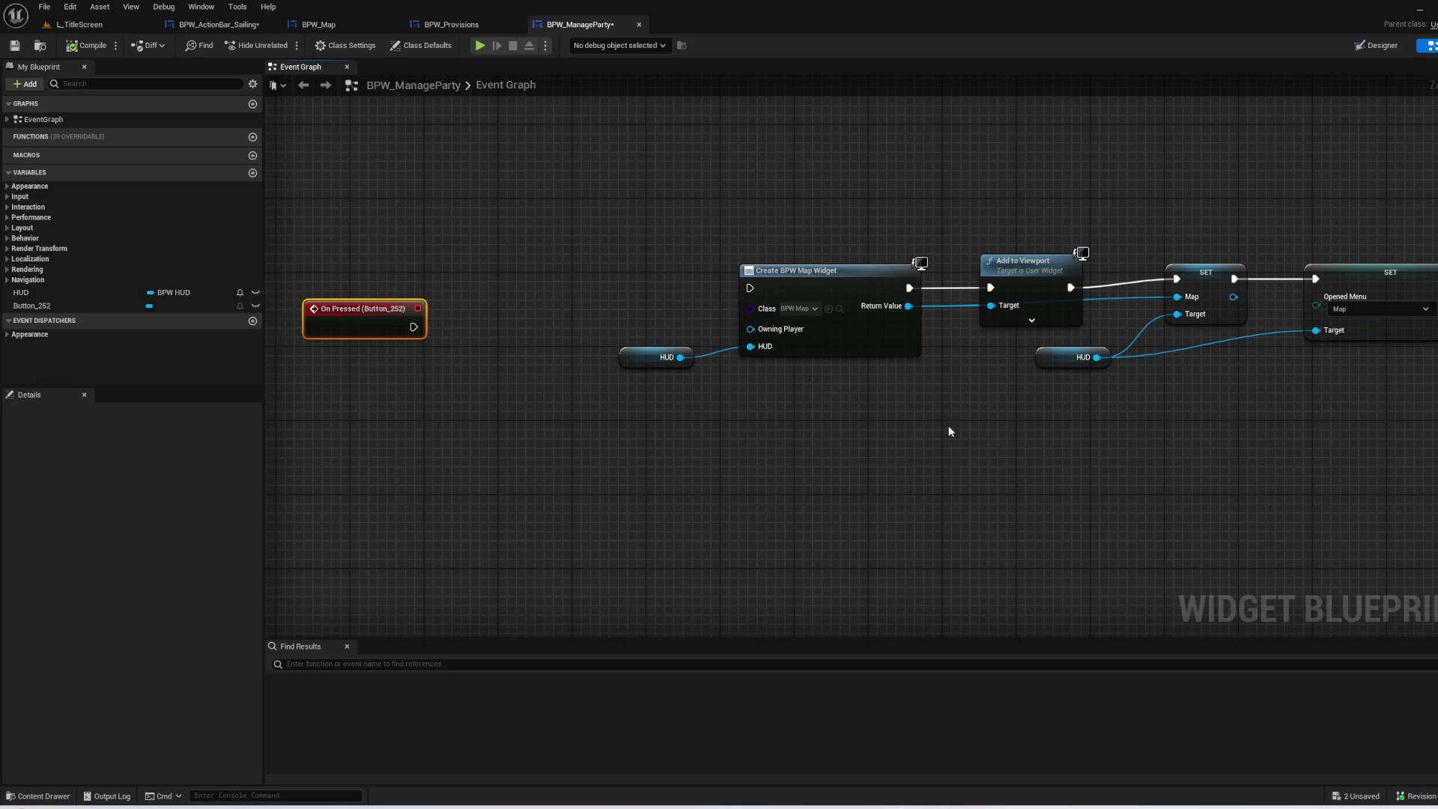
mouse_move(614, 206)
left_mouse_down()
mouse_move(915, 370)
mouse_move(1011, 401)
left_mouse_up()
key("Delete")
left_click_drag(1076, 457, 861, 427)
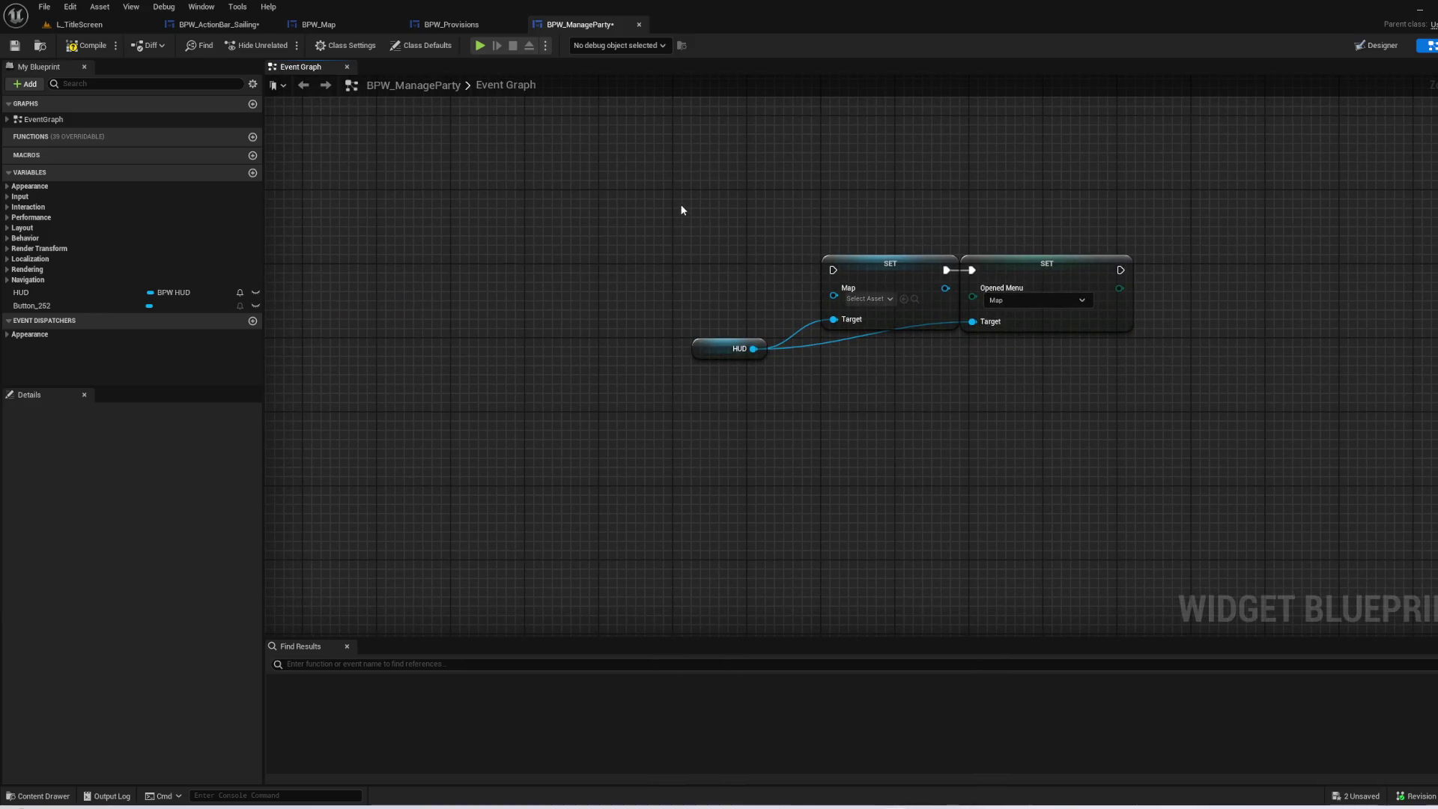
mouse_move(685, 200)
left_mouse_down()
mouse_move(1232, 260)
mouse_move(1238, 312)
left_mouse_up()
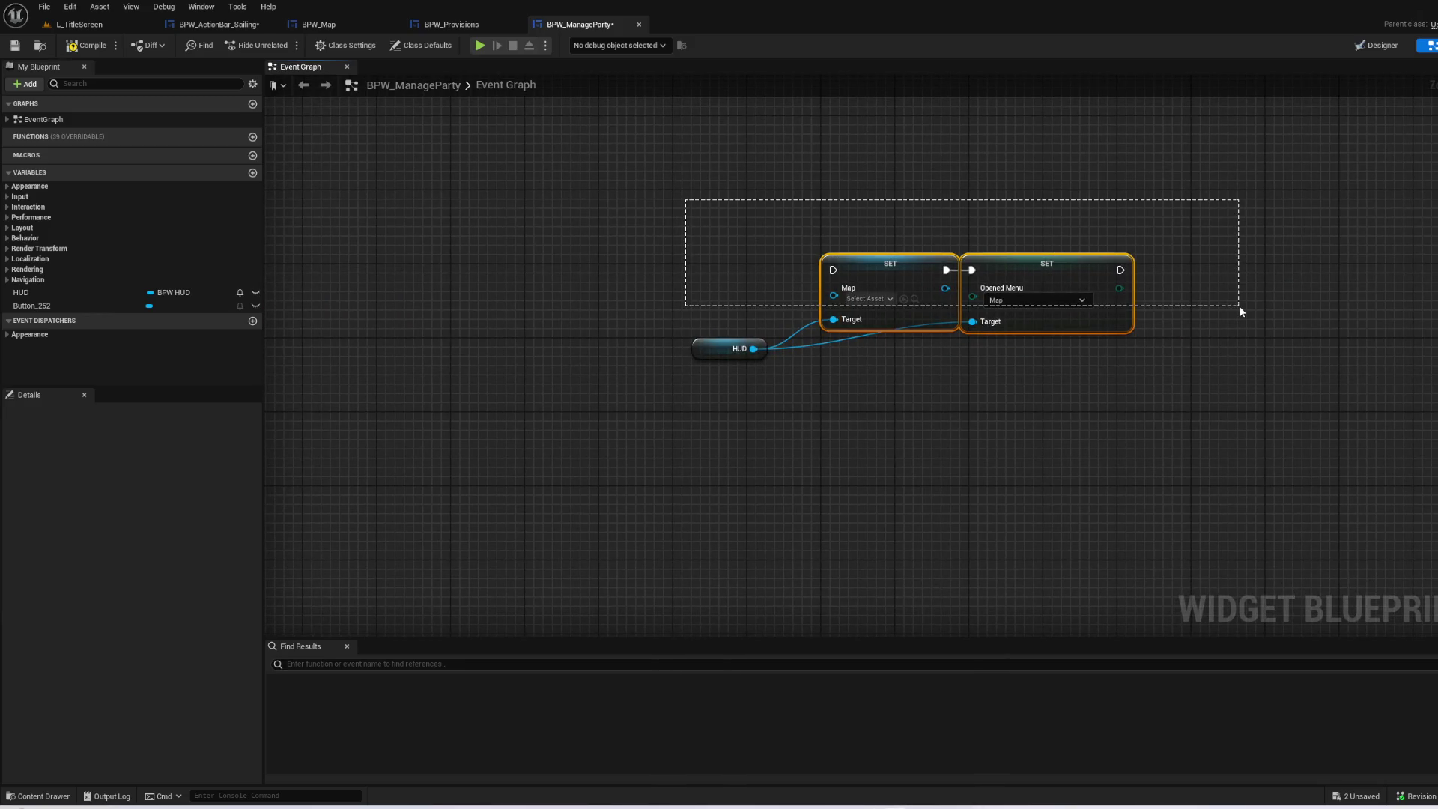
key("Delete")
- Place the HUD getter beside On Pressed, add an Open Menu call from it, and view its Selection options
mouse_move(754, 340)
left_mouse_down()
mouse_move(1116, 369)
mouse_move(933, 420)
mouse_move(417, 409)
left_mouse_up()
mouse_move(463, 354)
left_mouse_down()
mouse_move(610, 312)
mouse_move(655, 348)
mouse_move(745, 303)
mouse_move(674, 335)
left_mouse_up()
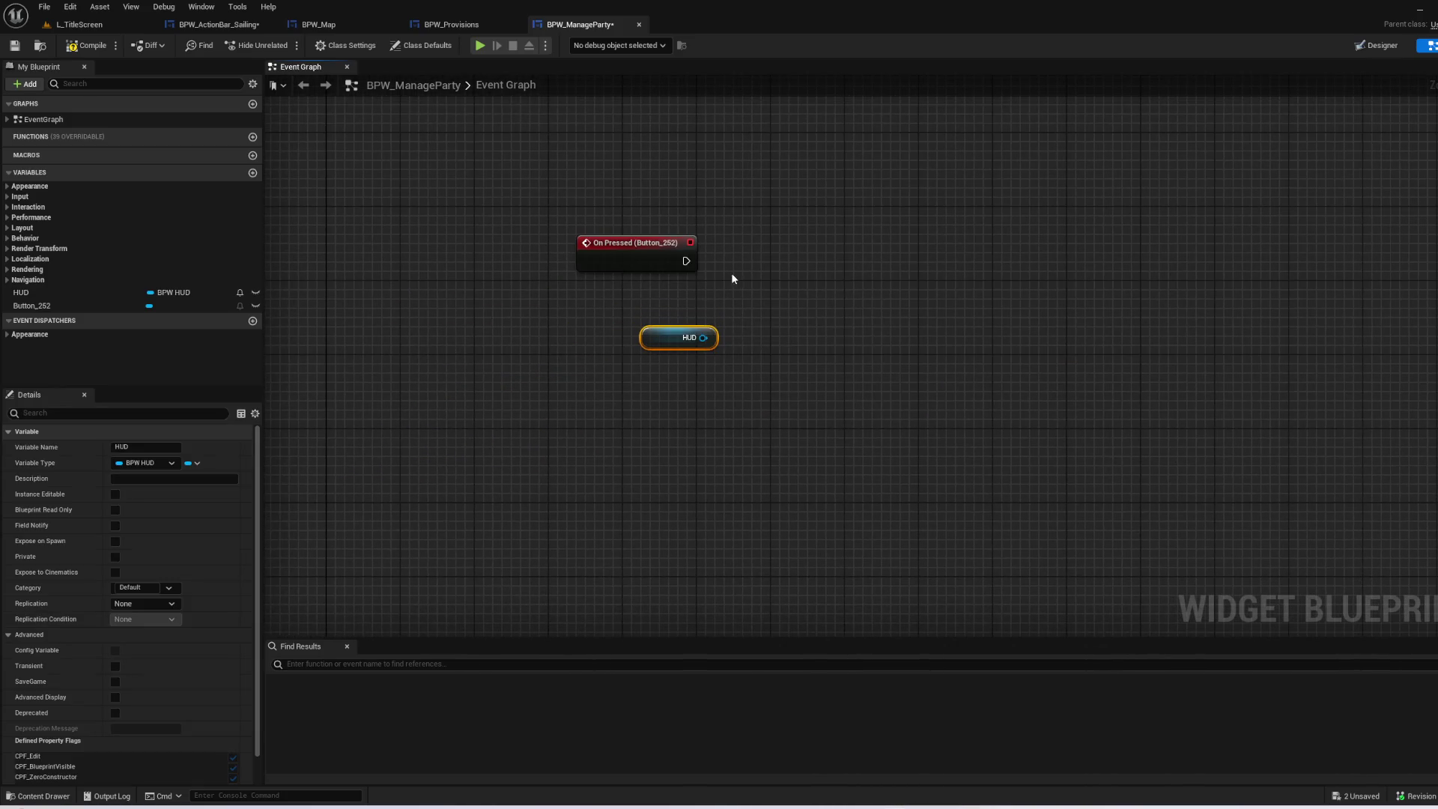
left_click_drag(731, 282, 698, 352)
left_click_drag(672, 409, 755, 331)
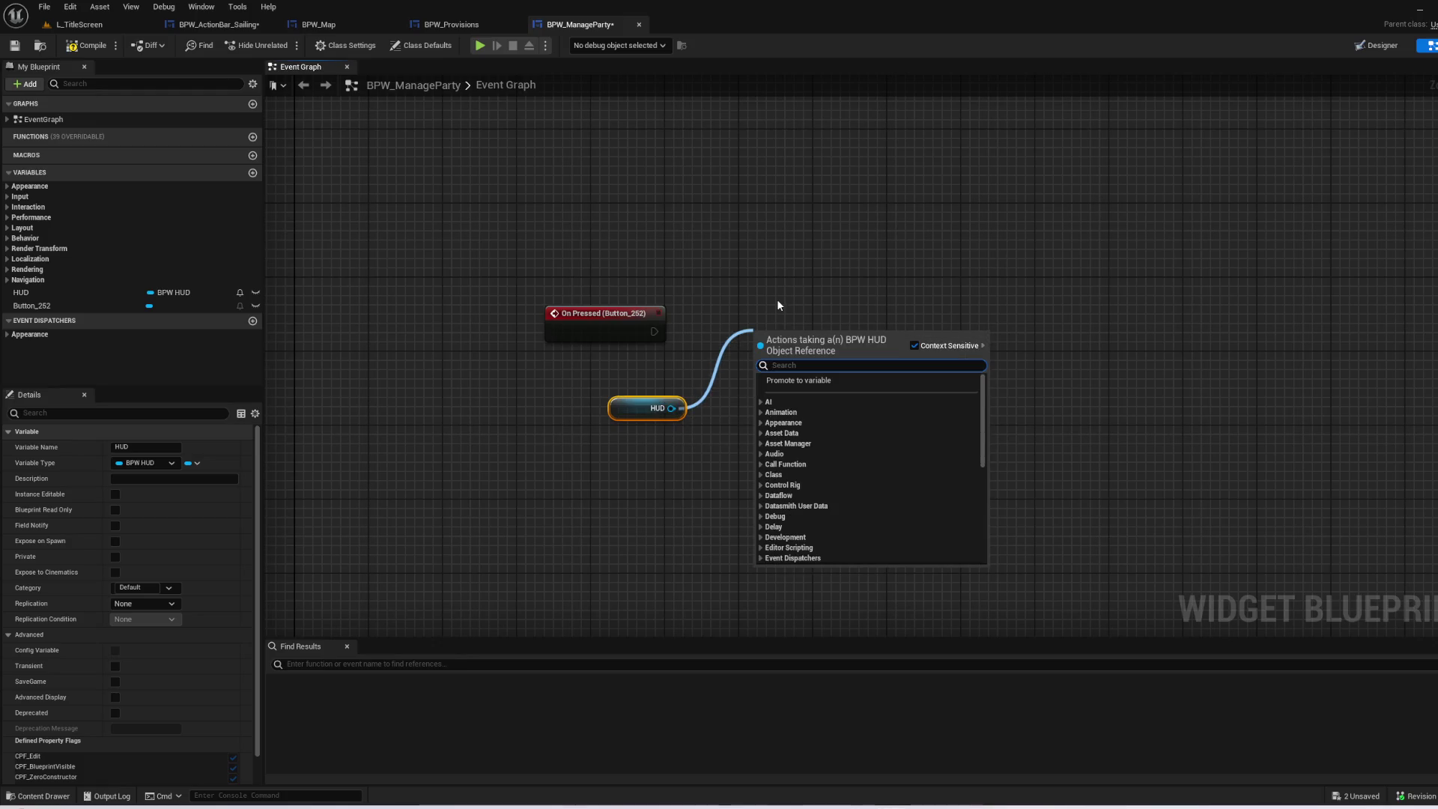
type("open")
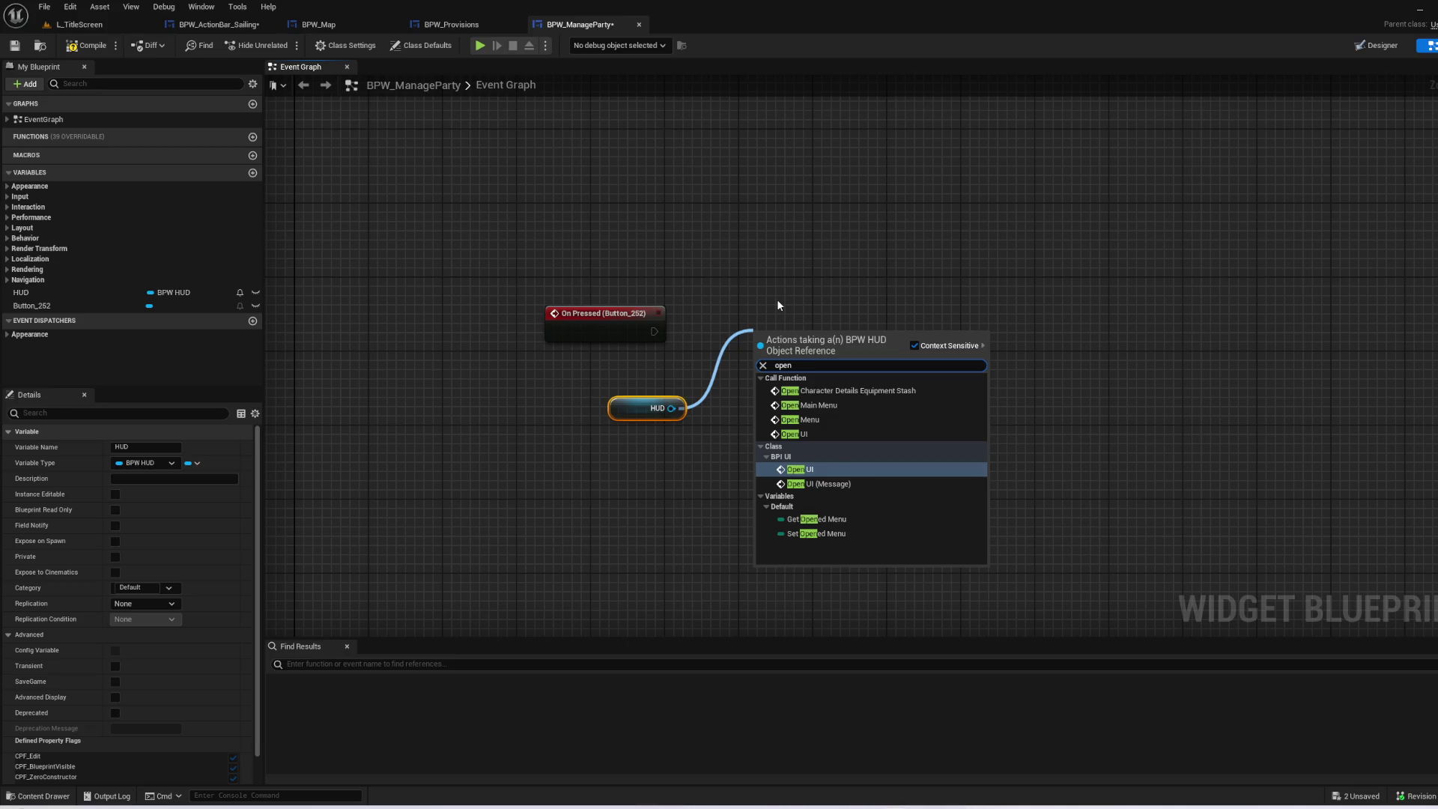
key("Up")
key("Up")
key("Up")
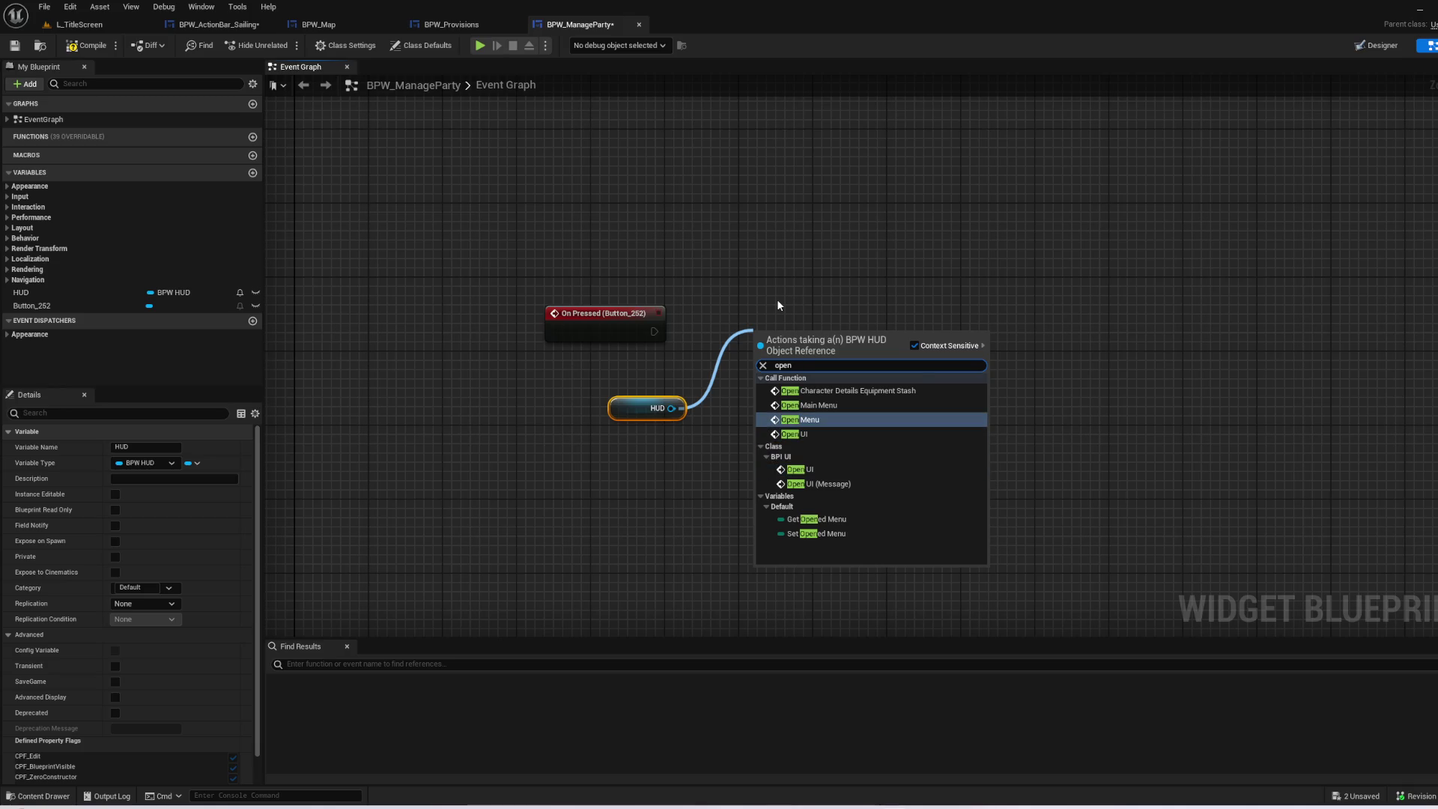
key("Return")
left_click(822, 404)
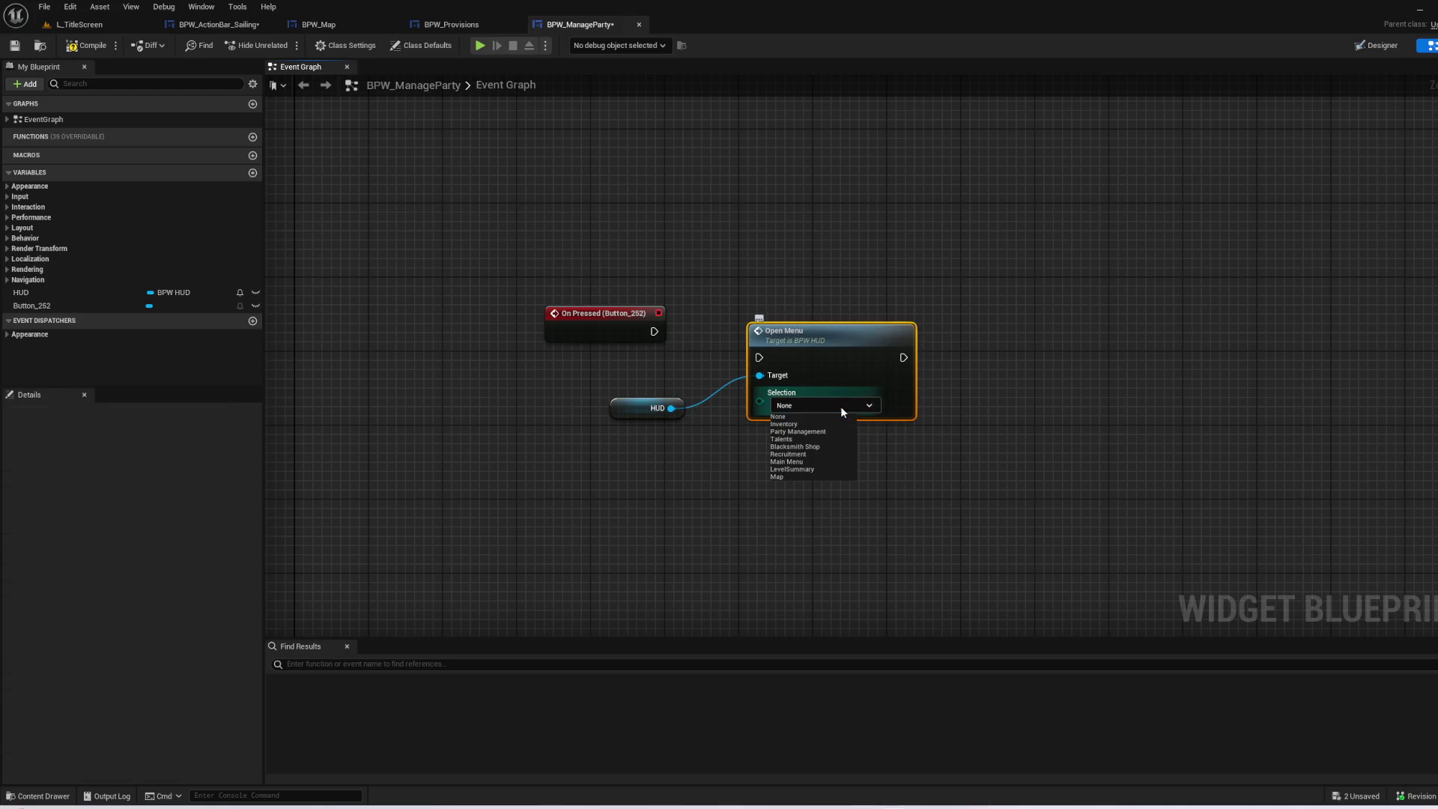
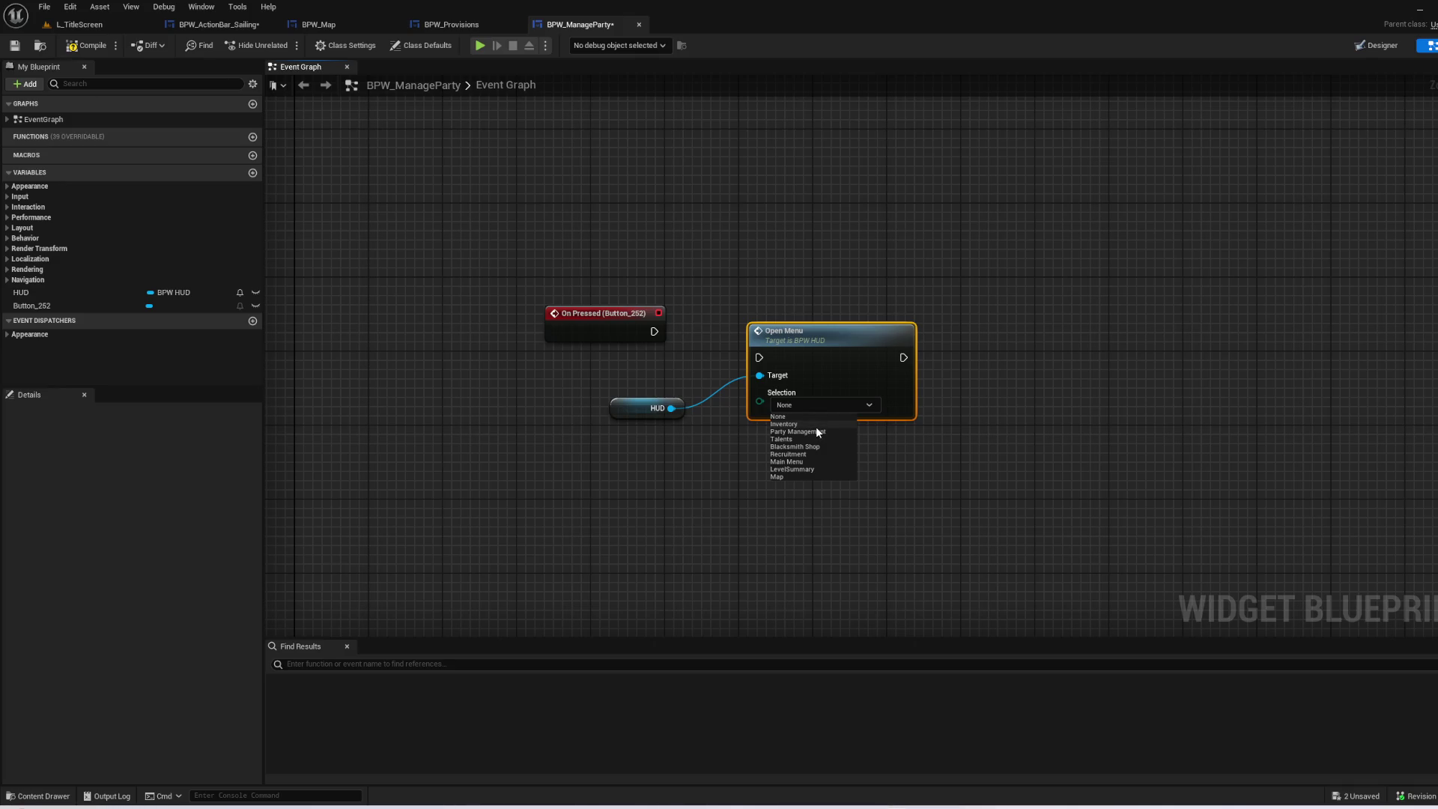
- Set Open Menu's Selection to Inventory and shift the On Pressed node down-left
left_click(818, 433)
mouse_move(606, 337)
left_mouse_down()
mouse_move(577, 355)
mouse_move(758, 358)
left_mouse_up()
left_click(745, 294)
left_click_drag(582, 350, 562, 359)
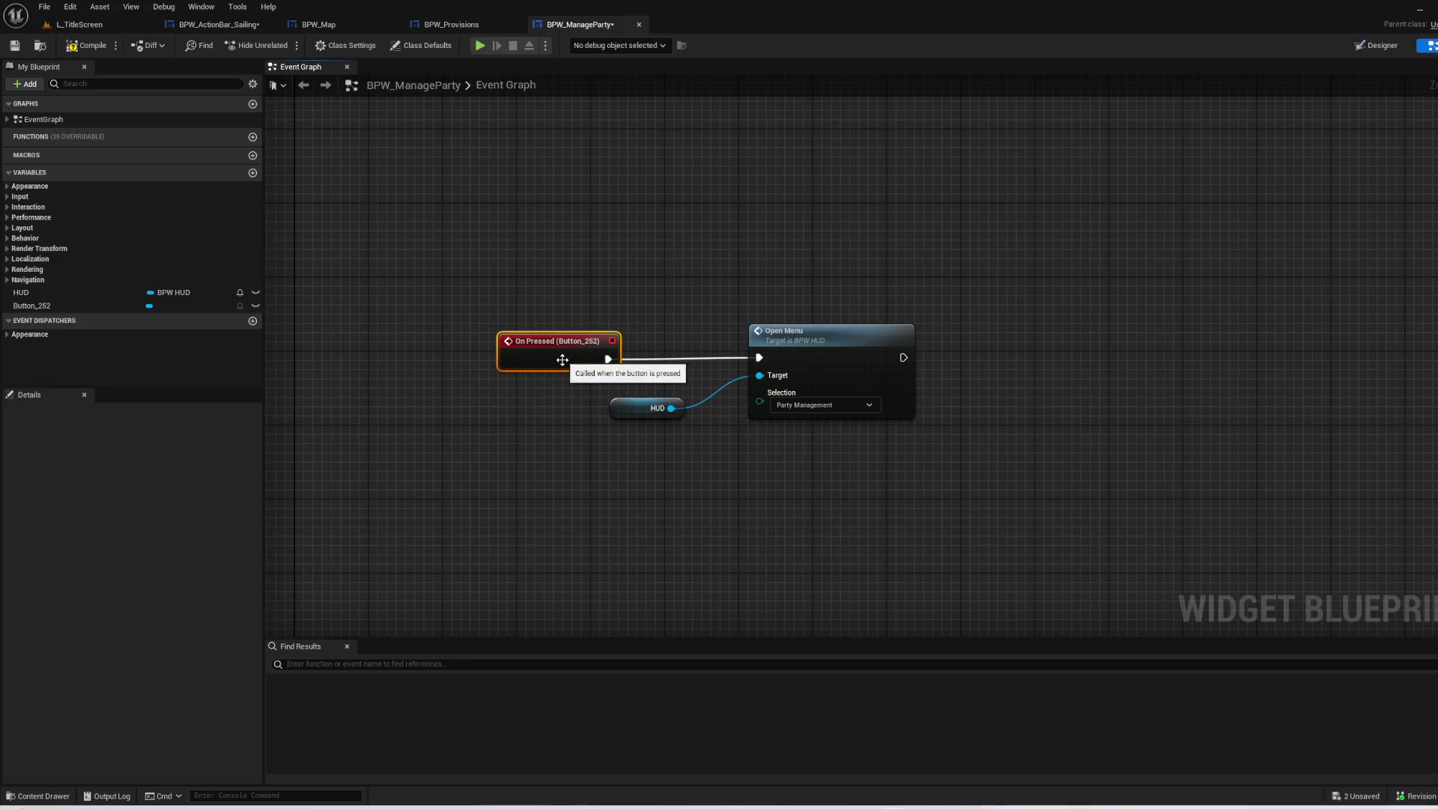
left_click(798, 404)
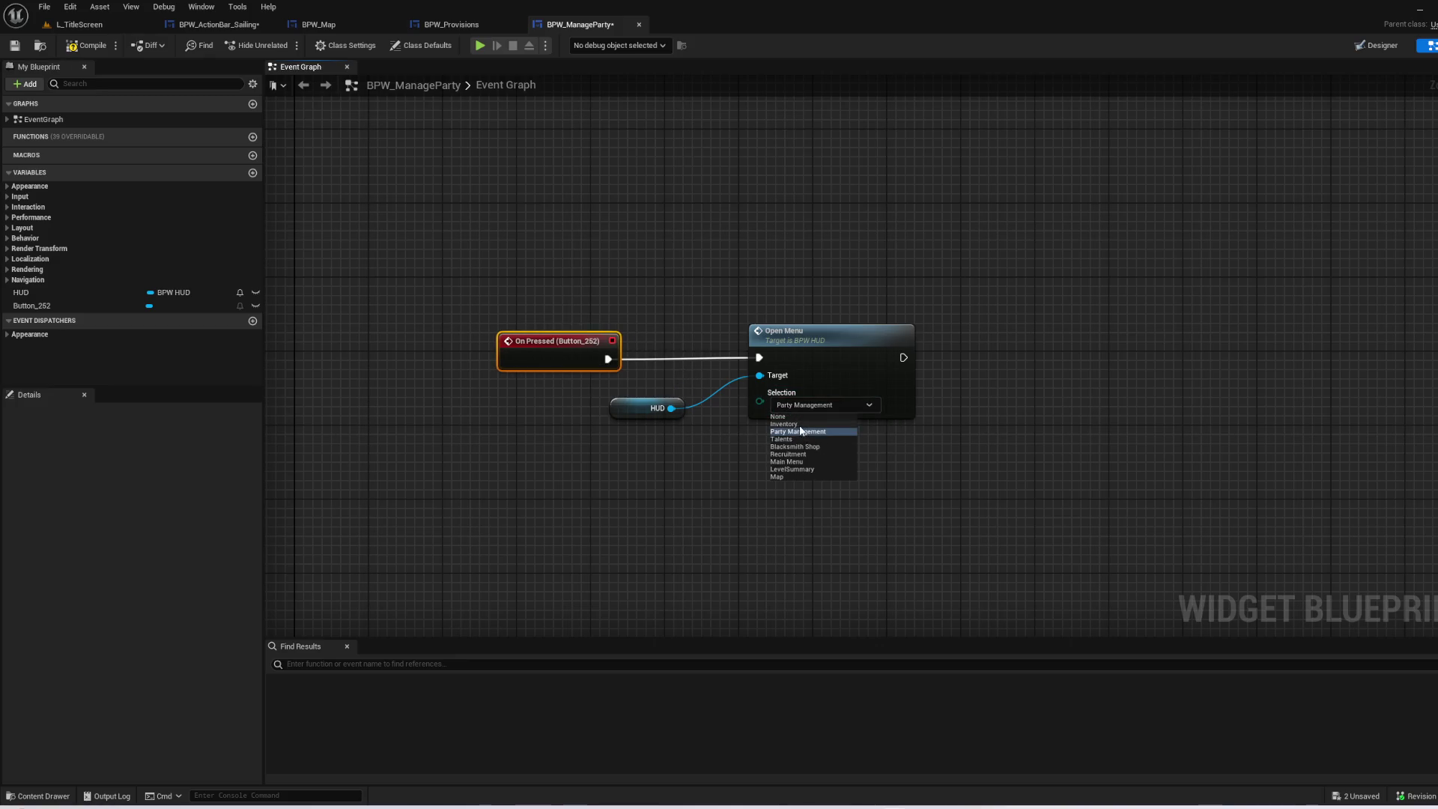
left_click(785, 424)
left_click(808, 514)
left_click(816, 404)
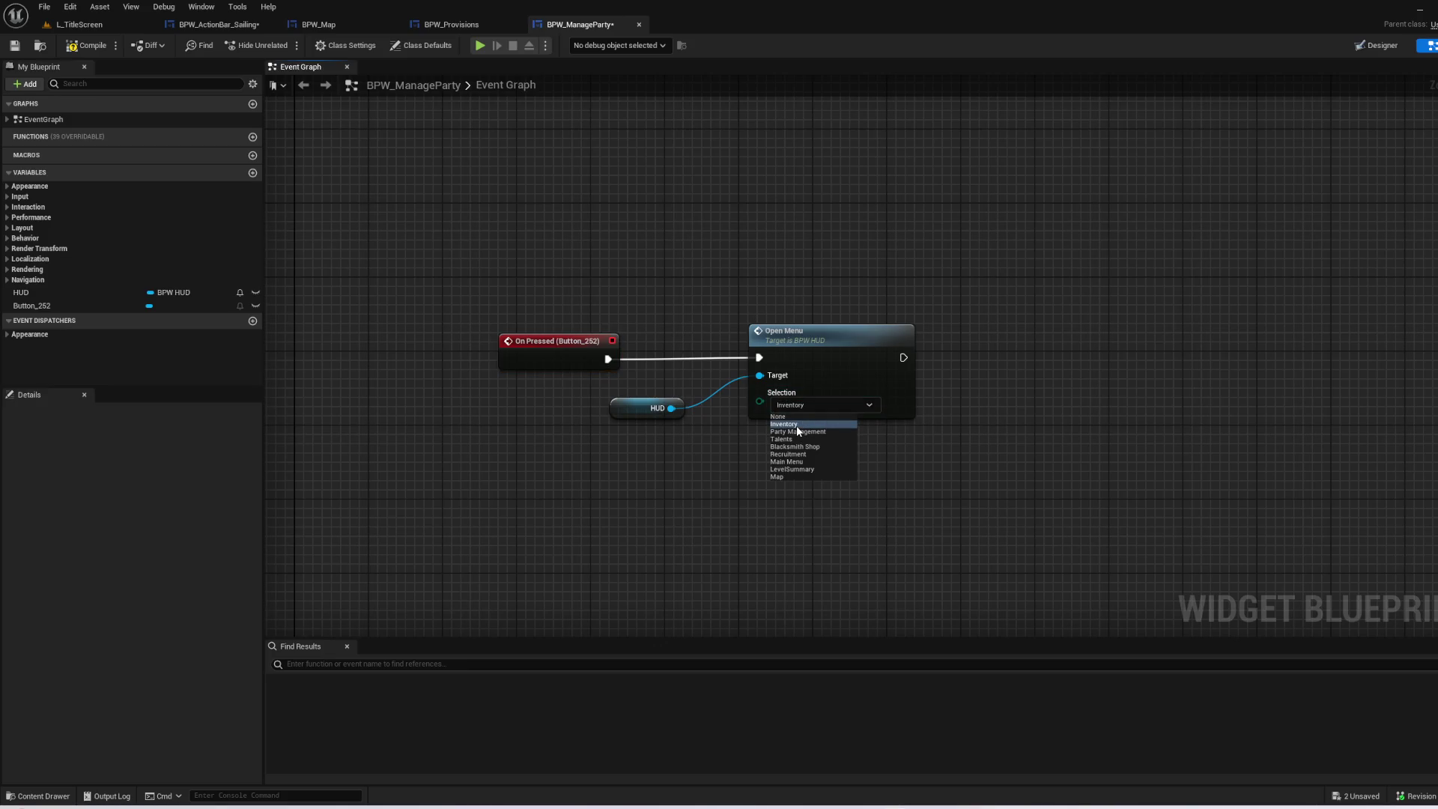
left_click(717, 448)
- Line the On Pressed and HUD nodes up beside Open Menu, then compile and save BPW_ManageParty
left_click_drag(581, 362, 543, 363)
left_click_drag(628, 409, 646, 391)
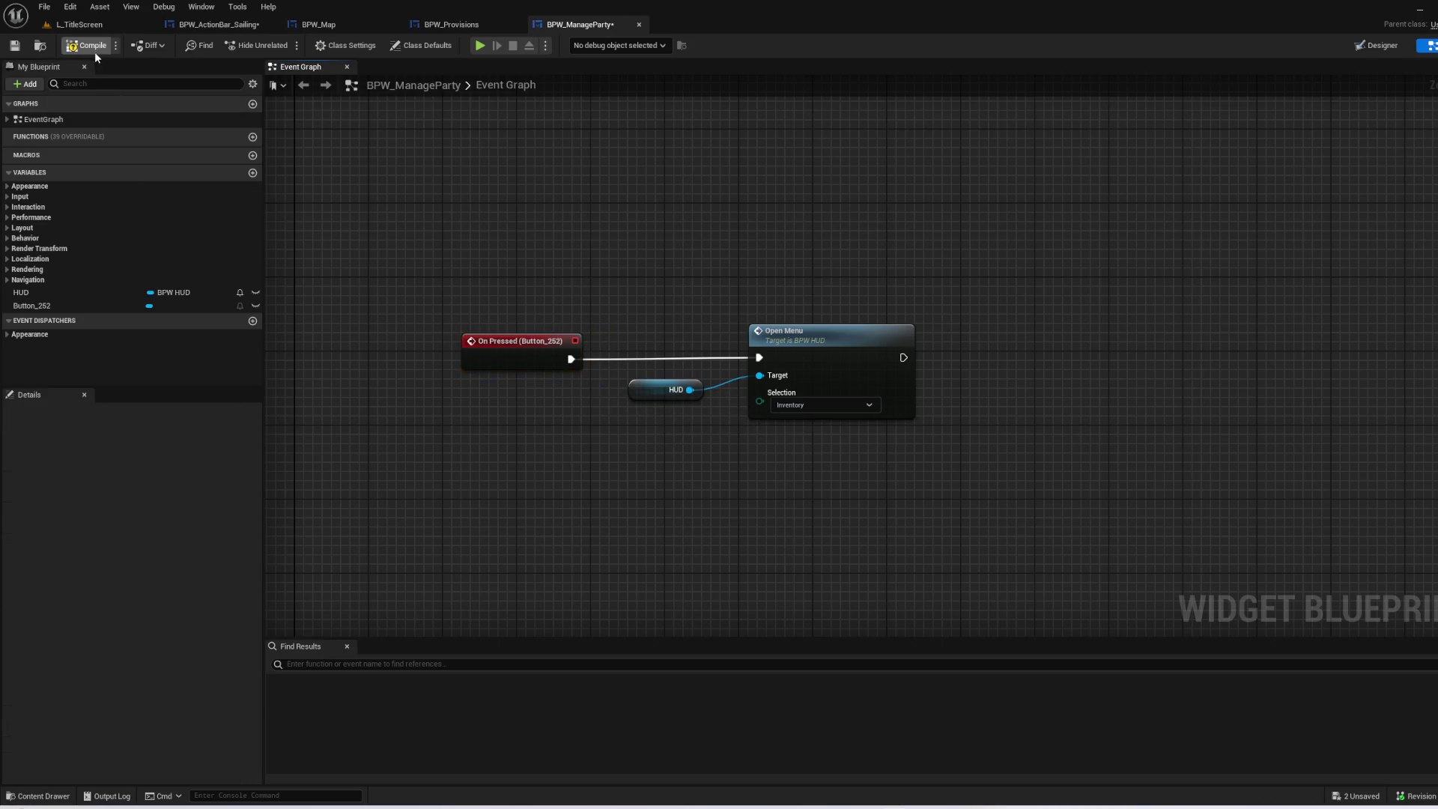
left_click(95, 52)
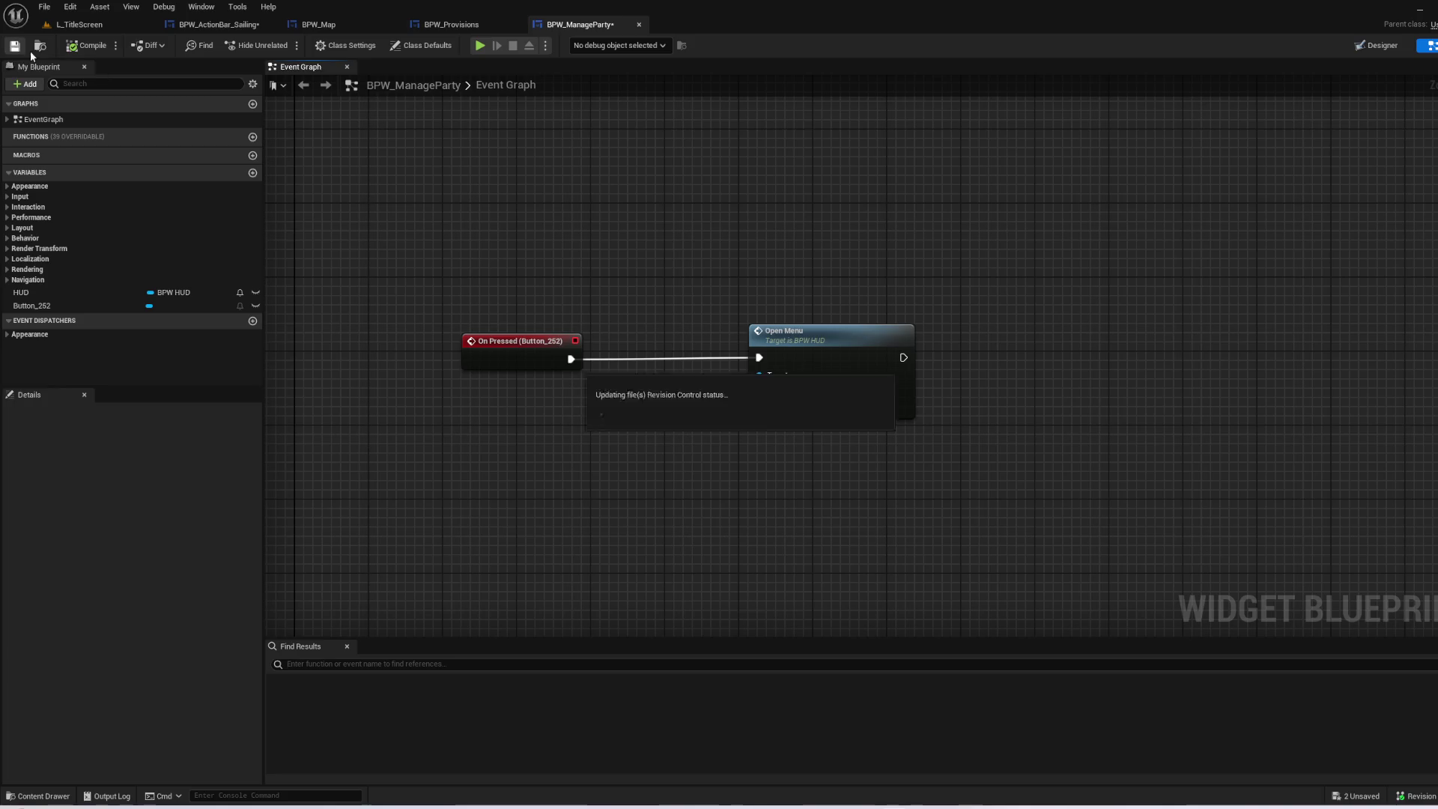
left_click(106, 30)
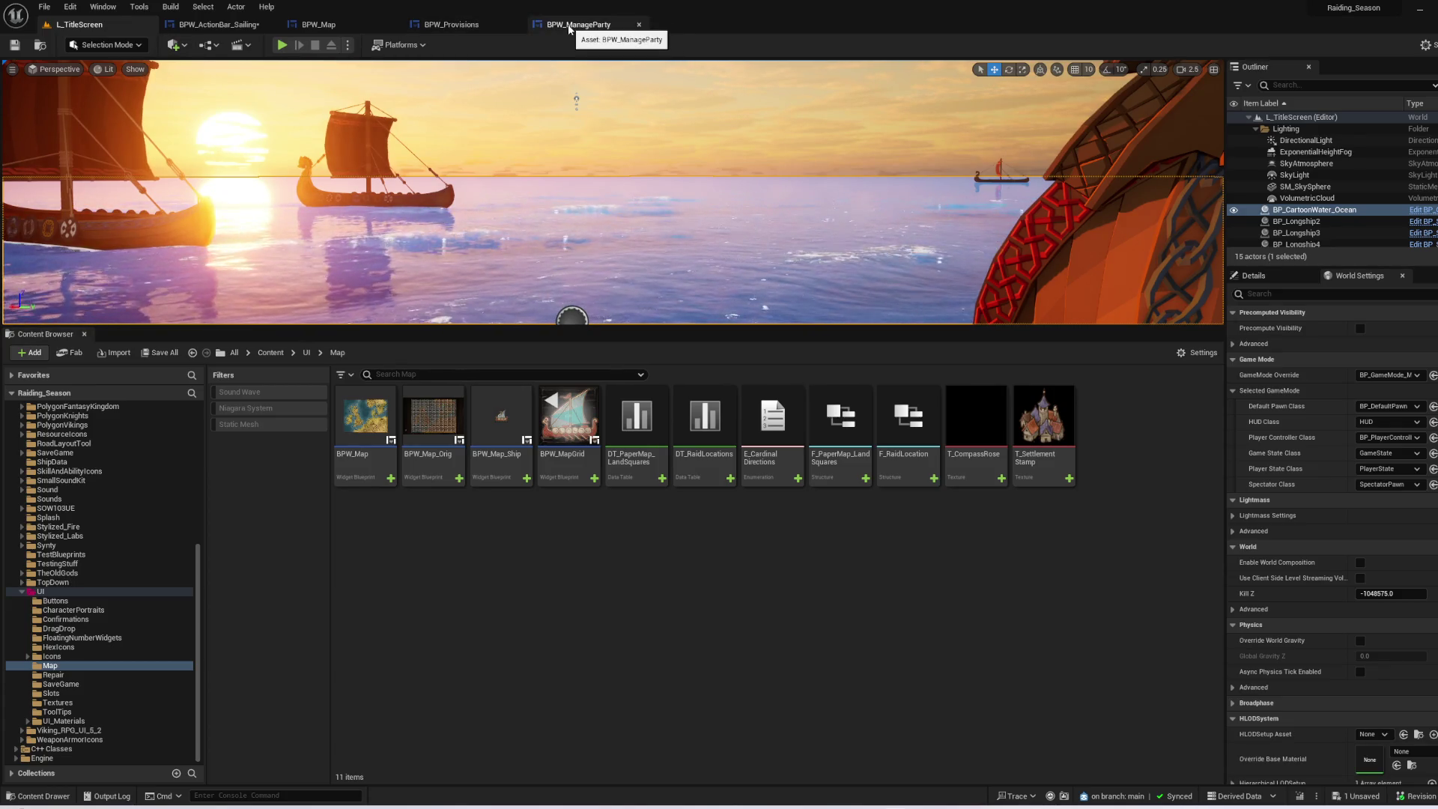
- Play in the editor fullscreen, start a New Game and open Manage Raid Party
key("alt+p")
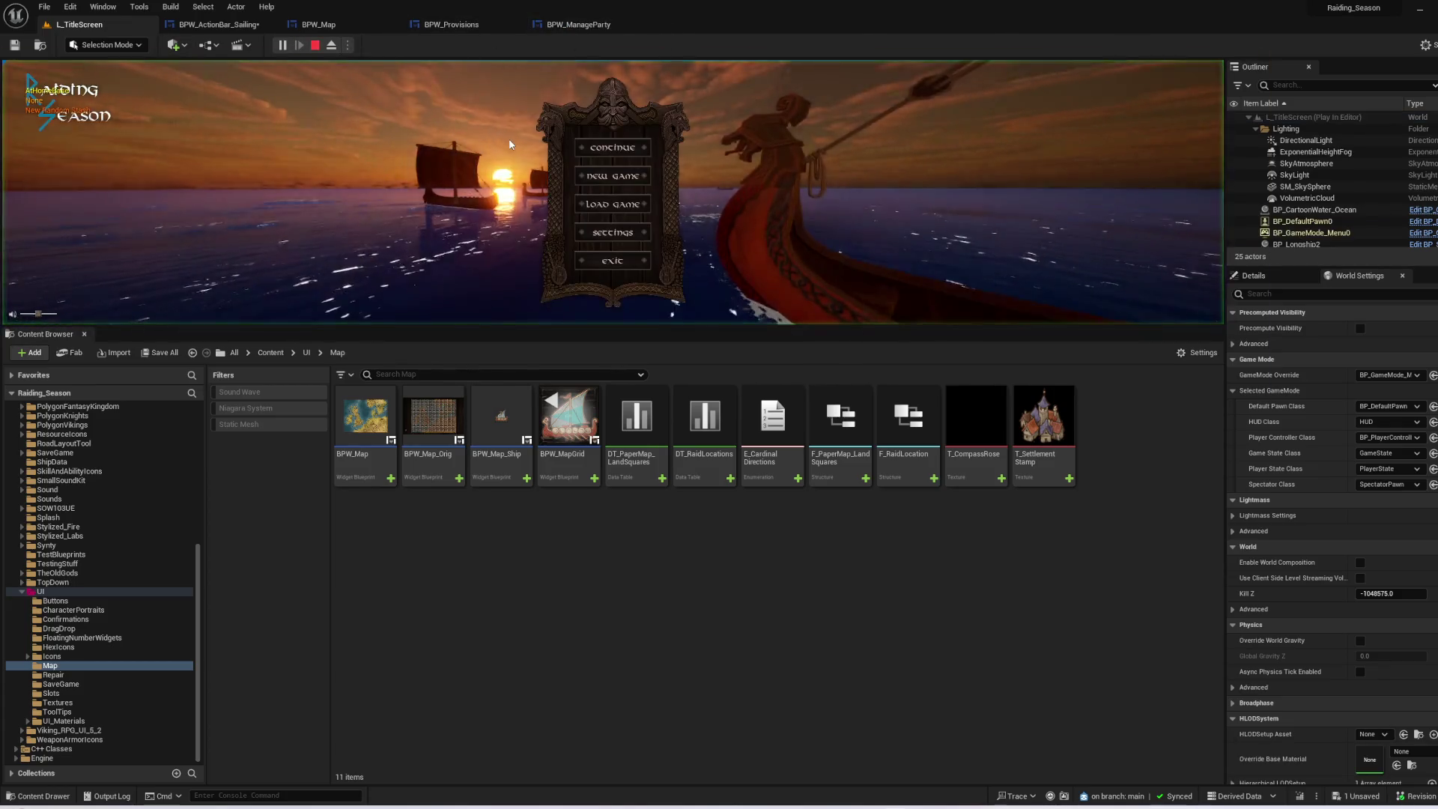
key("F11")
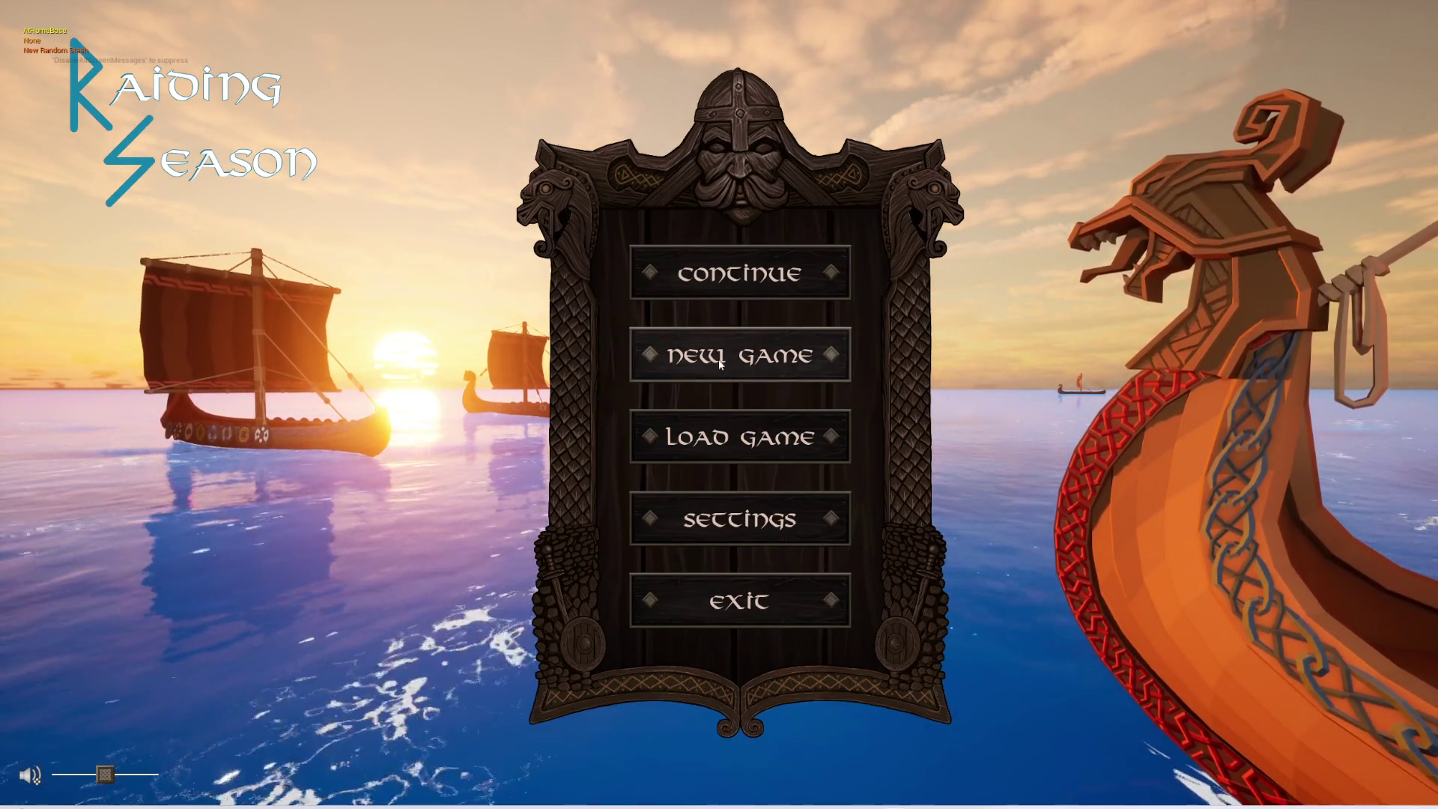
left_click(698, 286)
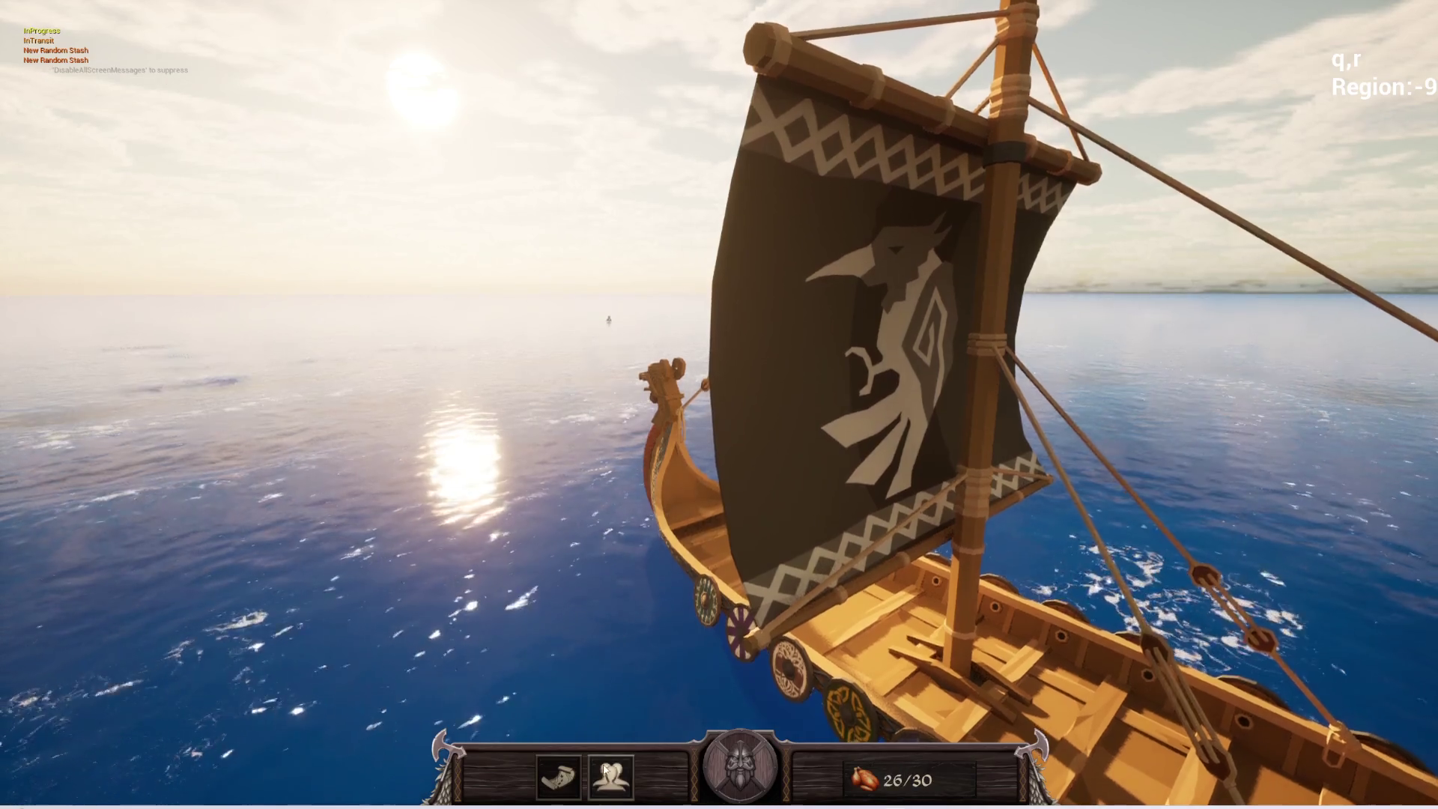
left_click(606, 769)
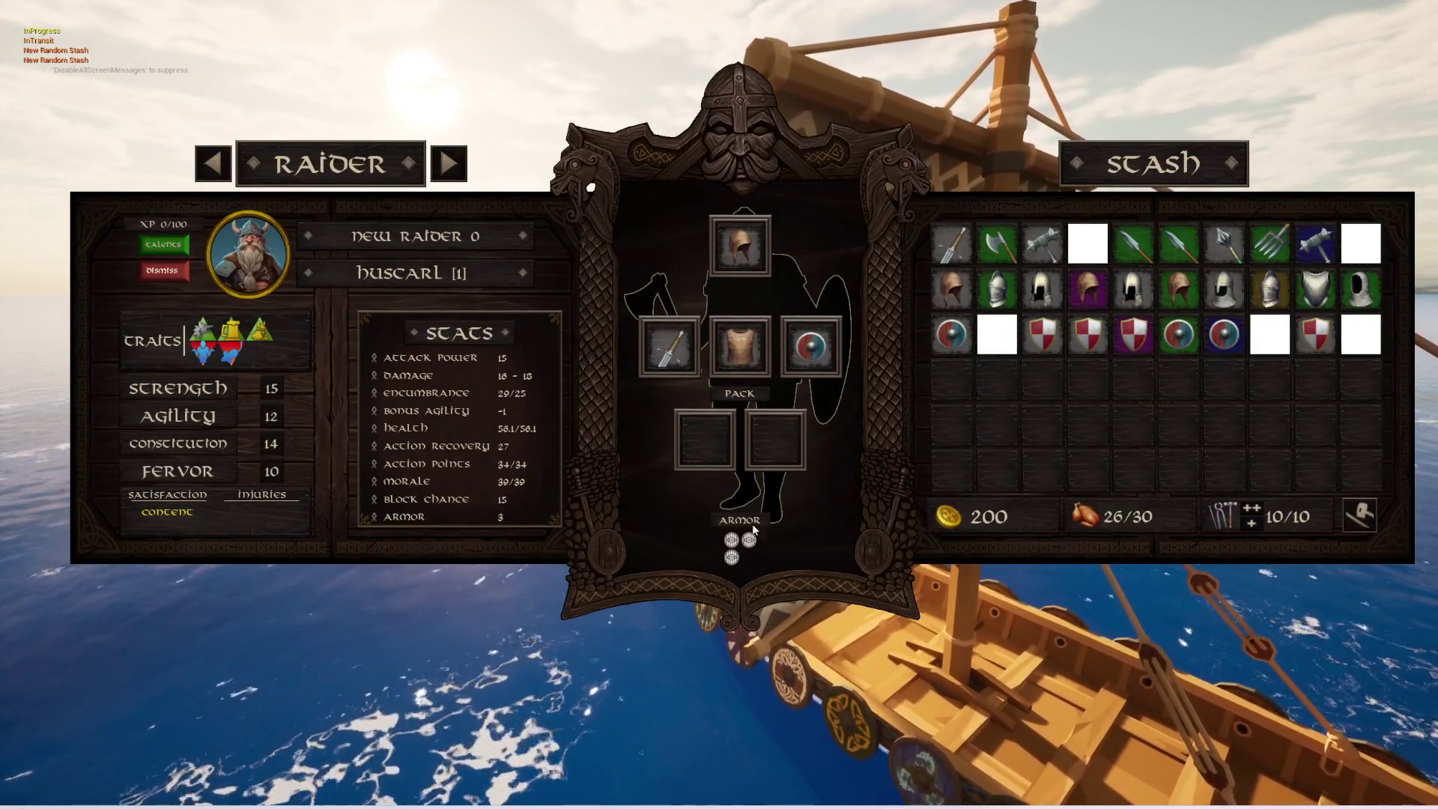
- Stop the play session, close the Message Log and restore the editor layout
key("Escape")
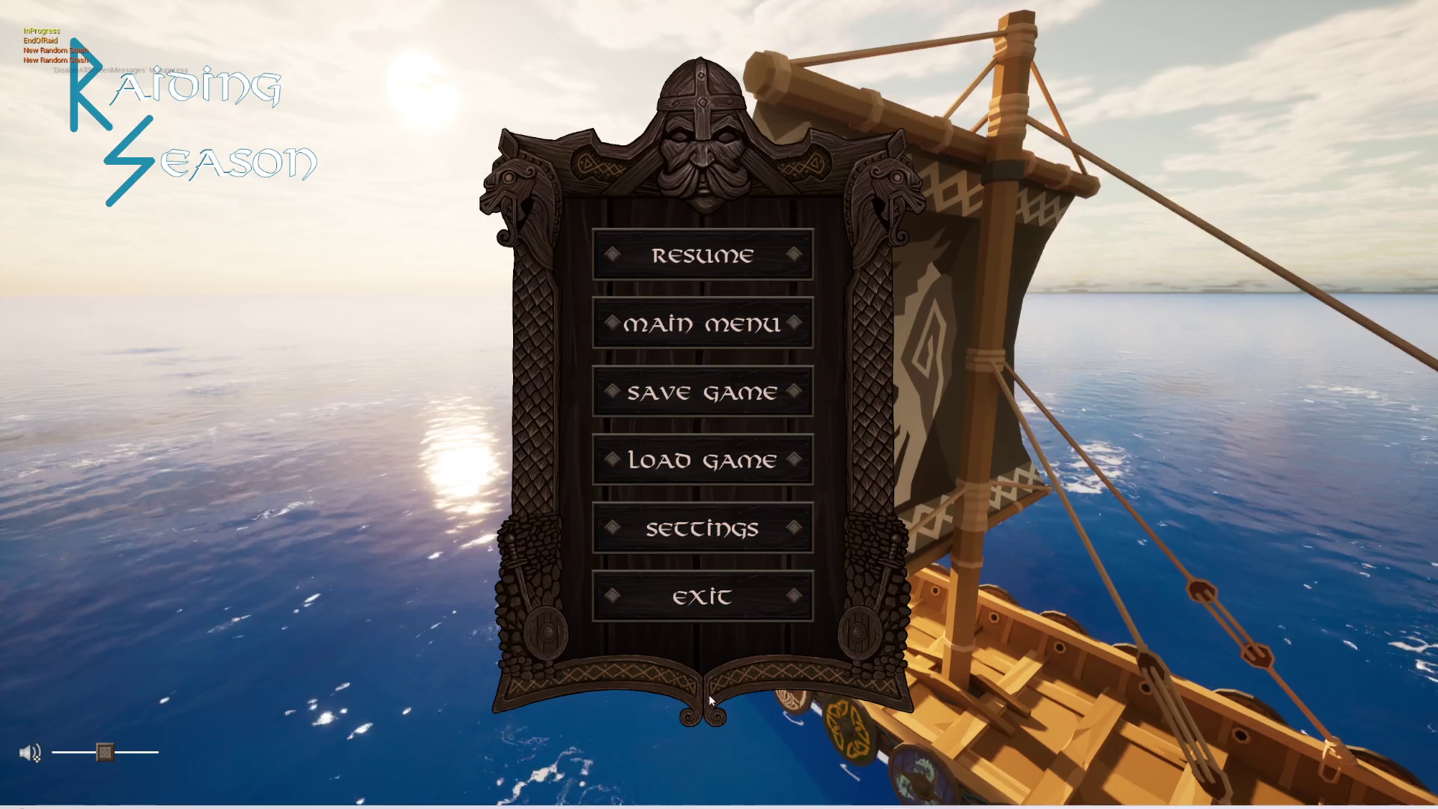
key("Escape")
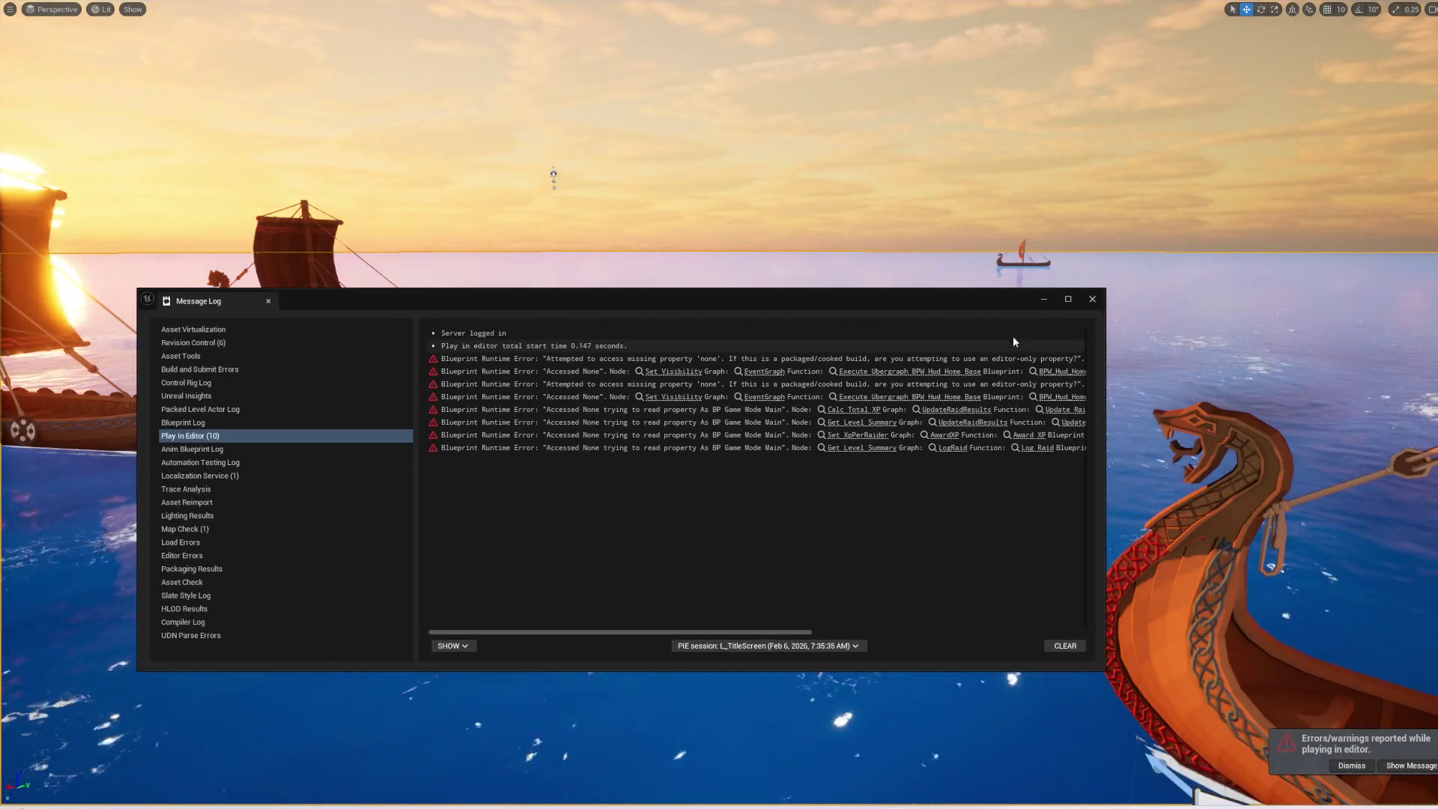
left_click(1090, 299)
key("F11")
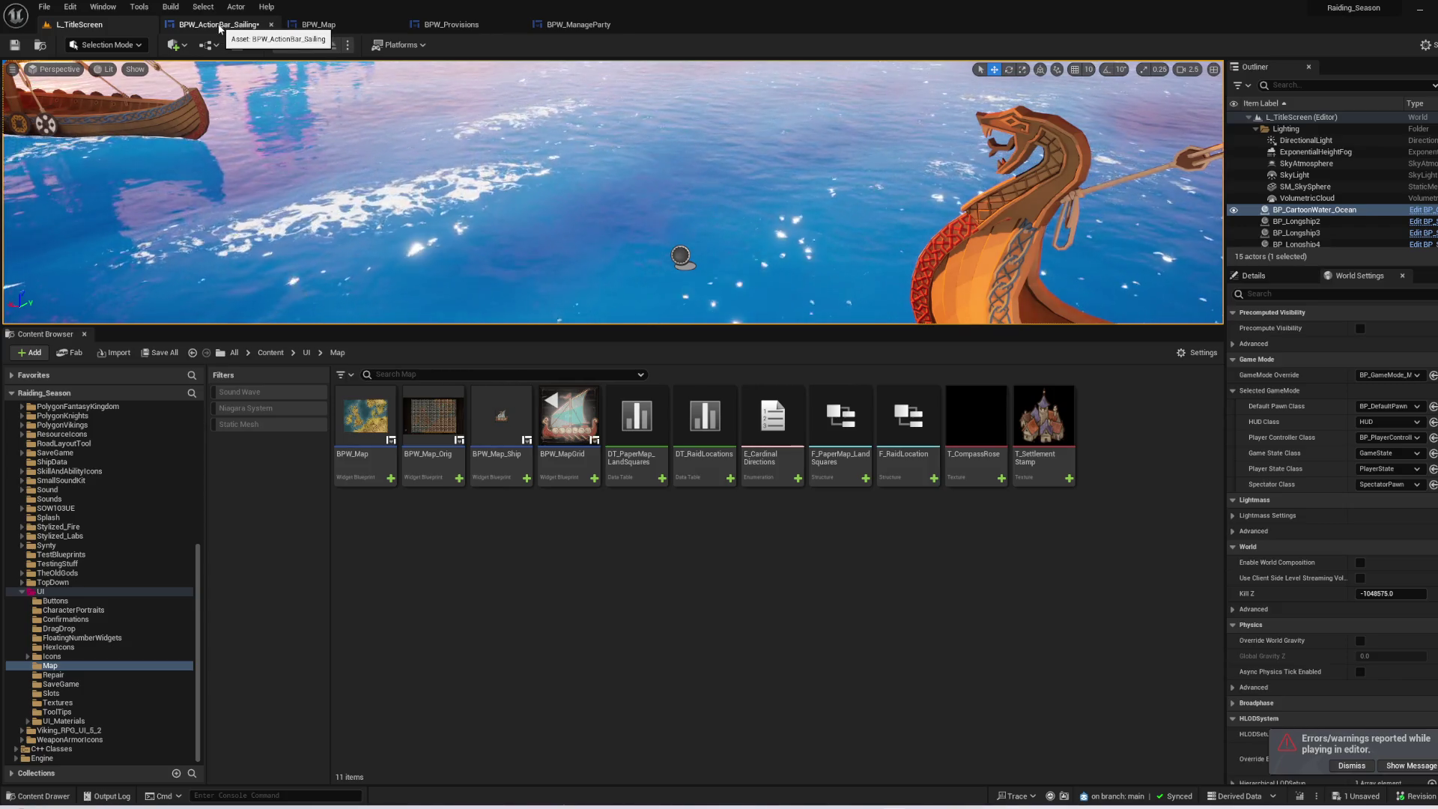
- Browse to Content > UI, filter the assets for 'hud' and open BPW_HUD
scroll(97, 562, "up", 10)
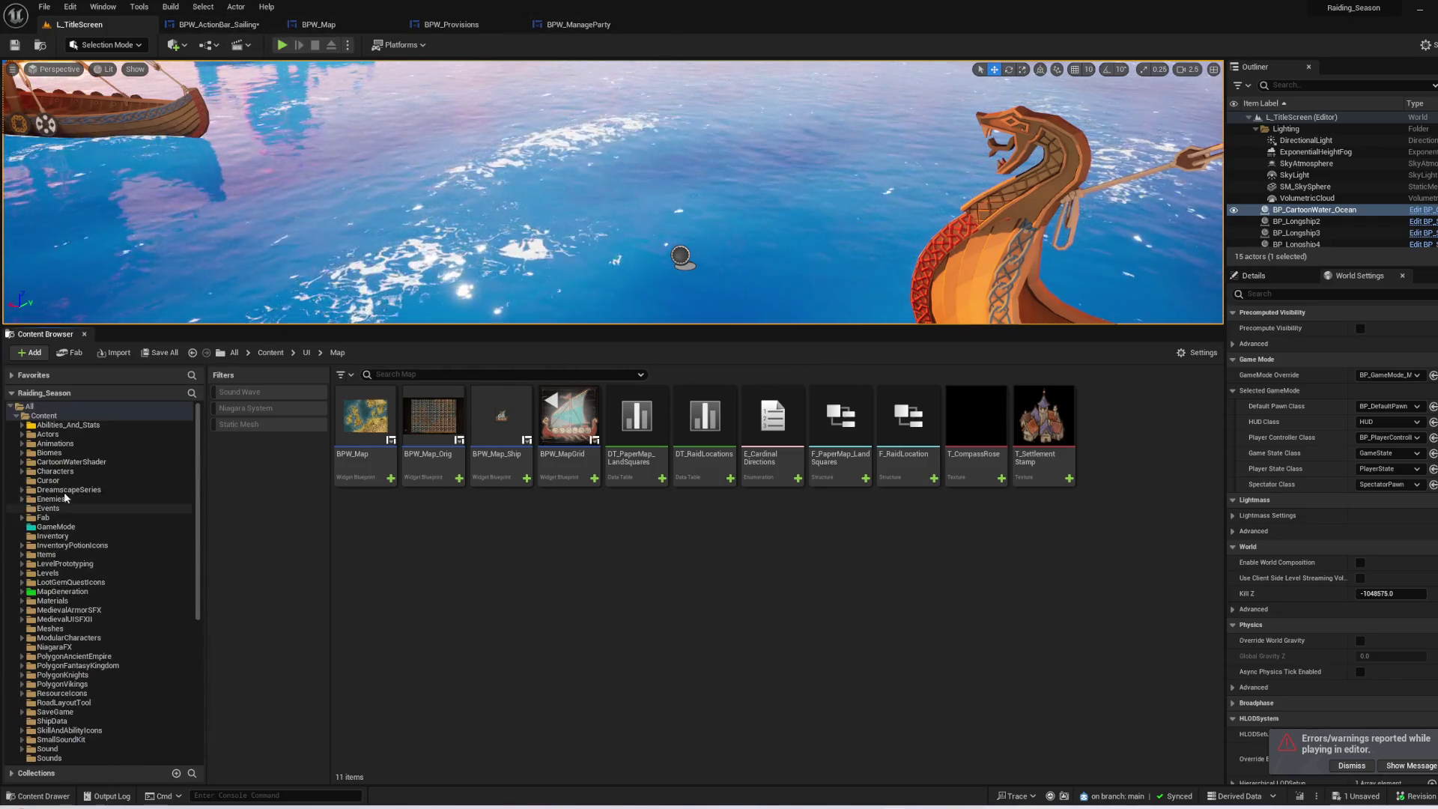
left_click(52, 426)
left_click(44, 416)
scroll(959, 464, "down", 6)
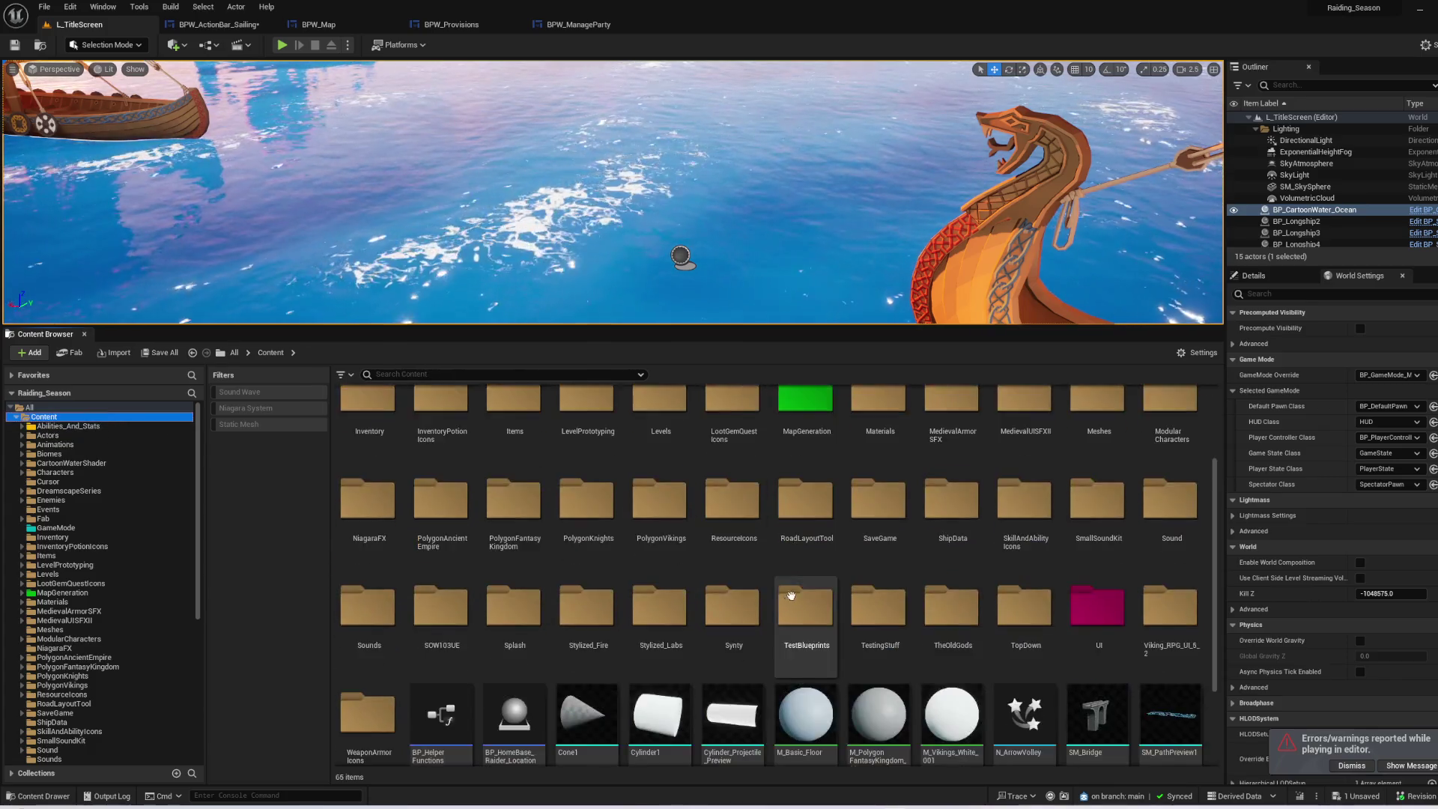
scroll(914, 711, "up", 2)
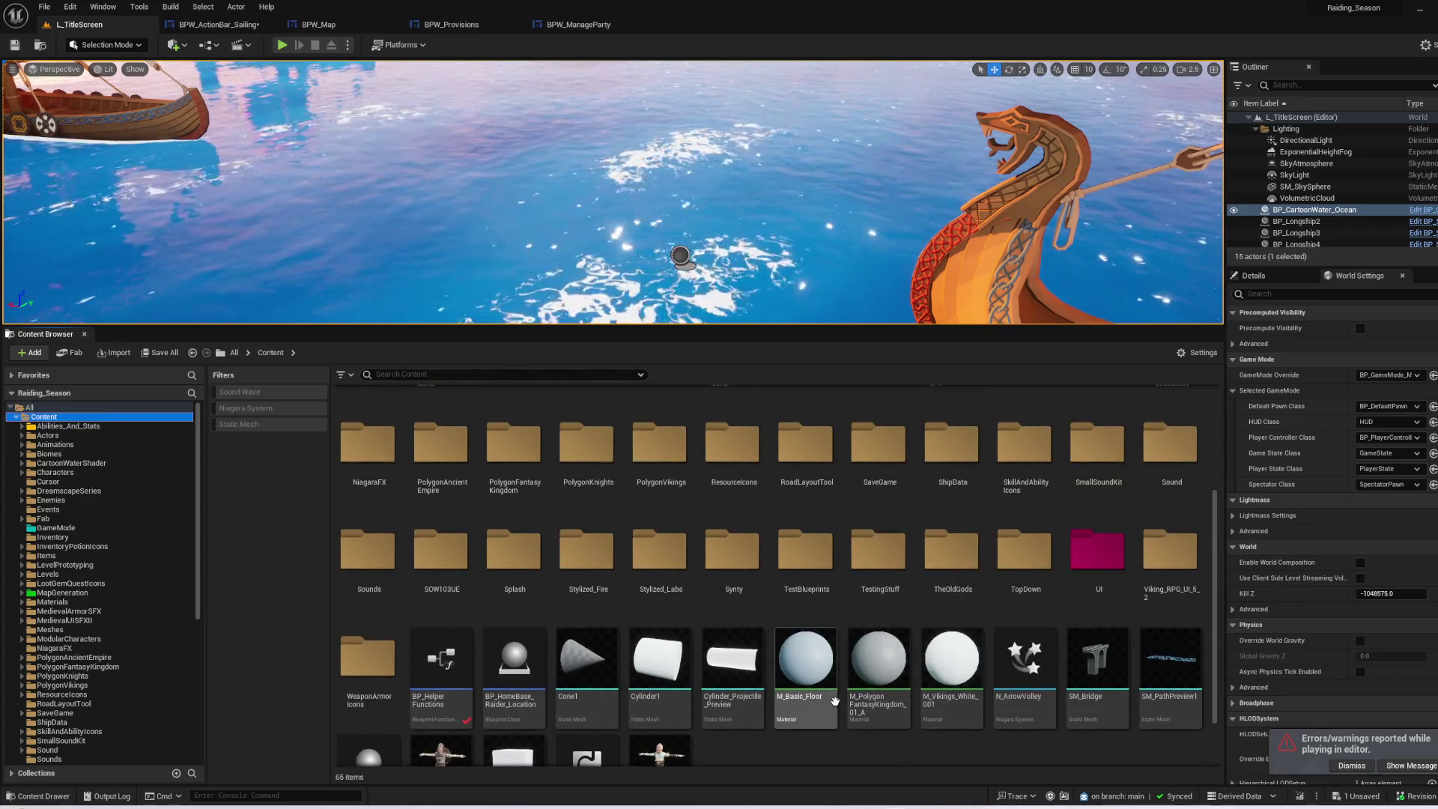
left_click(1102, 553)
double_click(1101, 552)
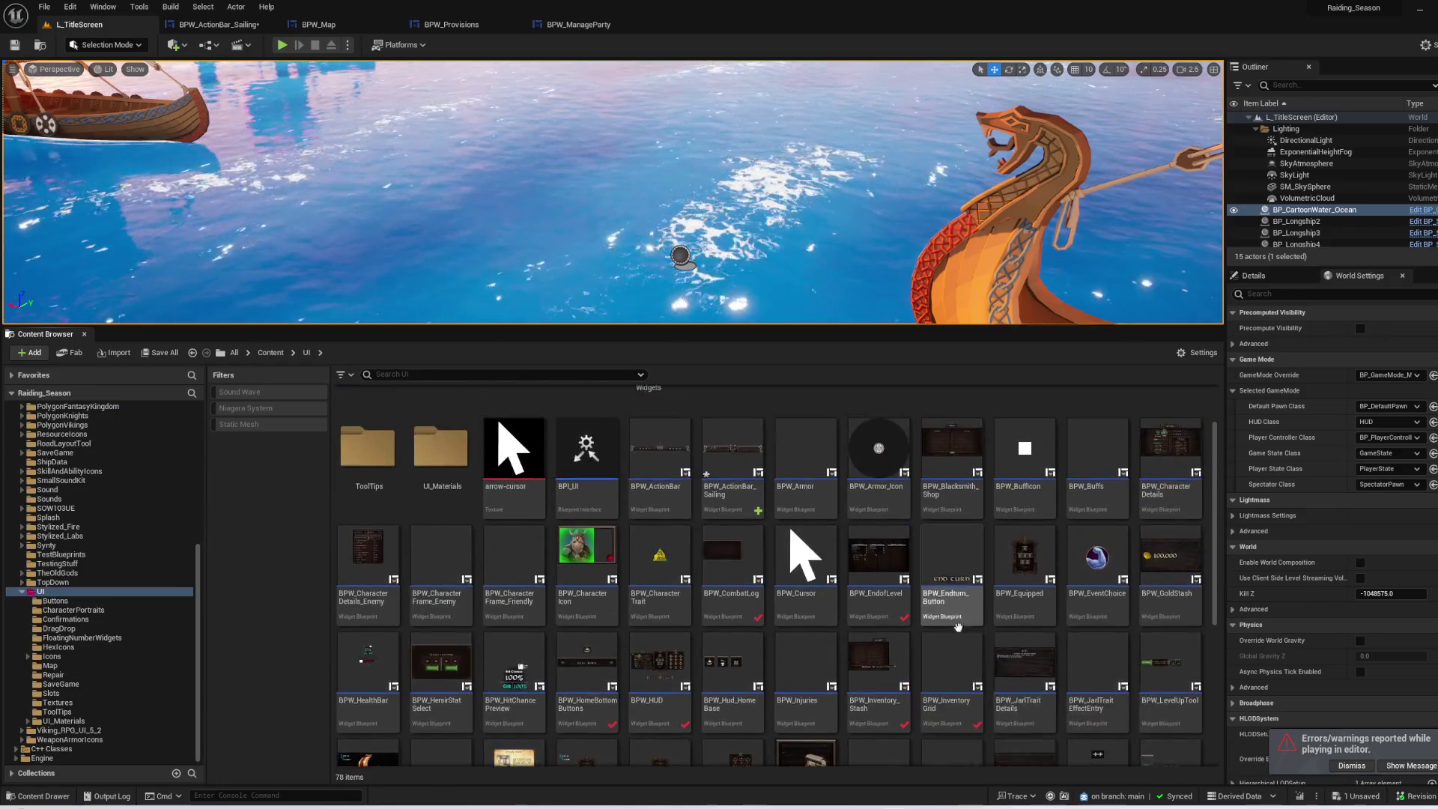
scroll(949, 682, "down", 5)
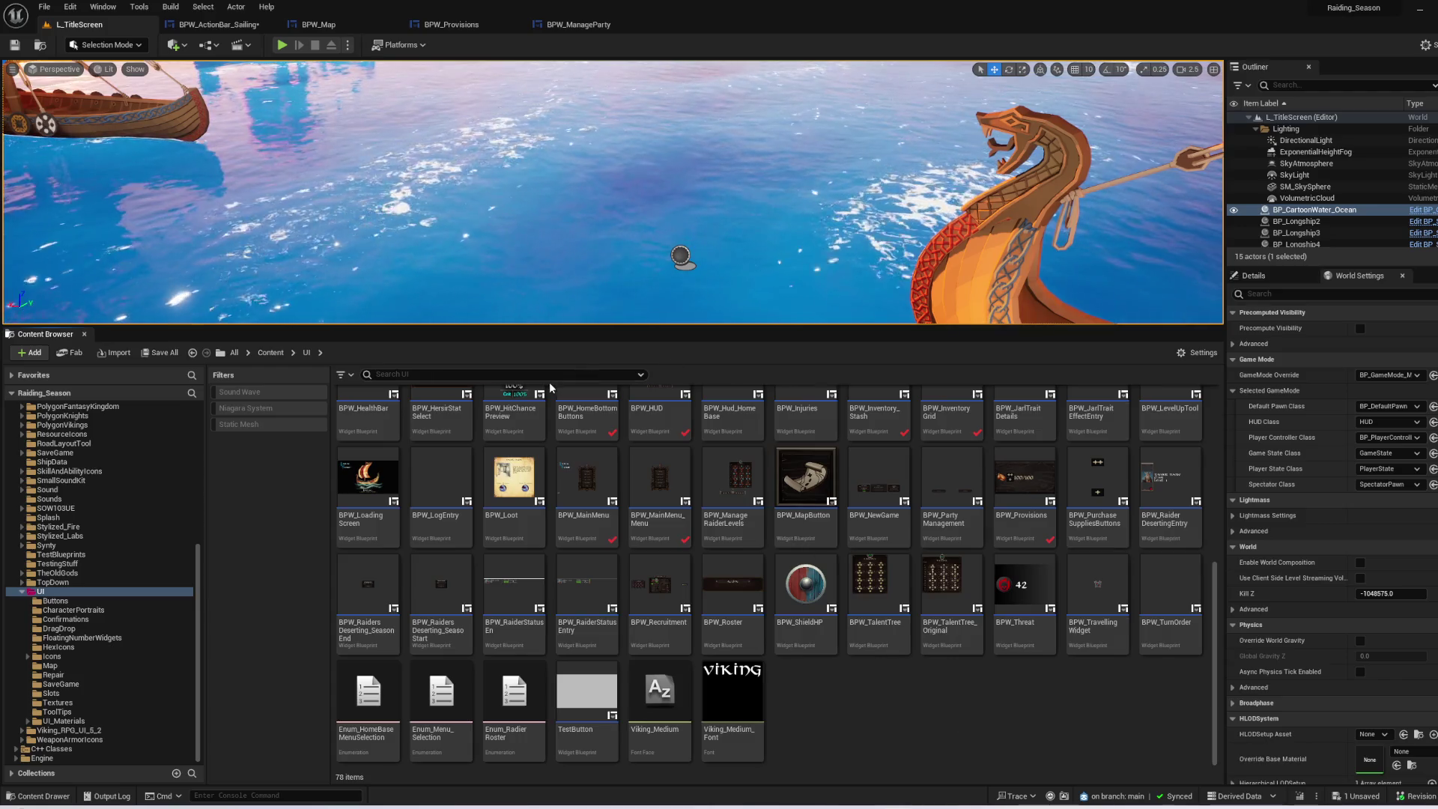
type("hud")
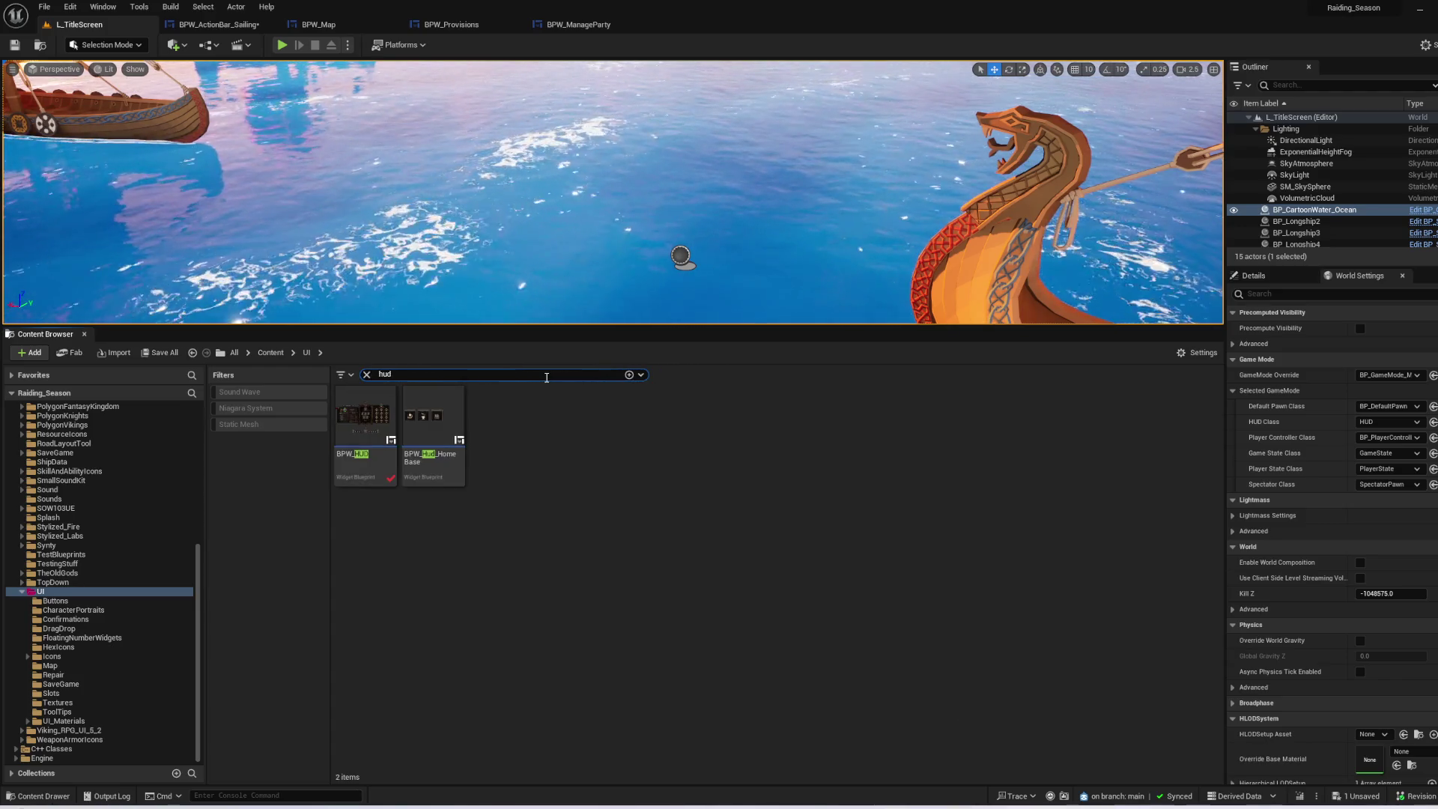
double_click(365, 417)
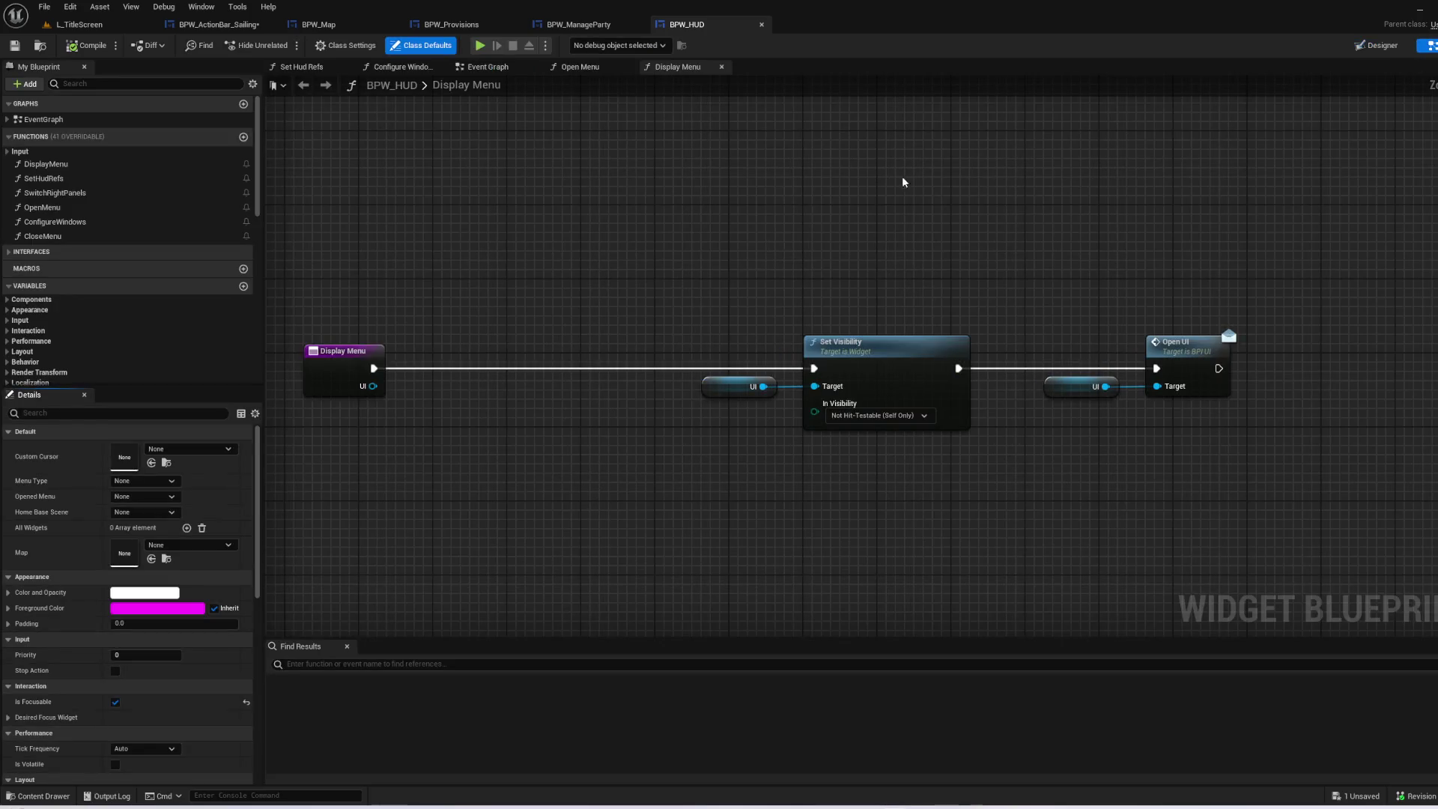
- Open BPW_HUD's Open Menu function and bring Configure Windows and Make Array into view
left_click(494, 68)
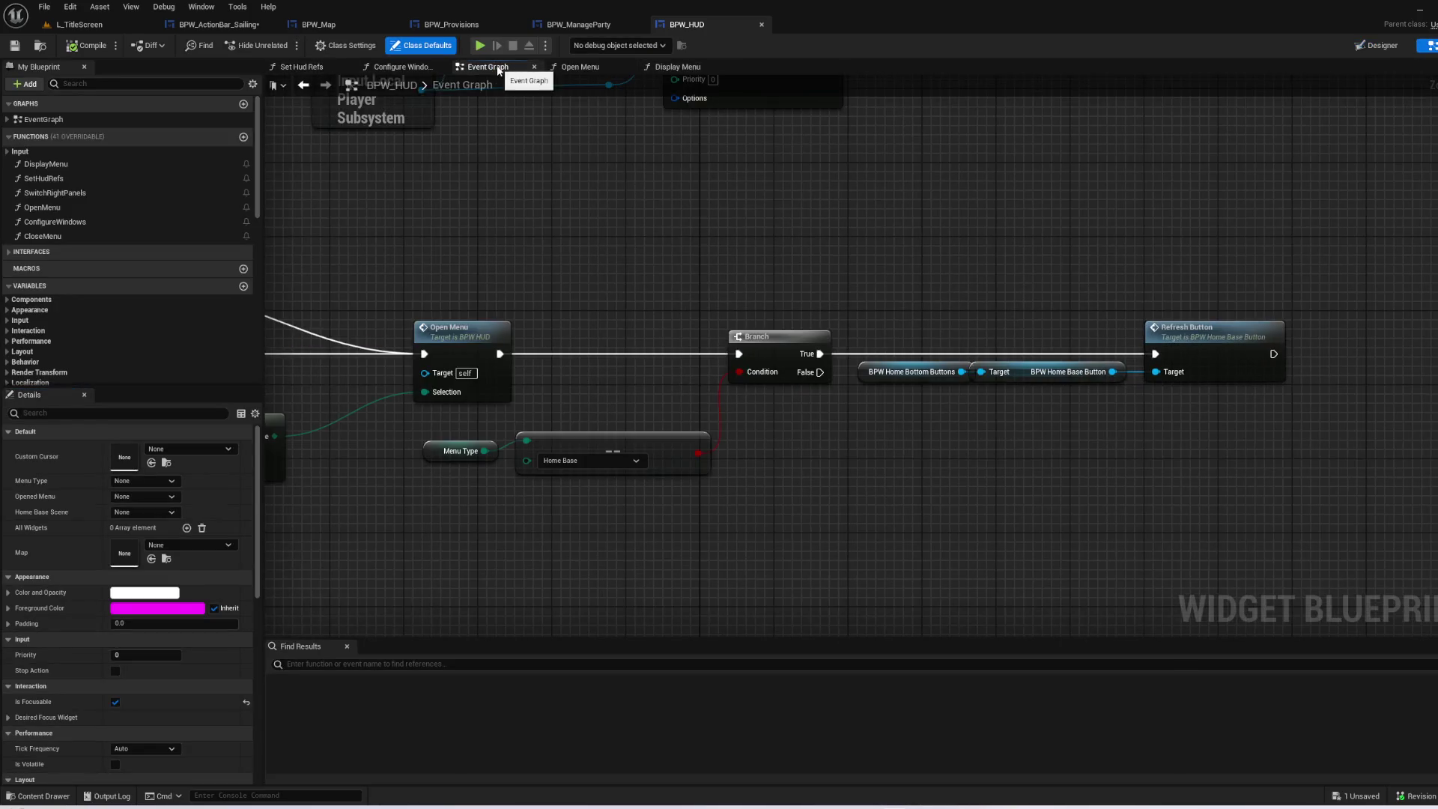
scroll(789, 276, "up", 4)
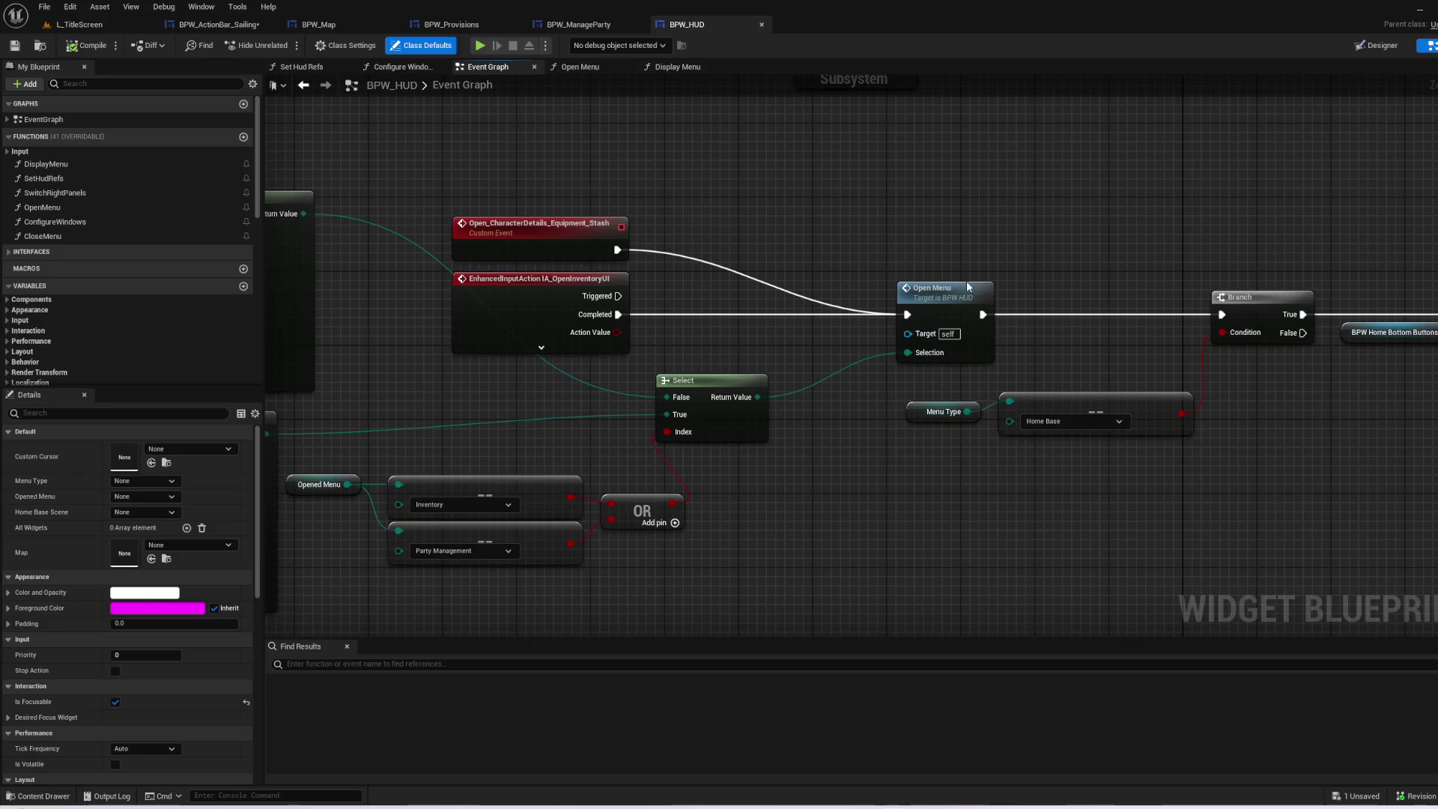
double_click(967, 287)
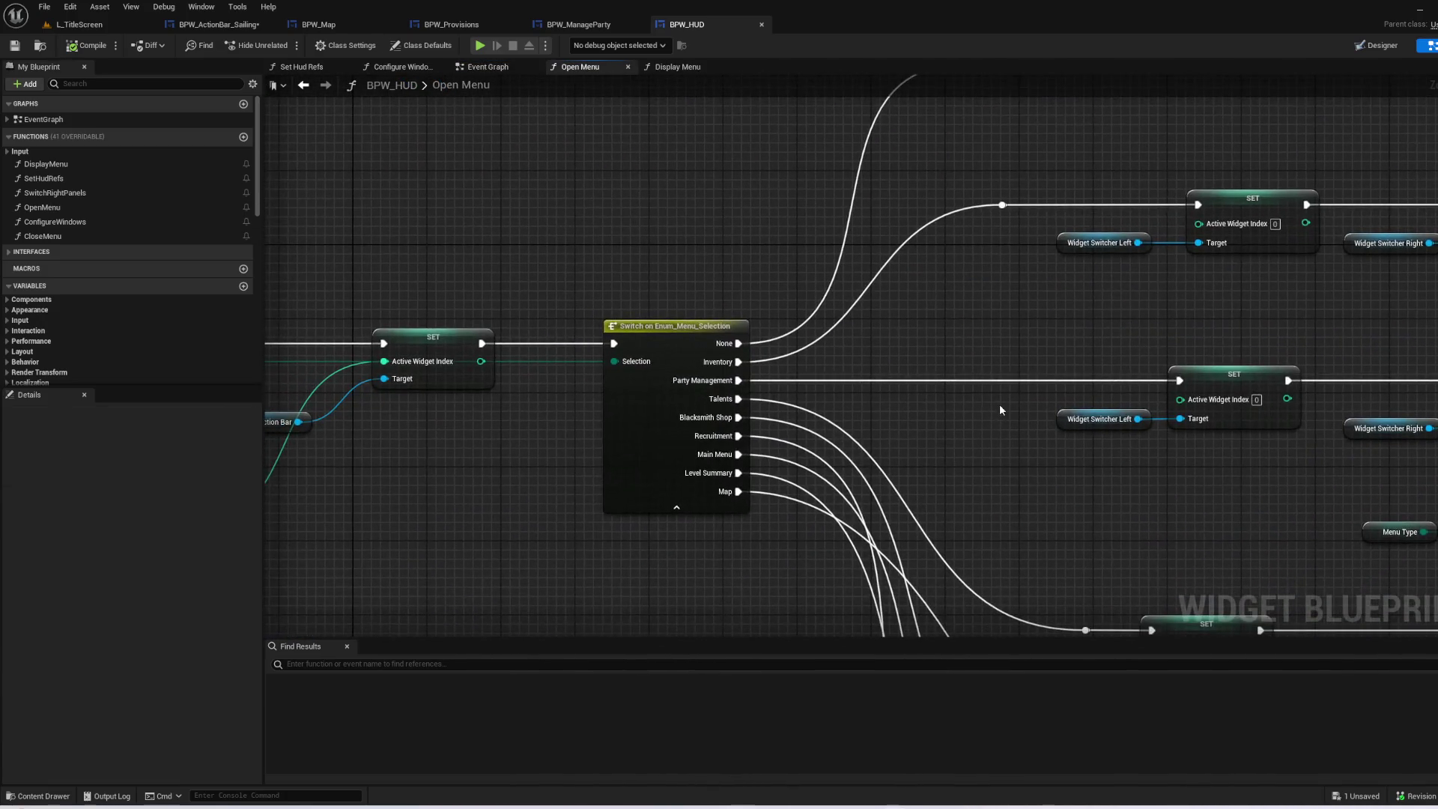
mouse_move(914, 331)
left_mouse_down()
mouse_move(607, 435)
mouse_move(507, 437)
mouse_move(450, 396)
left_mouse_up()
left_click_drag(881, 433, 878, 432)
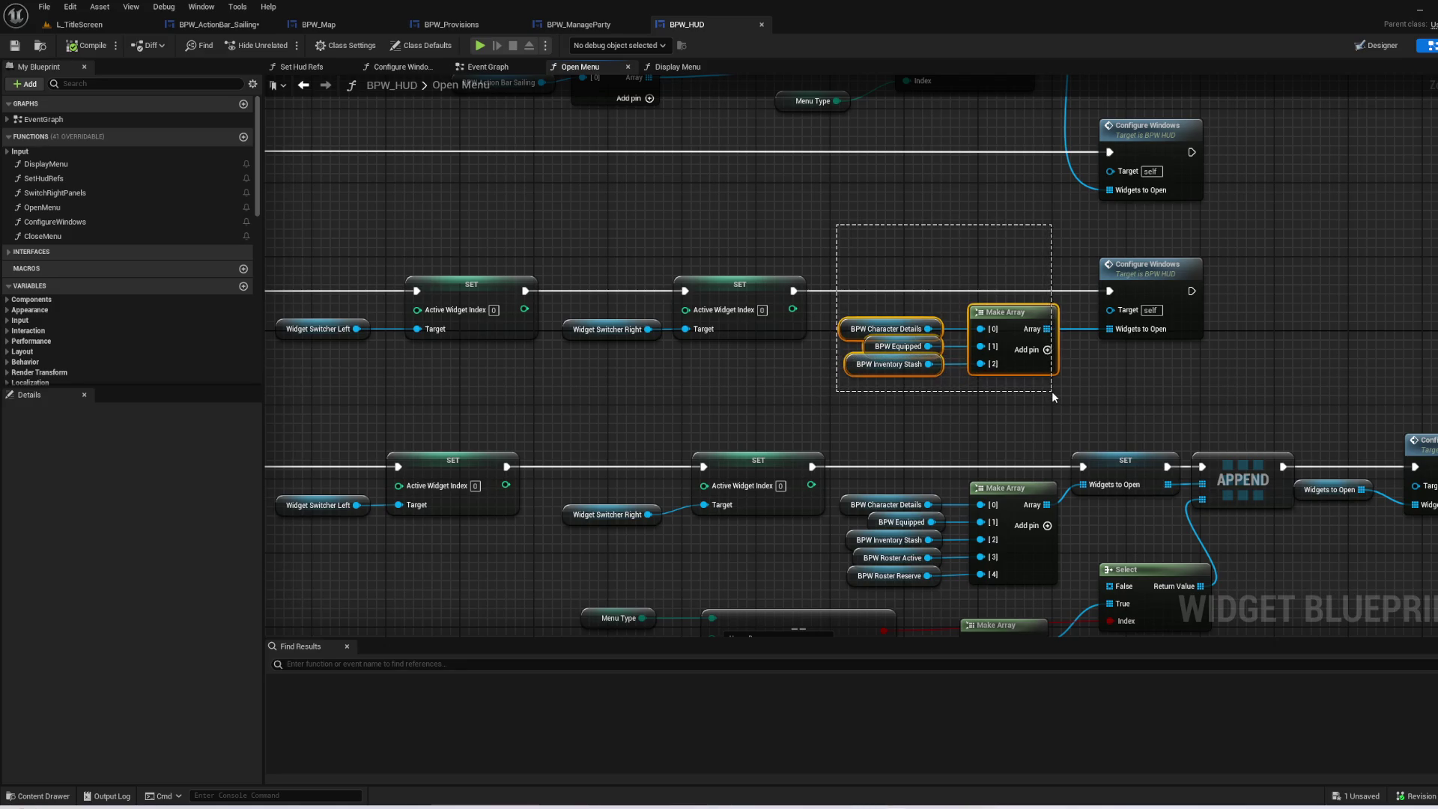
mouse_move(1051, 391)
left_mouse_down()
mouse_move(1437, 277)
mouse_move(1088, 324)
mouse_move(809, 407)
mouse_move(819, 489)
left_mouse_up()
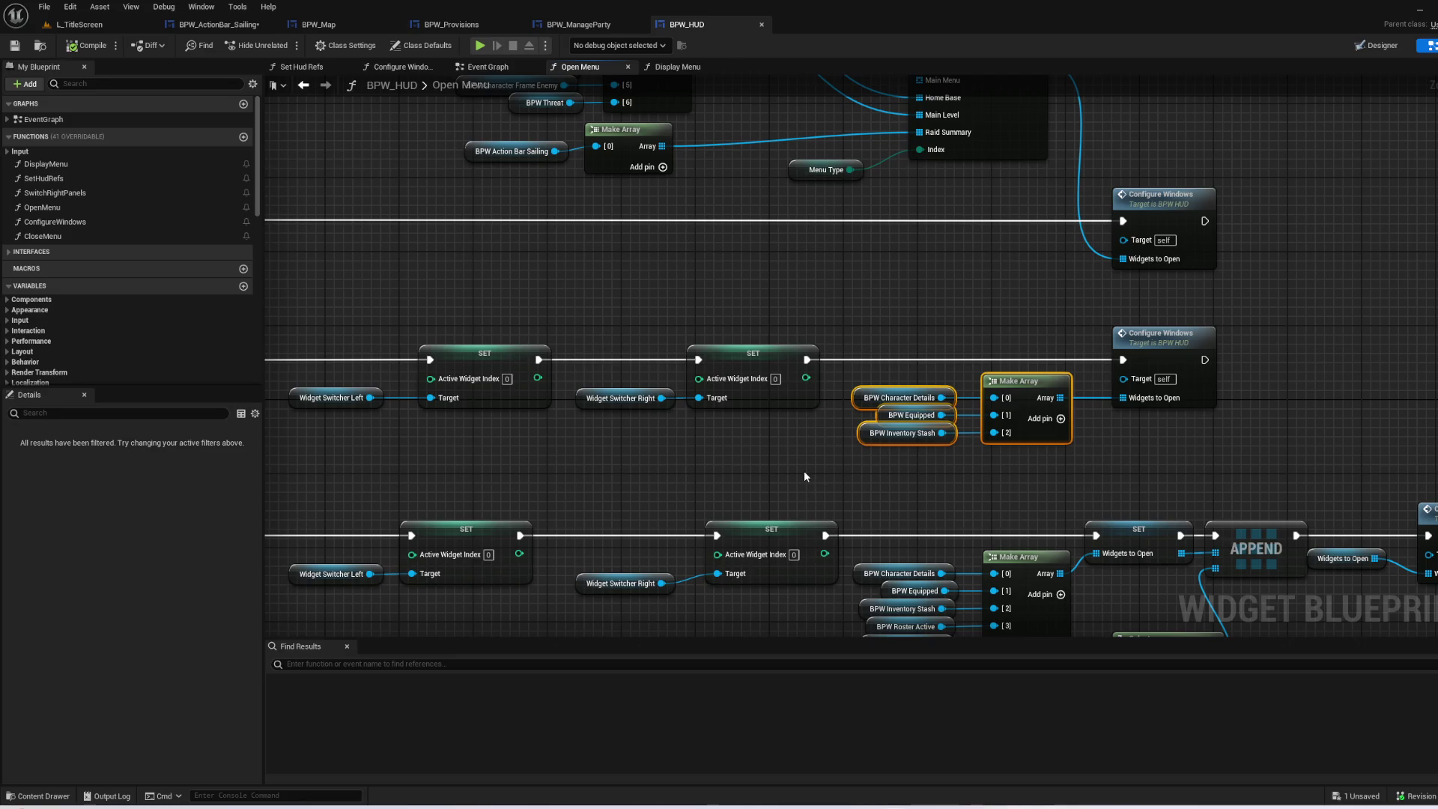
- Add a [3] pin to Make Array and wire a copy of BPW Action Bar Sailing into it
left_click(804, 475)
left_click(1060, 420)
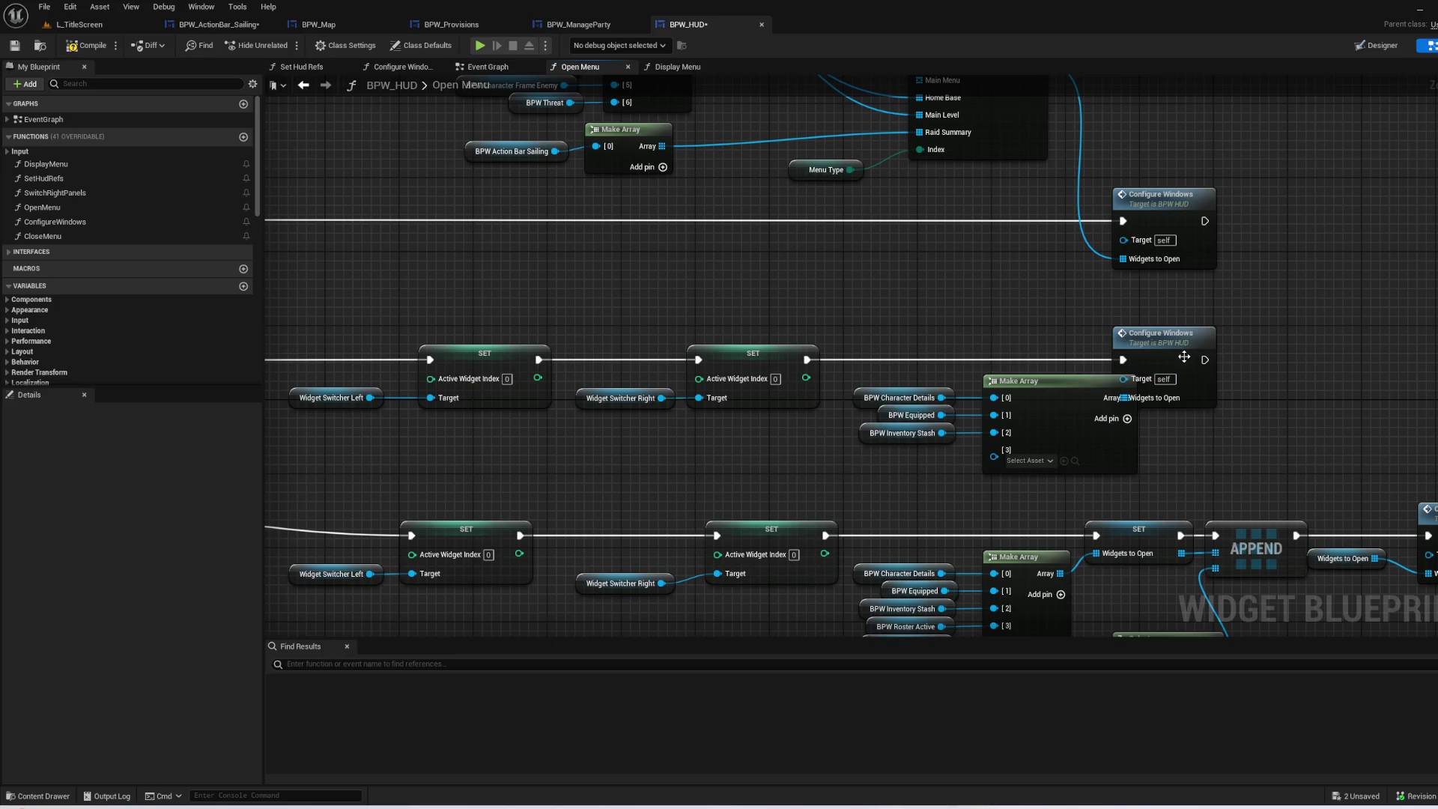
left_click_drag(1184, 357, 1293, 361)
left_click(1013, 280)
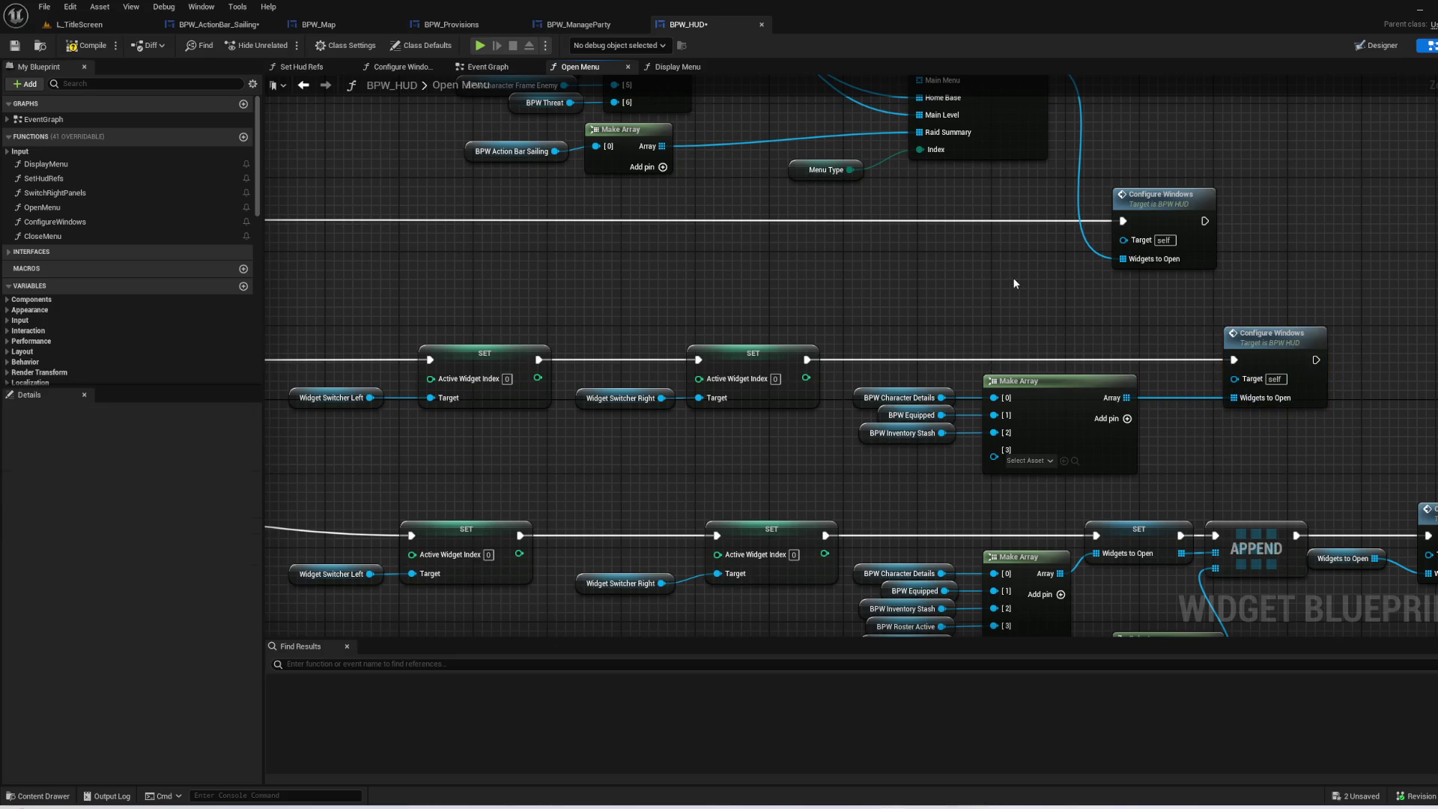
left_click_drag(1006, 284, 1048, 364)
left_click(558, 225)
left_click_drag(1008, 339, 842, 276)
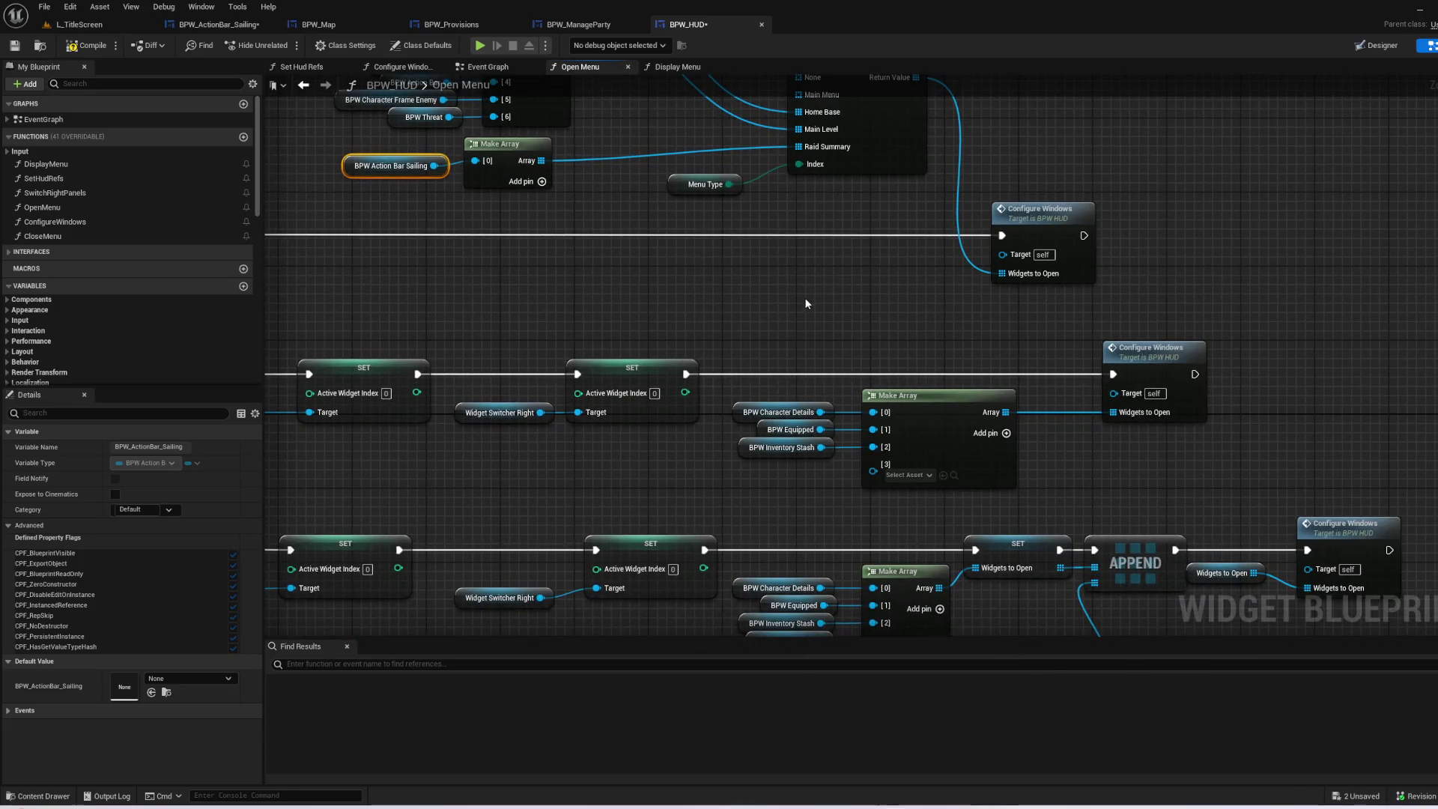
key("ctrl+v")
mouse_move(813, 489)
left_mouse_down()
mouse_move(875, 461)
mouse_move(792, 476)
left_mouse_up()
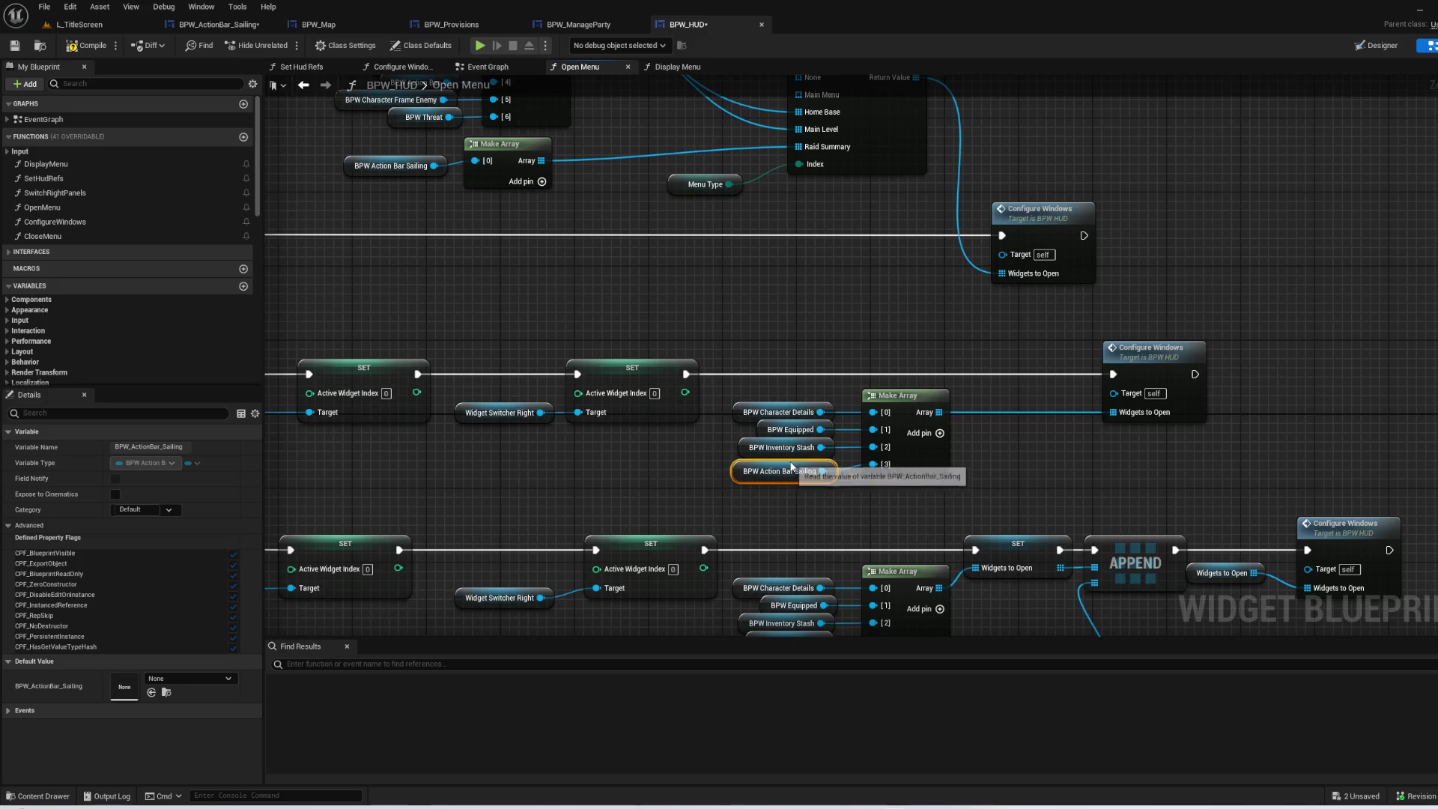
- Straighten the Make Array input nodes with Q, review the other chains, and start a play-test
left_click(776, 495)
left_click_drag(934, 483, 935, 488)
key("q")
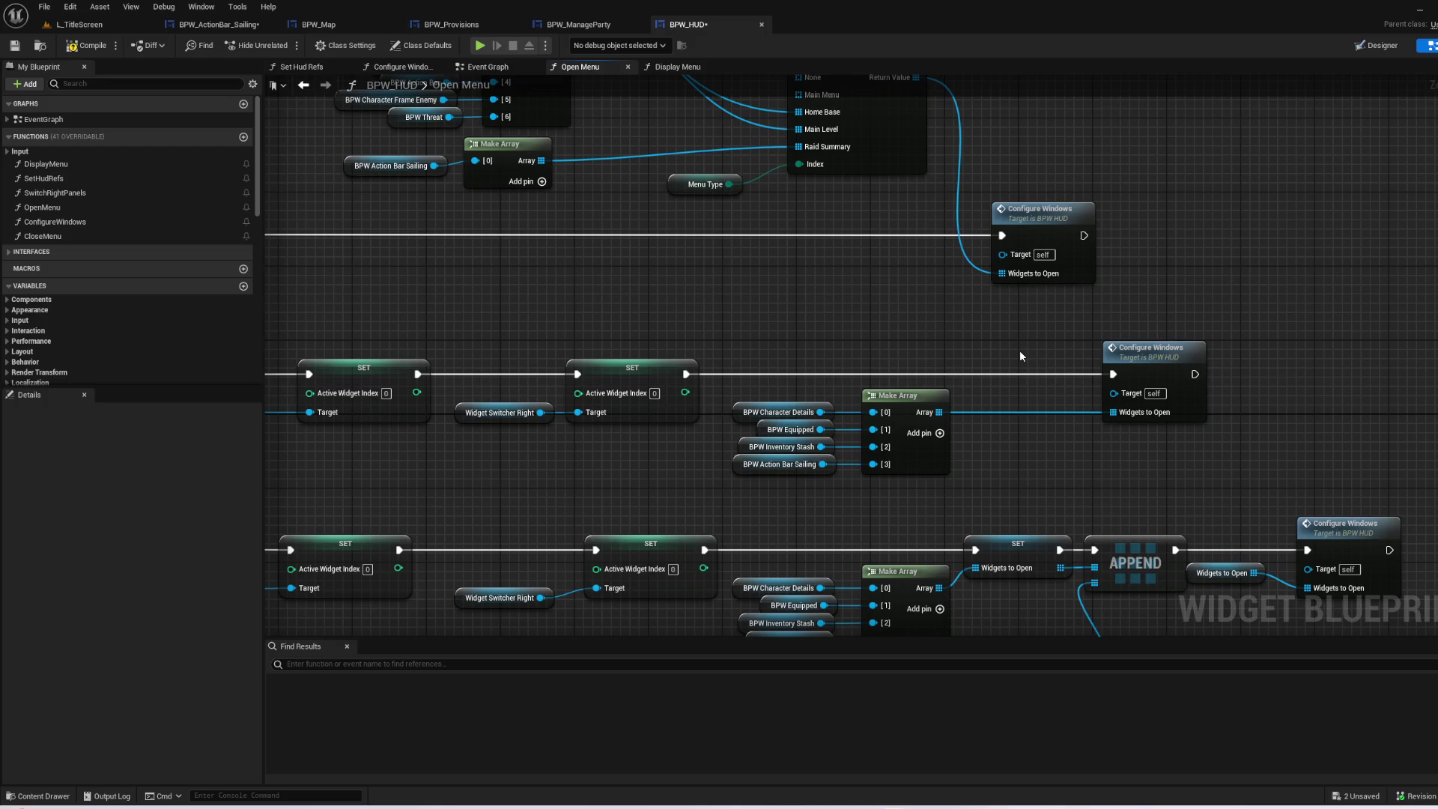
mouse_move(1017, 352)
left_mouse_down()
mouse_move(746, 455)
mouse_move(485, 719)
mouse_move(768, 682)
left_mouse_up()
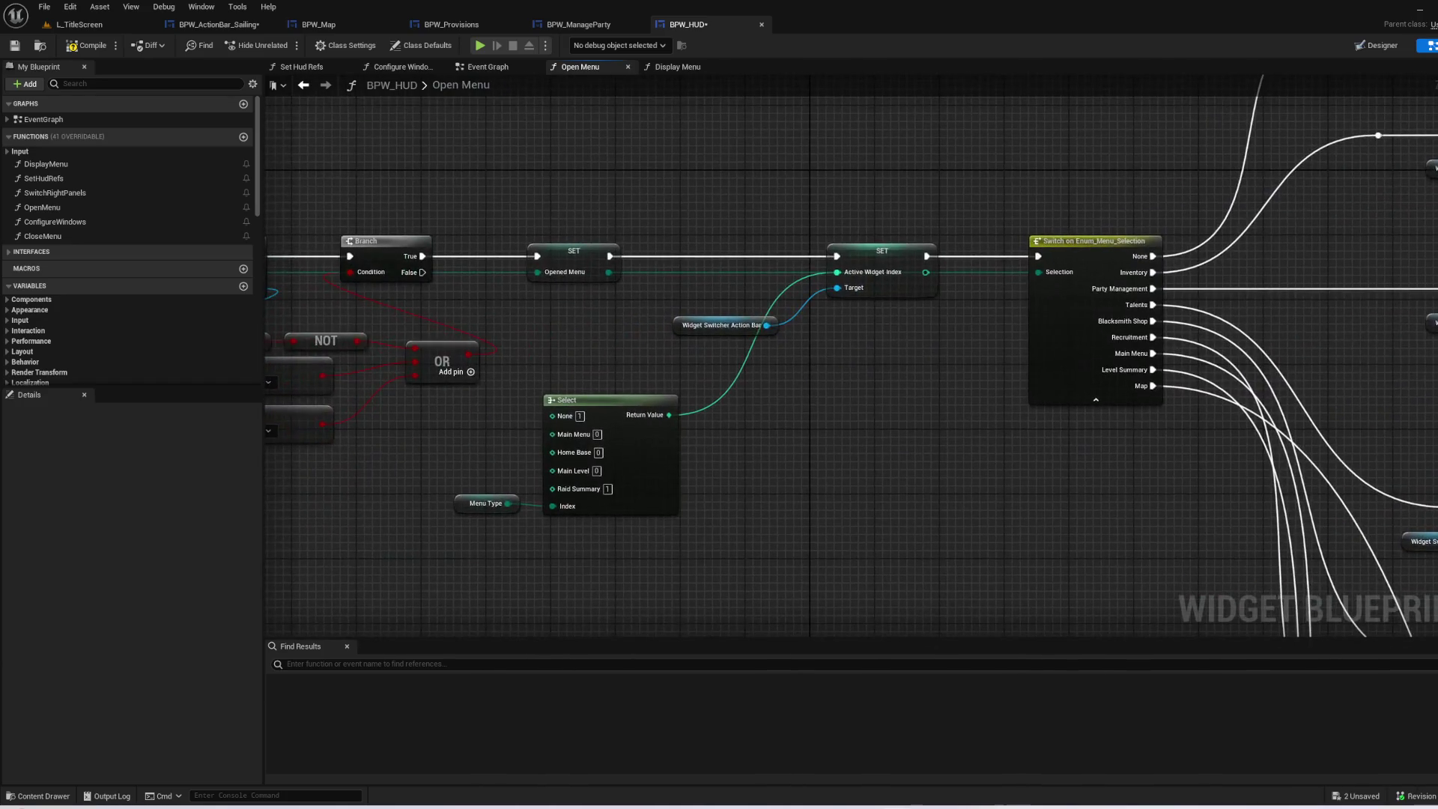
mouse_move(929, 614)
left_mouse_down()
mouse_move(886, 486)
mouse_move(834, 434)
mouse_move(837, 363)
left_mouse_up()
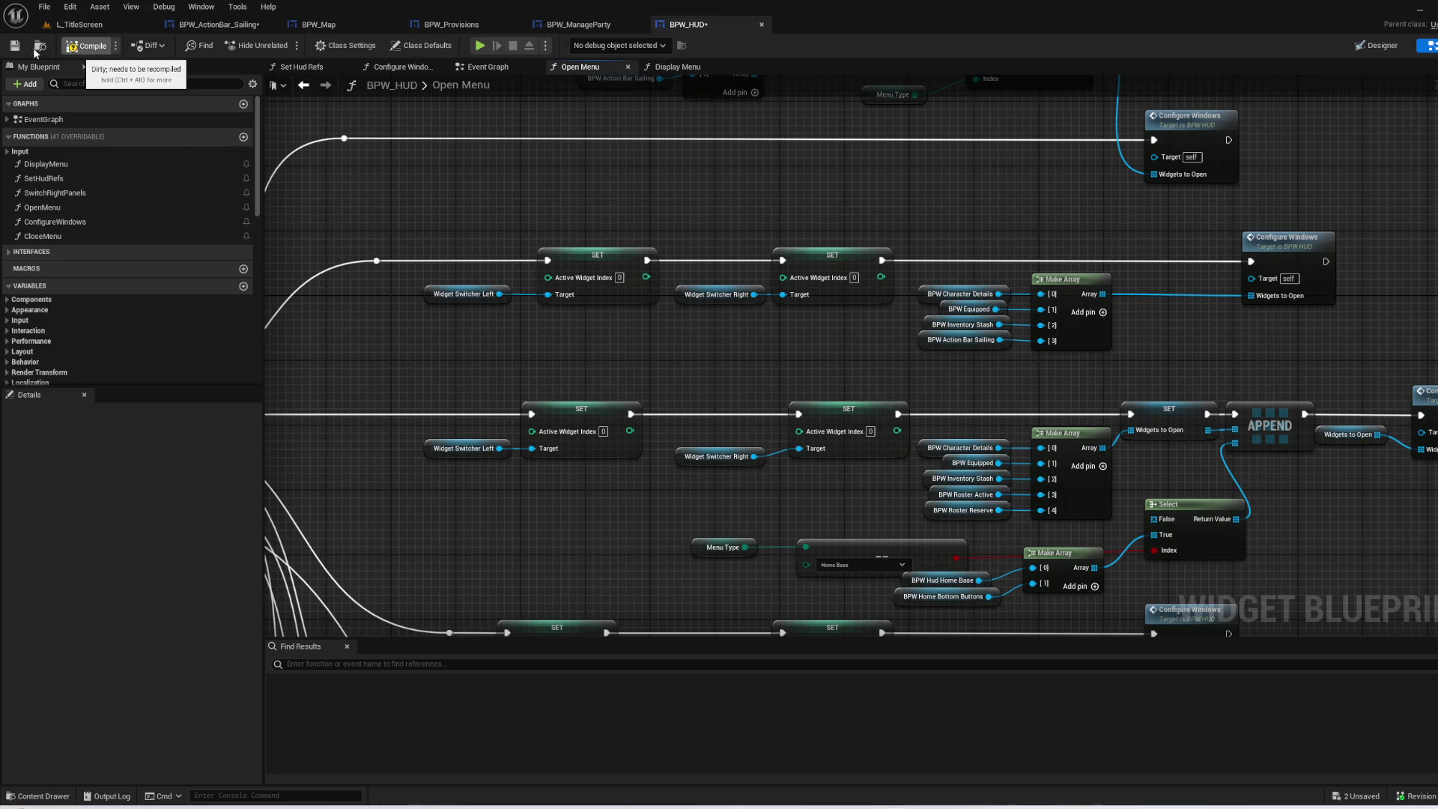
left_click(79, 25)
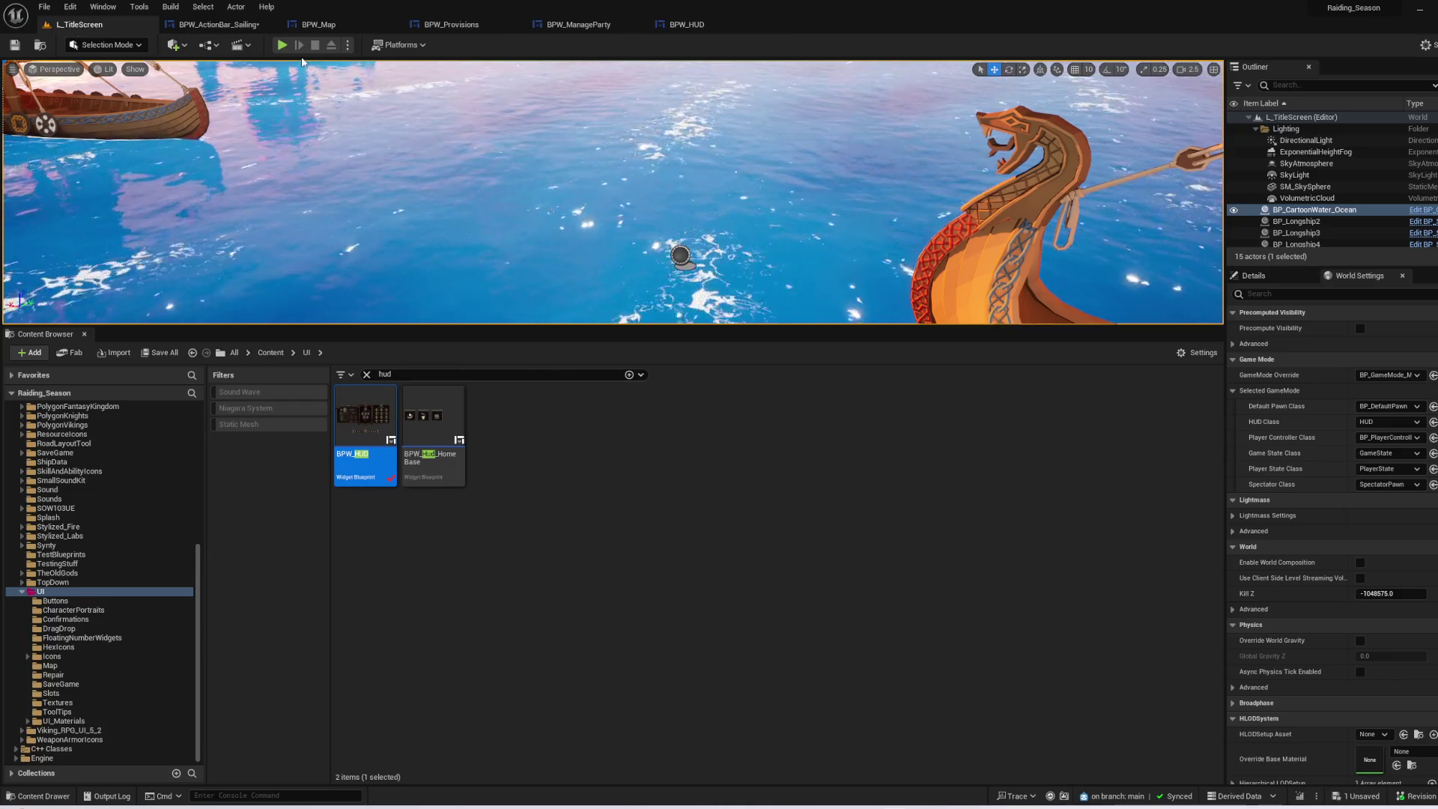
- Start a New Game, confirm the Jarl, and toggle the Manage Raid Party panel open and shut
key("F11")
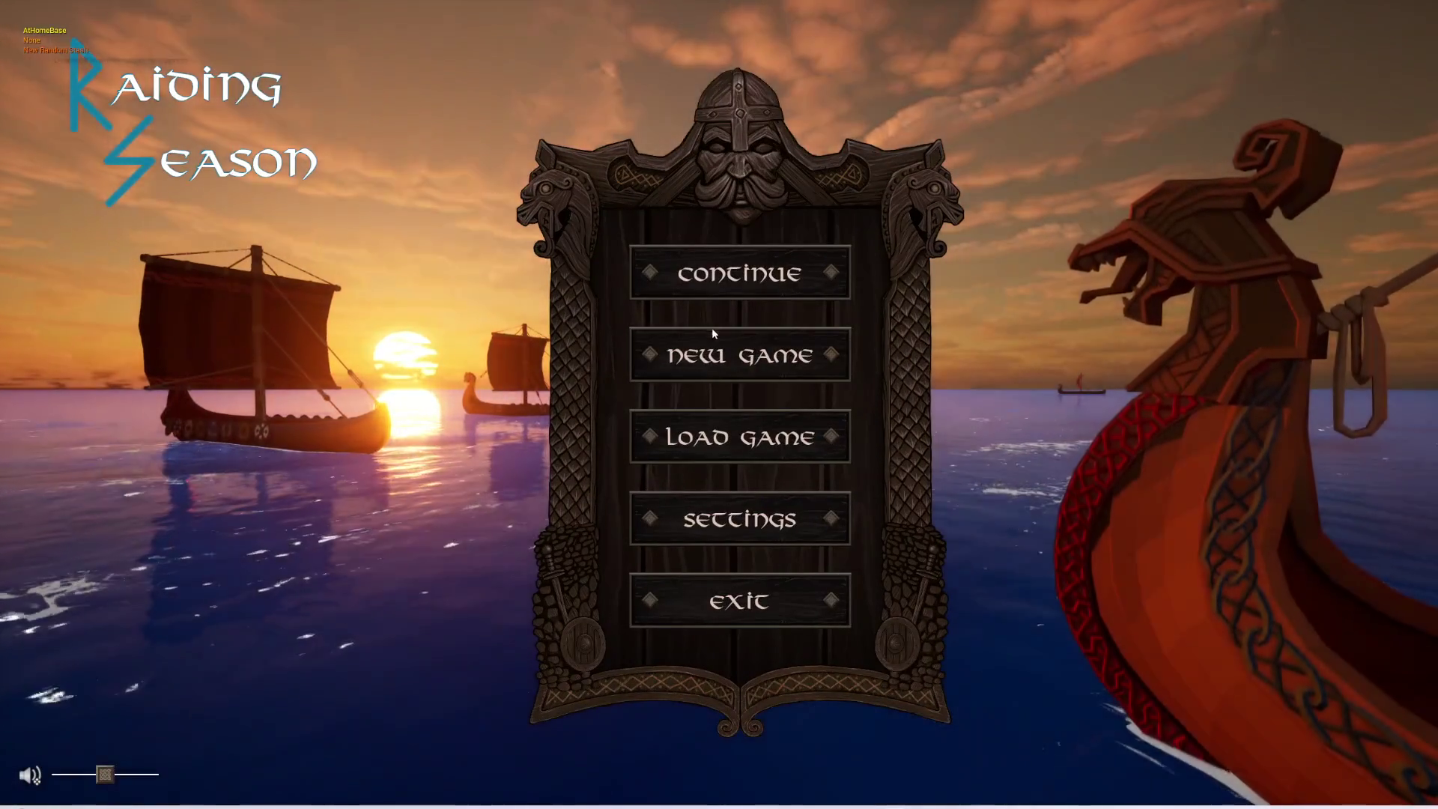
left_click(709, 330)
left_click(386, 662)
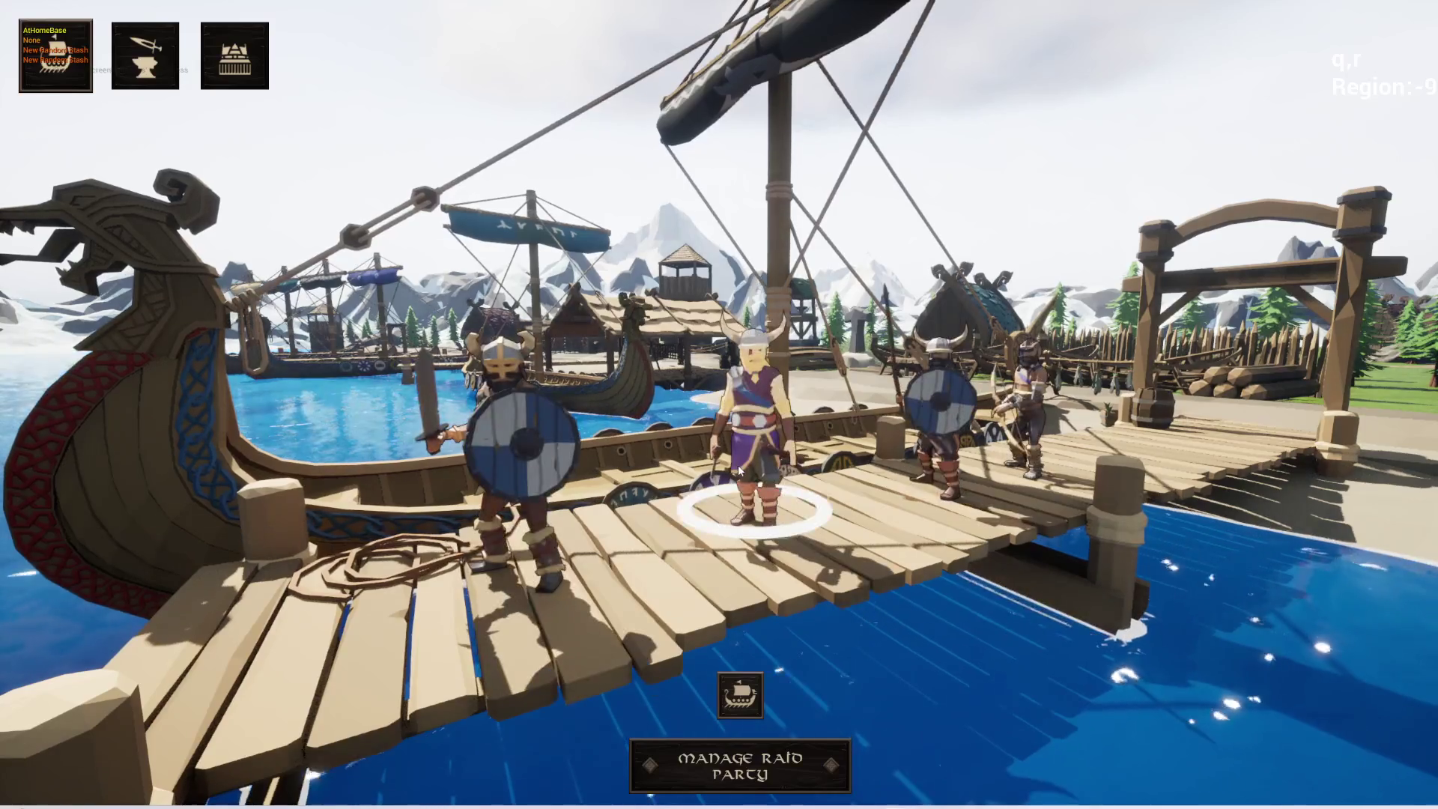
left_click(720, 775)
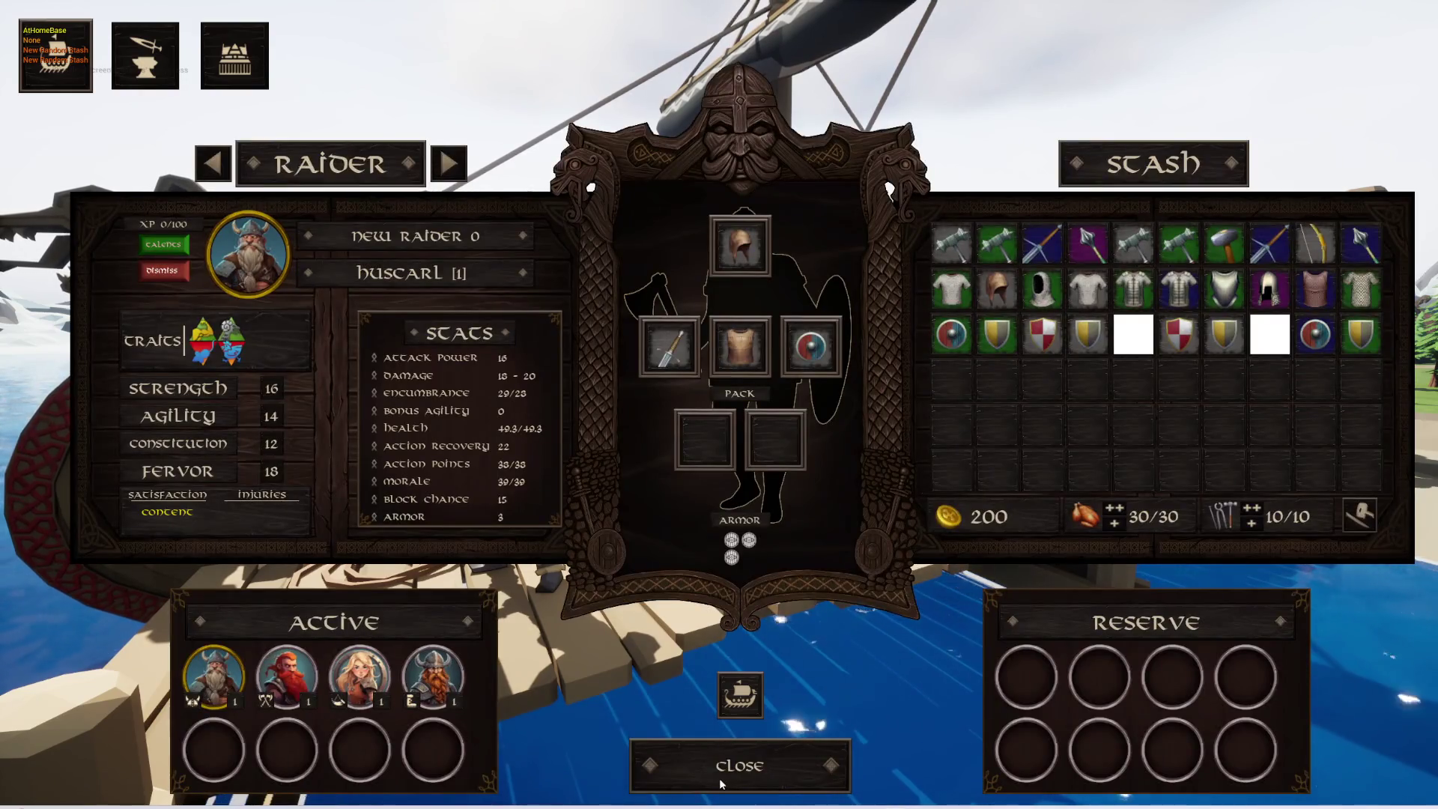
left_click(720, 779)
key("i")
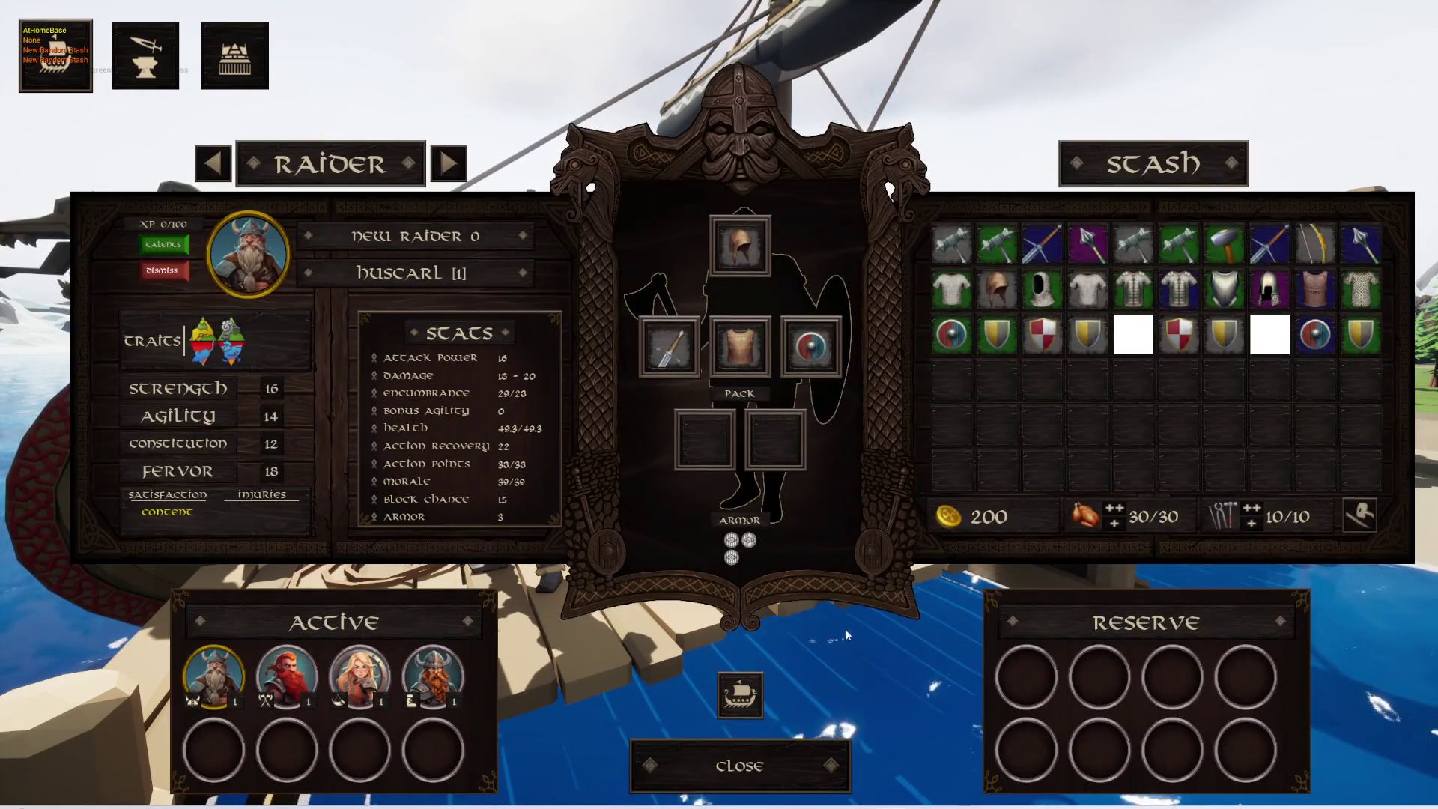
key("Escape")
- Visit the shop and longhouse, set sail from the harbour, and open the Raider and Stash panel
left_click(171, 81)
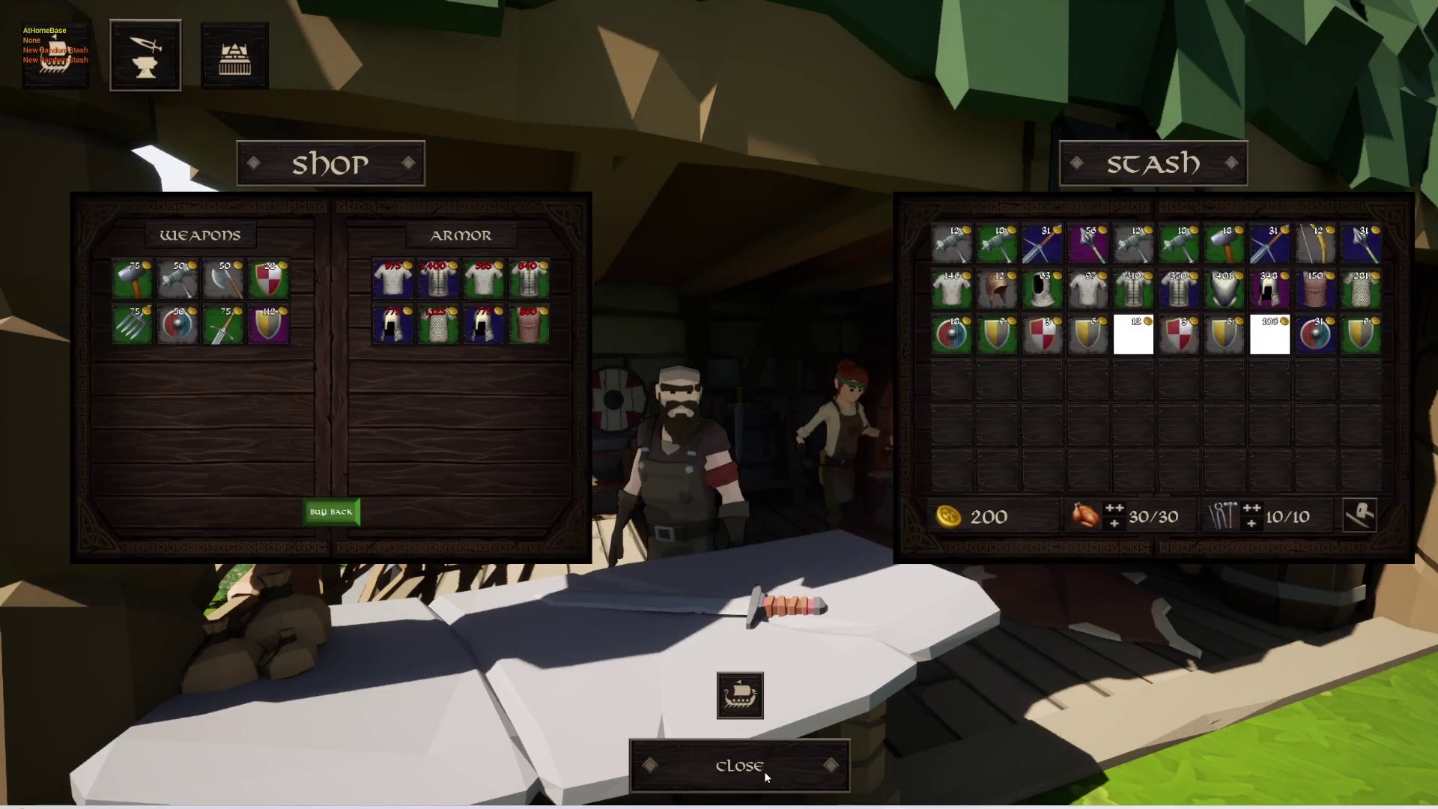
left_click(766, 770)
left_click(766, 770)
left_click(766, 771)
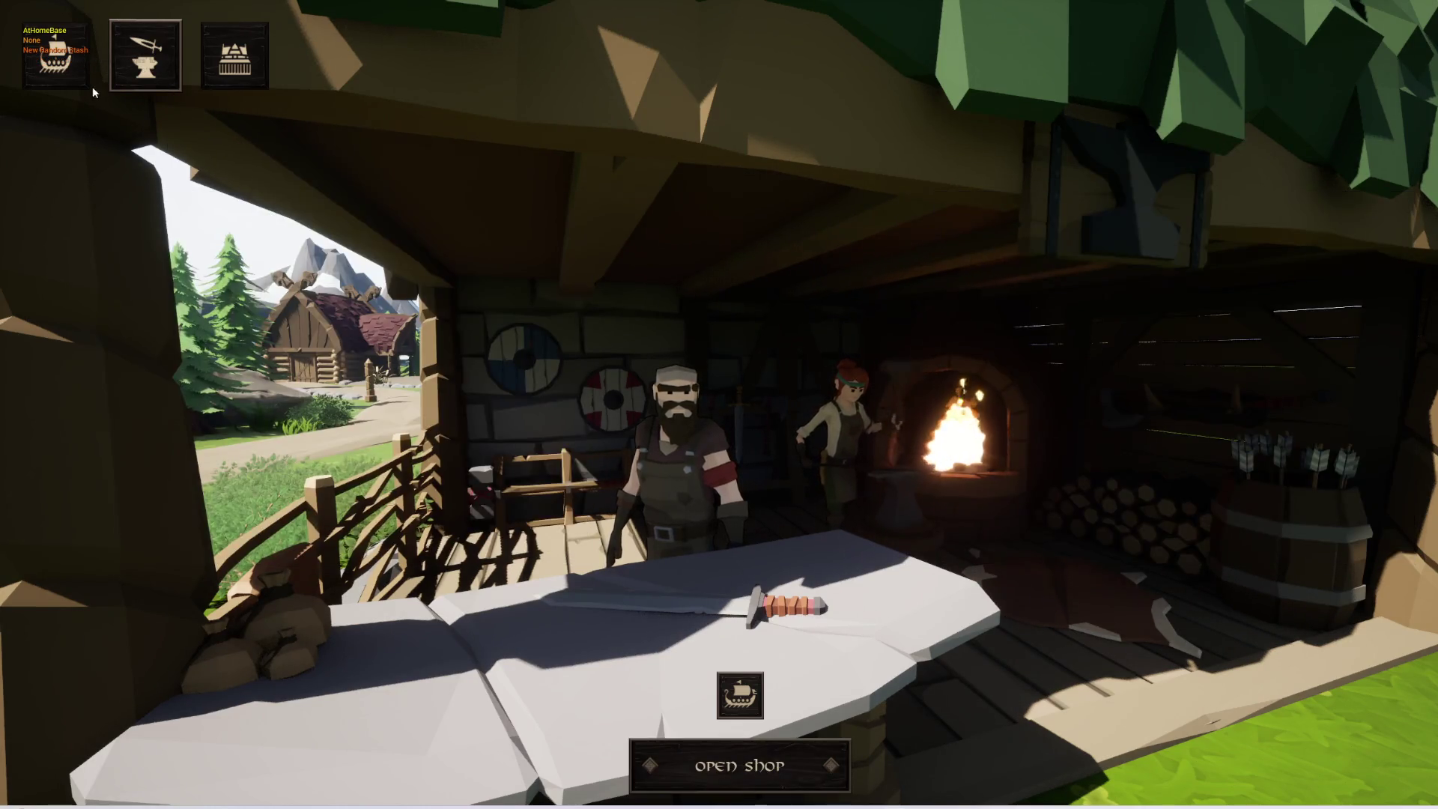
left_click(264, 39)
left_click(48, 66)
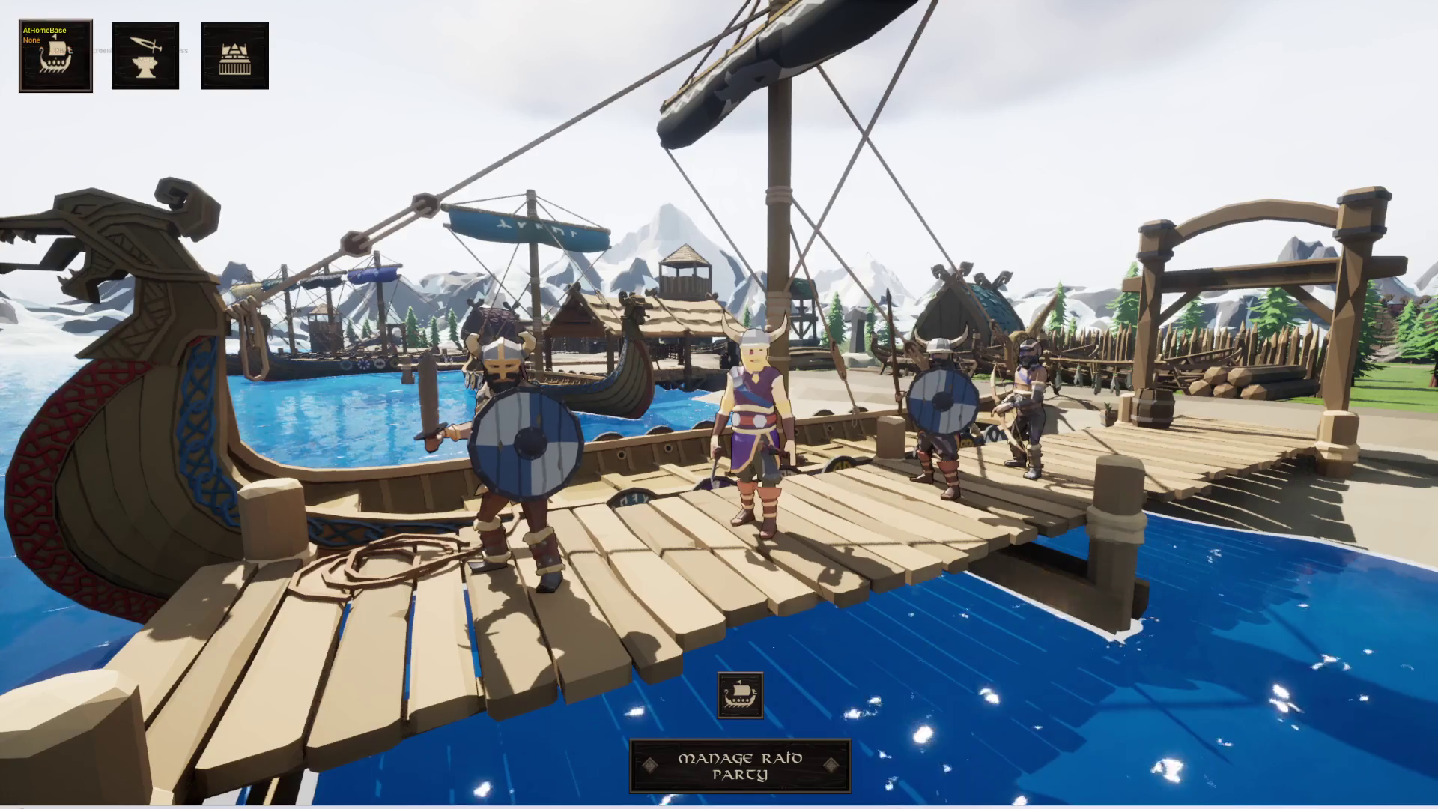
left_click(738, 683)
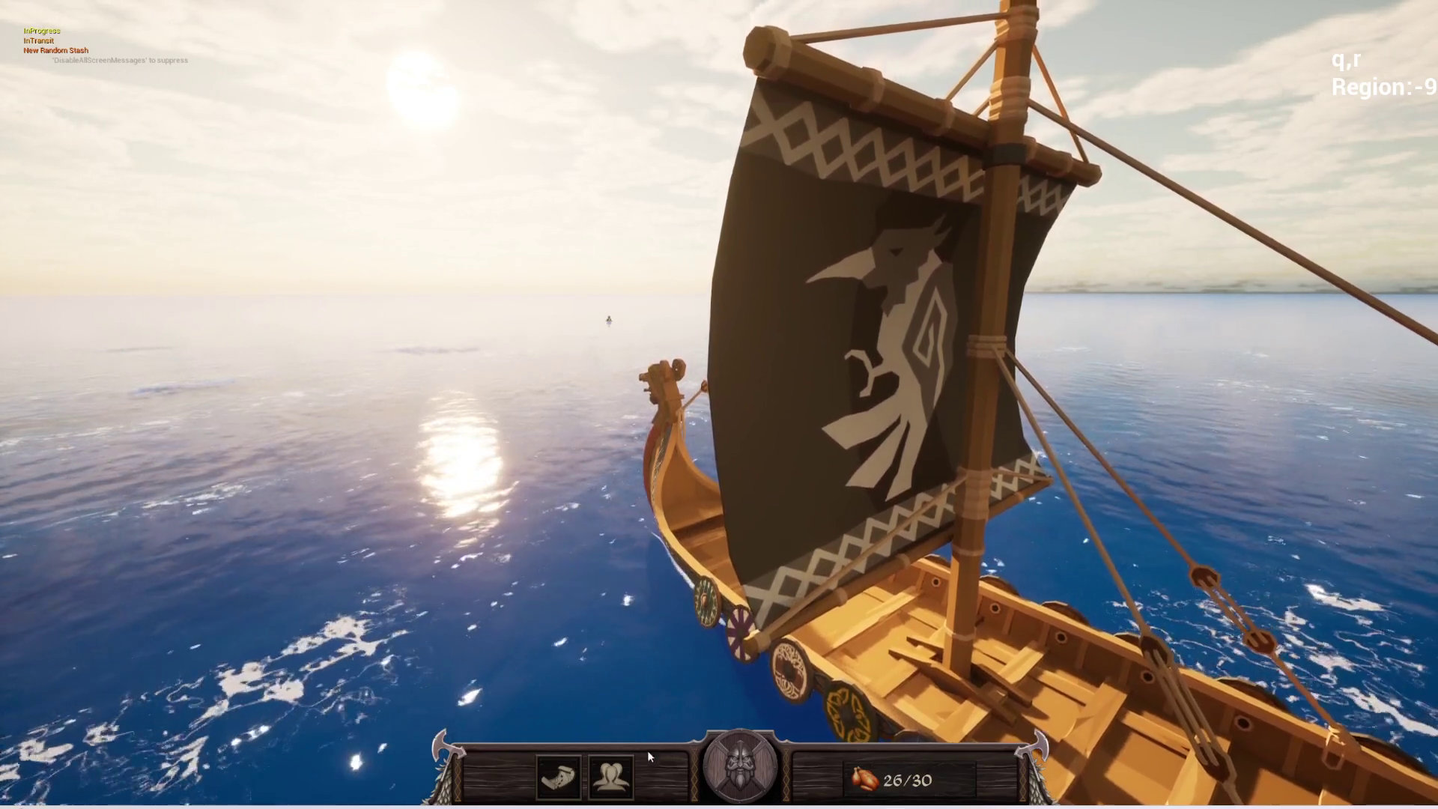
left_click(626, 781)
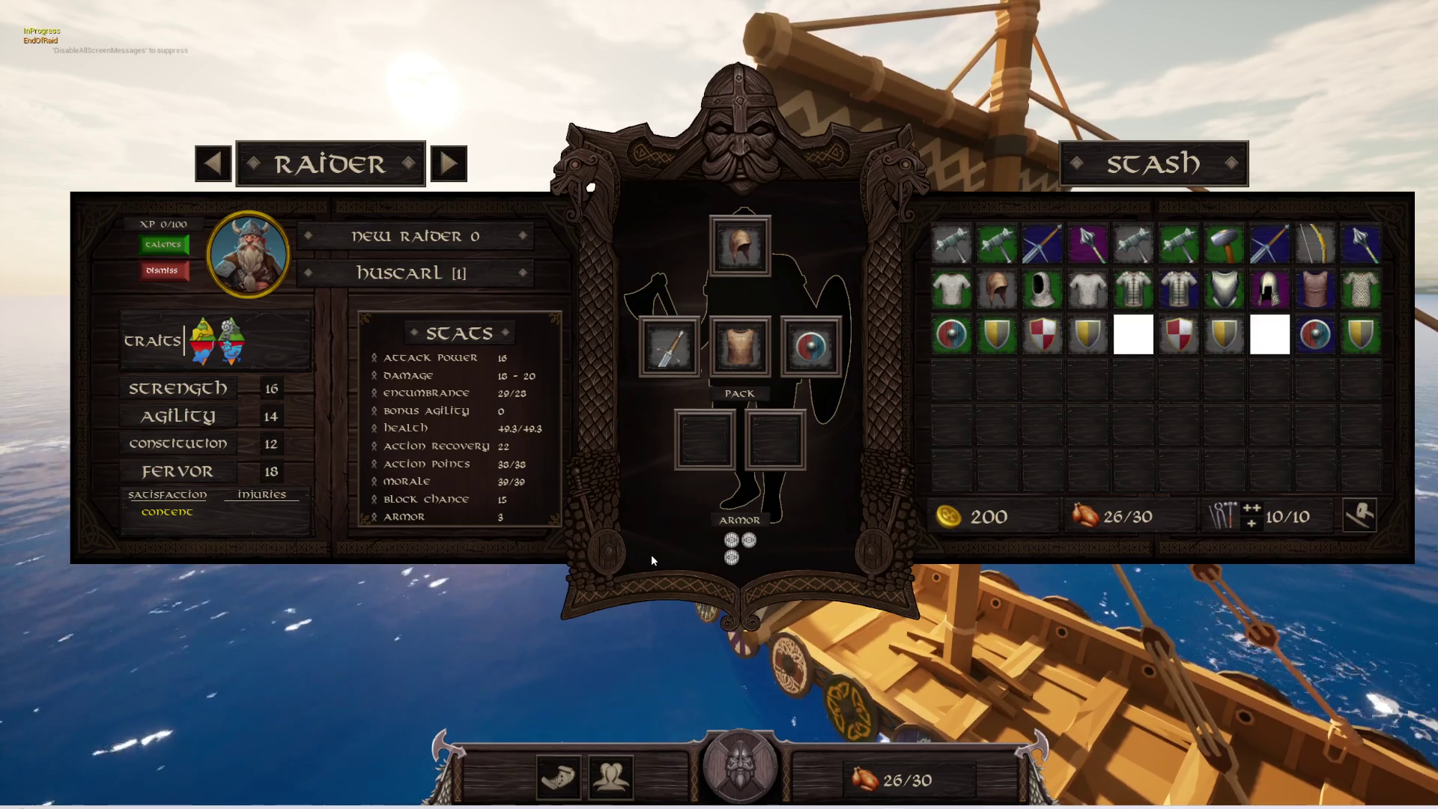
- End the play session, clear and close the Message Log, and return to BPW_HUD
key("Escape")
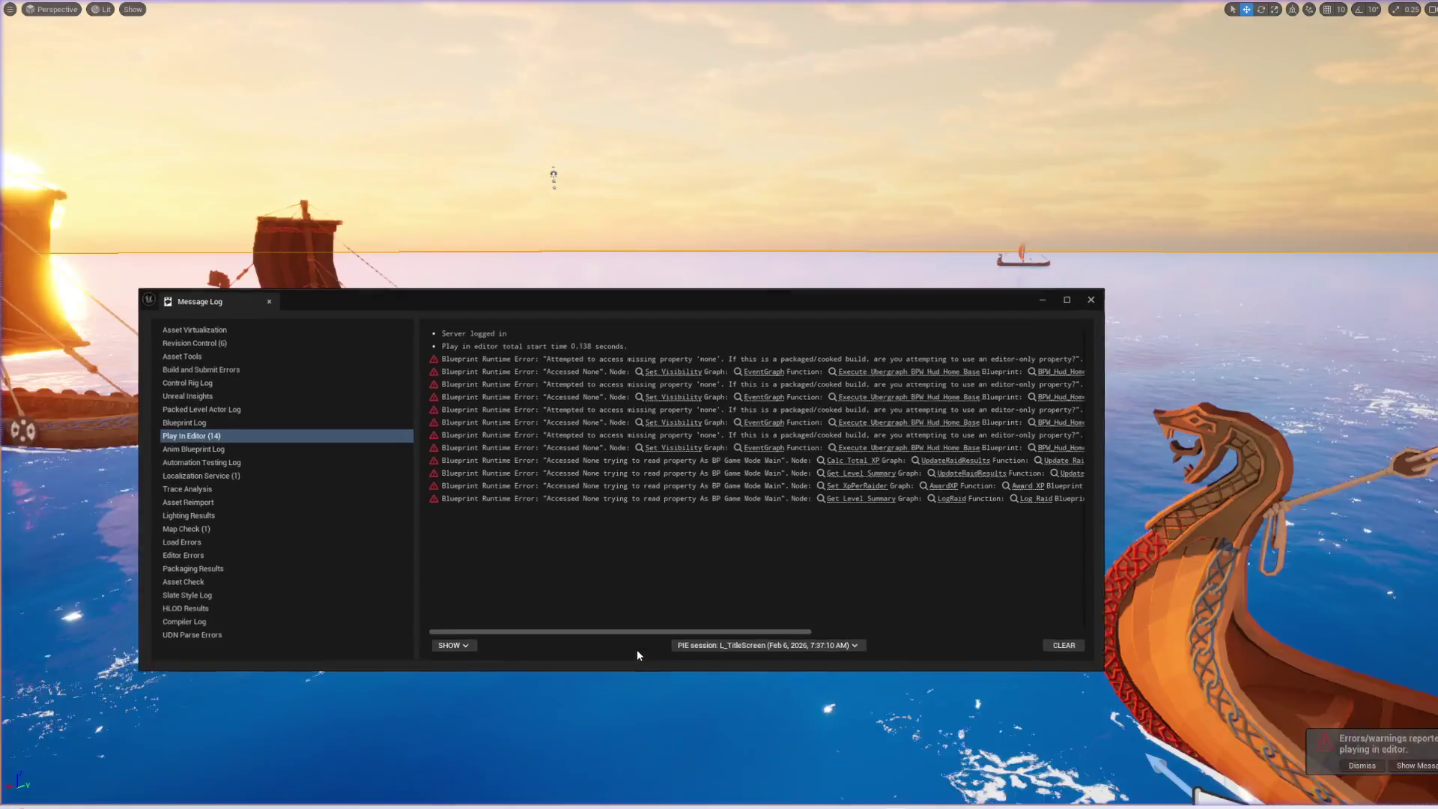
left_click(1066, 644)
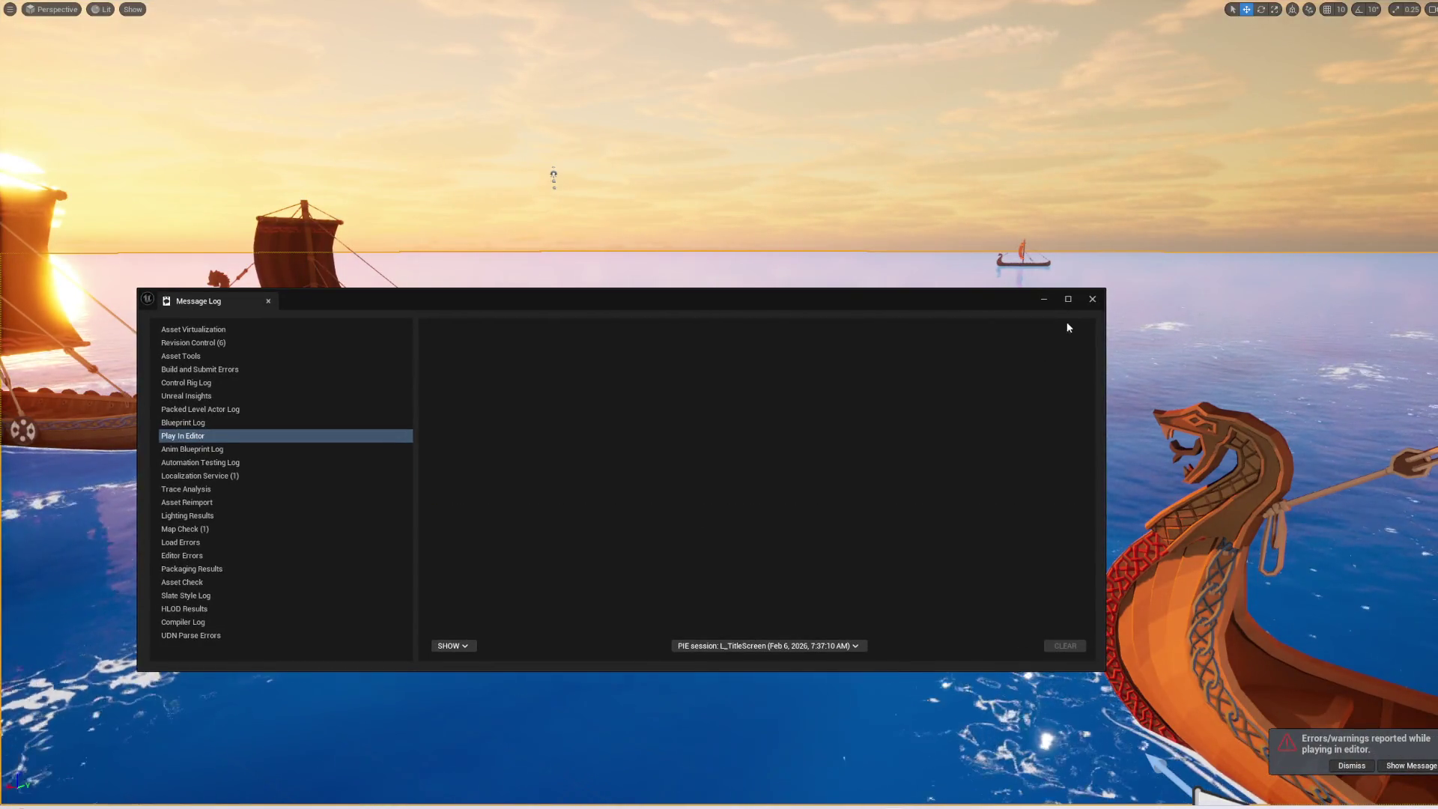
left_click(1092, 299)
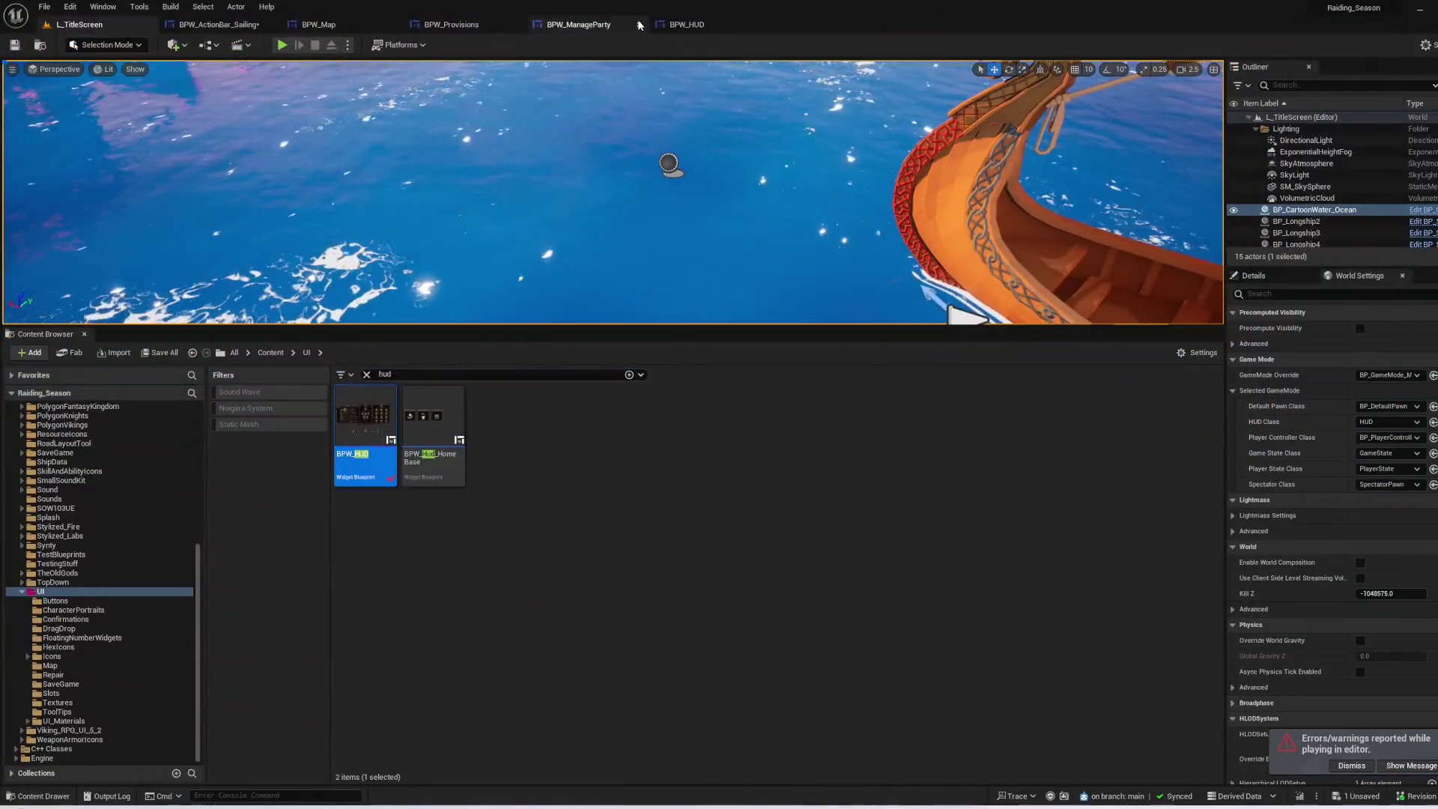
left_click(678, 25)
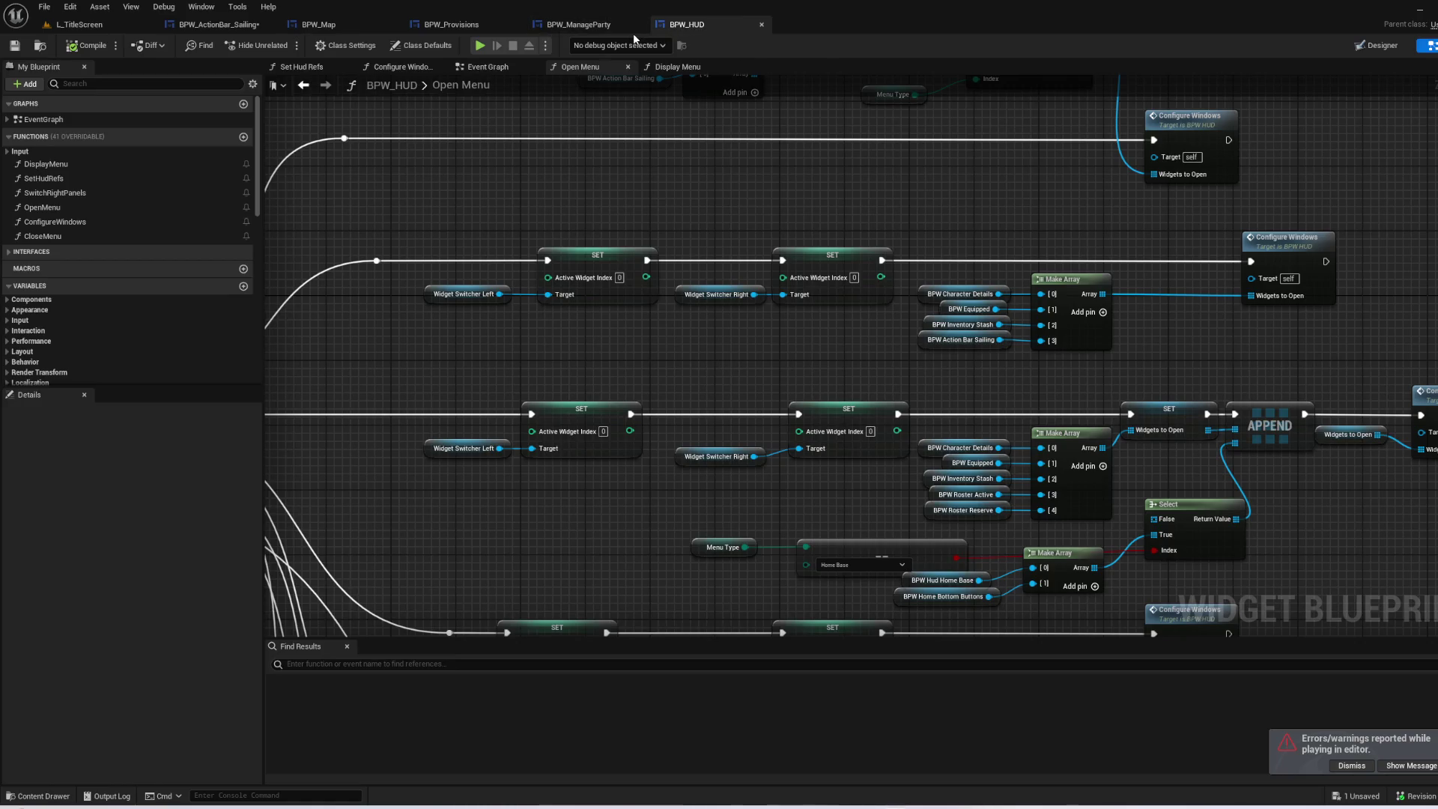
- Clear the 'hud' search filter, open the UI folder, and open BPW_HomeBottomButtons
left_click(78, 24)
left_click(635, 527)
scroll(54, 412, "up", 10)
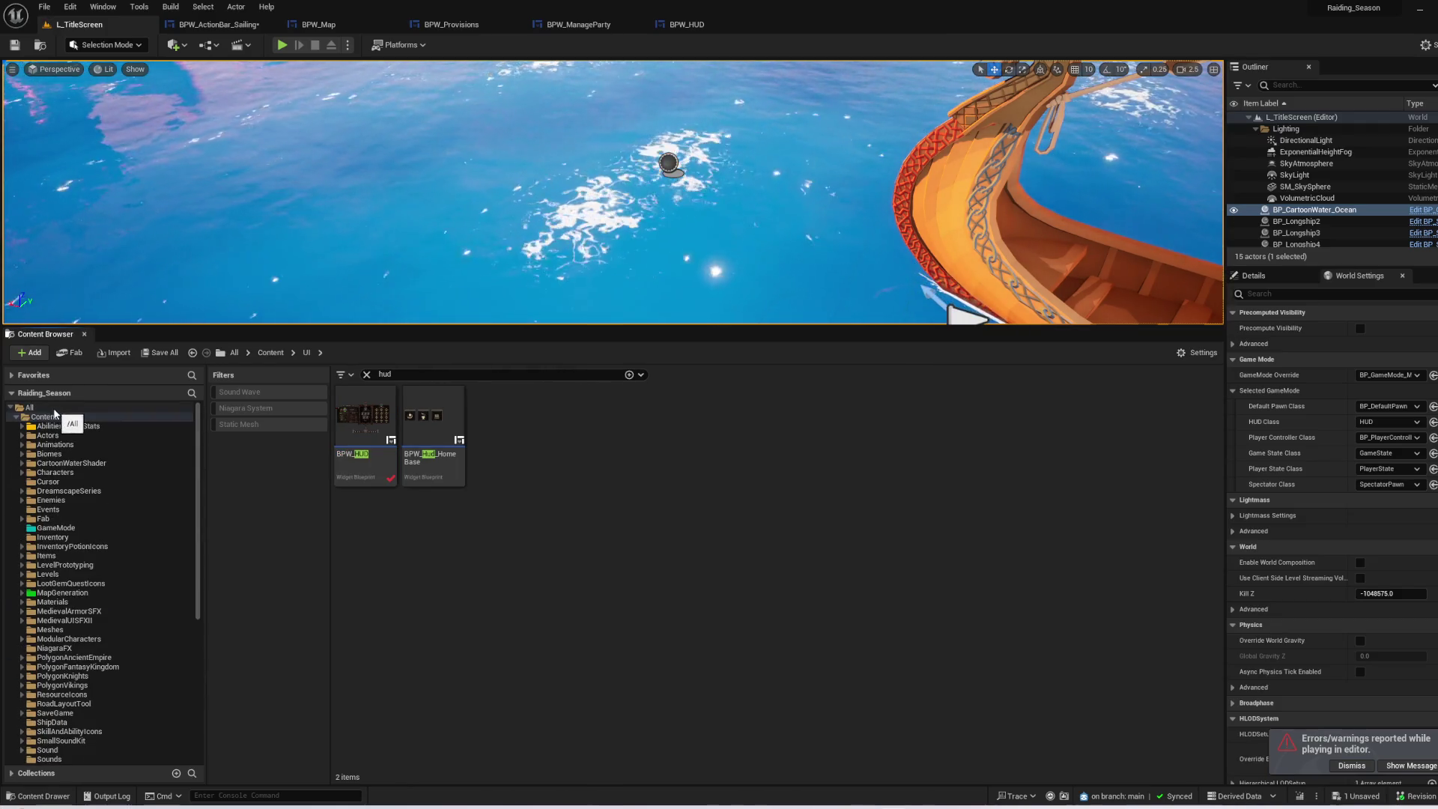
left_click(46, 416)
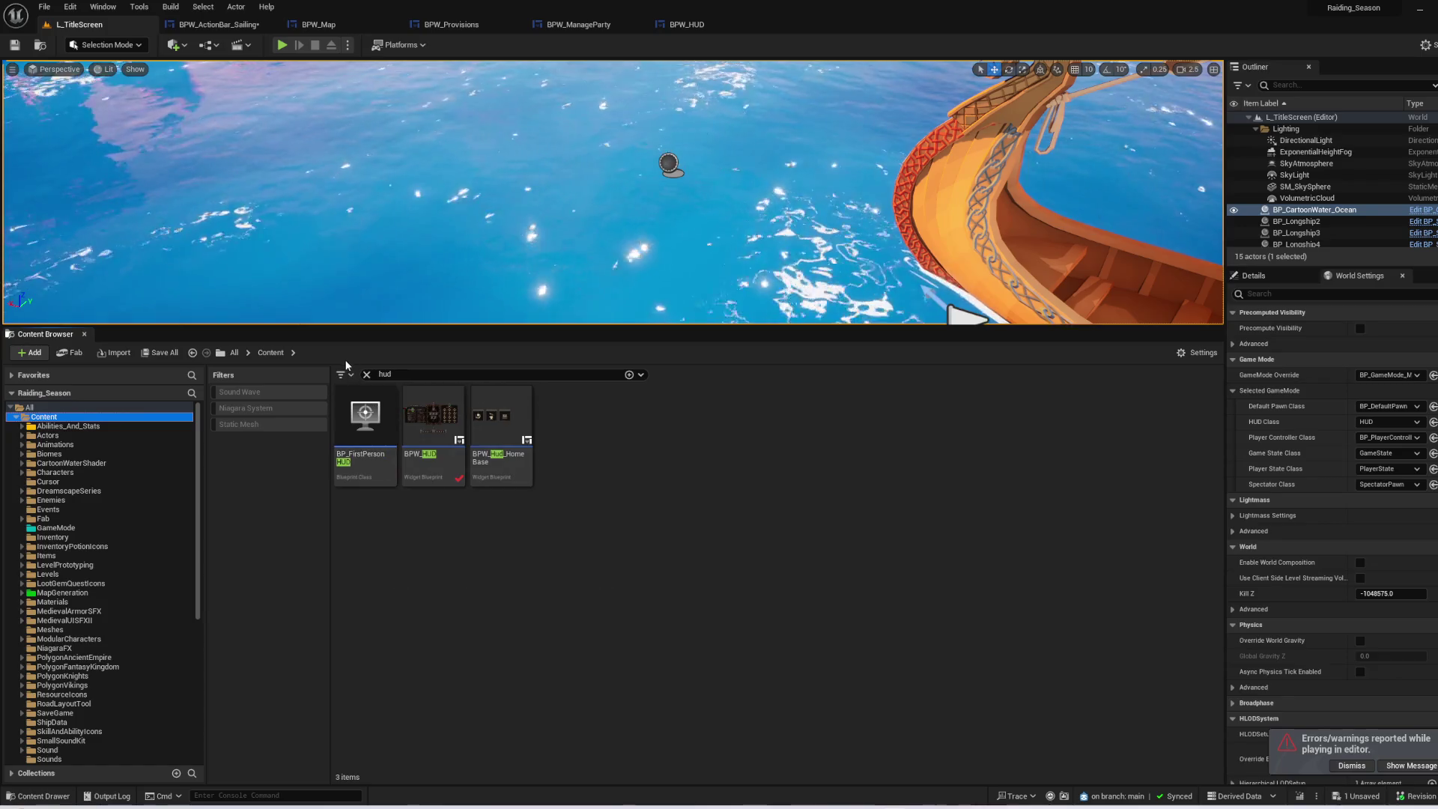
left_click(366, 374)
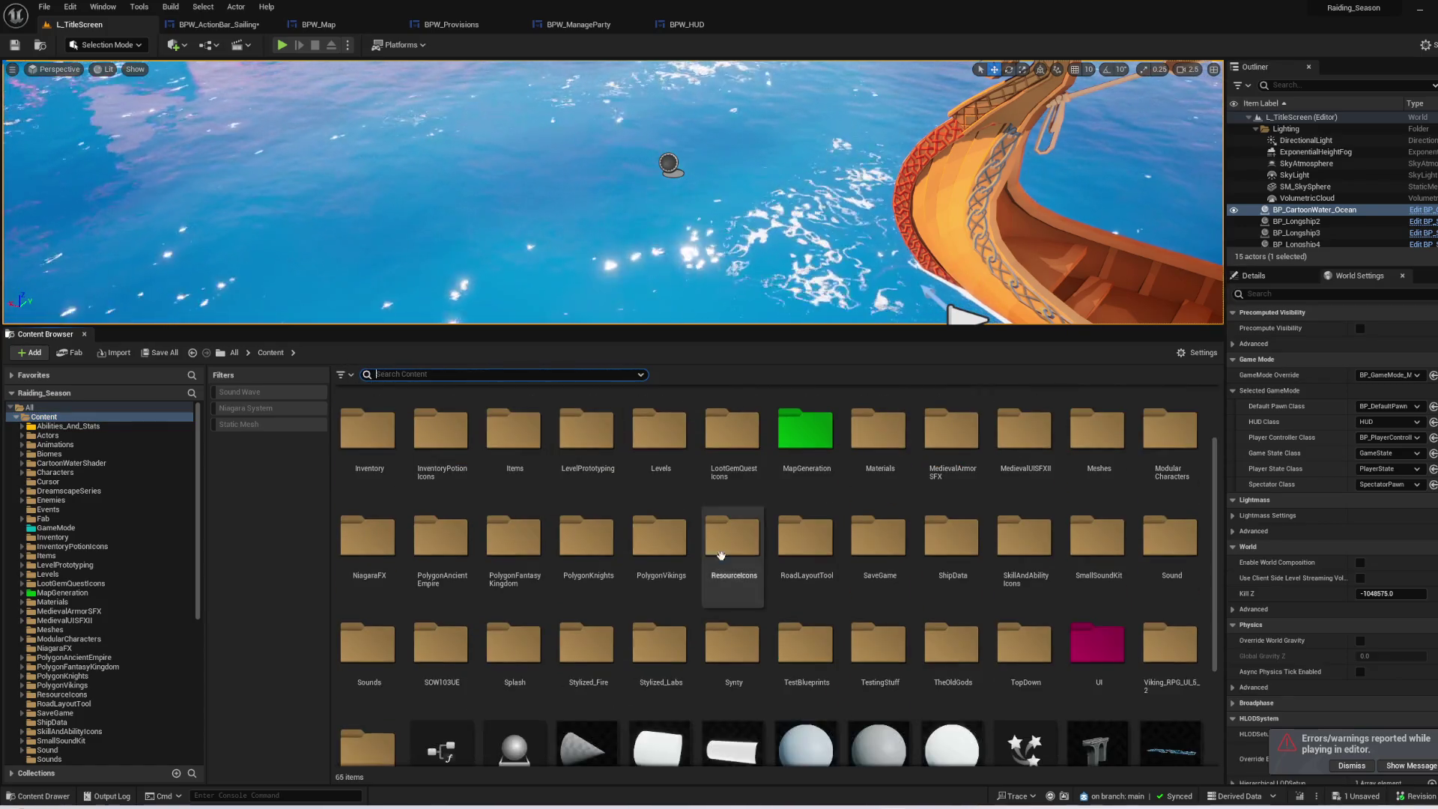
double_click(1095, 643)
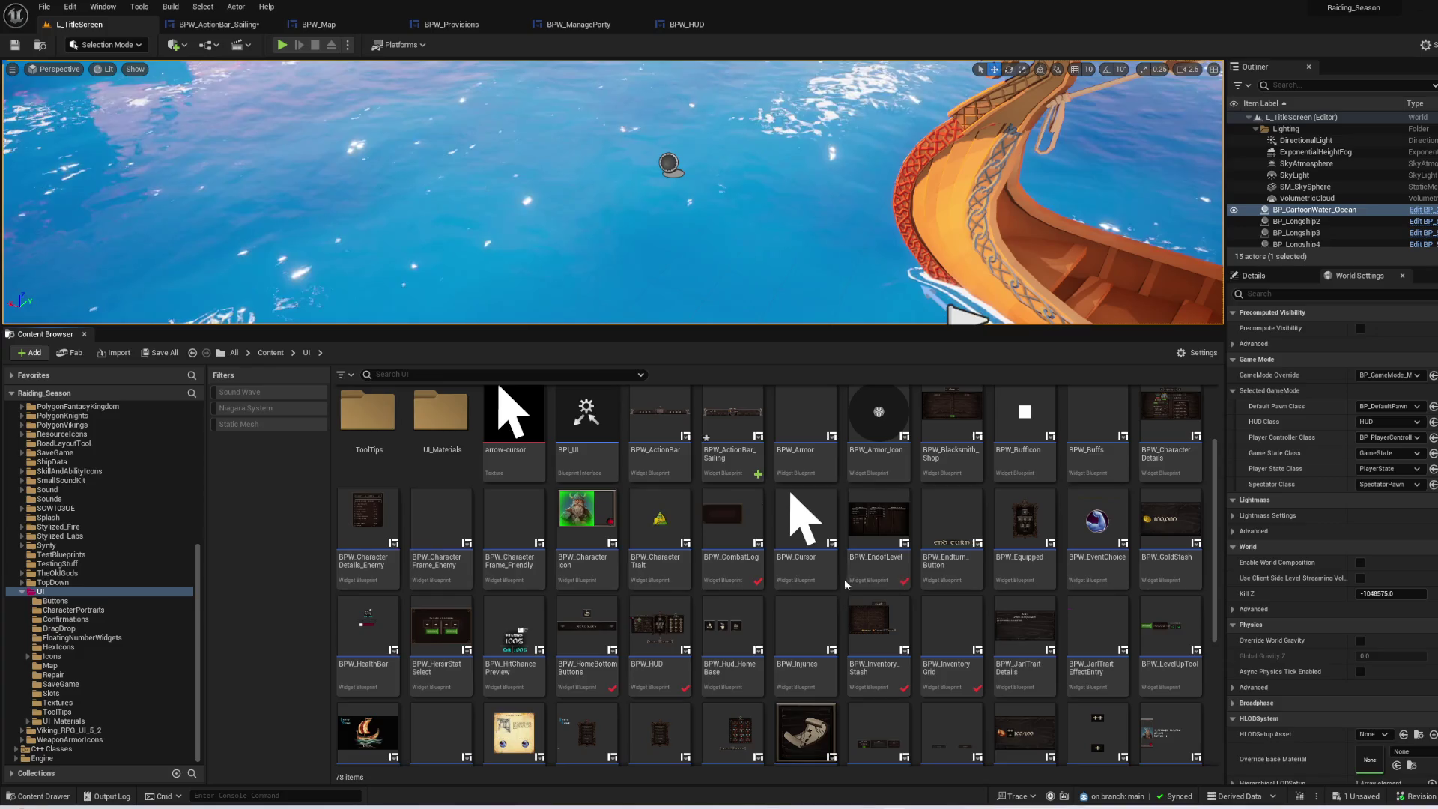
double_click(577, 642)
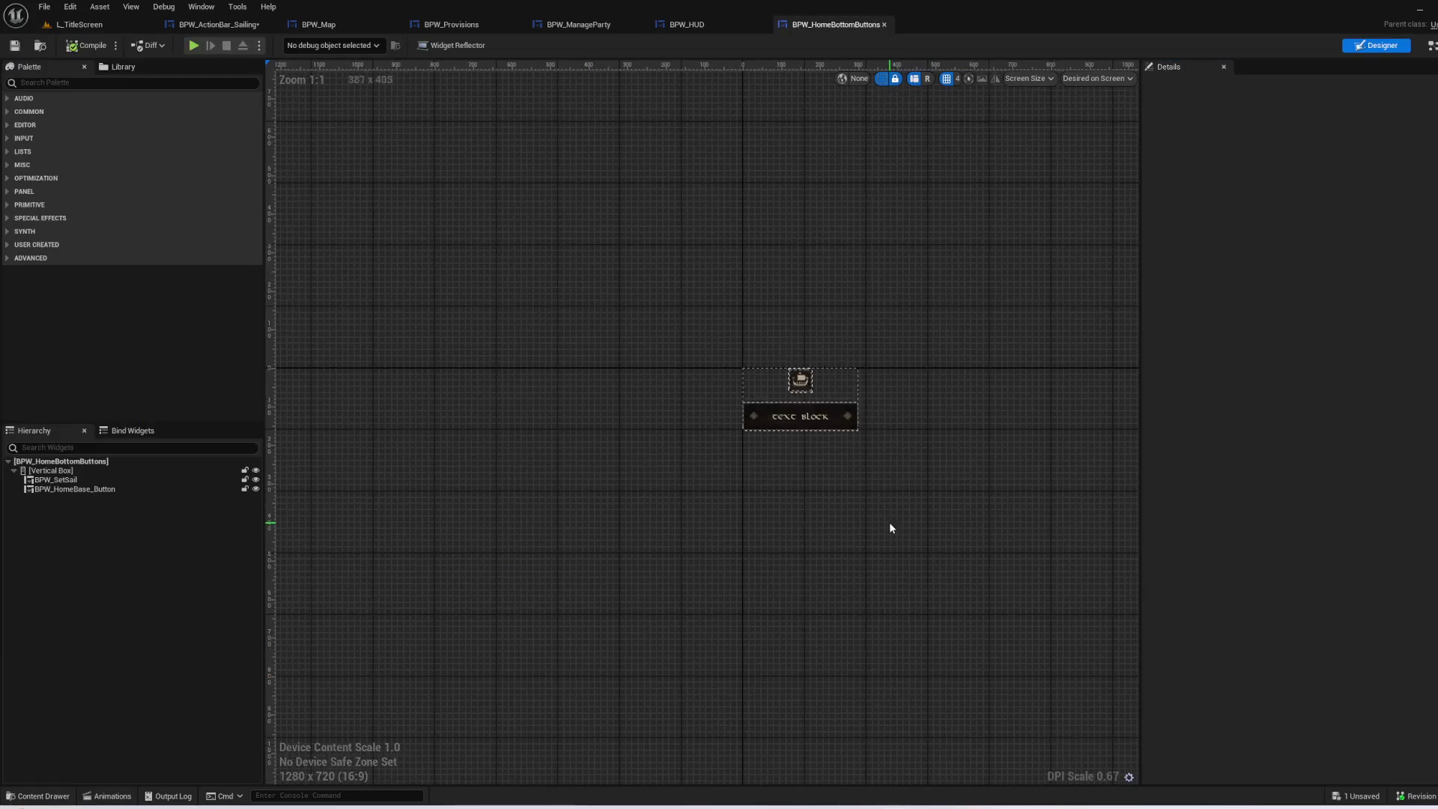
- Select BPW_HomeBase_Button, inspect the Event Graph, then go back to the L_TitleScreen level editor
scroll(889, 522, "up", 5)
left_click(892, 449)
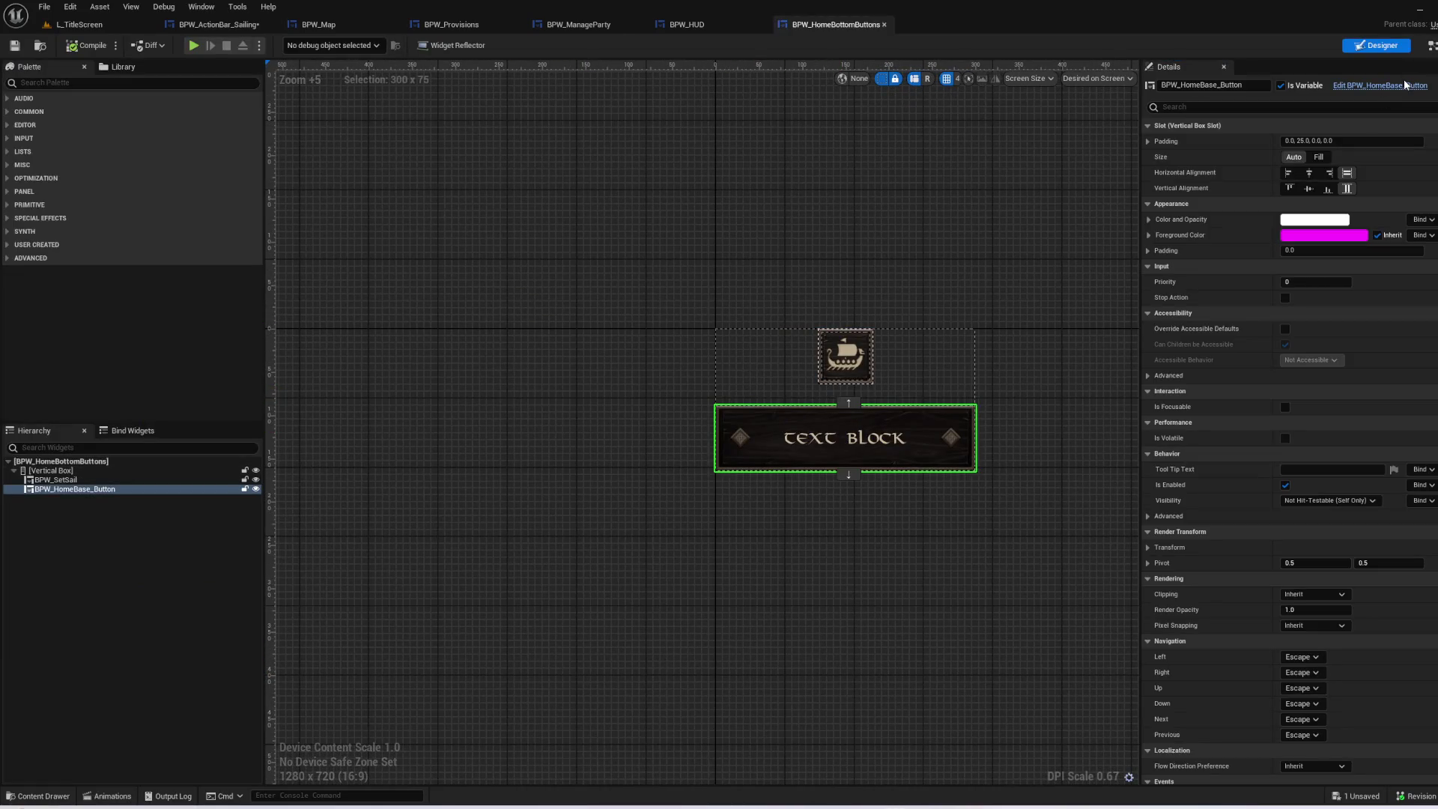
left_click(1427, 46)
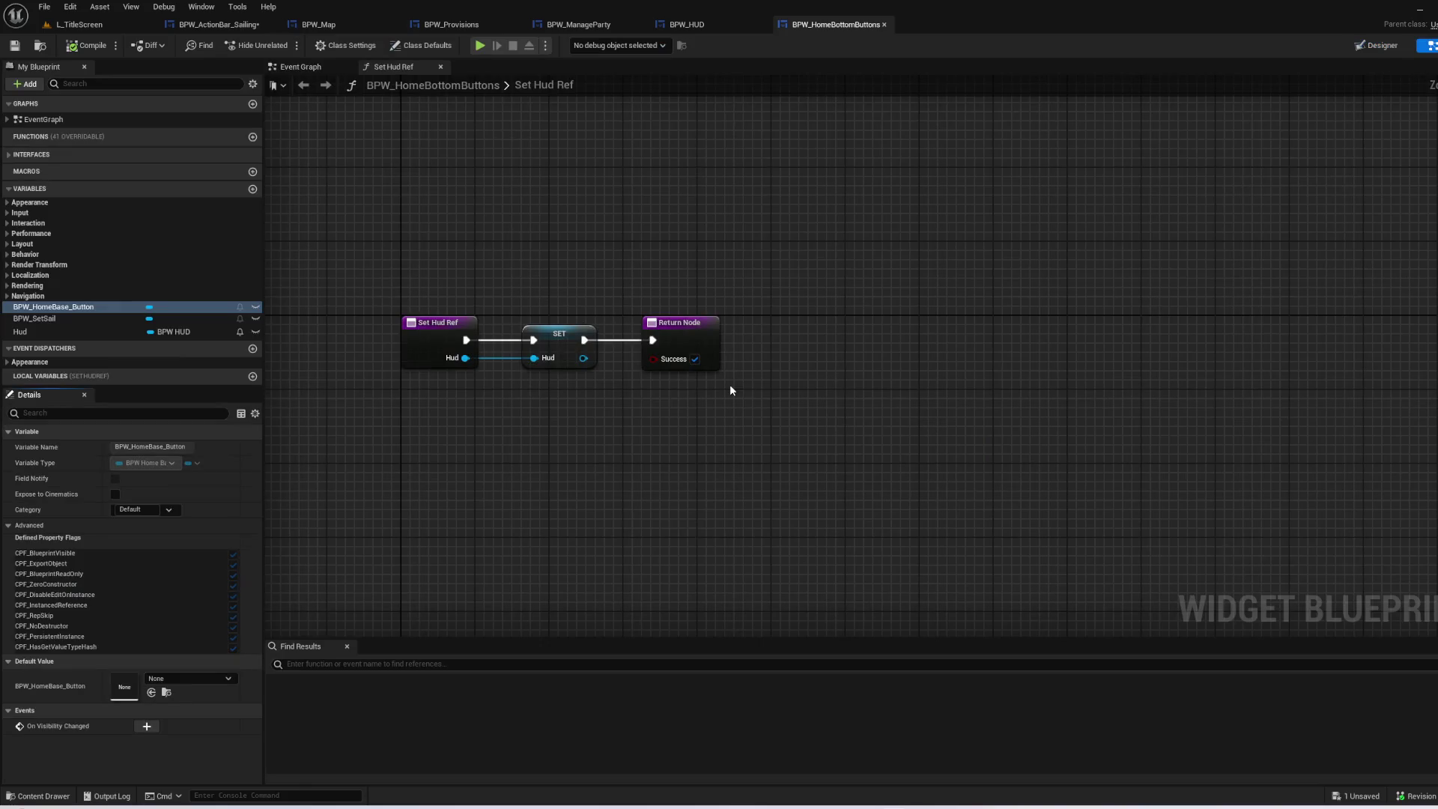
left_click(351, 69)
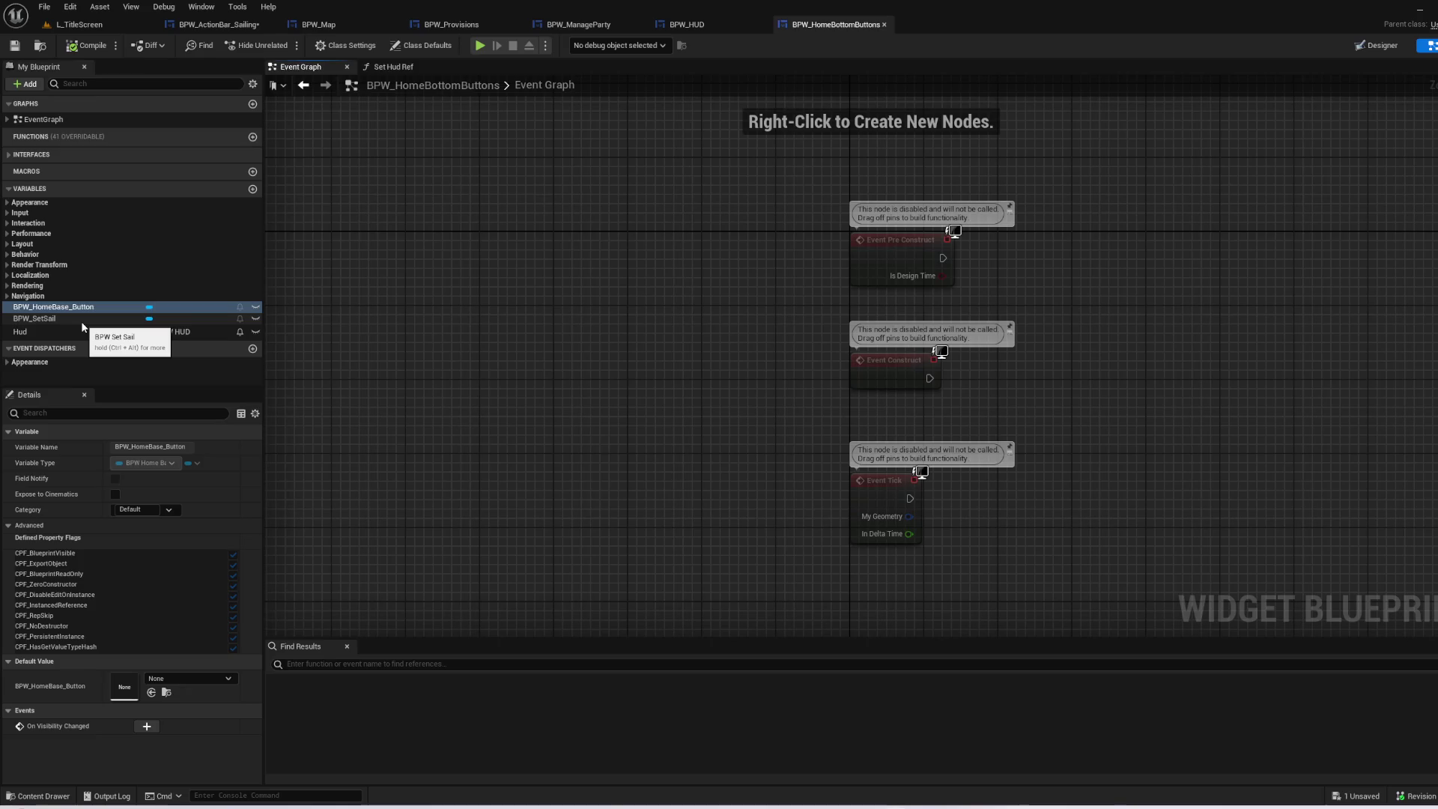
left_click_drag(608, 299, 480, 299)
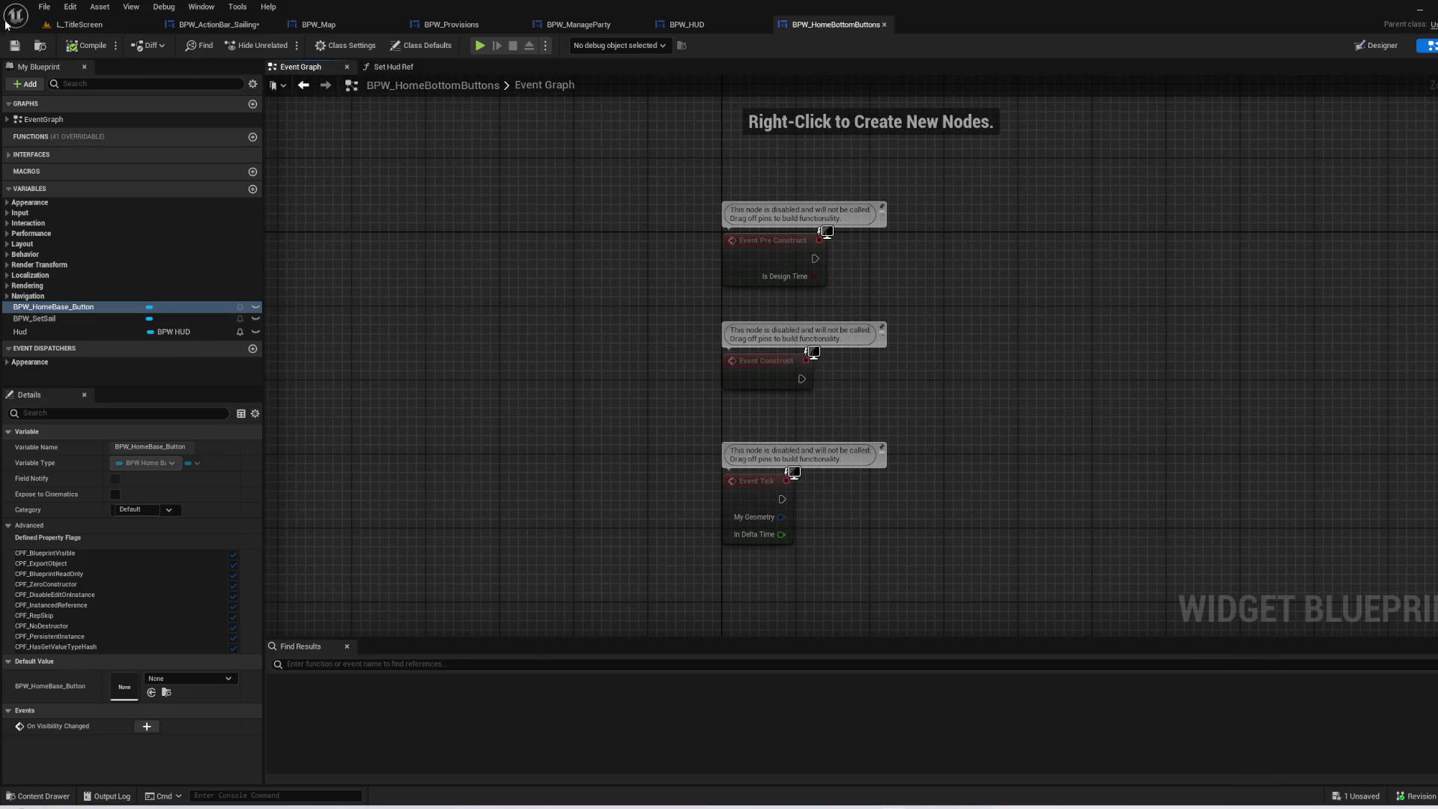
left_click(114, 28)
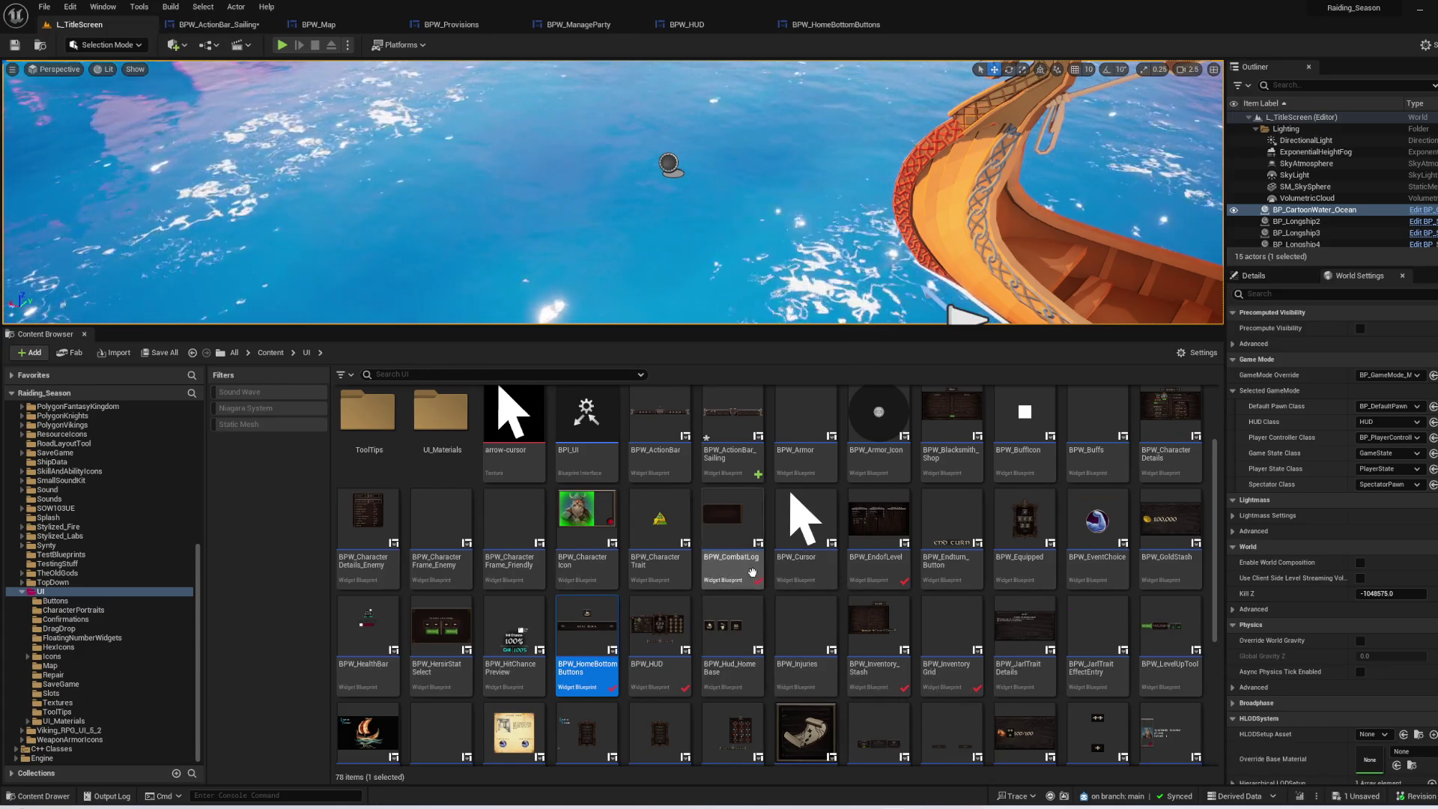
- Open BPW_PartyManagement to look over its Active and Reserve buttons, then close it
scroll(898, 702, "down", 1)
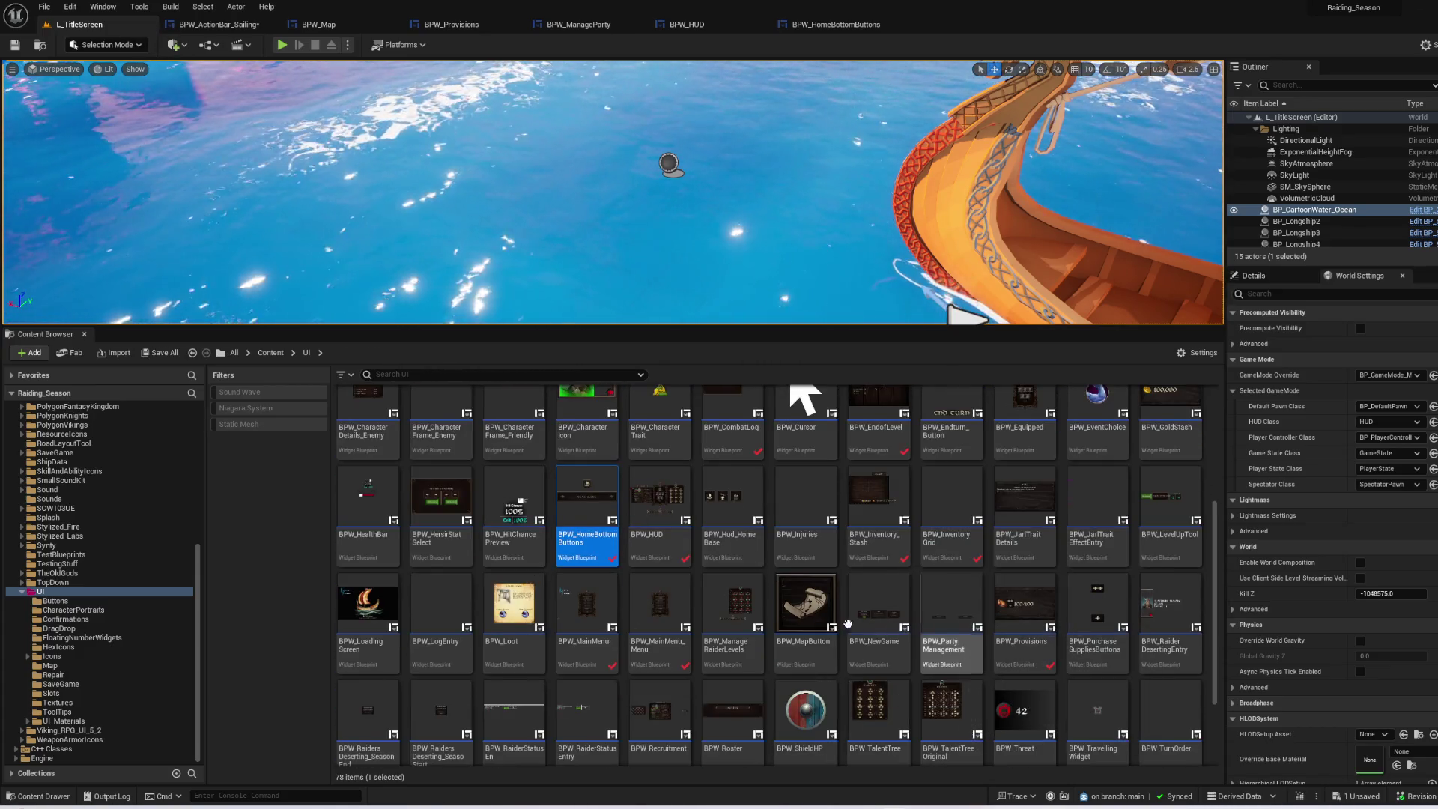
scroll(727, 630, "up", 3)
scroll(705, 508, "down", 5)
scroll(705, 508, "down", 3)
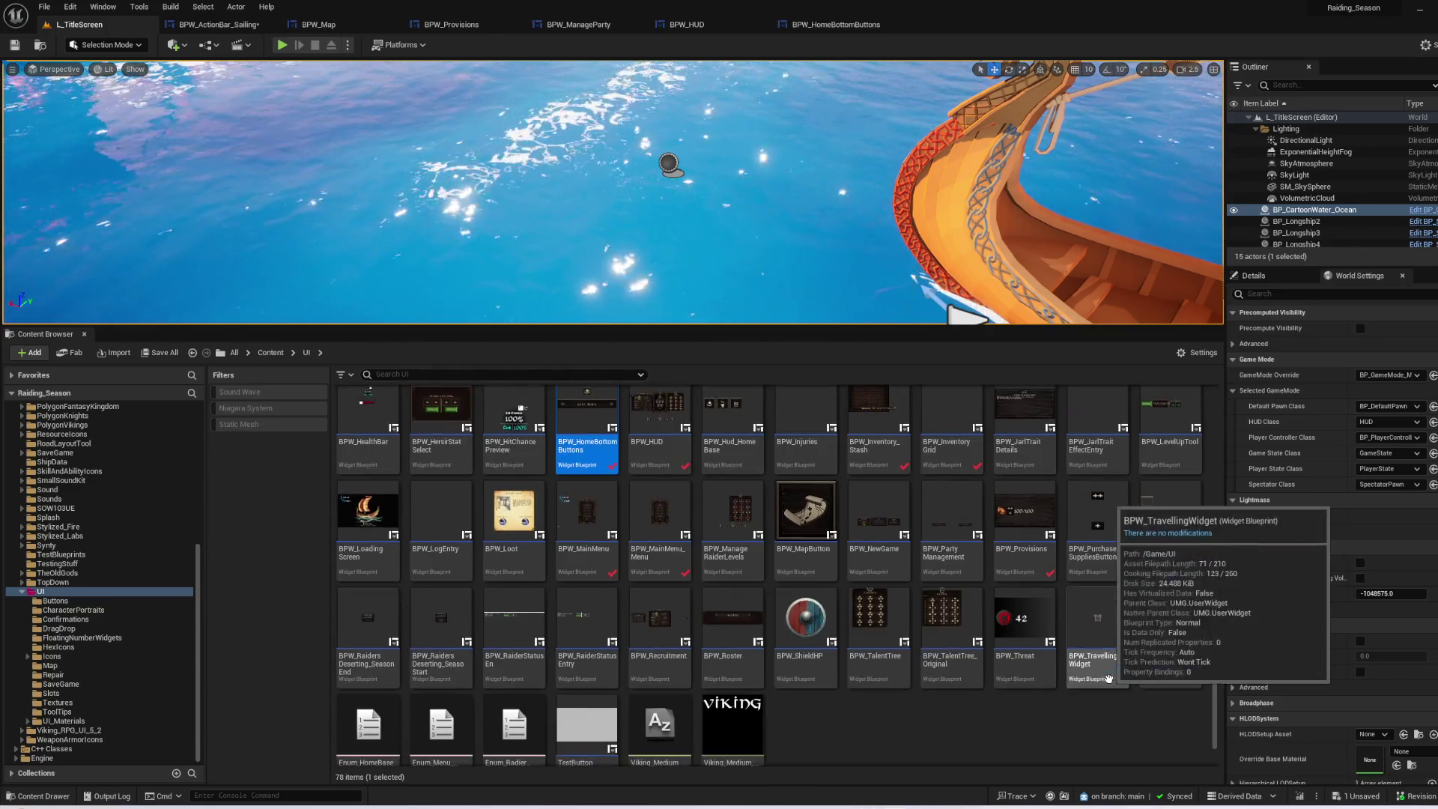
mouse_move(741, 652)
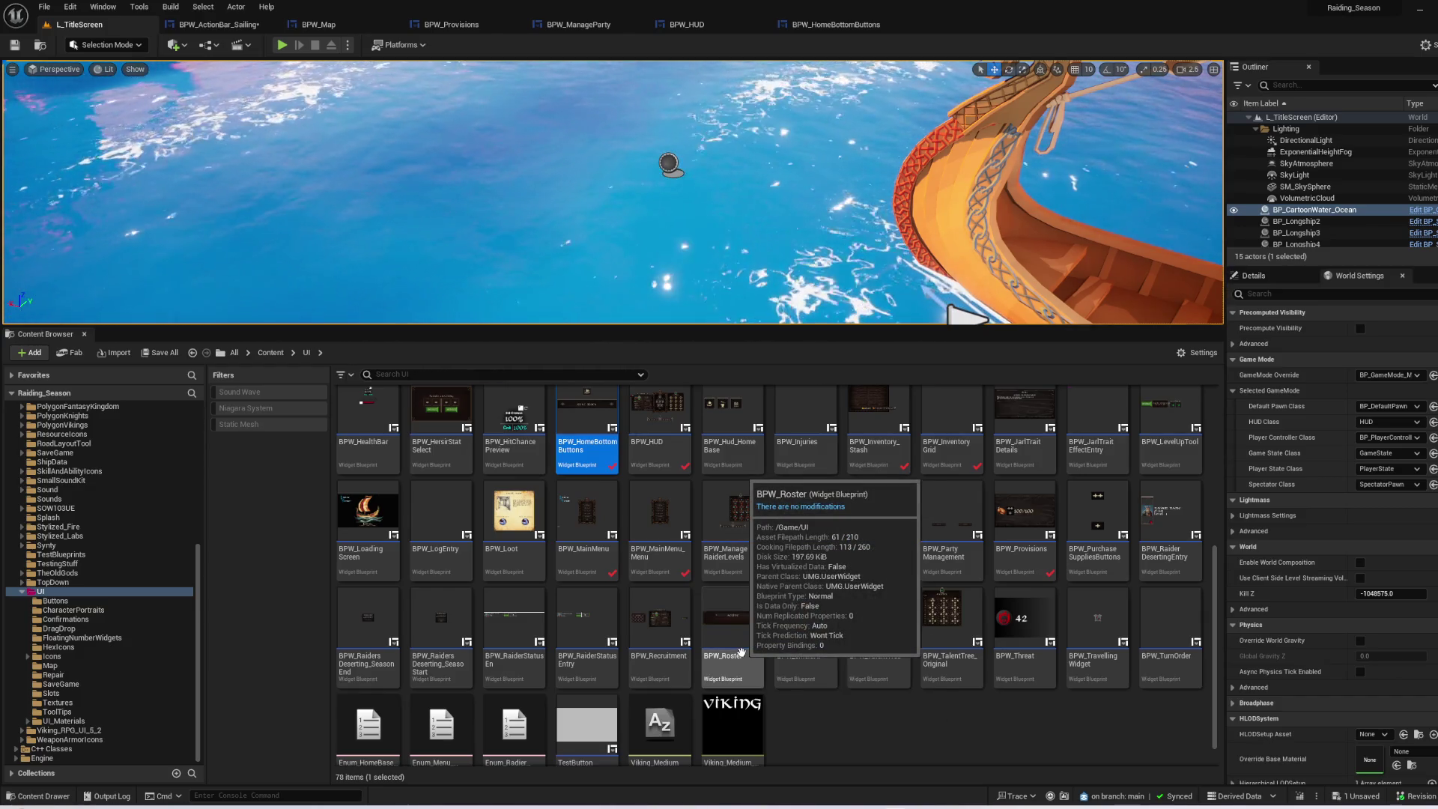
scroll(878, 725, "up", 4)
mouse_move(1071, 514)
double_click(951, 605)
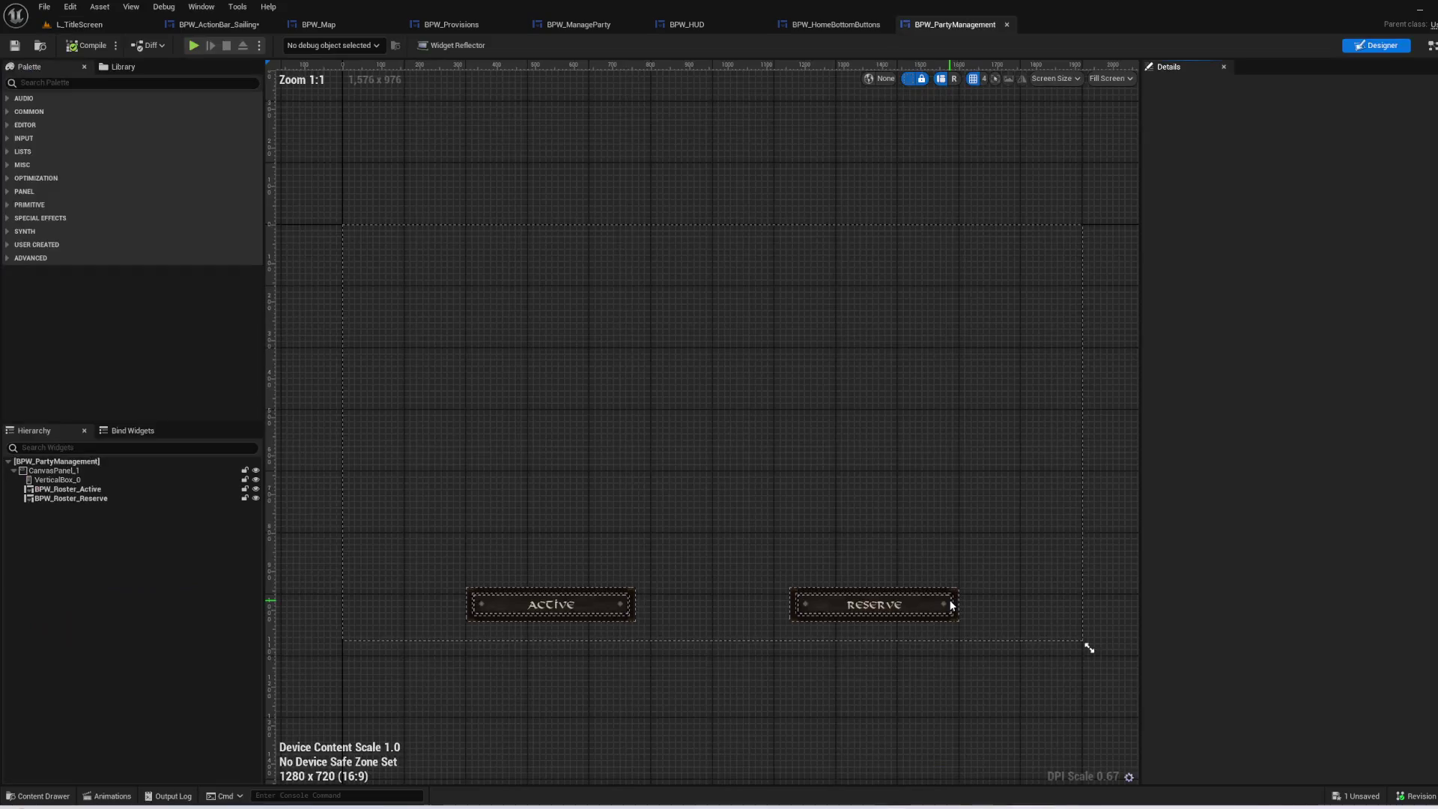
scroll(656, 618, "up", 1)
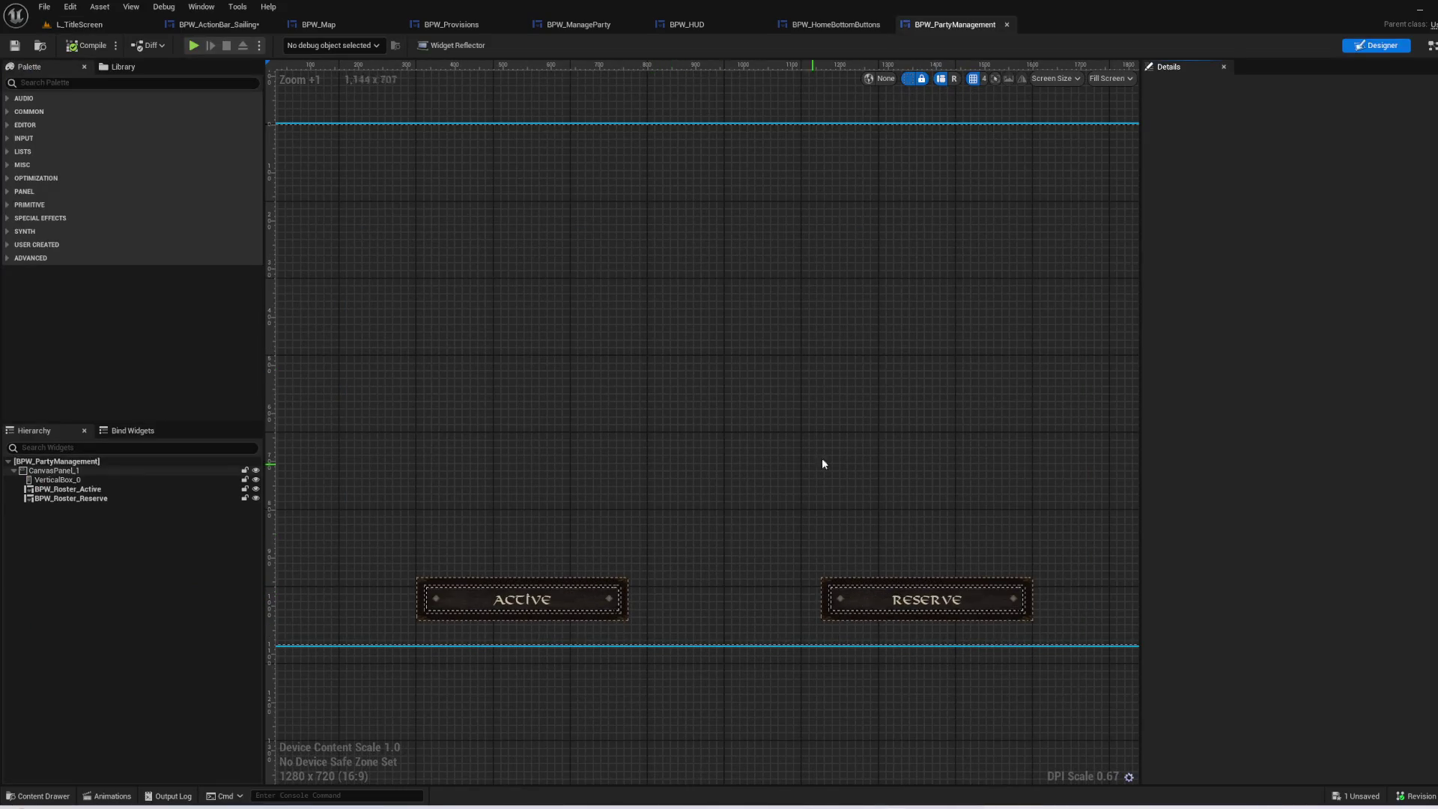
left_click(1007, 26)
- Return to the title-screen level, then bring up BPW_HUD's graph editor
left_click(107, 26)
scroll(802, 450, "up", 3)
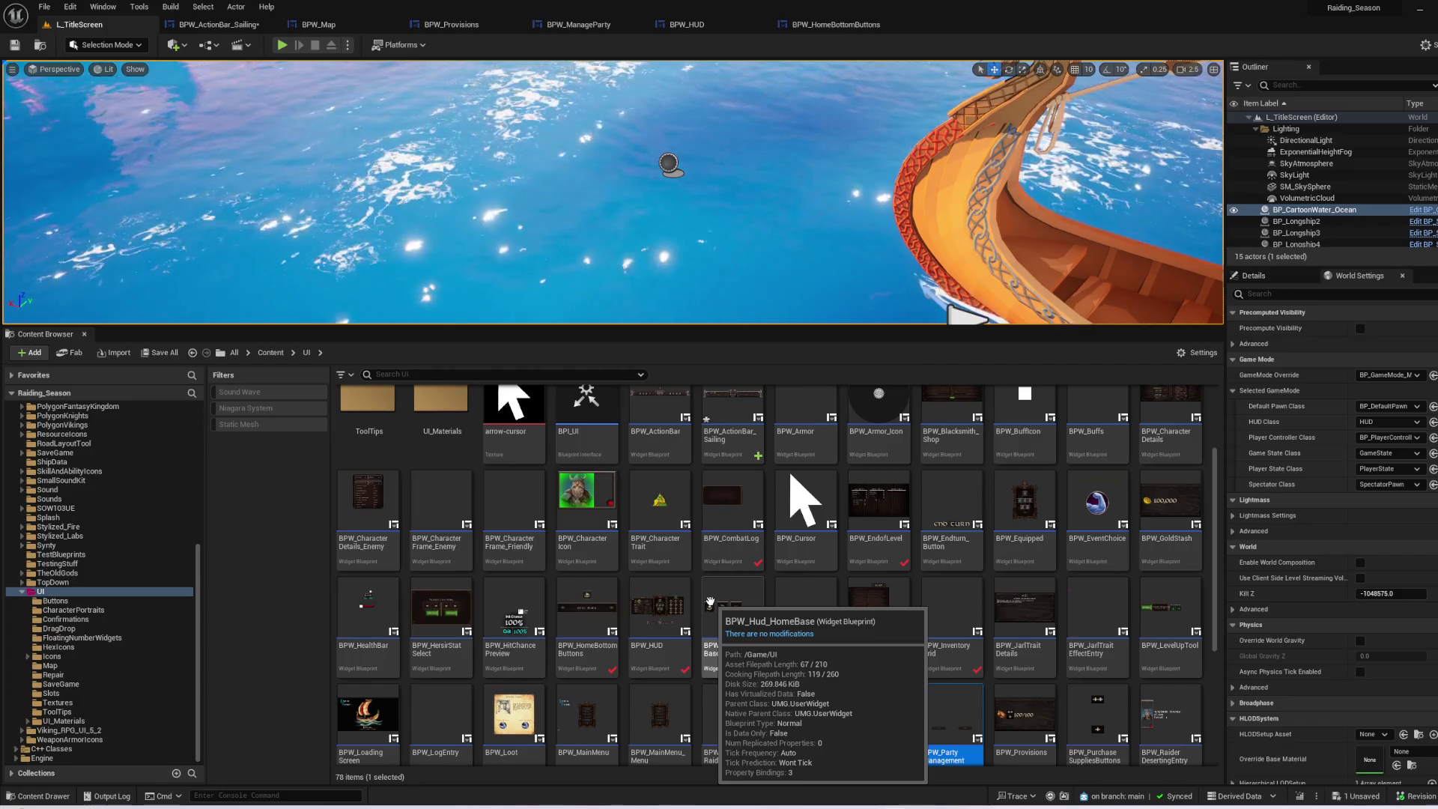
scroll(710, 601, "up", 2)
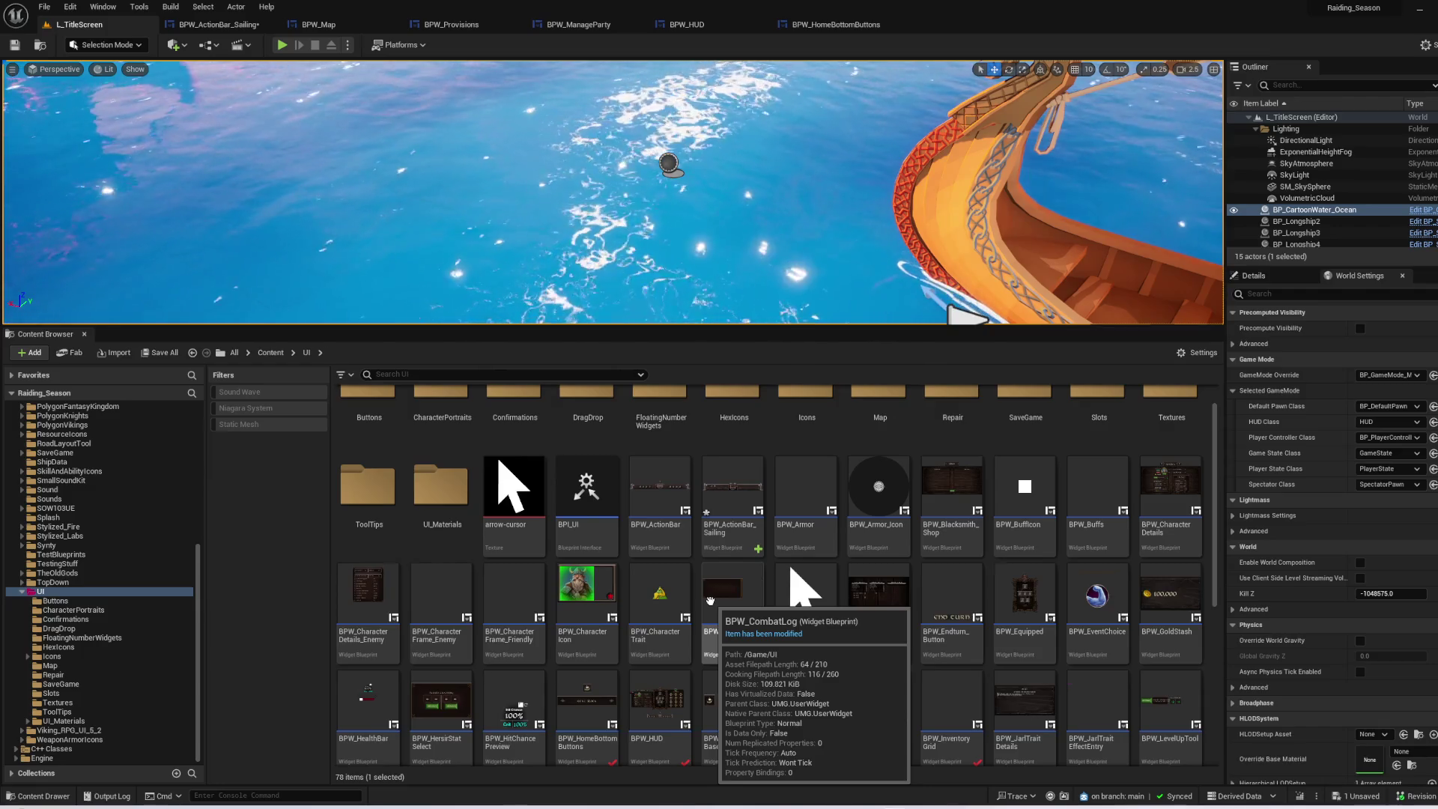
scroll(710, 601, "up", 1)
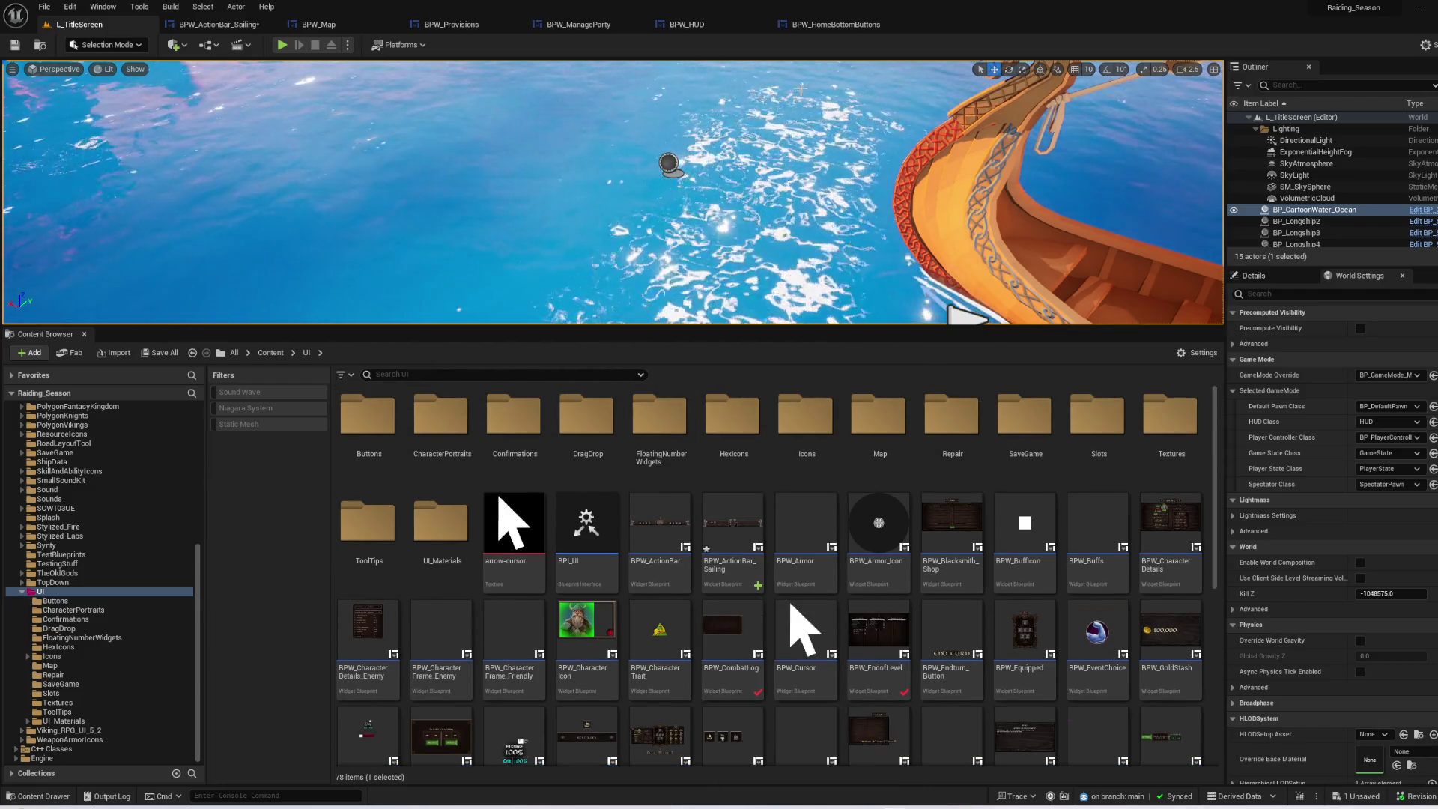
left_click(681, 24)
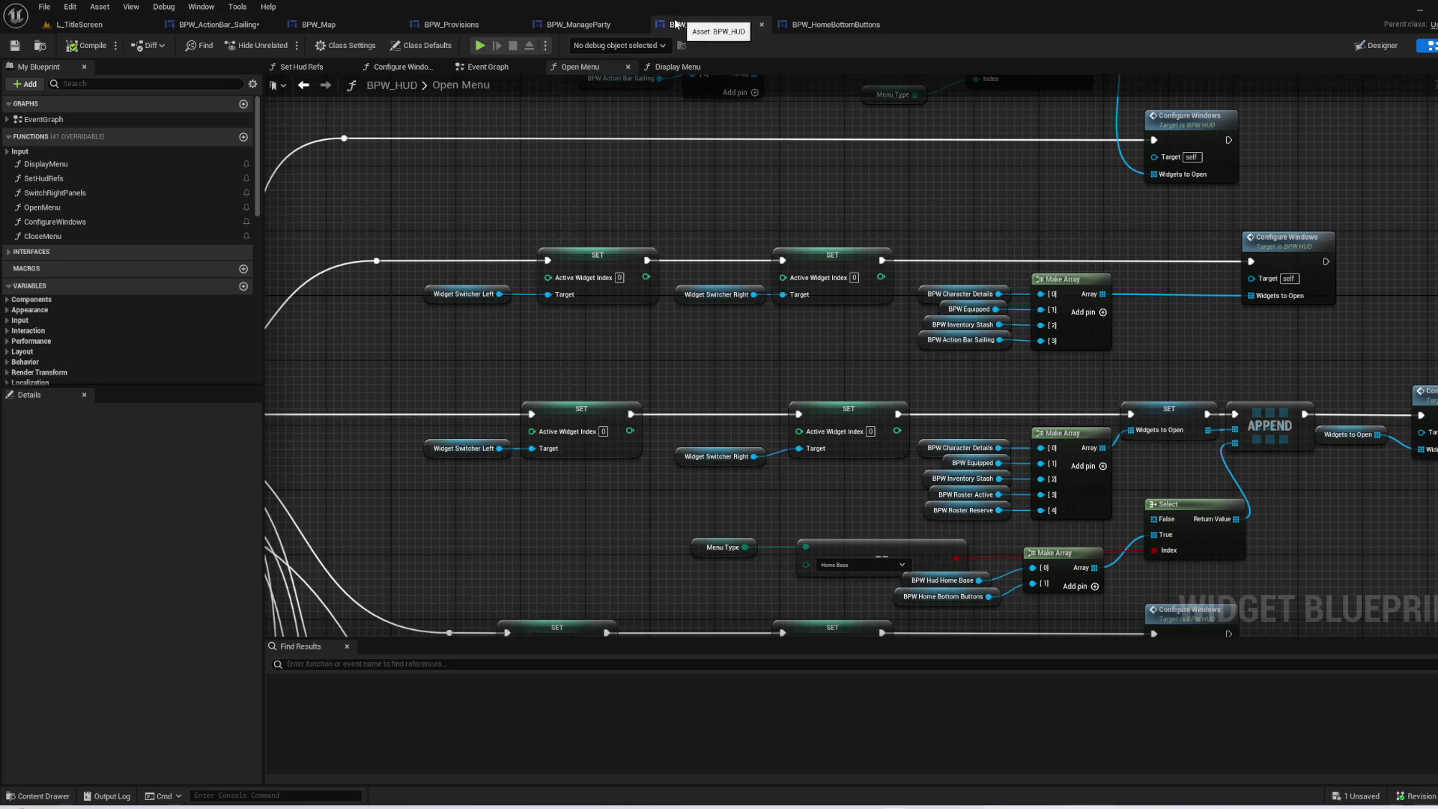
- Review the start of the Open Menu logic and the Display Menu function graph
scroll(781, 304, "up", 3)
mouse_move(781, 305)
left_mouse_down()
mouse_move(732, 276)
mouse_move(780, 134)
mouse_move(599, 116)
left_mouse_up()
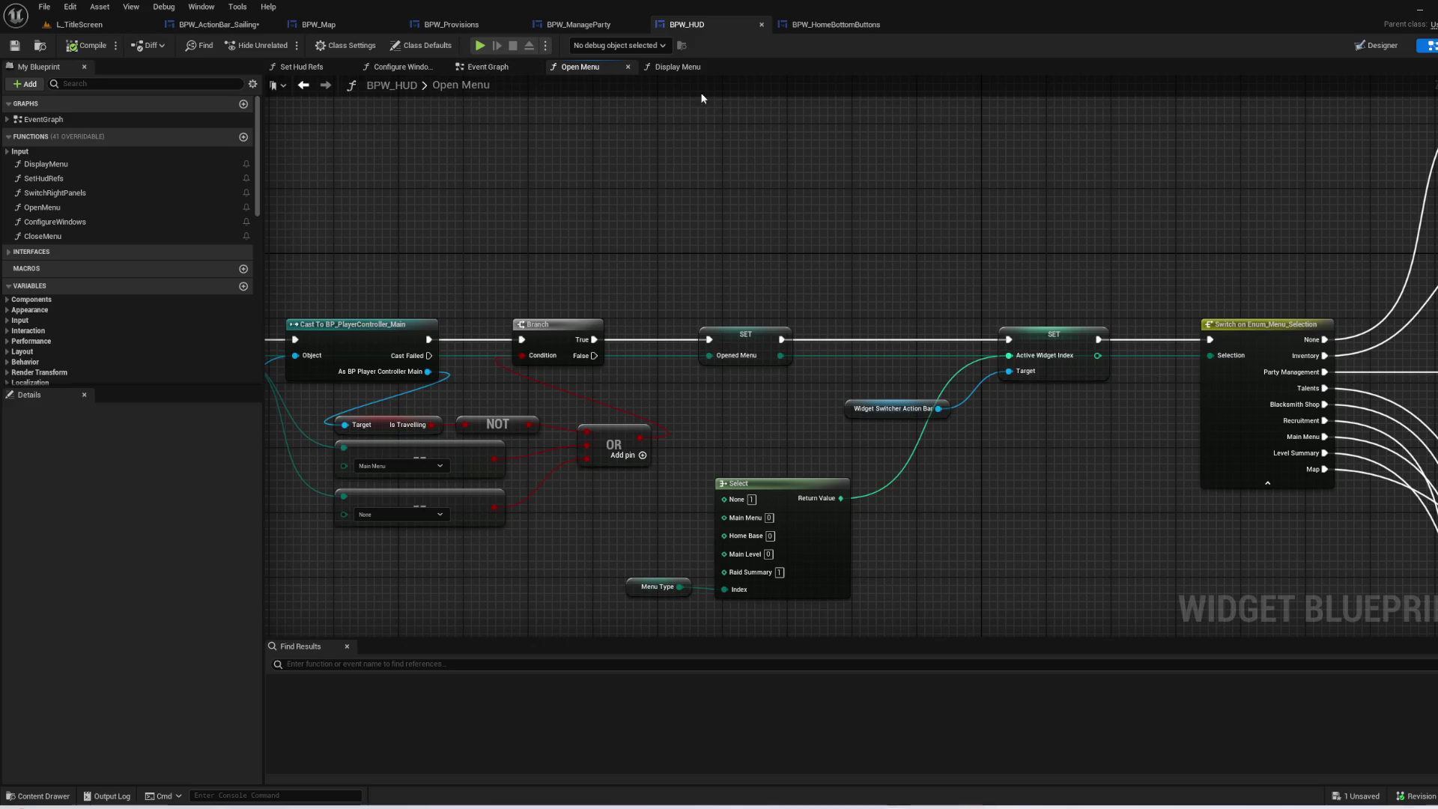
left_click(677, 66)
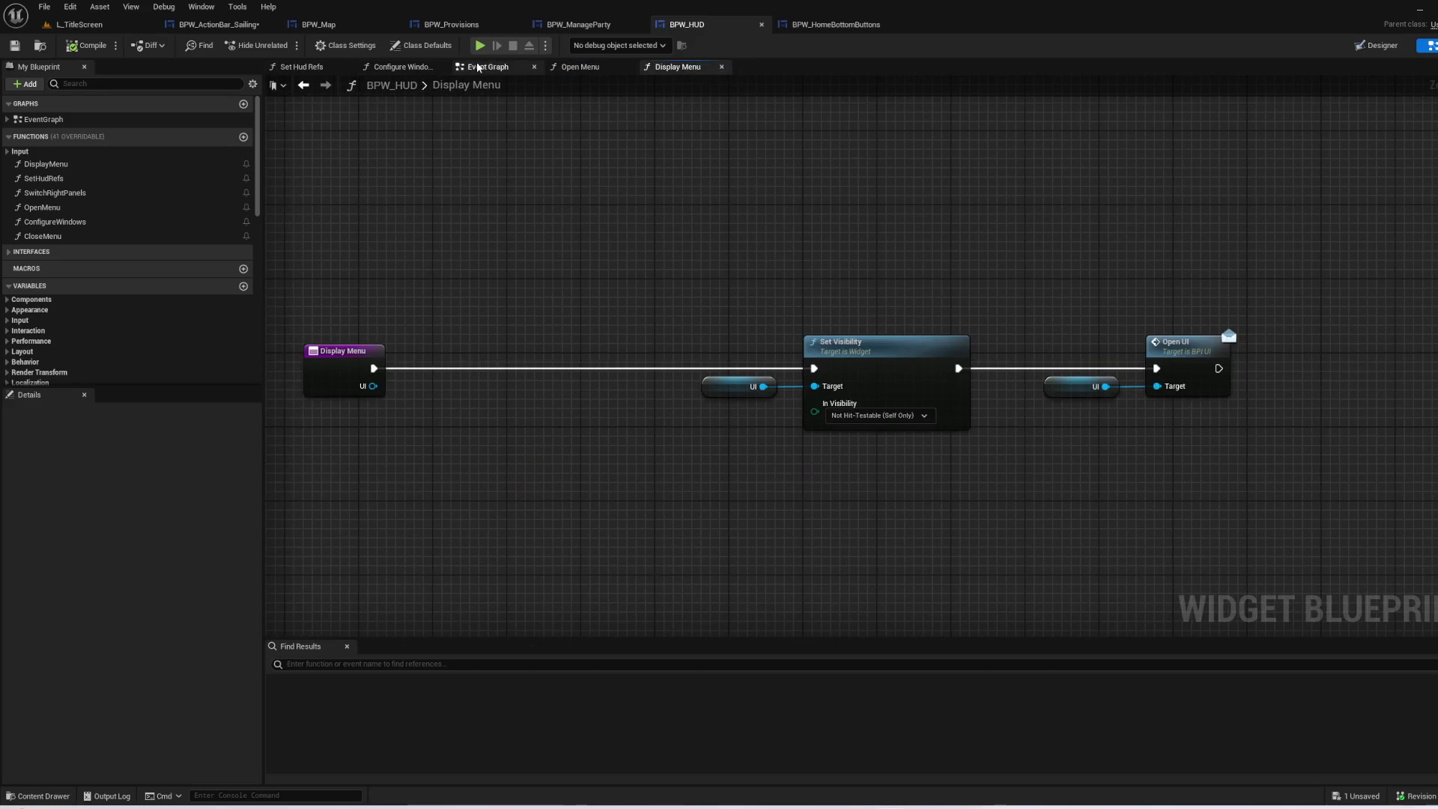
left_click(488, 67)
- Pan the Event Graph over OpenMainMenu, Select and input nodes, then select IA_OpenInventoryUI
mouse_move(940, 500)
left_mouse_down()
mouse_move(892, 523)
mouse_move(654, 529)
mouse_move(972, 429)
mouse_move(791, 339)
left_mouse_up()
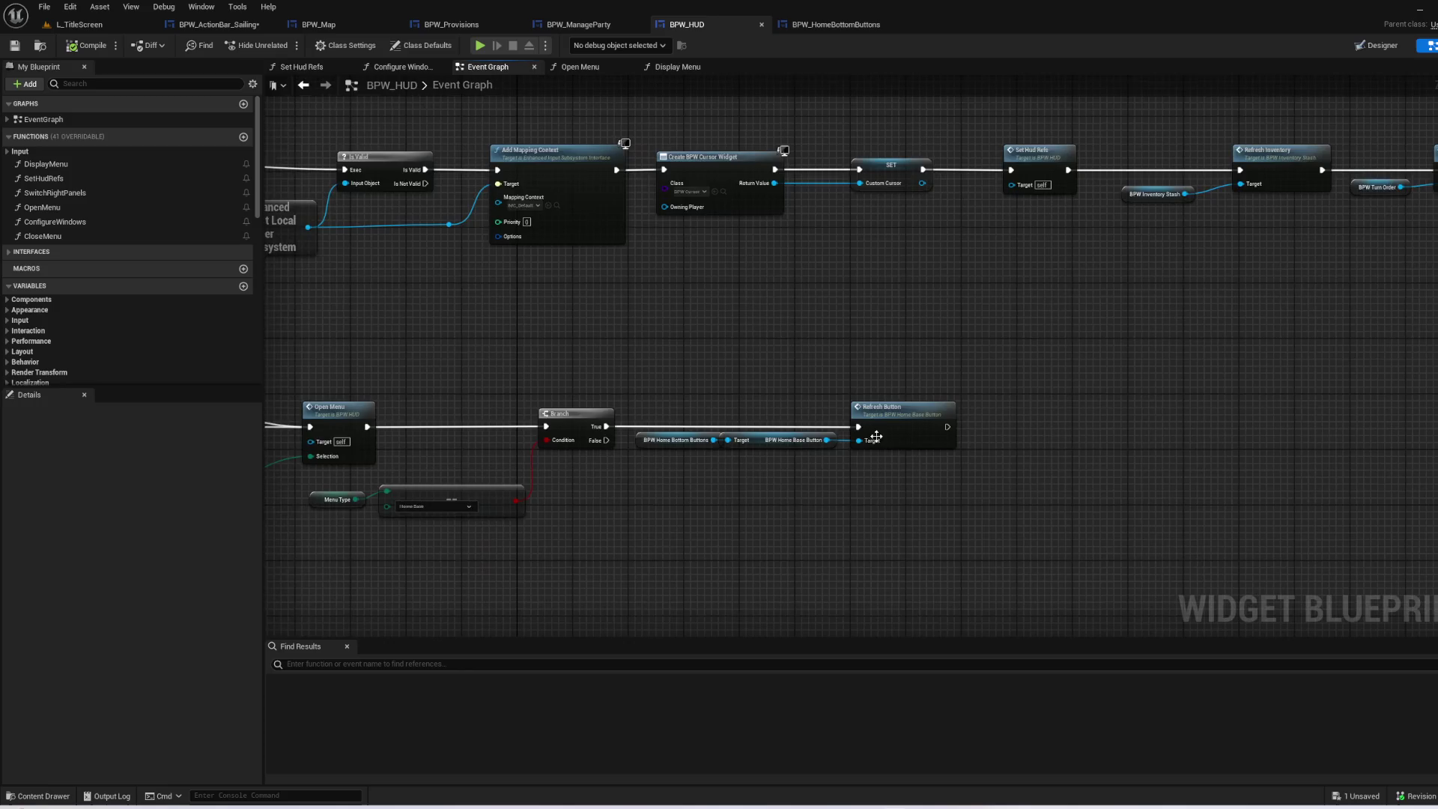
scroll(773, 510, "up", 2)
scroll(846, 457, "down", 2)
mouse_move(844, 388)
left_mouse_down()
mouse_move(1194, 115)
mouse_move(1035, 230)
mouse_move(824, 263)
mouse_move(594, 328)
mouse_move(569, 343)
mouse_move(649, 312)
mouse_move(564, 477)
left_mouse_up()
scroll(648, 312, "down", 1)
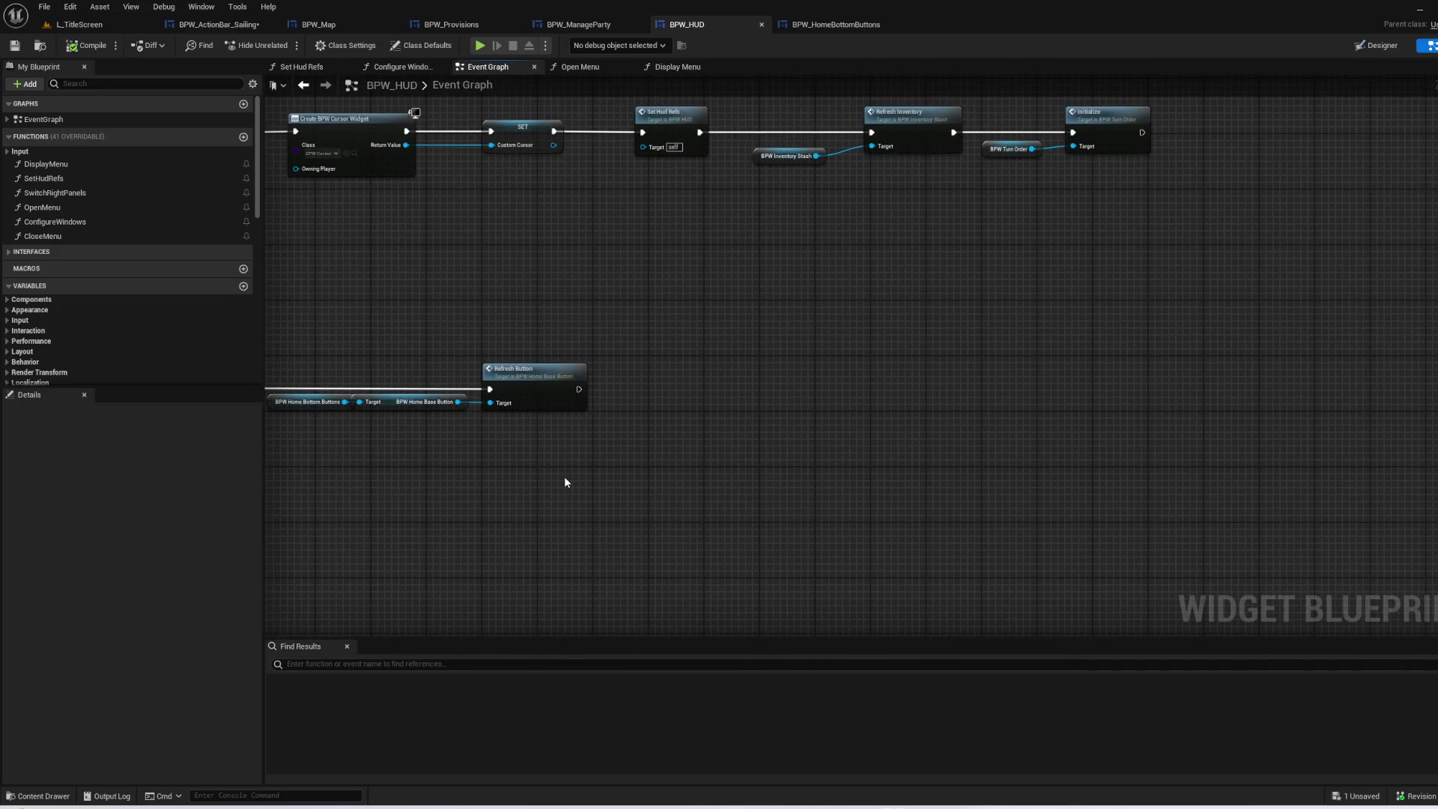
mouse_move(467, 285)
left_mouse_down()
mouse_move(577, 394)
mouse_move(966, 410)
mouse_move(1341, 340)
mouse_move(896, 373)
mouse_move(1123, 167)
mouse_move(948, 414)
left_mouse_up()
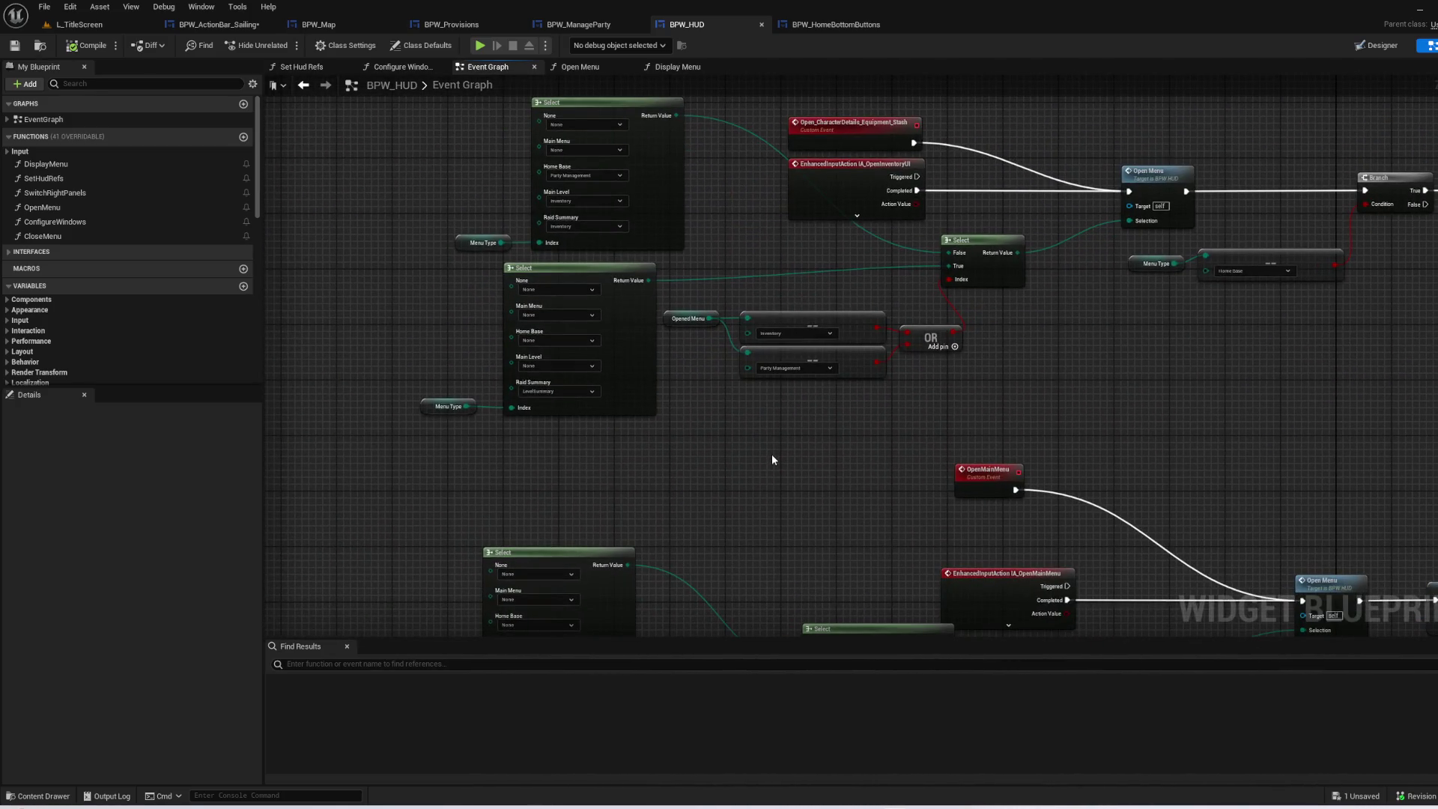
mouse_move(771, 456)
left_mouse_down()
mouse_move(947, 330)
mouse_move(922, 196)
mouse_move(860, 301)
mouse_move(657, 327)
mouse_move(616, 258)
mouse_move(761, 629)
left_mouse_up()
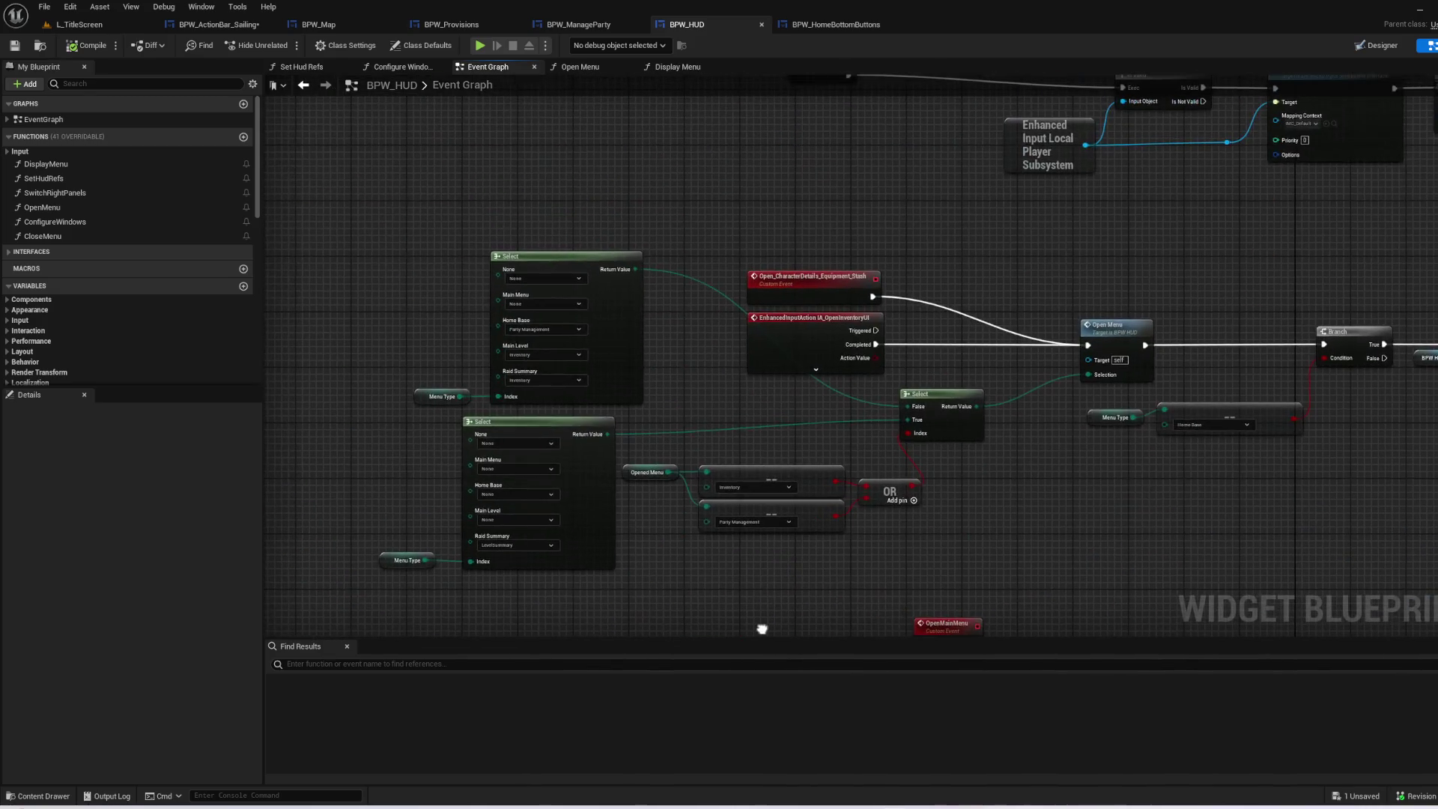
left_click(824, 345)
left_click(1012, 327)
scroll(1013, 264, "up", 2)
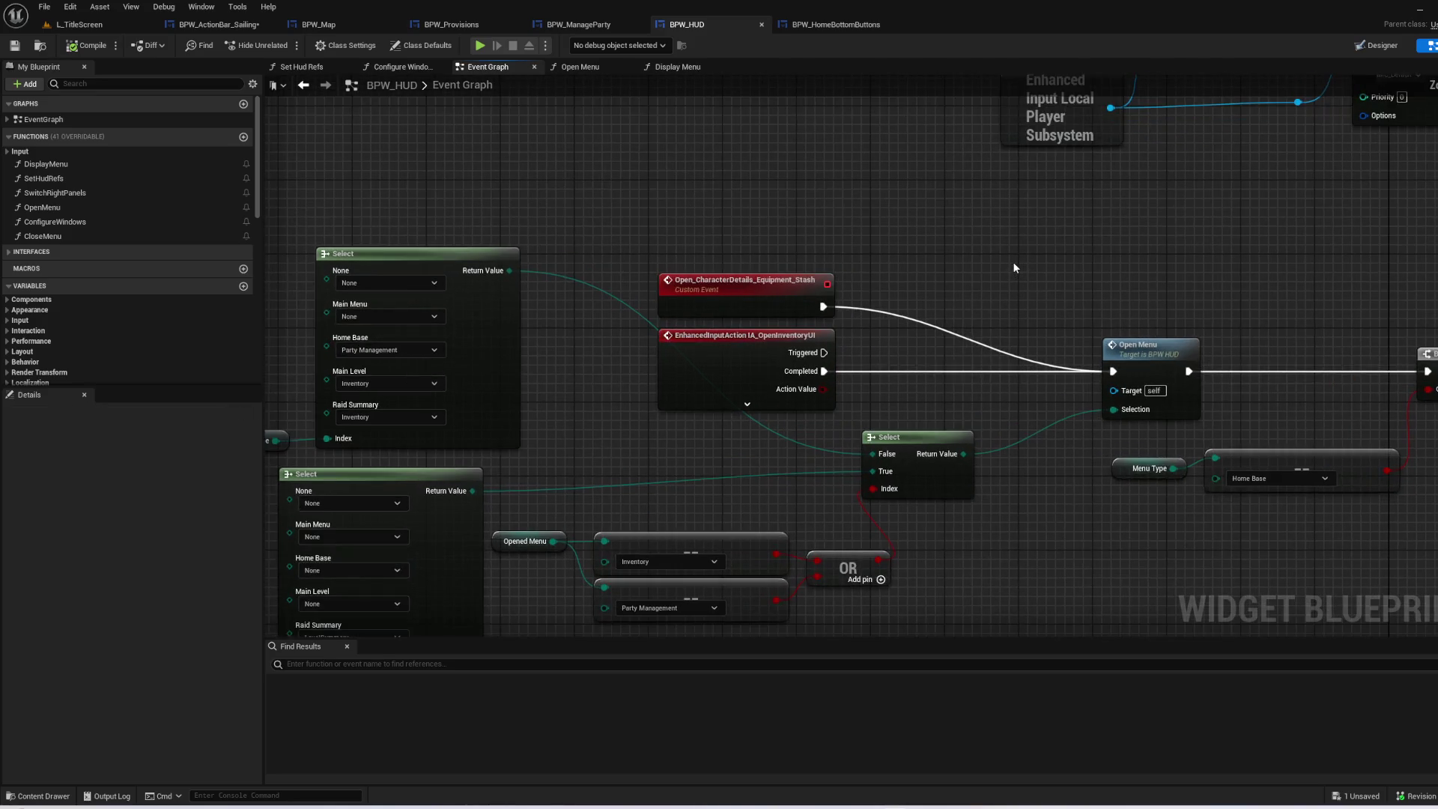
left_click_drag(1013, 264, 1124, 185)
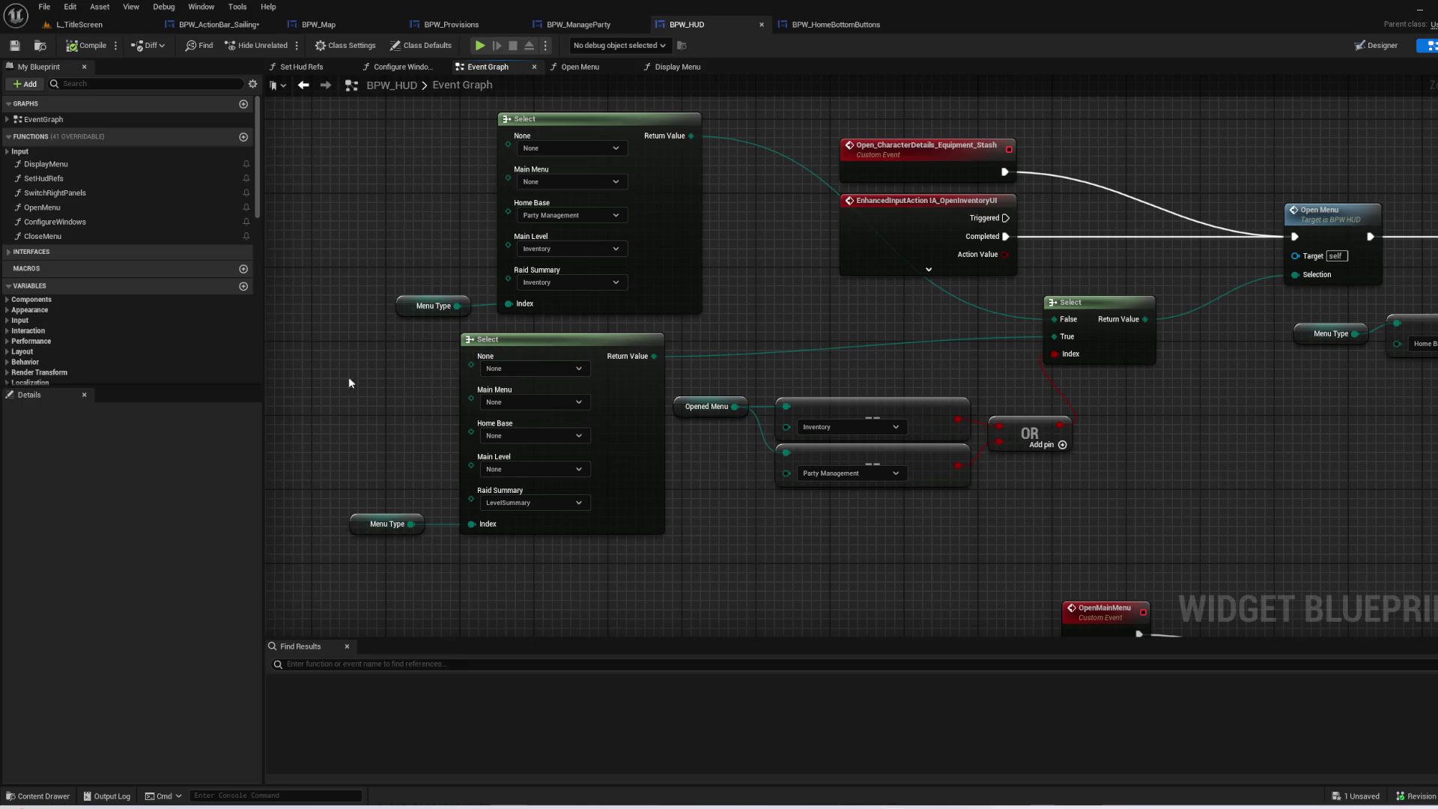
mouse_move(349, 394)
left_mouse_down()
mouse_move(542, 561)
mouse_move(742, 532)
mouse_move(643, 390)
mouse_move(803, 496)
mouse_move(601, 343)
left_mouse_up()
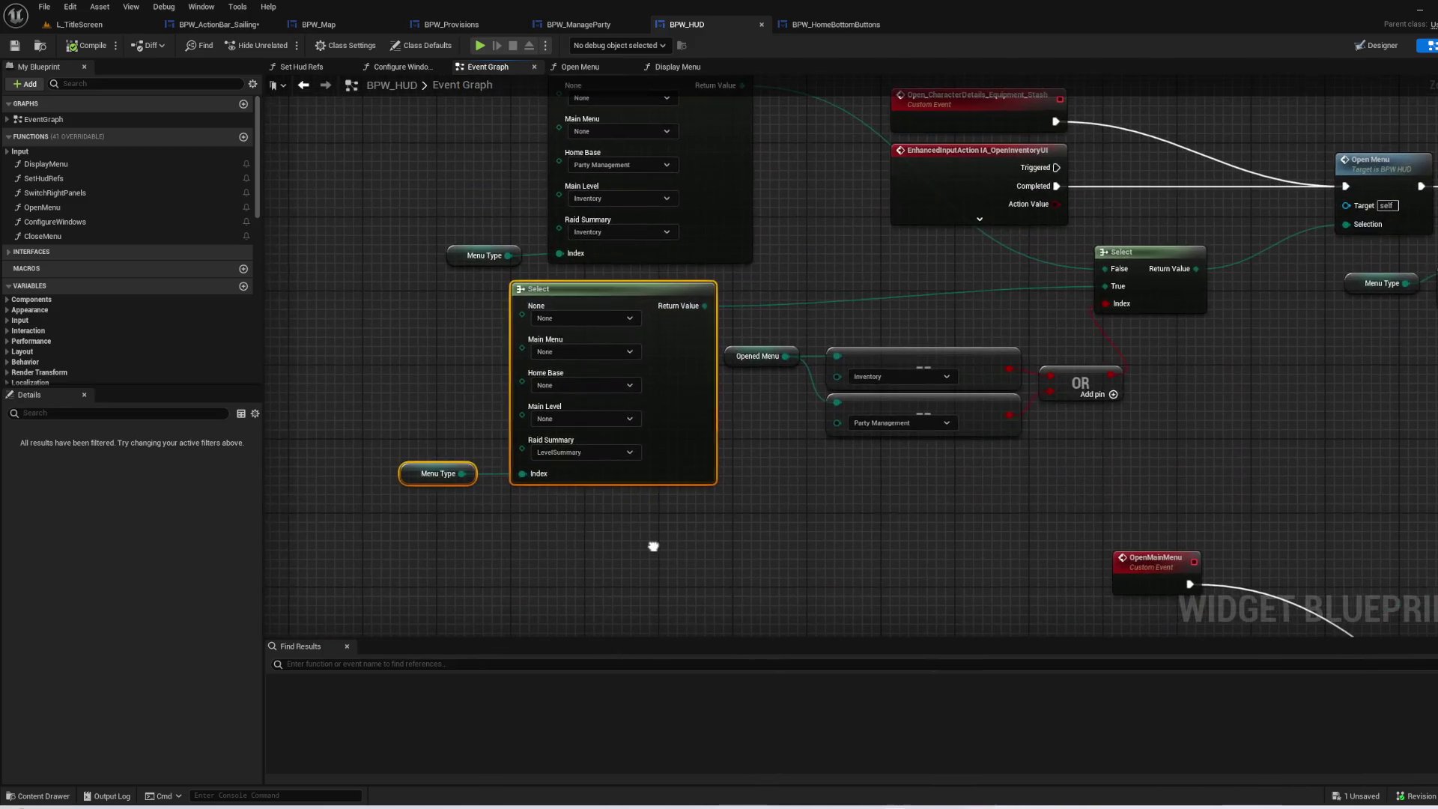
left_click_drag(1036, 498, 385, 333)
left_click_drag(1031, 494, 403, 324)
left_click_drag(1058, 553, 416, 346)
left_click(927, 603)
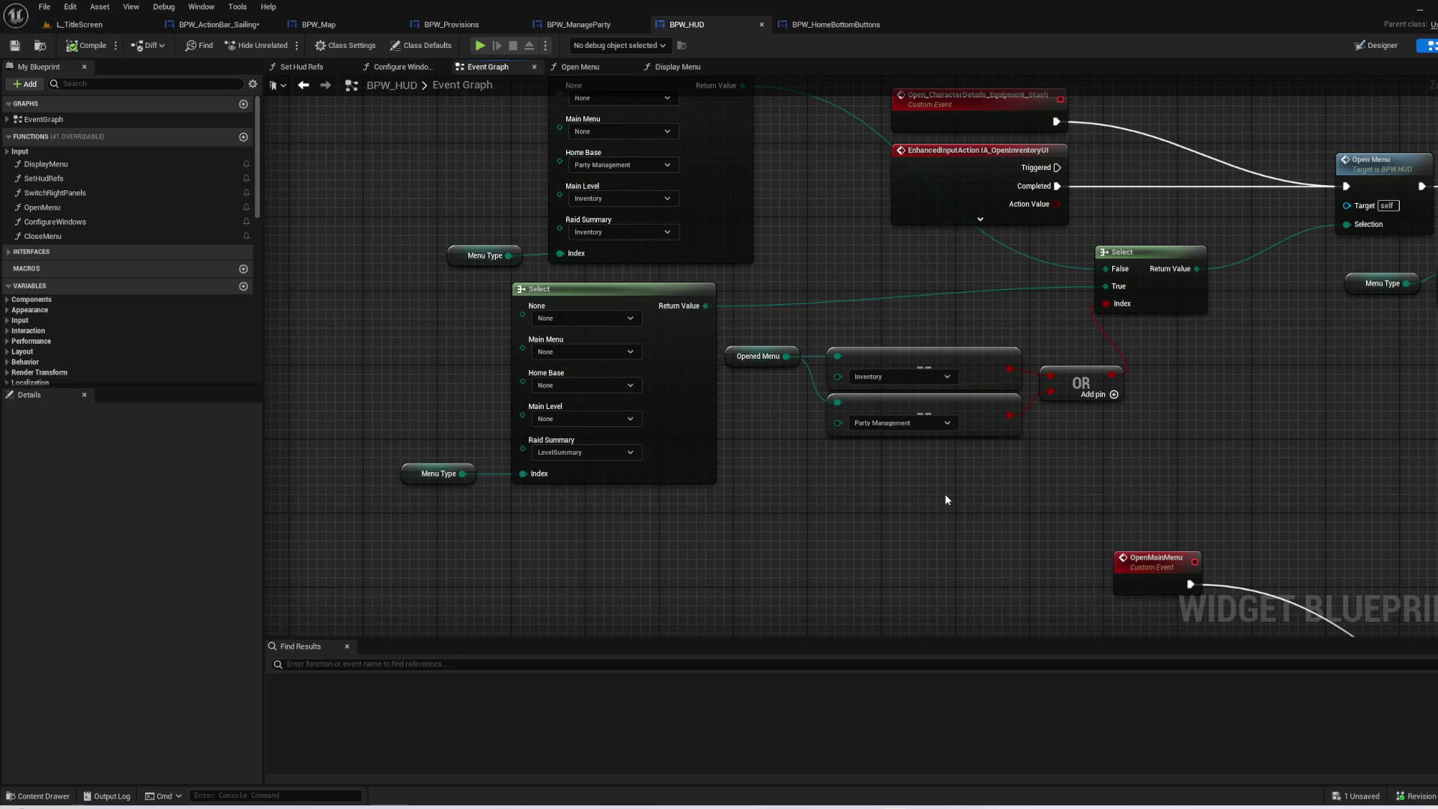
mouse_move(842, 366)
left_mouse_down()
mouse_move(852, 247)
mouse_move(823, 241)
left_mouse_up()
left_click(824, 241)
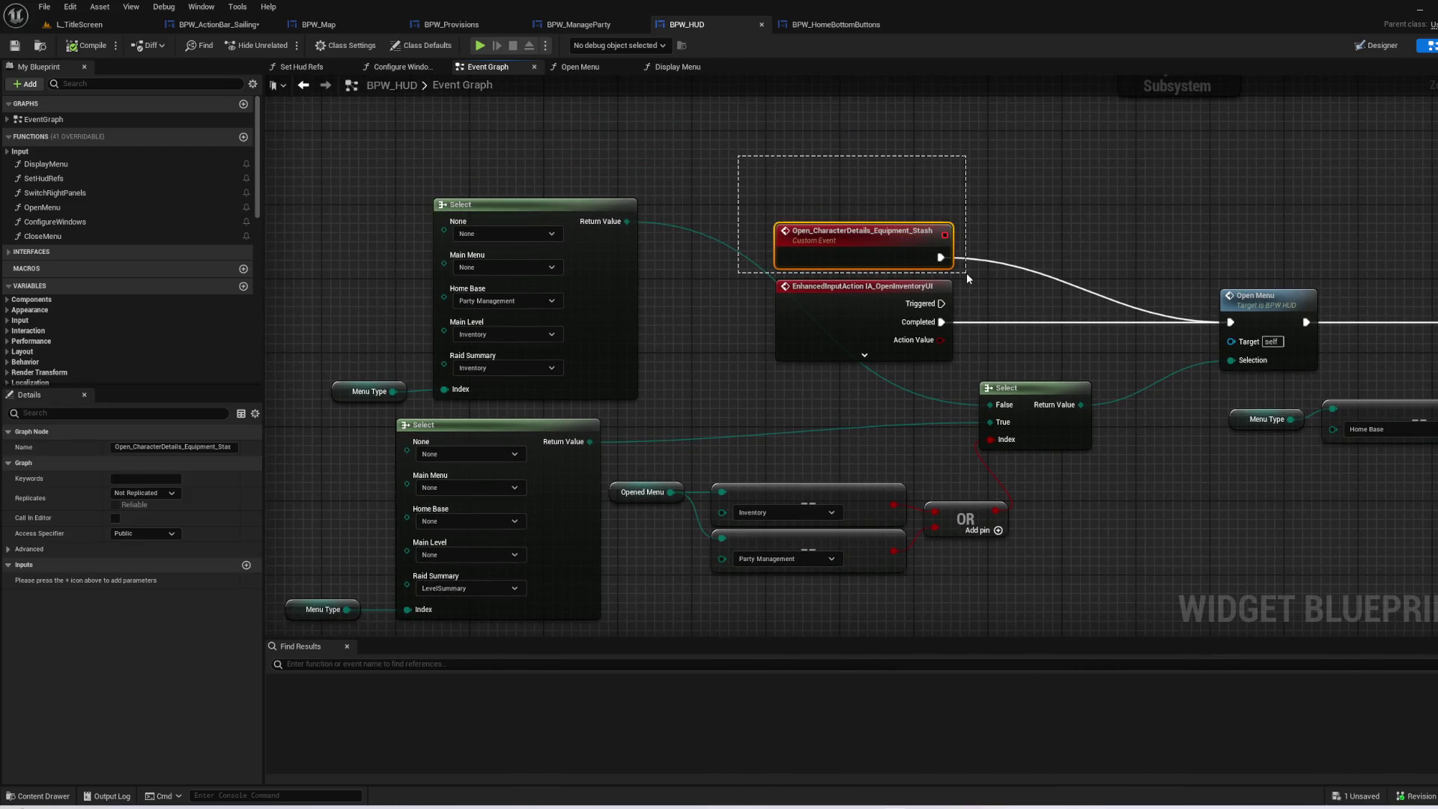
left_click_drag(966, 272, 967, 273)
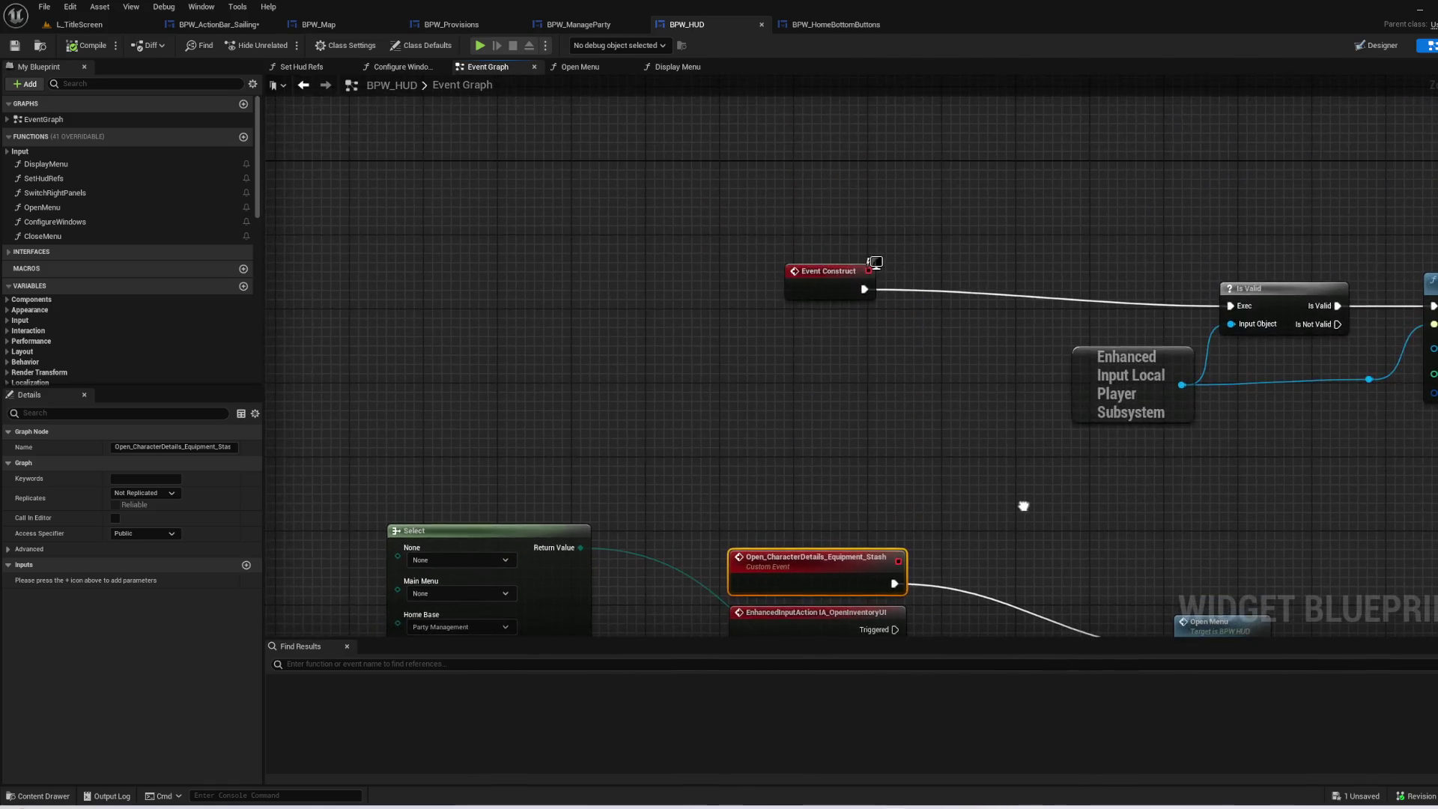
left_click_drag(1069, 180, 1144, 180)
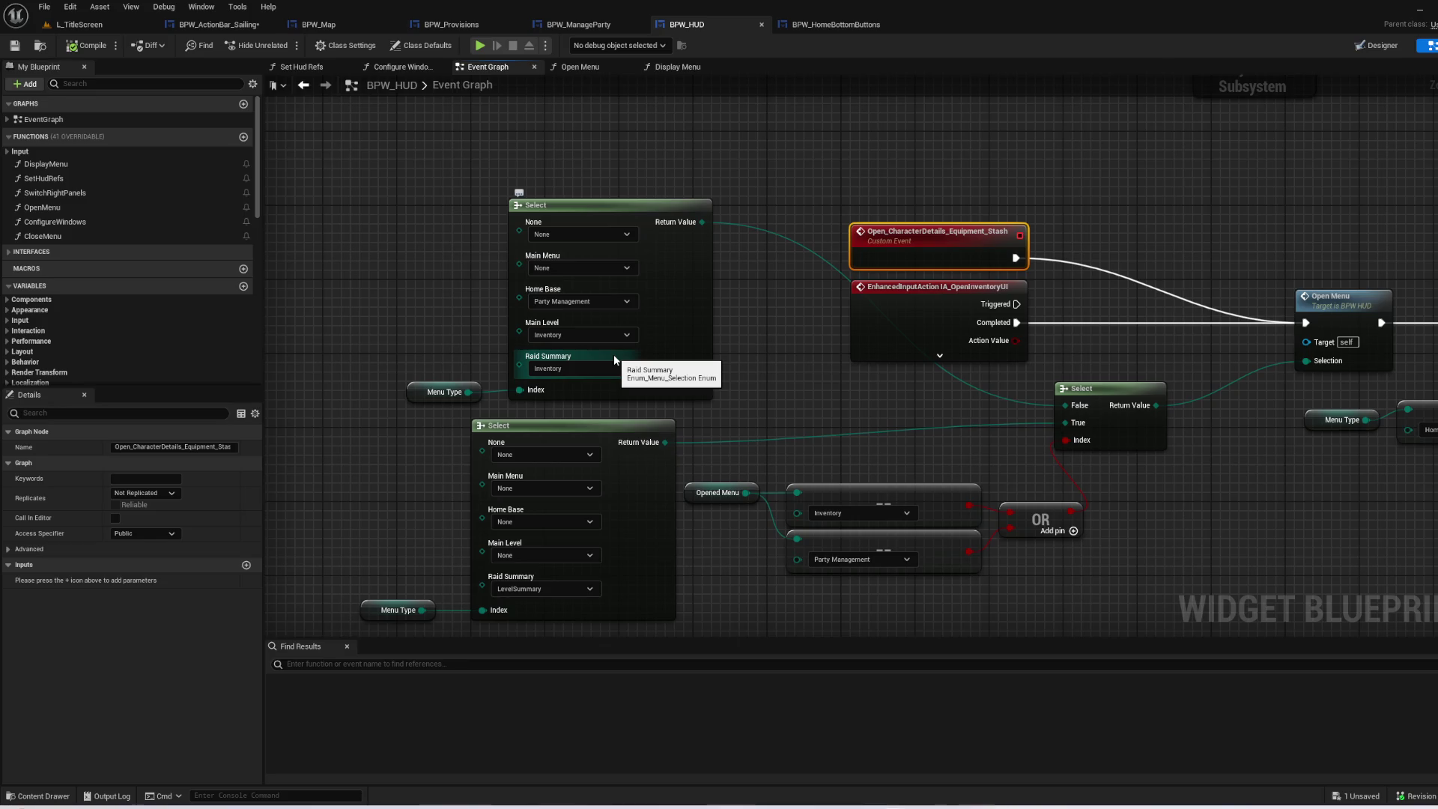
left_click_drag(890, 202, 830, 193)
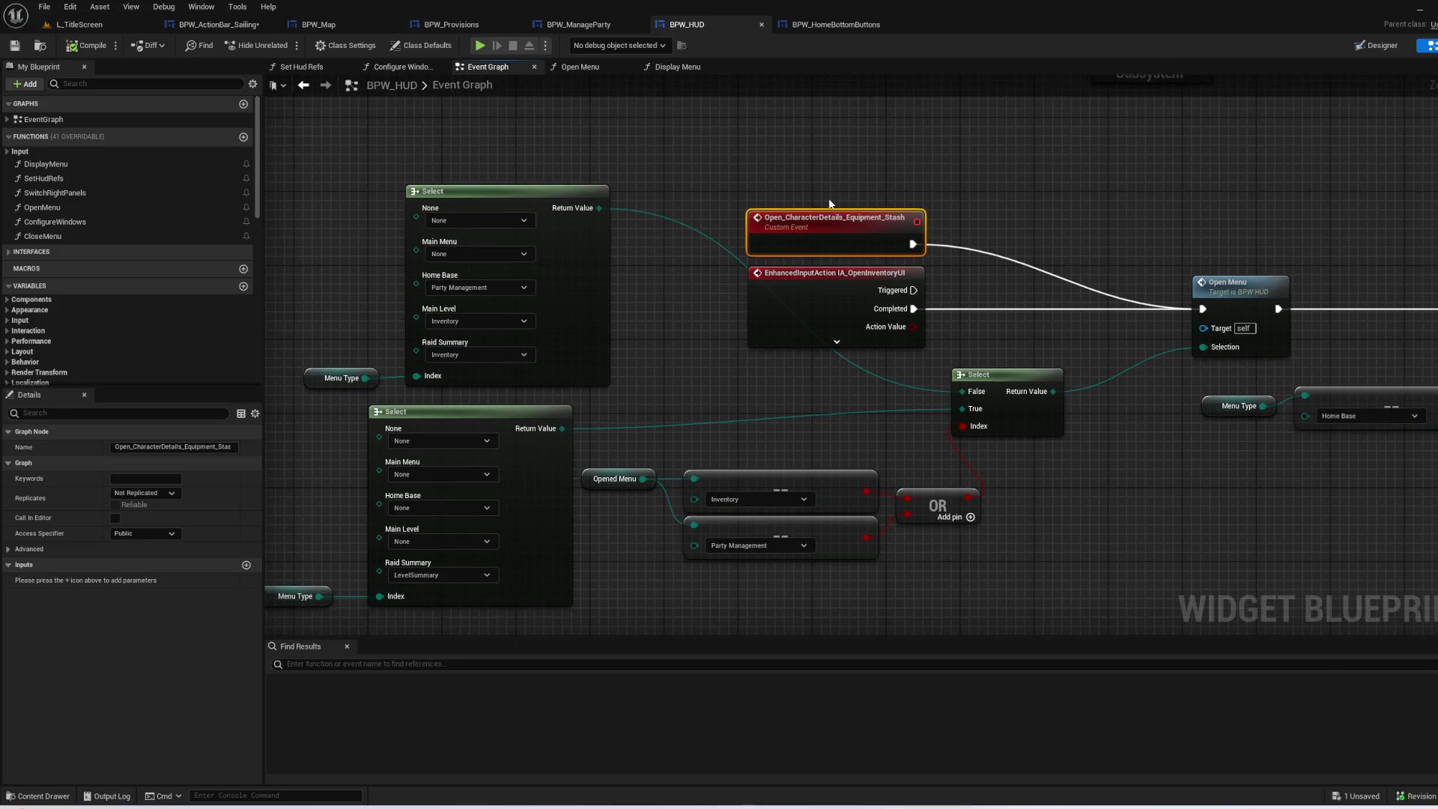
left_click_drag(727, 178, 943, 259)
mouse_move(1104, 260)
left_mouse_down()
mouse_move(571, 292)
mouse_move(300, 277)
mouse_move(828, 578)
mouse_move(1075, 379)
mouse_move(1108, 302)
mouse_move(1094, 279)
left_mouse_up()
left_click(1069, 272)
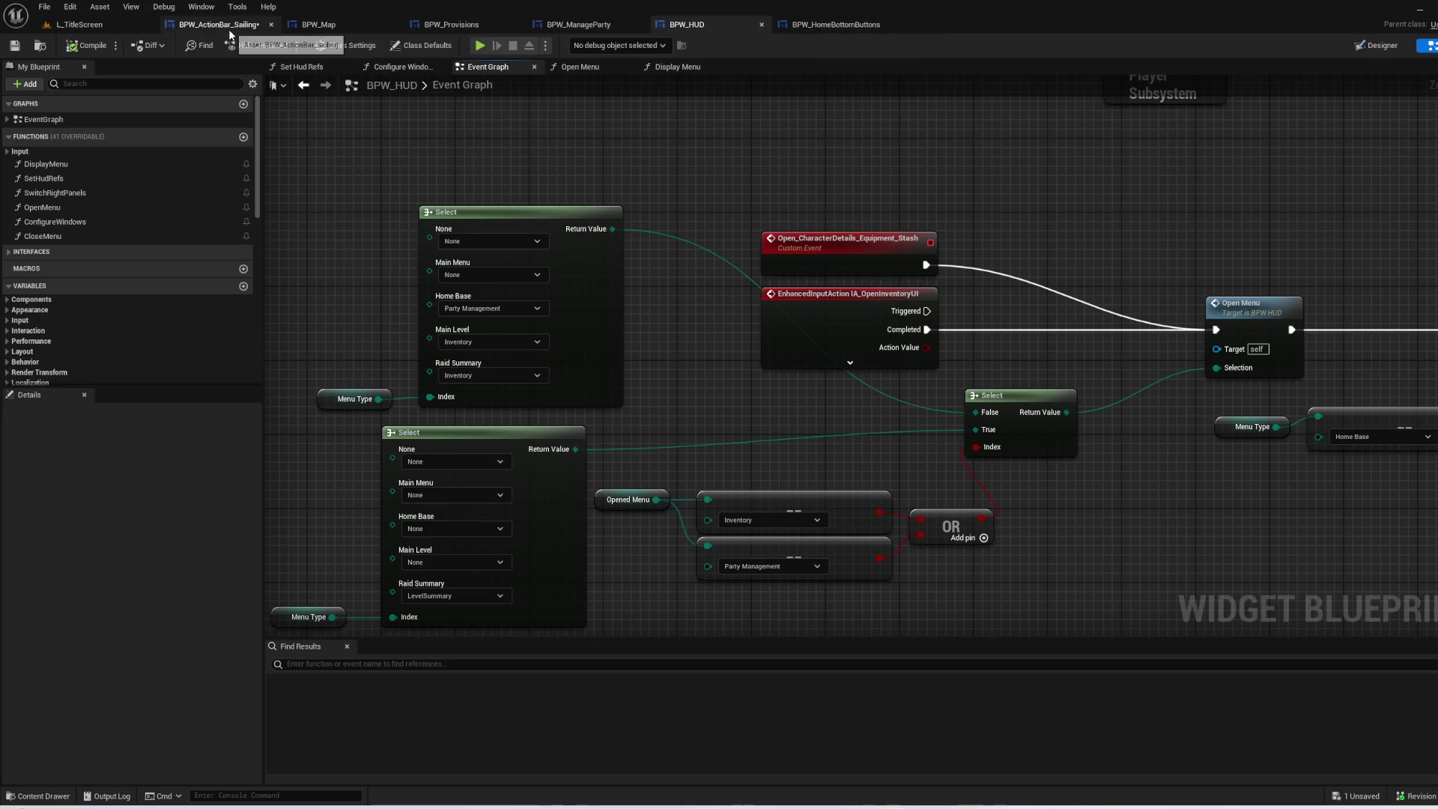
- Replace the Open Menu call with the HUD's Open Character Details Equipment Stash, driven by On Pressed
left_click(588, 26)
left_click(839, 348)
key("Delete")
left_click_drag(689, 390, 764, 334)
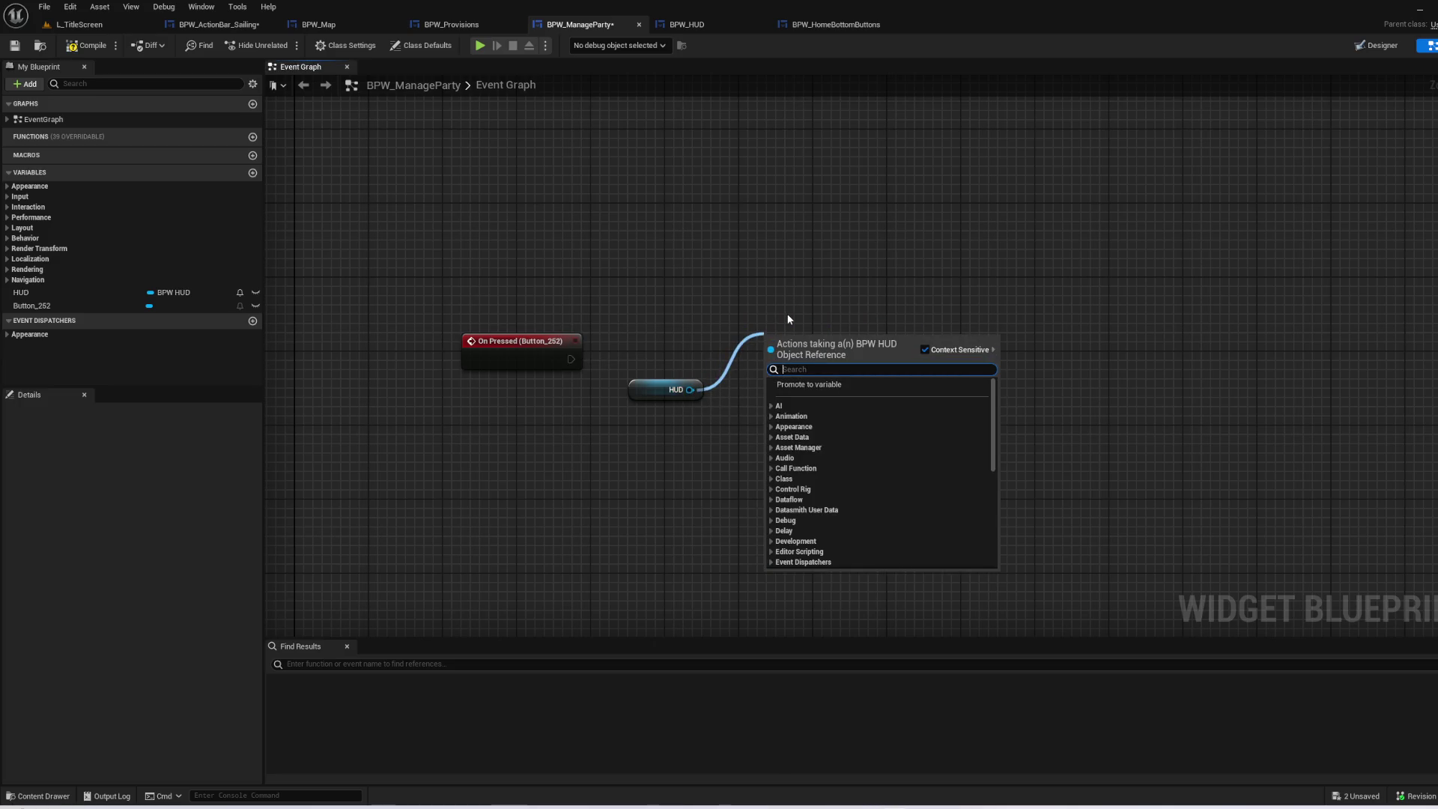
type("chara")
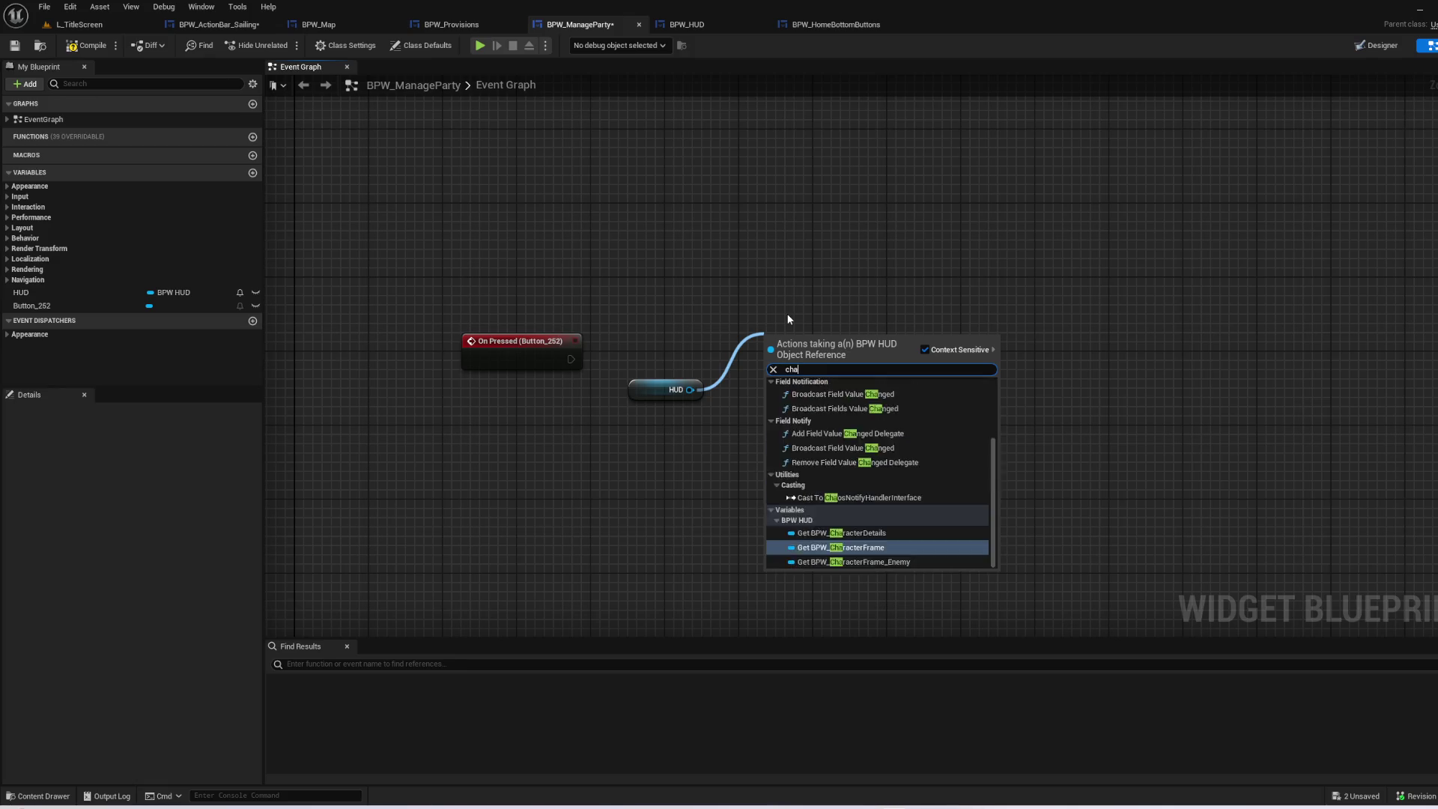
key("Up")
key("Up")
key("Return")
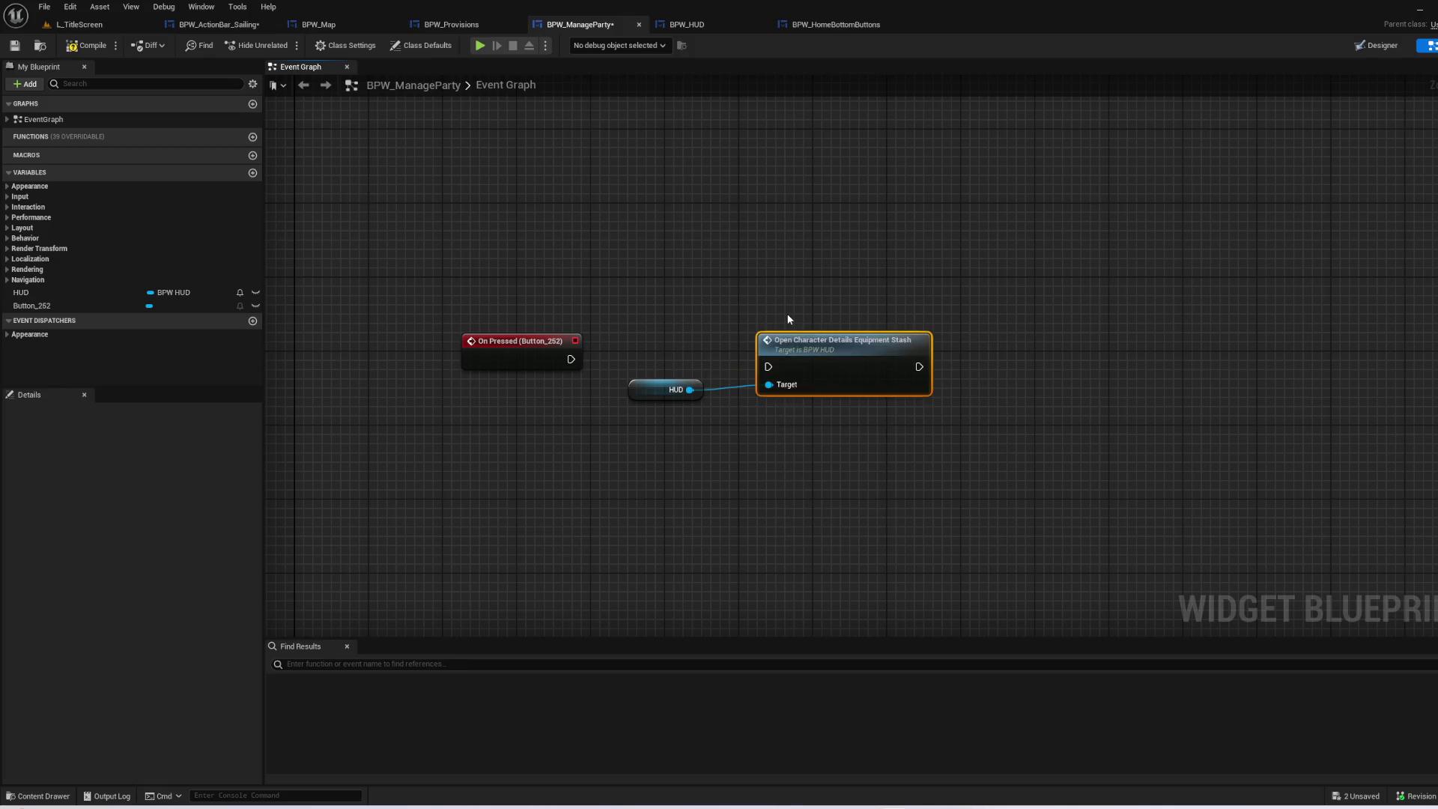
mouse_move(570, 358)
left_mouse_down()
mouse_move(722, 350)
mouse_move(768, 367)
left_mouse_up()
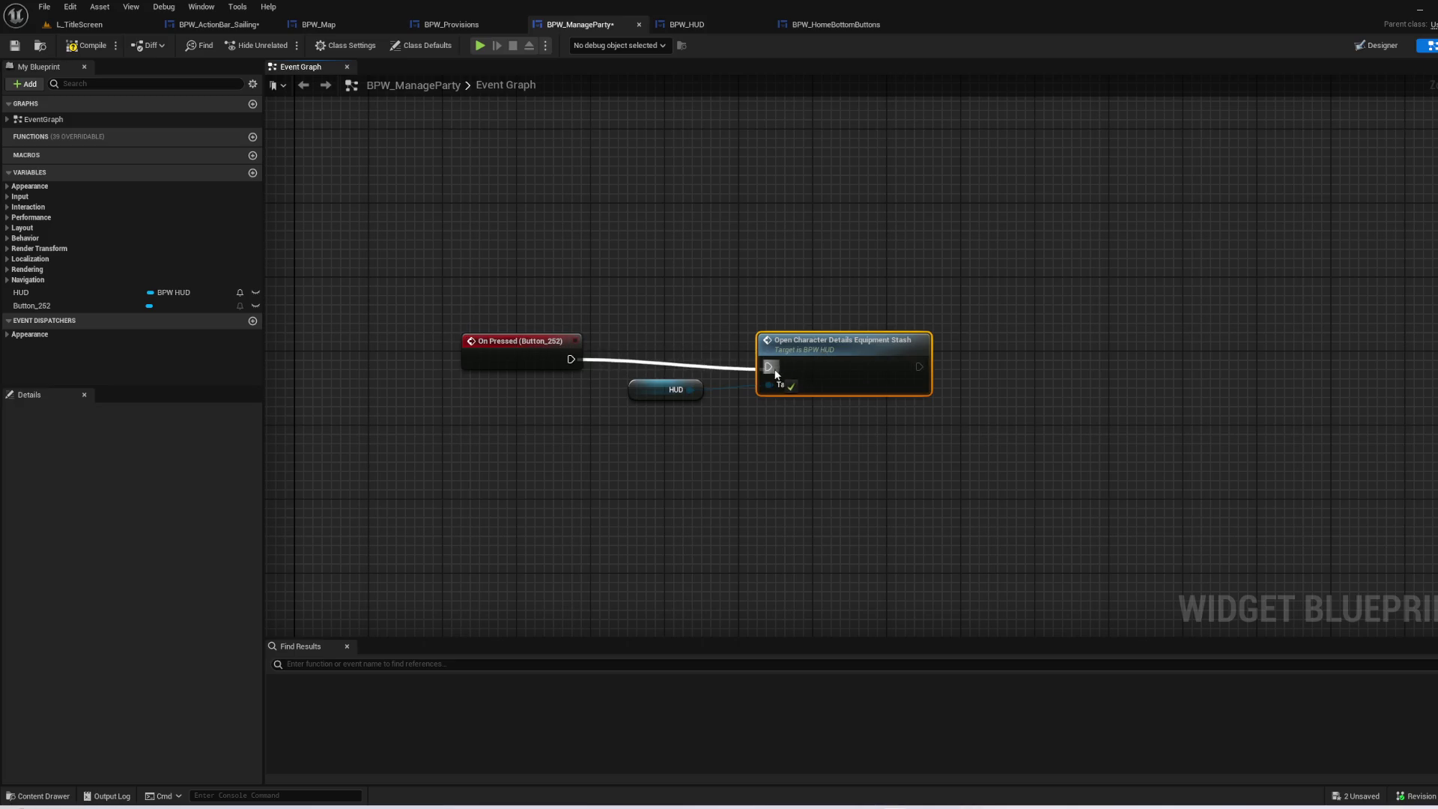
left_click(814, 470)
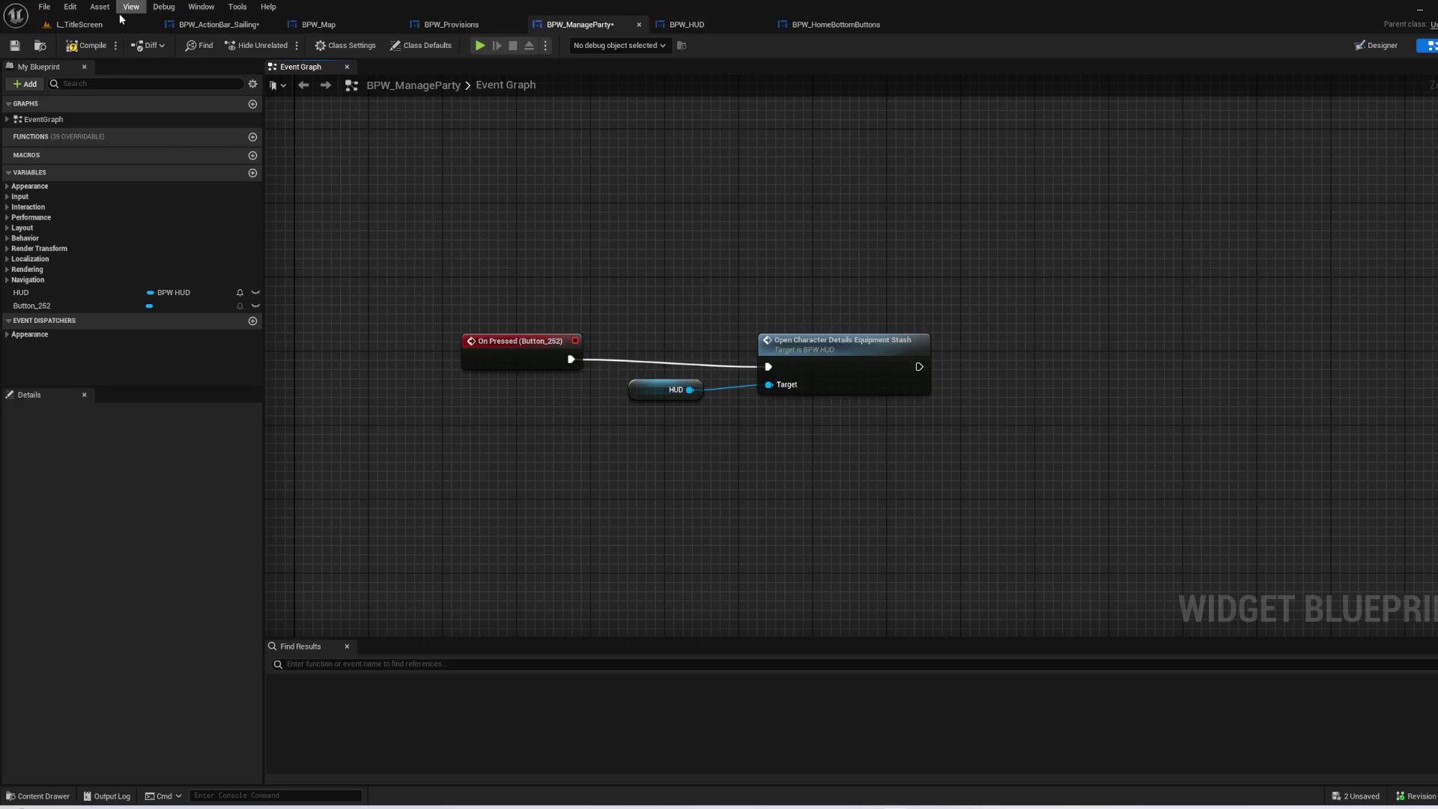
left_click(82, 28)
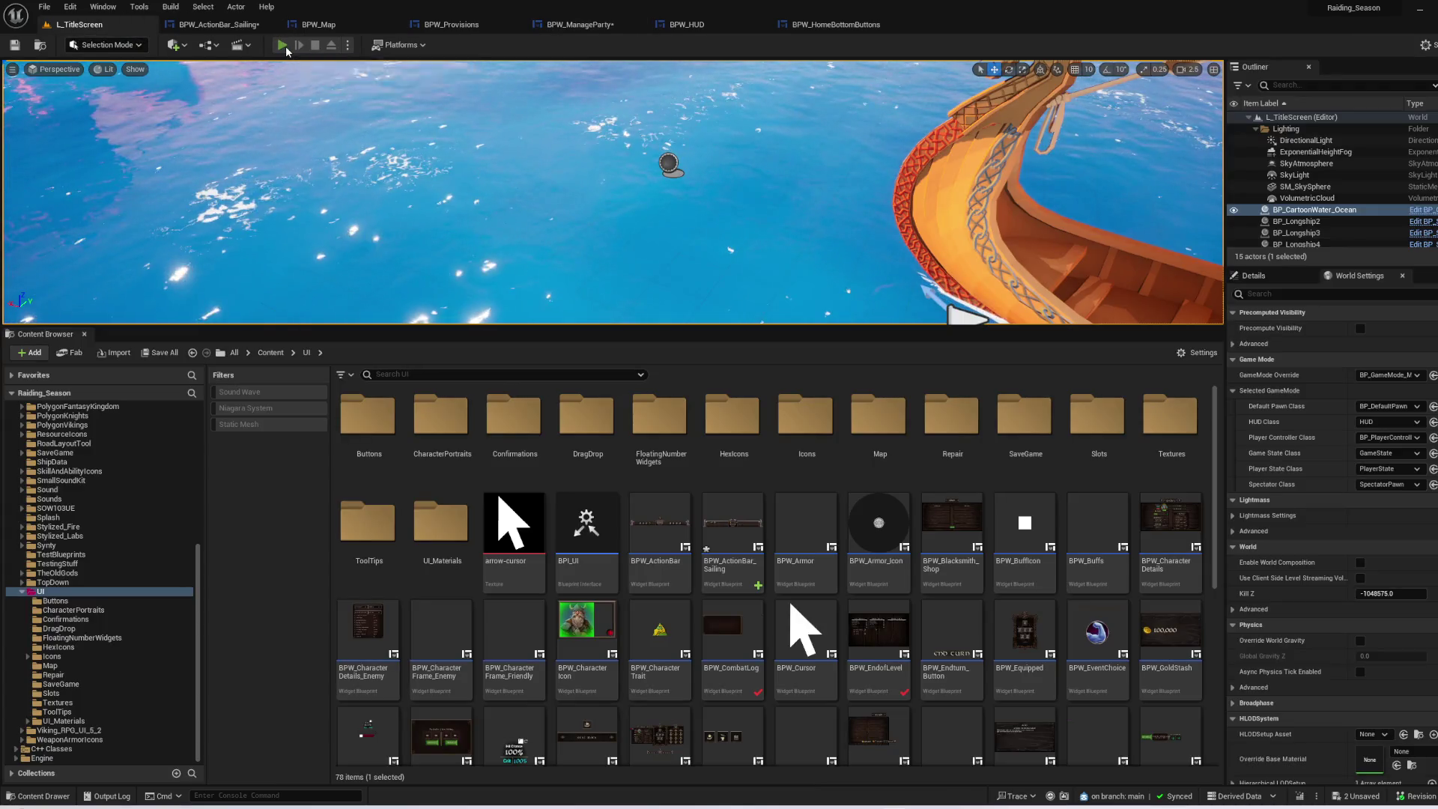
- Play-test by continuing the saved game, setting sail, and opening the raider and stash panel
left_click(296, 45)
left_click(737, 289)
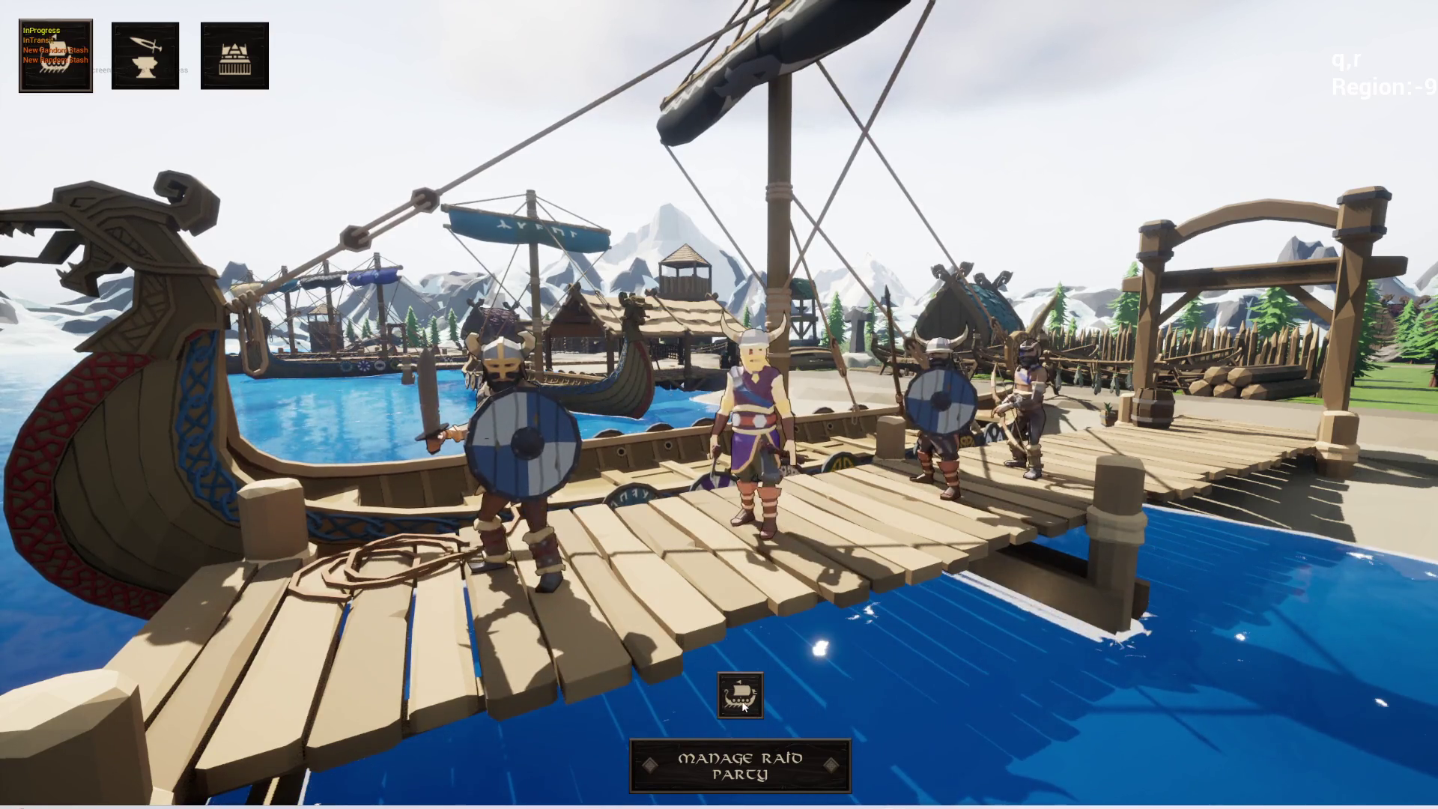
left_click(739, 695)
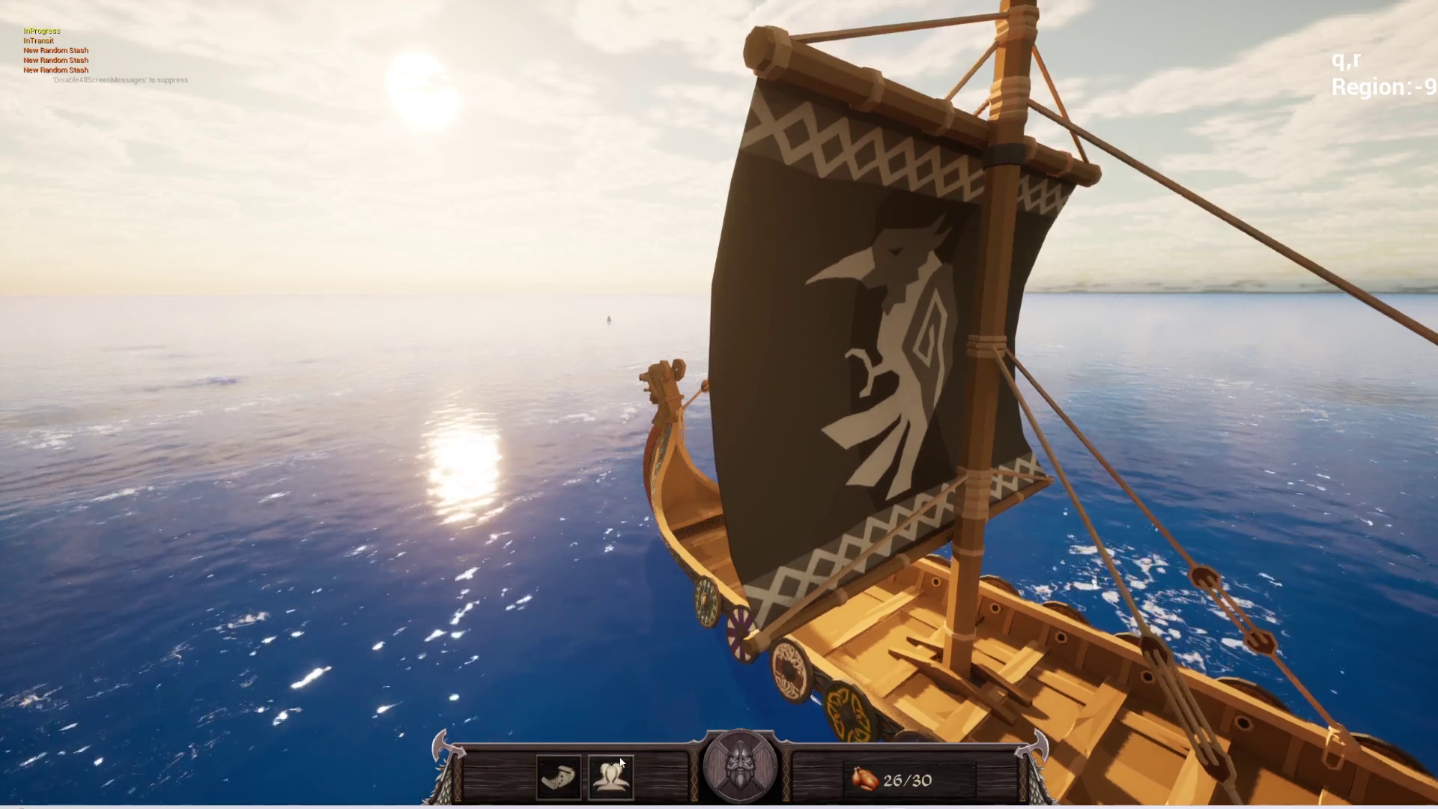
left_click(612, 778)
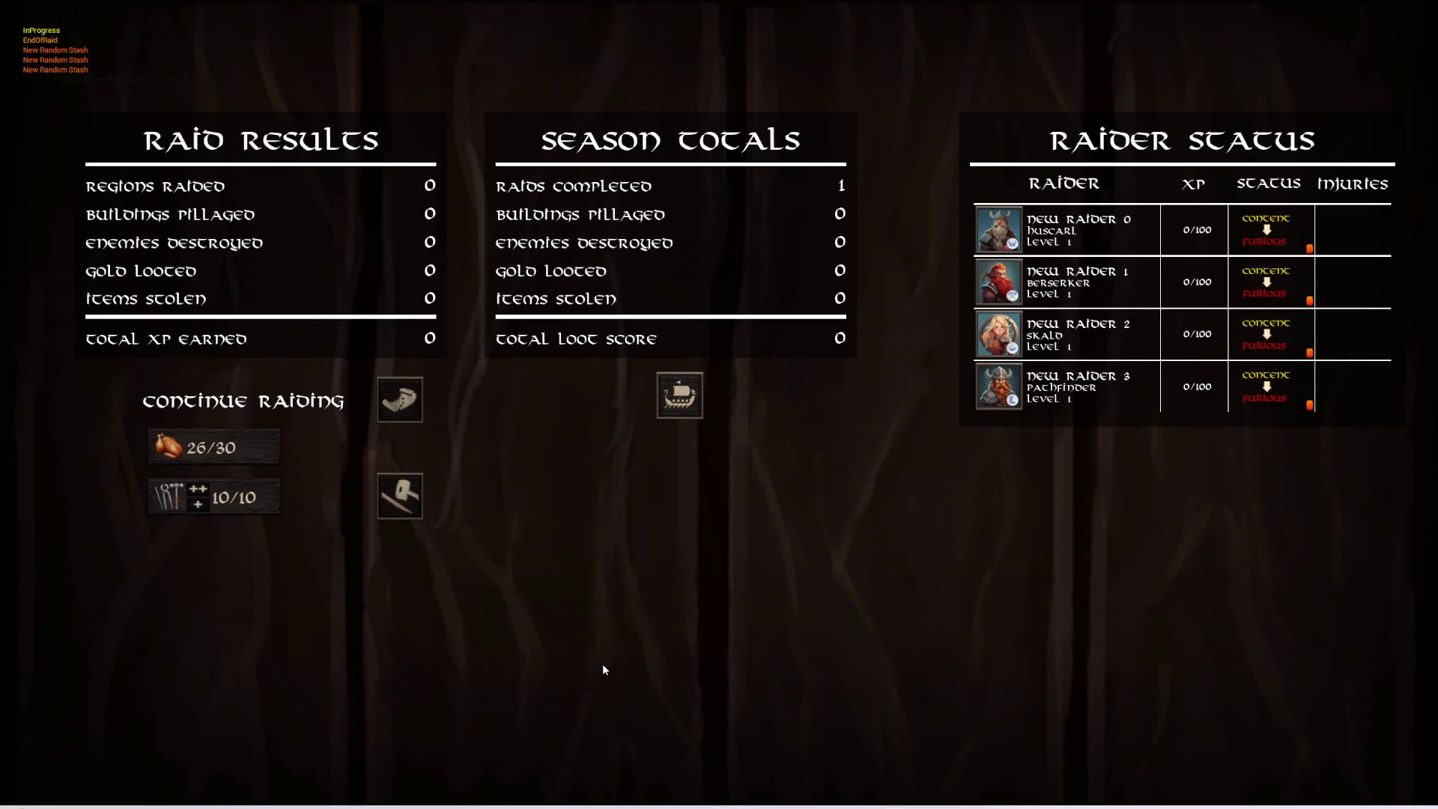
- Stop the play session, close the error log, and restore the full editor layout
key("Escape")
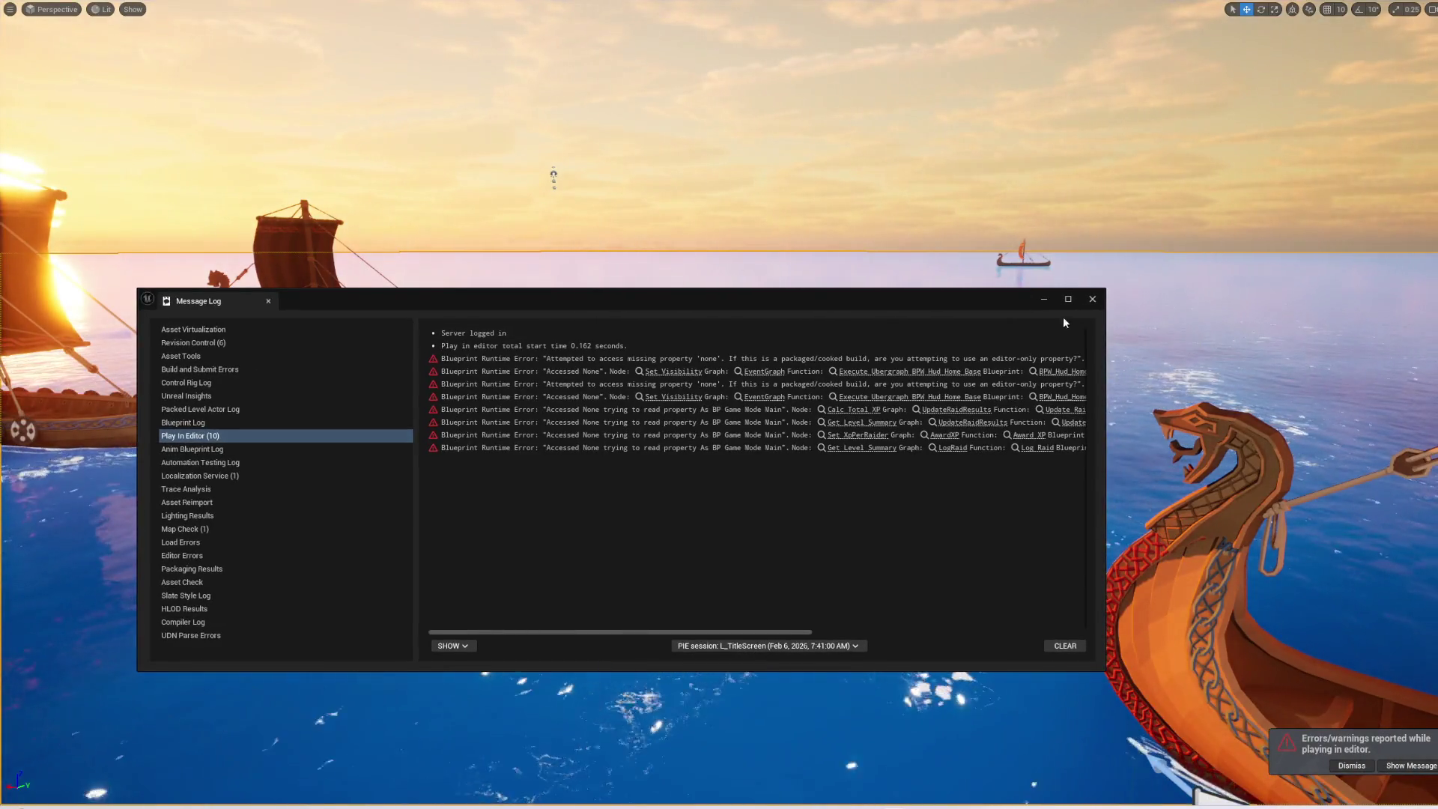
left_click(1092, 298)
right_click(1091, 304)
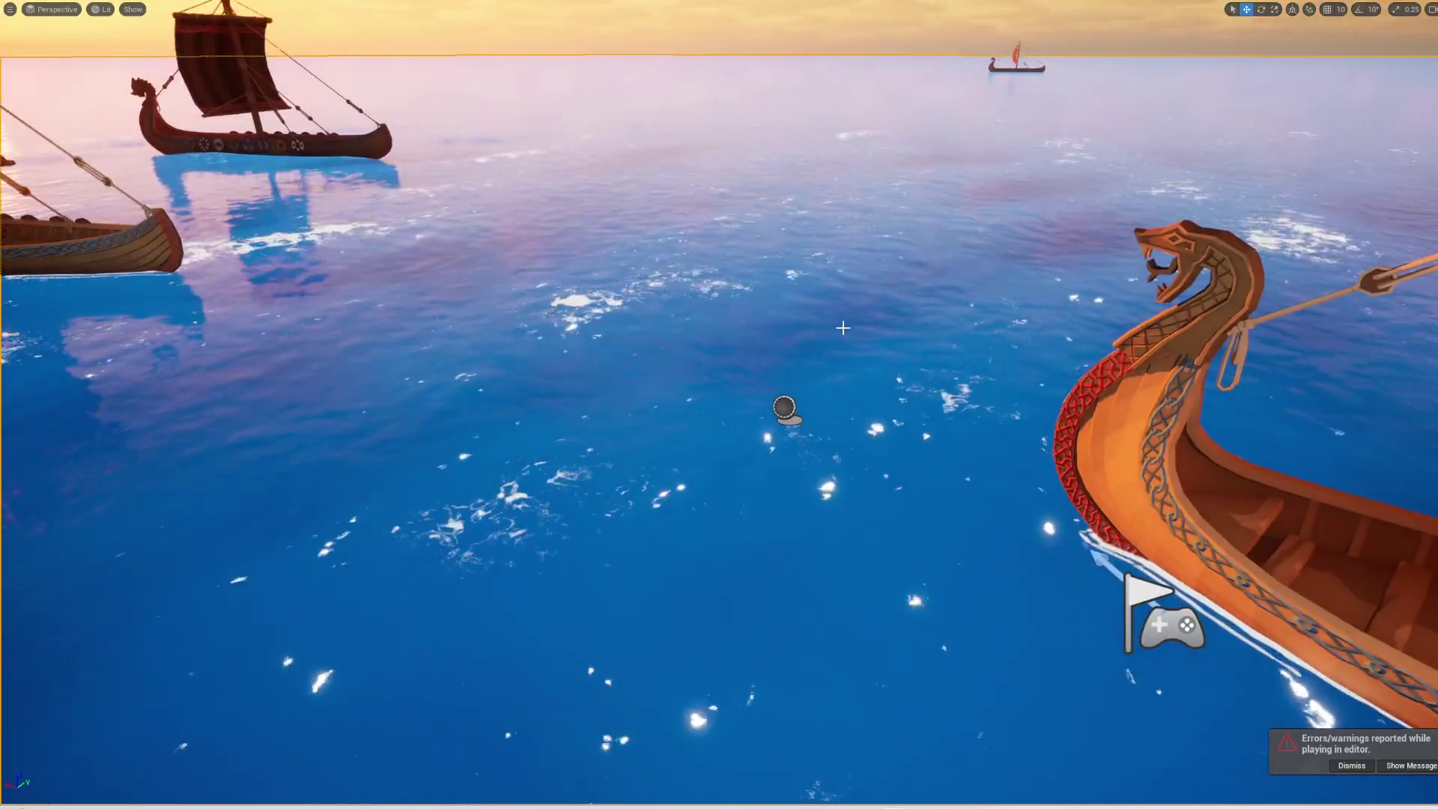
key("F11")
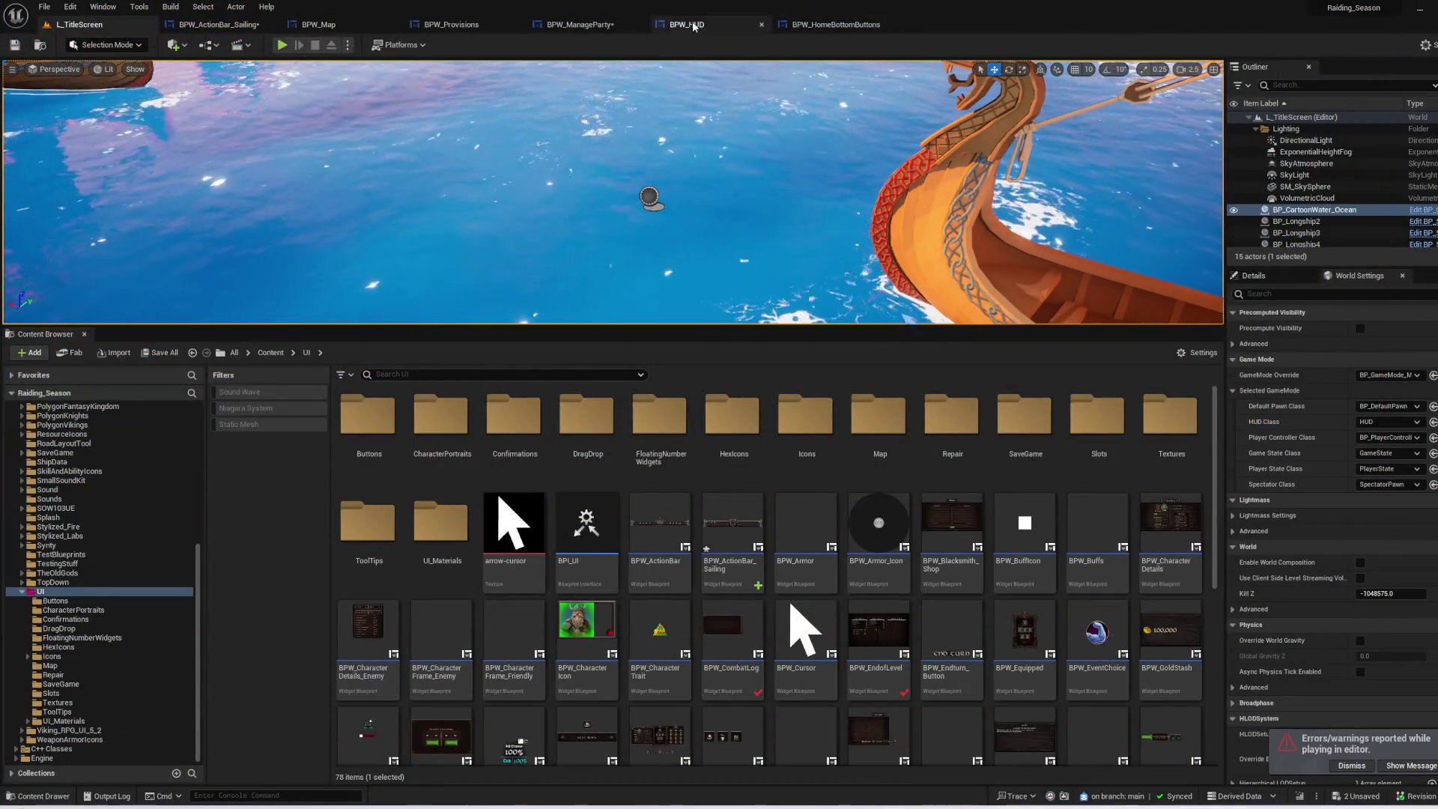
- Nudge the OR node left in BPW_HUD's Event Graph, then save all three modified assets
left_click(686, 25)
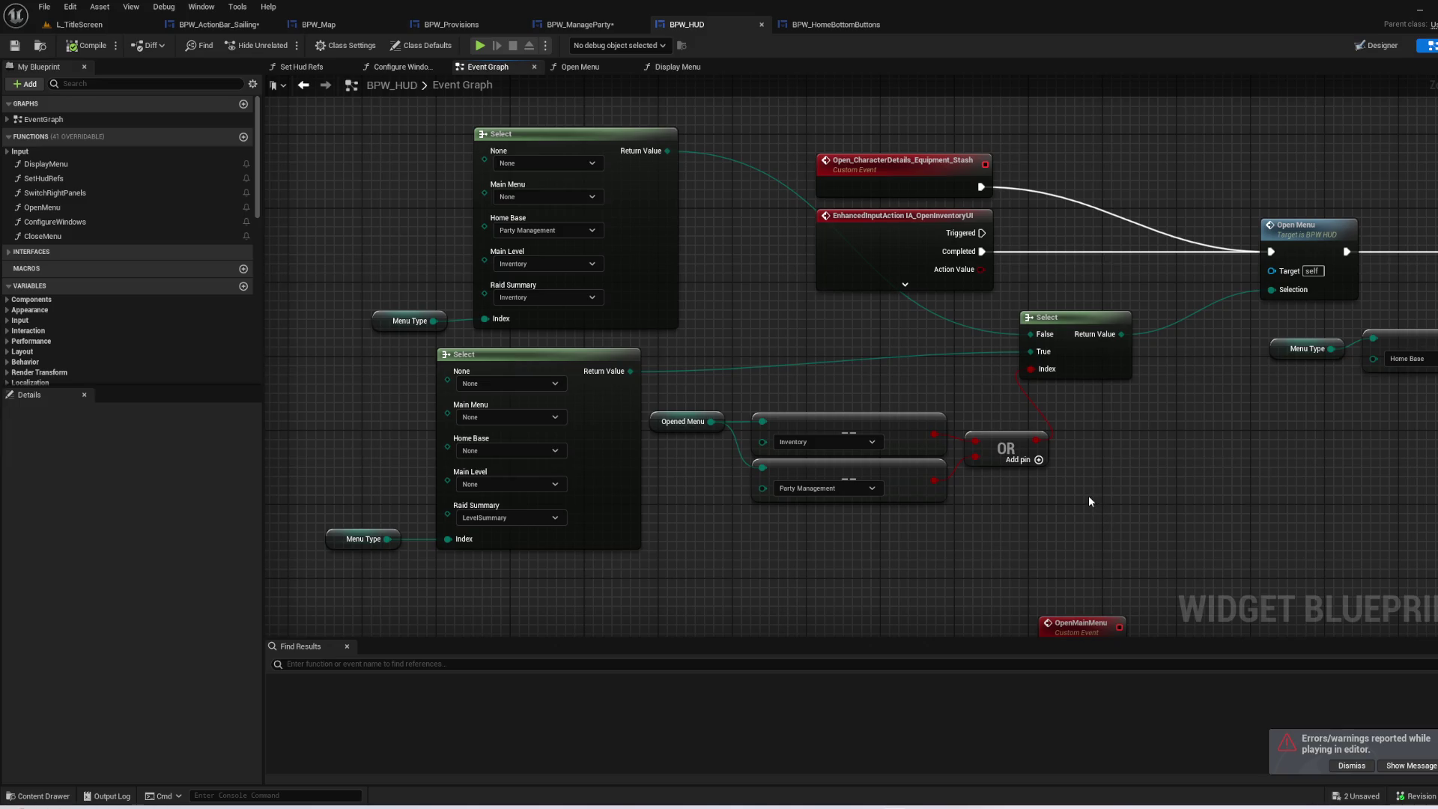
left_click(1369, 766)
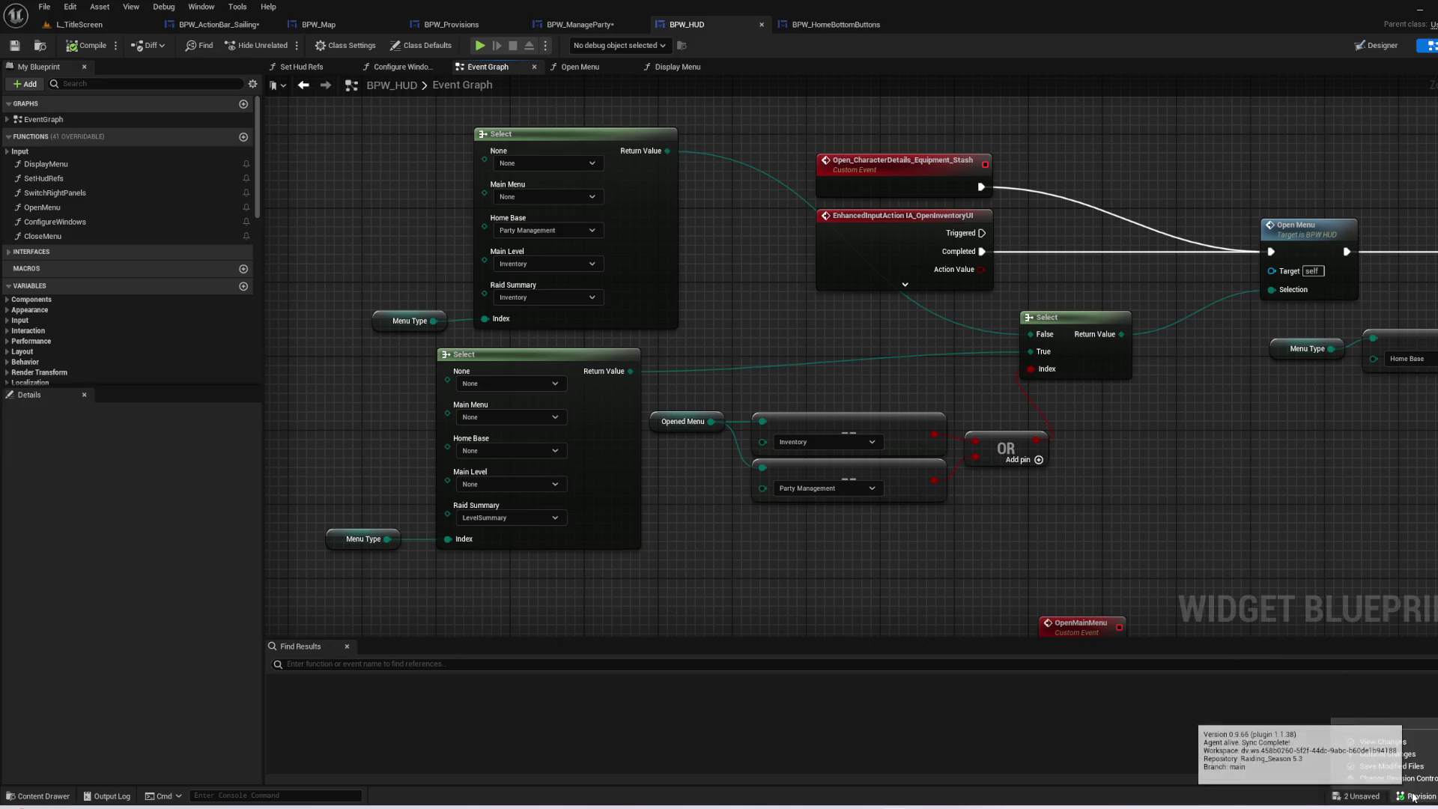
left_click_drag(1007, 454, 988, 453)
left_click(42, 47)
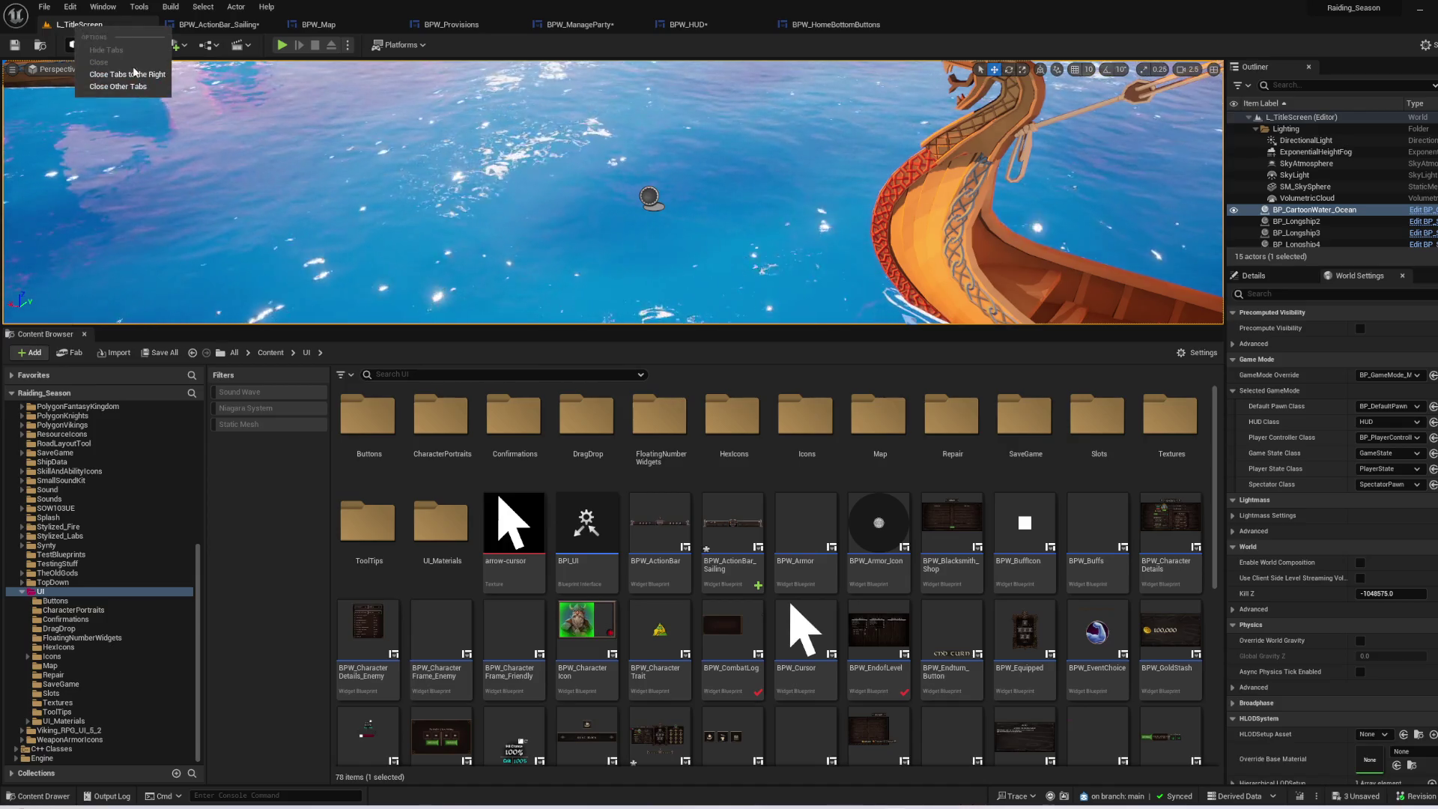
left_click(165, 353)
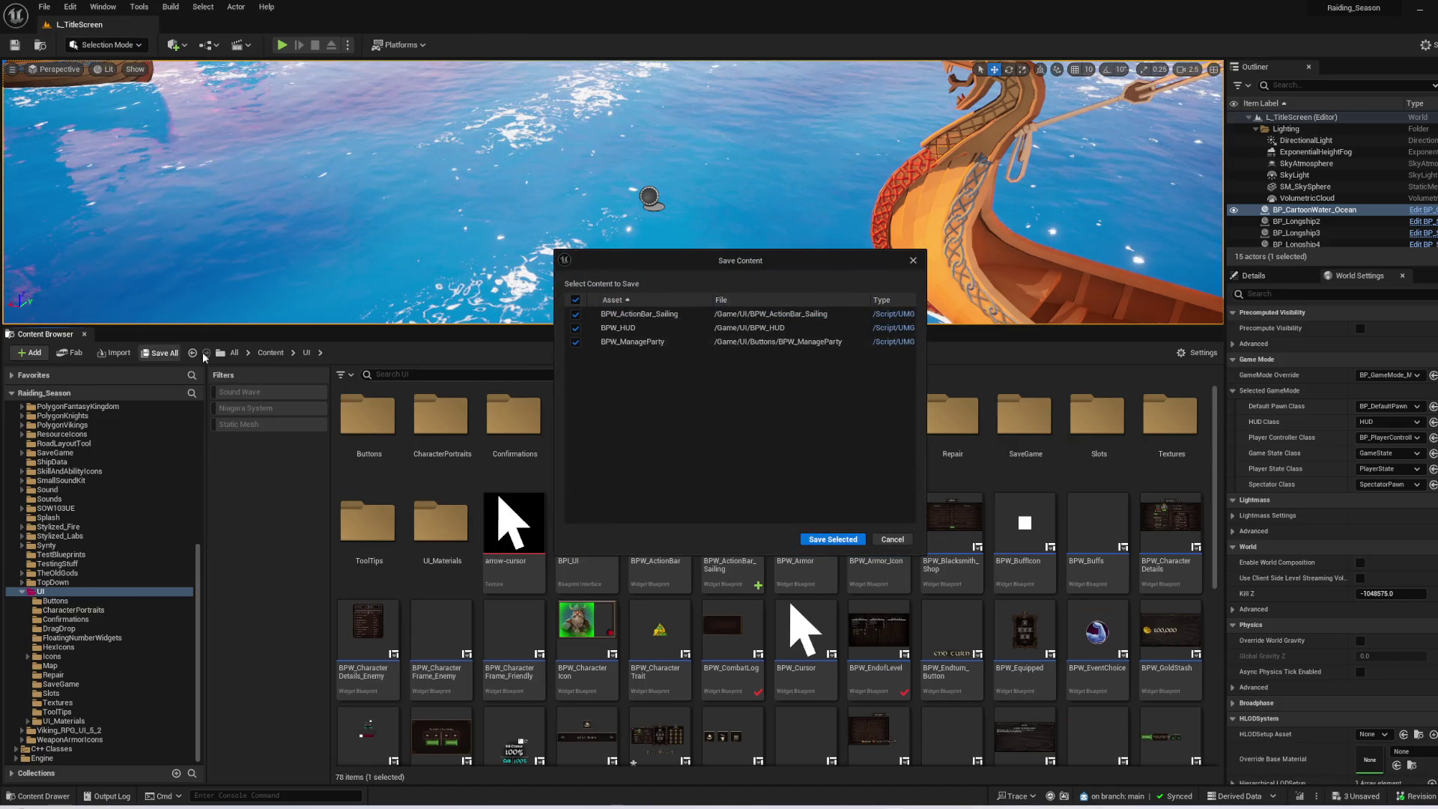
left_click(832, 540)
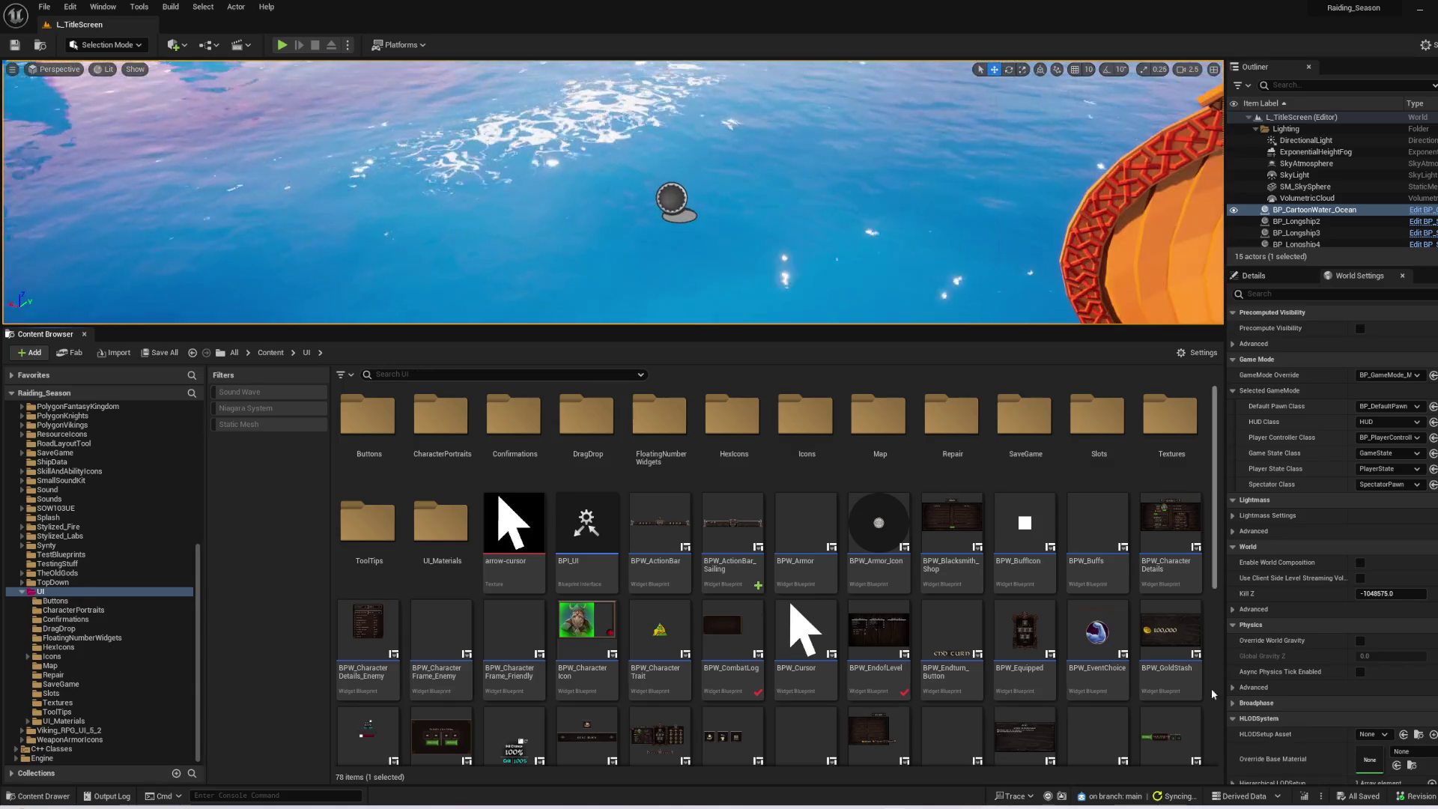
- Commit the project changes with the message 'quick submit before I tear up the UI'
left_click(1405, 798)
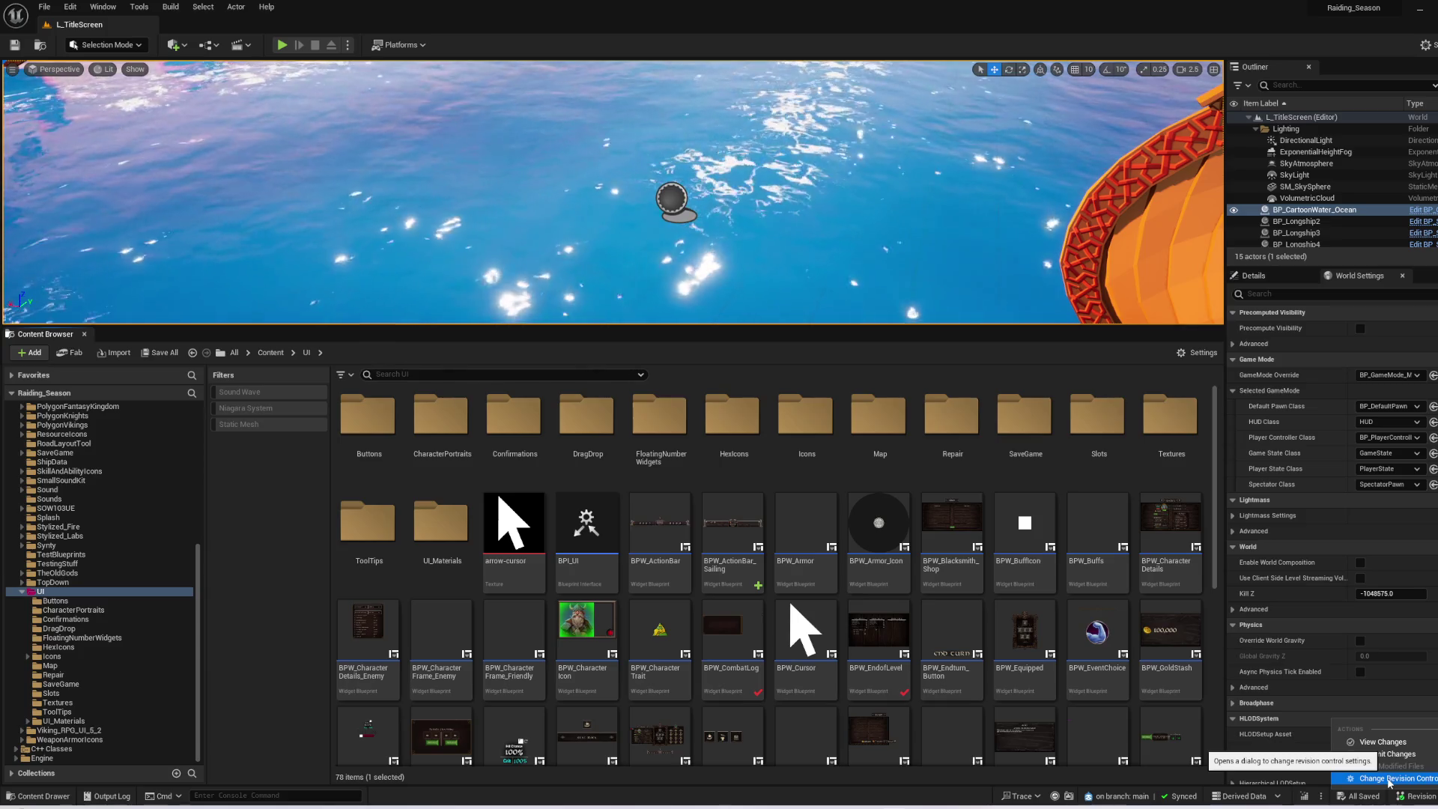
left_click(851, 357)
scroll(772, 416, "down", 3)
scroll(772, 415, "down", 10)
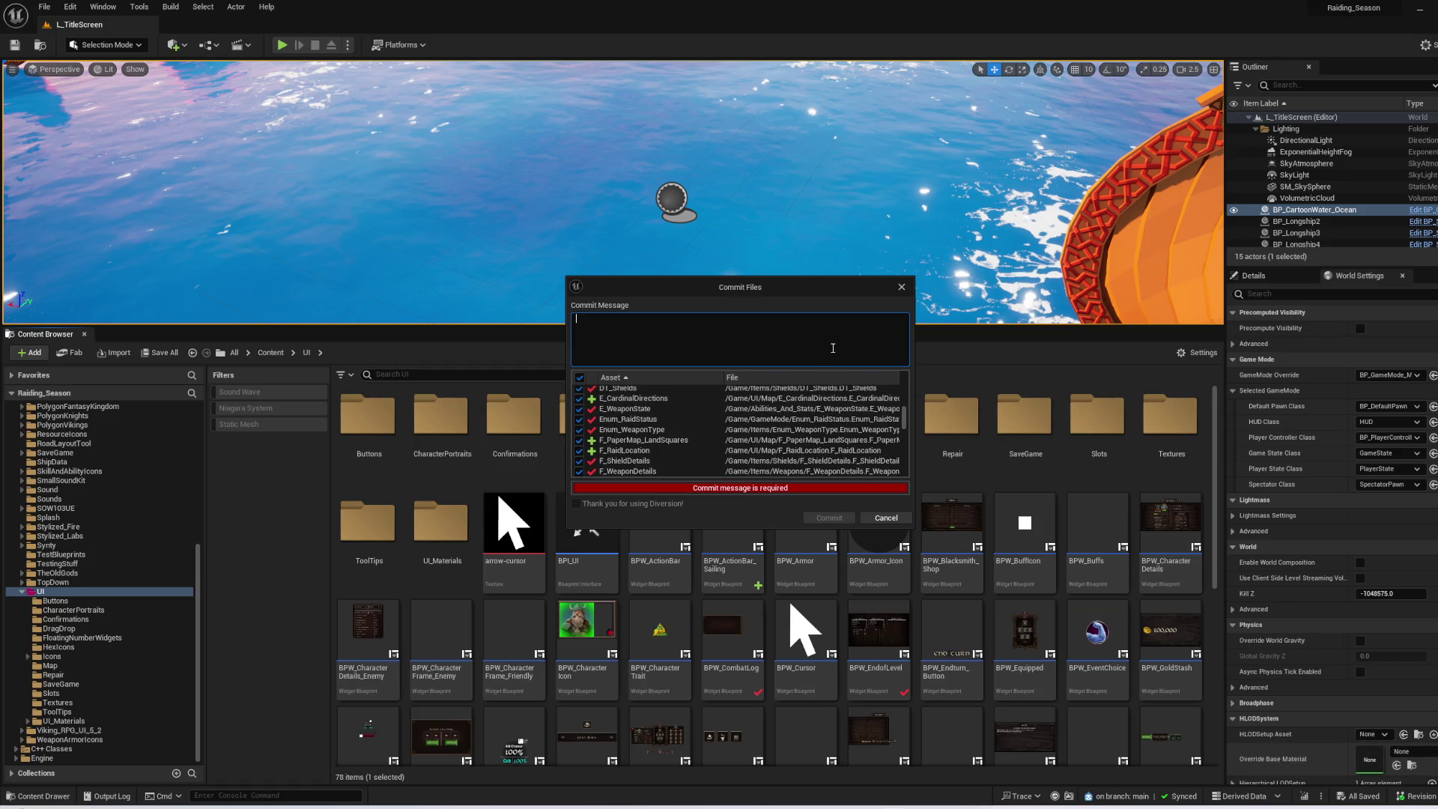
type("quick submit")
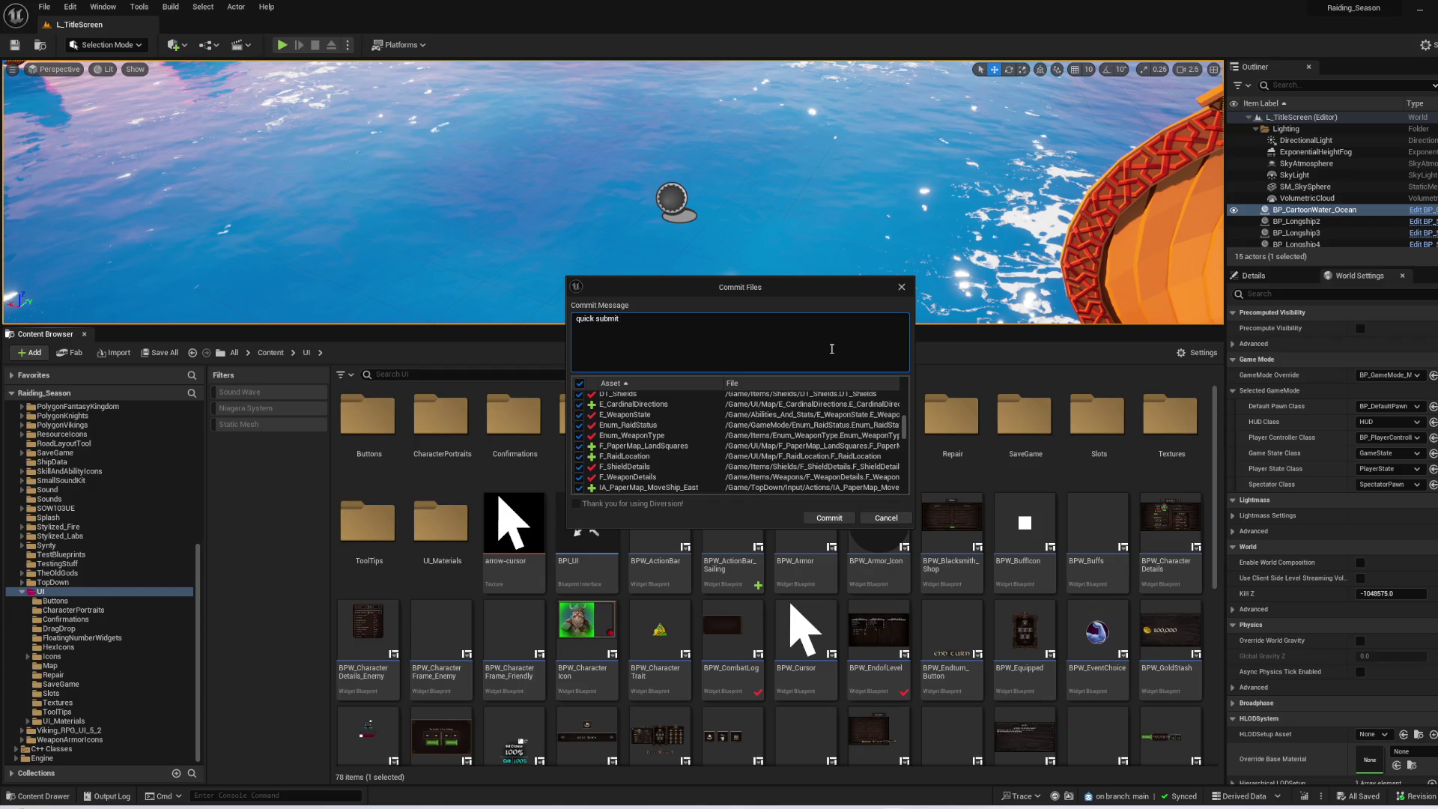
type("ear up the UI")
left_click(848, 522)
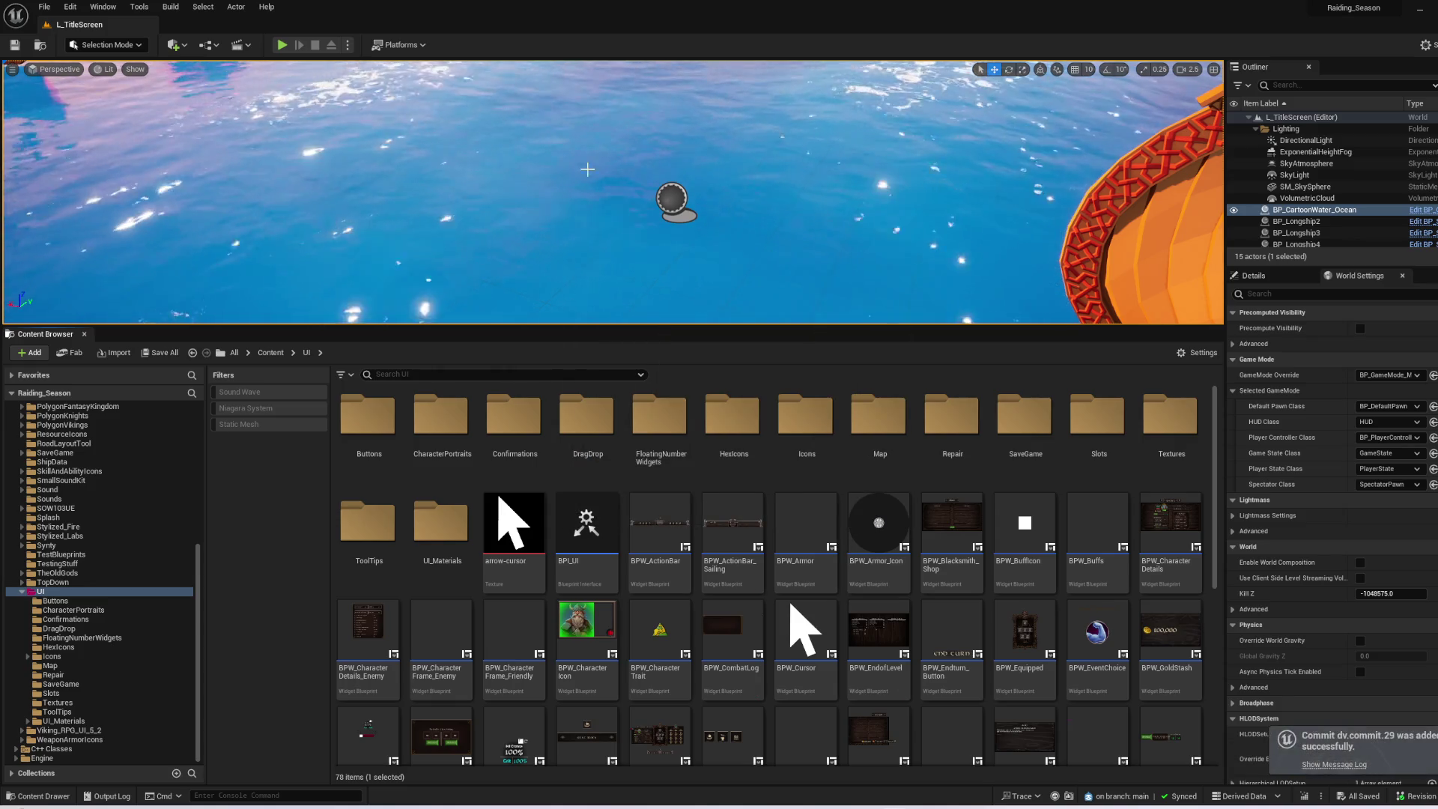
mouse_move(1178, 607)
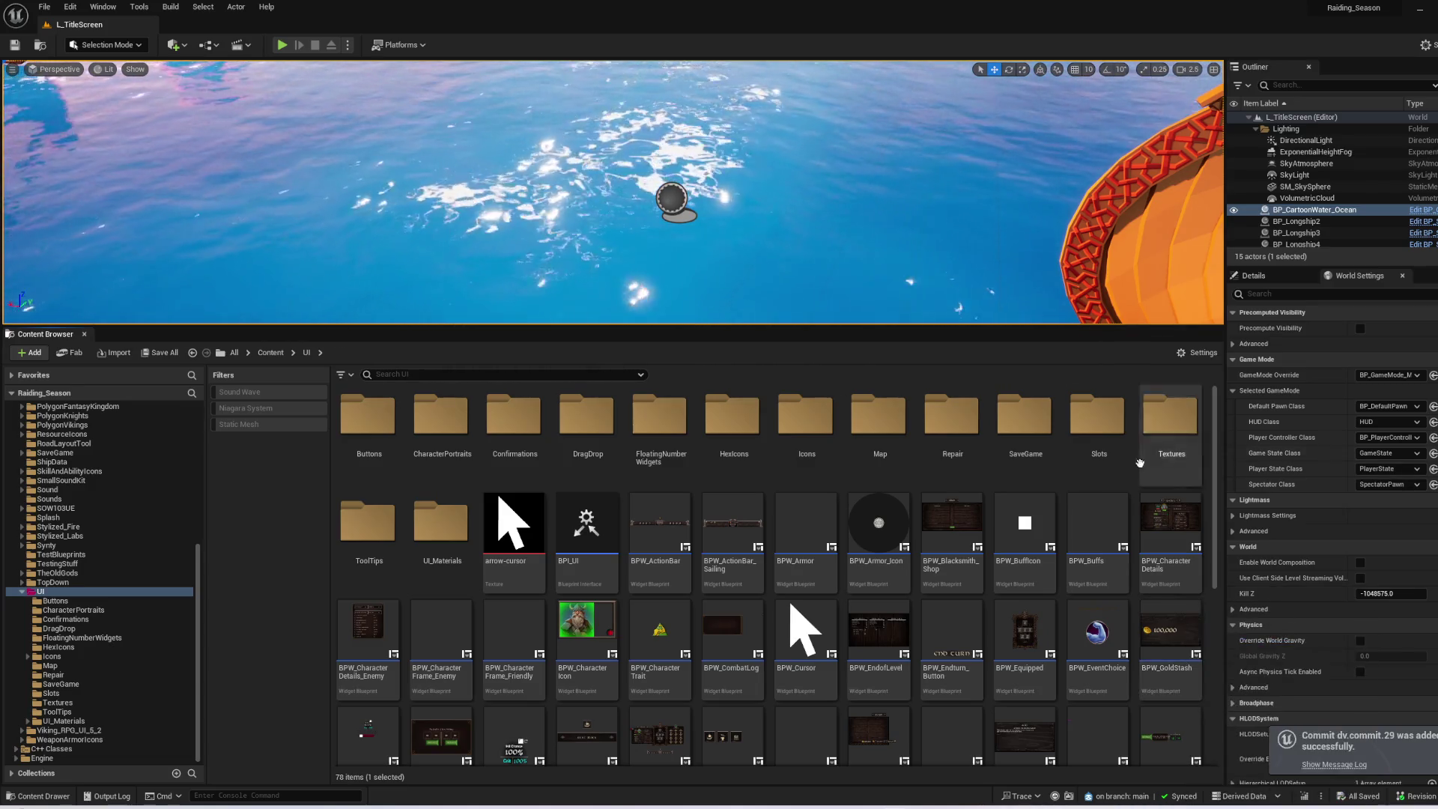
scroll(790, 549, "down", 3)
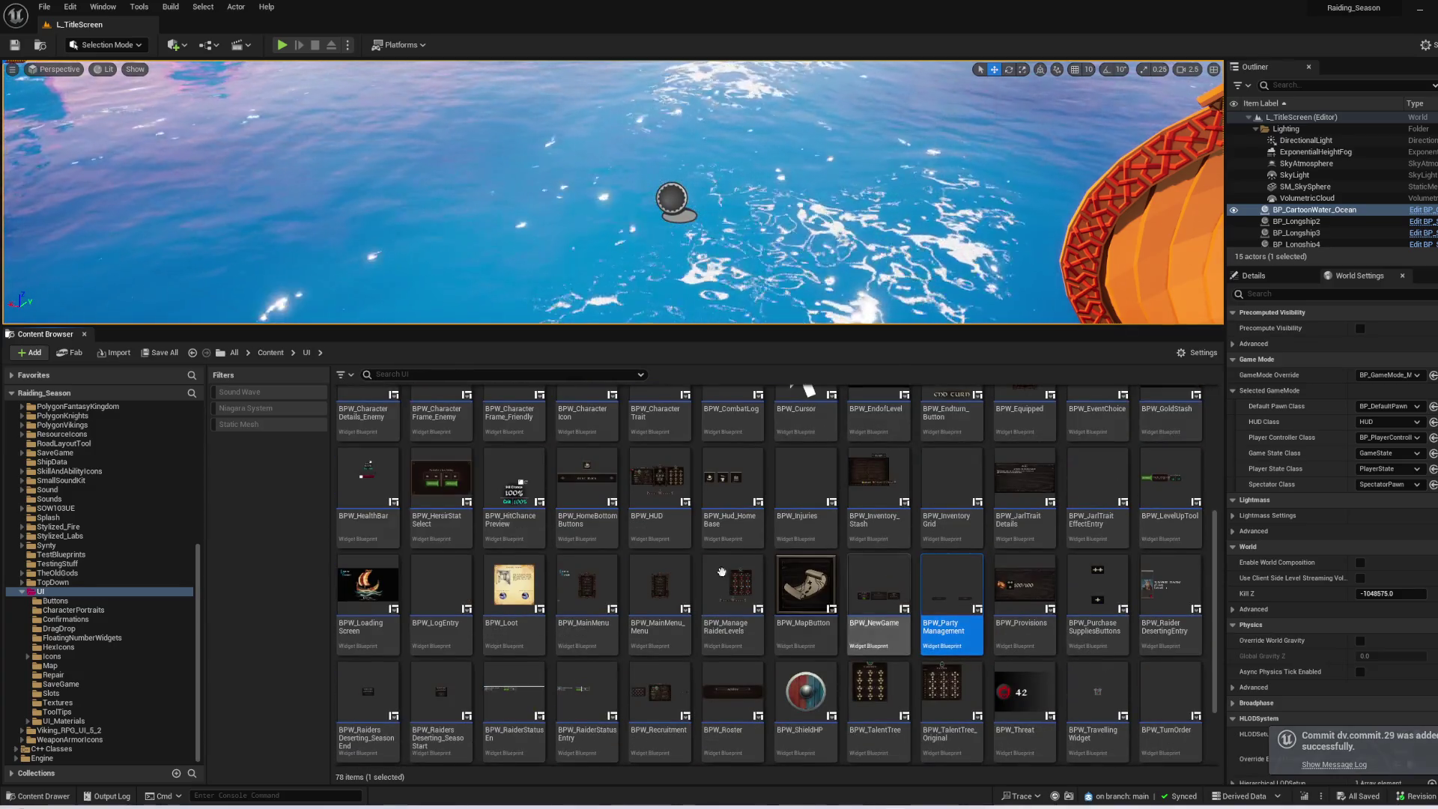
- Find BPW_HUD by searching 'hud', show its Event Graph, and select the lower Select and Menu Type nodes
left_click(461, 376)
type("hud")
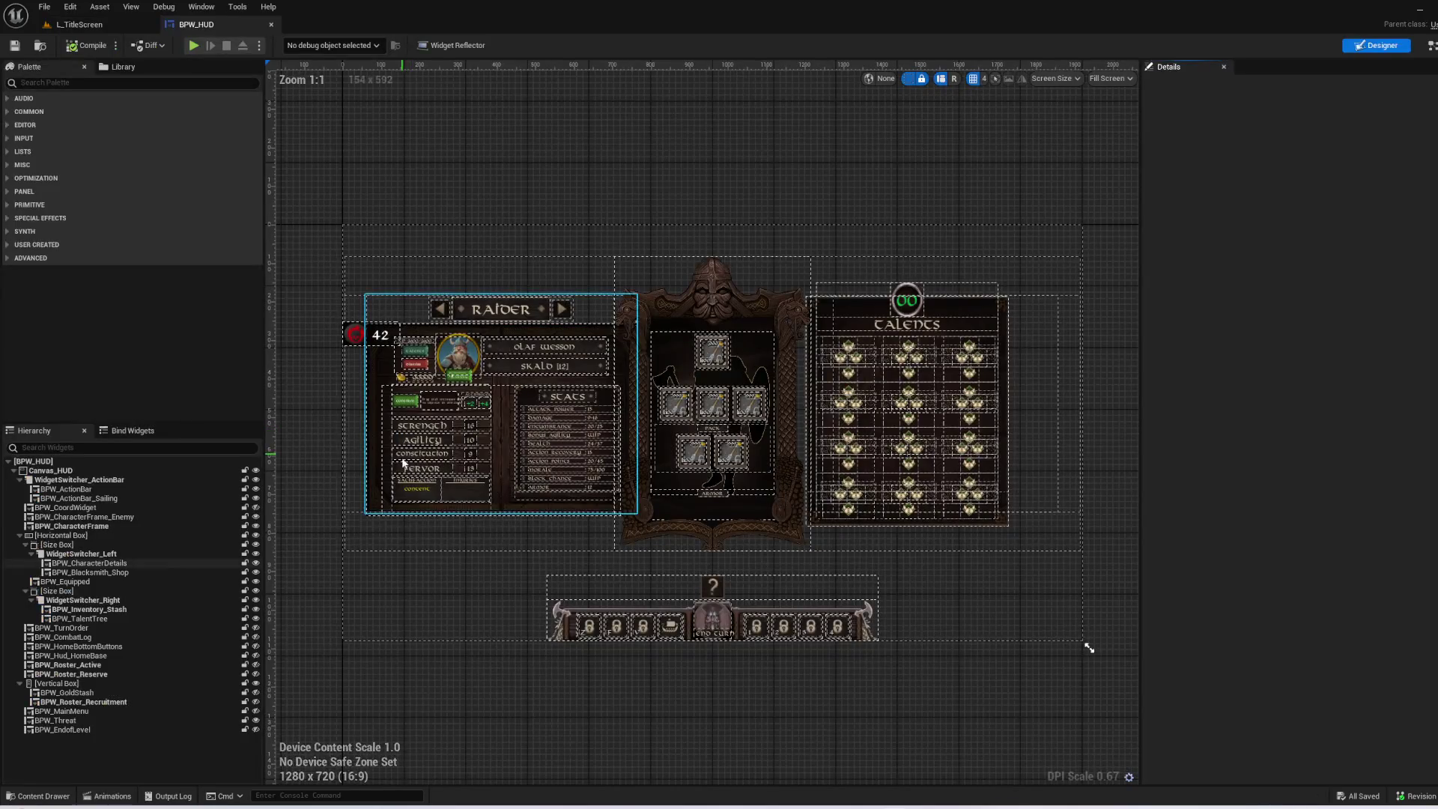
left_click(1426, 48)
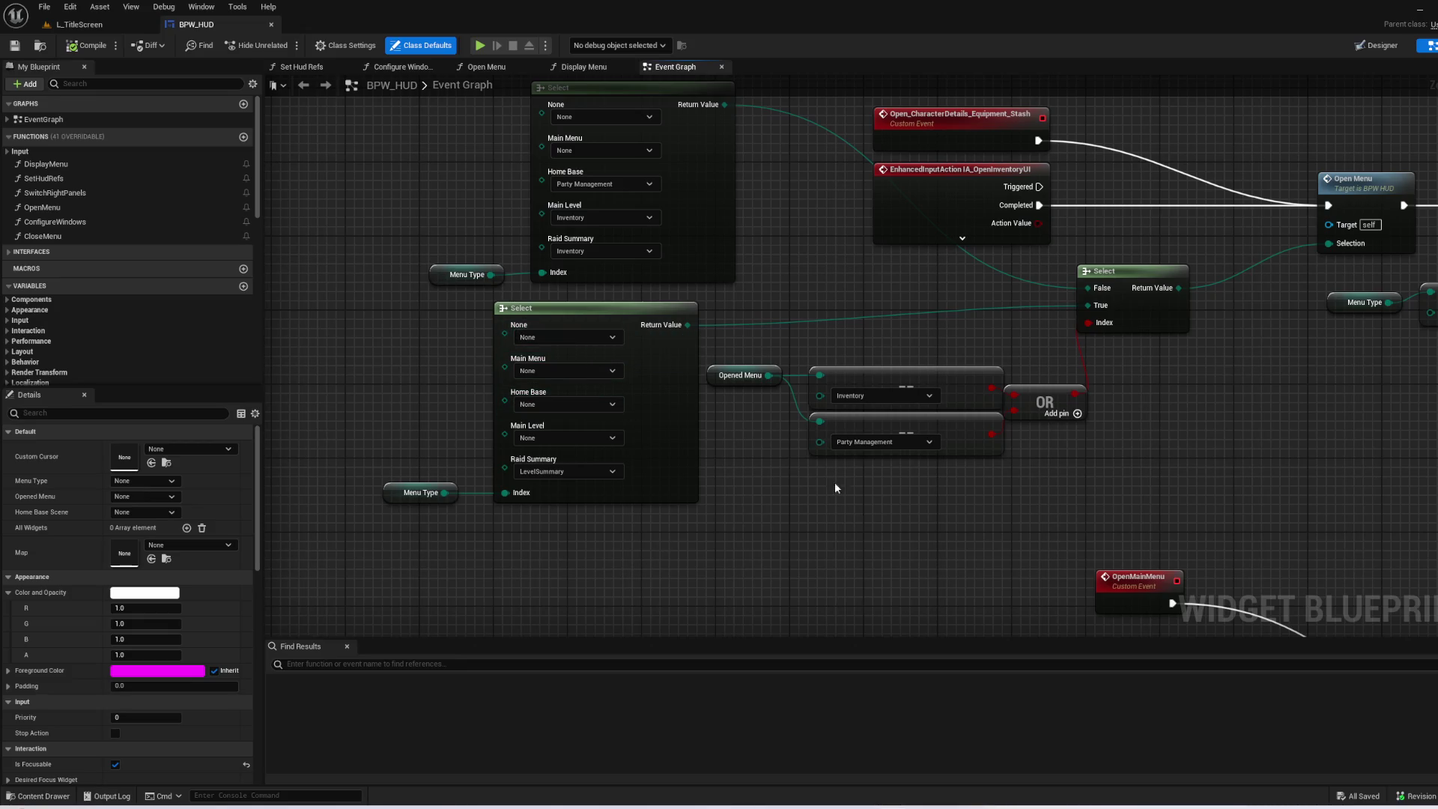
mouse_move(384, 428)
left_mouse_down()
mouse_move(578, 487)
mouse_move(596, 515)
left_mouse_up()
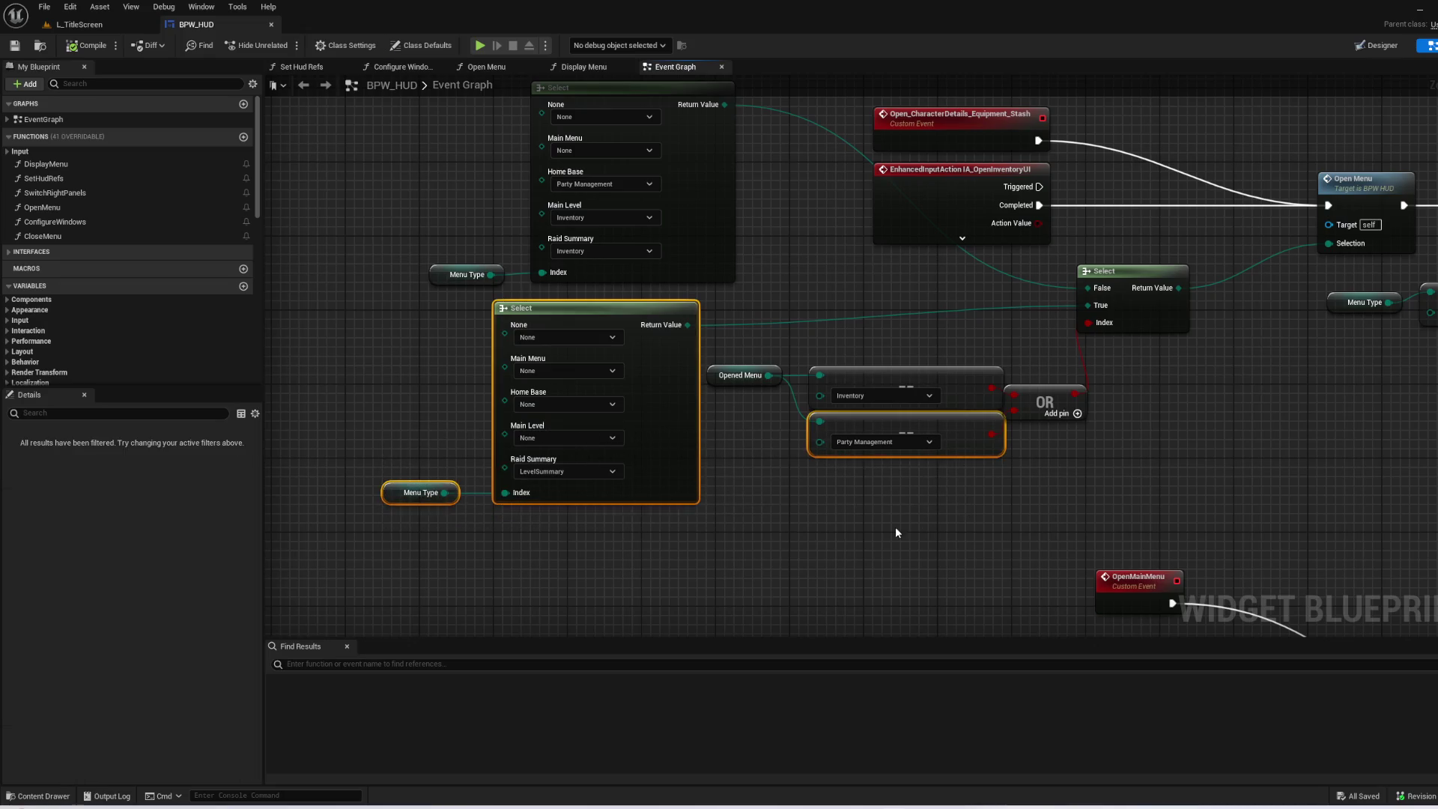
mouse_move(1090, 528)
left_mouse_down()
mouse_move(403, 346)
mouse_move(1085, 550)
mouse_move(356, 319)
mouse_move(921, 523)
mouse_move(1040, 523)
left_mouse_up()
left_click(1084, 459)
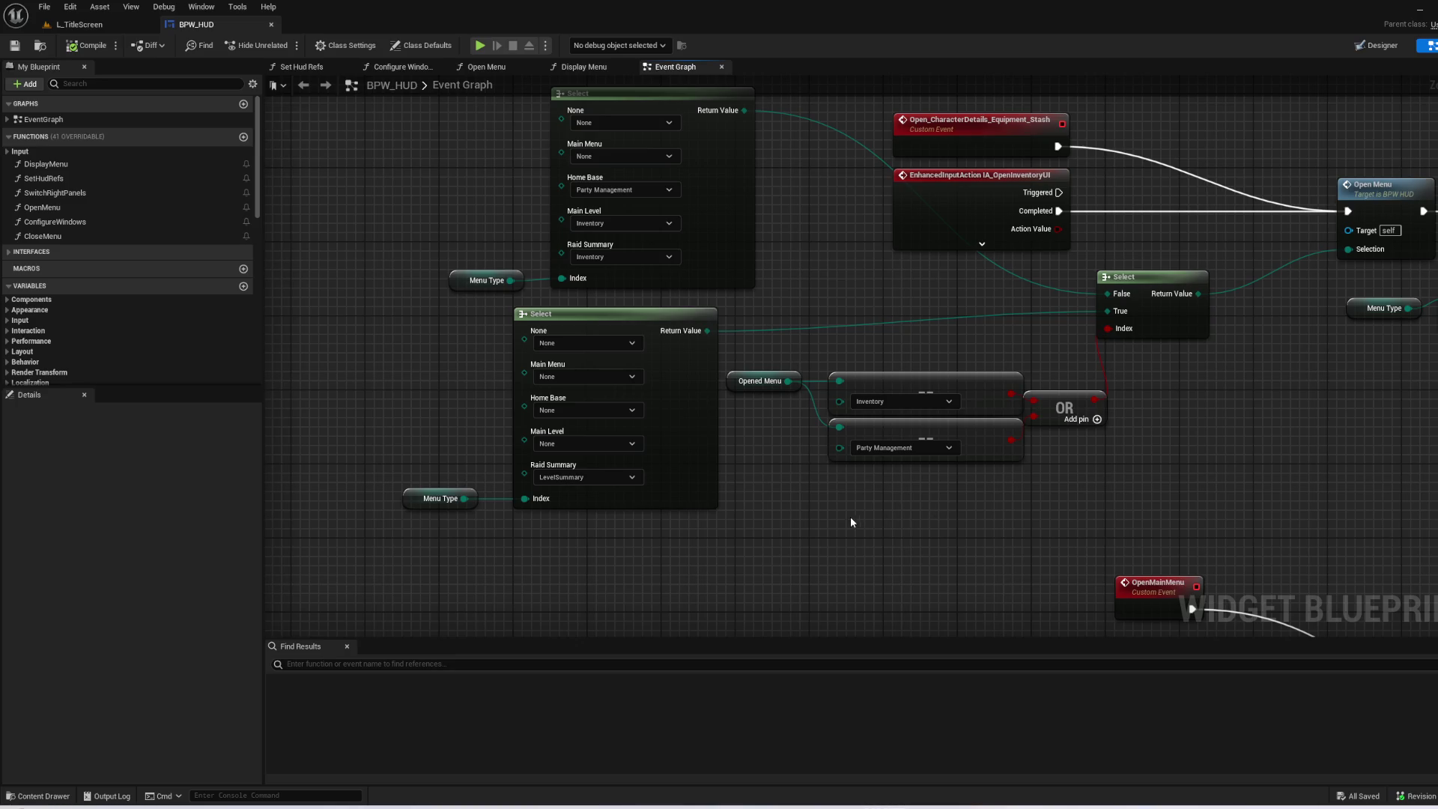
left_click_drag(671, 550, 334, 448)
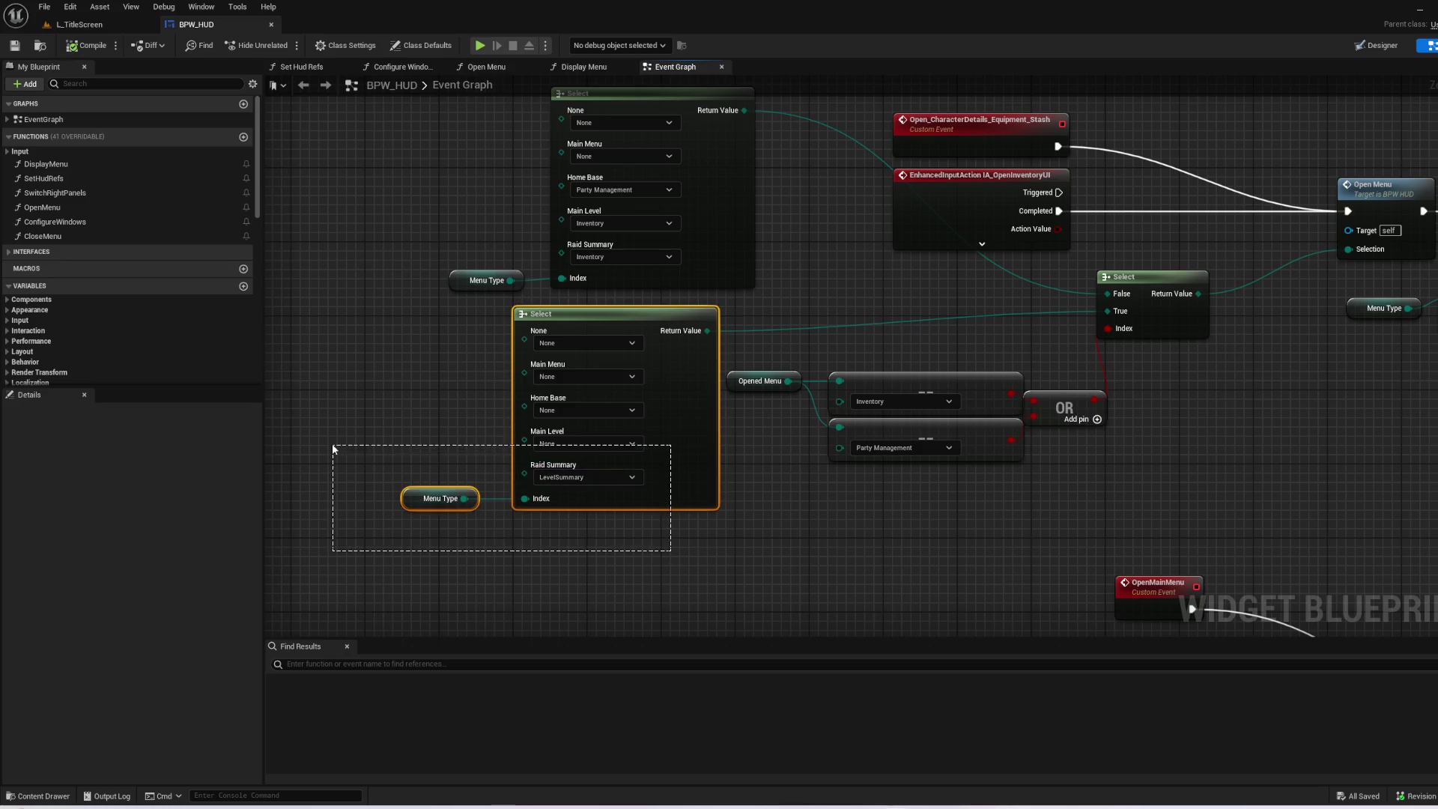
- Delete the lower Select and Menu Type nodes, rearrange the remaining nodes, and compile BPW_HUD
key("Delete")
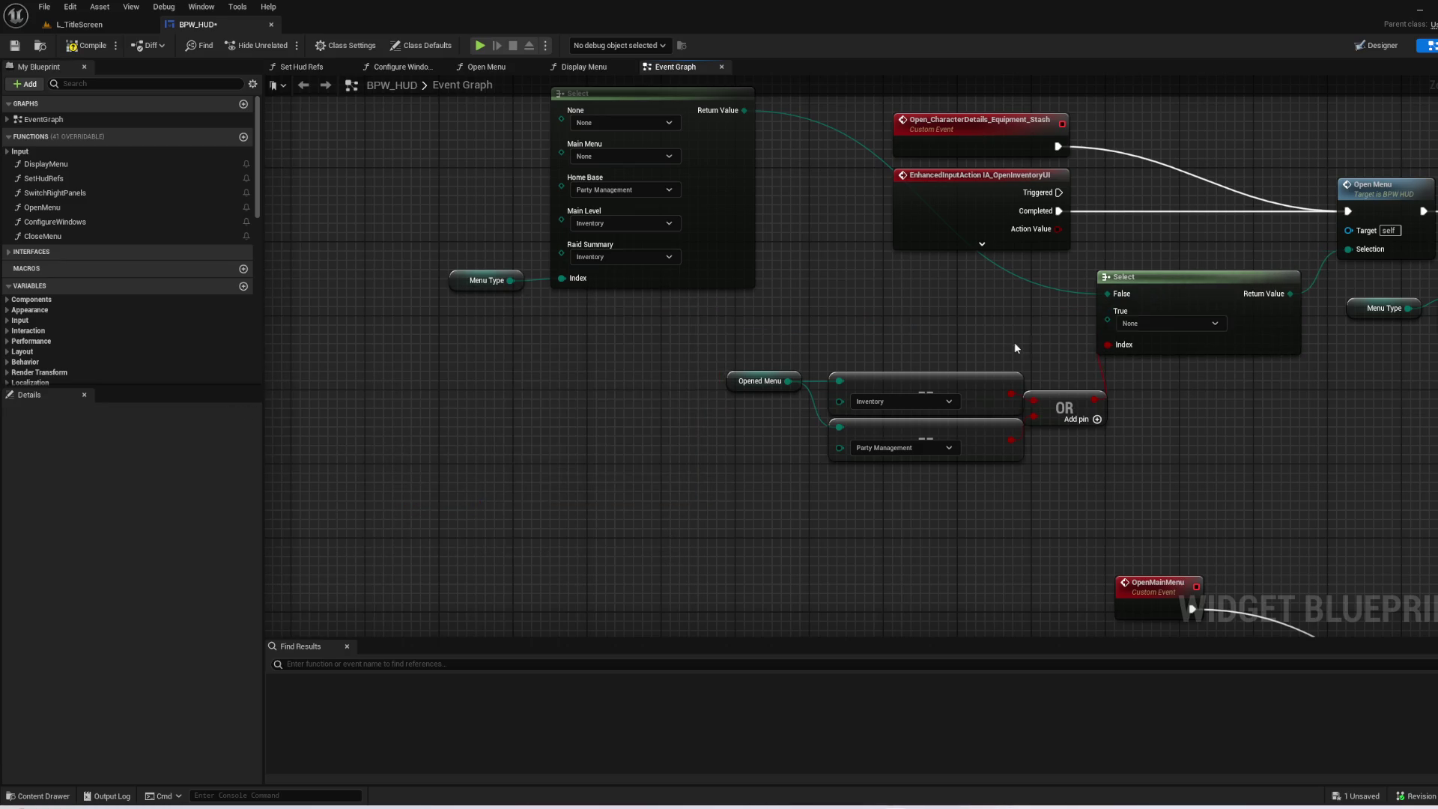
mouse_move(504, 382)
left_mouse_down()
mouse_move(854, 507)
mouse_move(782, 407)
left_mouse_up()
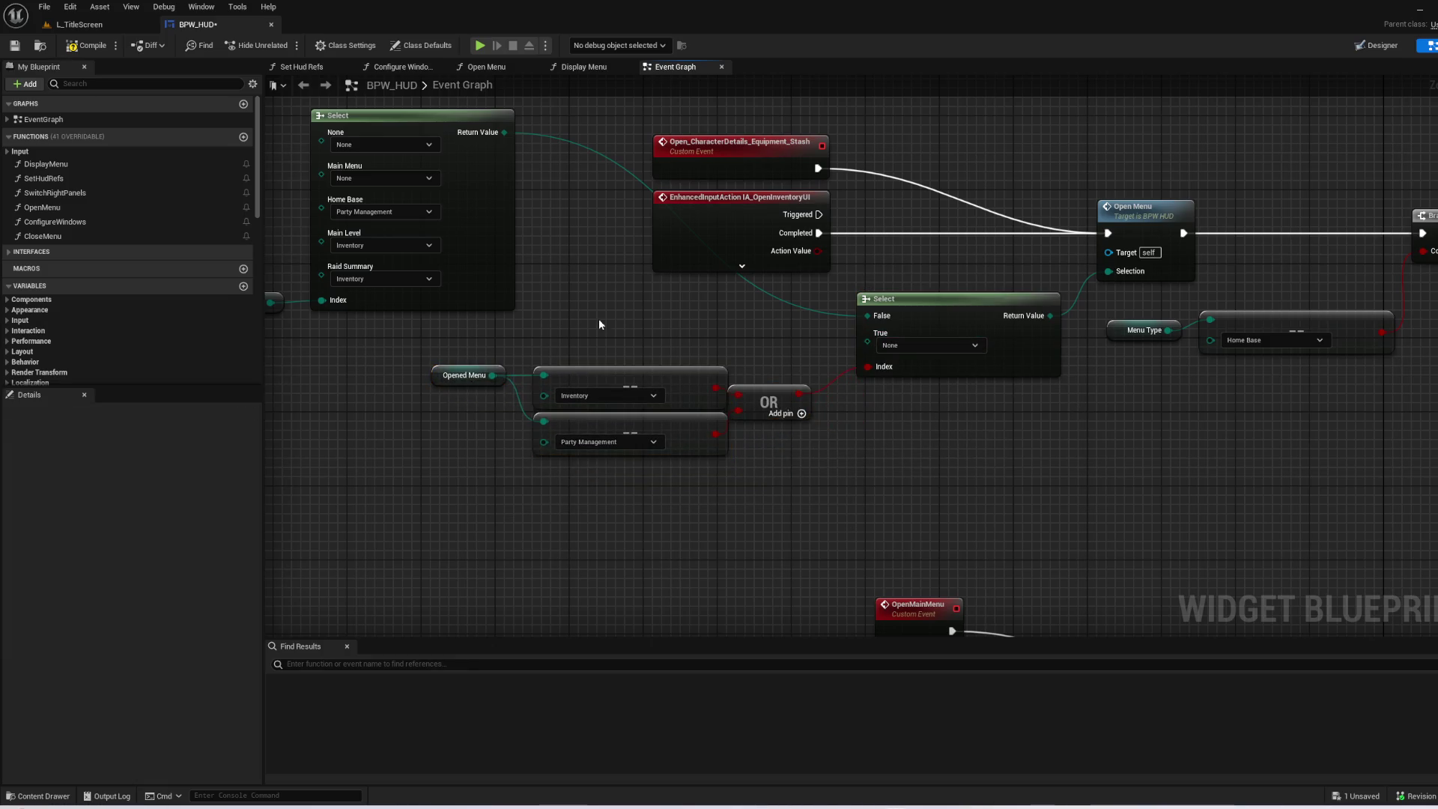
mouse_move(449, 315)
left_mouse_down()
mouse_move(754, 344)
mouse_move(658, 387)
mouse_move(640, 493)
mouse_move(609, 496)
left_mouse_up()
left_click(814, 546)
mouse_move(813, 545)
left_mouse_down()
mouse_move(819, 475)
mouse_move(732, 430)
mouse_move(956, 235)
mouse_move(949, 501)
left_mouse_up()
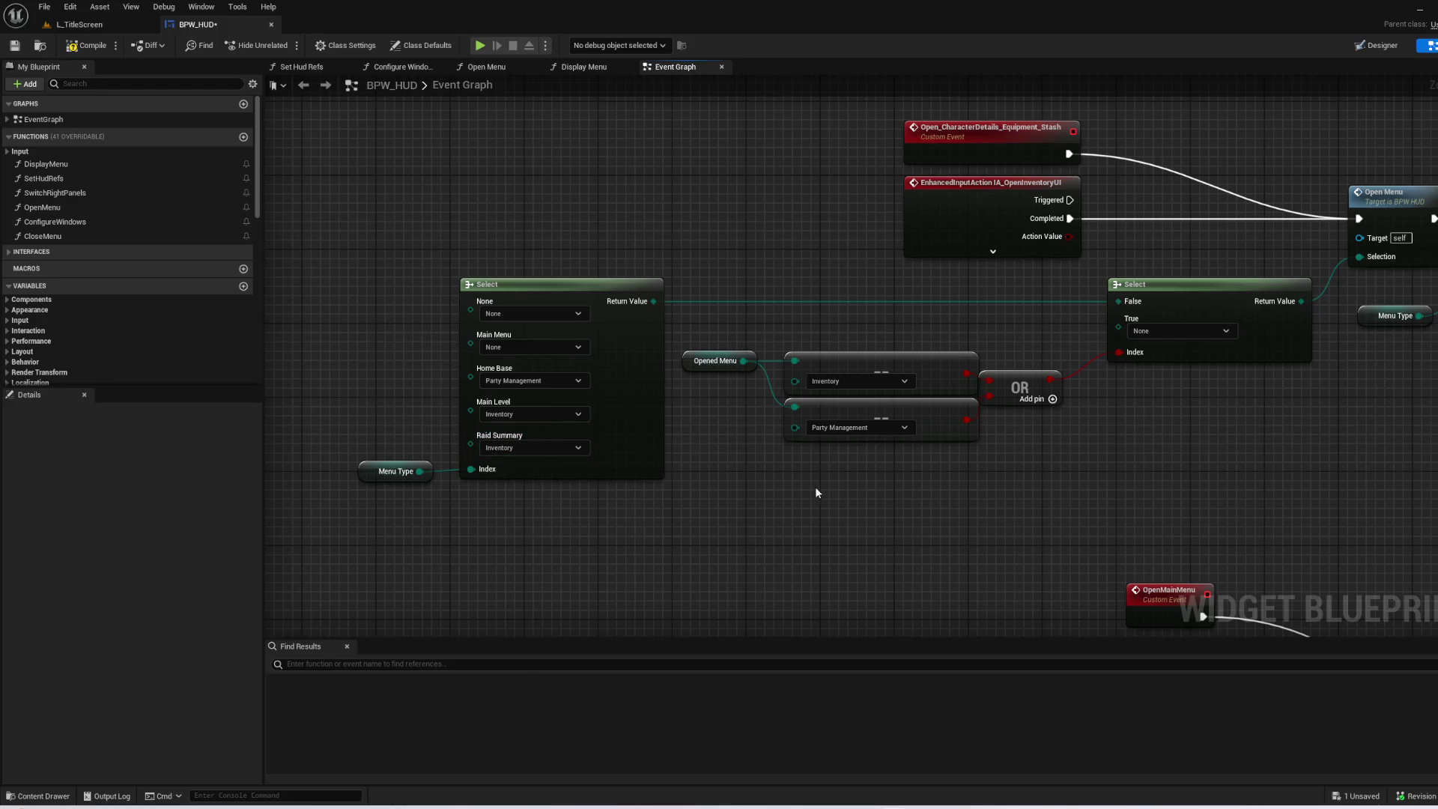
left_click(86, 46)
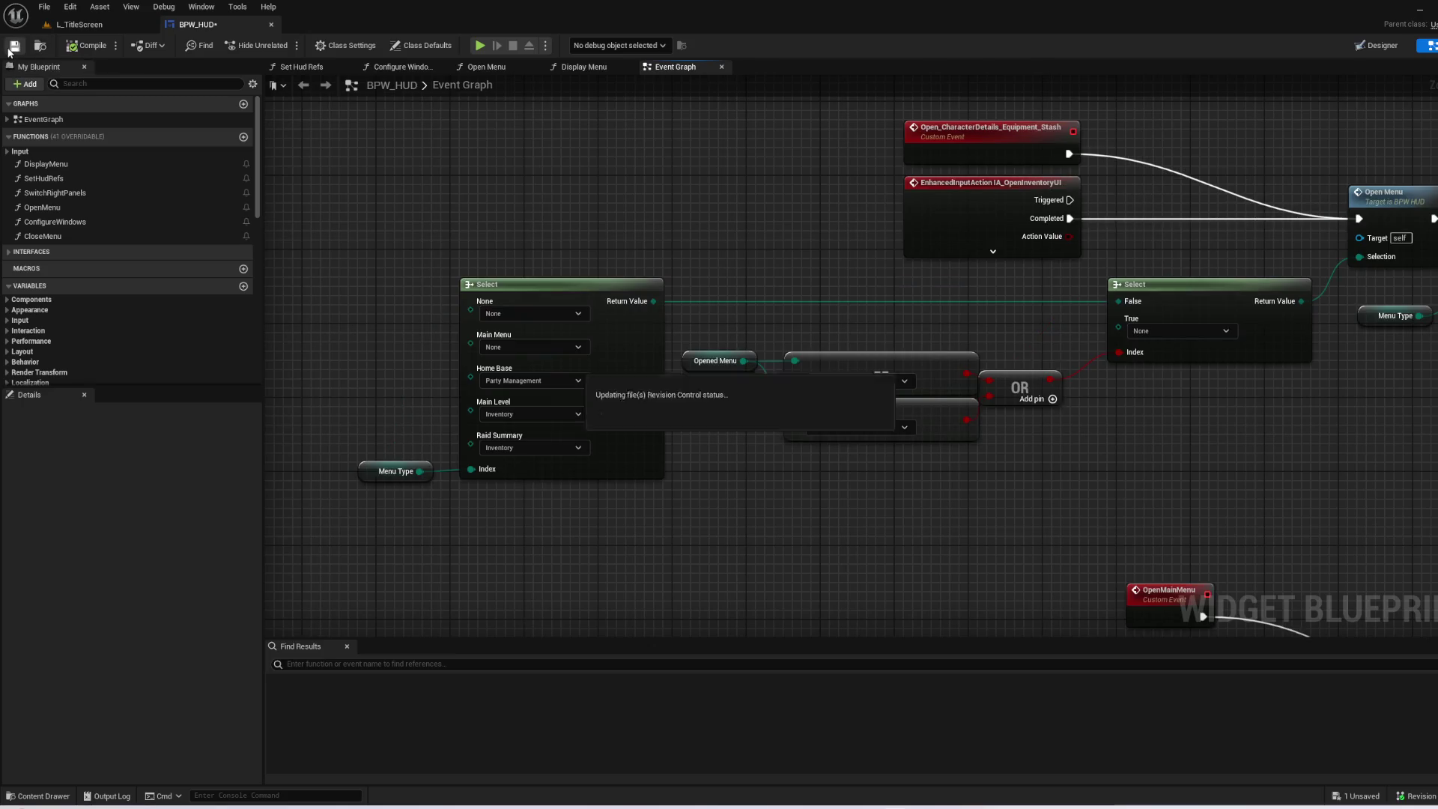
- Start a play-in-editor session from L_TitleScreen, continue the game and set sail
left_click(69, 27)
left_click(282, 45)
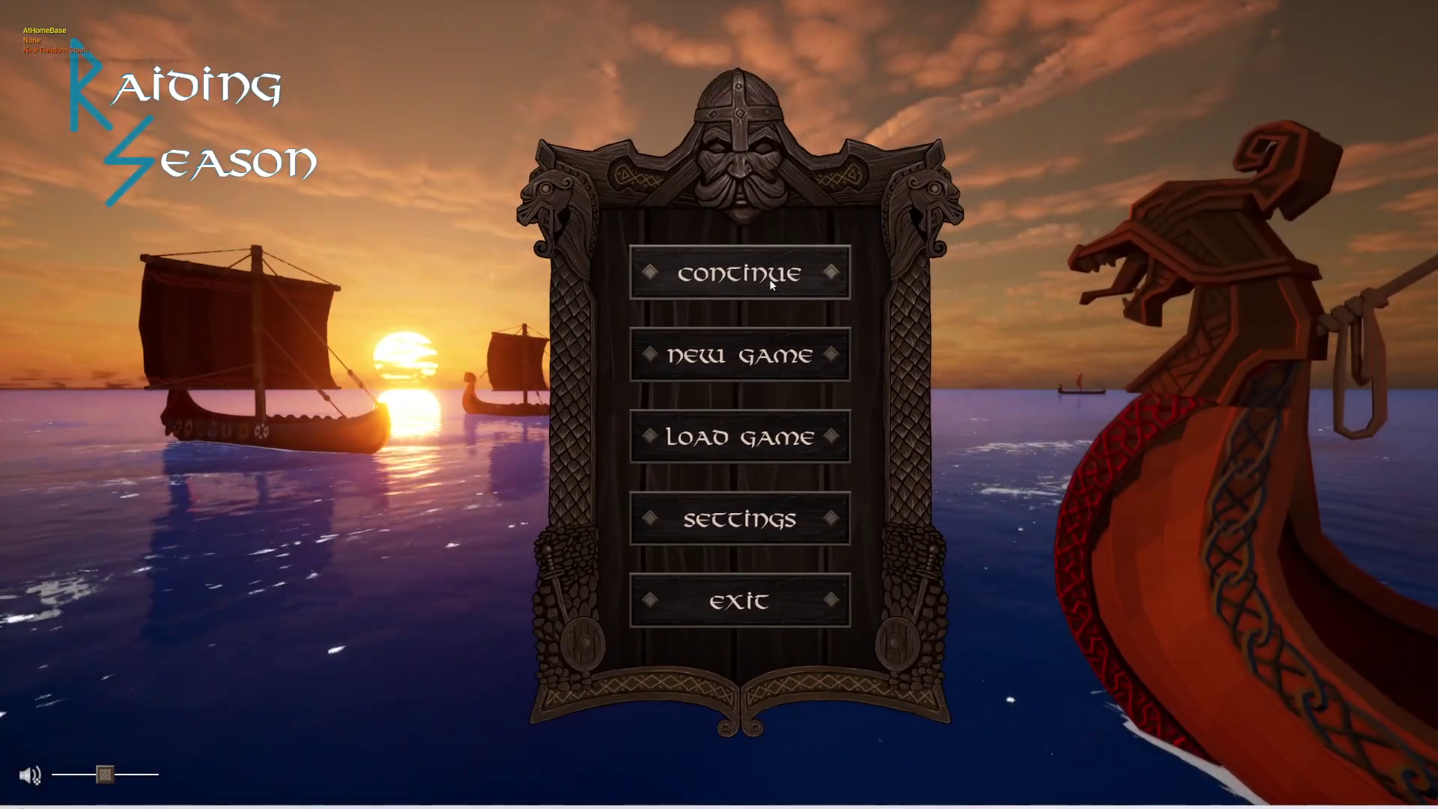
left_click(769, 279)
left_click(744, 699)
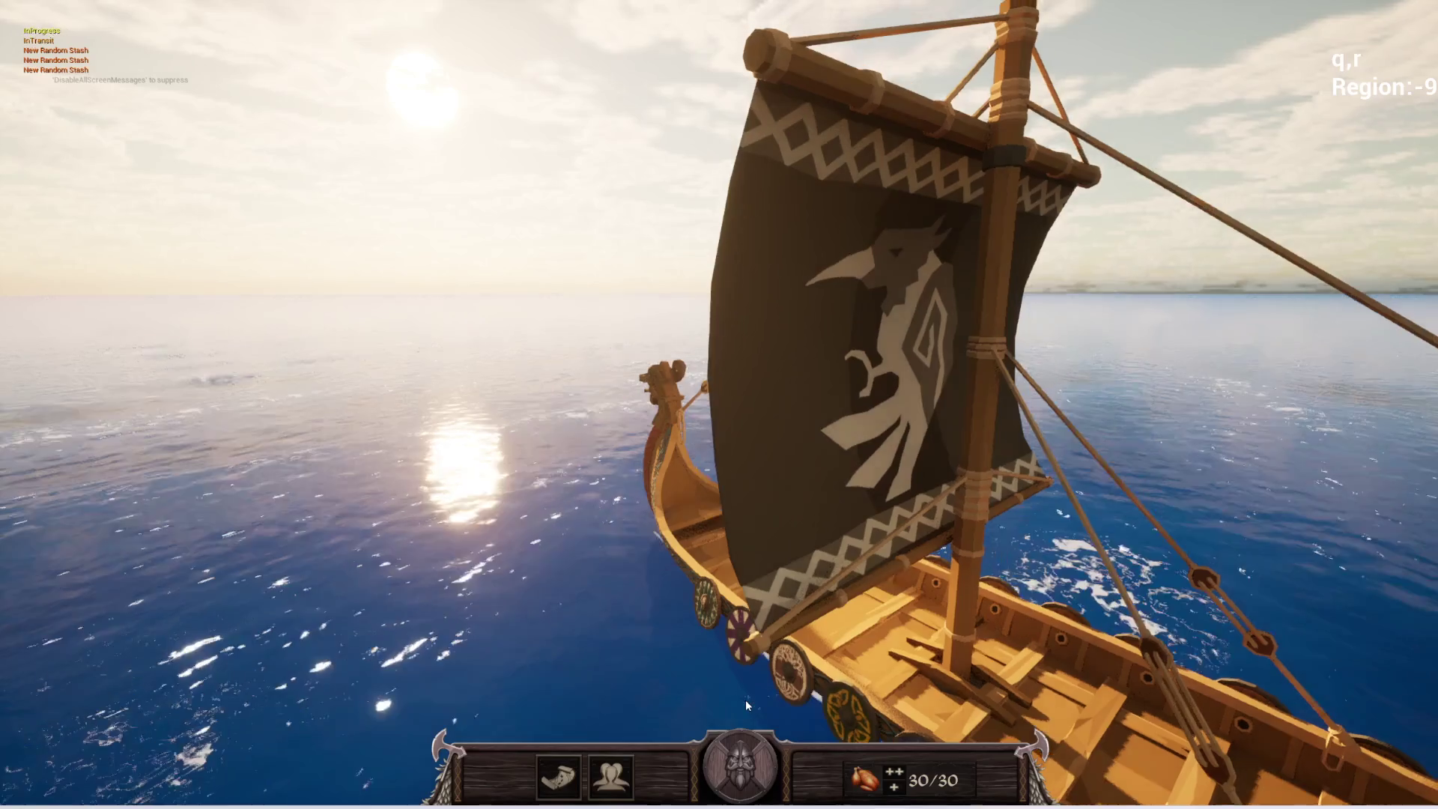
- Repeatedly toggle the raider panel and world map buttons to test switching between them
left_click(612, 781)
left_click(613, 784)
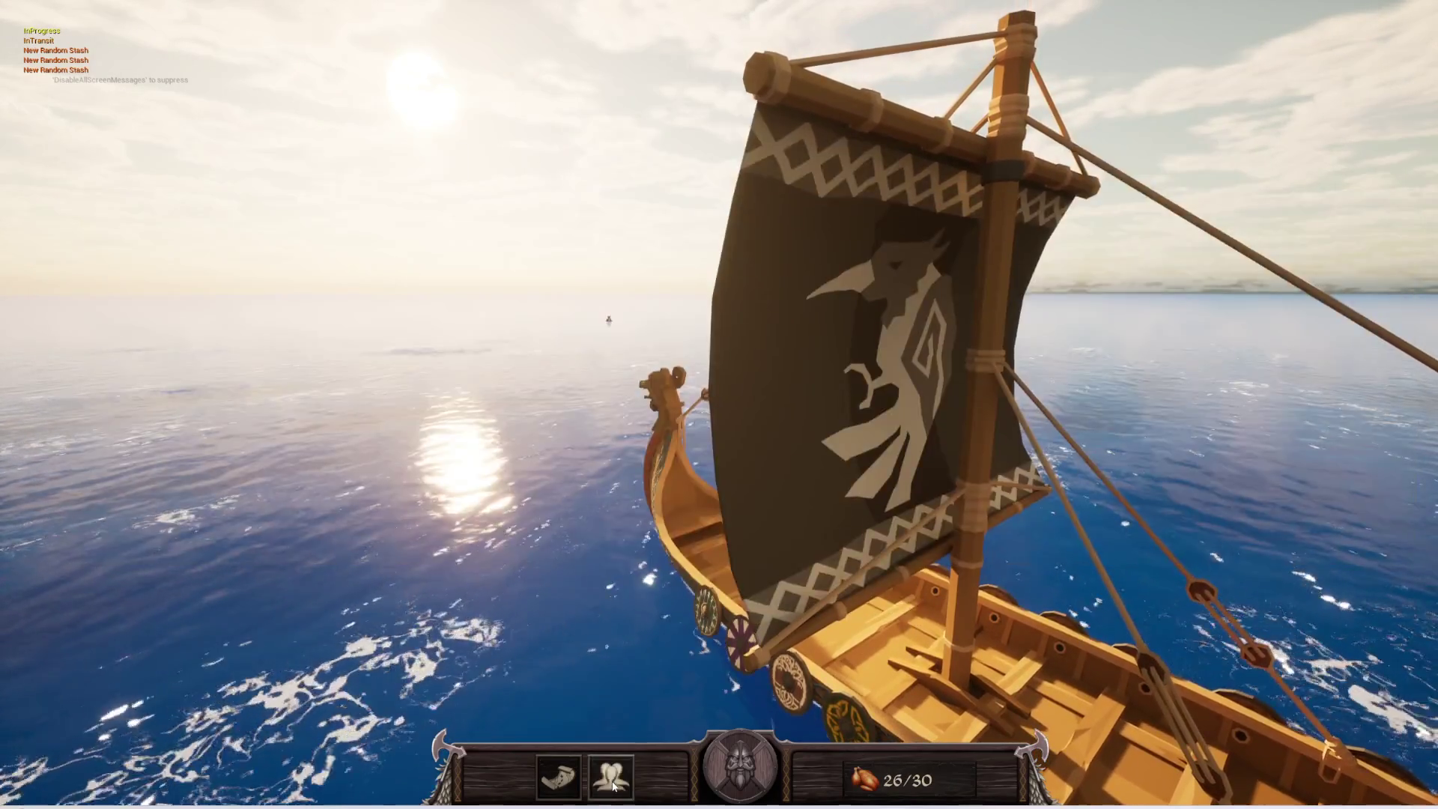
left_click(613, 785)
left_click(563, 788)
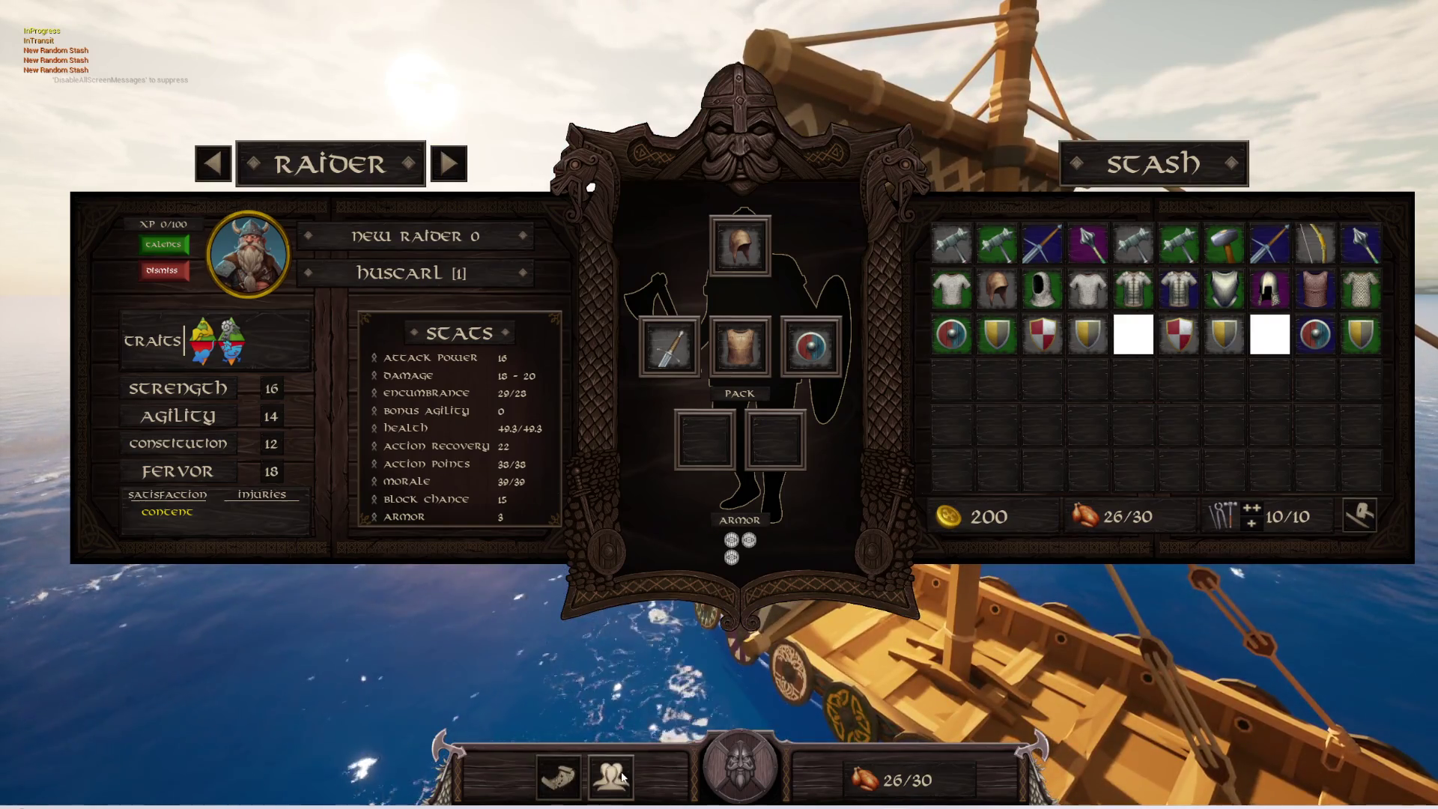
left_click(621, 777)
left_click(573, 782)
left_click(573, 783)
left_click(612, 780)
left_click(612, 780)
left_click(573, 783)
left_click(577, 784)
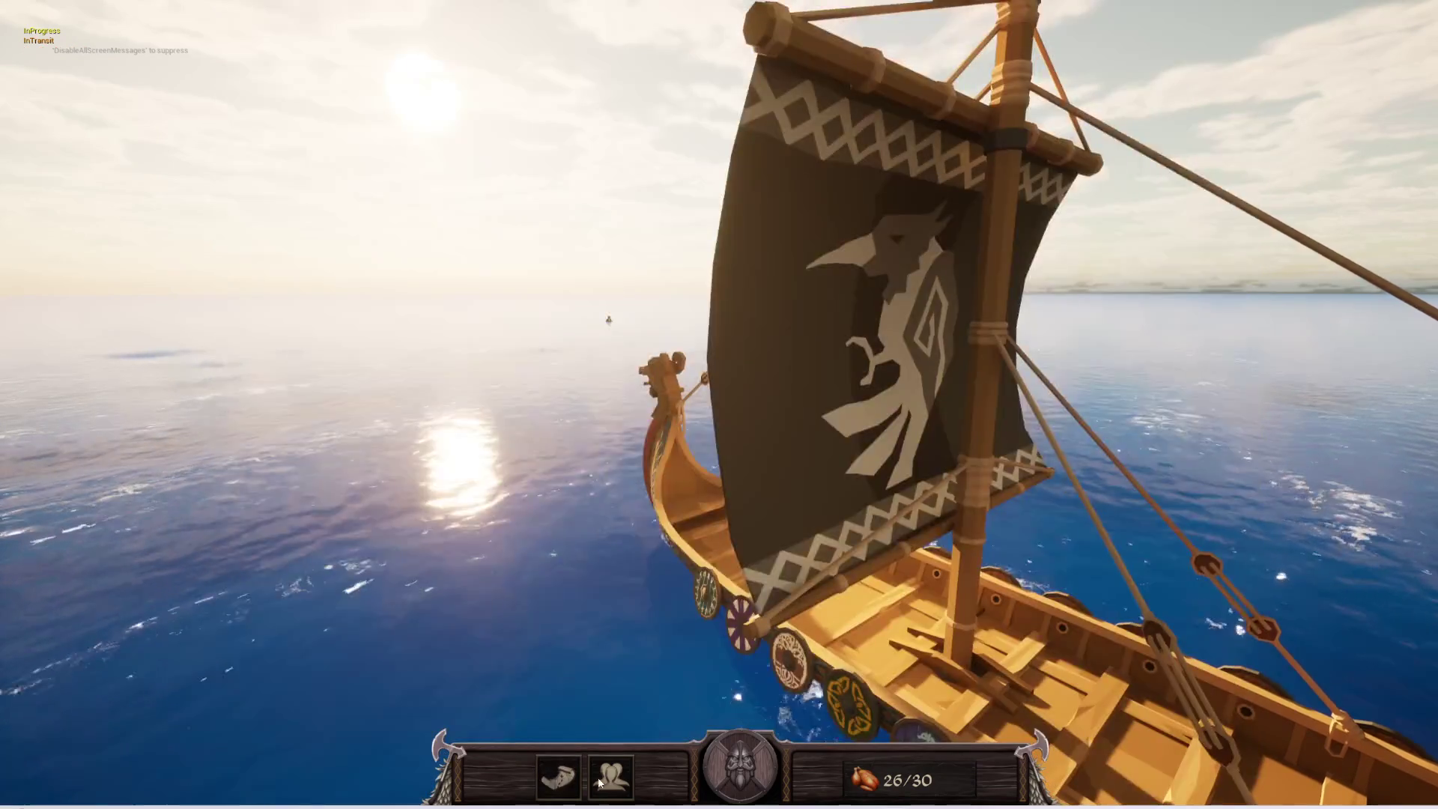
left_click(612, 780)
left_click(611, 780)
left_click(567, 784)
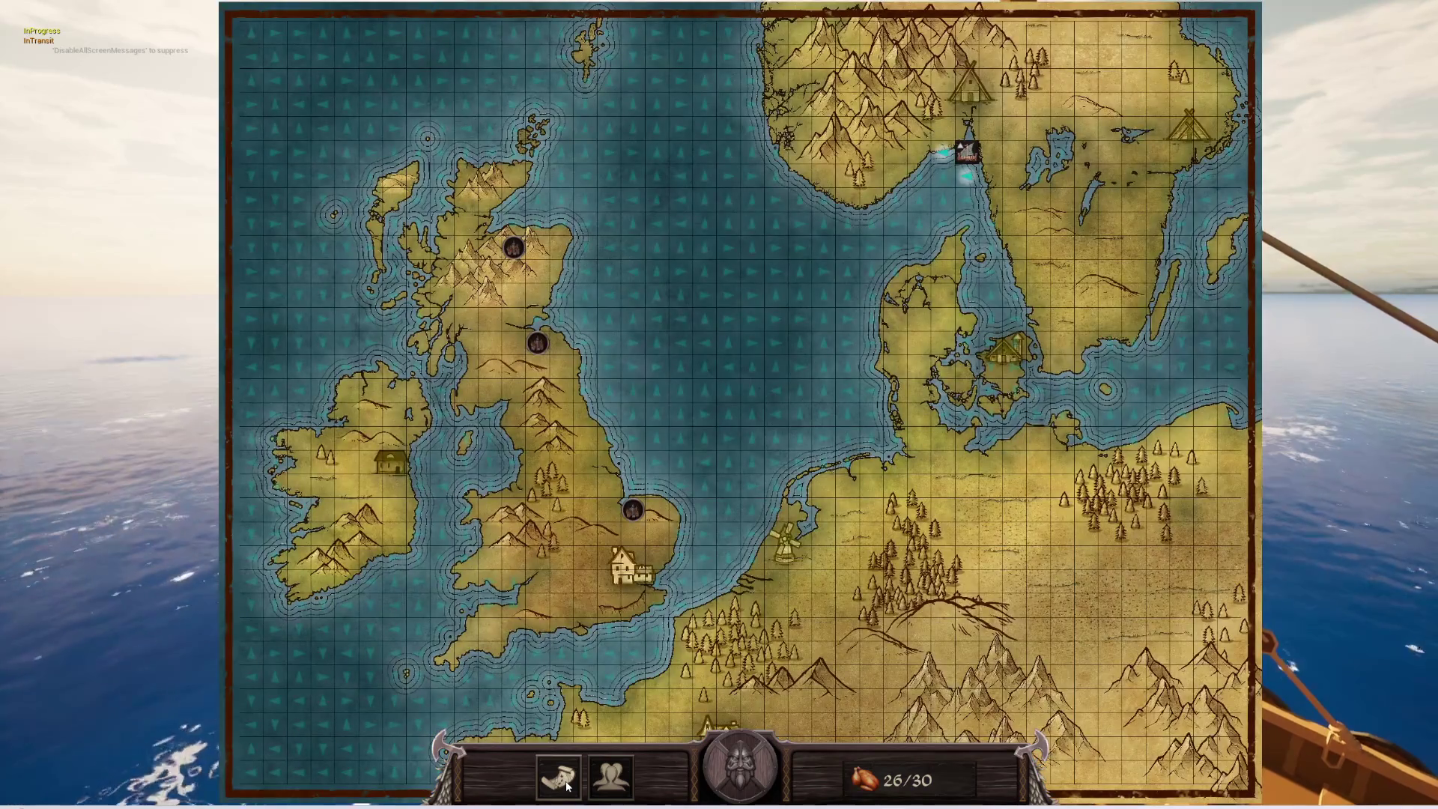
left_click(567, 784)
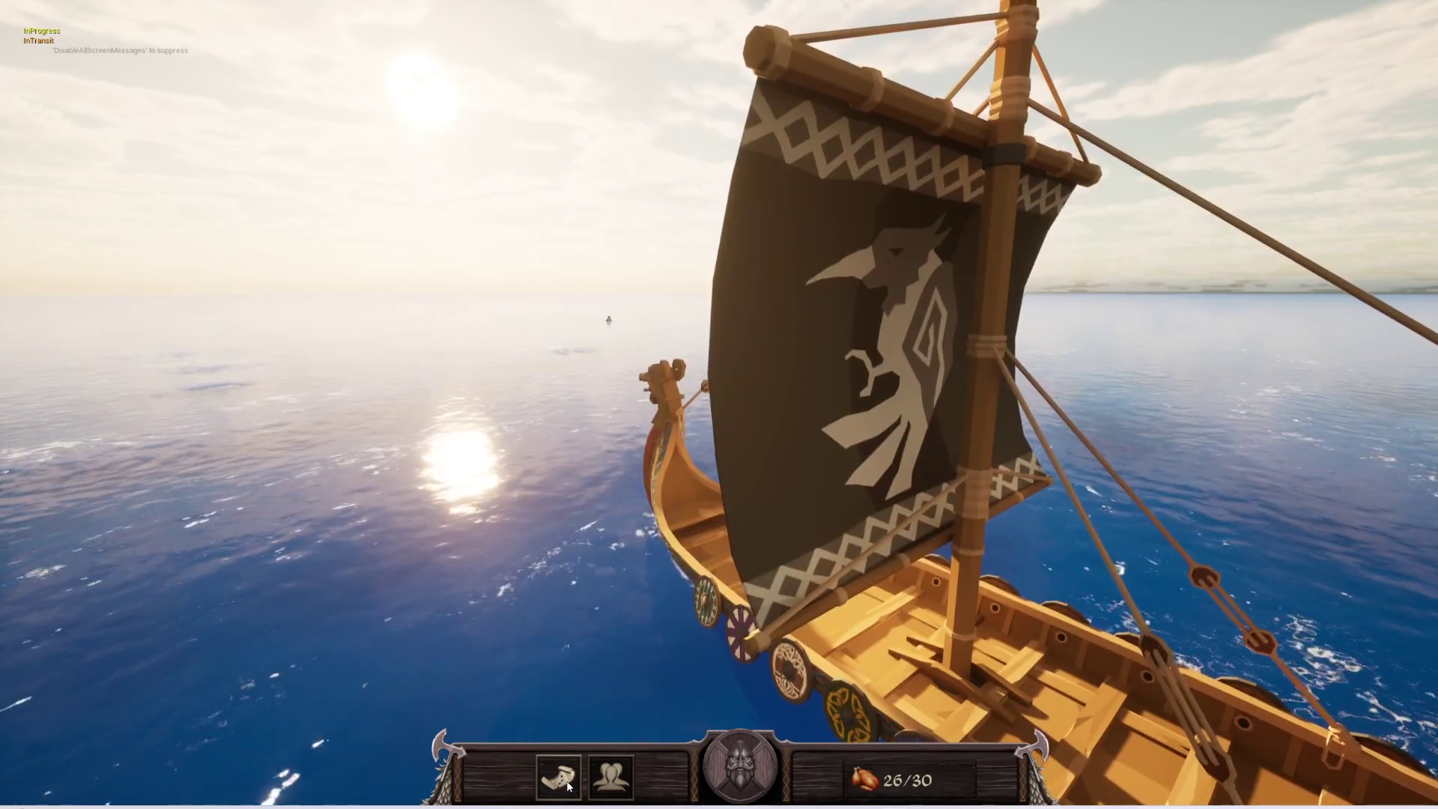
left_click(612, 781)
left_click(556, 782)
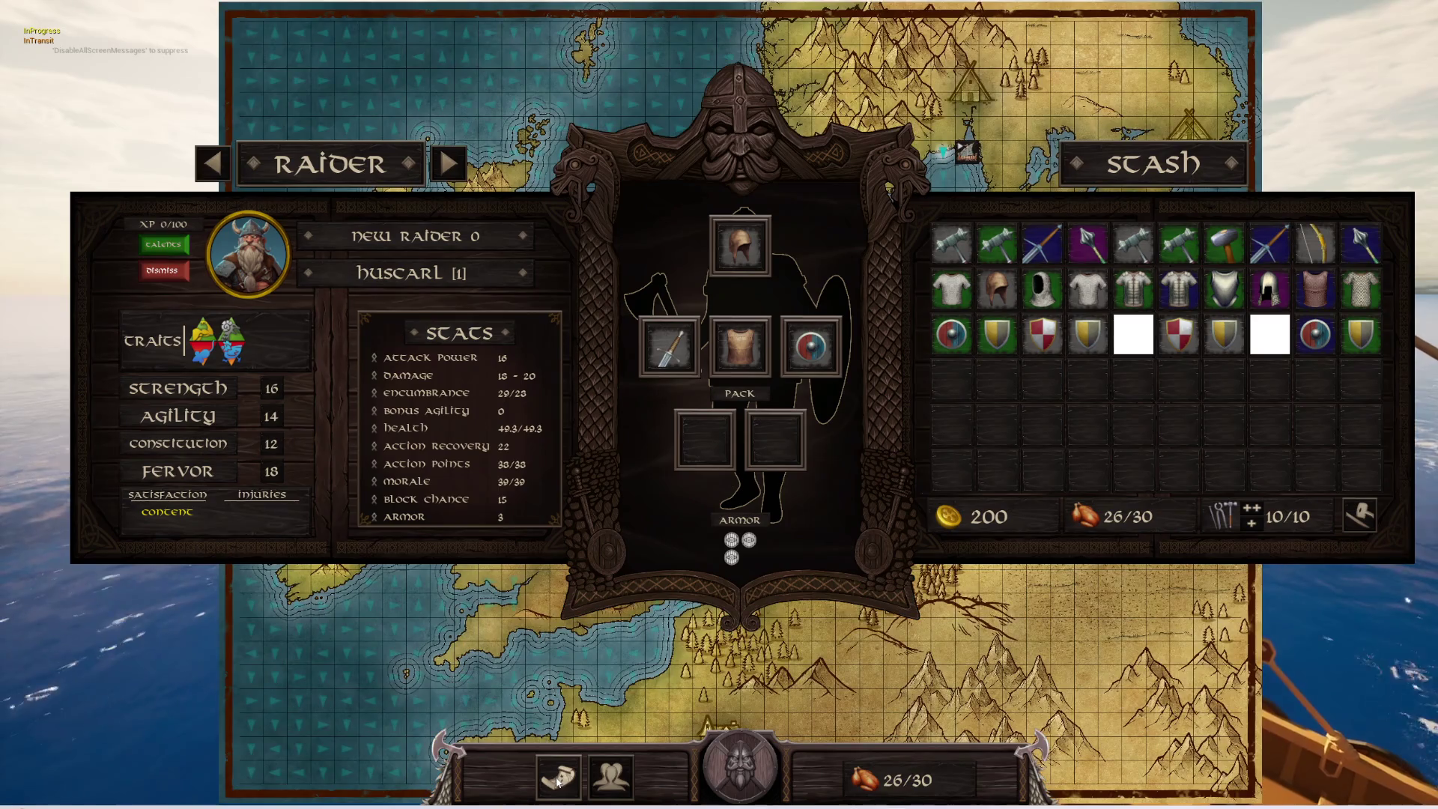
left_click(557, 783)
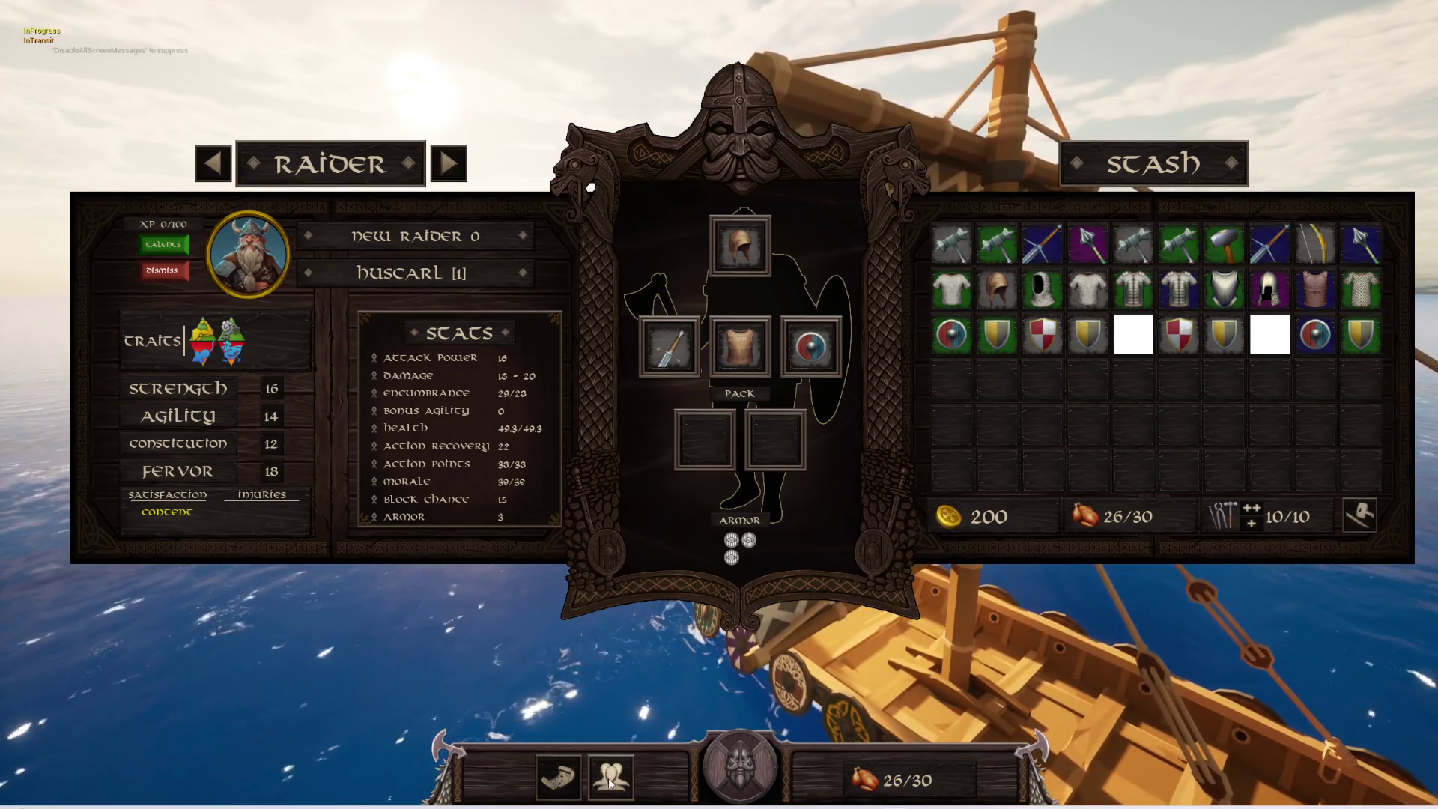
left_click(612, 780)
left_click(563, 784)
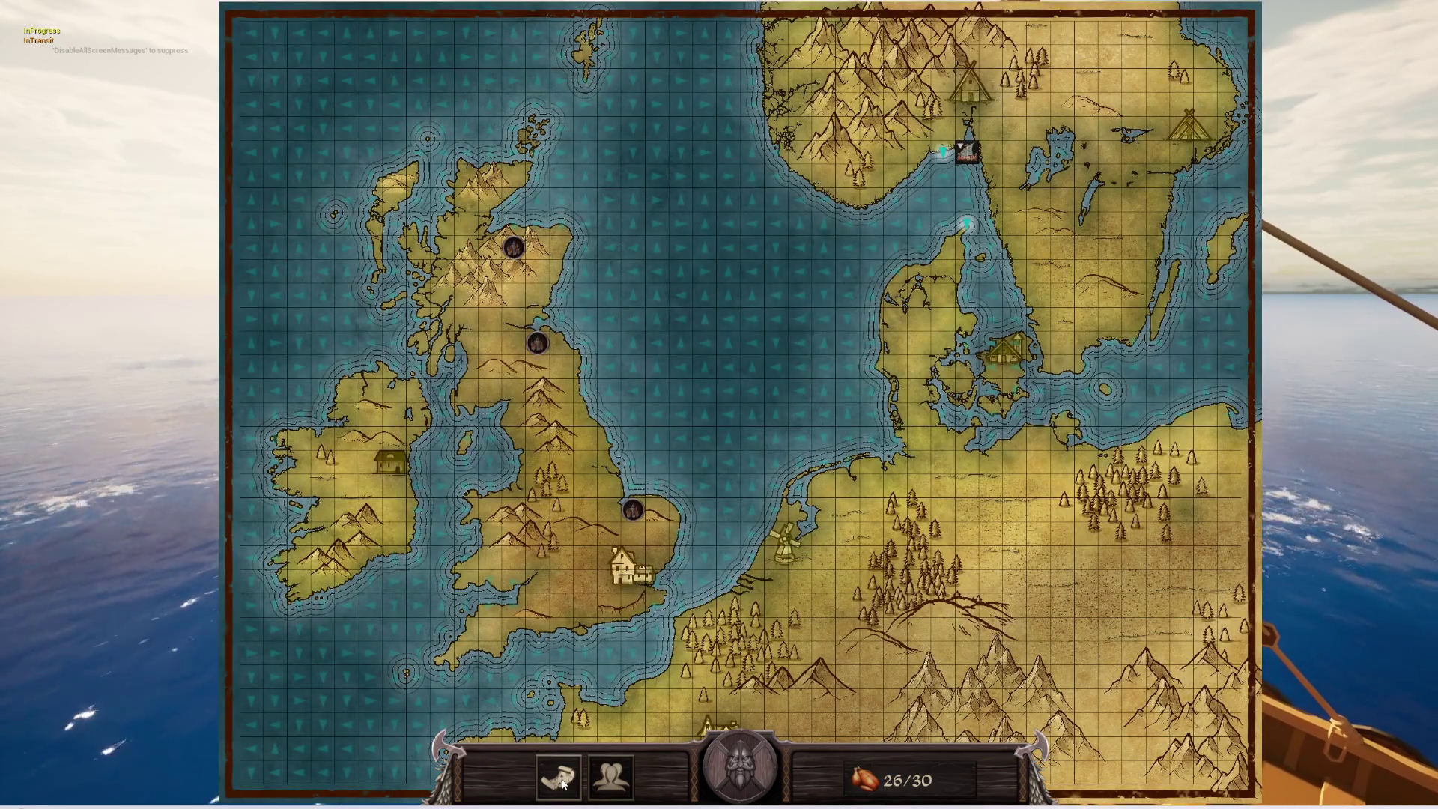
left_click(563, 784)
left_click(564, 784)
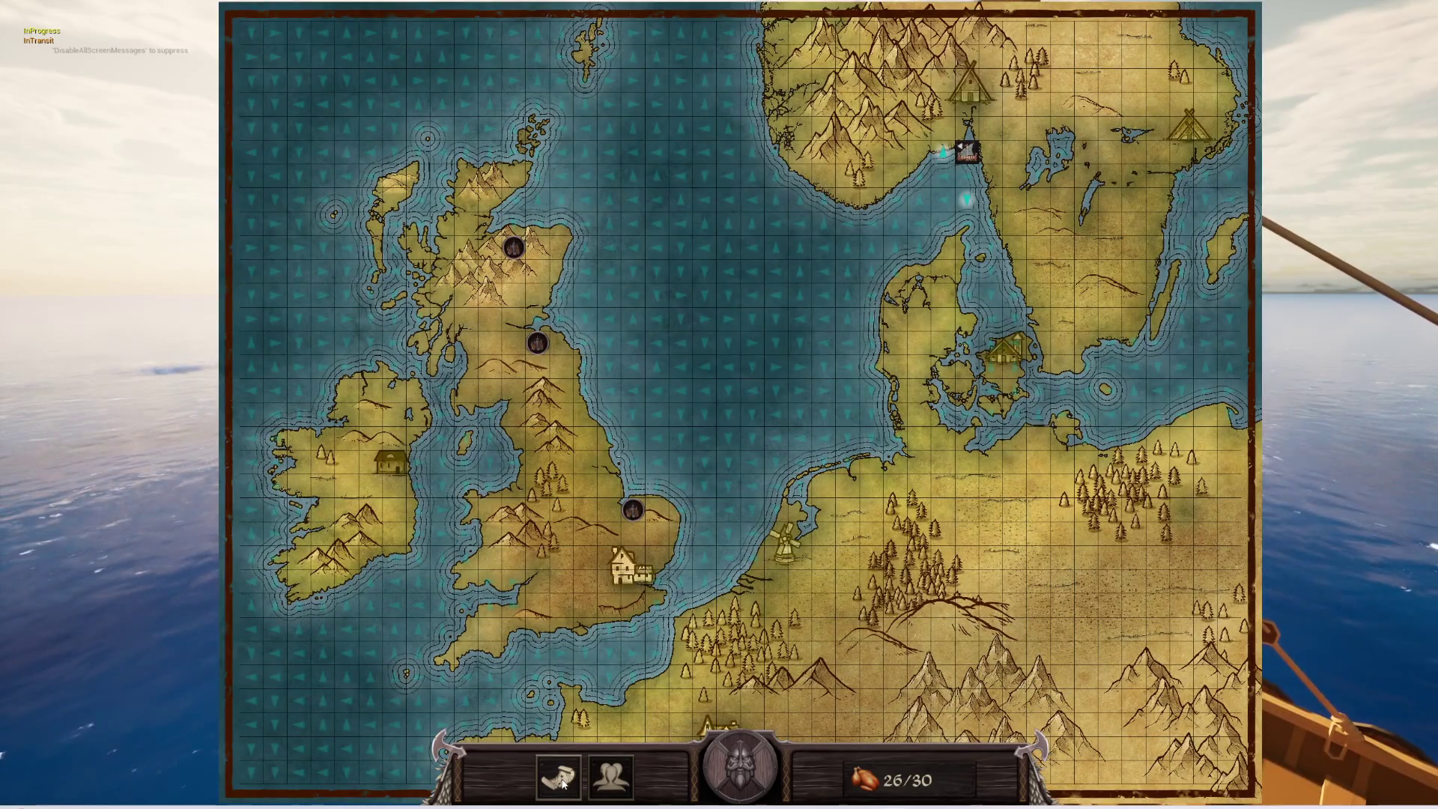
left_click(563, 783)
left_click(612, 780)
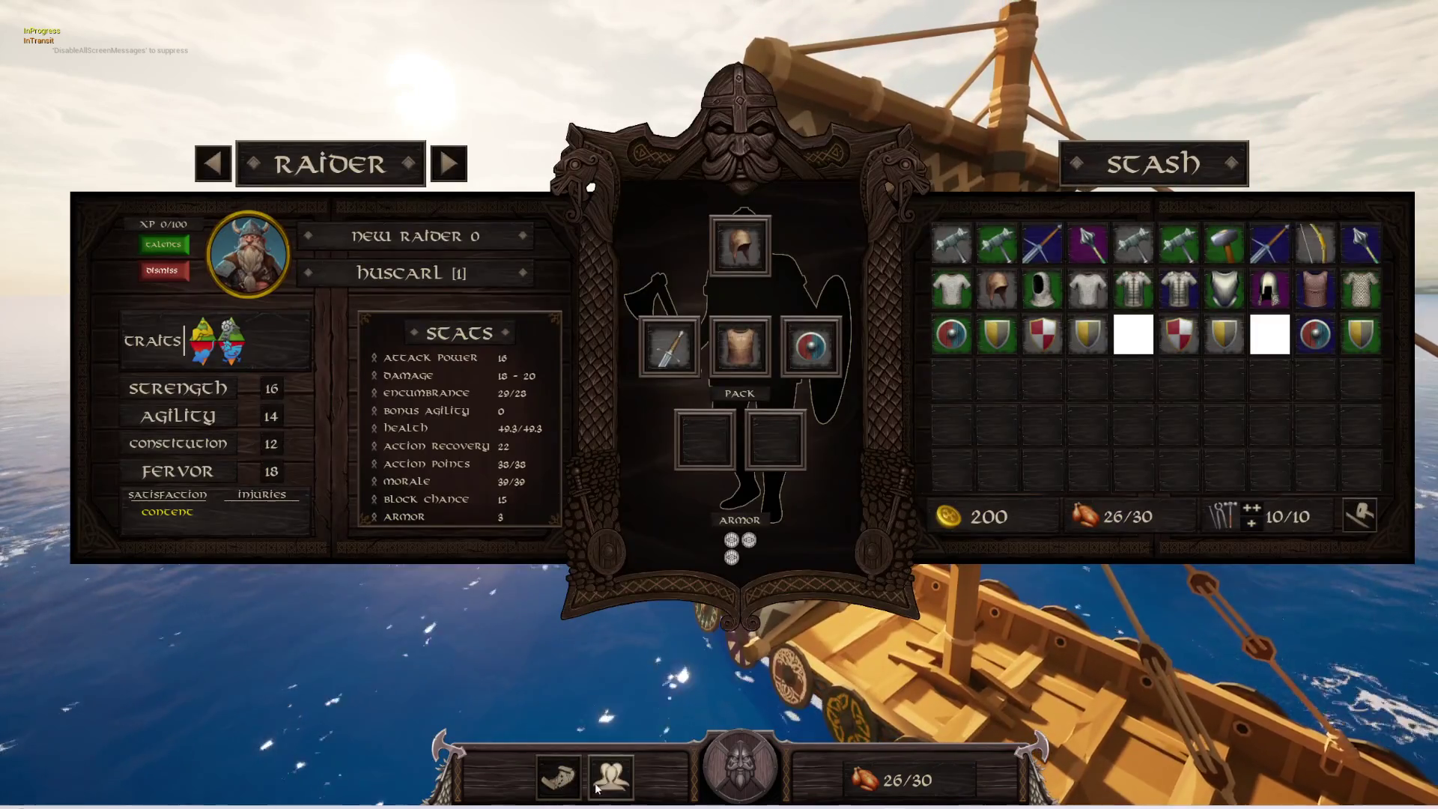
left_click(552, 788)
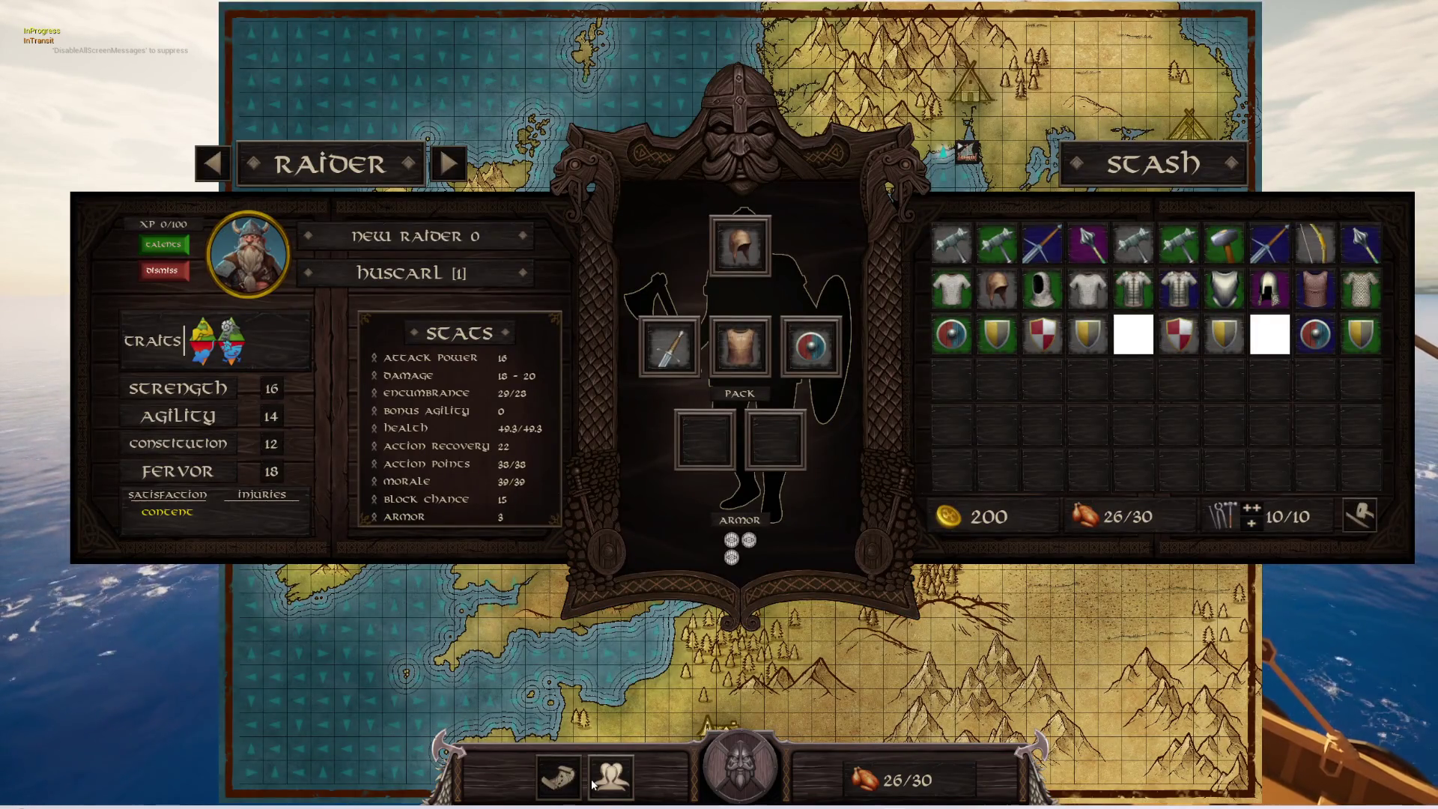
left_click(601, 782)
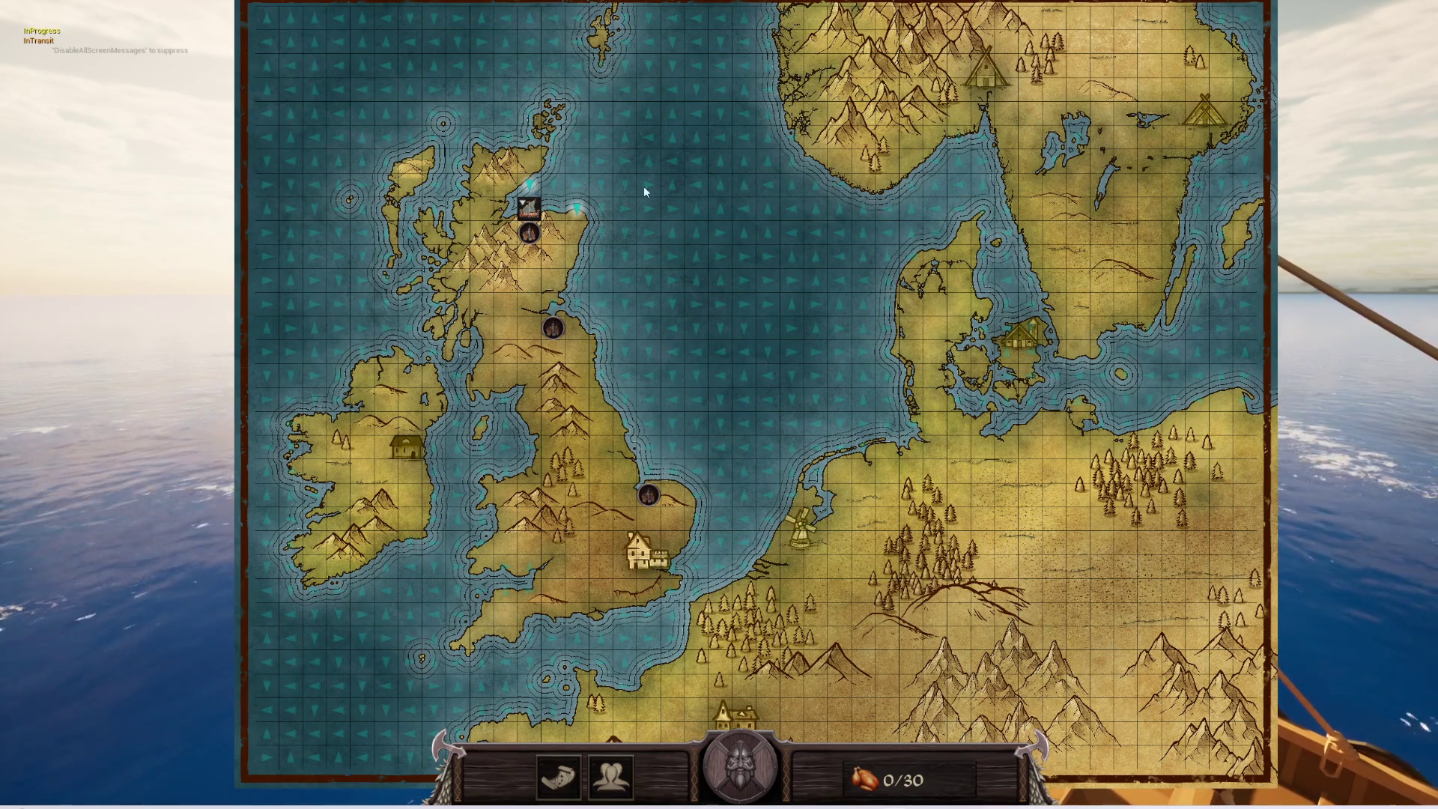
- Zoom the map, pan it north-west toward Scotland, and stop the play session
scroll(673, 326, "up", 3)
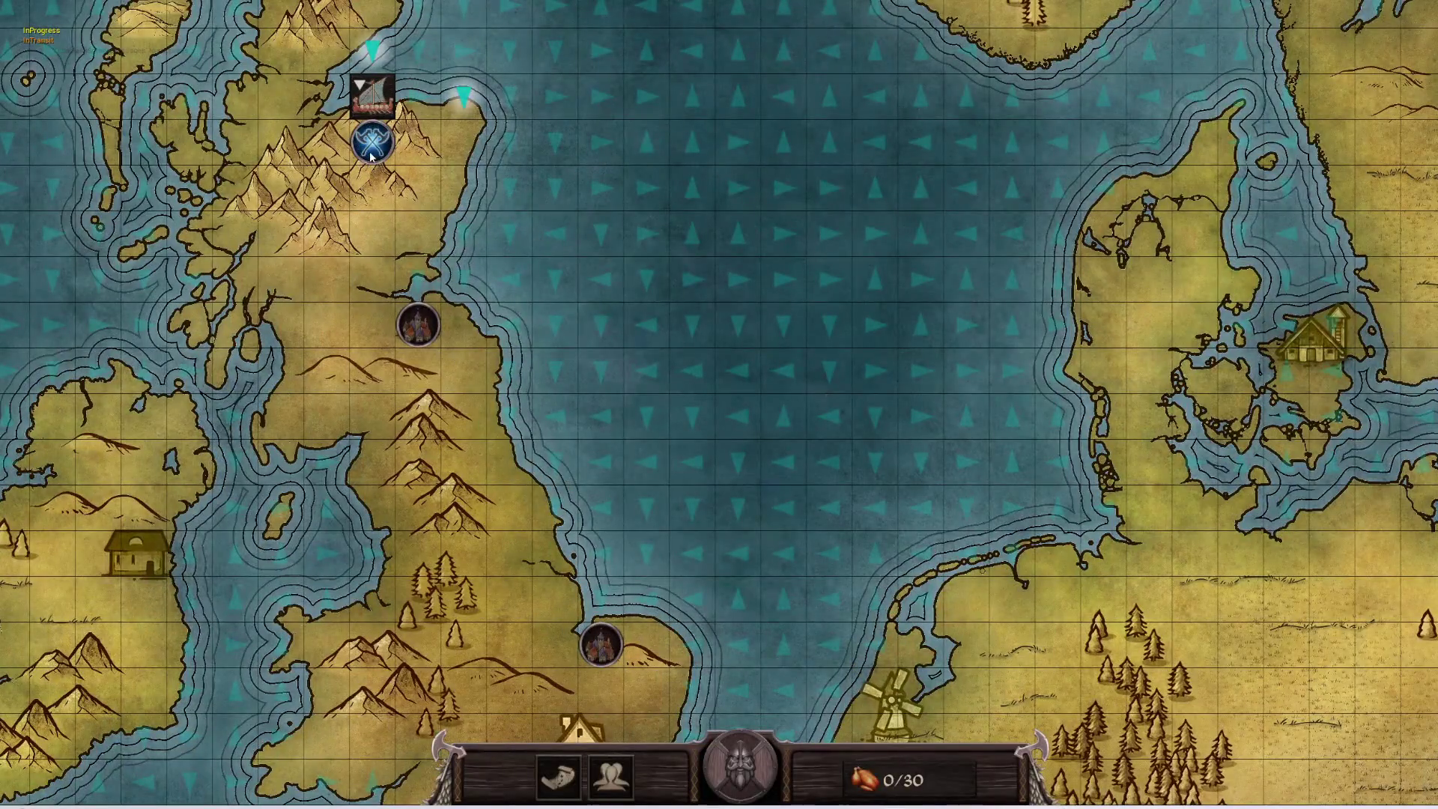
key("w")
key("a")
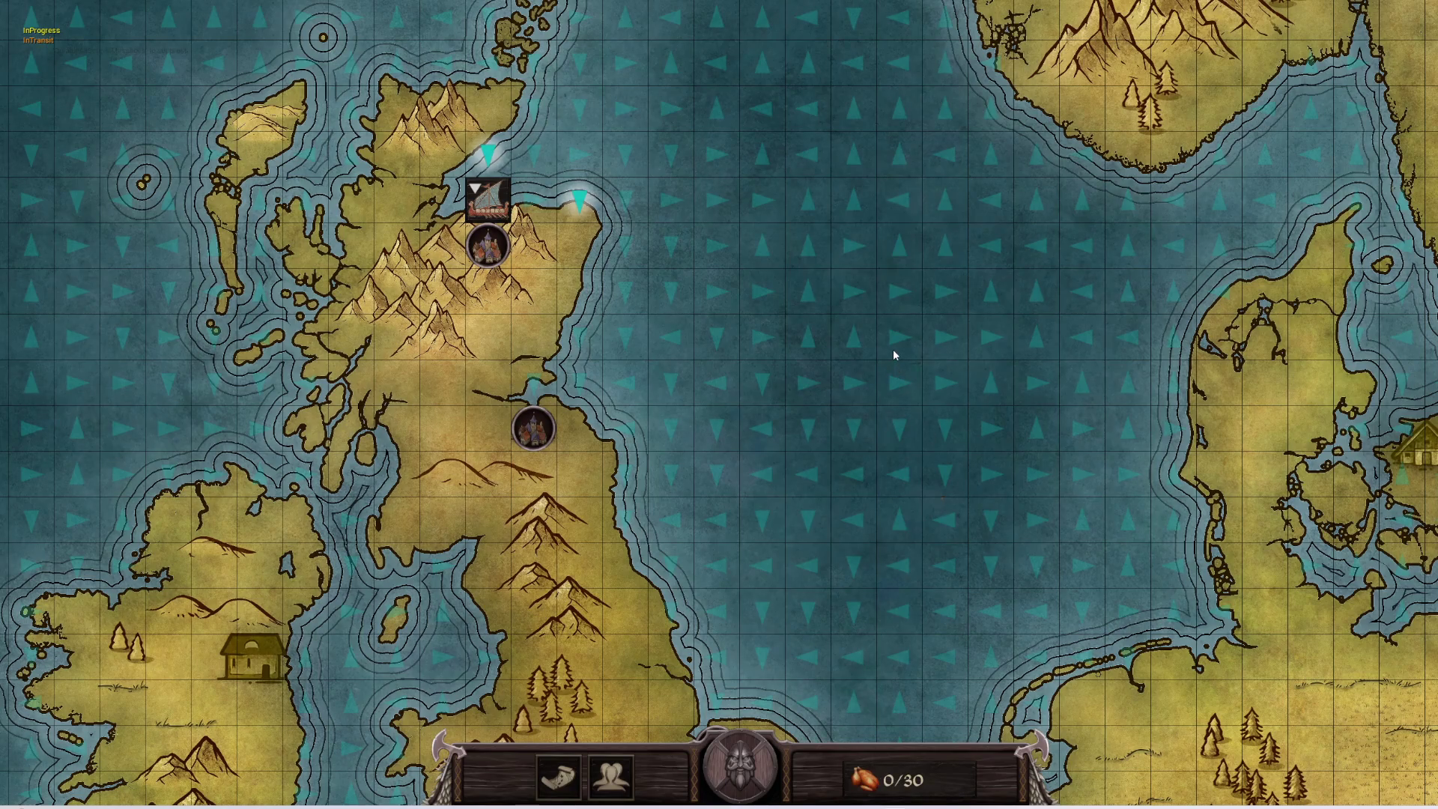
key("Escape")
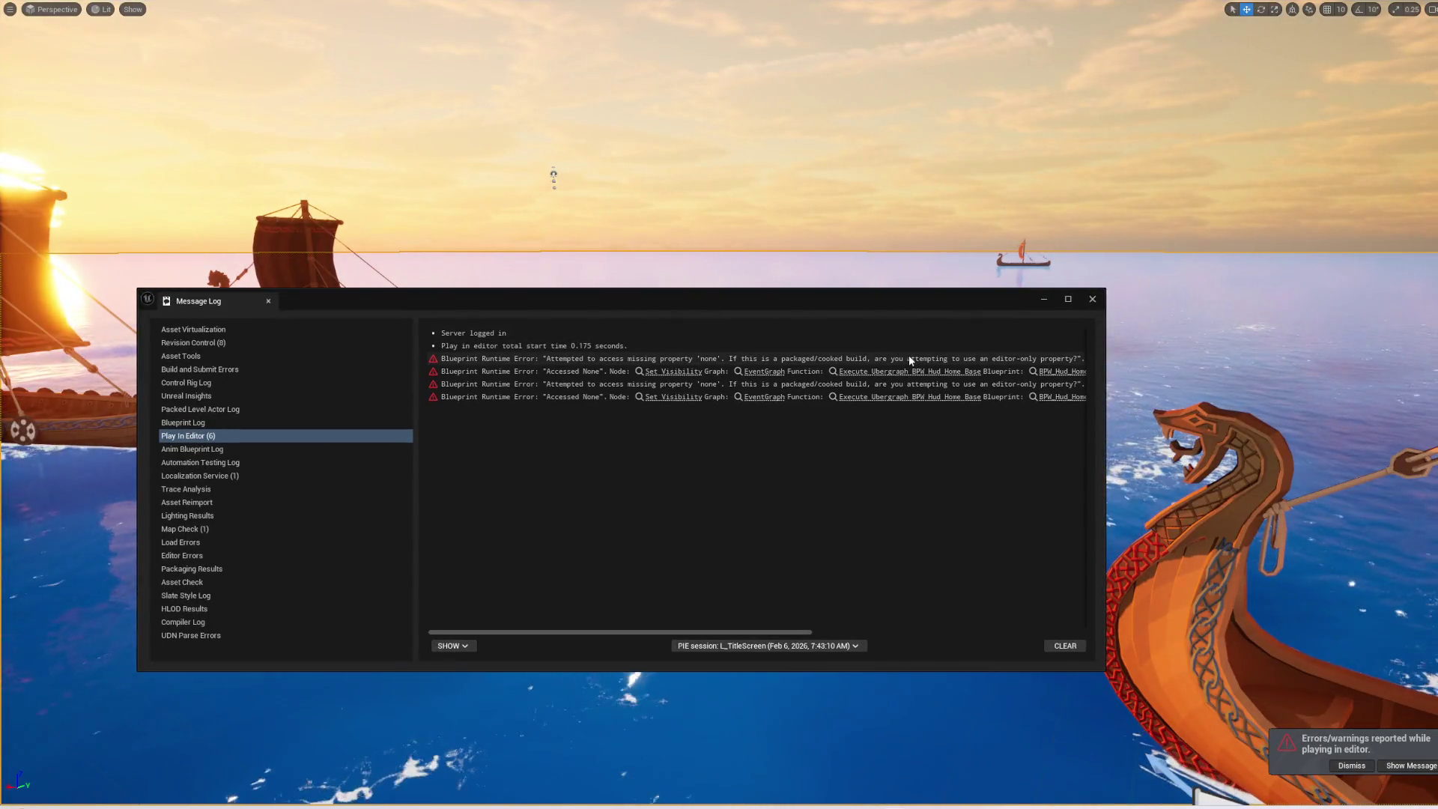
- Close the Message Log, restore the editor layout and clear the 'hud' Content Browser search
left_click(1092, 298)
key("F11")
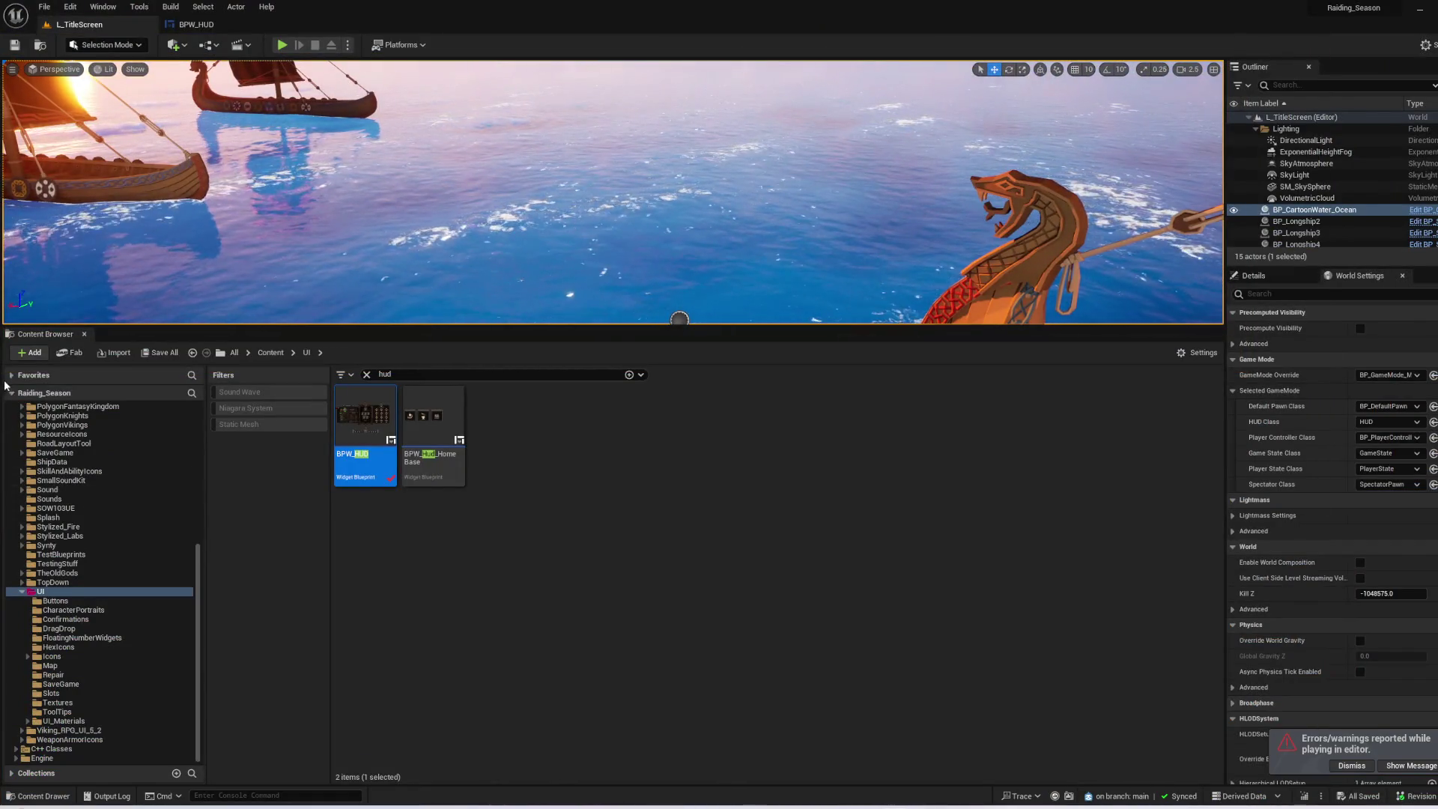
scroll(88, 430, "up", 10)
left_click(101, 416)
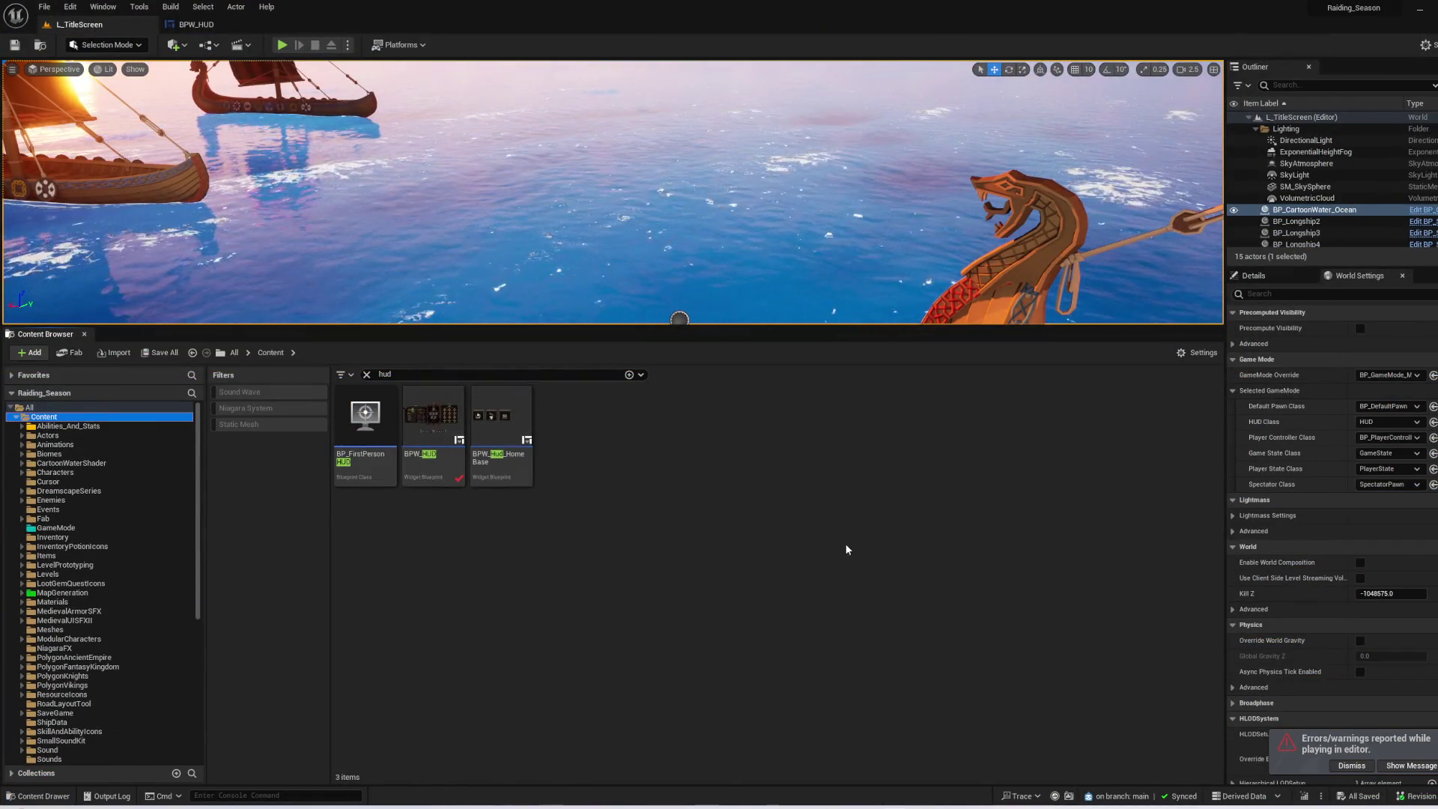
left_click(780, 546)
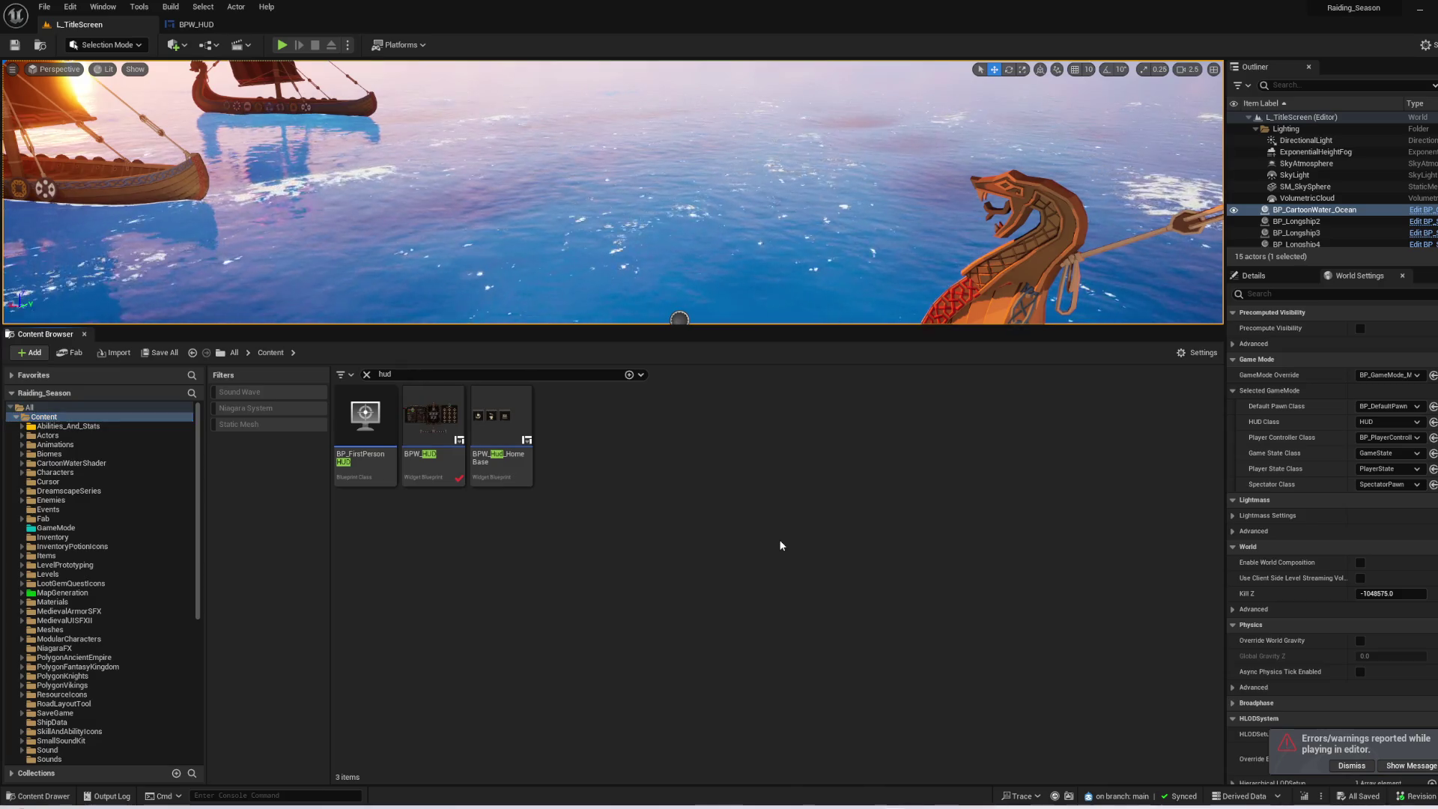
left_click(368, 374)
- Go to Content > UI > Buttons and open BPW_Button_RaidLocation
scroll(1051, 614, "down", 5)
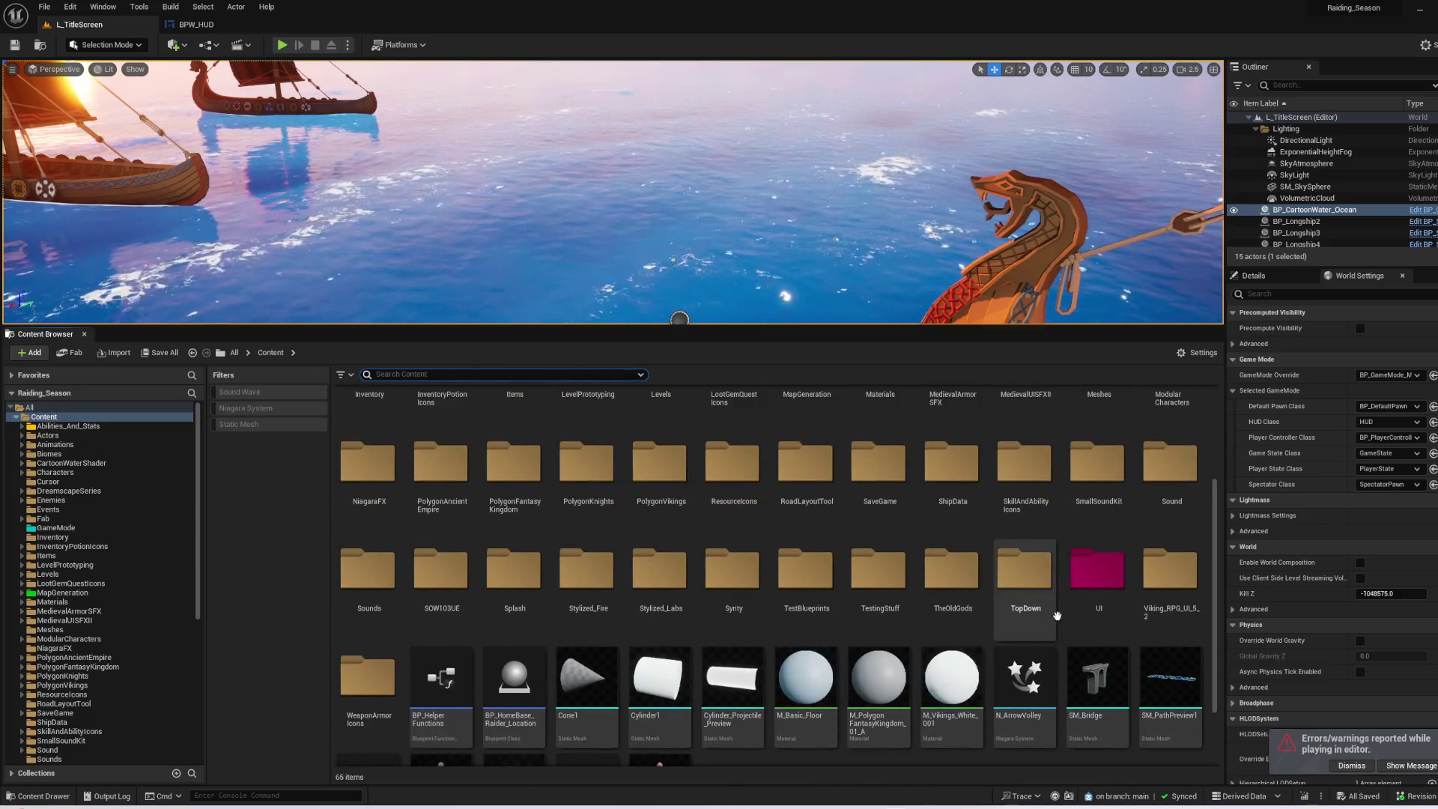
left_click(1094, 573)
double_click(1095, 573)
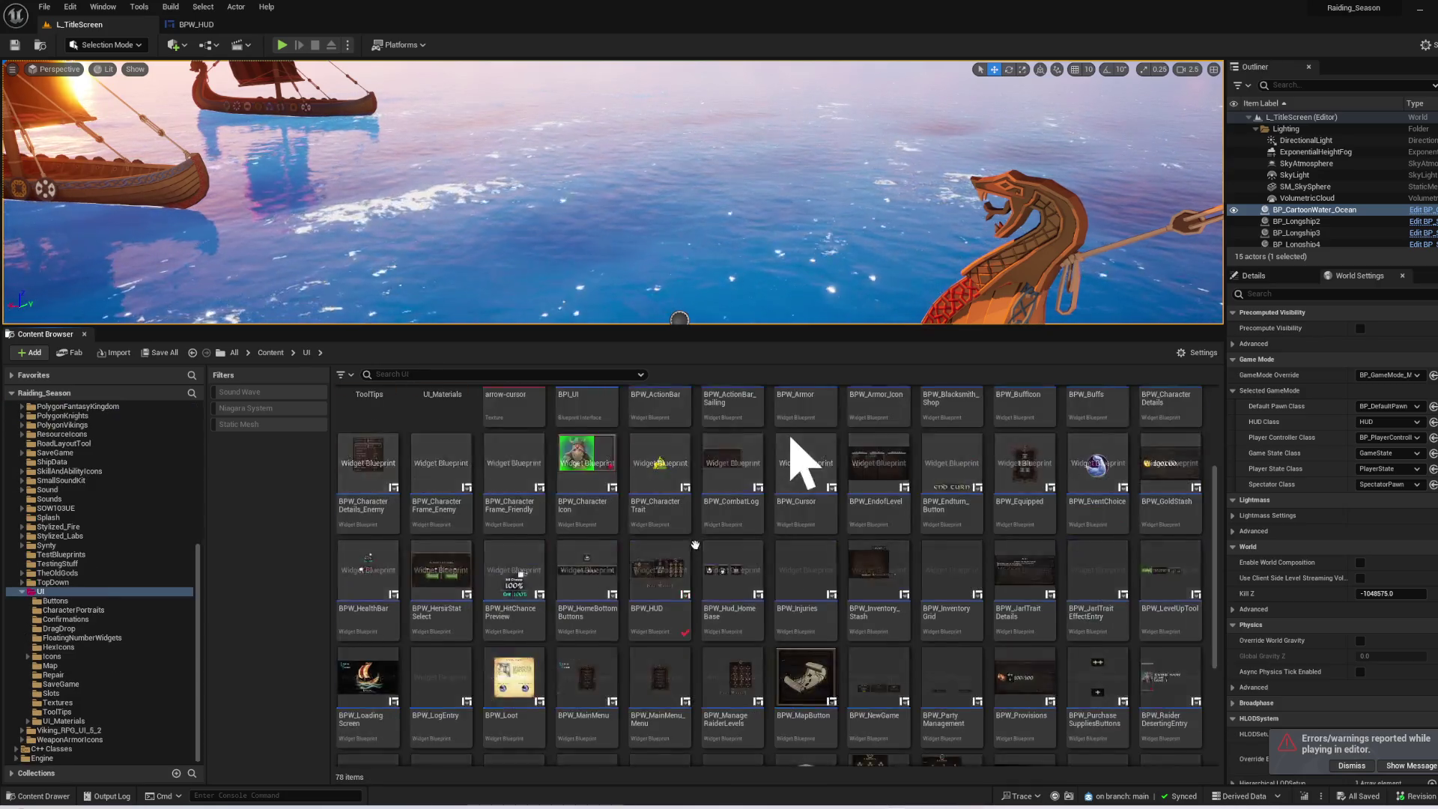
scroll(695, 545, "up", 3)
double_click(367, 424)
double_click(636, 424)
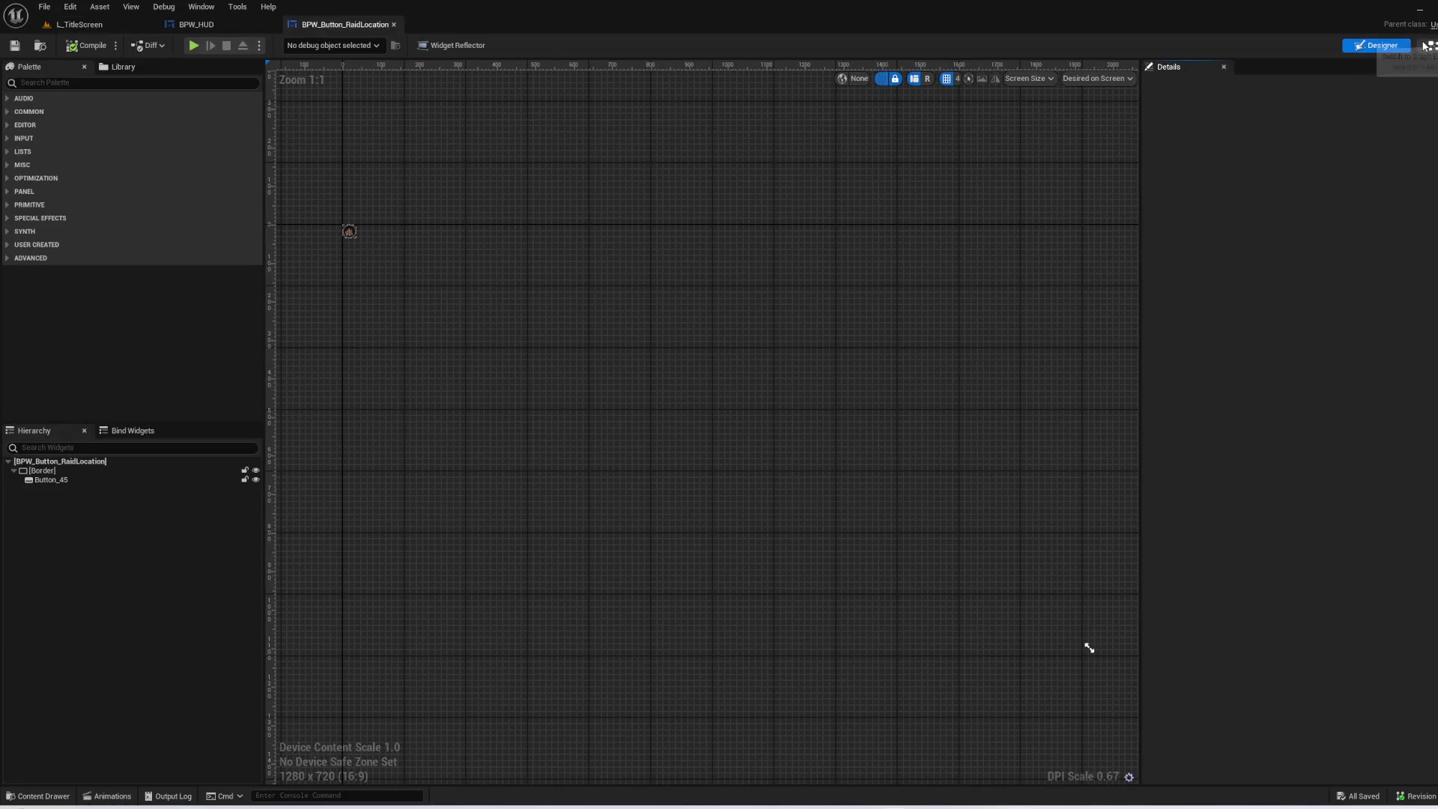
- Delete the Consume Provisions and Branch nodes, wiring In Progress directly to Clear Pawn Selection
left_click(1427, 46)
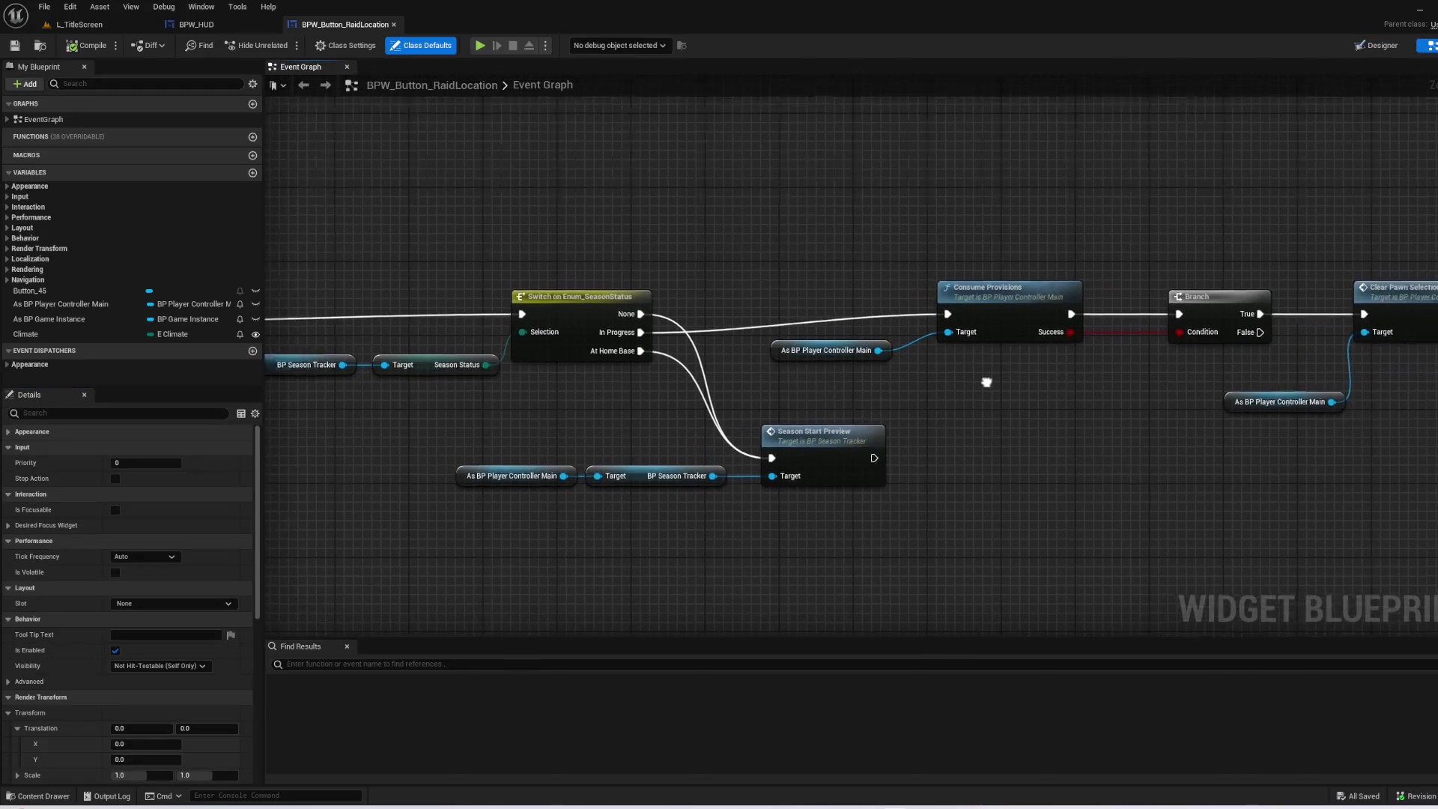
left_click_drag(946, 374, 691, 278)
key("Delete")
mouse_move(494, 340)
left_mouse_down()
mouse_move(530, 353)
mouse_move(1296, 322)
mouse_move(1217, 322)
left_mouse_up()
mouse_move(1049, 305)
left_mouse_down()
mouse_move(854, 456)
mouse_move(172, 473)
mouse_move(1034, 466)
left_mouse_up()
key("Delete")
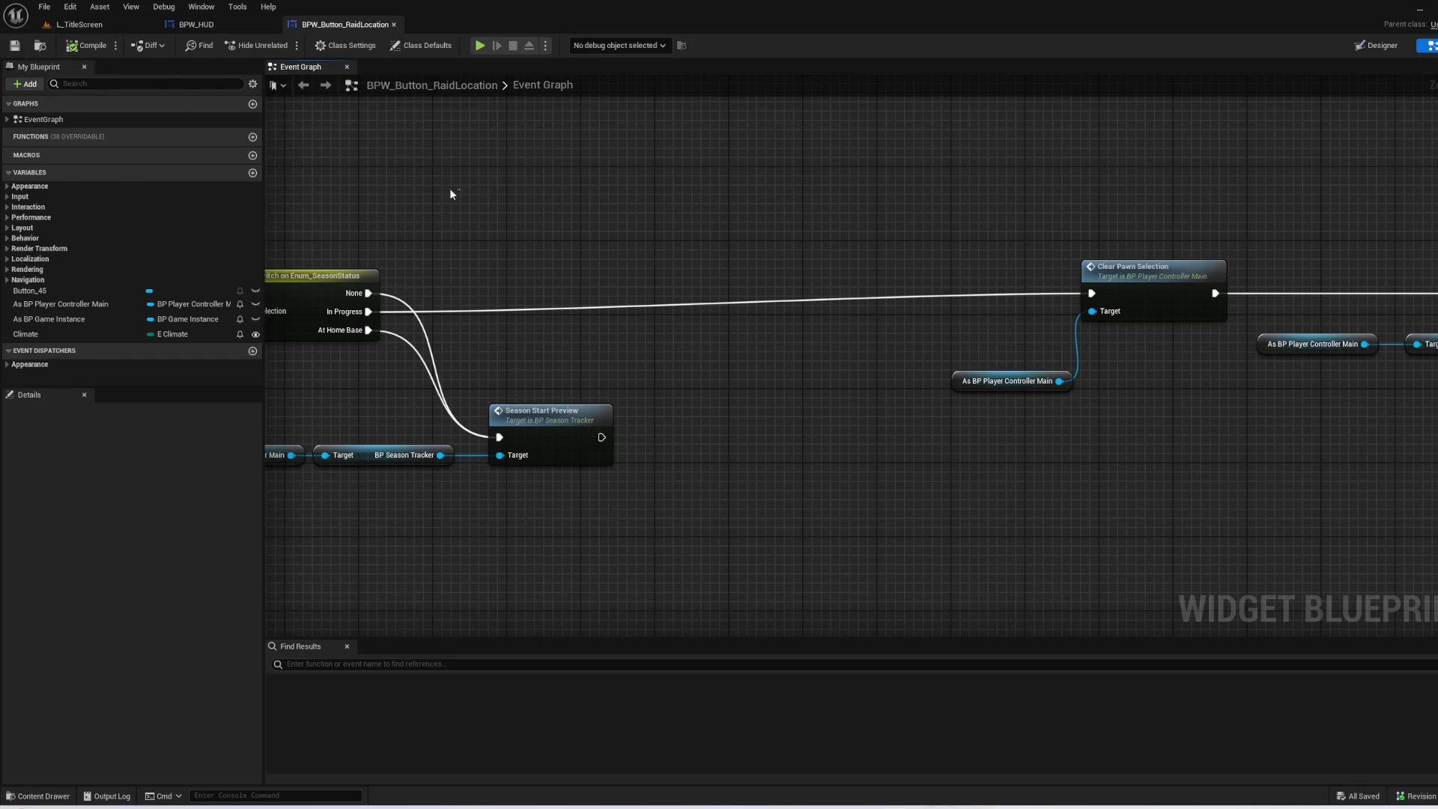
left_click(79, 24)
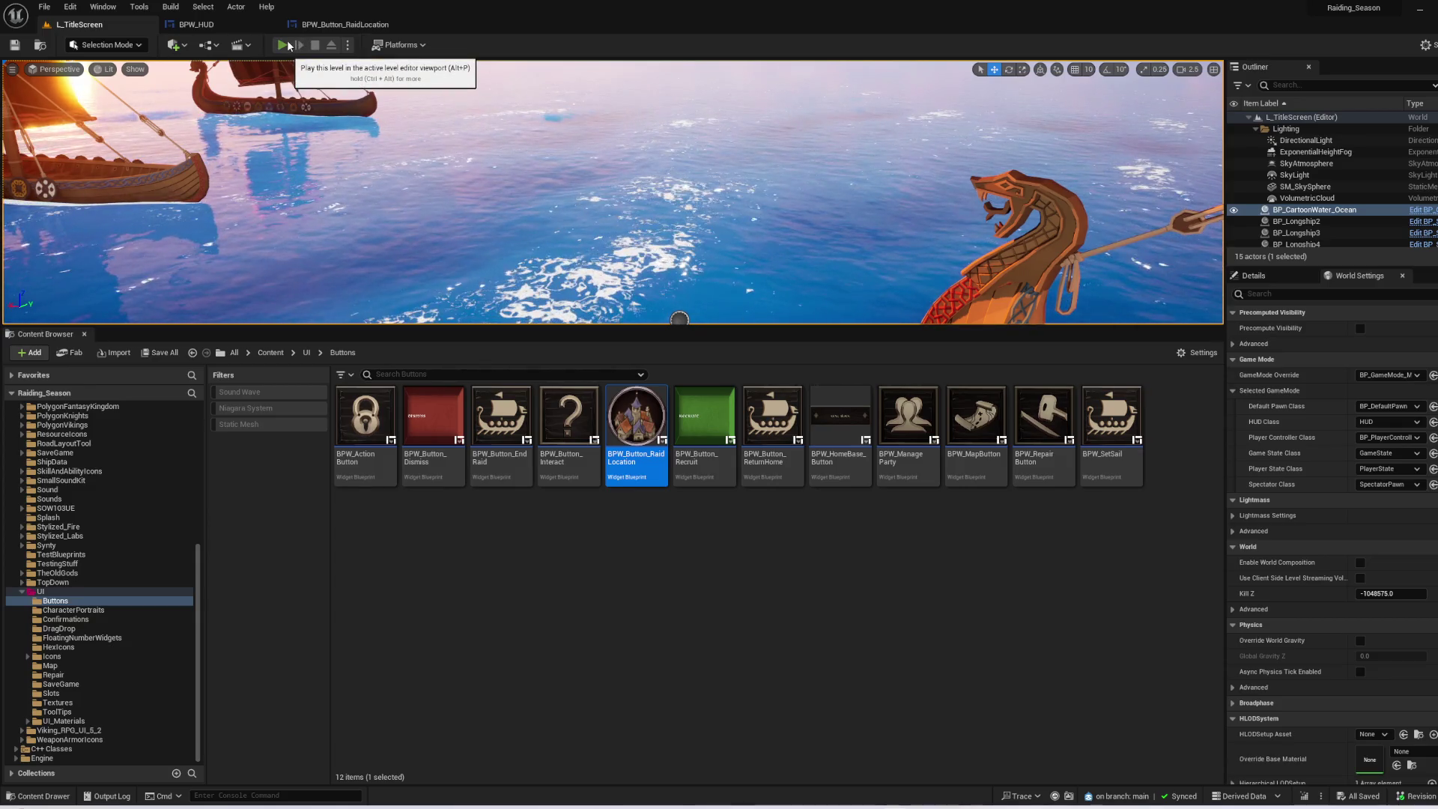
- Start a play-test, continue the saved game, set sail, and zoom into the world map
left_click(282, 45)
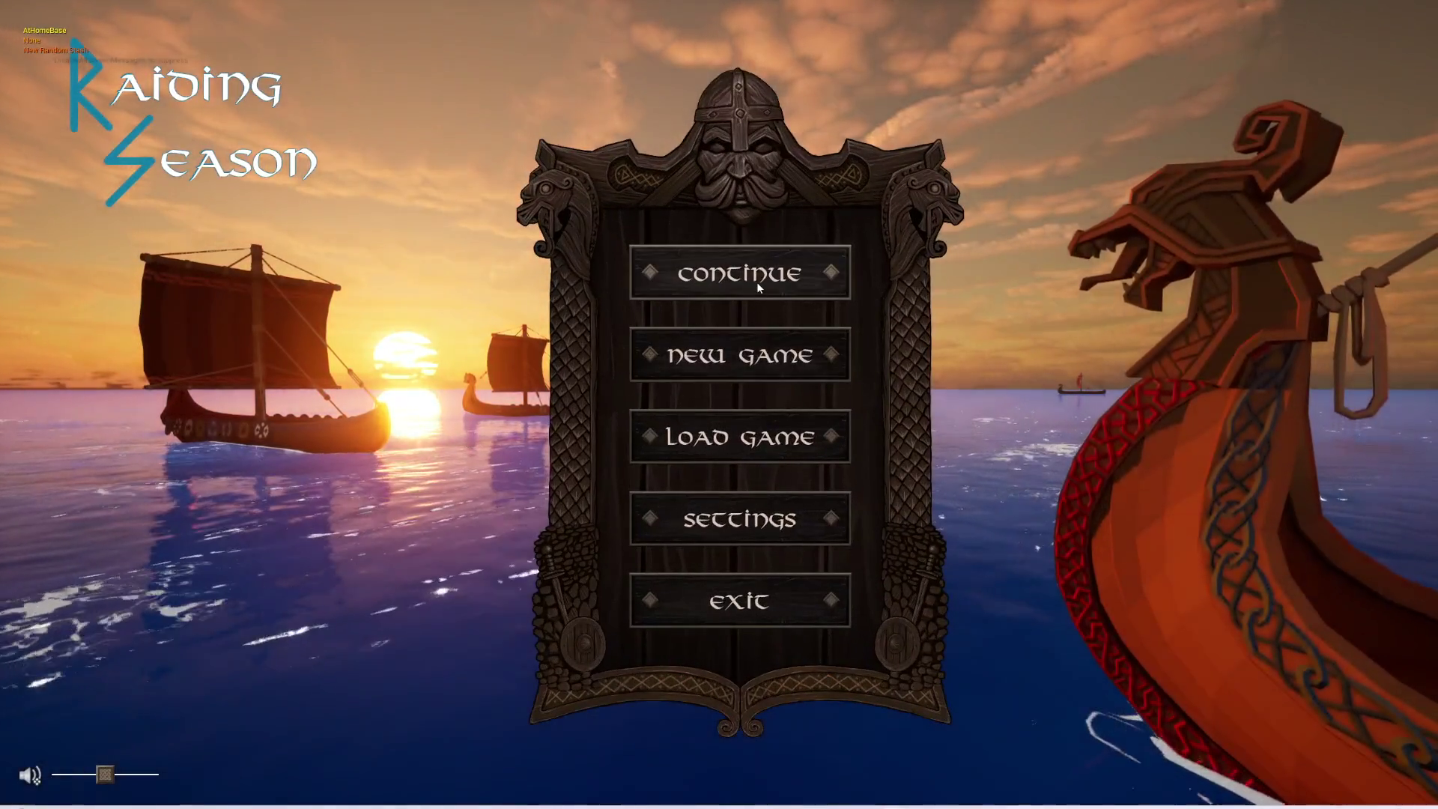
left_click(756, 282)
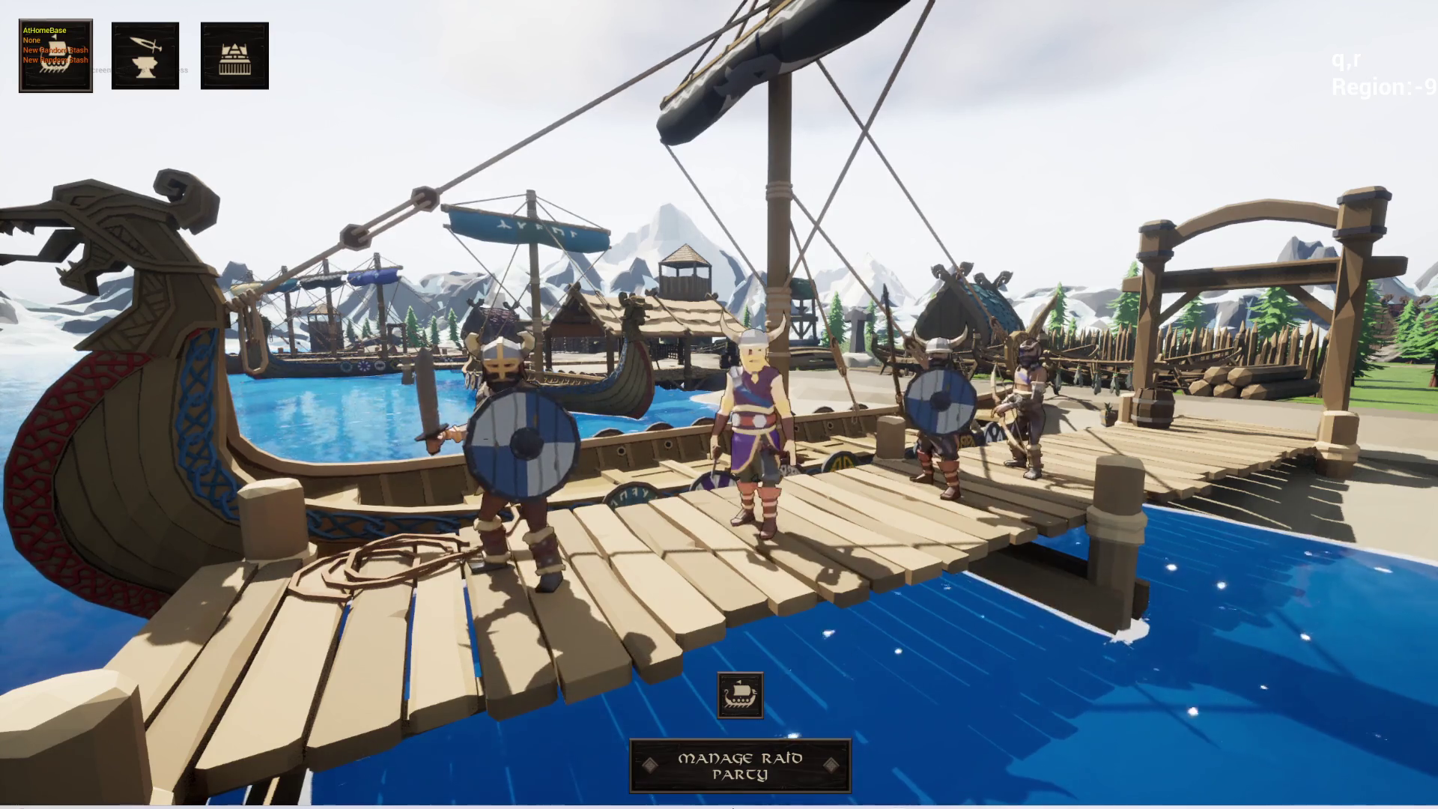
left_click(740, 695)
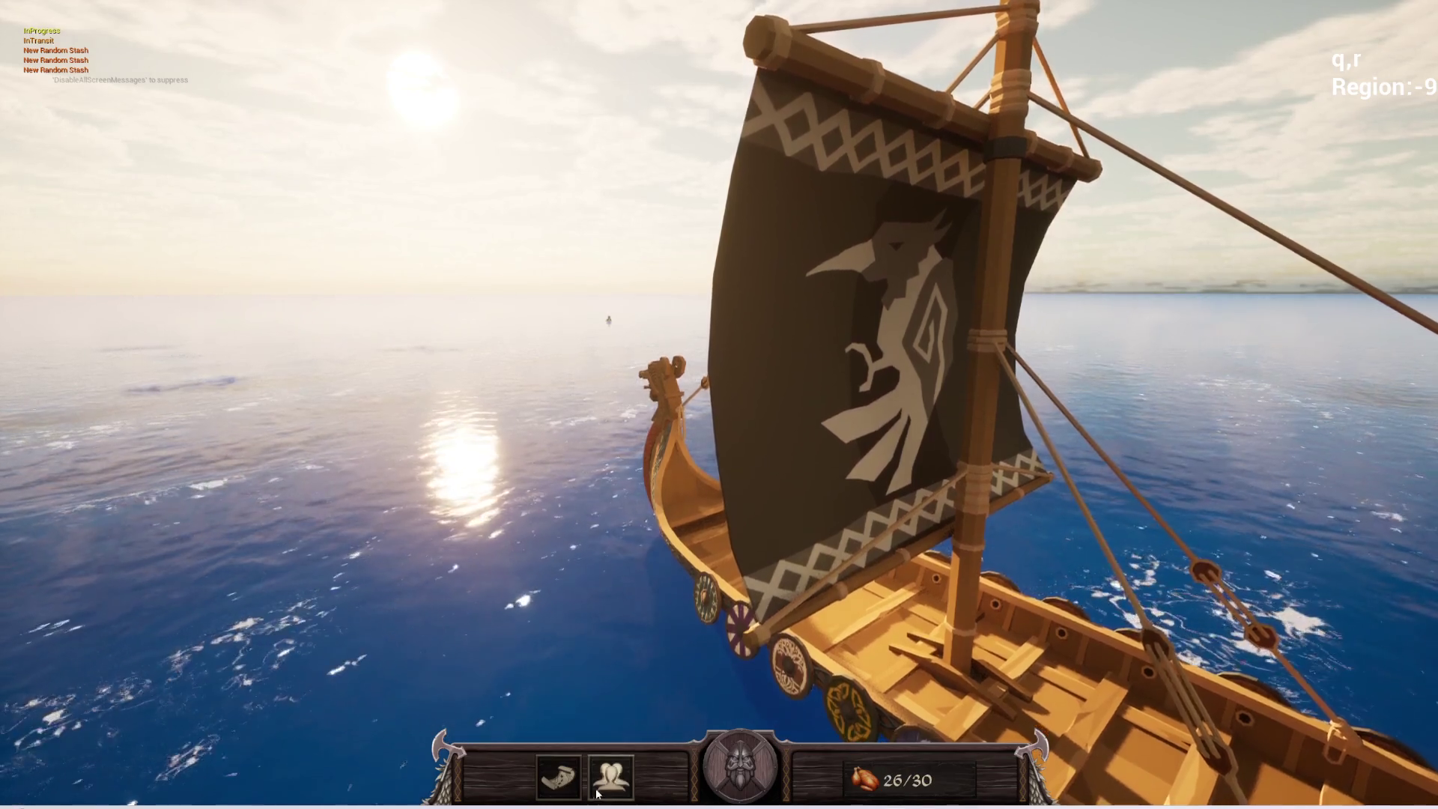
left_click(558, 777)
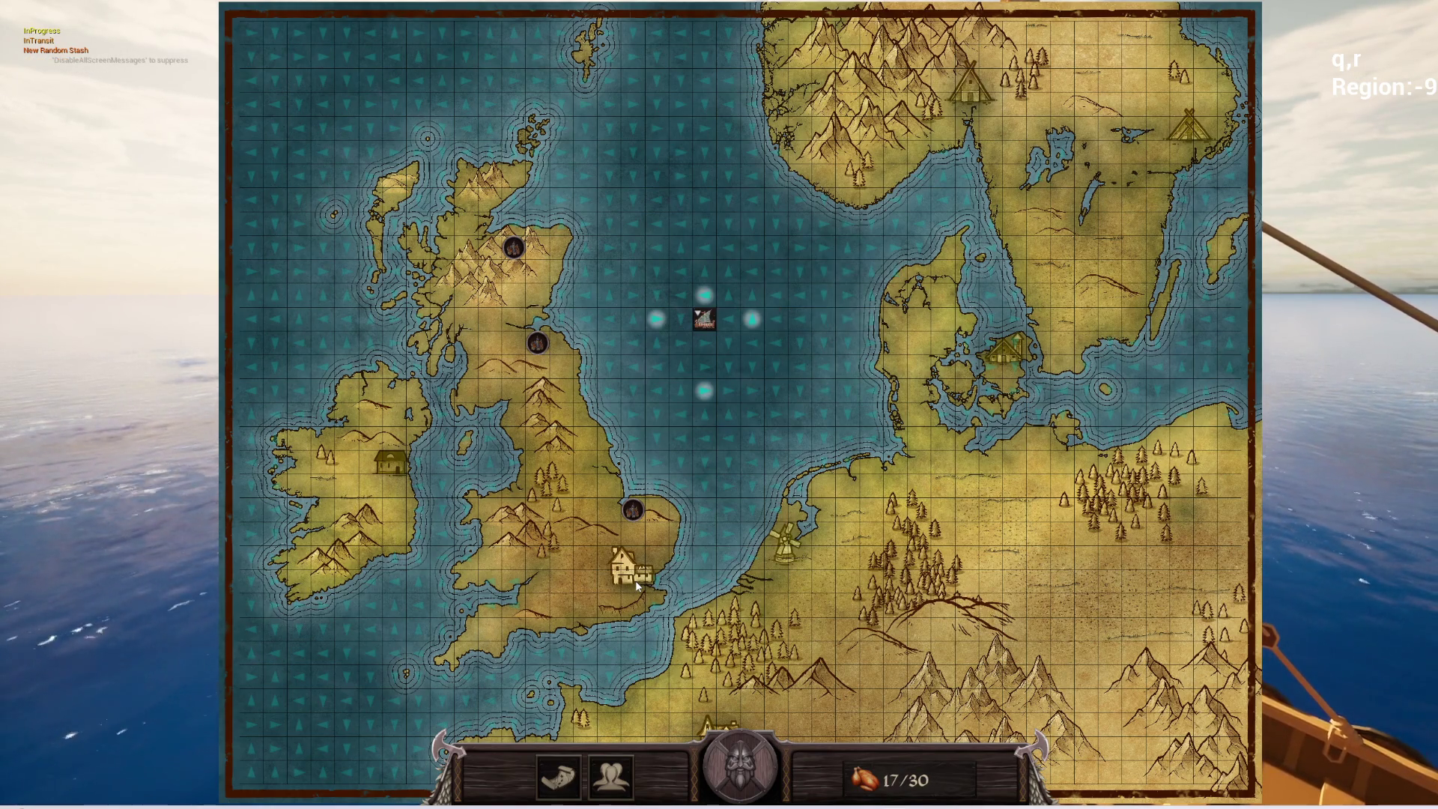
scroll(637, 586, "up", 3)
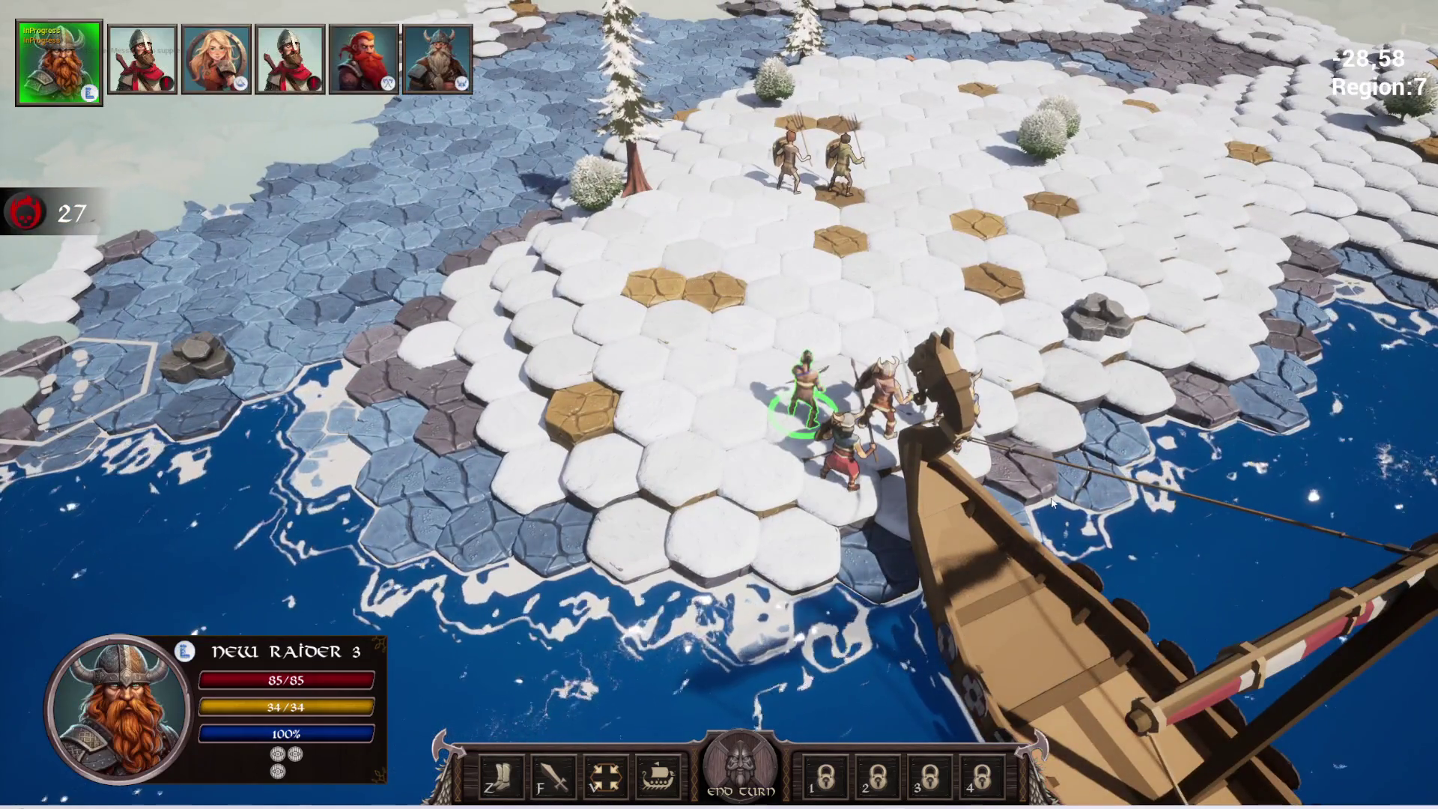
- Toggle the raider inventory and stash panels repeatedly with the I hotkey
key("i")
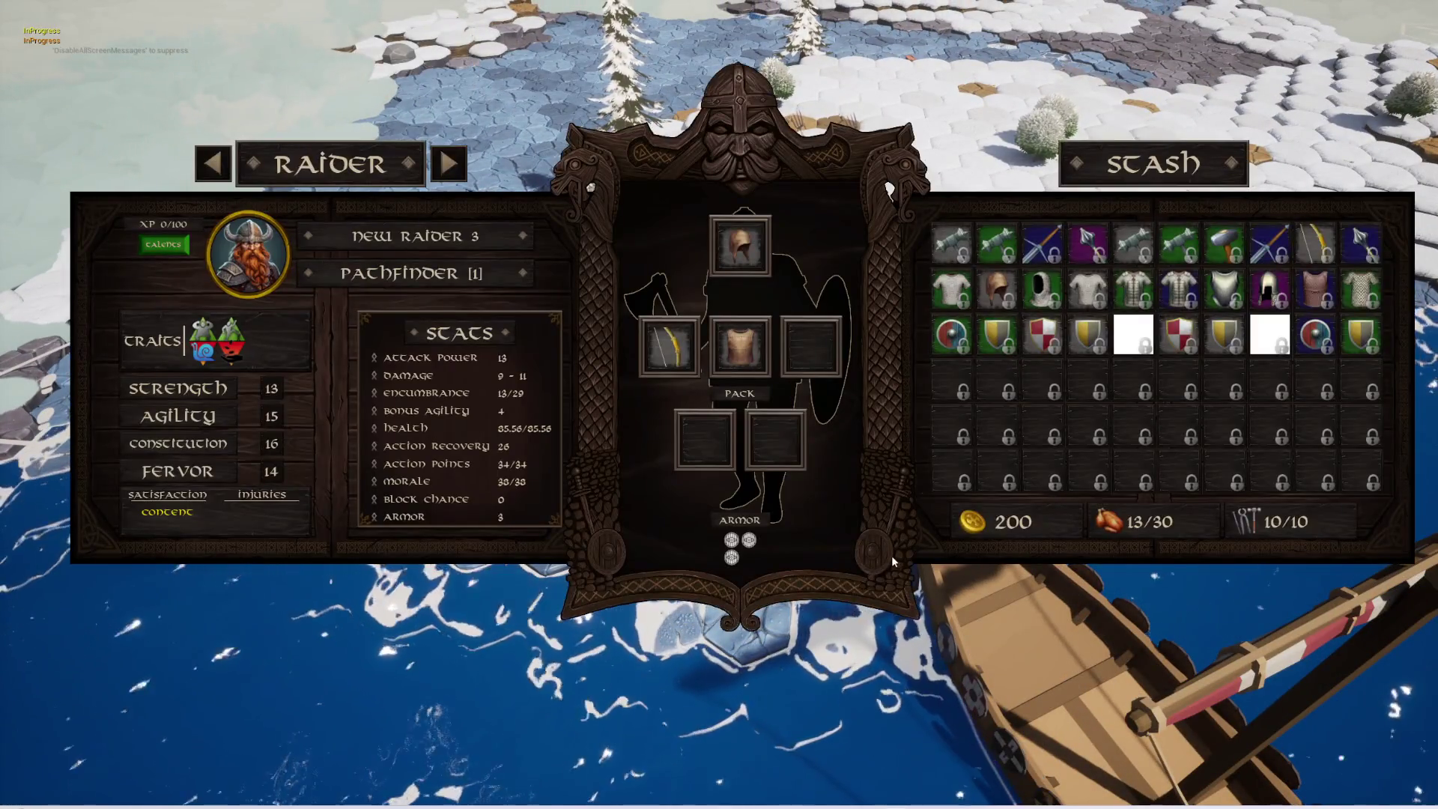
key("i")
key("i")
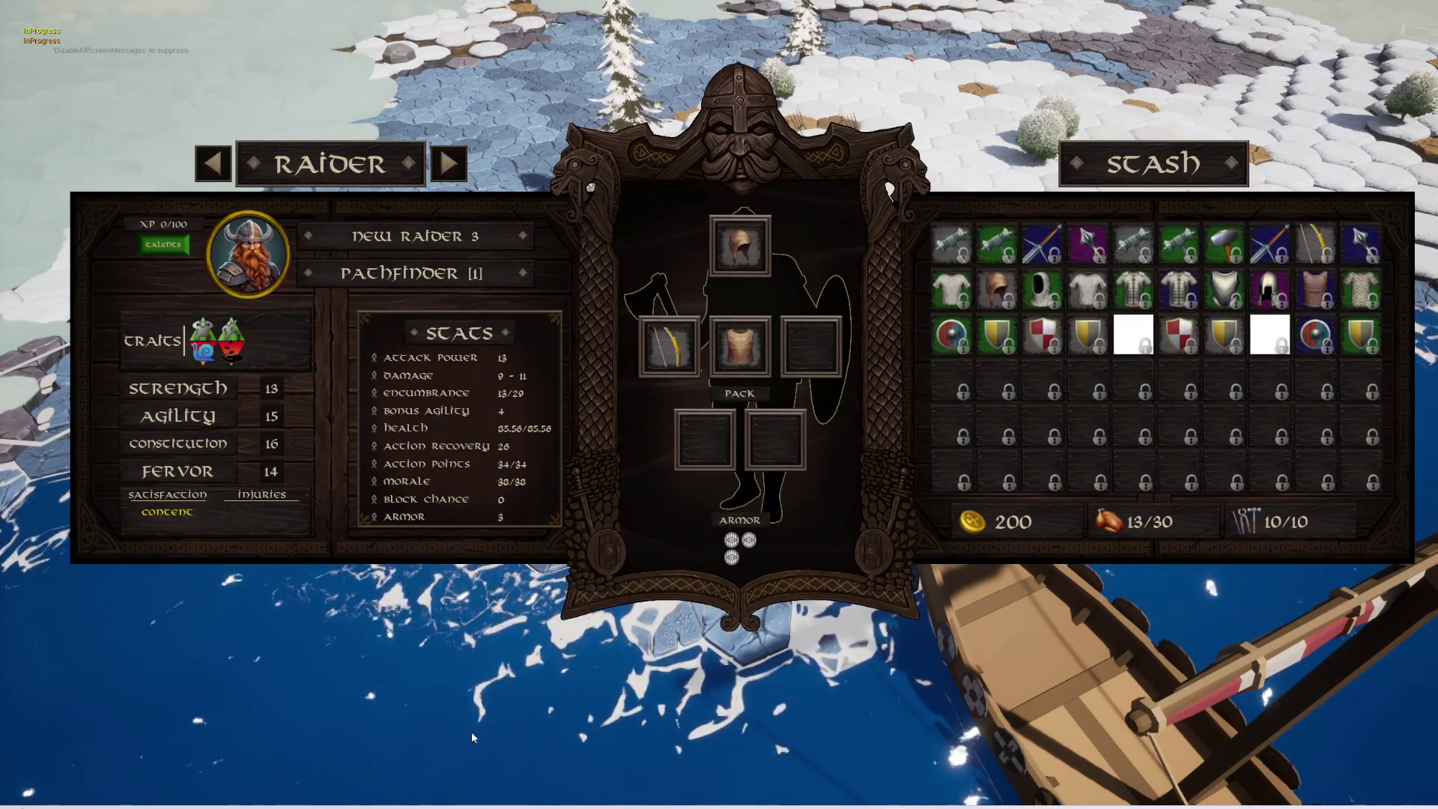
key("i")
key("i")
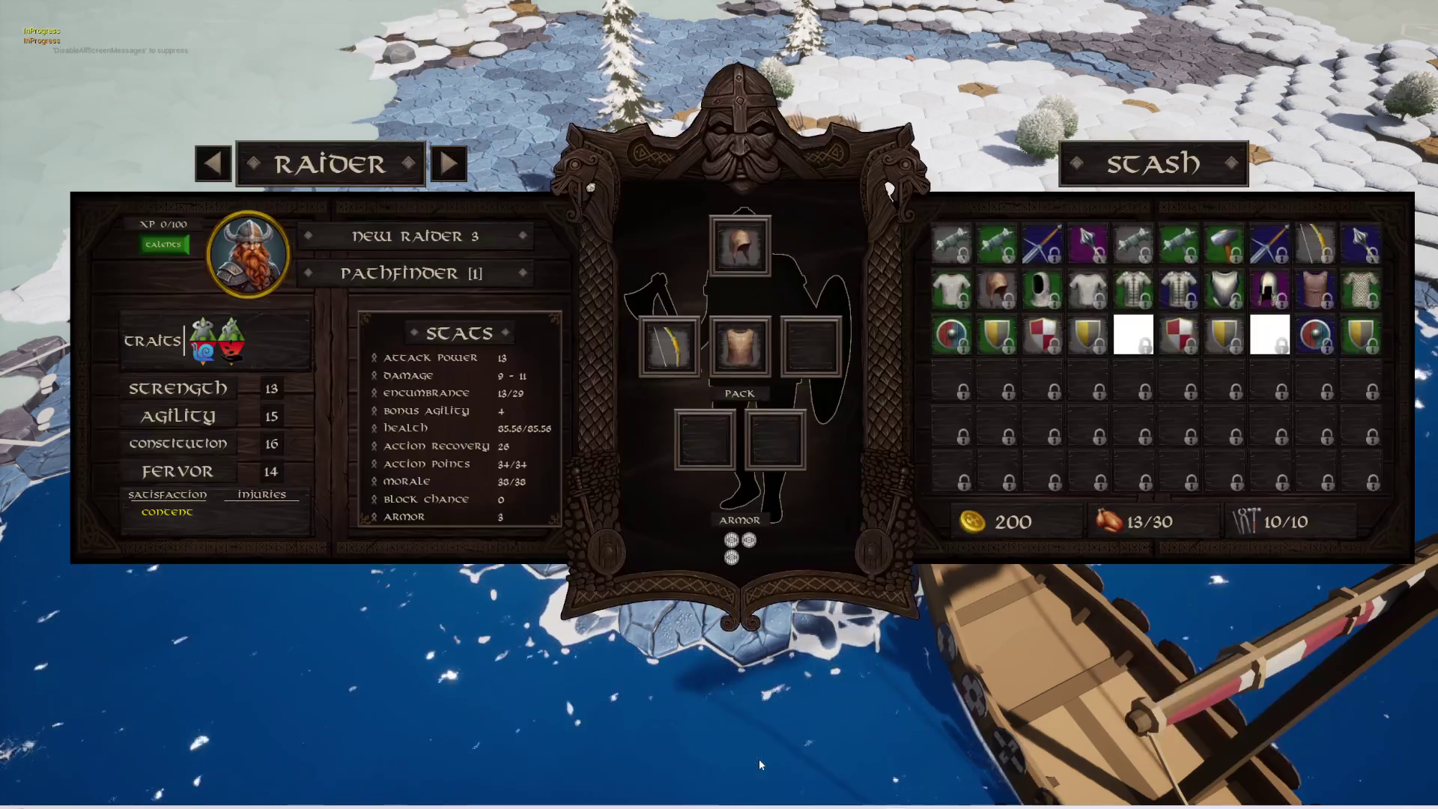
key("i")
key("i")
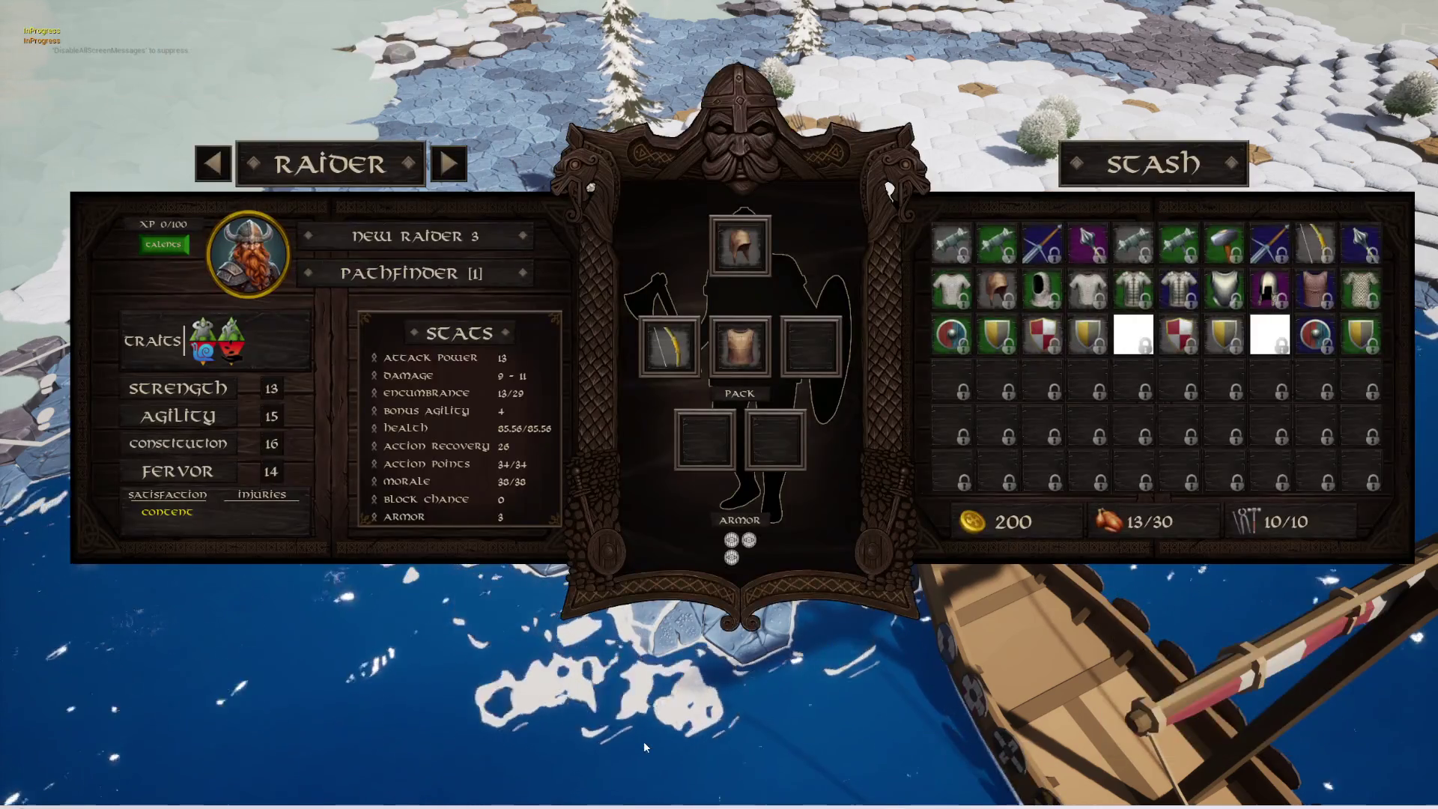
key("i")
key("i")
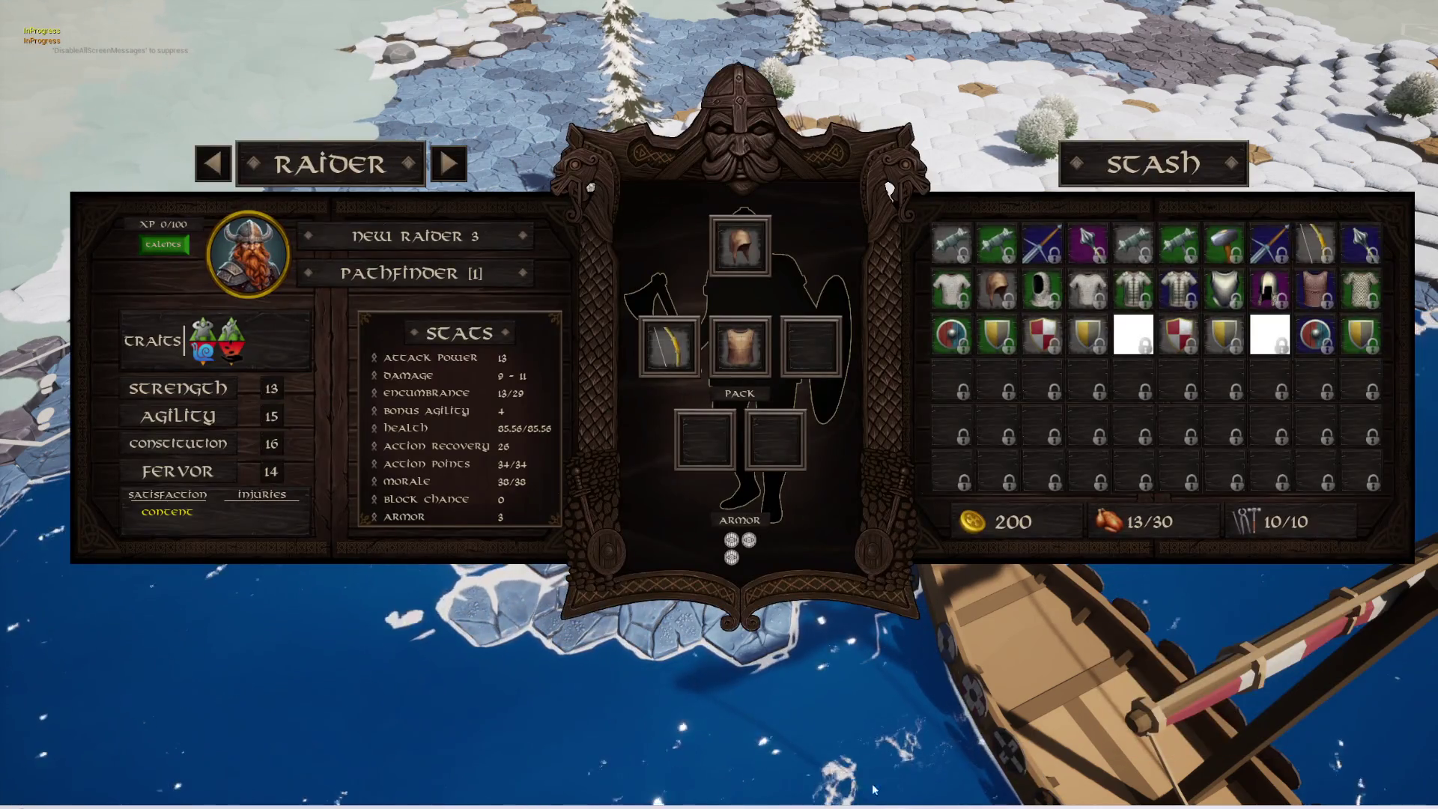
key("i")
key("i")
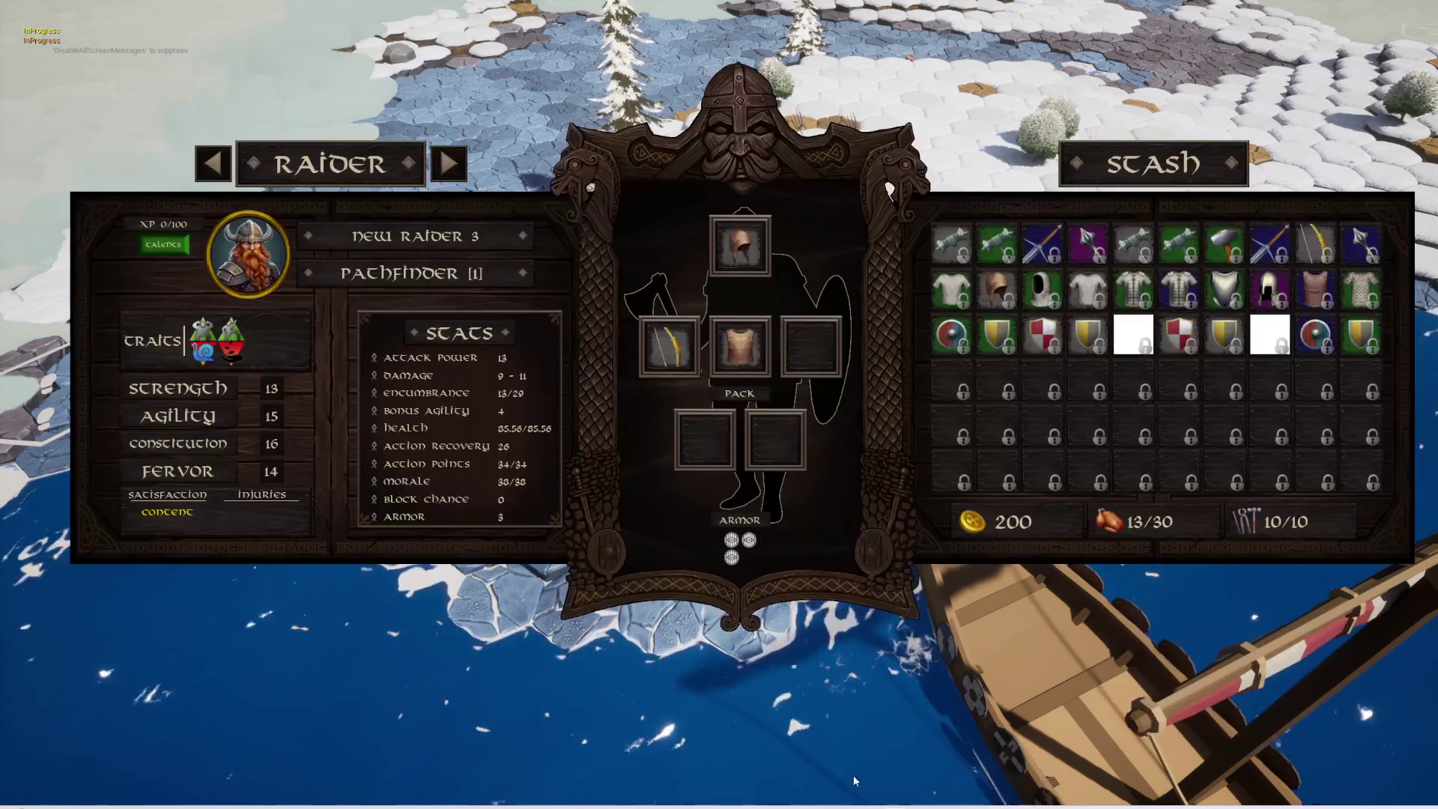
key("i")
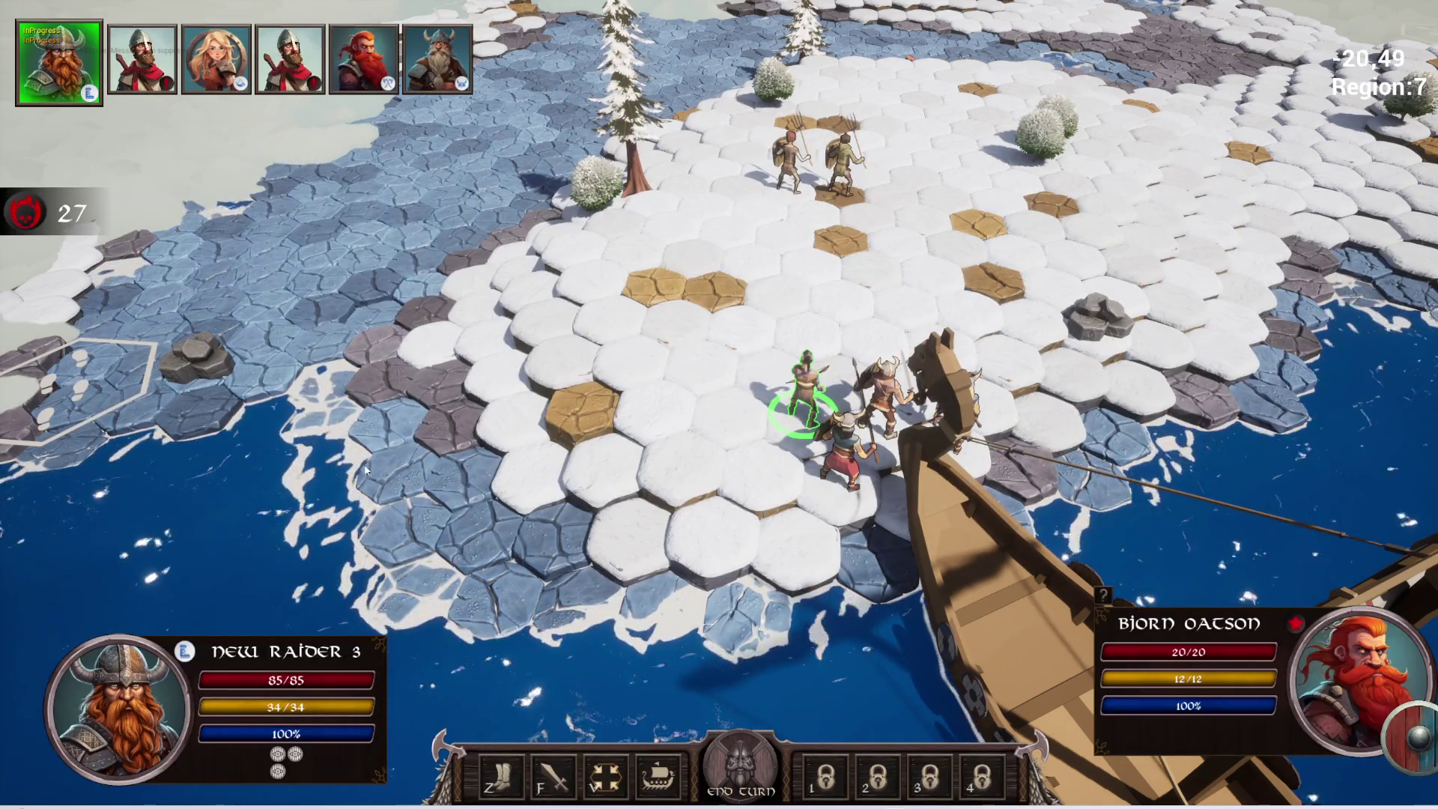
- Rotate the camera, attack the nearby enemy twice, then stop the play session
key("e")
key("e")
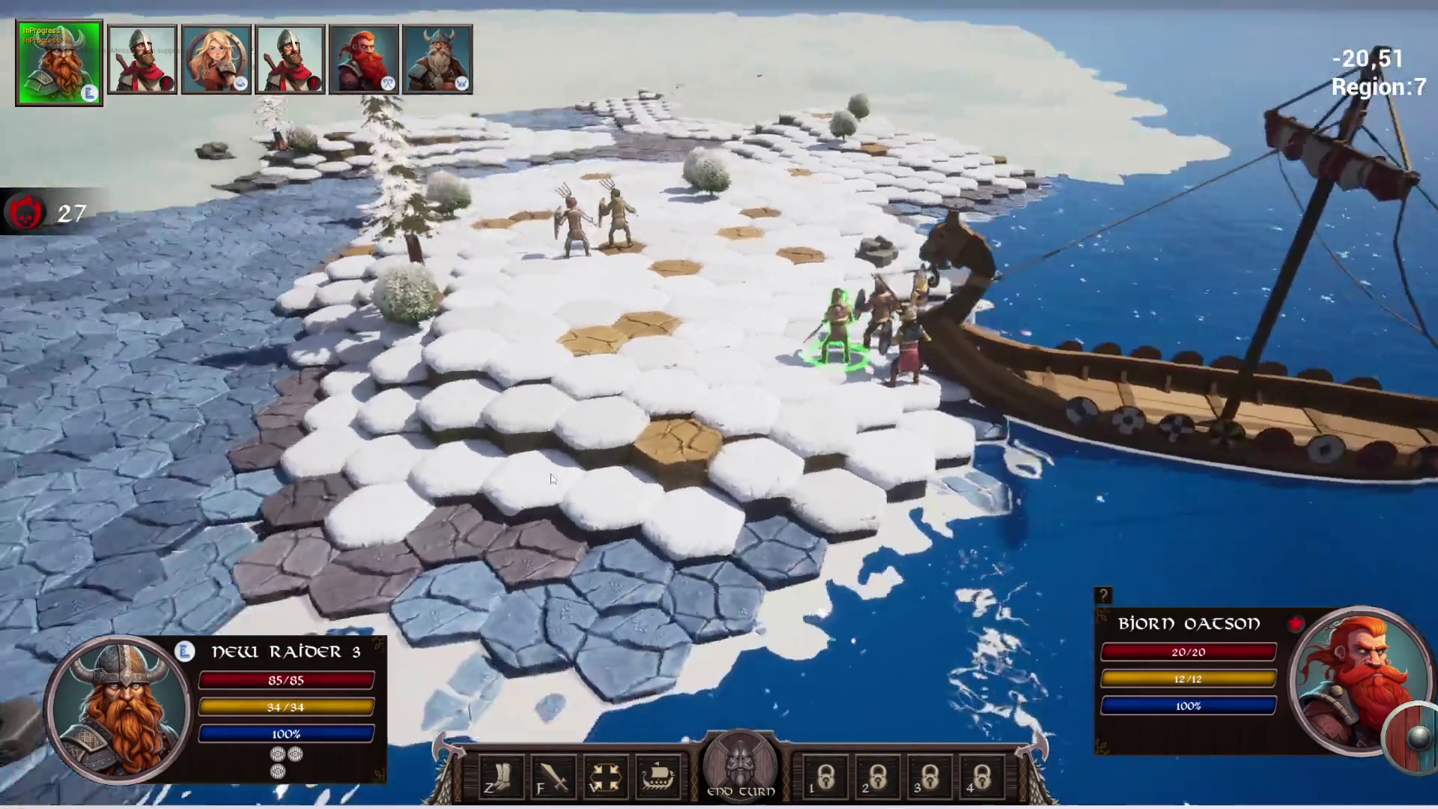
scroll(760, 220, "up", 3)
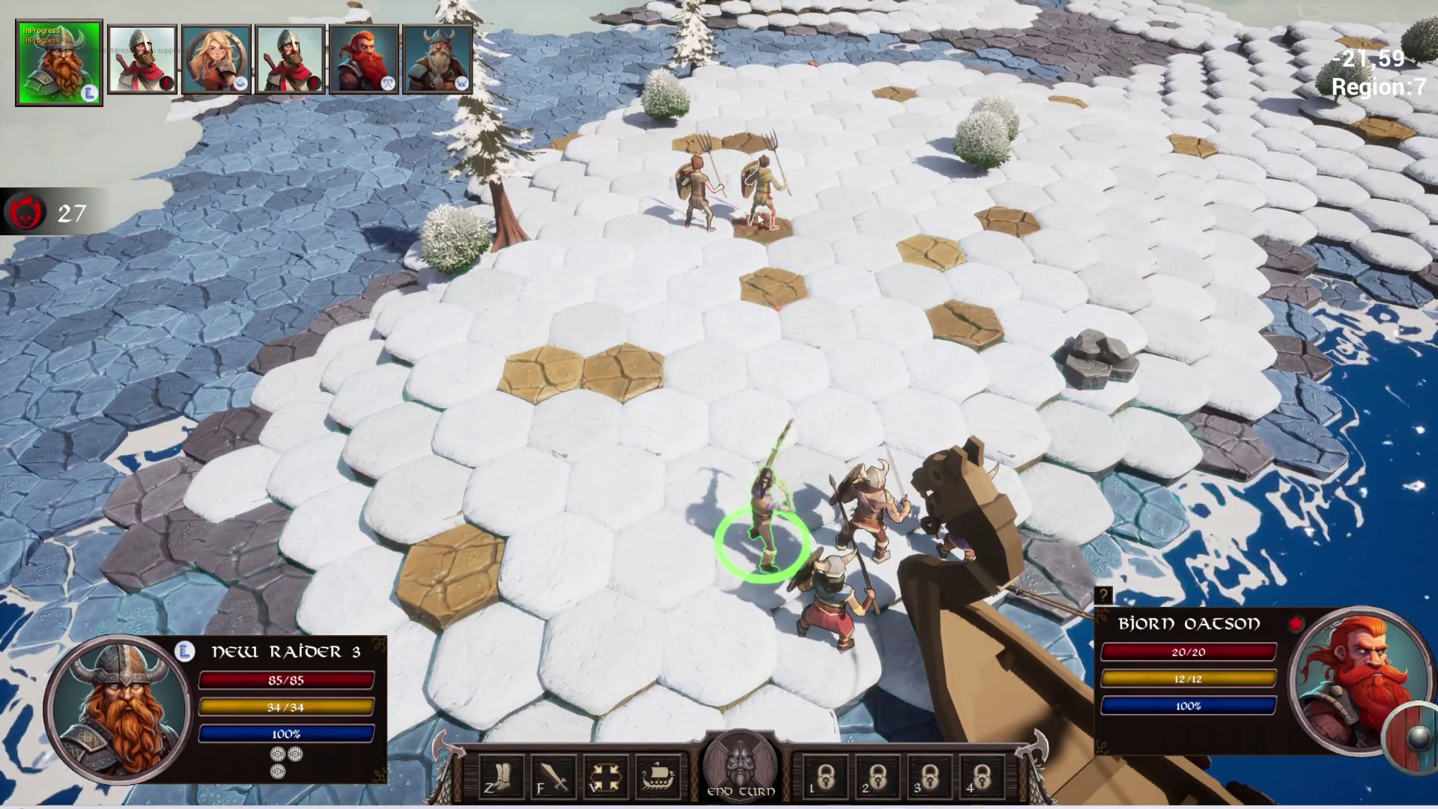
left_click(760, 219)
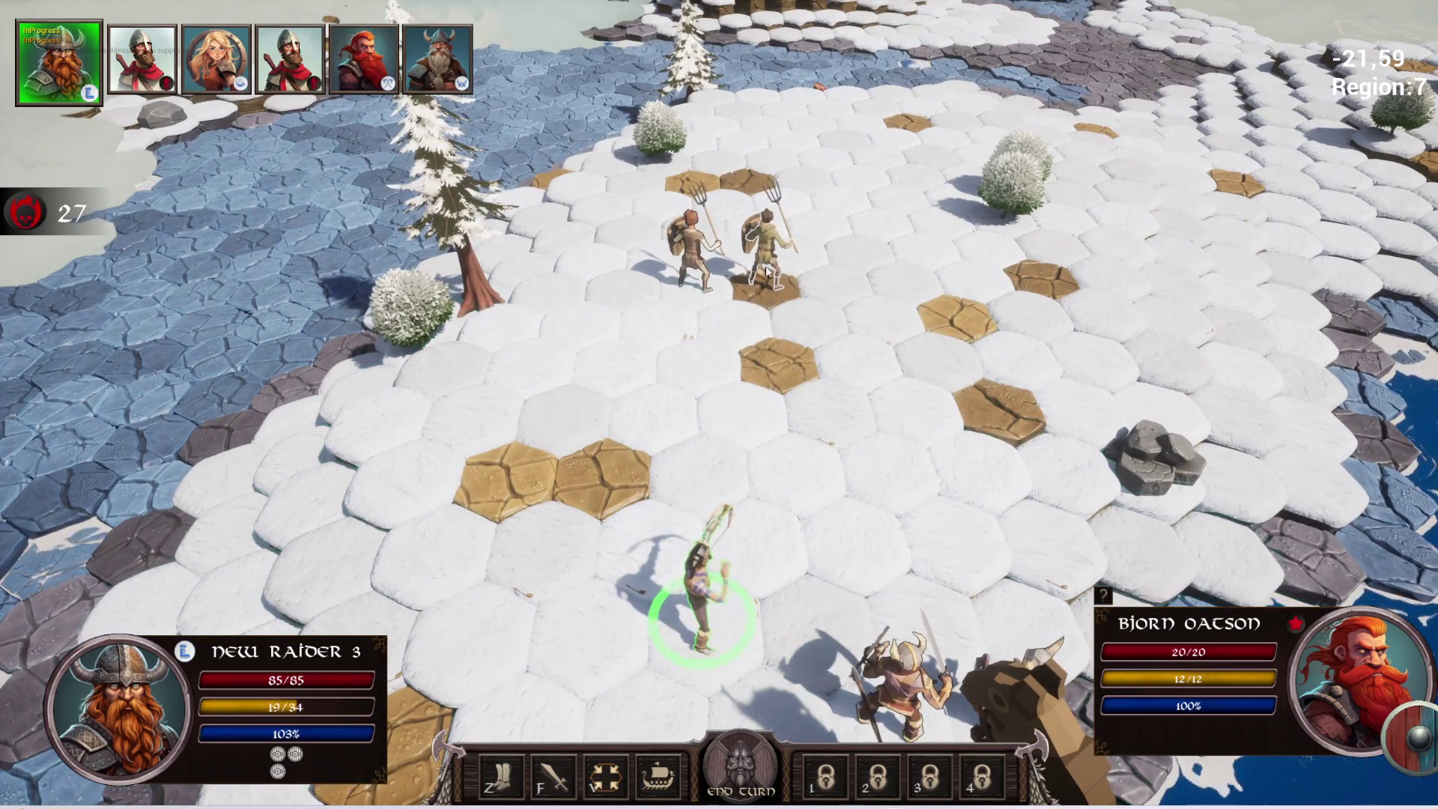
left_click(769, 268)
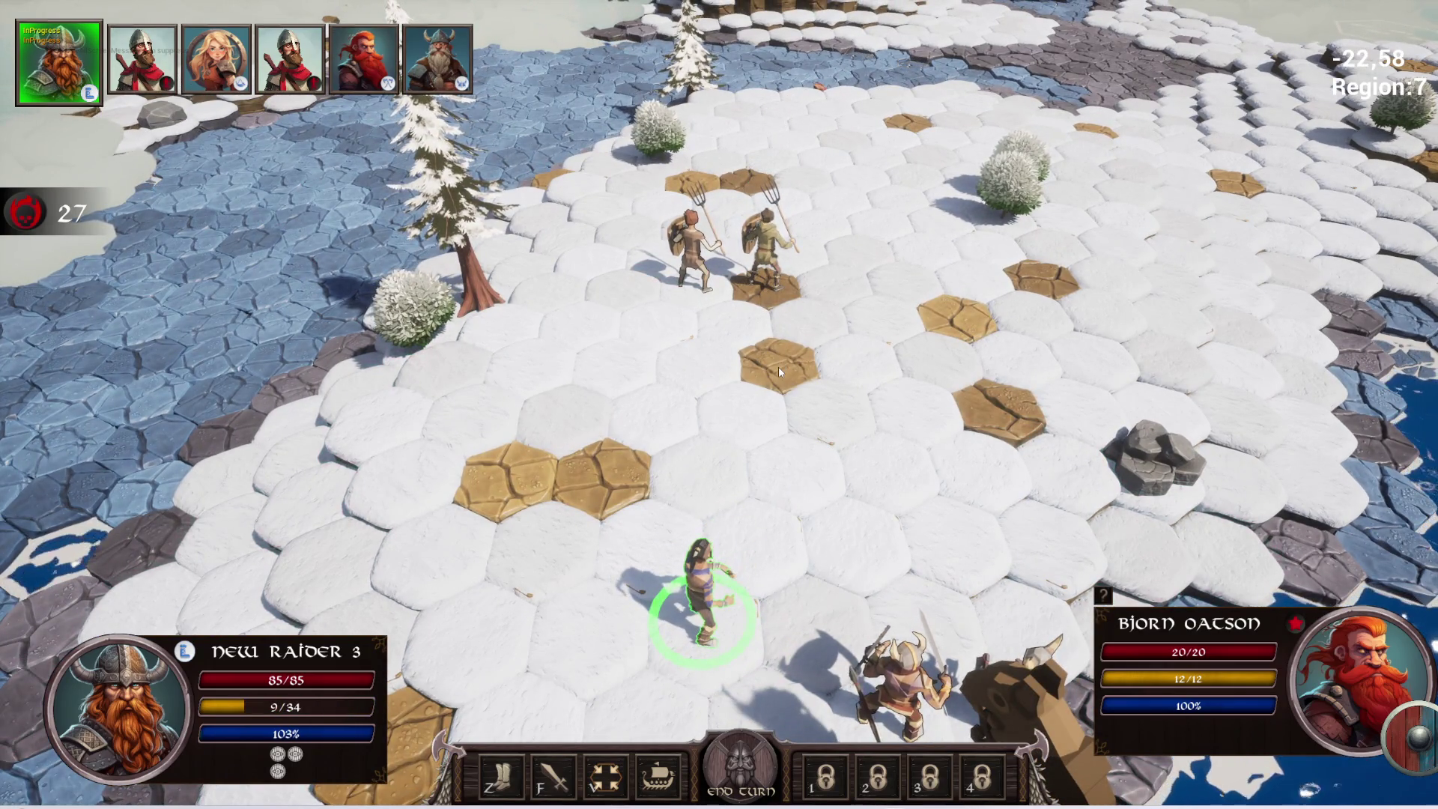
key("Escape")
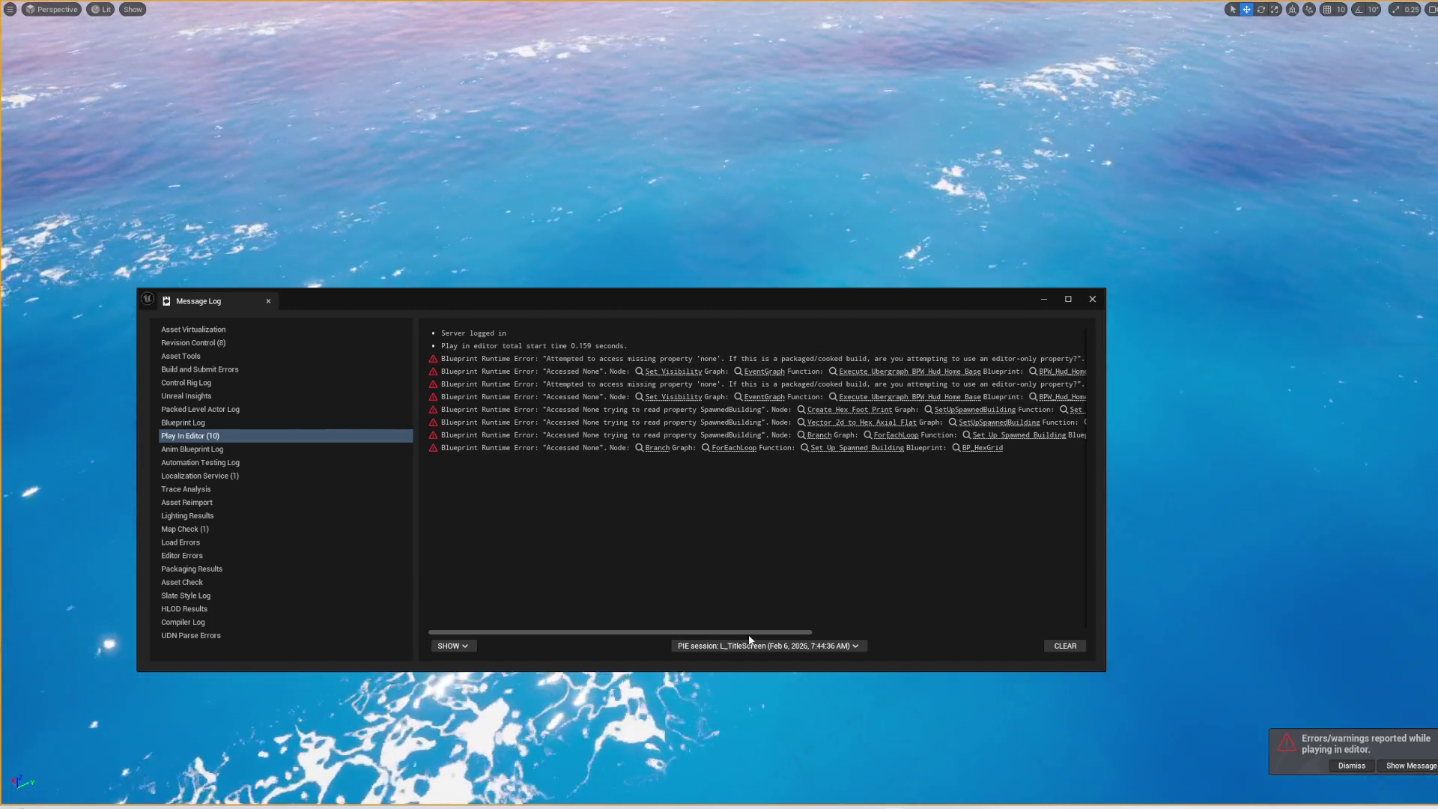
- Scroll through the Play in Editor errors in the Message Log and select the first entry
mouse_move(770, 636)
left_mouse_down()
mouse_move(851, 619)
mouse_move(1056, 623)
left_mouse_up()
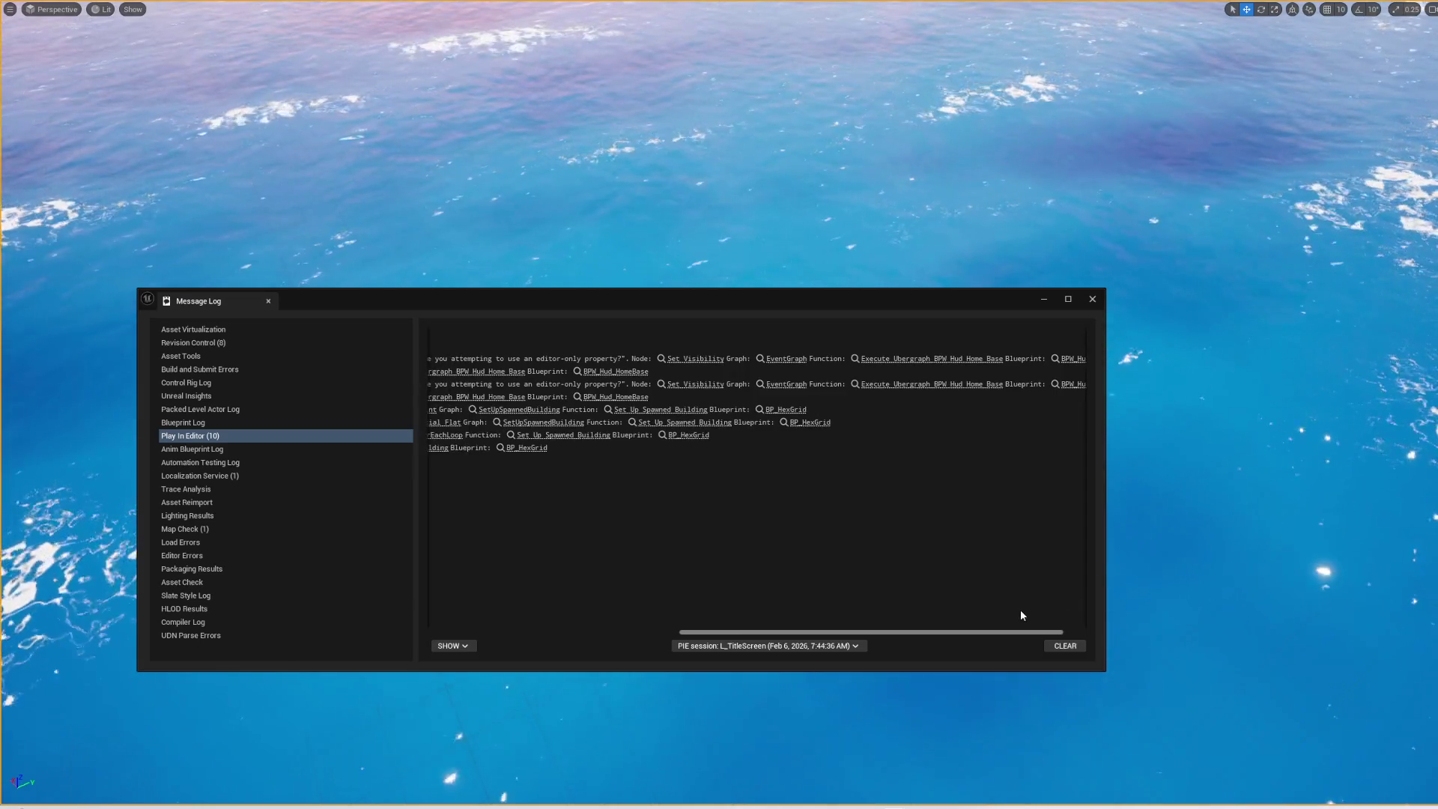
left_click_drag(1066, 611, 571, 608)
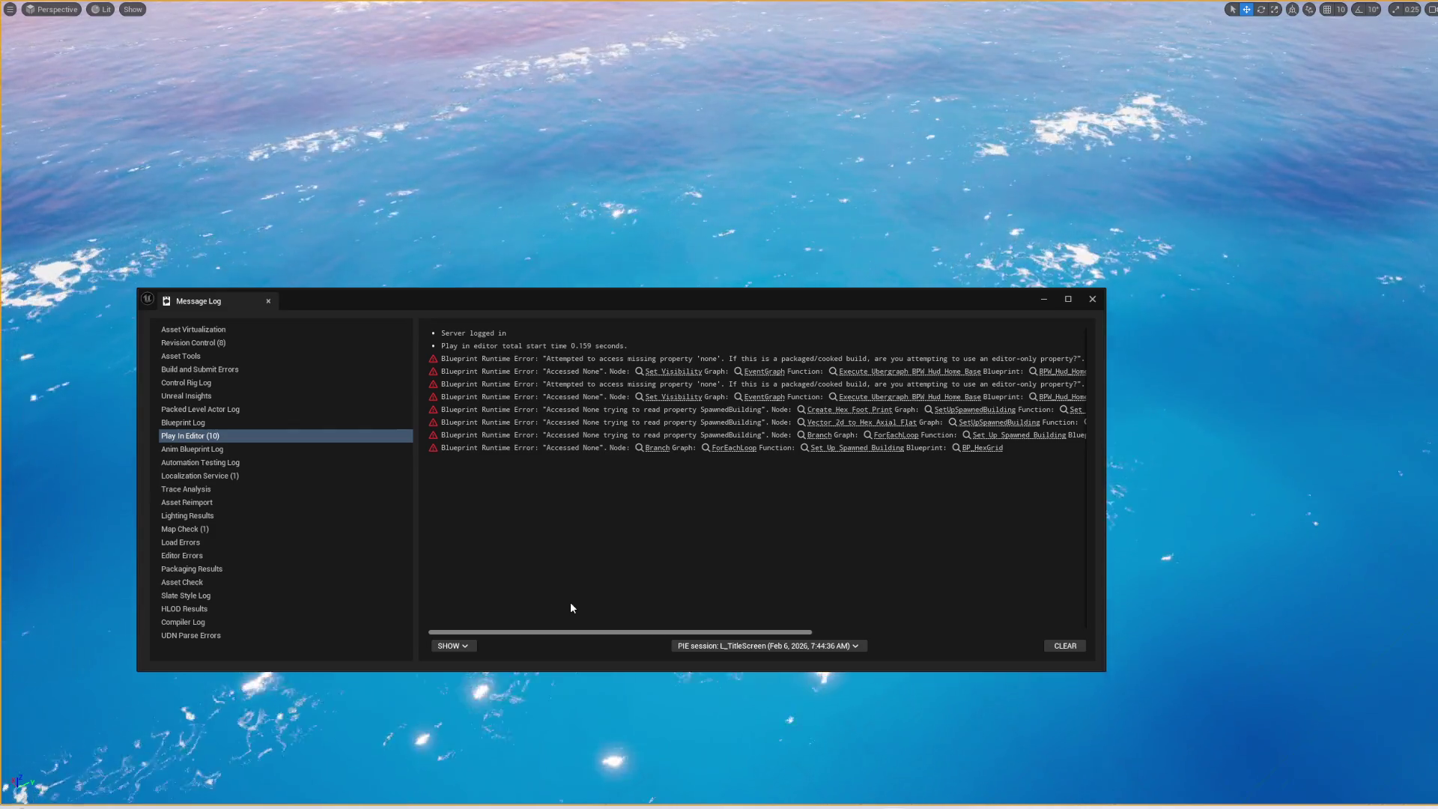
mouse_move(761, 632)
left_mouse_down()
mouse_move(953, 629)
mouse_move(1052, 649)
mouse_move(532, 655)
left_mouse_up()
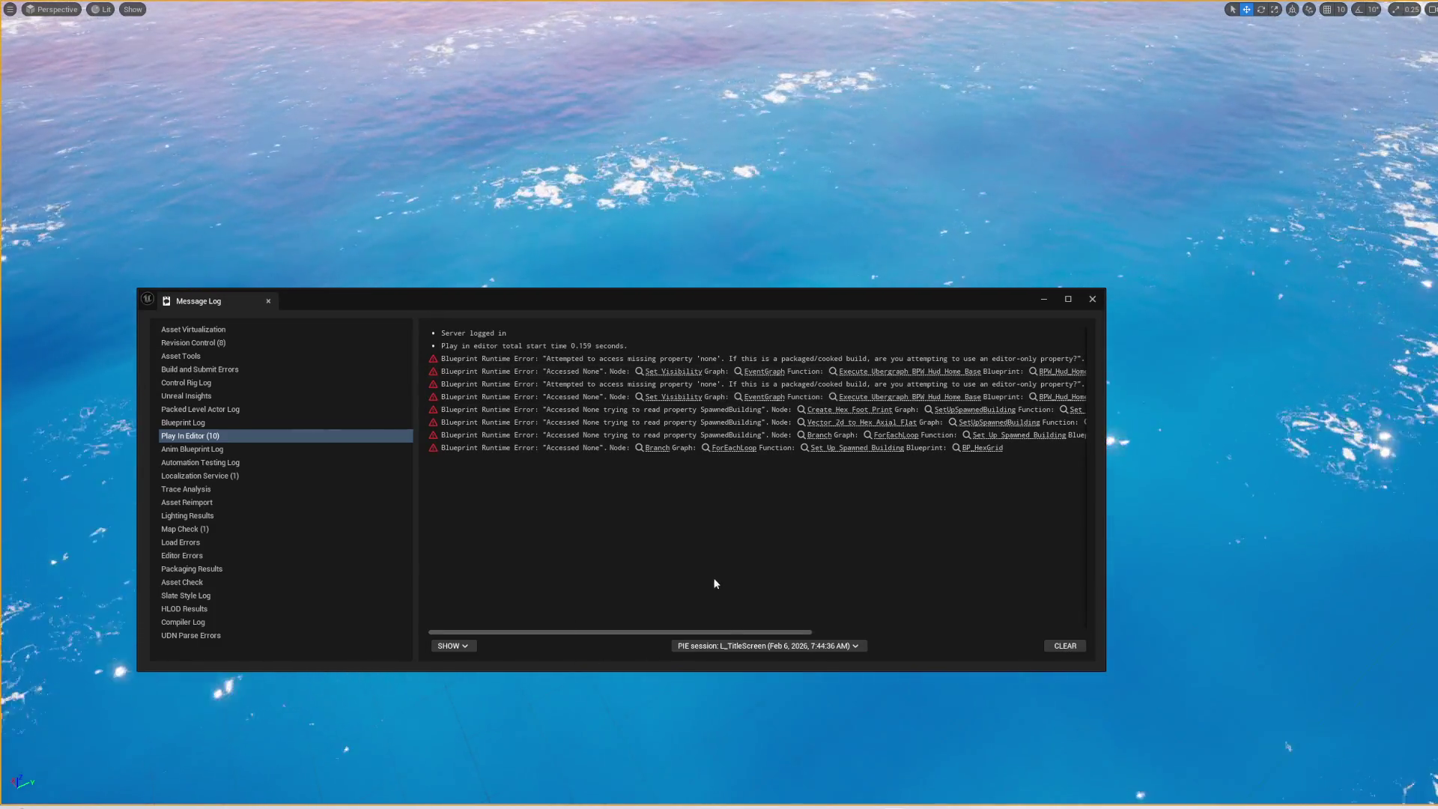
left_click_drag(734, 633, 981, 599)
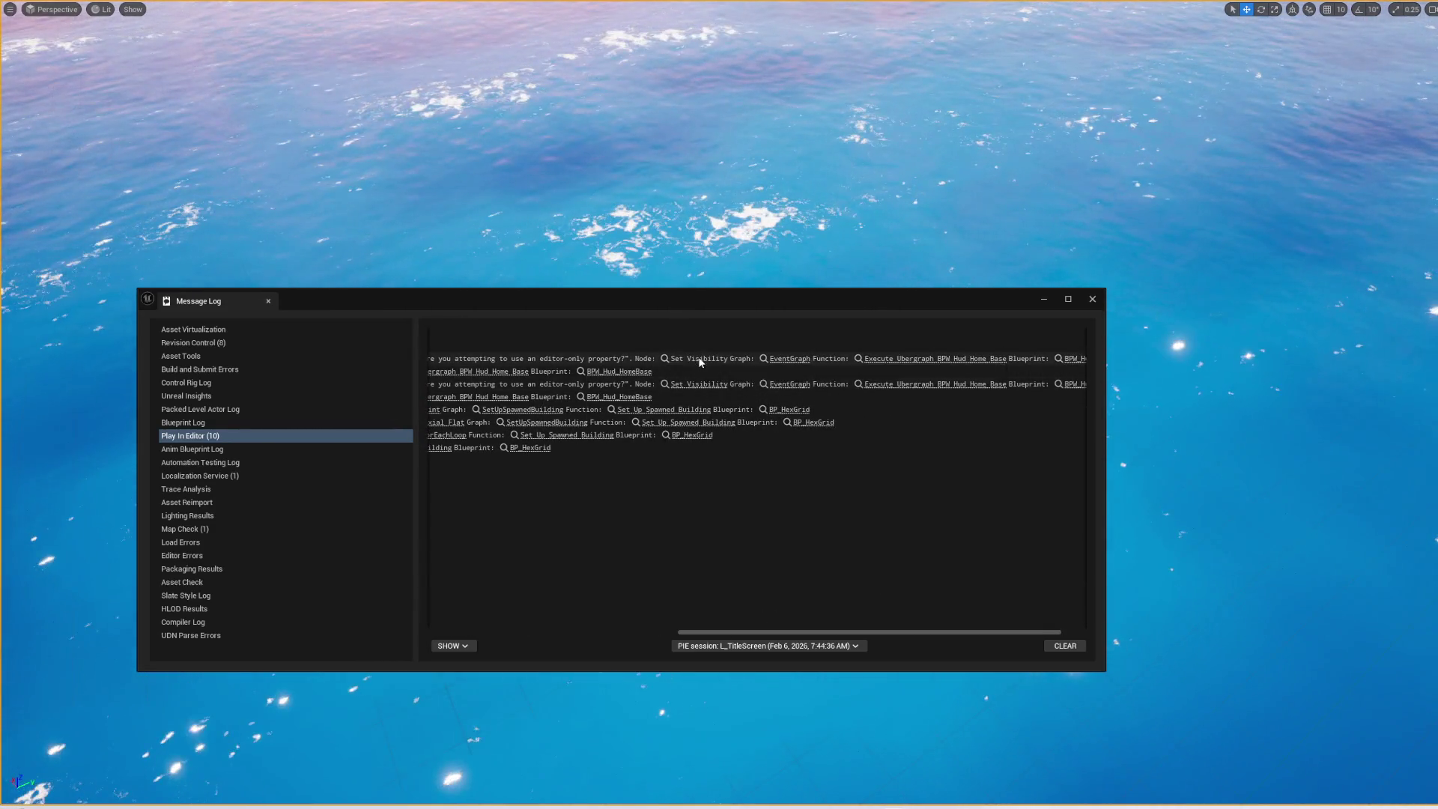
left_click(700, 361)
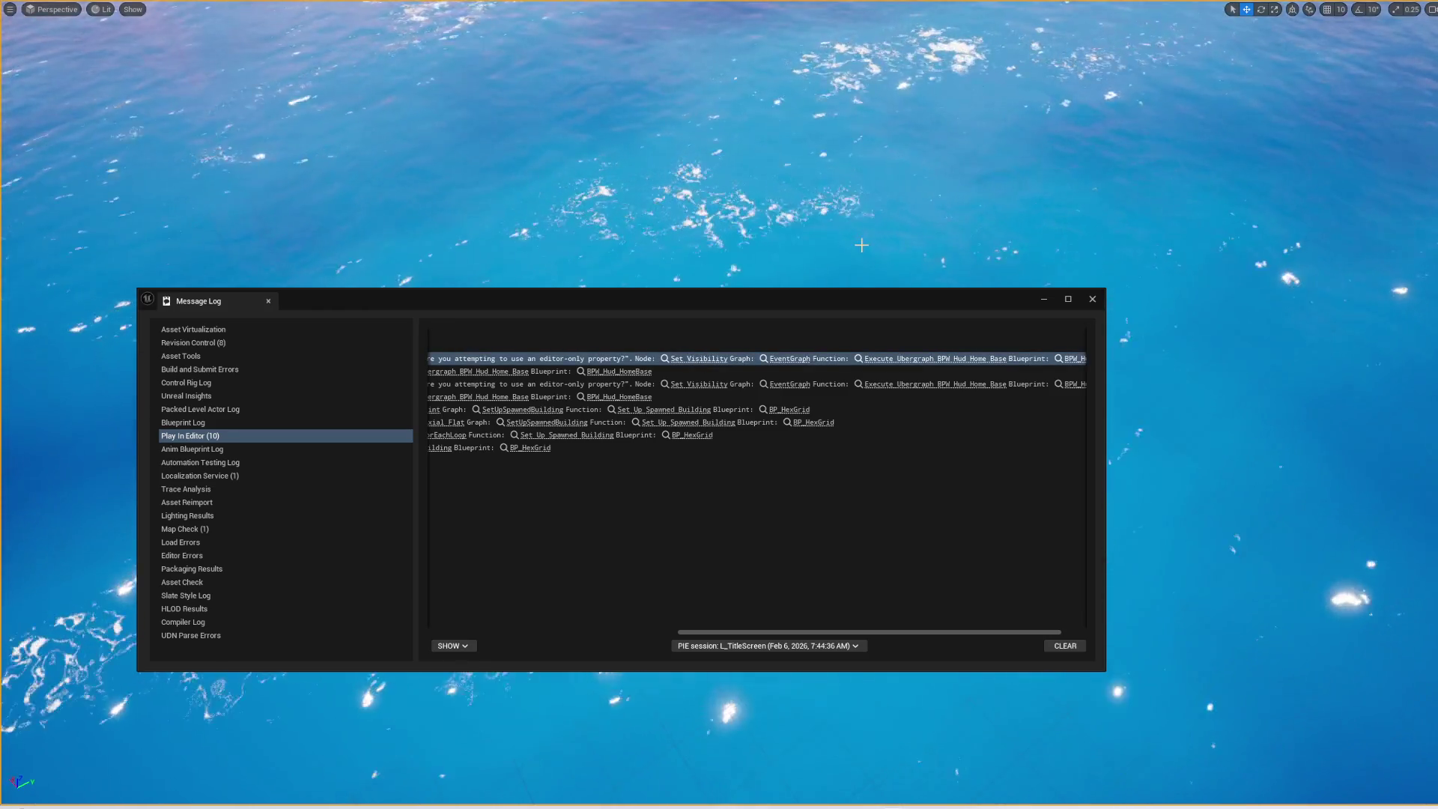
- Bring BPW_Hud_HomeBase's Event Graph forward and frame the button press nodes
key("Escape")
left_click_drag(814, 299, 786, 432)
scroll(973, 388, "down", 1)
left_click_drag(973, 388, 1118, 383)
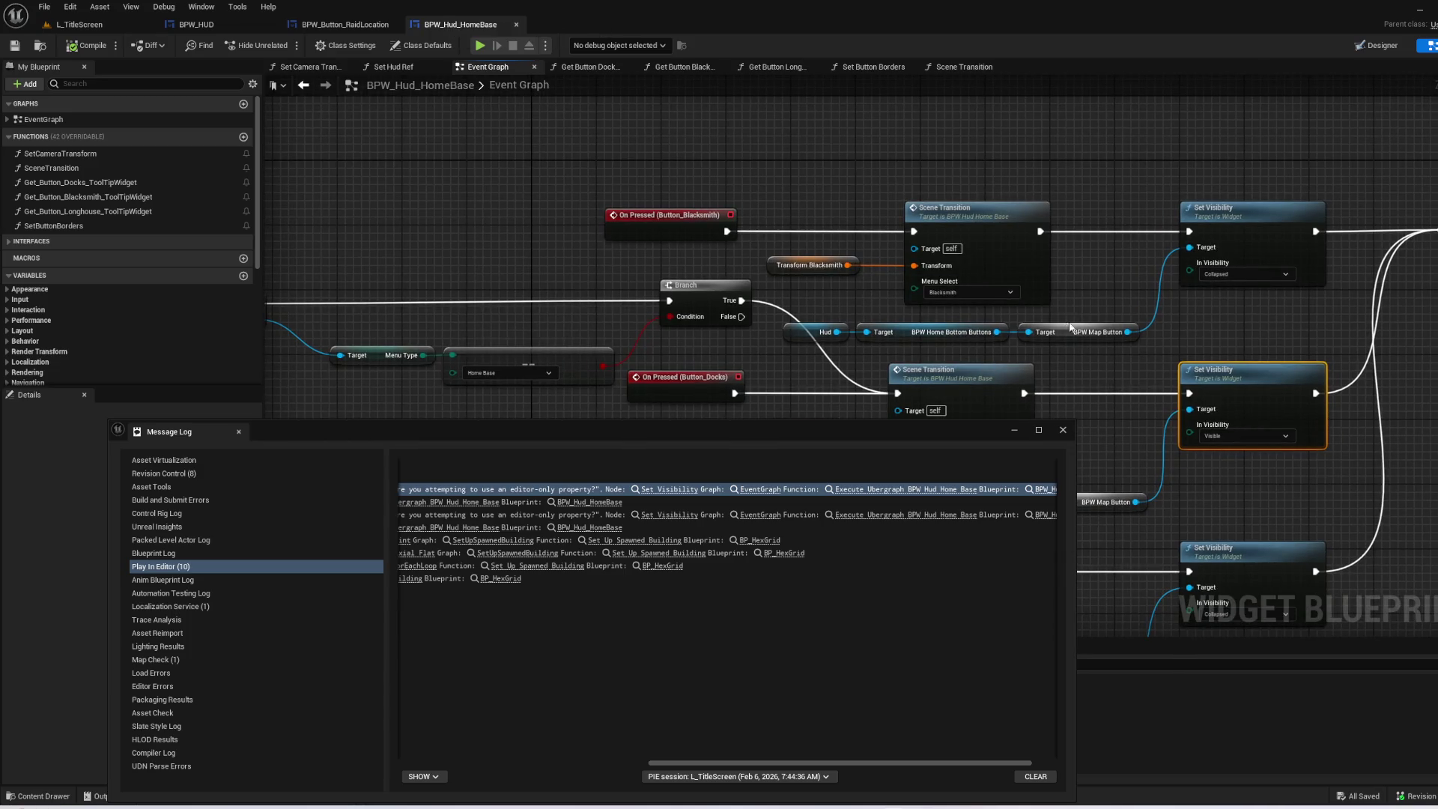
- Close the Message Log and frame the Blacksmith, Docks and Longhouse branches
left_click_drag(1070, 326, 852, 296)
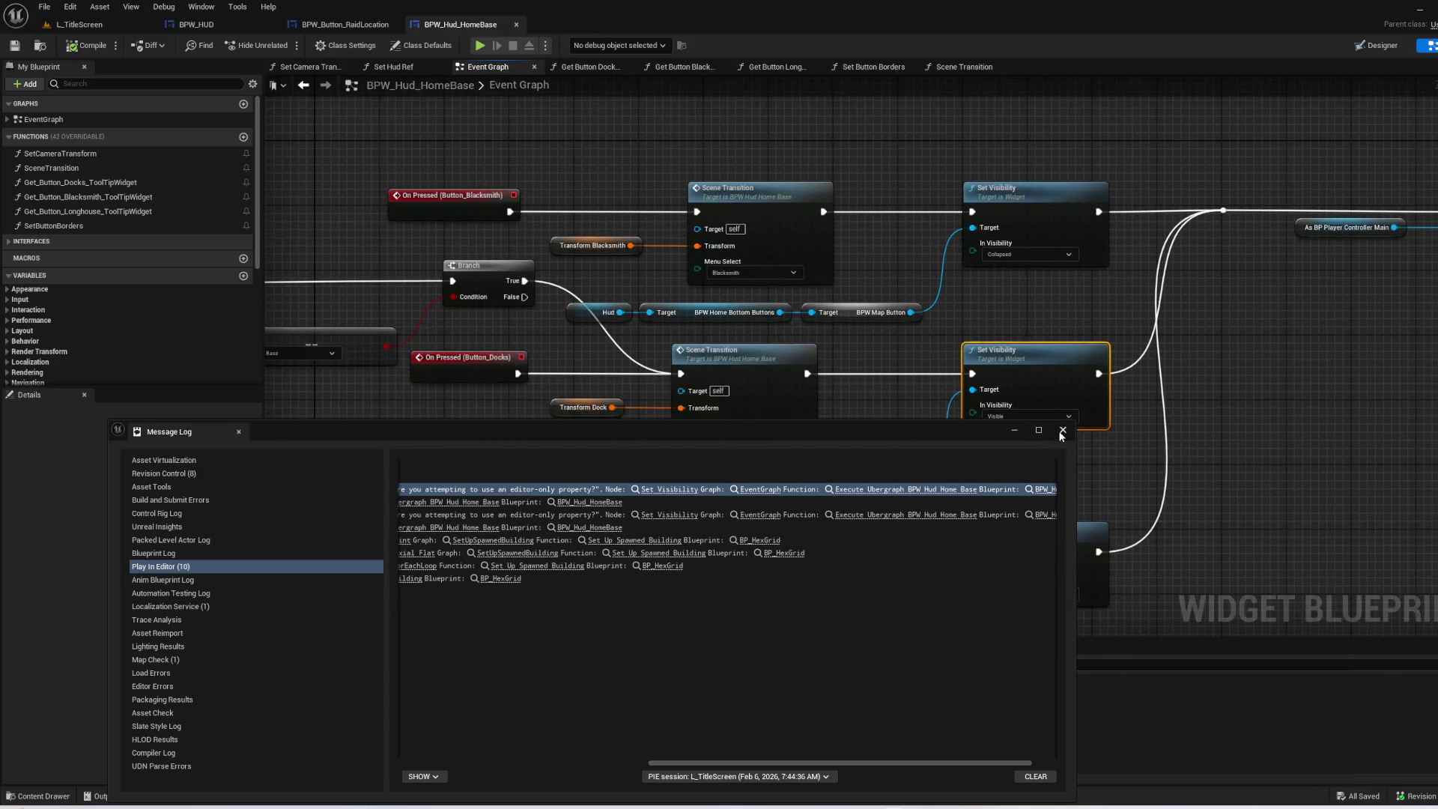
left_click(1063, 431)
scroll(941, 293, "up", 1)
left_click_drag(941, 294, 923, 337)
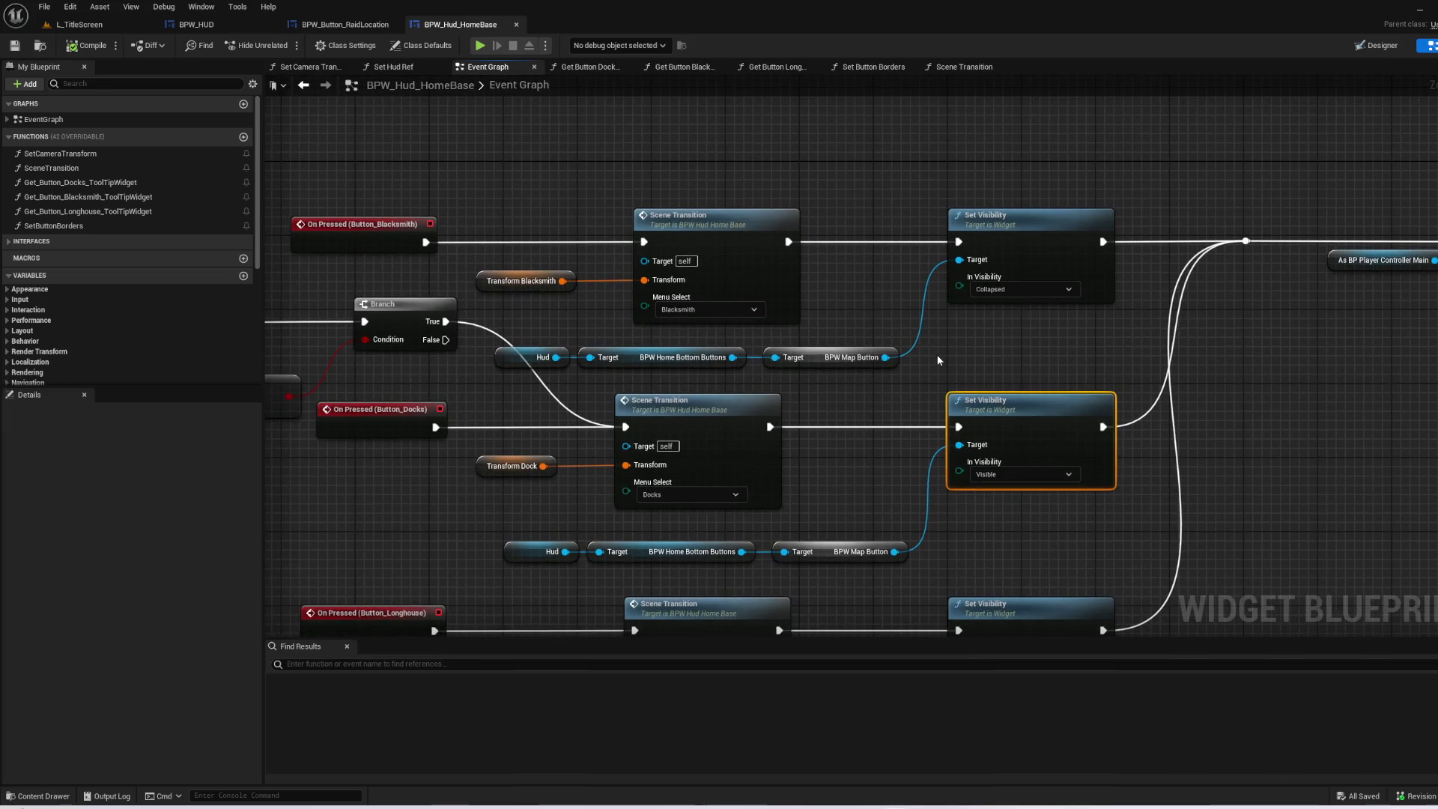
mouse_move(969, 525)
left_mouse_down()
mouse_move(819, 514)
mouse_move(922, 391)
mouse_move(904, 380)
mouse_move(875, 222)
mouse_move(892, 235)
left_mouse_up()
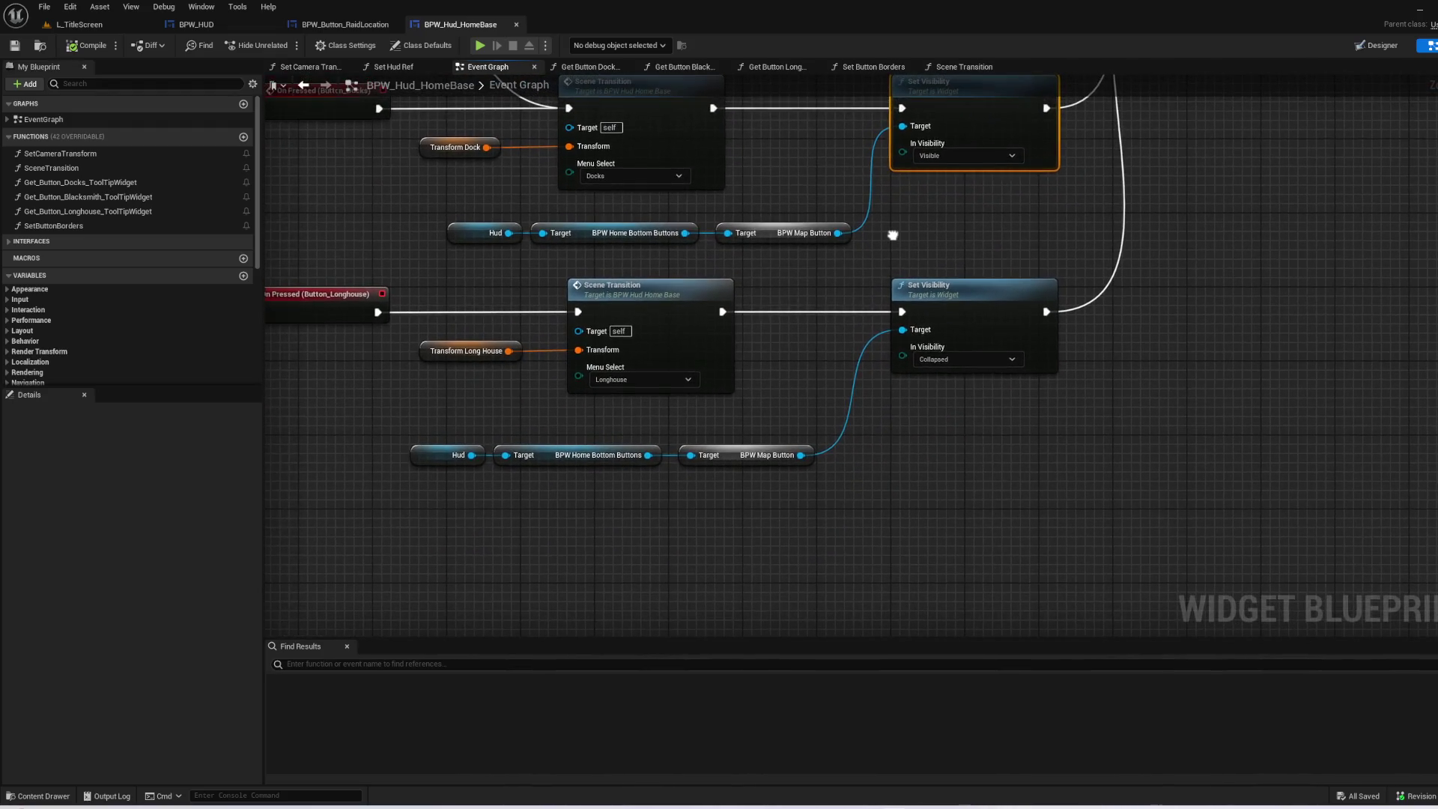
left_click_drag(817, 491, 842, 551)
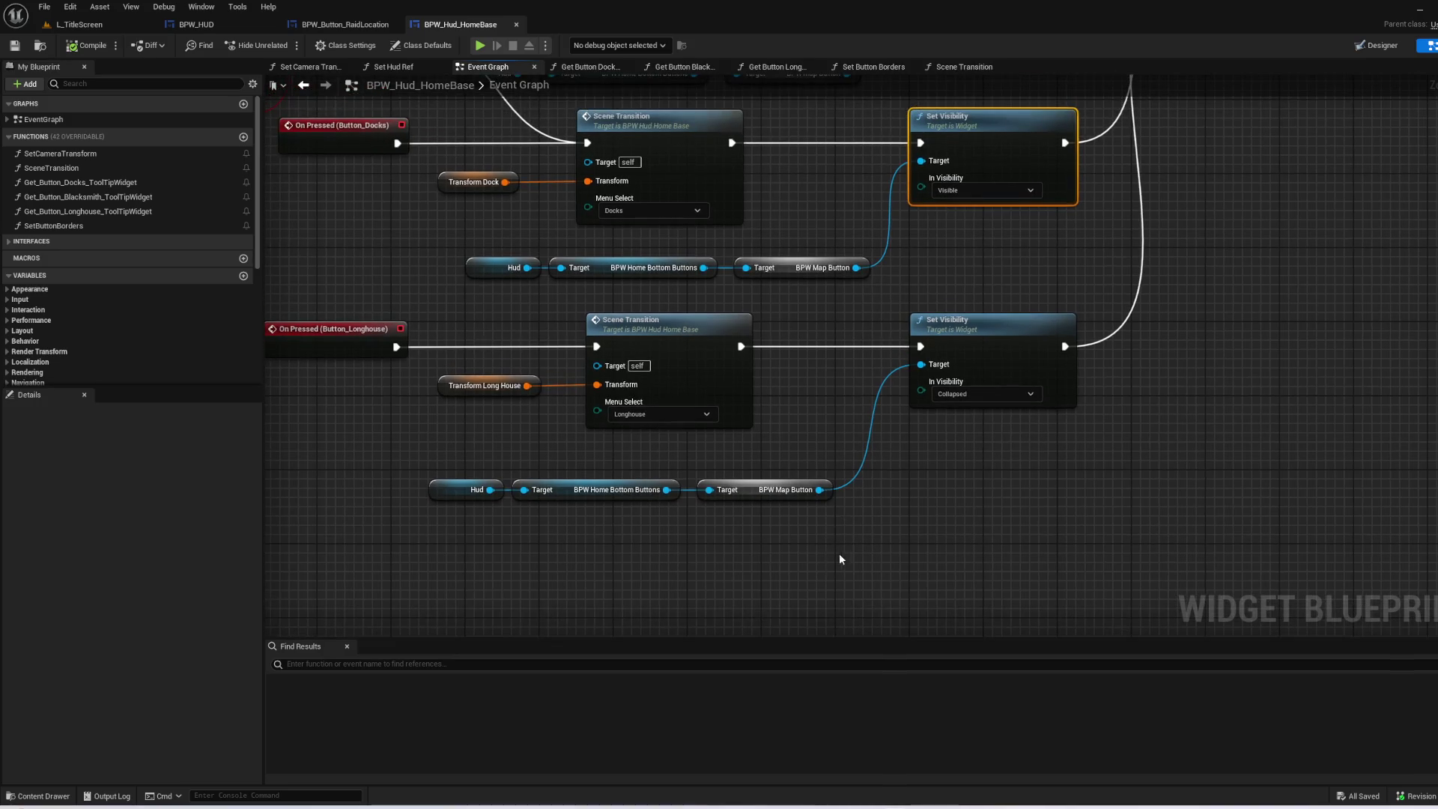
- Make the Longhouse Set Visibility target BPW Set Sail, deleting the old BPW Map Button getter
left_click_drag(667, 489, 740, 454)
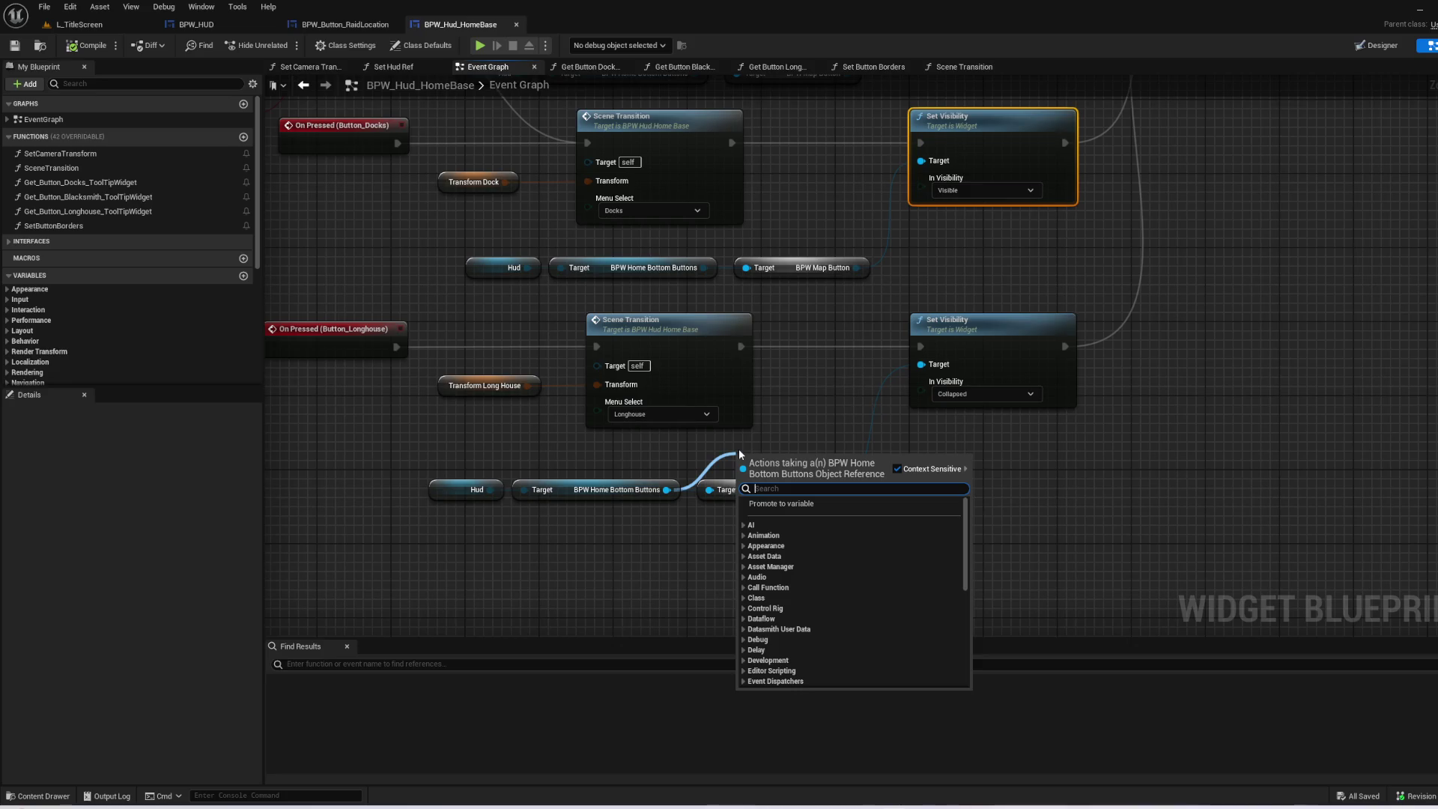
type("set sa")
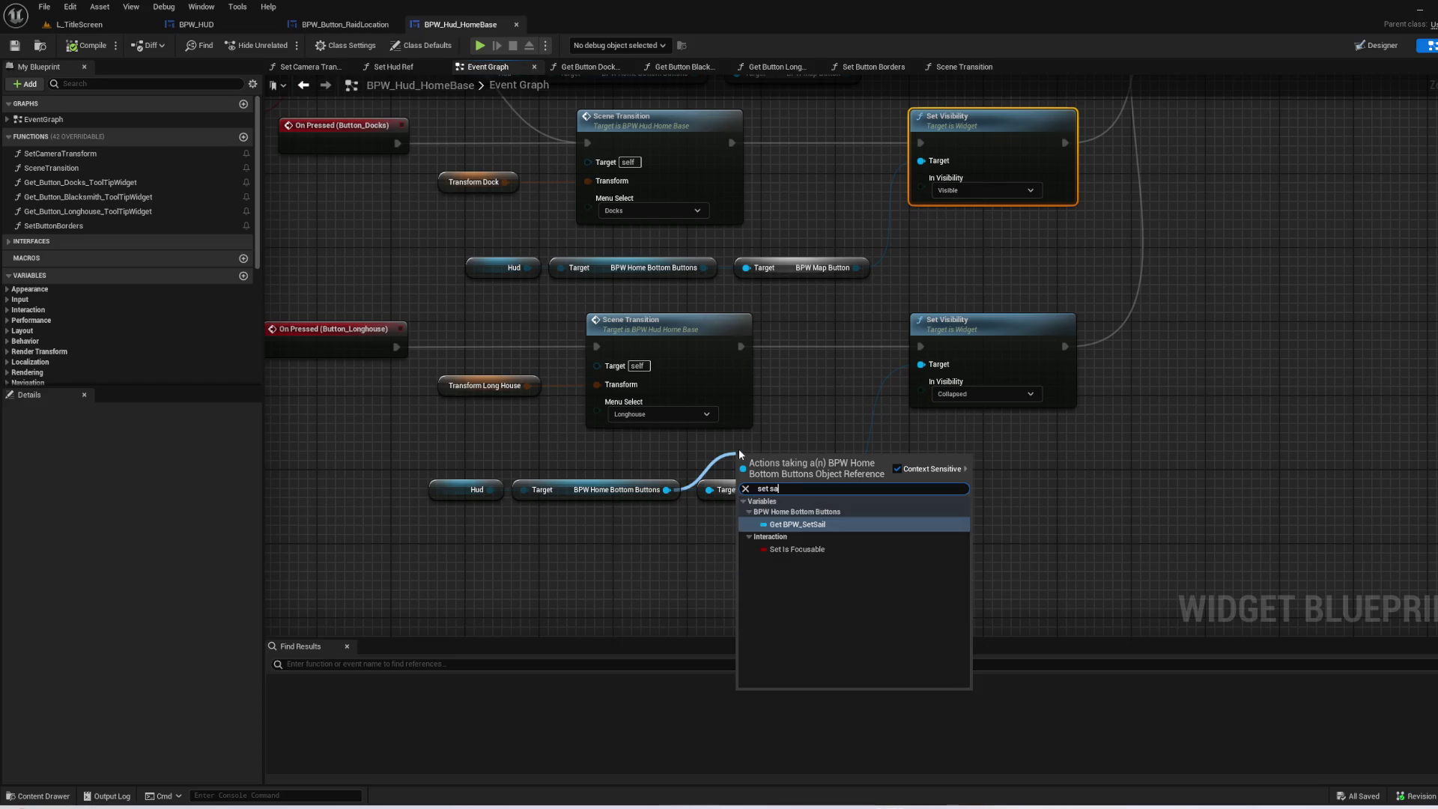
key("Return")
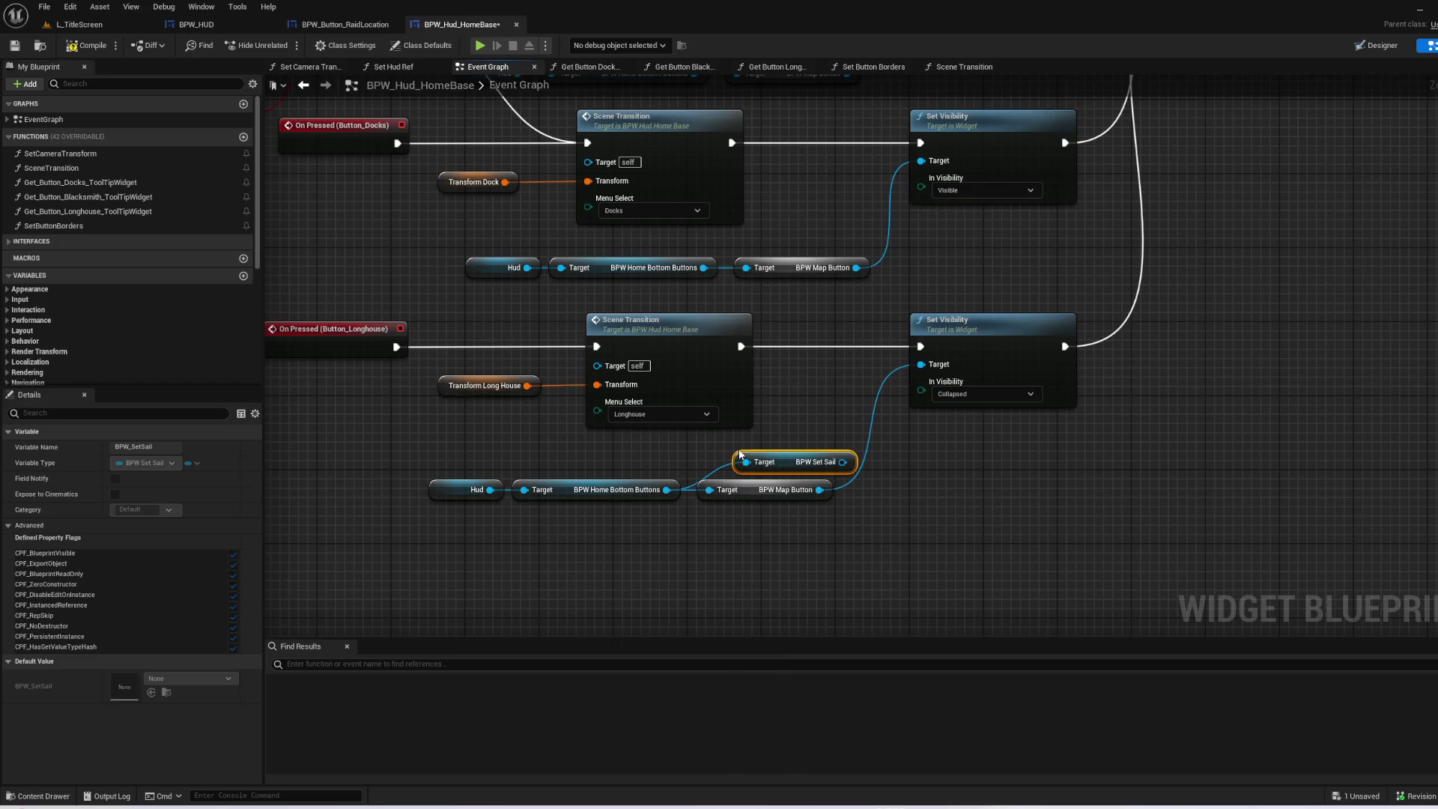
left_click_drag(843, 462, 921, 365)
left_click(764, 489)
key("Delete")
- Replace the Docks branch's BPW Map Button getter with BPW Set Sail as Set Visibility target
left_click(802, 392)
key("Delete")
mouse_move(704, 393)
left_mouse_down()
mouse_move(775, 386)
mouse_move(757, 371)
left_mouse_up()
type("set sail")
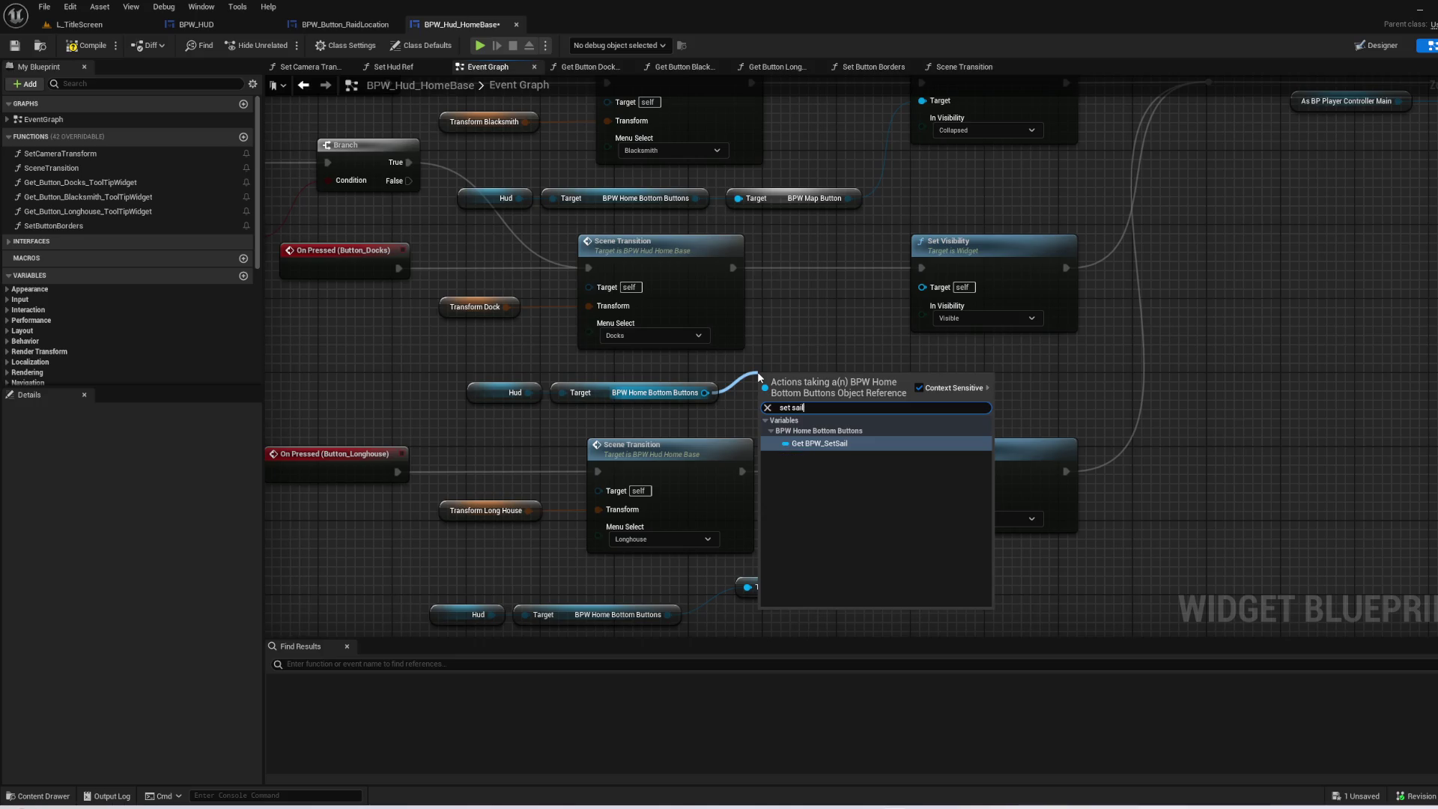
key("Return")
left_click_drag(862, 374, 921, 287)
- Replace the Blacksmith branch's BPW Map Button getter with BPW Set Sail, then close BPW_Hud_HomeBase
left_click(721, 315)
key("Delete")
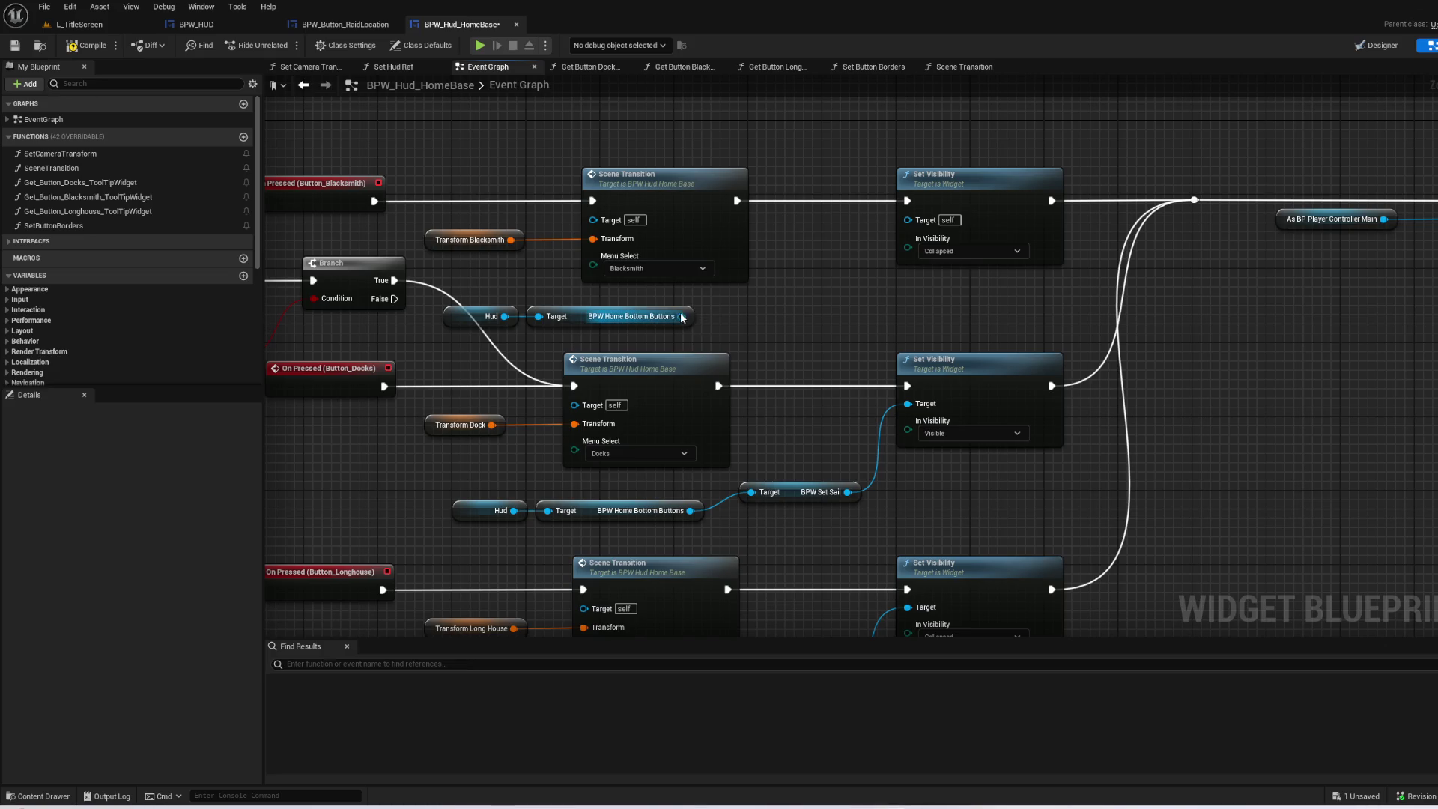
left_click_drag(681, 316, 719, 288)
type("set sail")
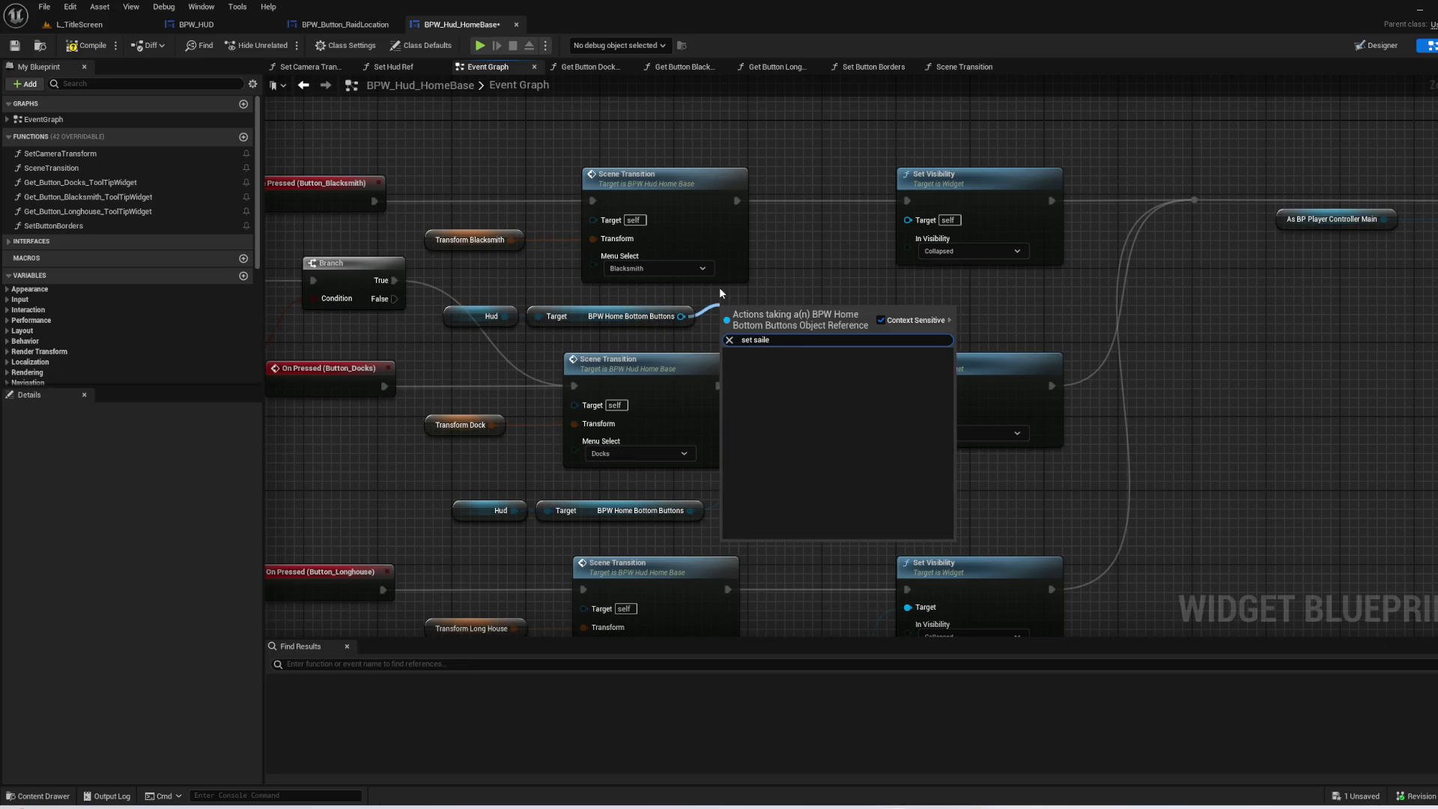
key("Return")
mouse_move(820, 307)
left_mouse_down()
mouse_move(844, 317)
mouse_move(908, 219)
mouse_move(546, 236)
mouse_move(1187, 278)
mouse_move(1081, 204)
left_mouse_up()
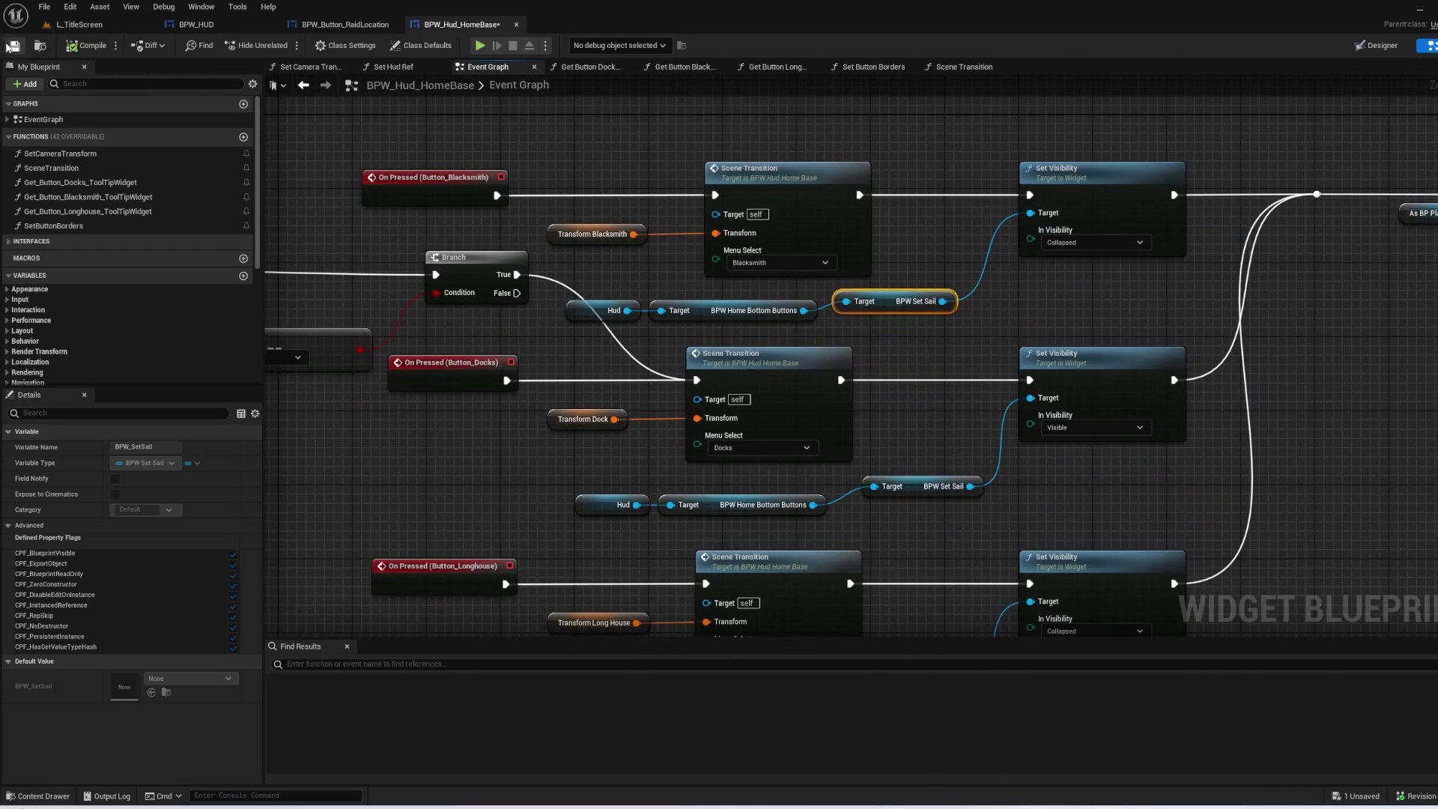
left_click(517, 28)
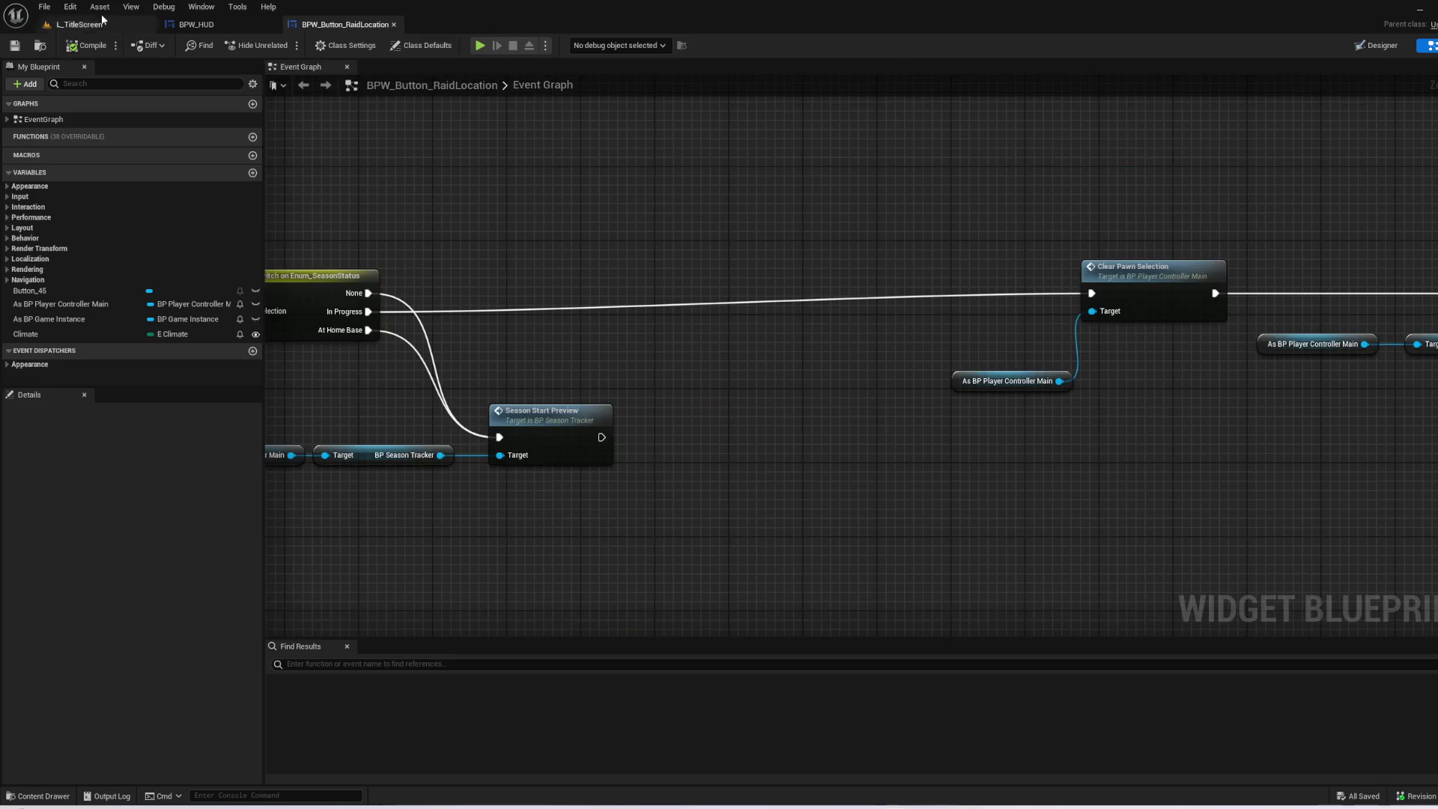
- Open BPW_HUD and inspect the Branch, Refresh Button, custom event and OpenMainMenu nodes
left_click(79, 24)
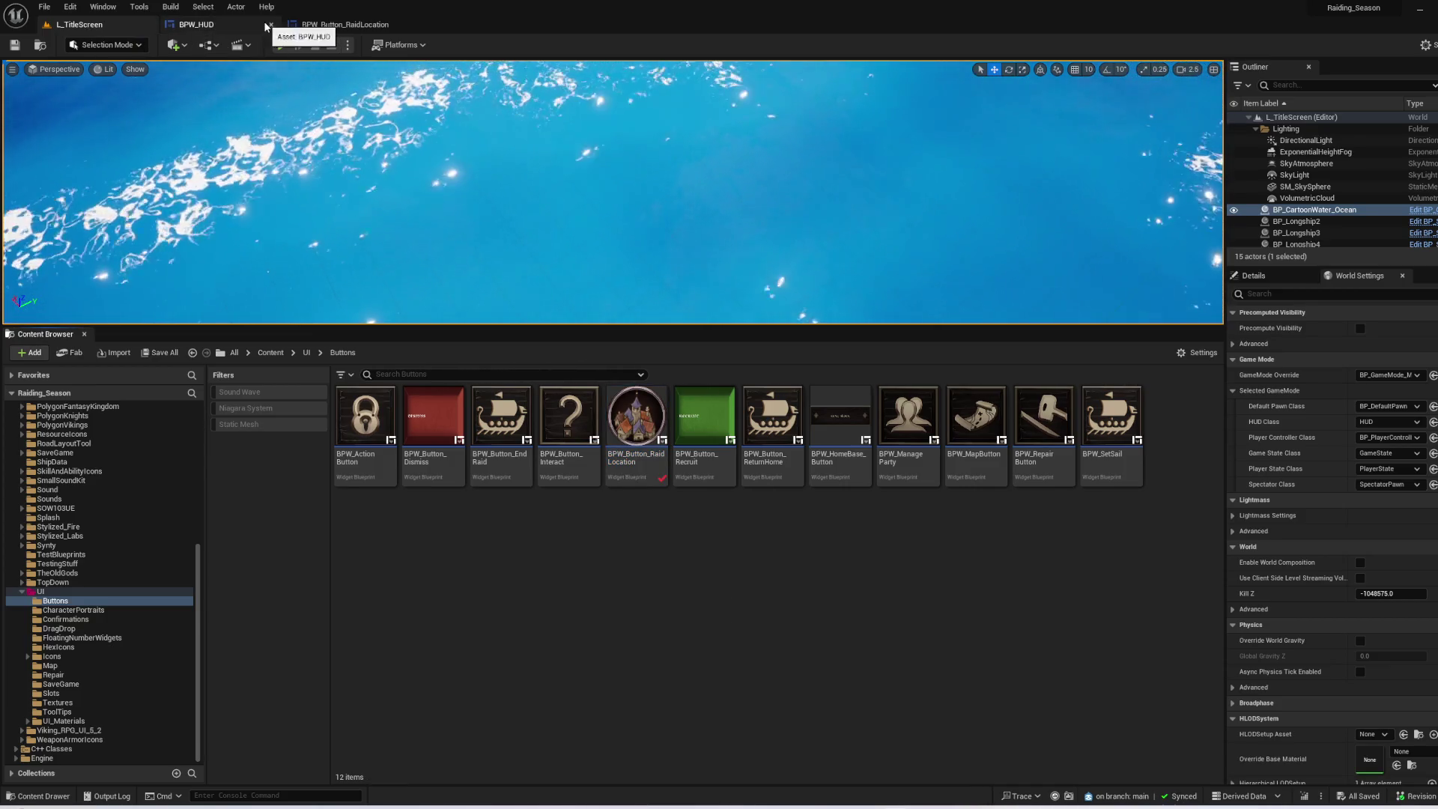
left_click(196, 24)
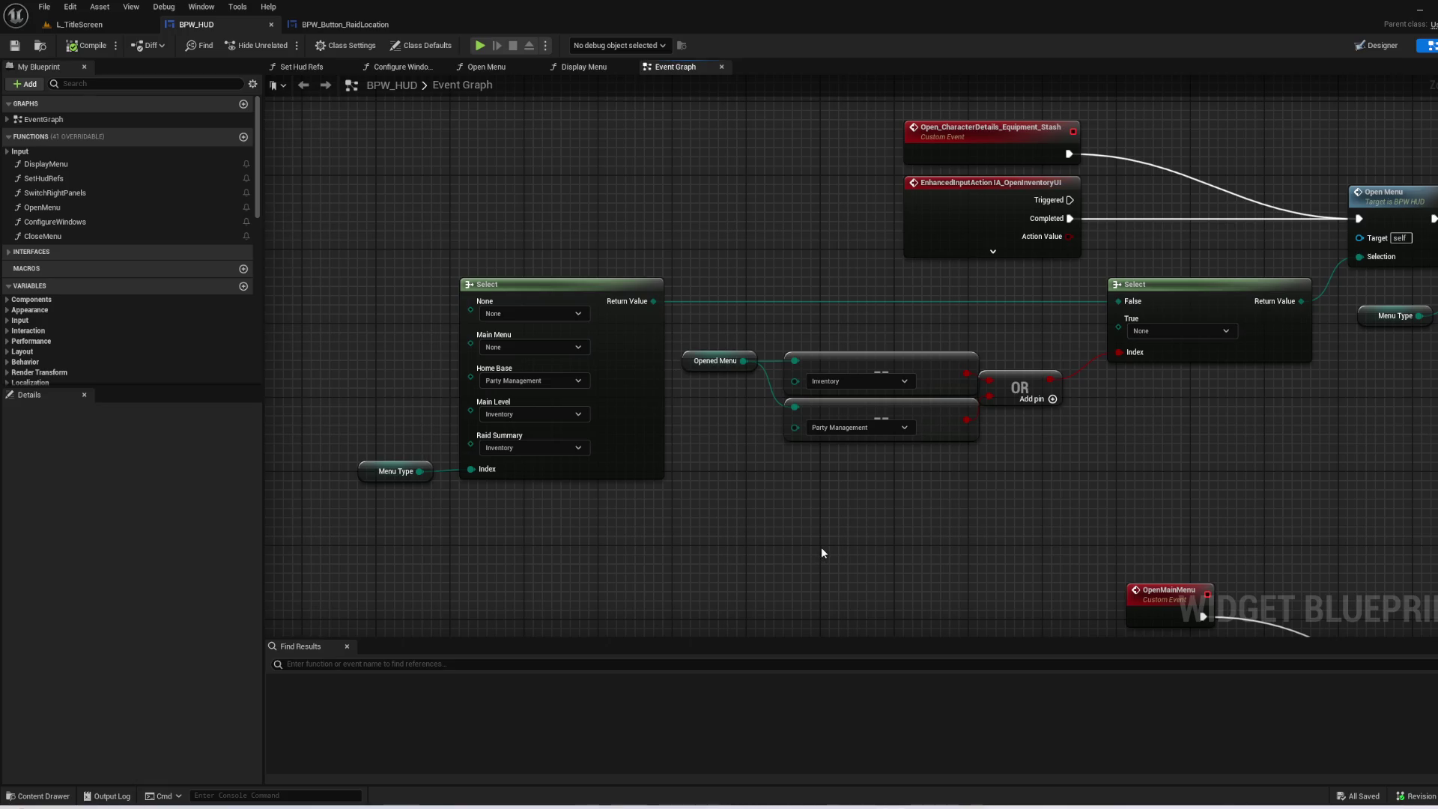
mouse_move(829, 225)
left_mouse_down()
mouse_move(540, 363)
mouse_move(514, 347)
mouse_move(394, 340)
mouse_move(385, 352)
mouse_move(379, 218)
mouse_move(315, 481)
left_mouse_up()
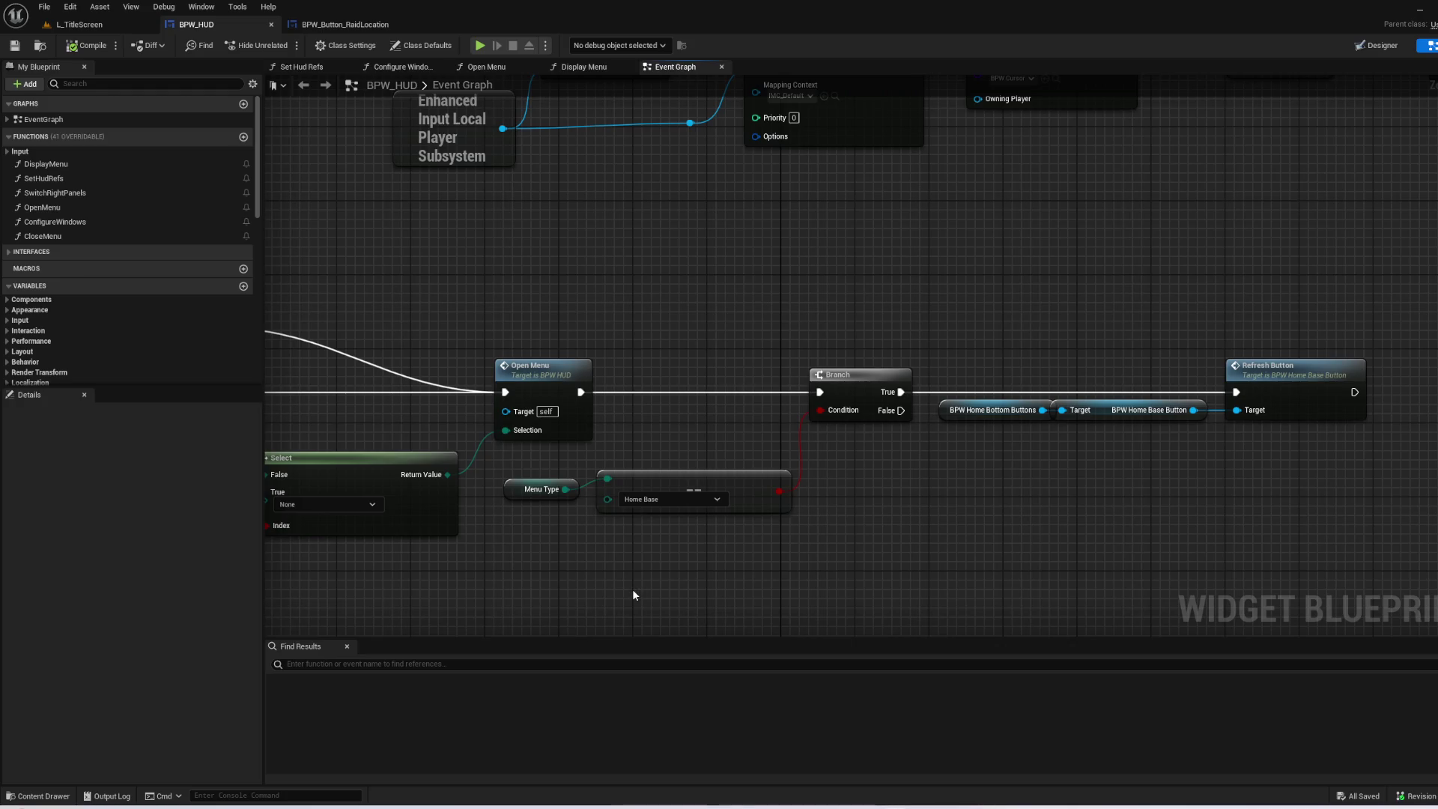
mouse_move(614, 608)
left_mouse_down()
mouse_move(659, 569)
mouse_move(952, 518)
left_mouse_up()
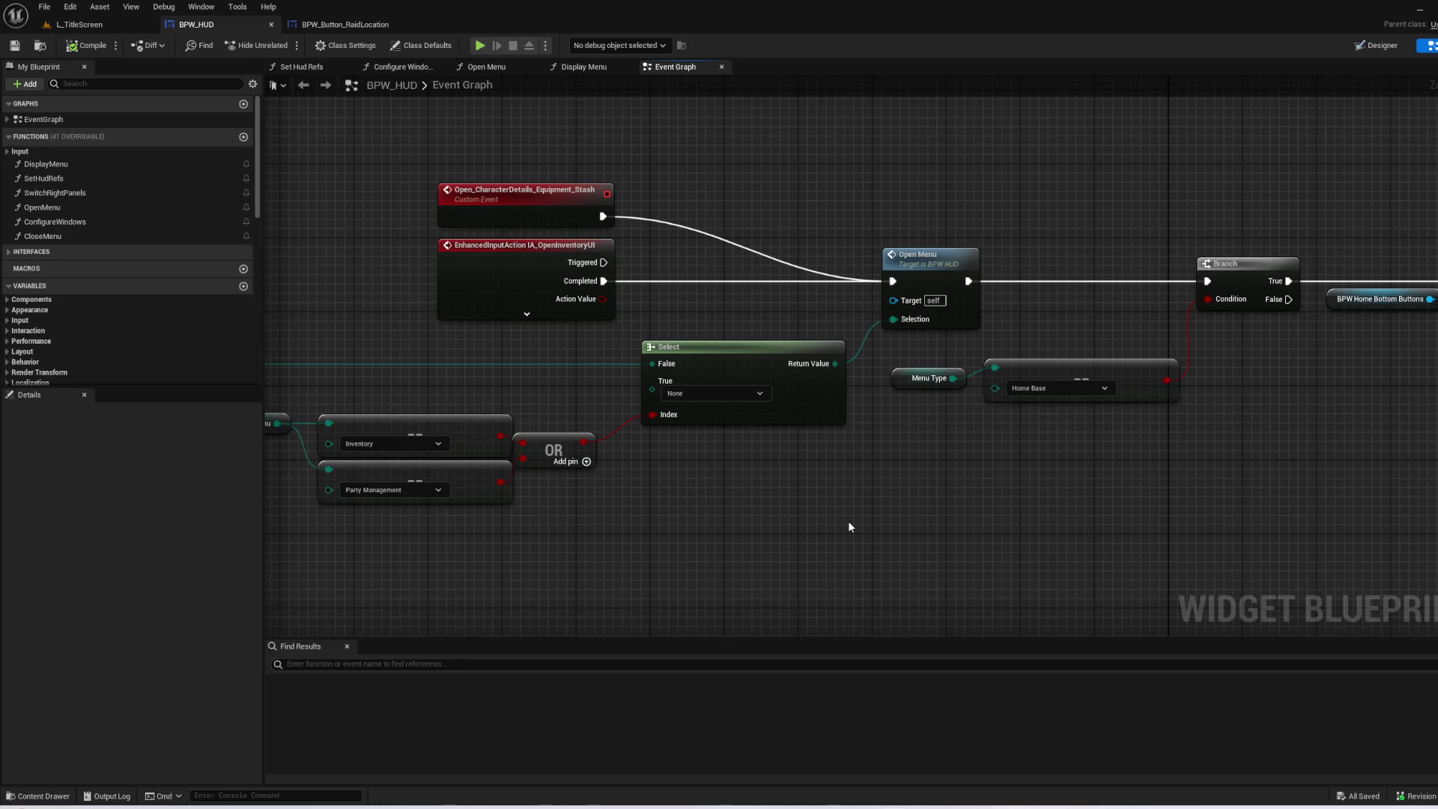
left_click_drag(744, 505, 925, 482)
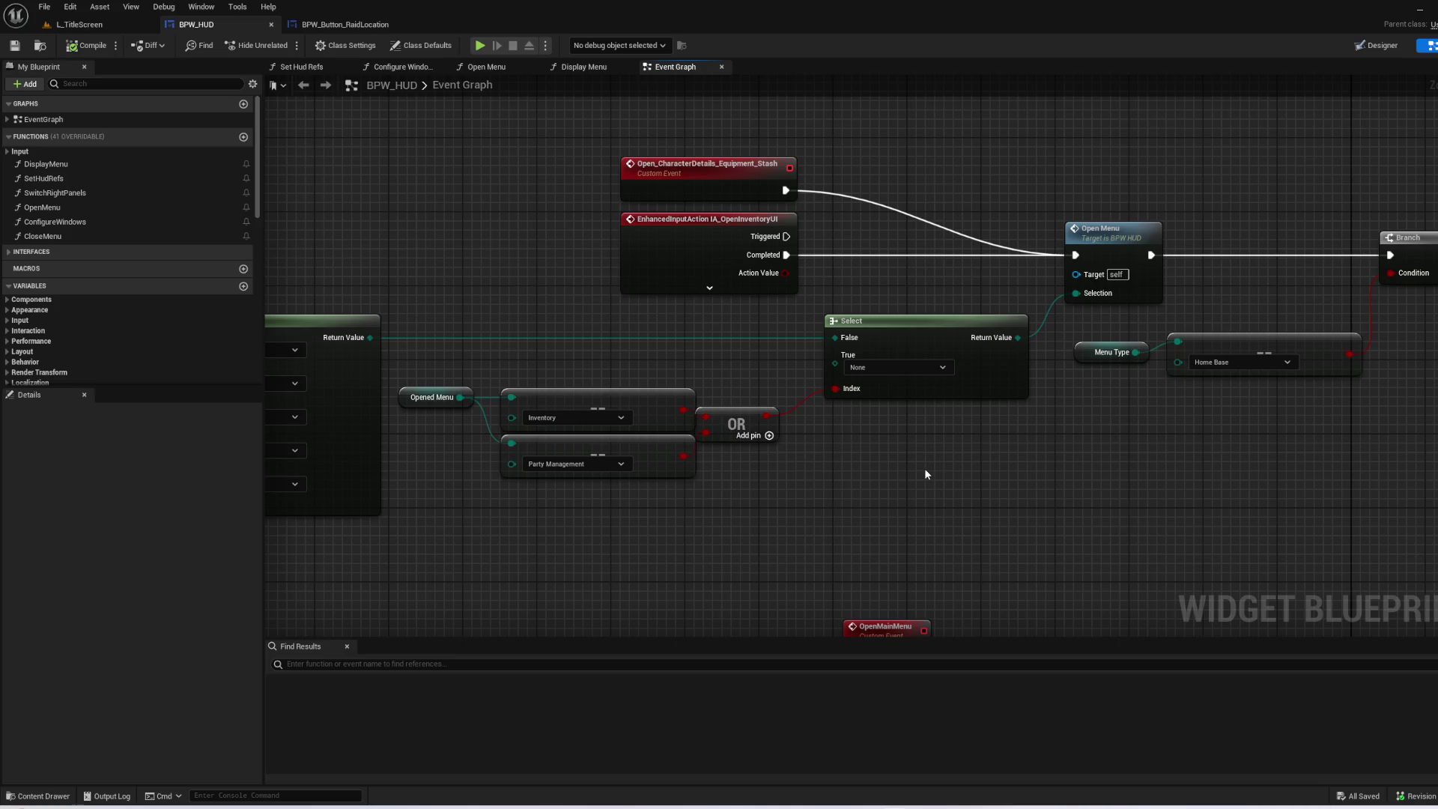
- Check the first Select node and the Home Base Branch comparison, then return to L_TitleScreen
mouse_move(901, 509)
left_mouse_down()
mouse_move(1059, 472)
mouse_move(1096, 478)
left_mouse_up()
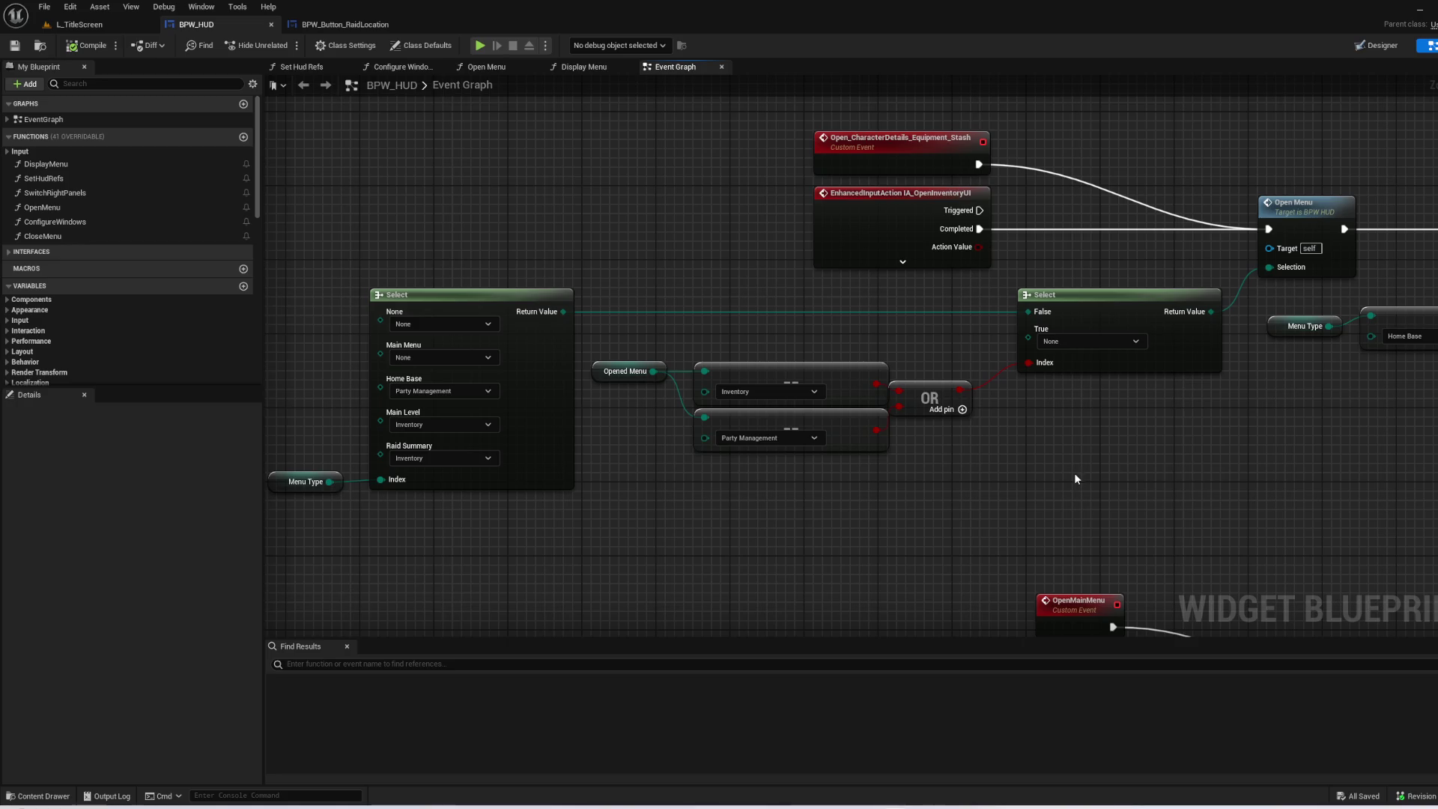
scroll(1074, 478, "down", 1)
mouse_move(1073, 478)
left_mouse_down()
mouse_move(889, 507)
mouse_move(745, 497)
mouse_move(364, 547)
left_mouse_up()
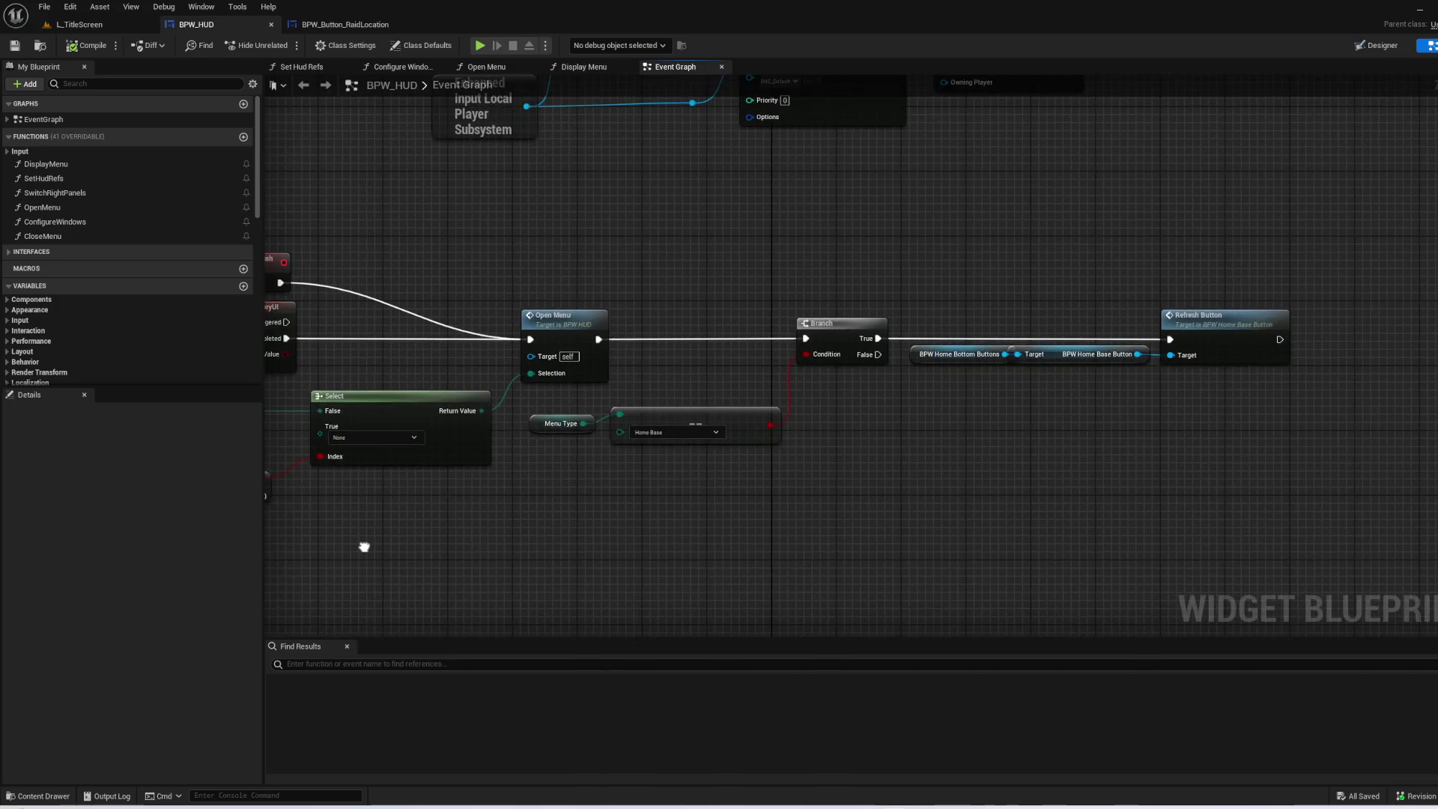
mouse_move(878, 543)
left_mouse_down()
mouse_move(1162, 90)
mouse_move(1324, 363)
mouse_move(1423, 461)
left_mouse_up()
left_click(79, 24)
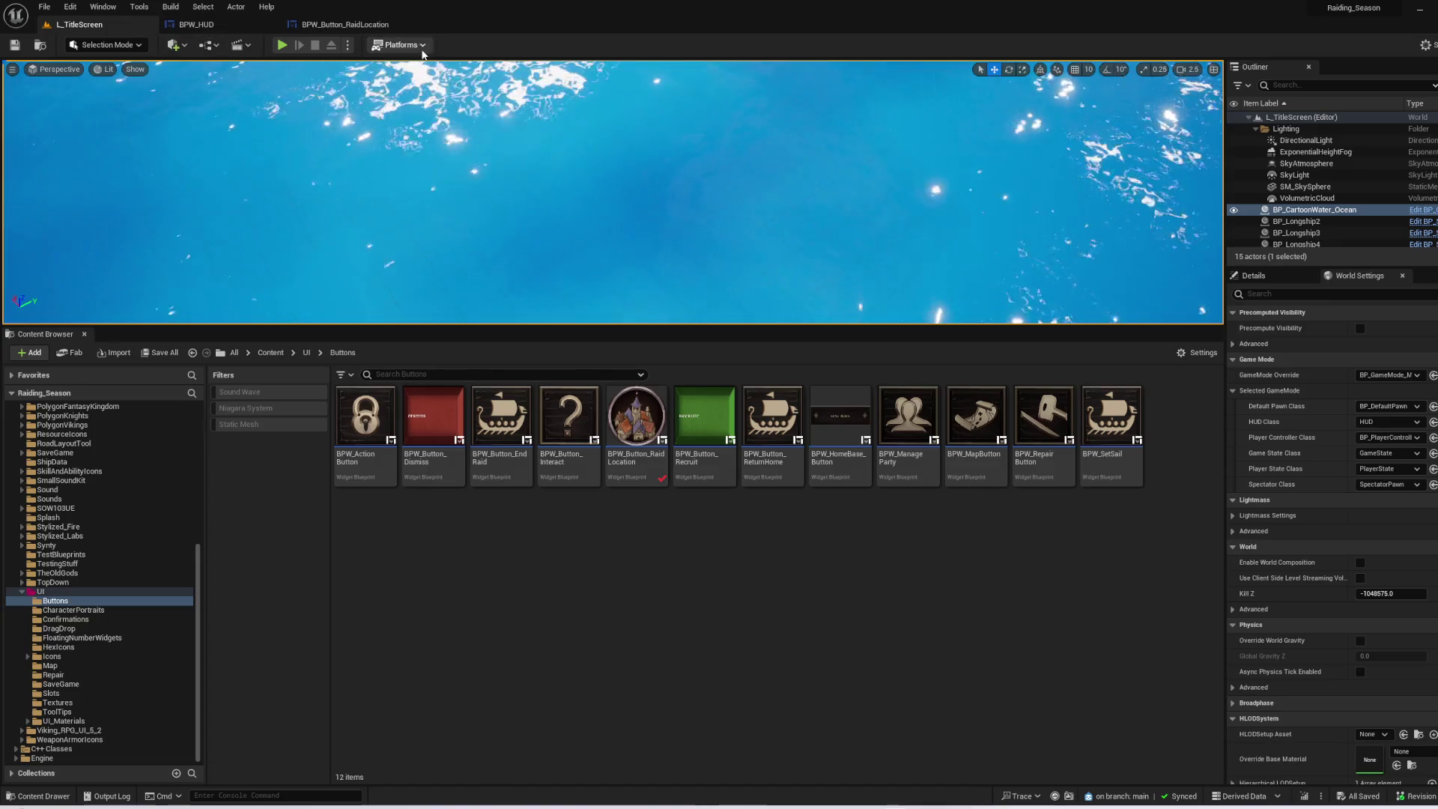
- Launch a play-test, continue the saved game, set sail, and open and close the raider panel
key("F11")
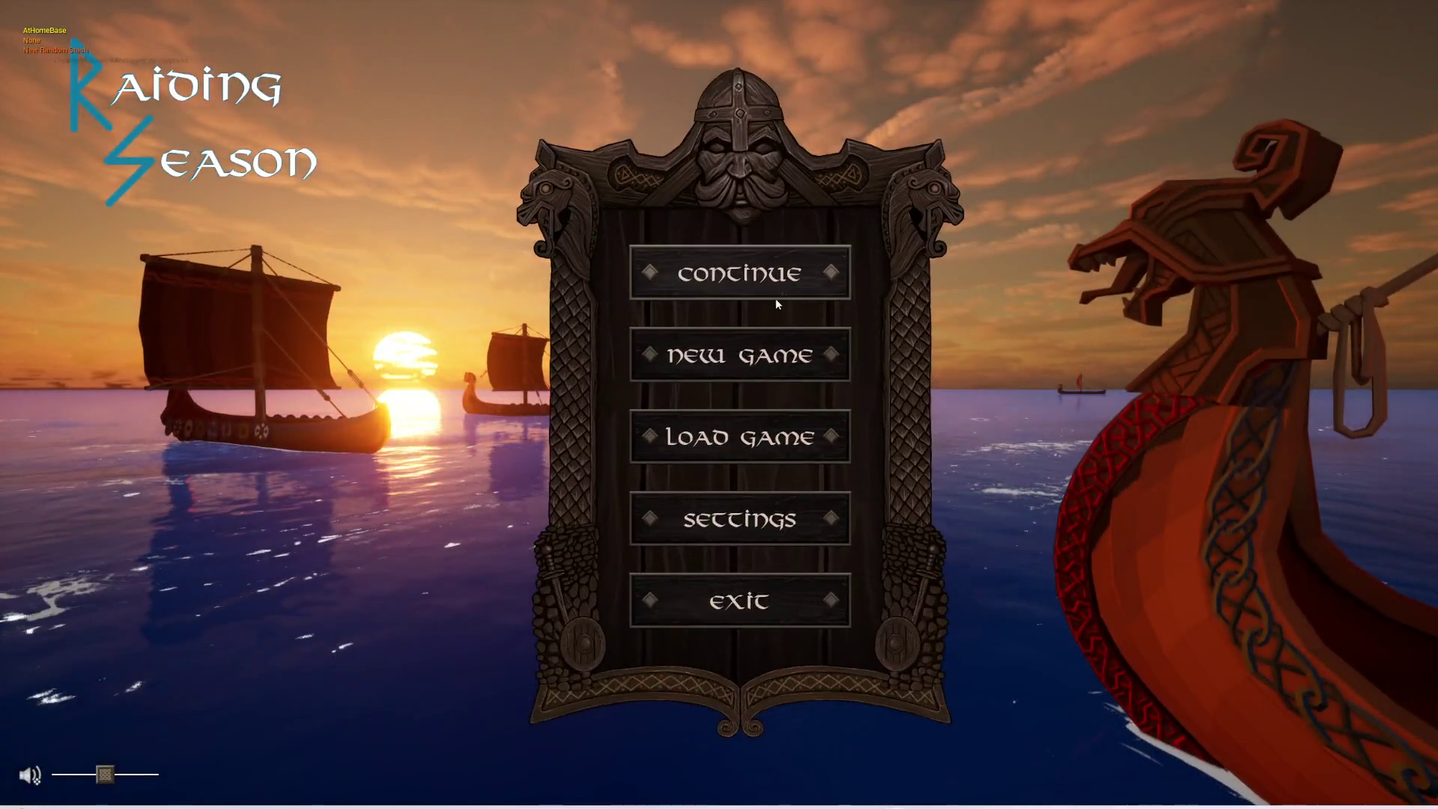
left_click(775, 294)
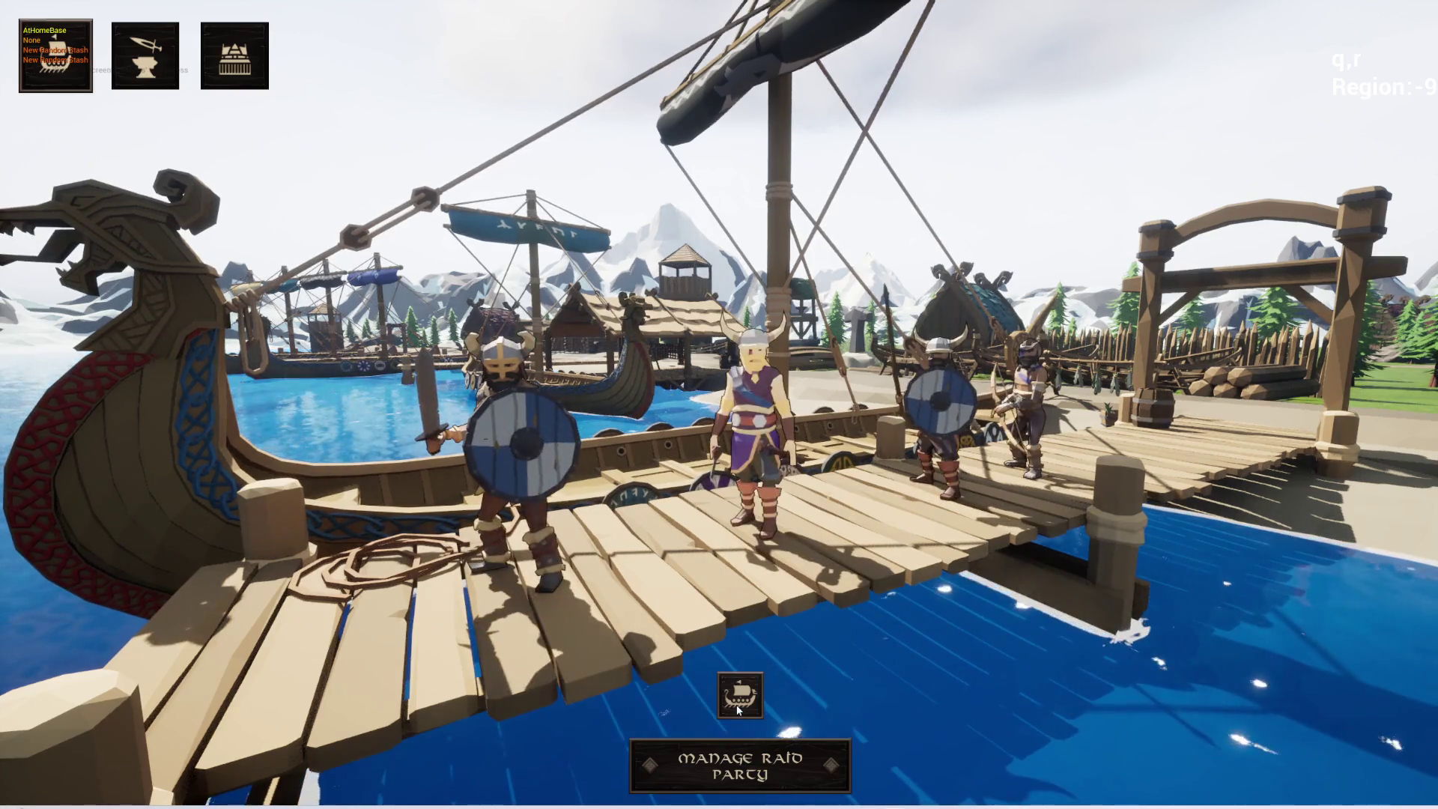
left_click(737, 700)
left_click(615, 779)
left_click(620, 781)
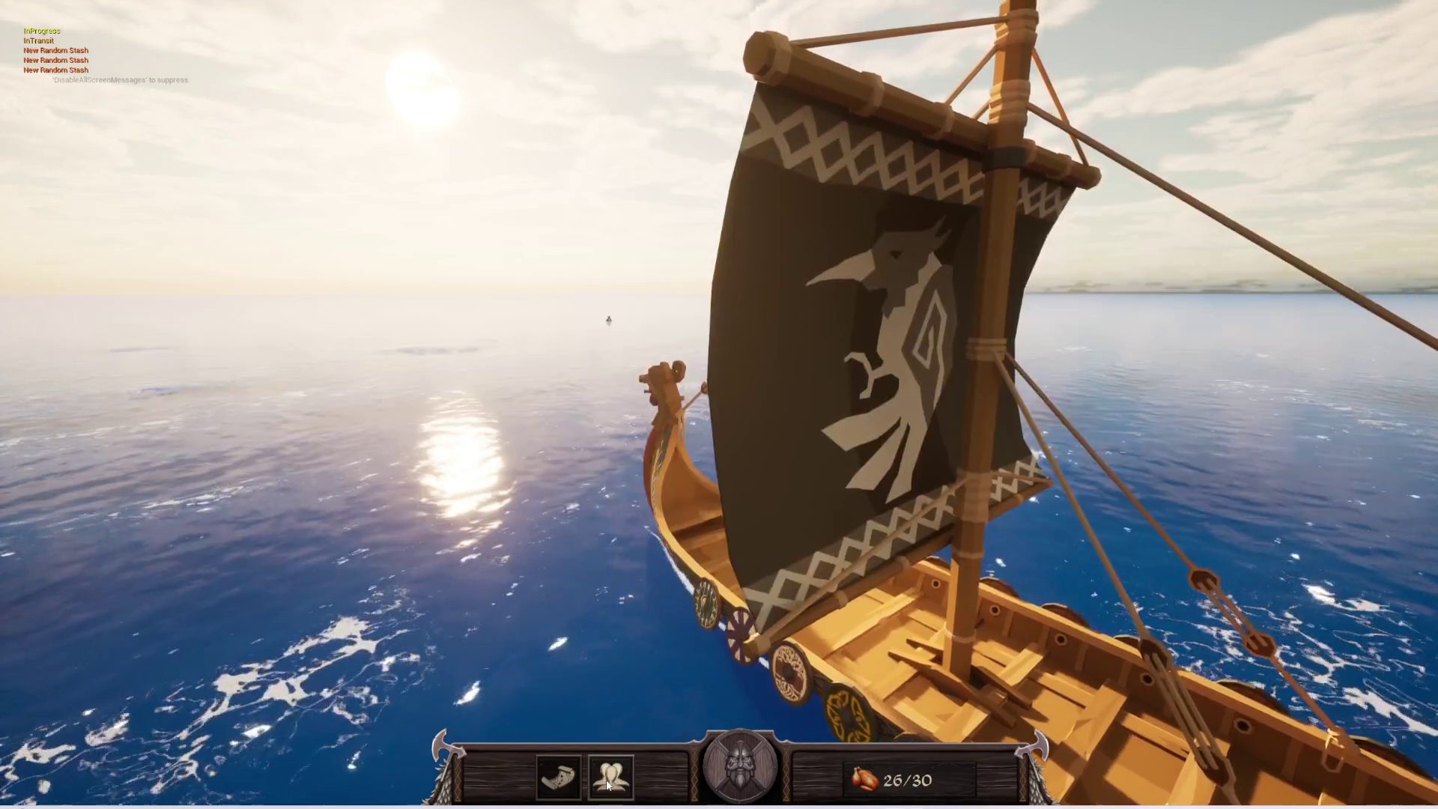
- Toggle the world map and the raider and stash panel open and closed twice each
left_click(560, 777)
left_click(560, 778)
left_click(560, 778)
left_click(561, 778)
left_click(605, 783)
left_click(605, 783)
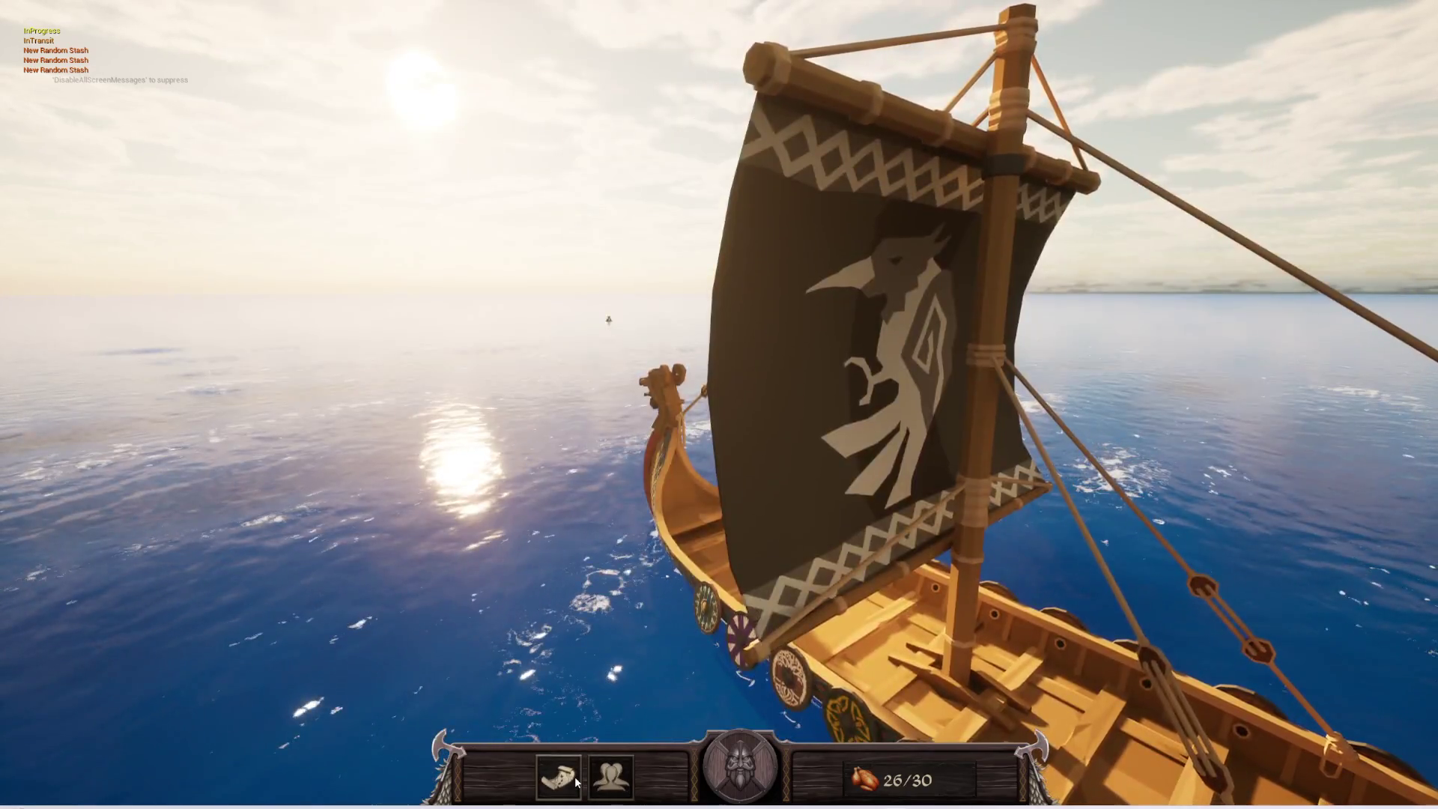
left_click(605, 783)
left_click(605, 782)
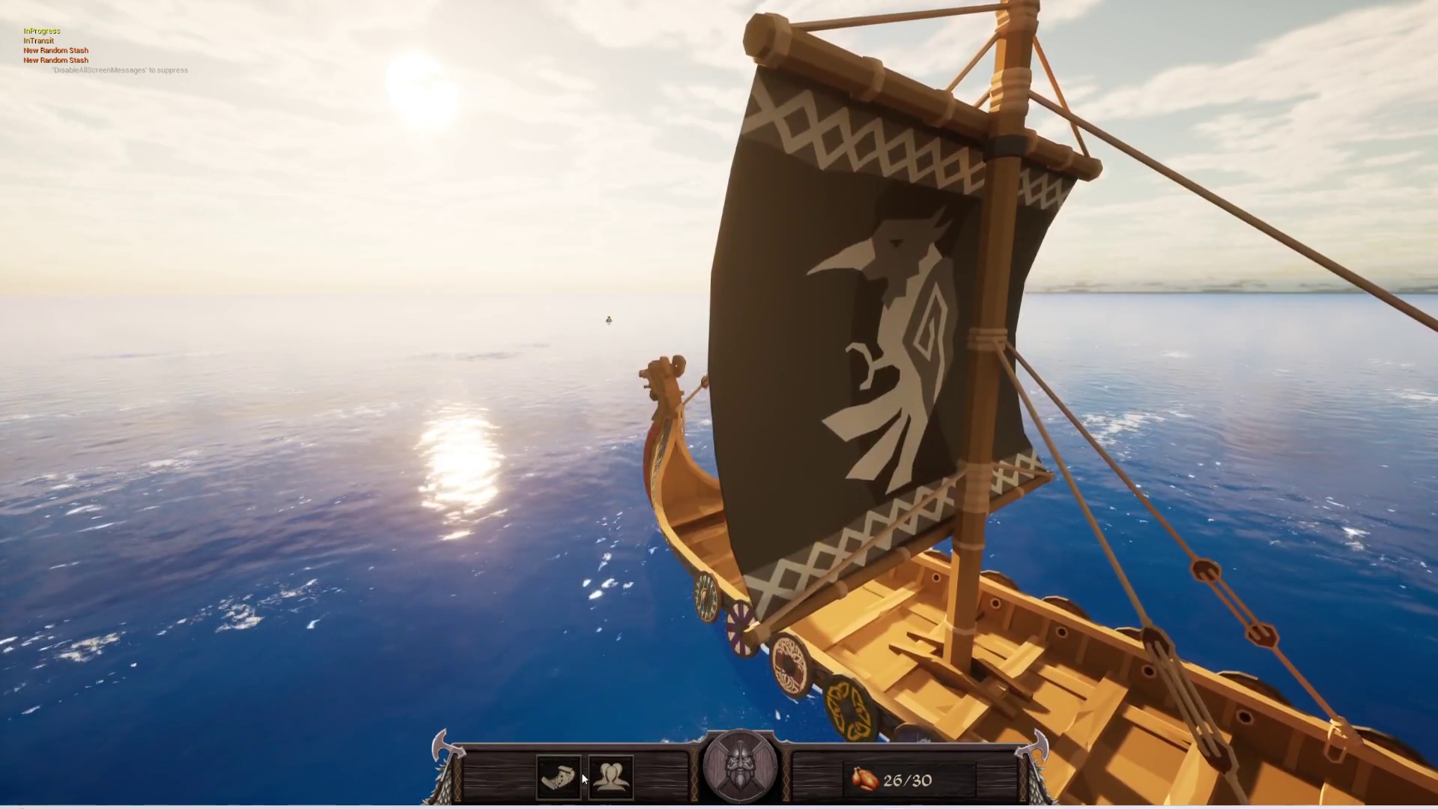
- Toggle the world map open and closed repeatedly, leaving it open
left_click(573, 775)
left_click(573, 775)
left_click(573, 775)
left_click(573, 775)
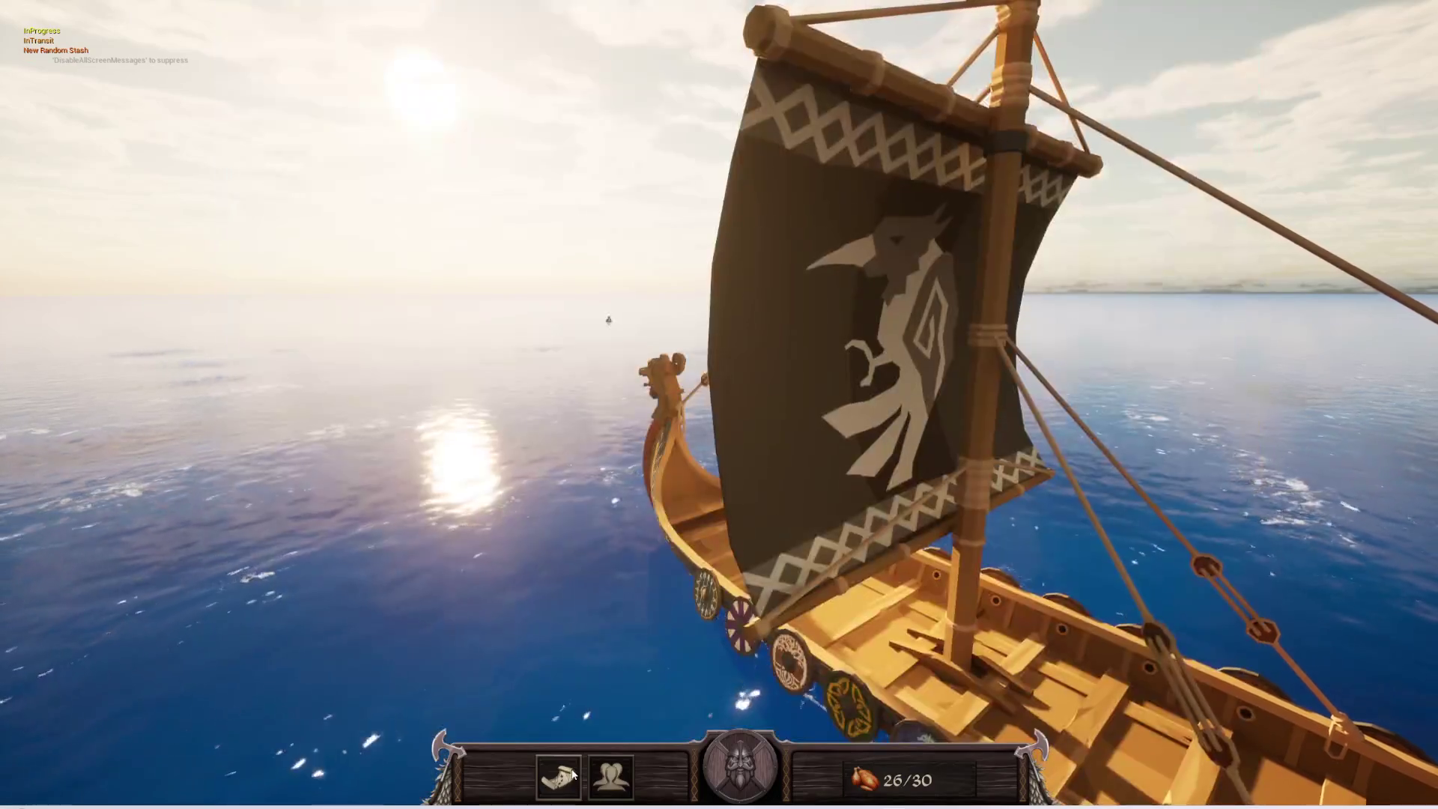
left_click(573, 775)
left_click(573, 775)
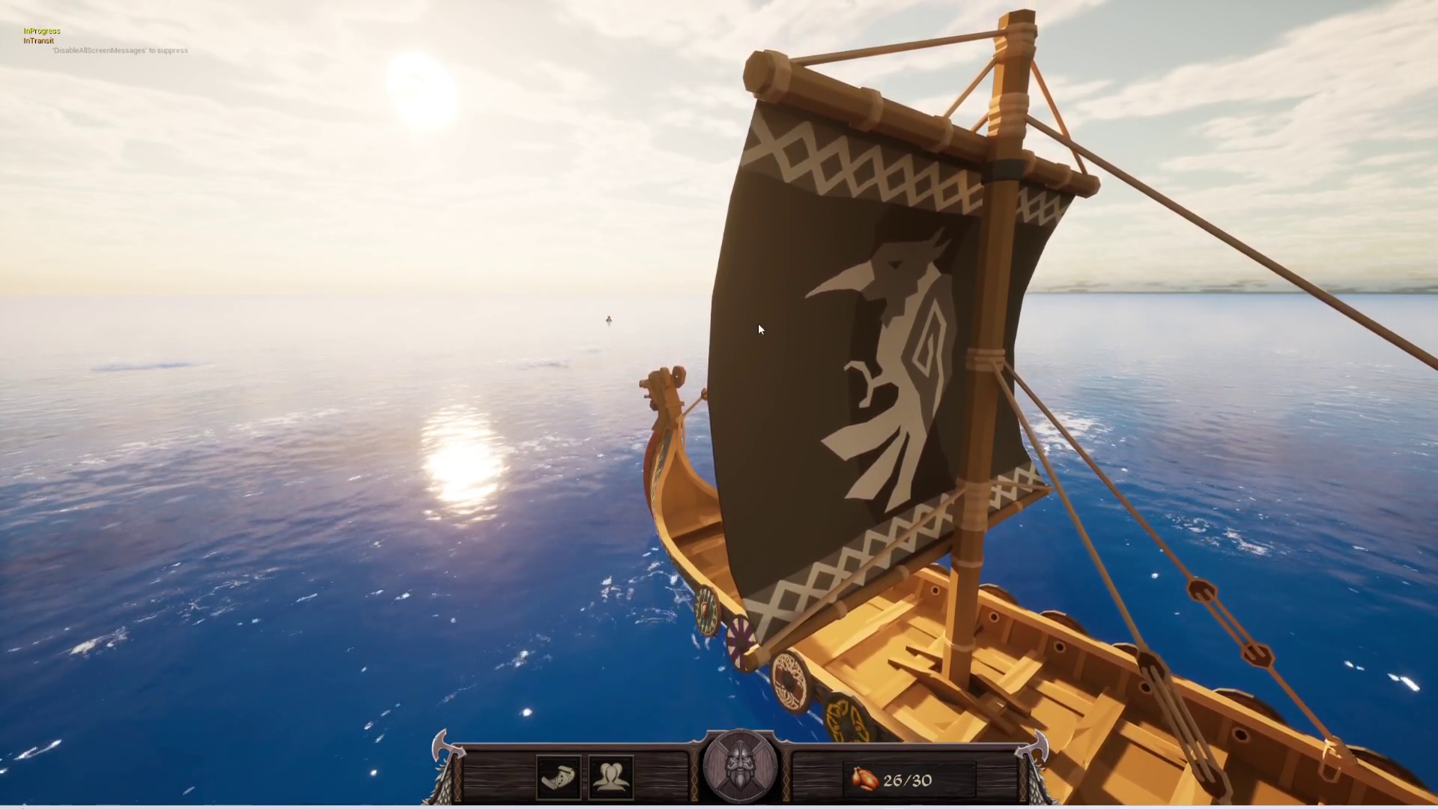
left_click(565, 783)
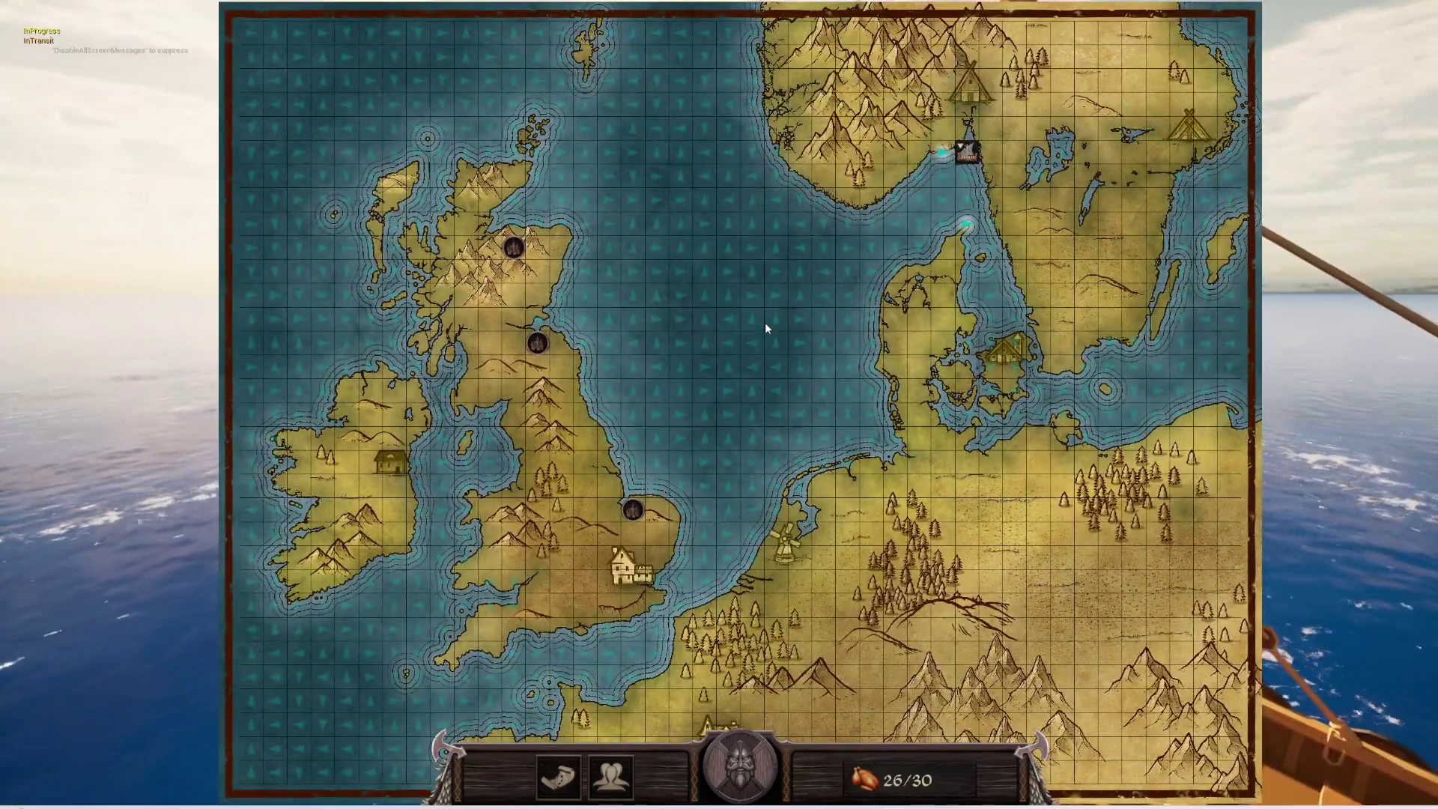
- Zoom the world map in and out, then lower it with M and raise it back
scroll(765, 328, "up", 5)
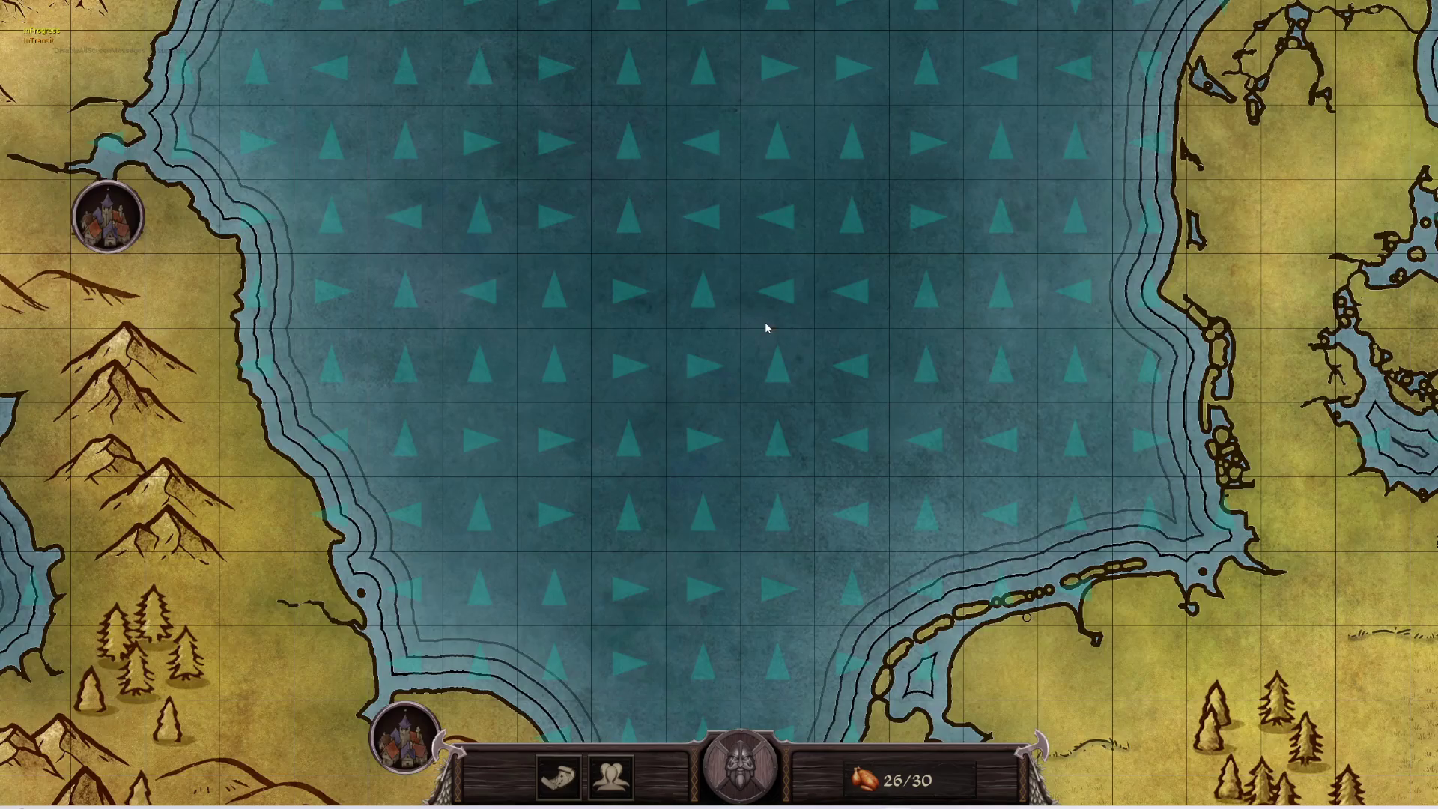
scroll(767, 325, "down", 5)
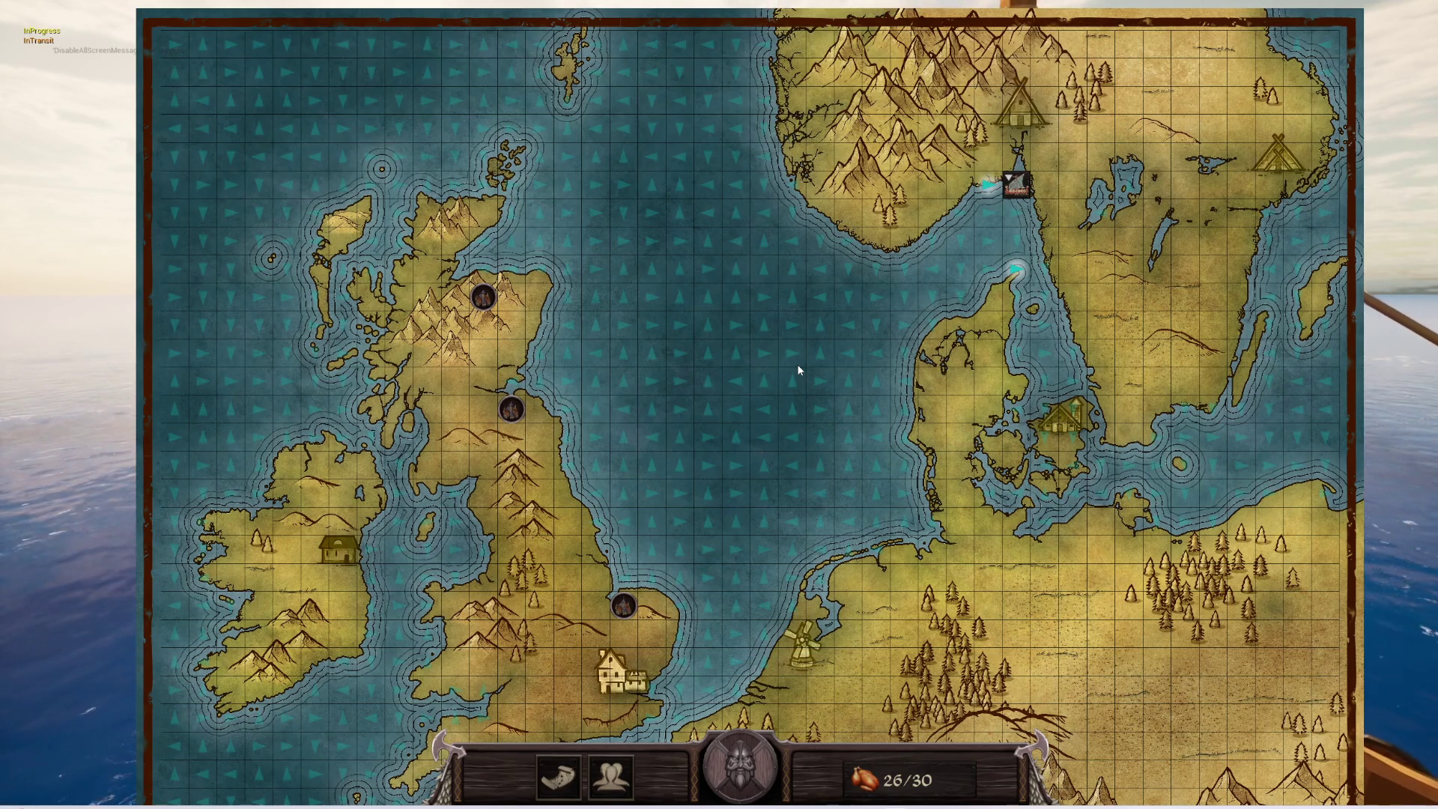
key("m")
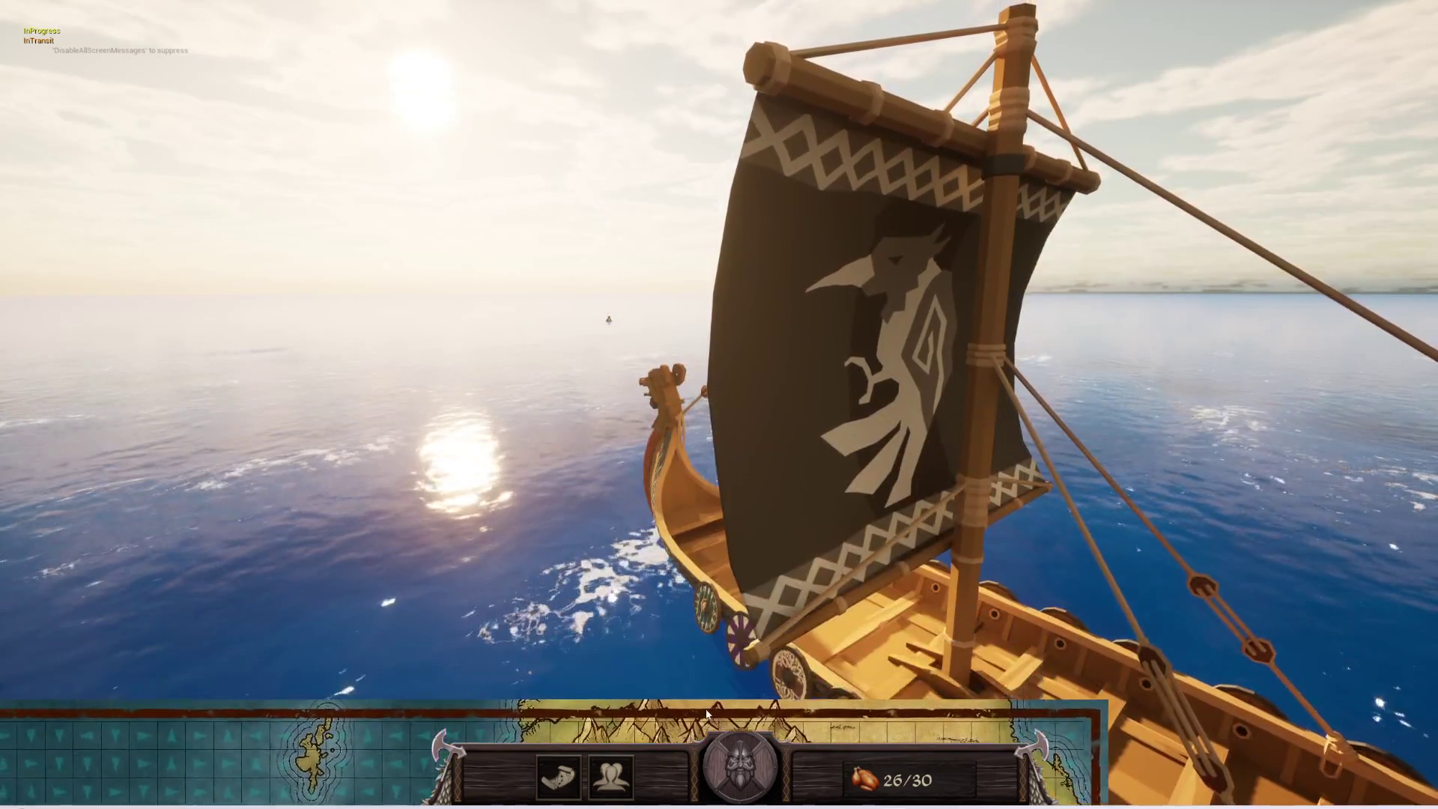
left_click(707, 713)
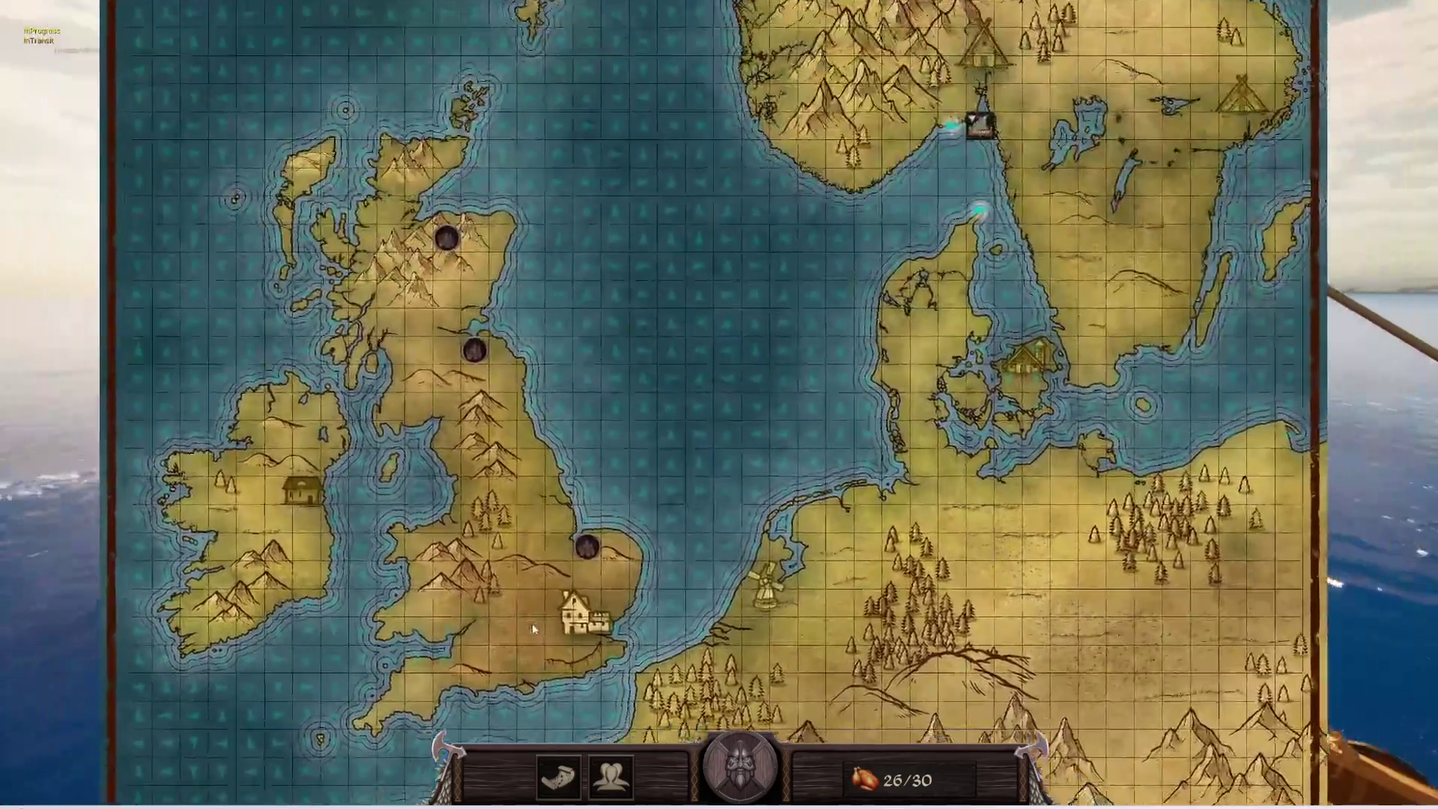
- Zoom and pan the map to bring the longship off southern Norway into close view
scroll(704, 445, "up", 5)
scroll(704, 445, "up", 2)
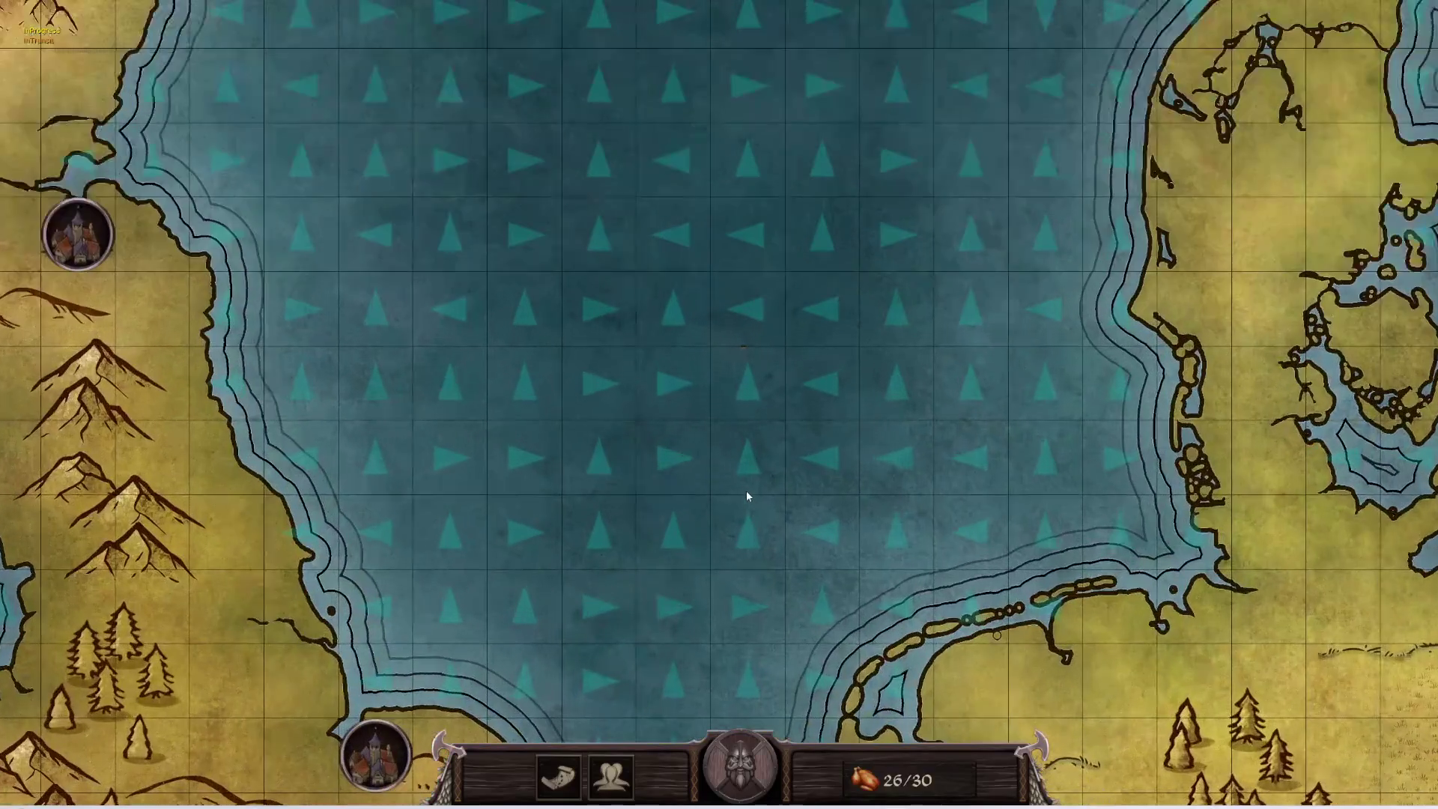
scroll(749, 496, "down", 7)
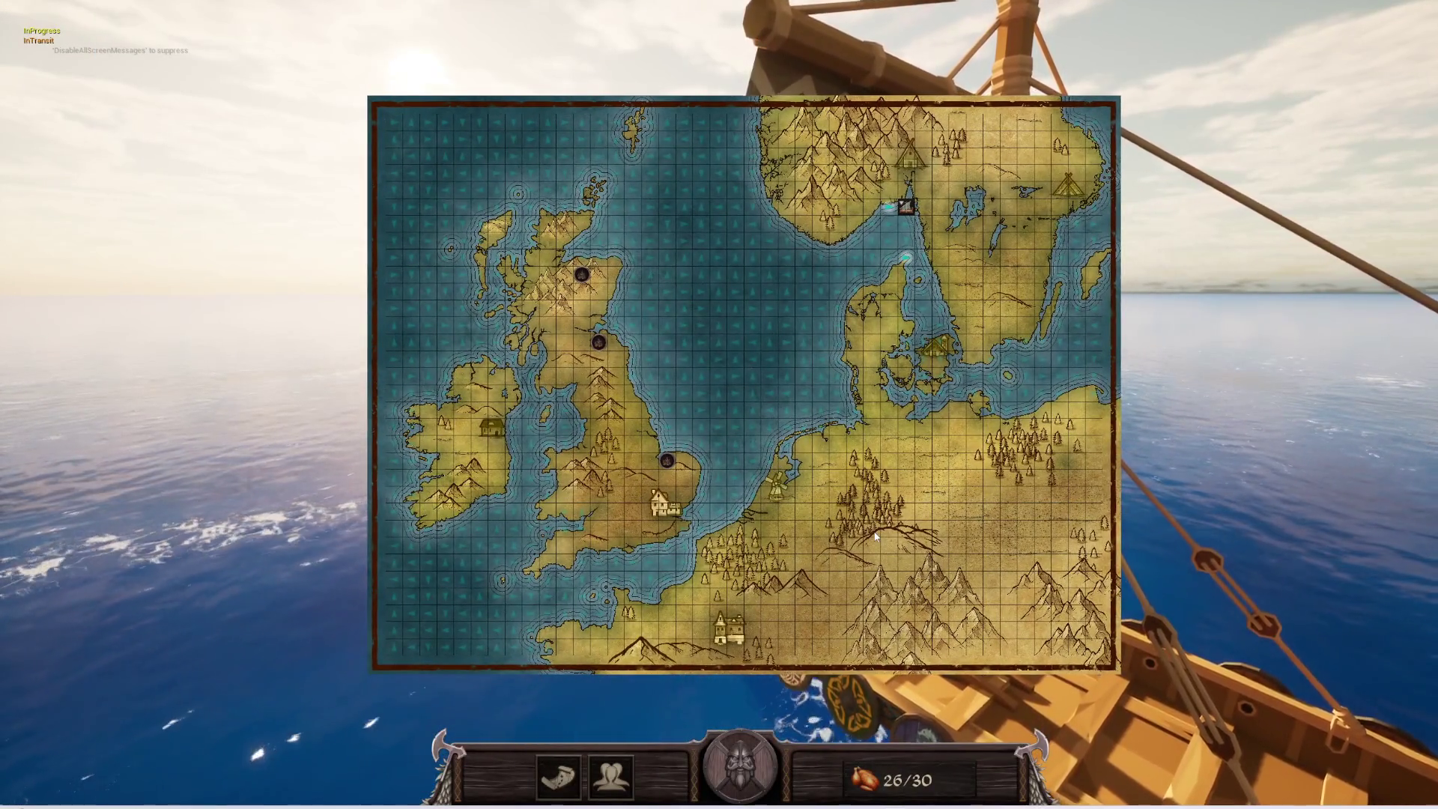
mouse_move(875, 535)
left_mouse_down()
mouse_move(886, 456)
mouse_move(876, 585)
mouse_move(875, 522)
left_mouse_up()
scroll(918, 323, "up", 3)
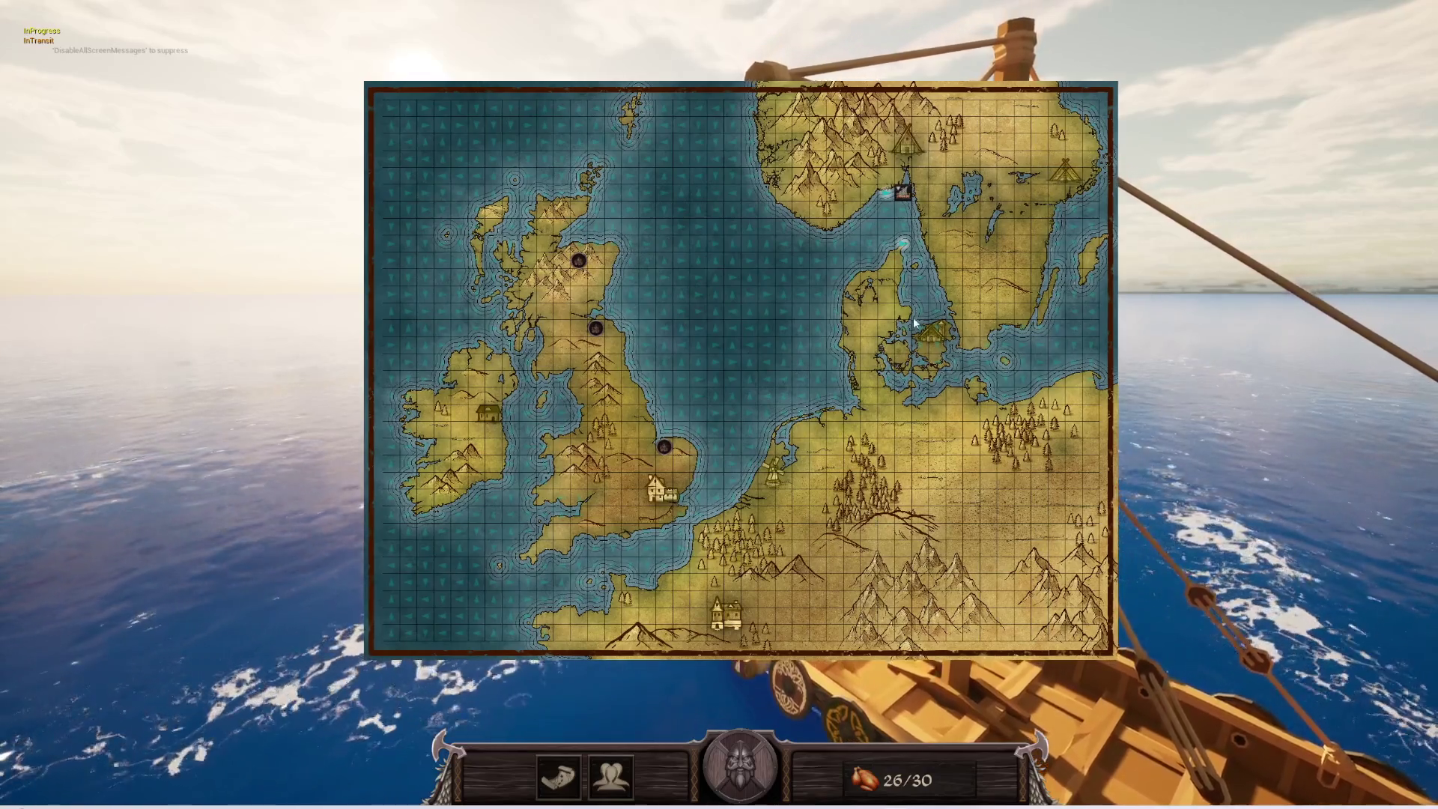
scroll(915, 321, "down", 3)
scroll(803, 357, "up", 3)
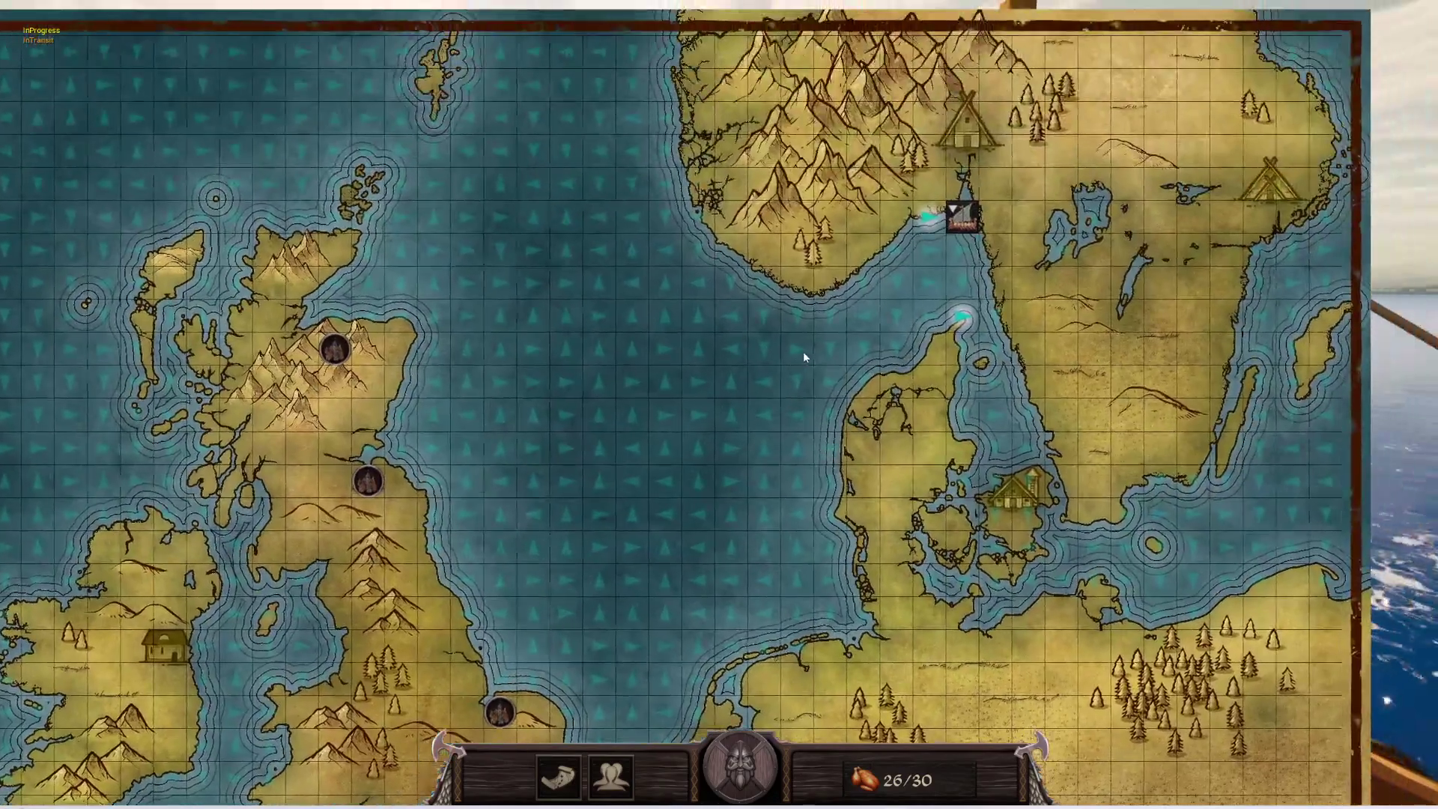
scroll(839, 386, "up", 2)
scroll(876, 414, "down", 3)
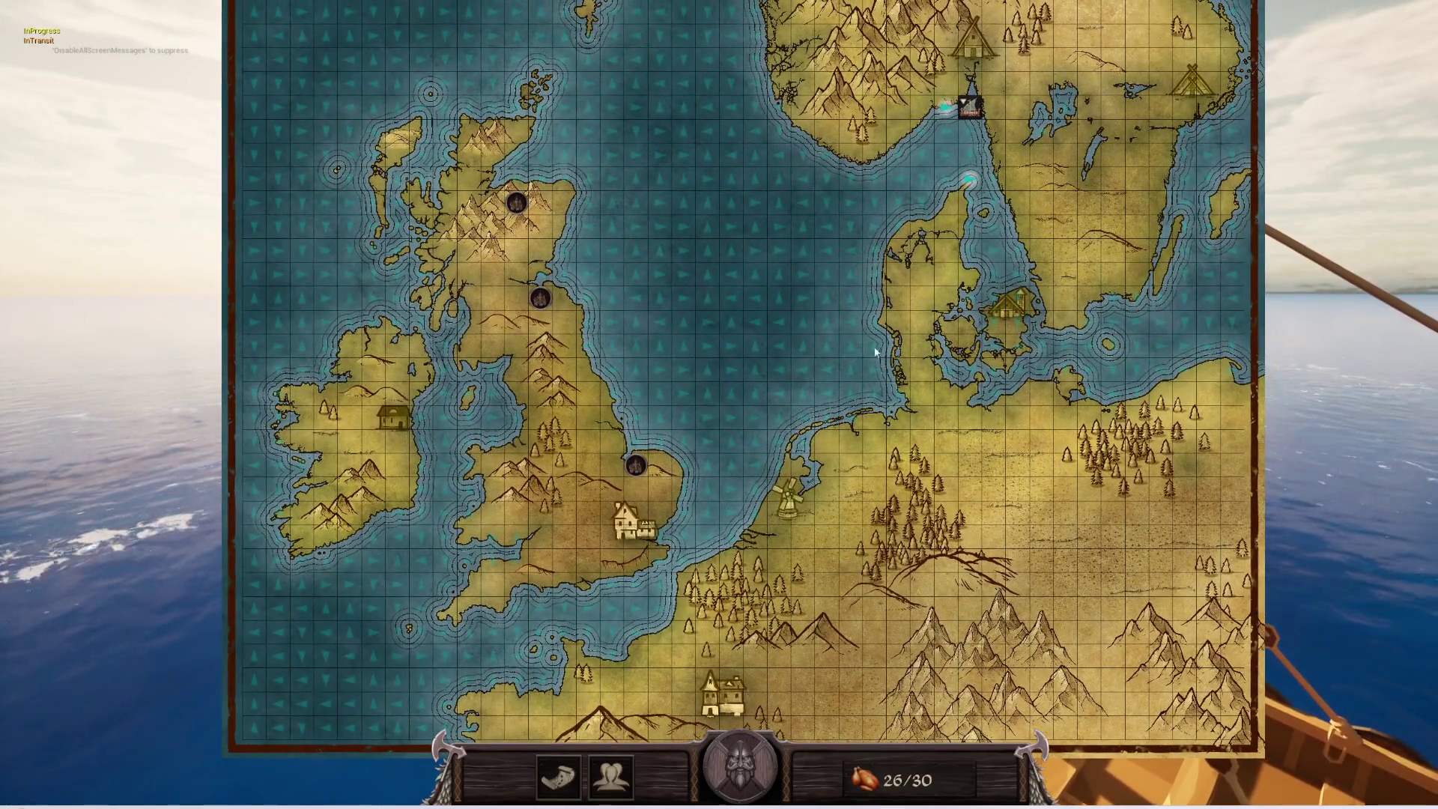
scroll(866, 328, "up", 4)
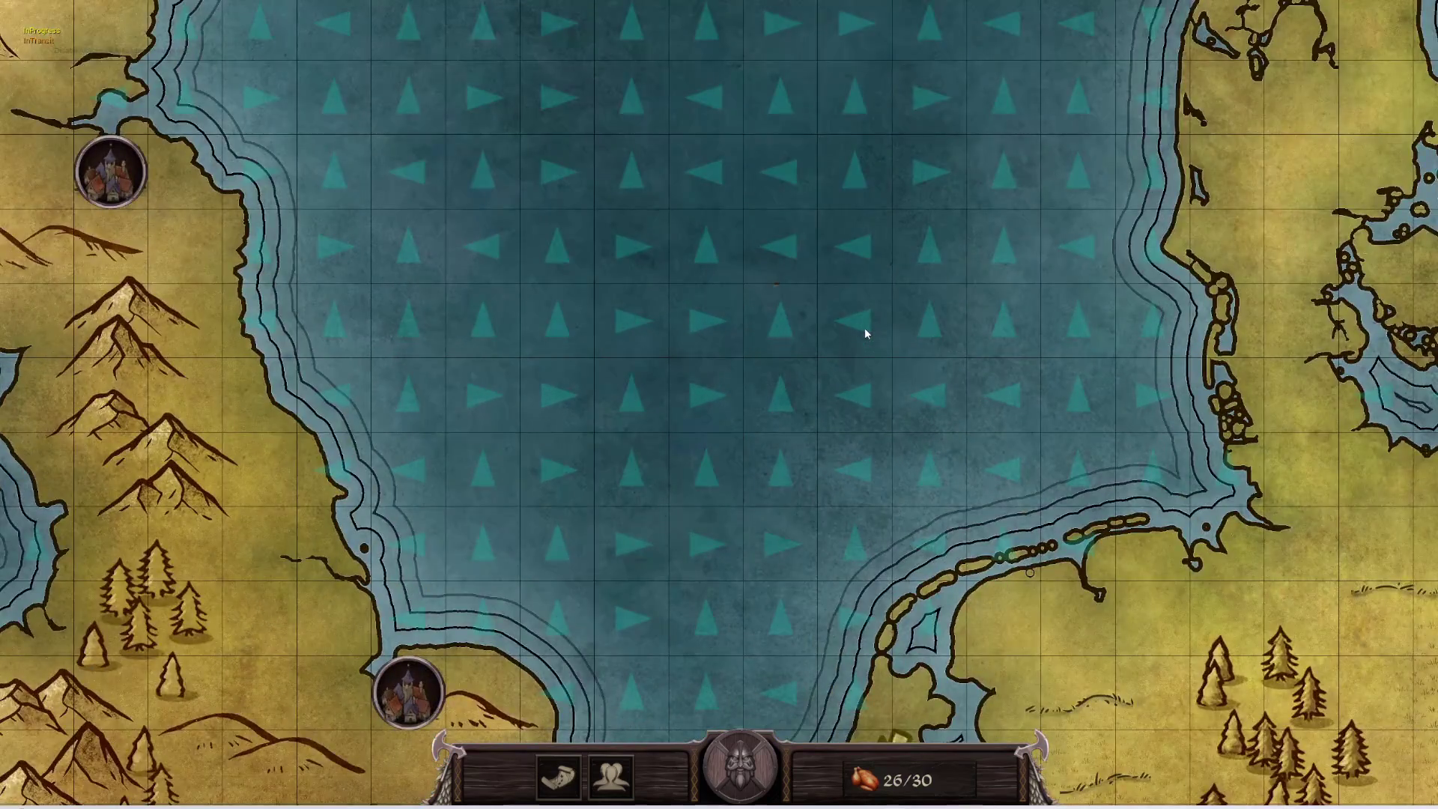
scroll(865, 327, "down", 2)
scroll(865, 331, "down", 3)
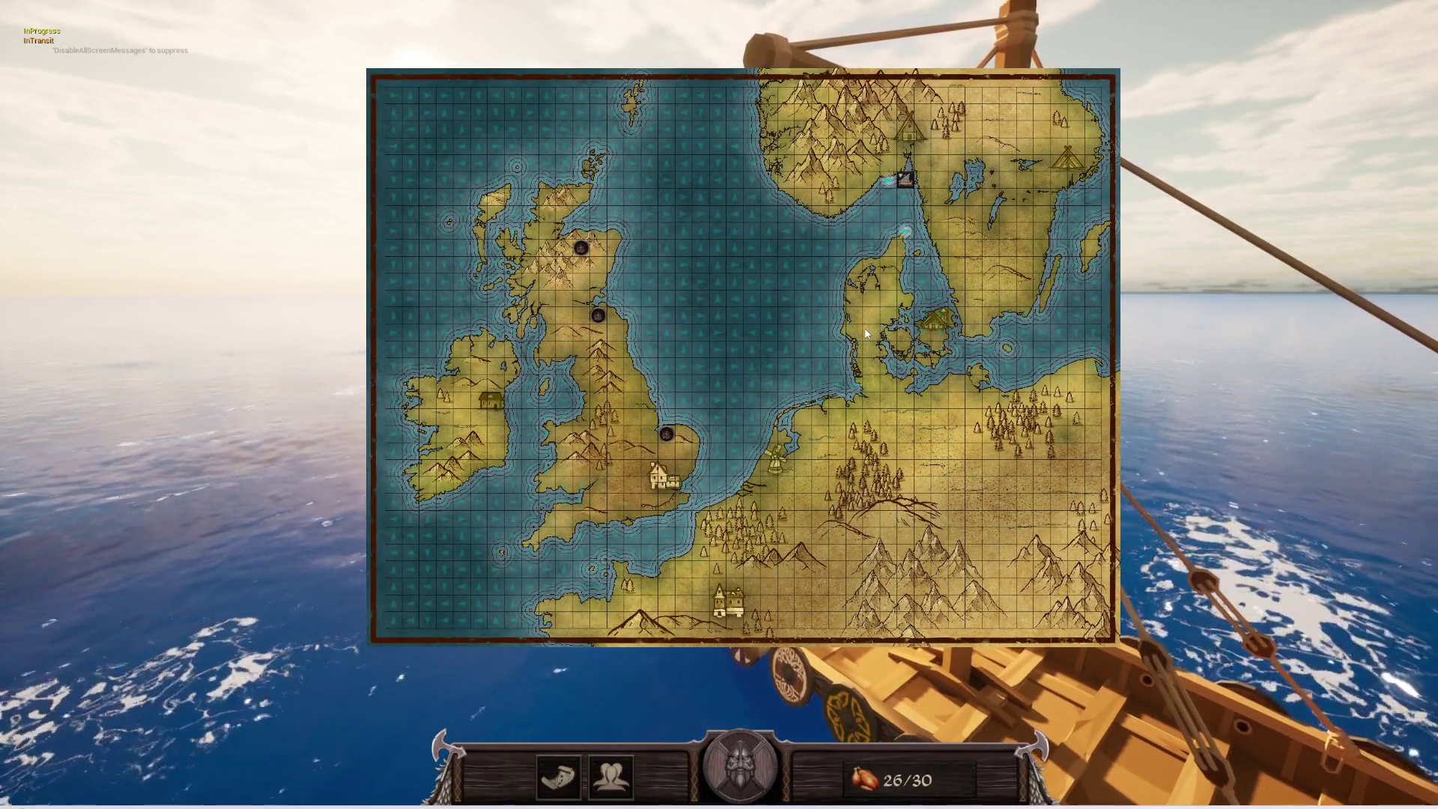
scroll(865, 333, "up", 5)
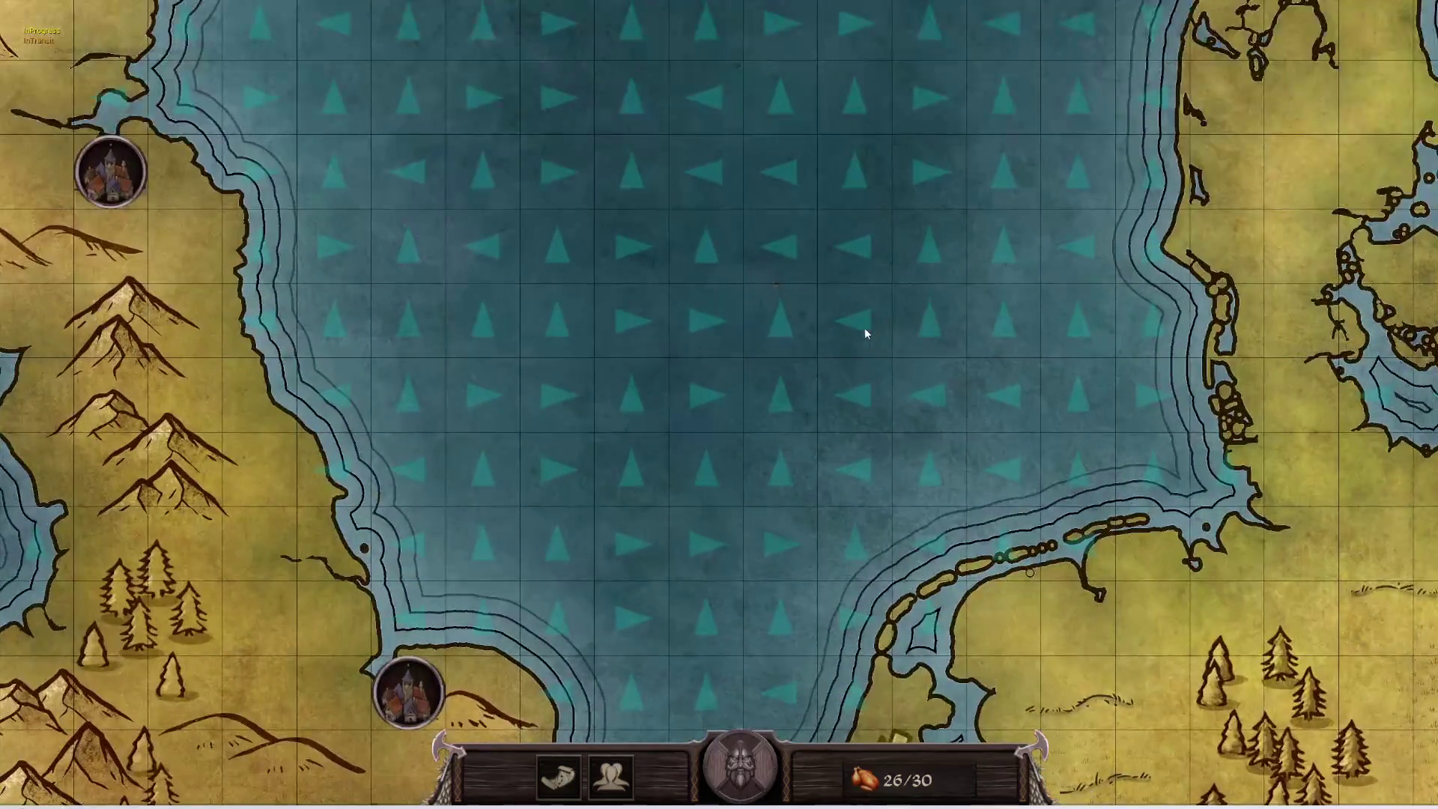
mouse_move(864, 326)
left_mouse_down()
mouse_move(927, 446)
mouse_move(848, 662)
mouse_move(743, 725)
mouse_move(816, 575)
mouse_move(686, 647)
left_mouse_up()
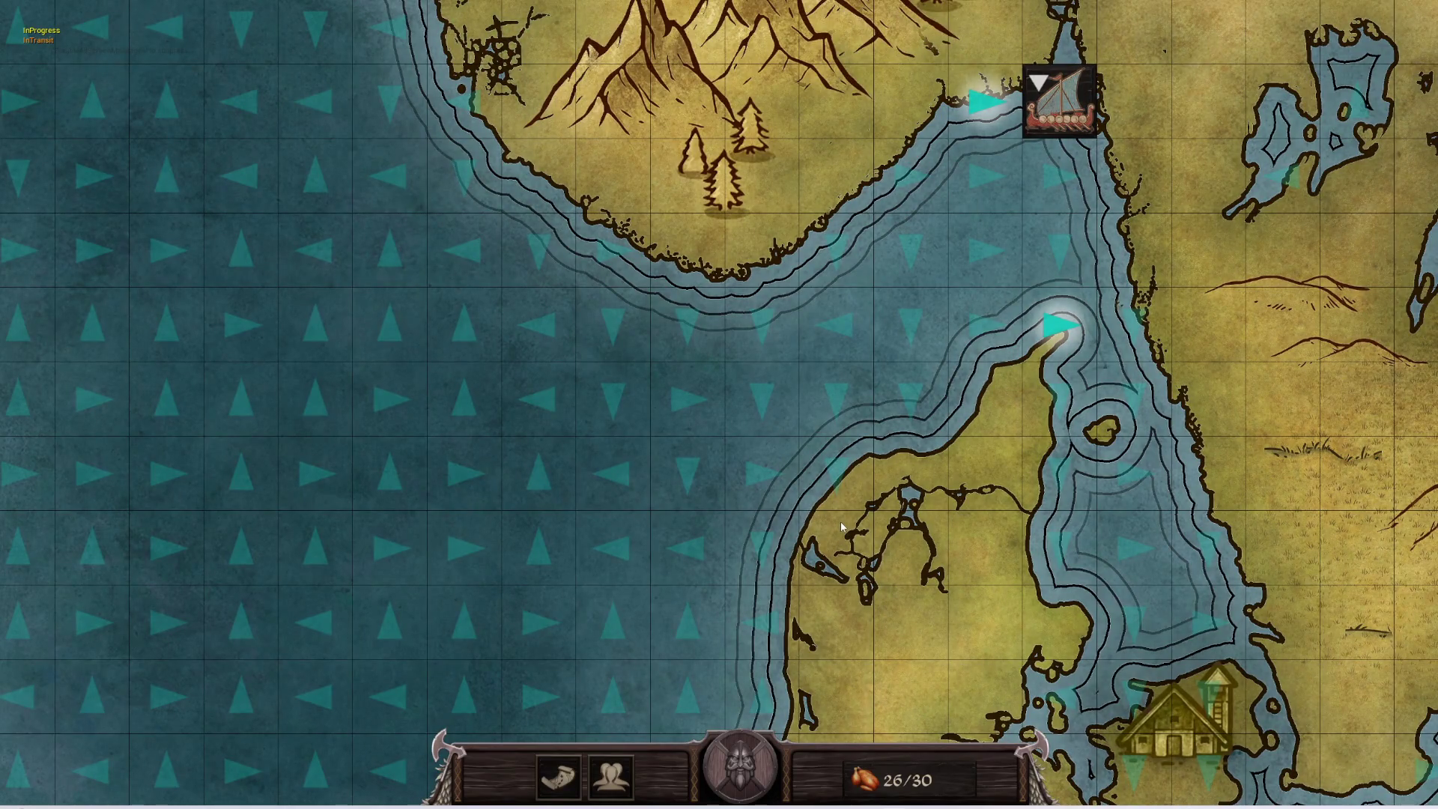
- Sail the longship south and west cell by cell to the Scottish coast beside a settlement
key("Down")
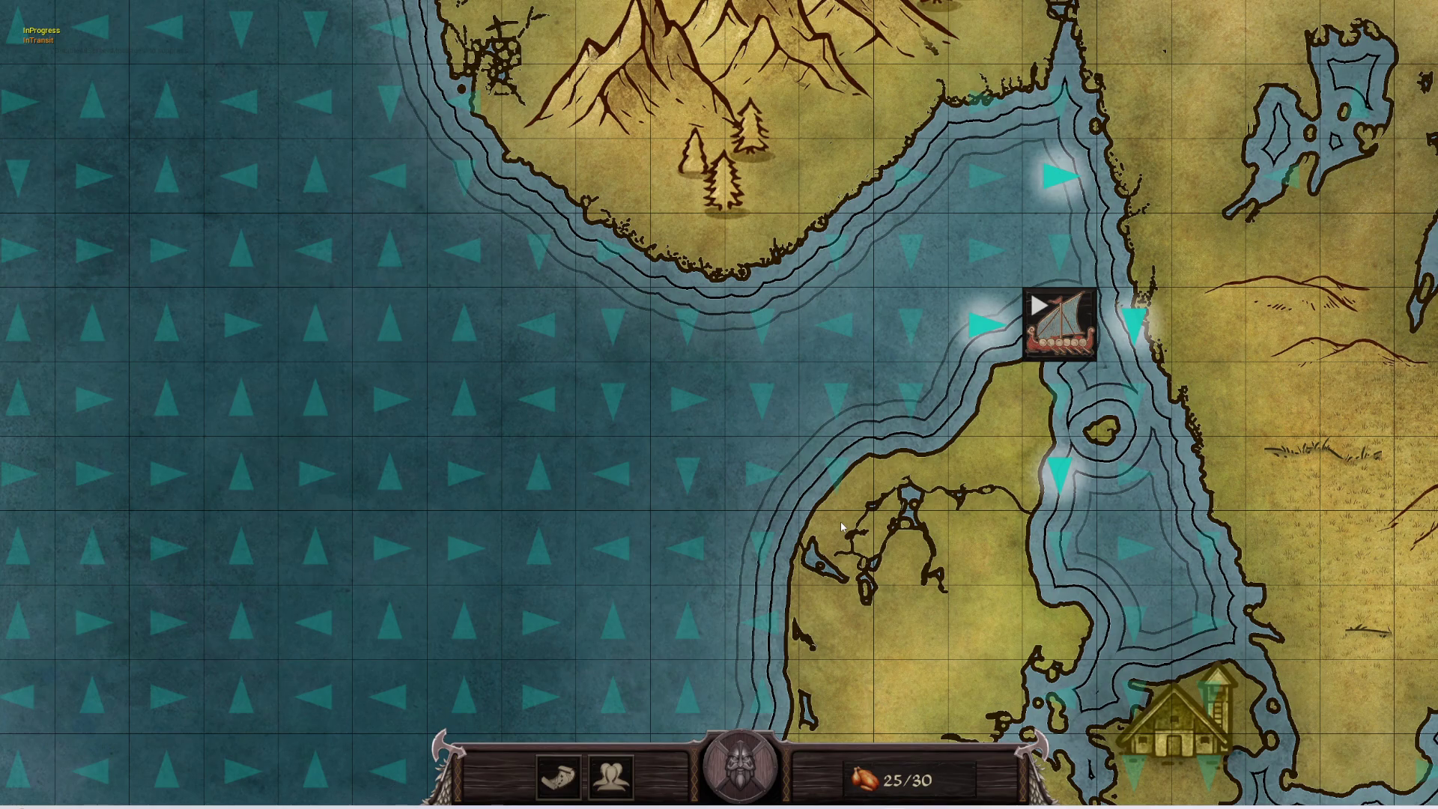
key("Left")
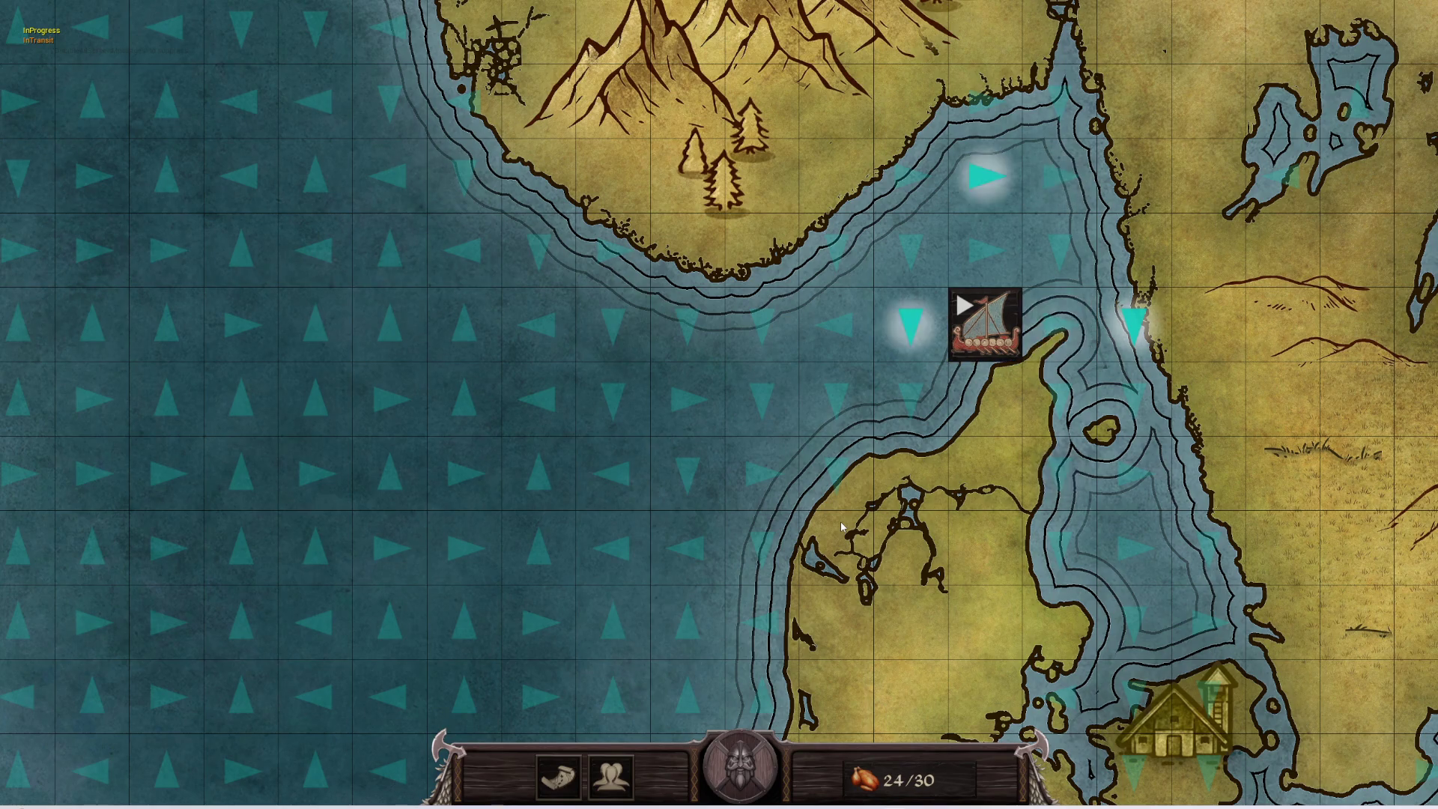
key("Left")
key("Down")
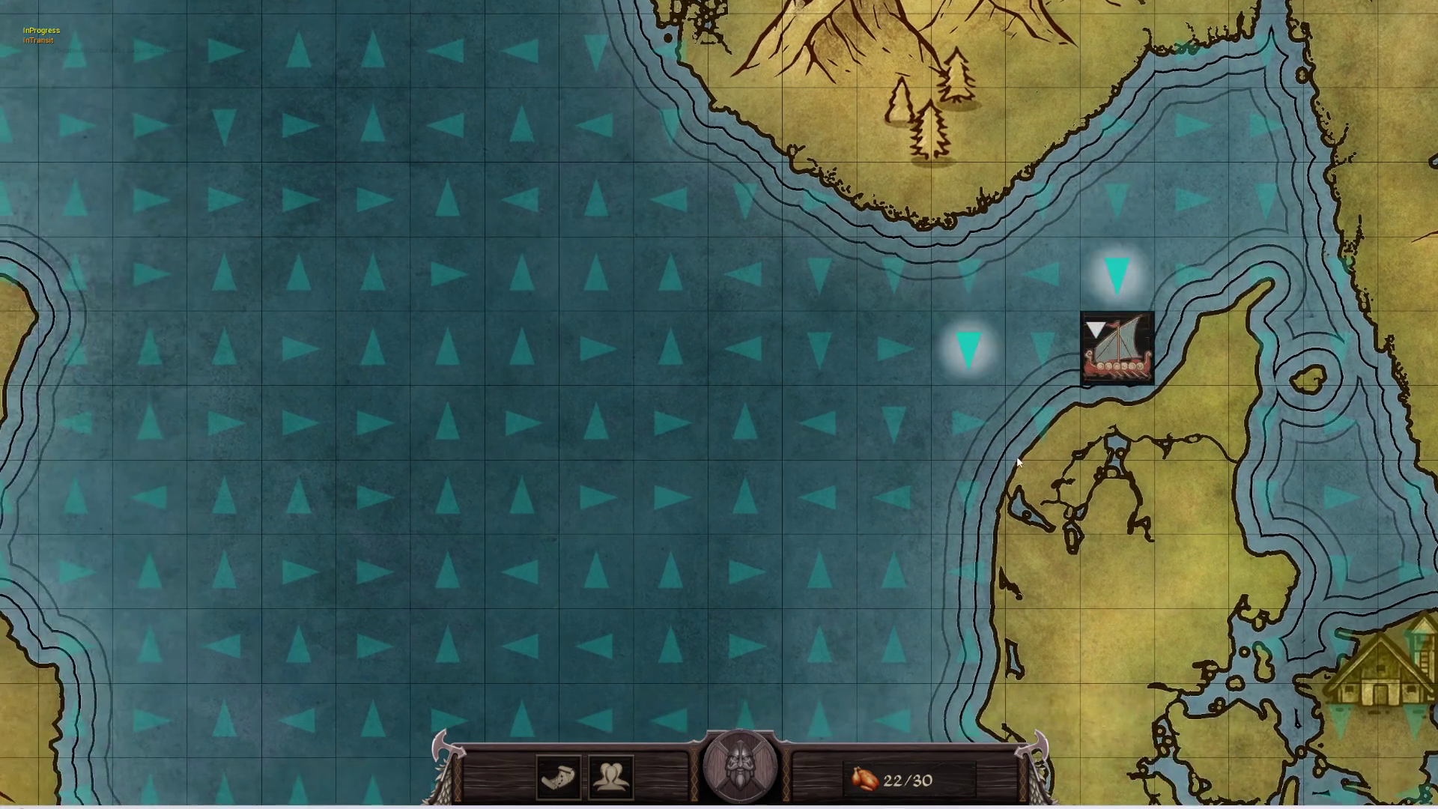
key("Left")
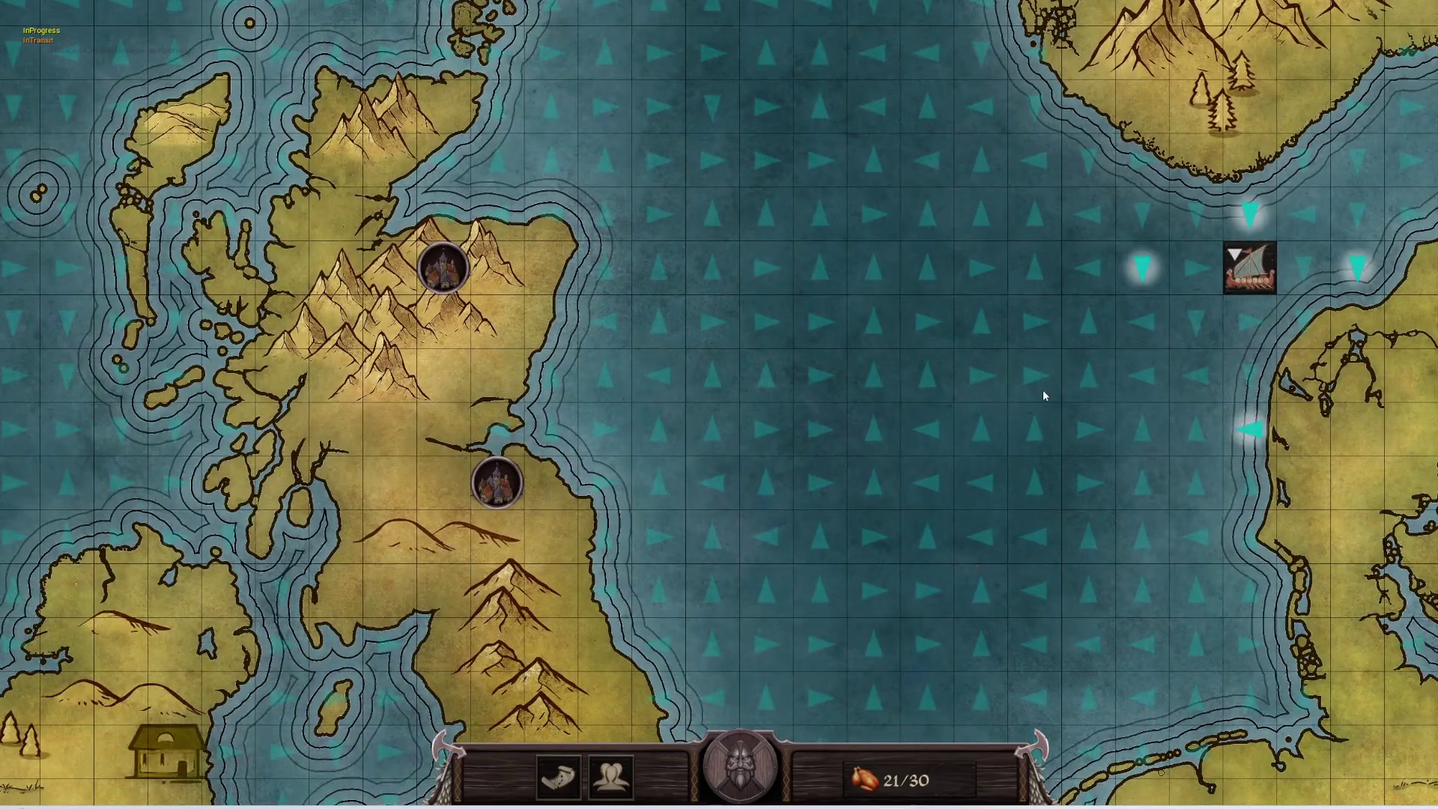
key("Down")
key("Left")
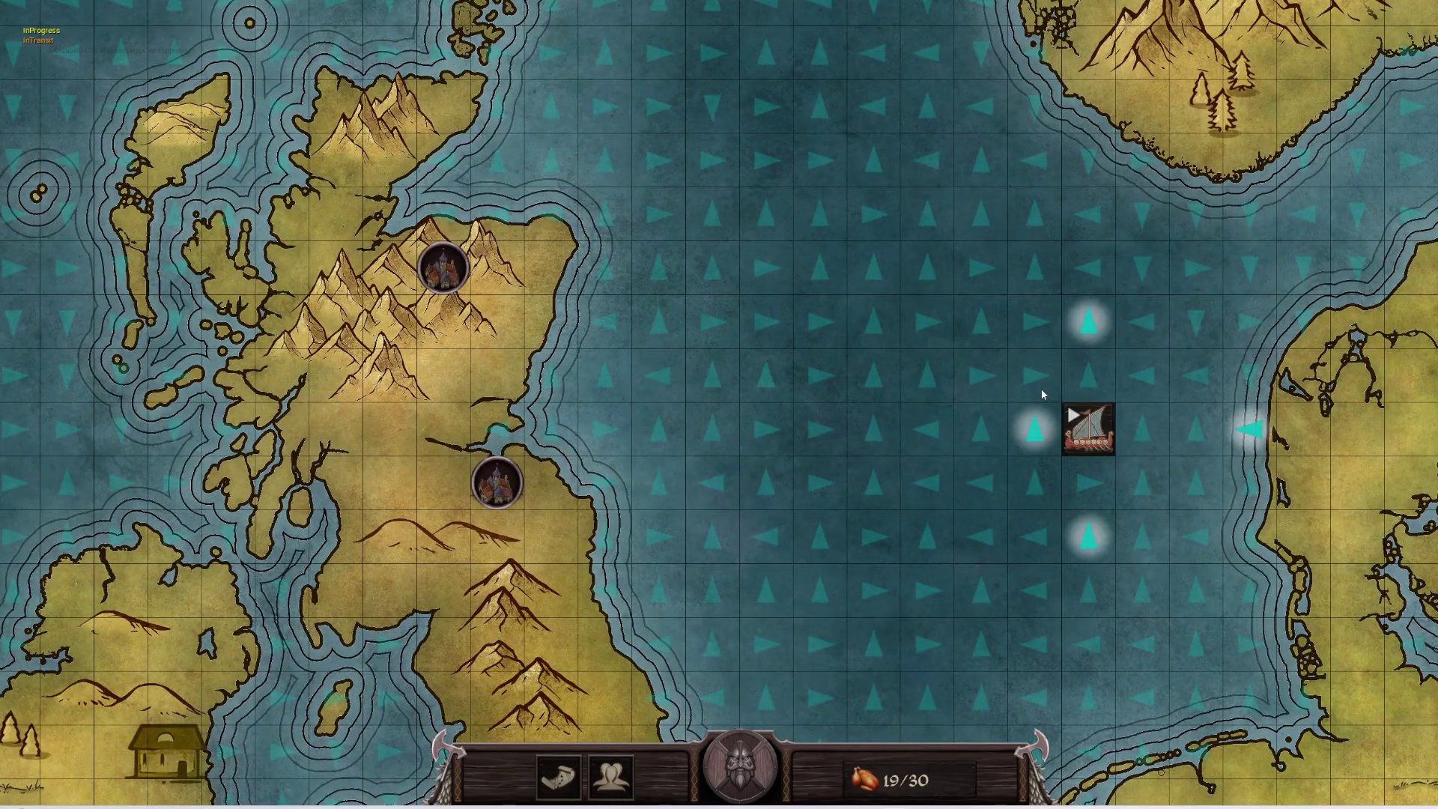
key("Left")
key("Left")
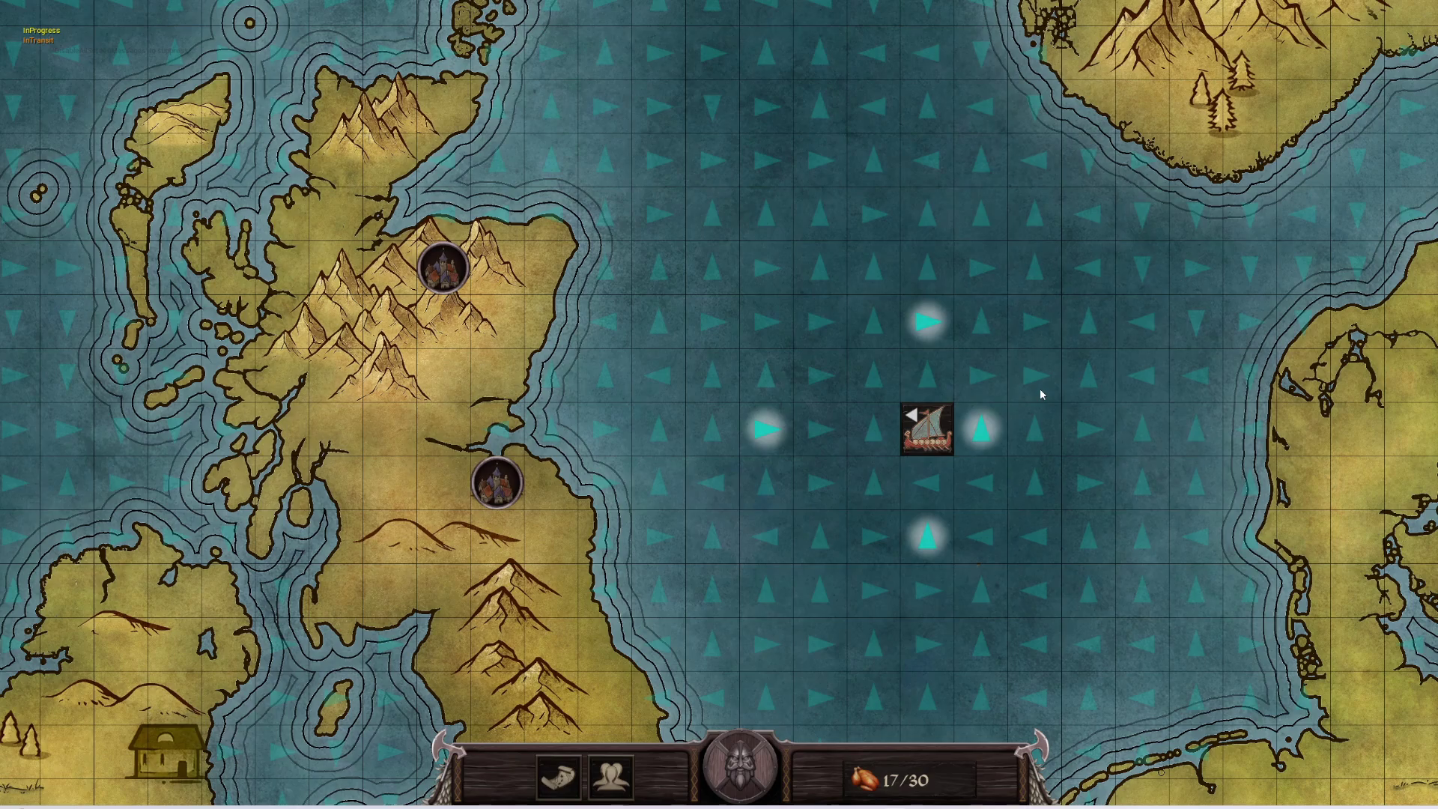
key("Left")
key("Left")
key("Left")
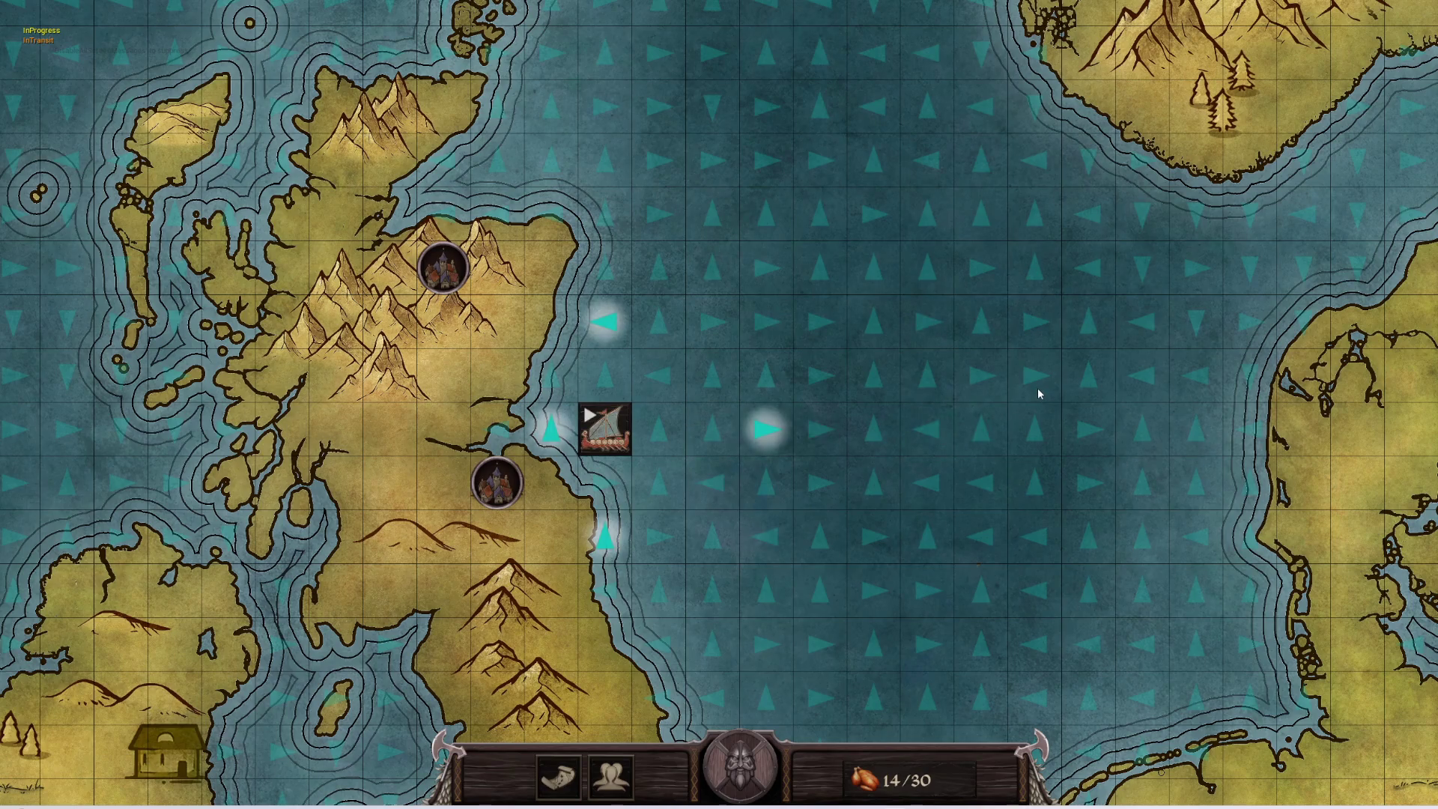
key("Left")
key("Left")
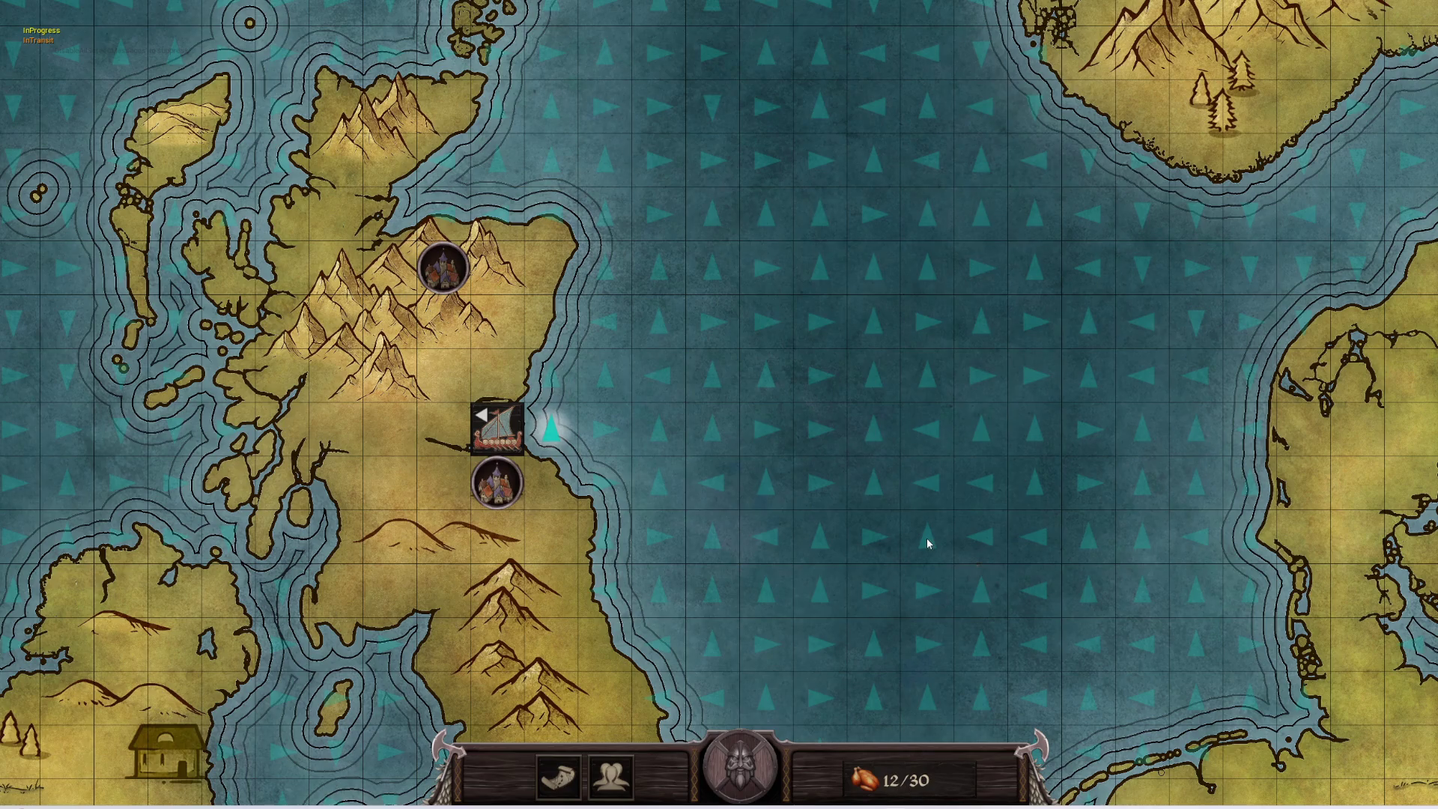
- Pan the map to follow the ship, then end the play-test with Escape
mouse_move(927, 543)
left_mouse_down()
mouse_move(960, 504)
mouse_move(1074, 531)
left_mouse_up()
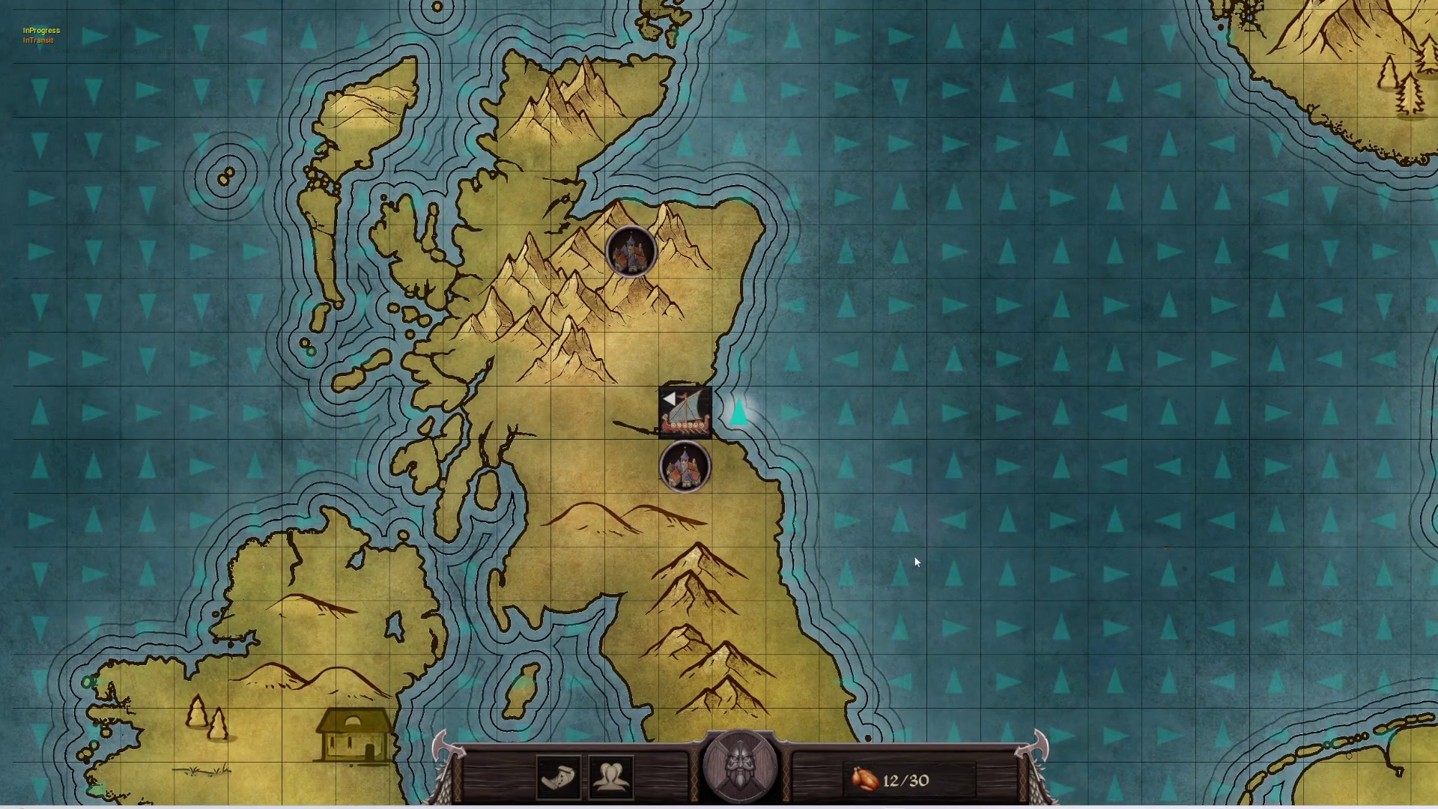
left_click_drag(914, 565, 908, 507)
key("Escape")
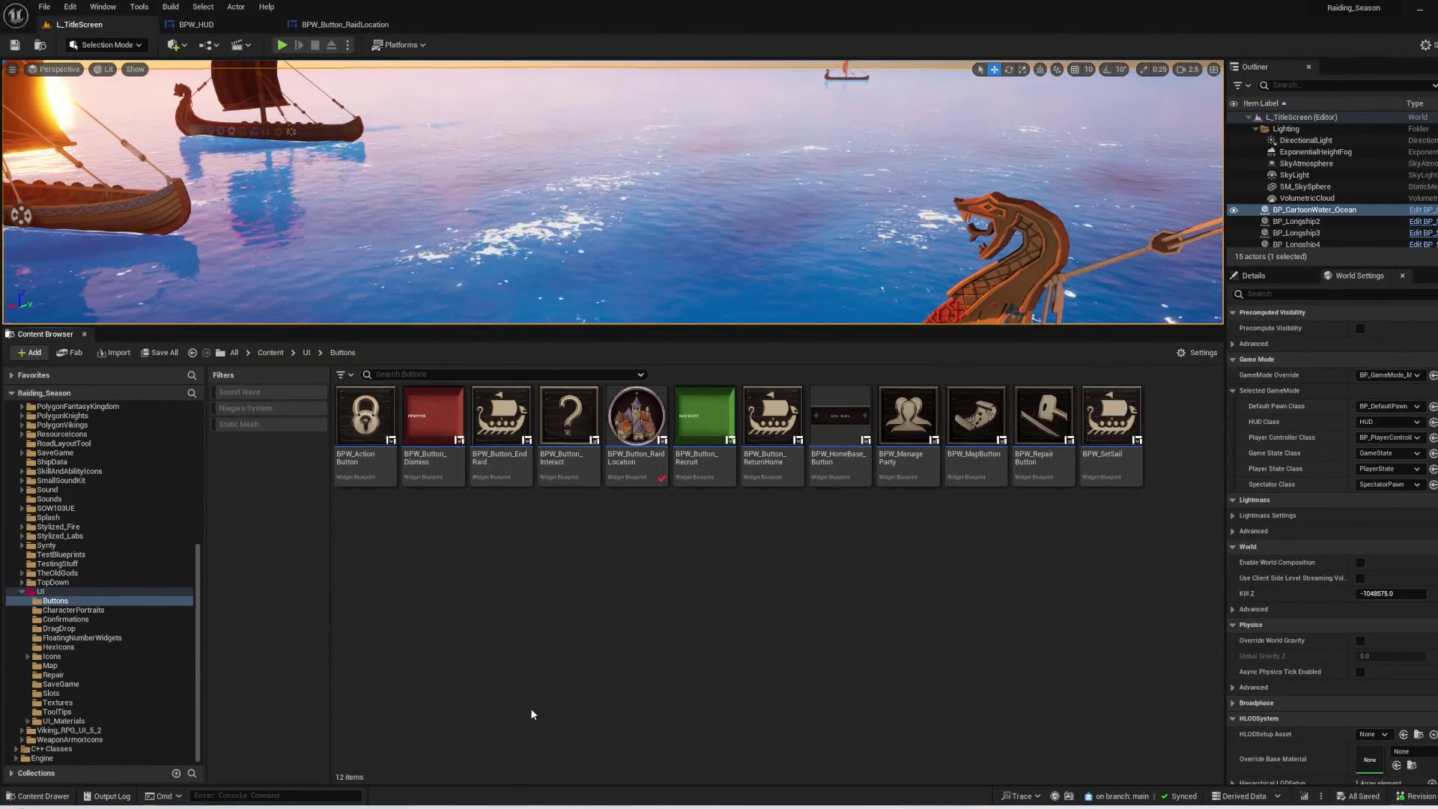
- Switch to BPW_HUD and pan its Event Graph through the OpenMainMenu chain and Open Menu calls
left_click(202, 25)
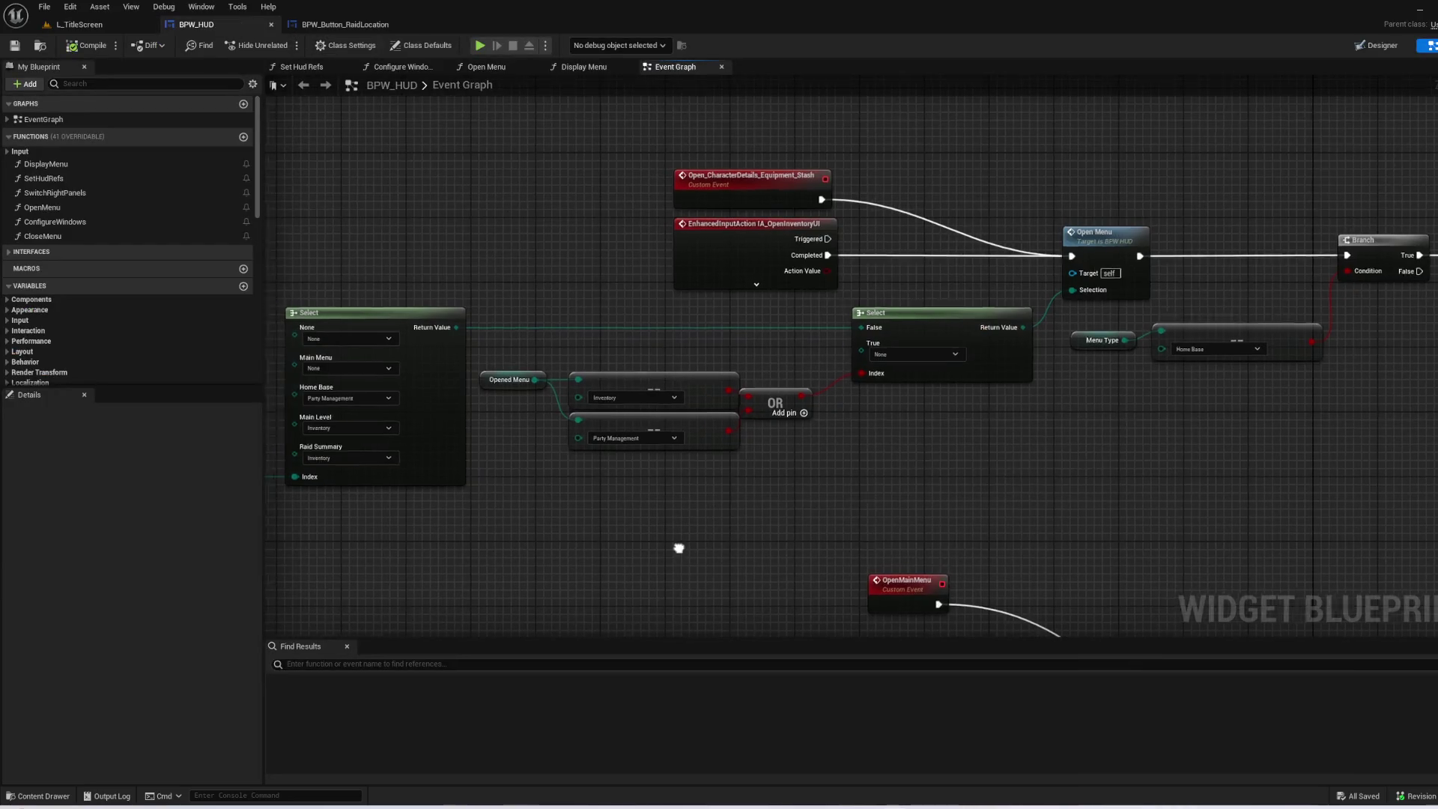
left_click_drag(674, 549, 745, 567)
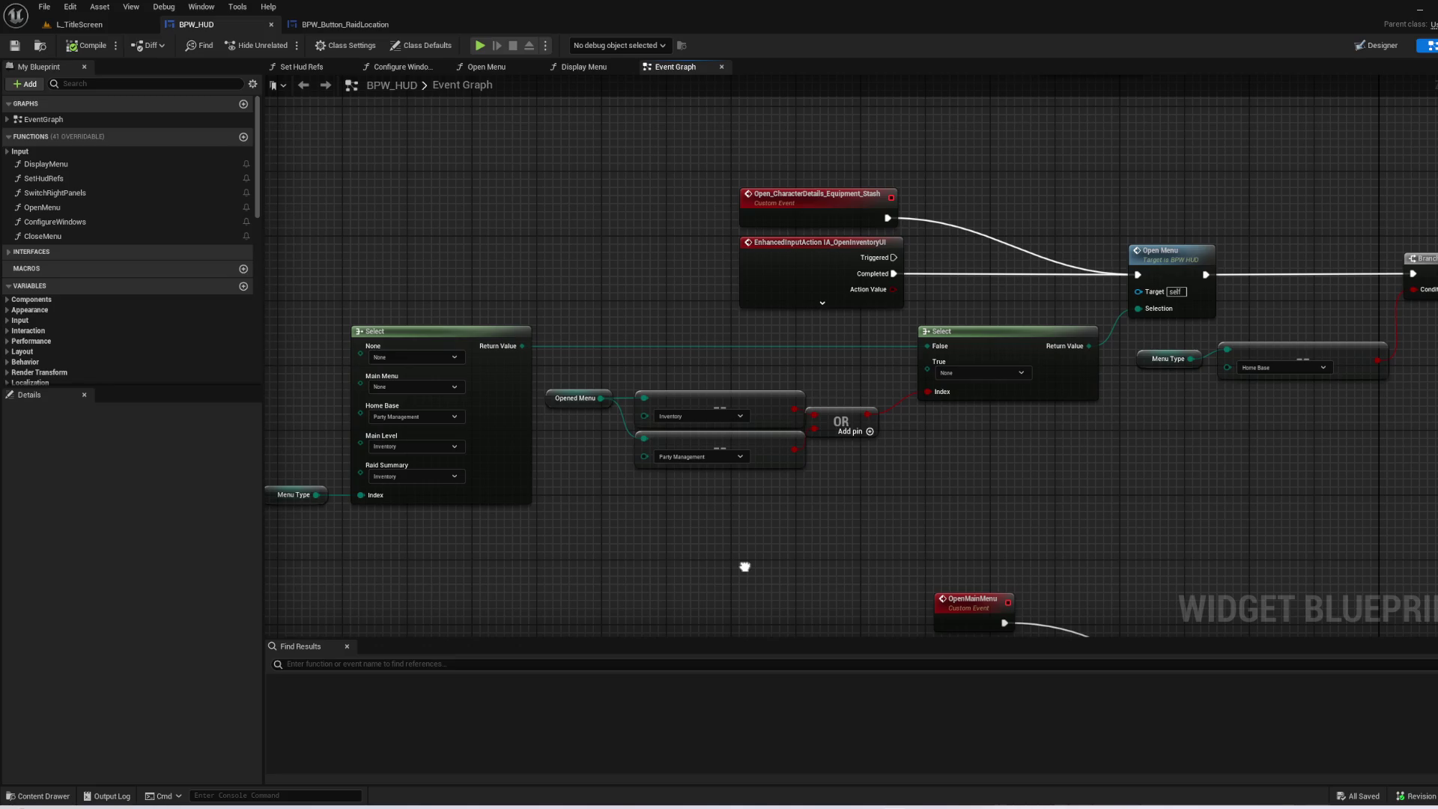
mouse_move(745, 567)
left_mouse_down()
mouse_move(940, 359)
mouse_move(771, 359)
mouse_move(301, 278)
mouse_move(466, 221)
left_mouse_up()
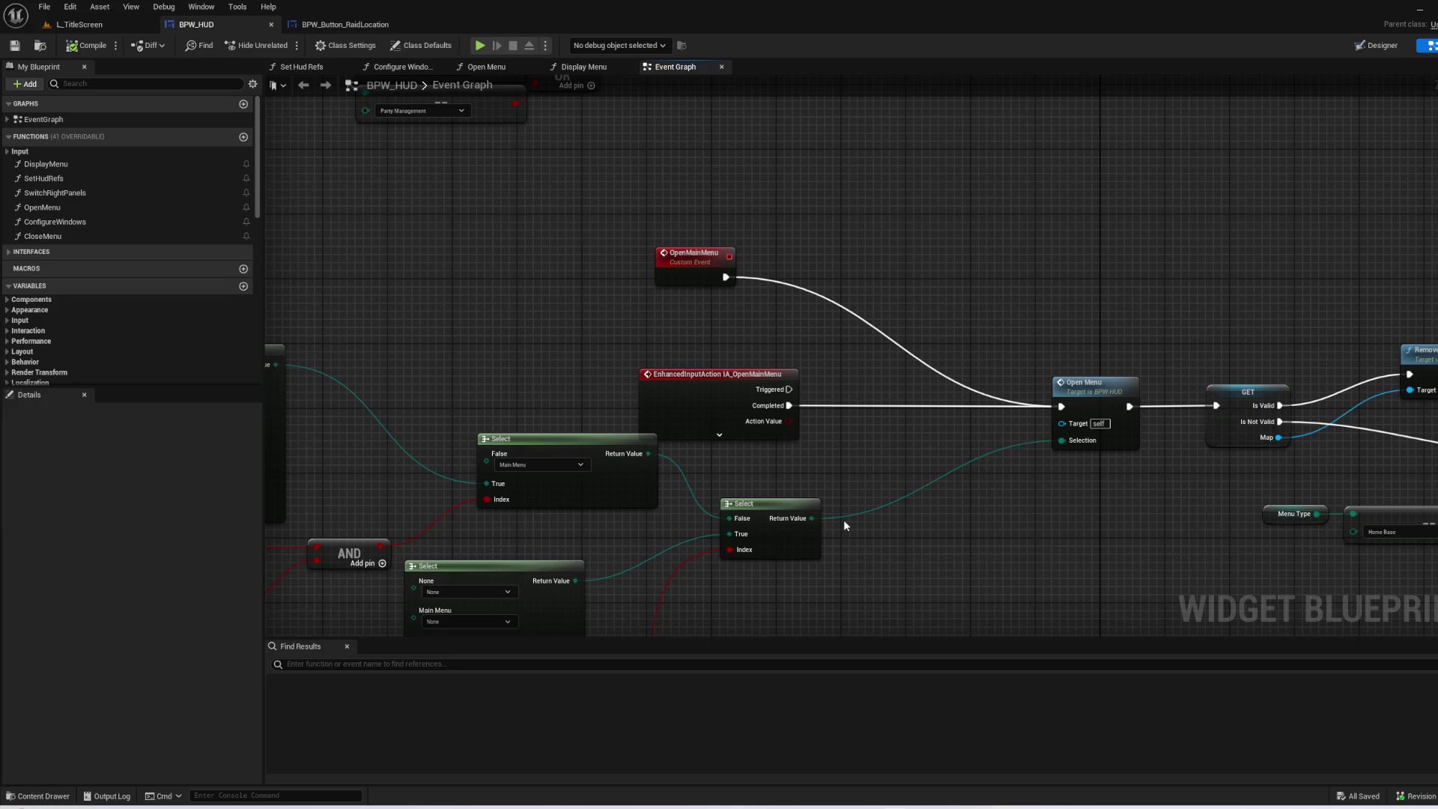
scroll(844, 520, "down", 1)
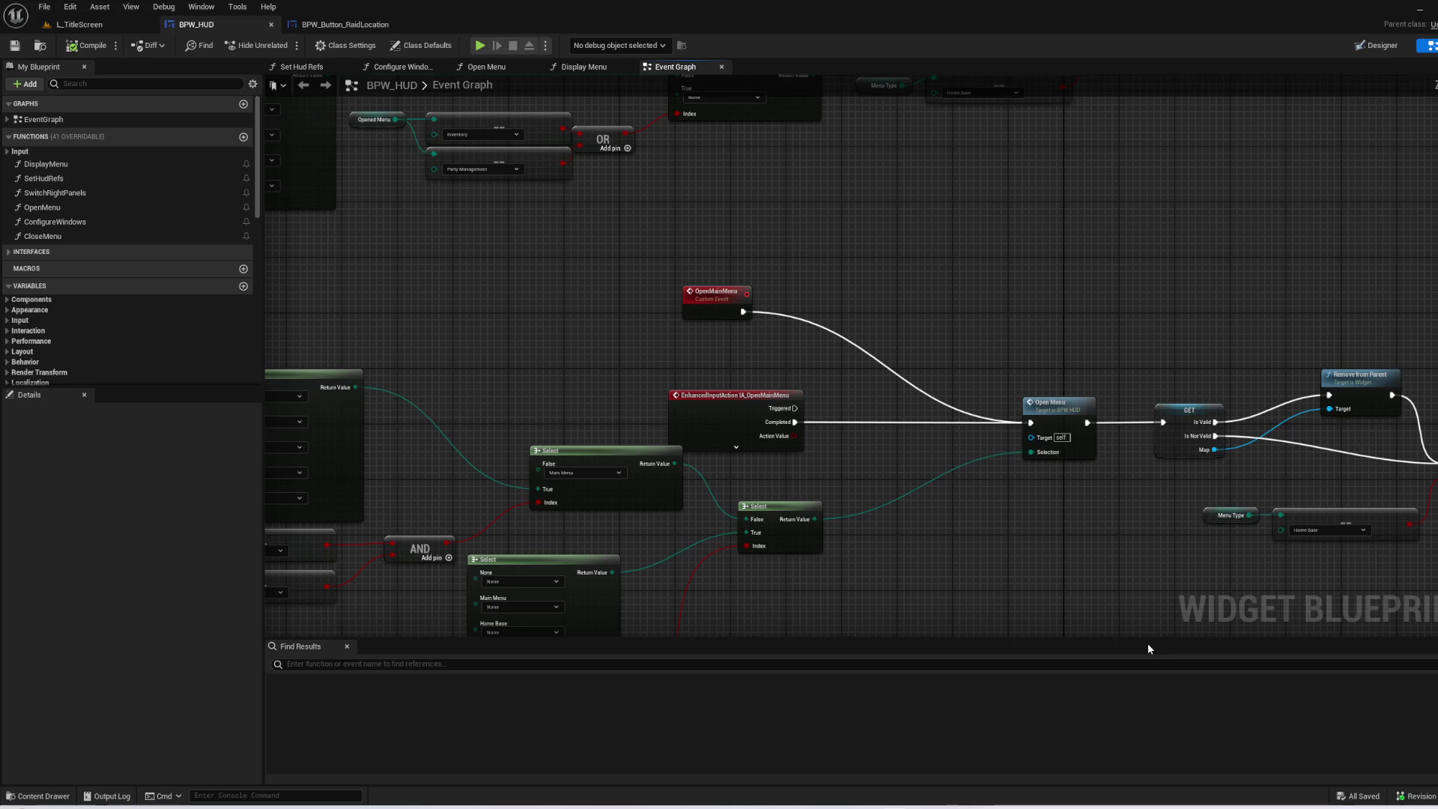
mouse_move(1122, 571)
left_mouse_down()
mouse_move(1248, 177)
mouse_move(1133, 379)
mouse_move(770, 530)
mouse_move(621, 571)
mouse_move(1004, 617)
mouse_move(1297, 535)
mouse_move(1248, 126)
mouse_move(1217, 235)
mouse_move(1087, 230)
left_mouse_up()
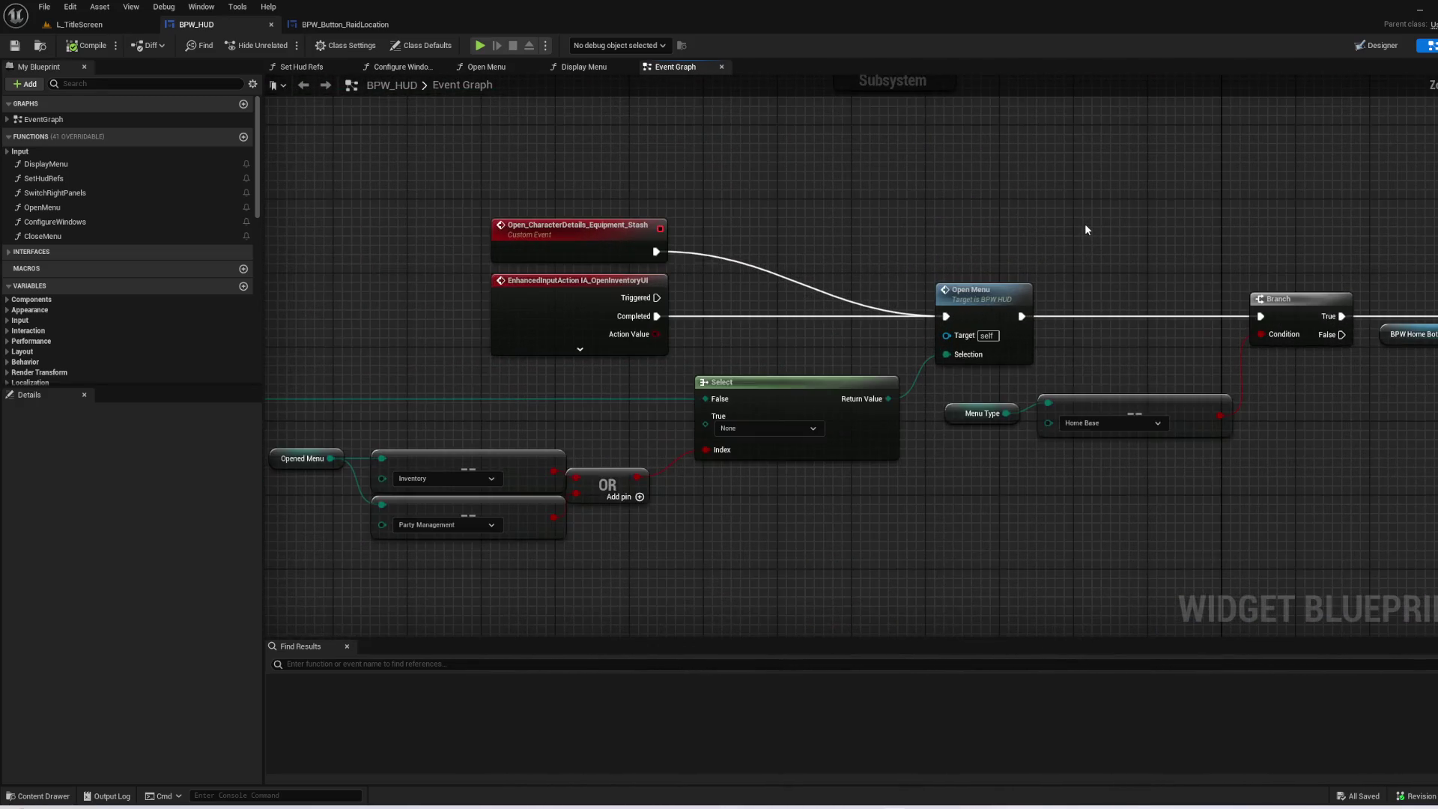
- Open the Open Menu function graph and browse to its Configure Windows calls
double_click(986, 297)
mouse_move(1031, 496)
left_mouse_down()
mouse_move(857, 343)
mouse_move(921, 425)
mouse_move(925, 119)
mouse_move(904, 38)
left_mouse_up()
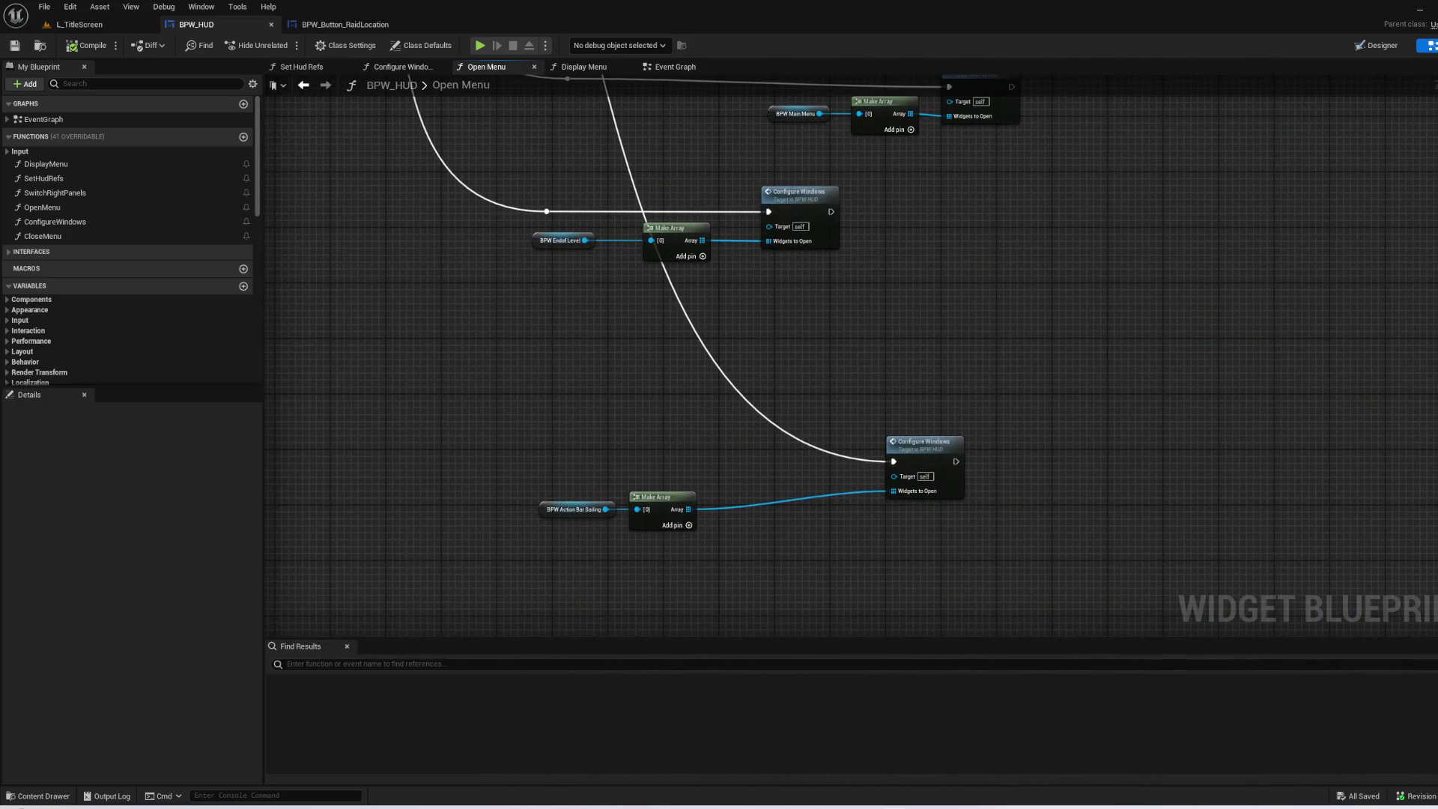
left_click_drag(823, 337, 816, 339)
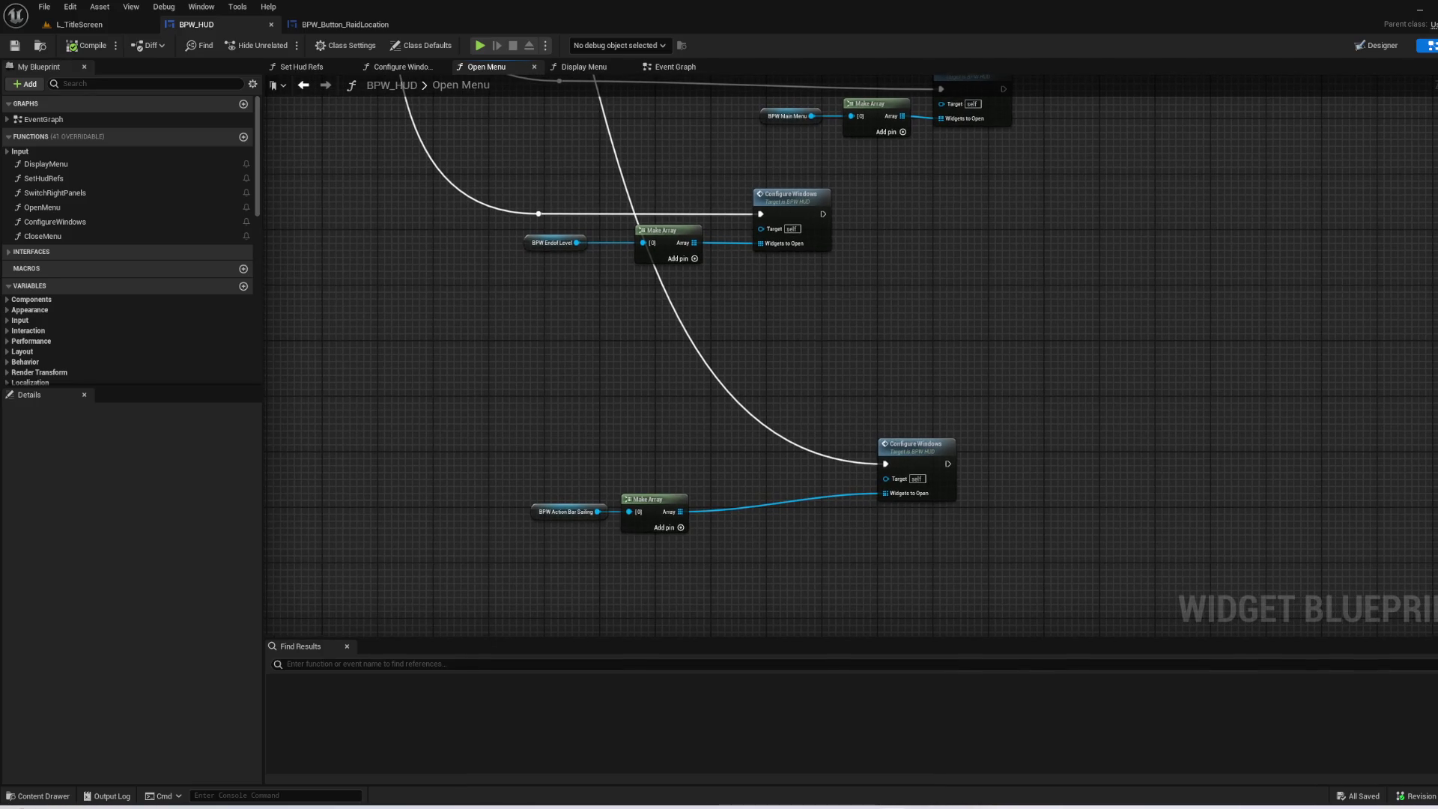
mouse_move(823, 337)
left_mouse_down()
mouse_move(1086, 637)
mouse_move(1146, 651)
mouse_move(1123, 642)
left_mouse_up()
left_click_drag(1048, 374, 1043, 373)
mouse_move(1123, 449)
left_mouse_down()
mouse_move(992, 486)
mouse_move(850, 263)
mouse_move(995, 149)
left_mouse_up()
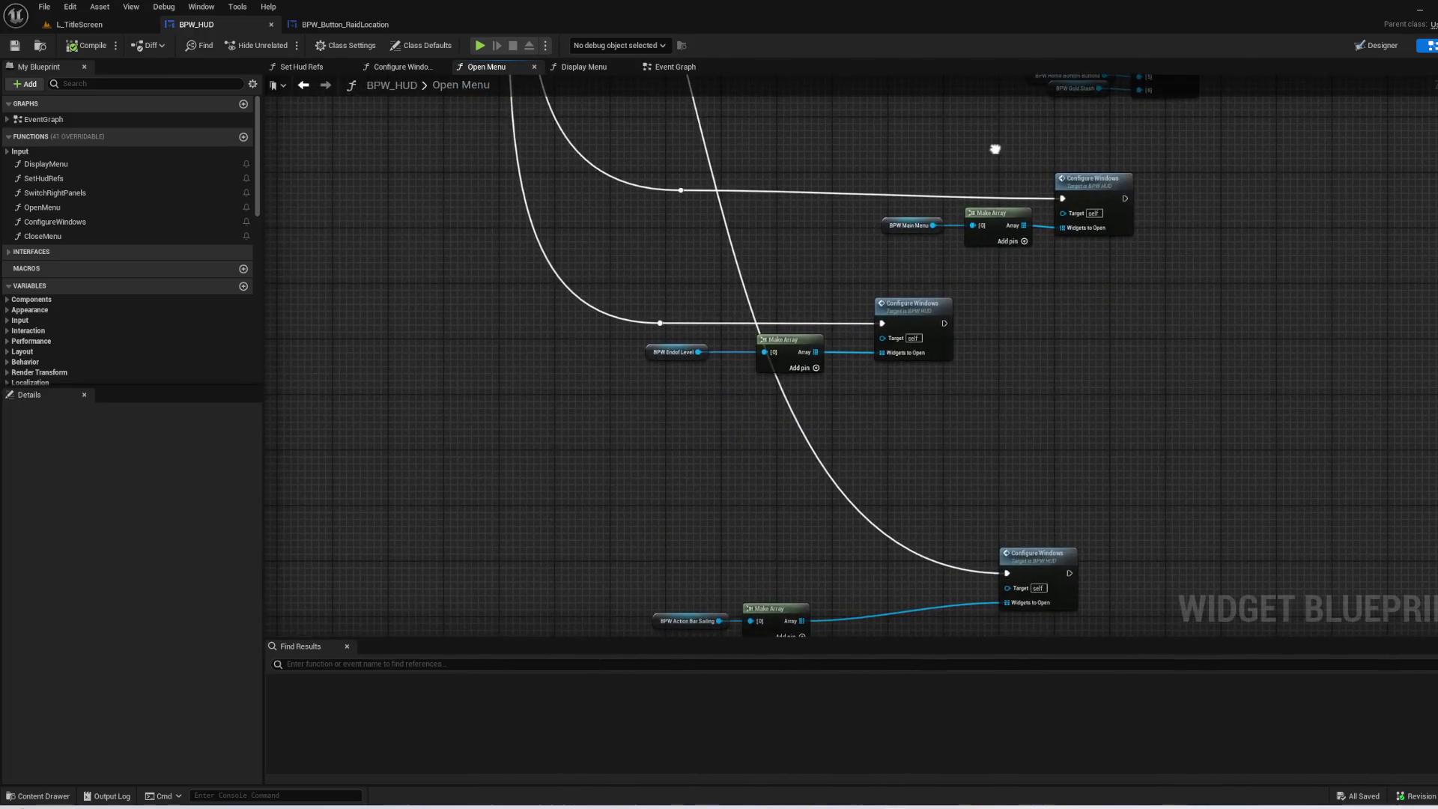
- Add a reroute node on the bottom Configure Windows wire, drag it down, and shift the Action Bar Sailing array right
double_click(719, 200)
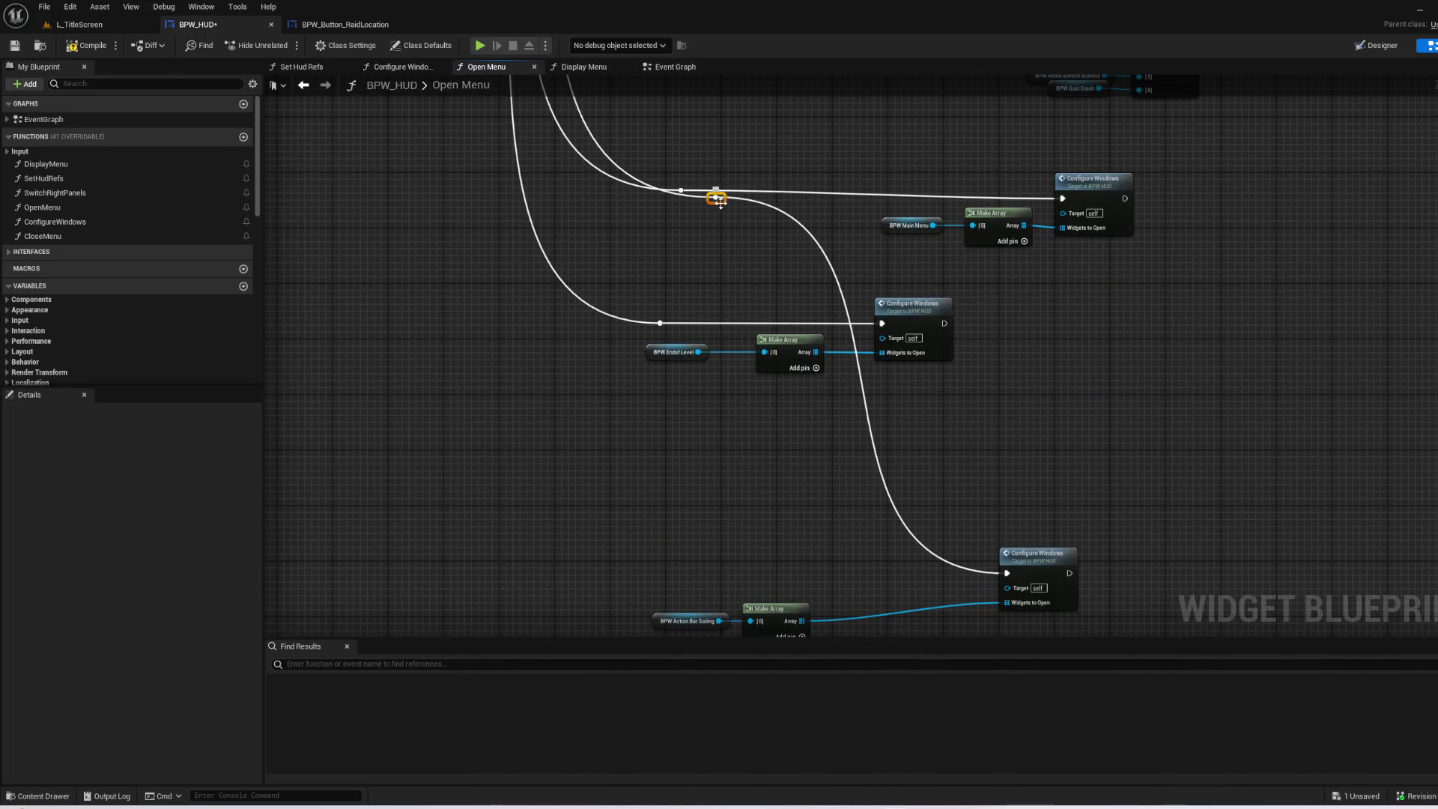
mouse_move(721, 205)
left_mouse_down()
mouse_move(717, 370)
mouse_move(686, 566)
left_mouse_up()
left_click_drag(718, 500, 716, 331)
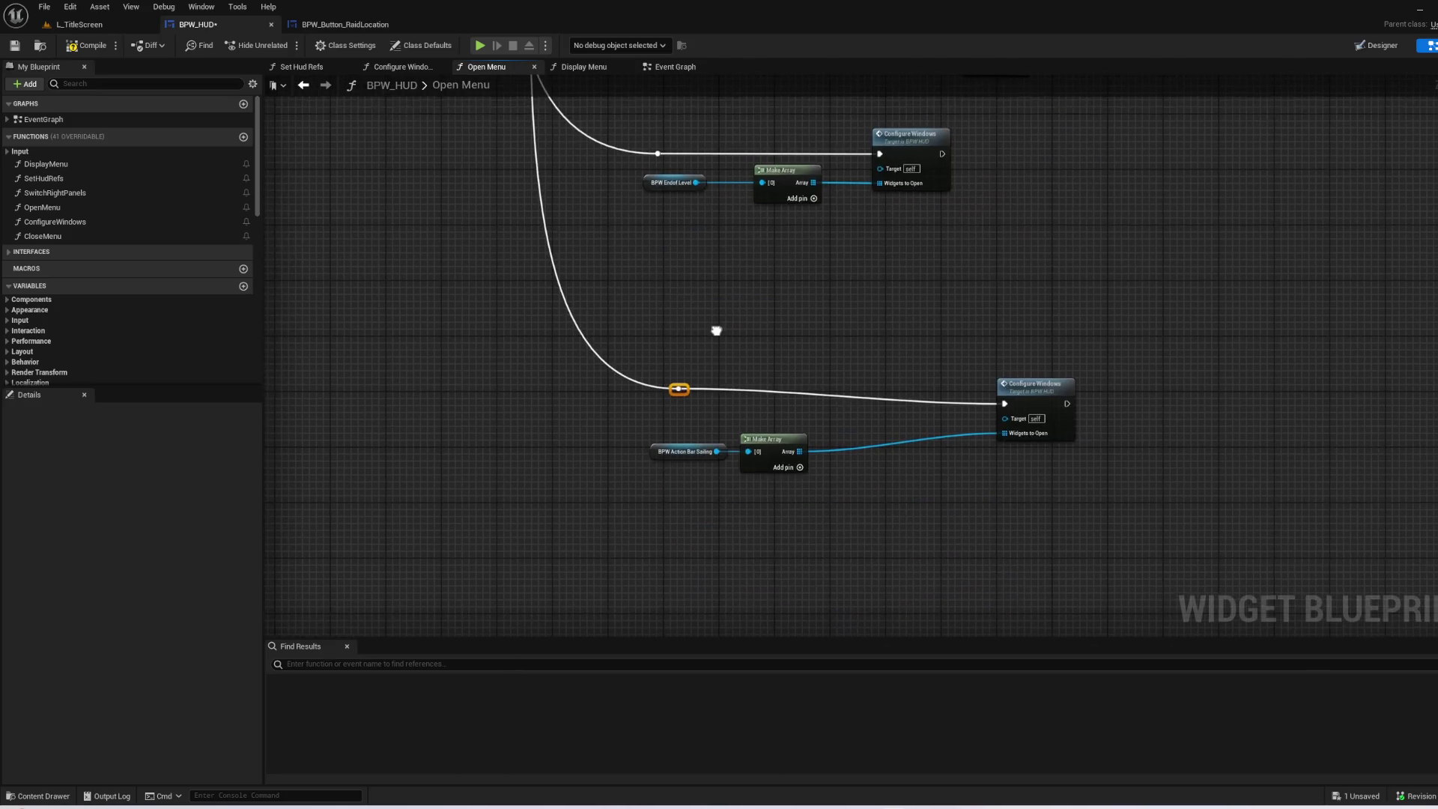
mouse_move(676, 413)
left_mouse_down()
mouse_move(786, 477)
mouse_move(870, 450)
left_mouse_up()
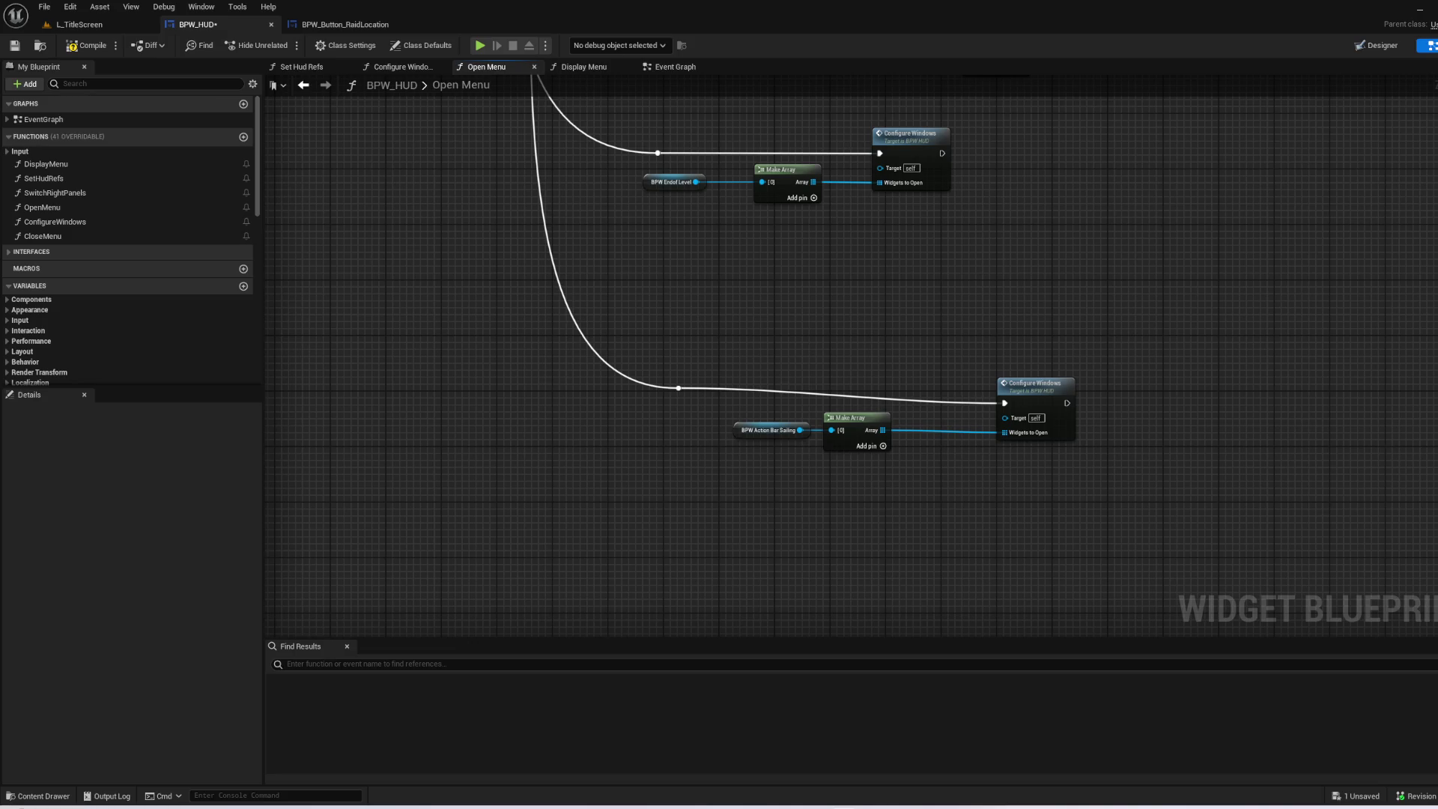
key("super+d")
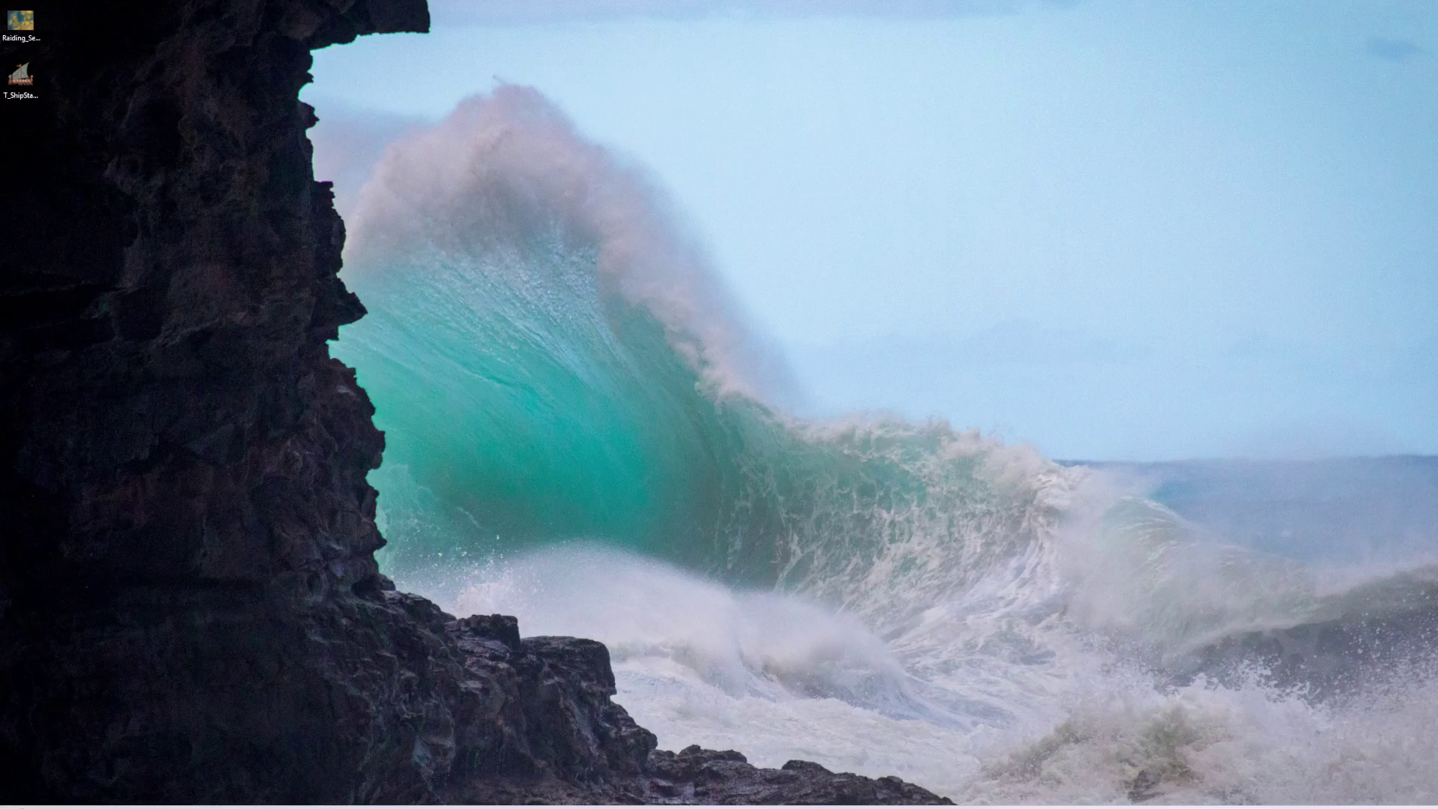
- Restore the editor, flip between the BPW_Button_RaidLocation, L_TitleScreen and BPW_HUD tabs, and view the Open Menu logic
key("super+d")
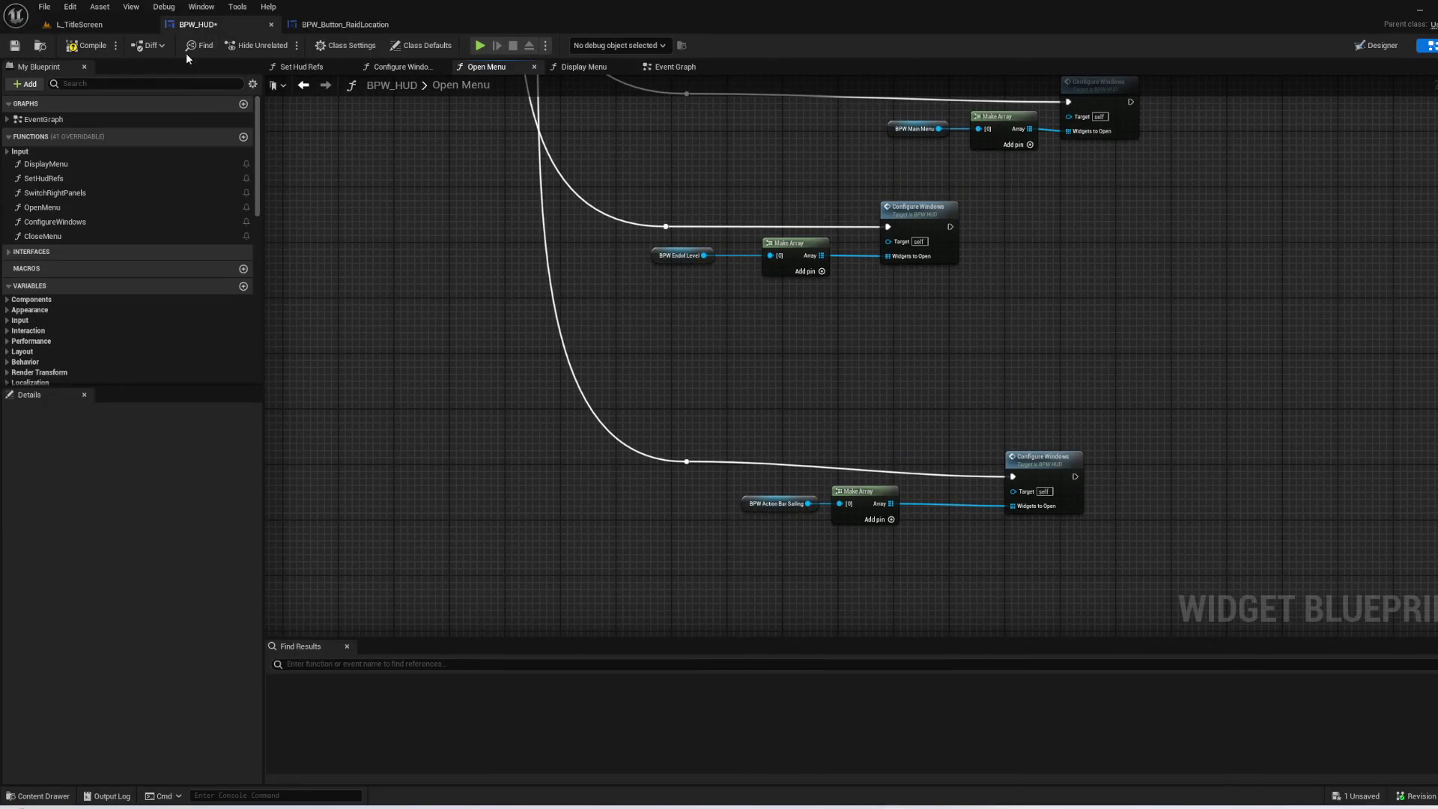
left_click(349, 25)
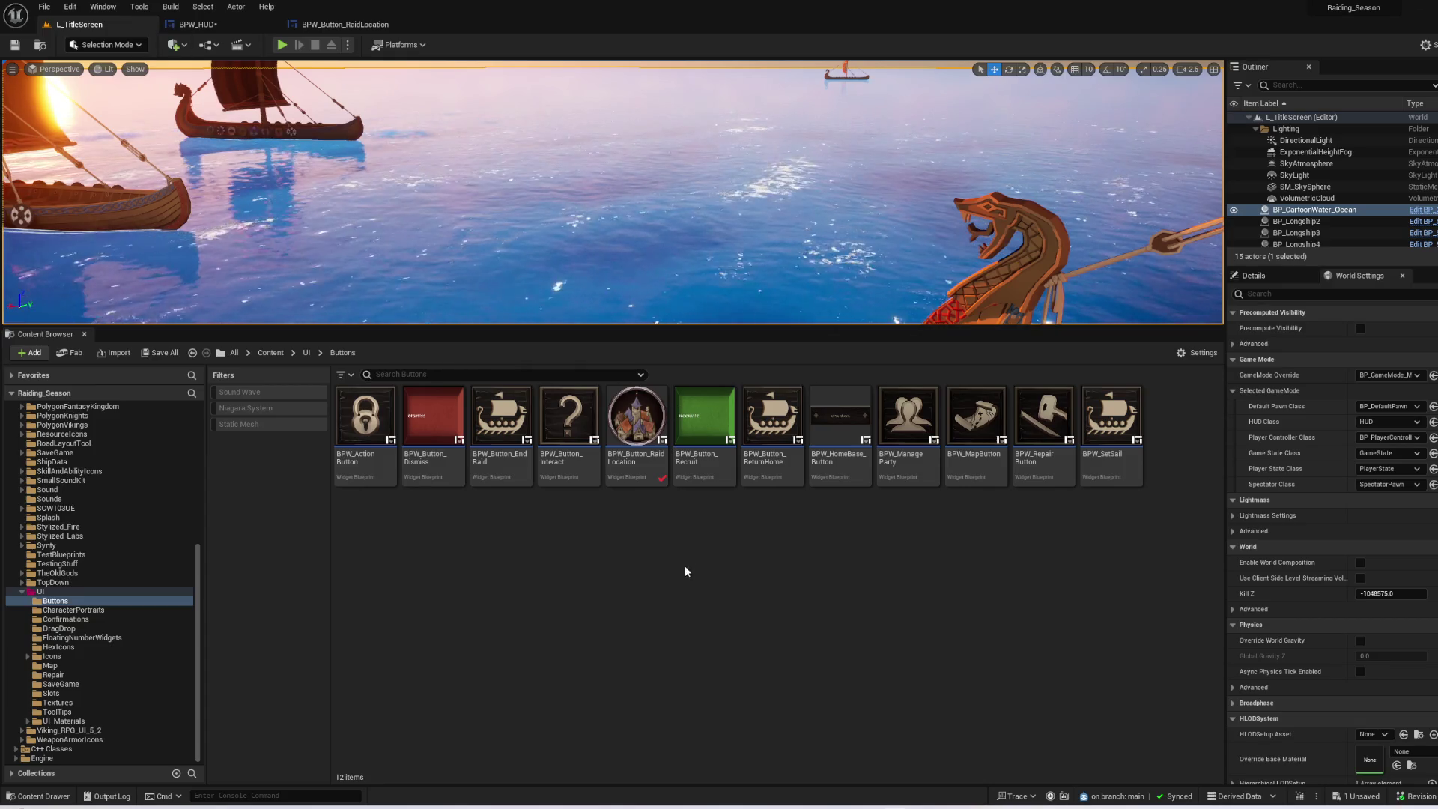
left_click(246, 25)
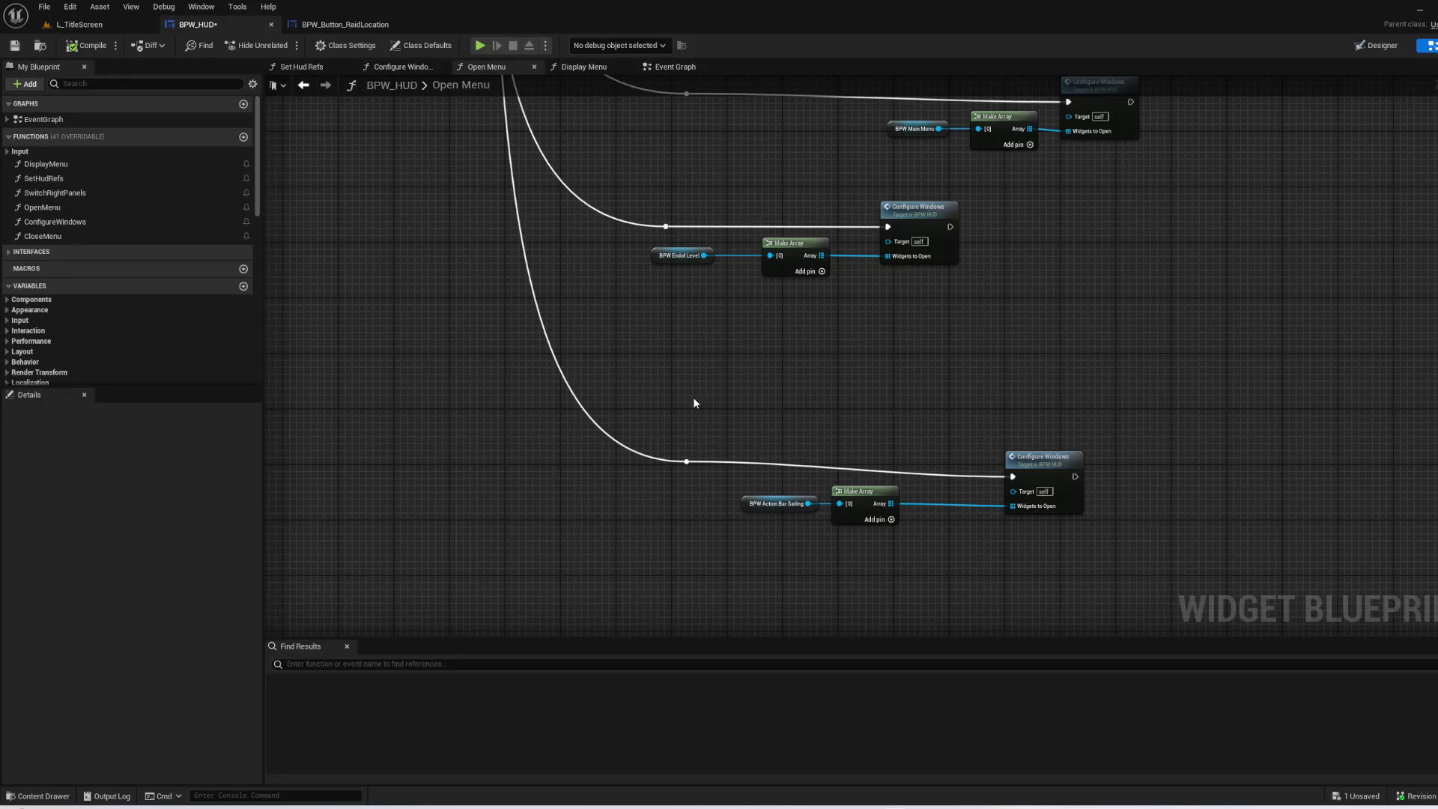
left_click(79, 25)
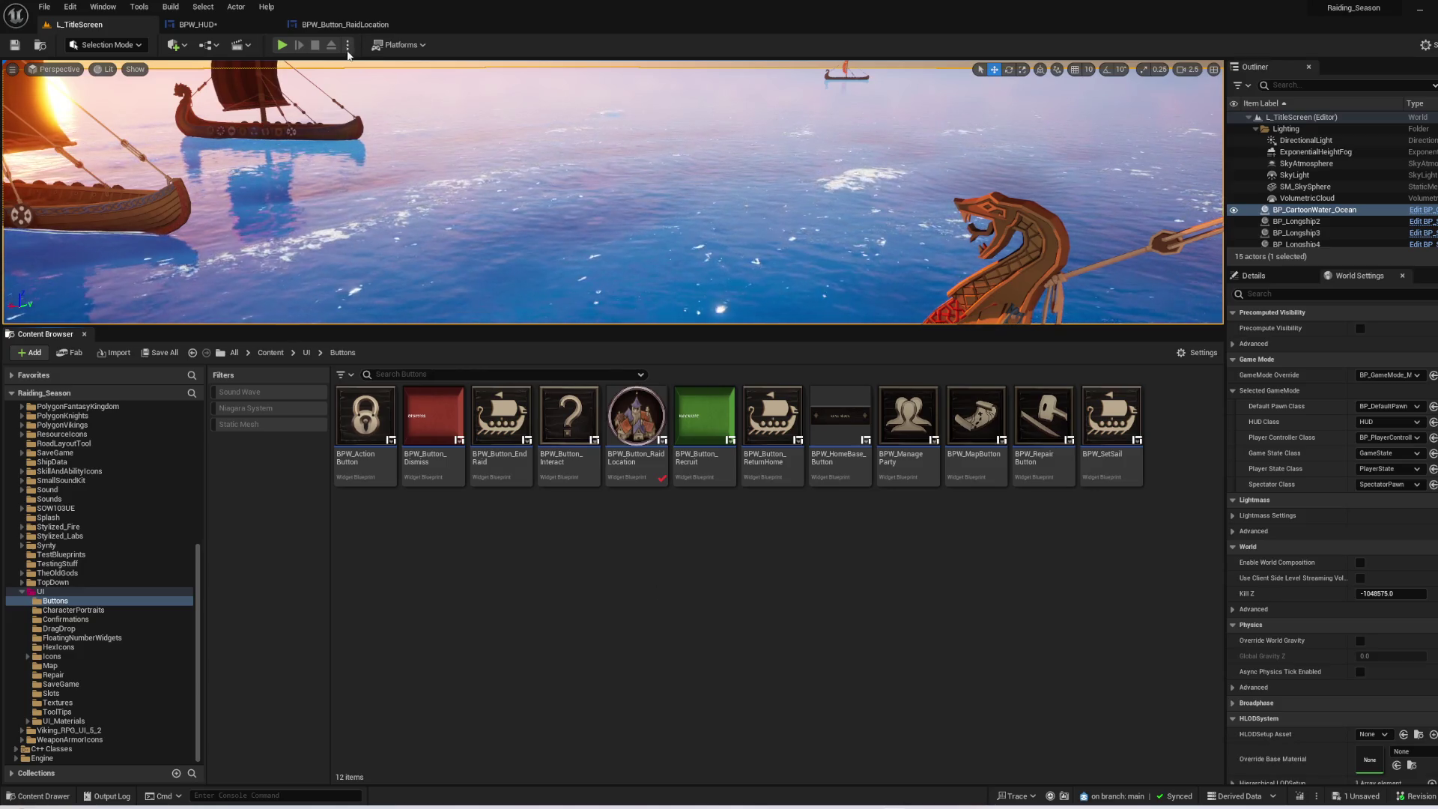
left_click(225, 25)
mouse_move(1124, 224)
left_mouse_down()
mouse_move(1005, 568)
mouse_move(958, 411)
mouse_move(921, 520)
mouse_move(959, 294)
mouse_move(875, 462)
mouse_move(921, 521)
left_mouse_up()
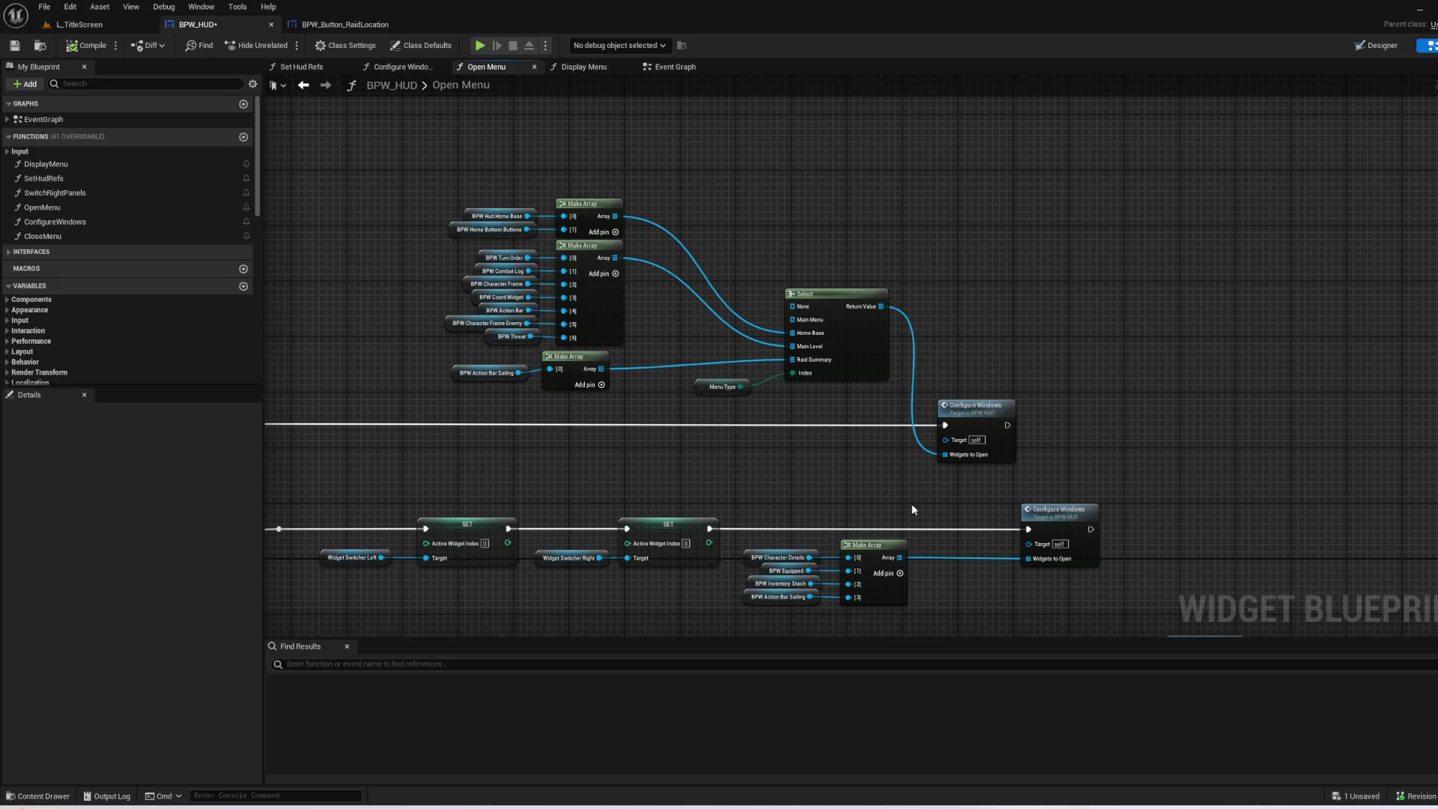
- Open the Configure Windows function and select the All Widgets variable to view its Details
scroll(944, 359, "up", 1)
double_click(1011, 428)
left_click_drag(1011, 428, 1153, 309)
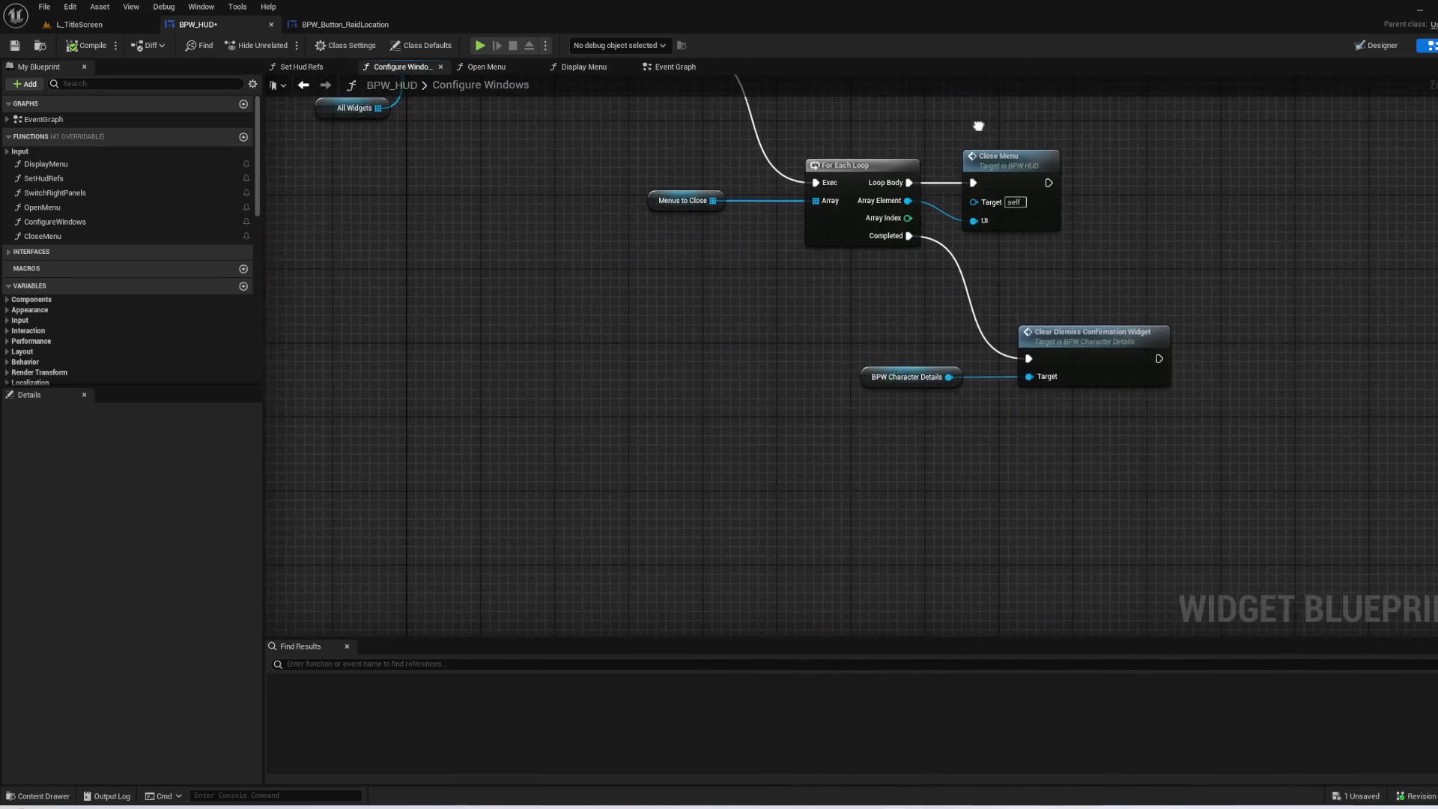
left_click_drag(873, 445, 908, 562)
mouse_move(662, 498)
left_mouse_down()
mouse_move(486, 404)
mouse_move(475, 379)
left_mouse_up()
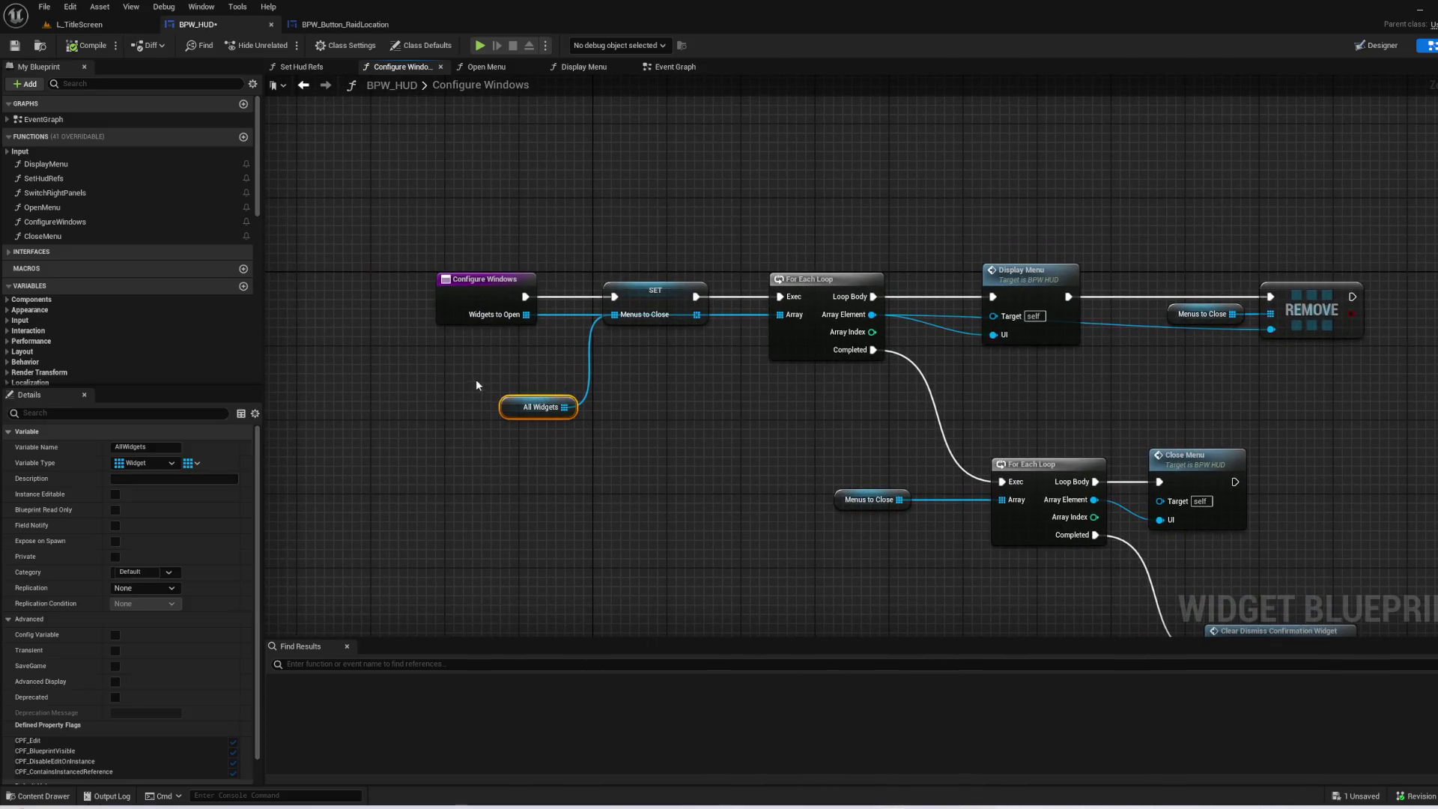
mouse_move(712, 459)
left_mouse_down()
mouse_move(471, 374)
mouse_move(673, 466)
left_mouse_up()
left_click(474, 379)
left_click(527, 410)
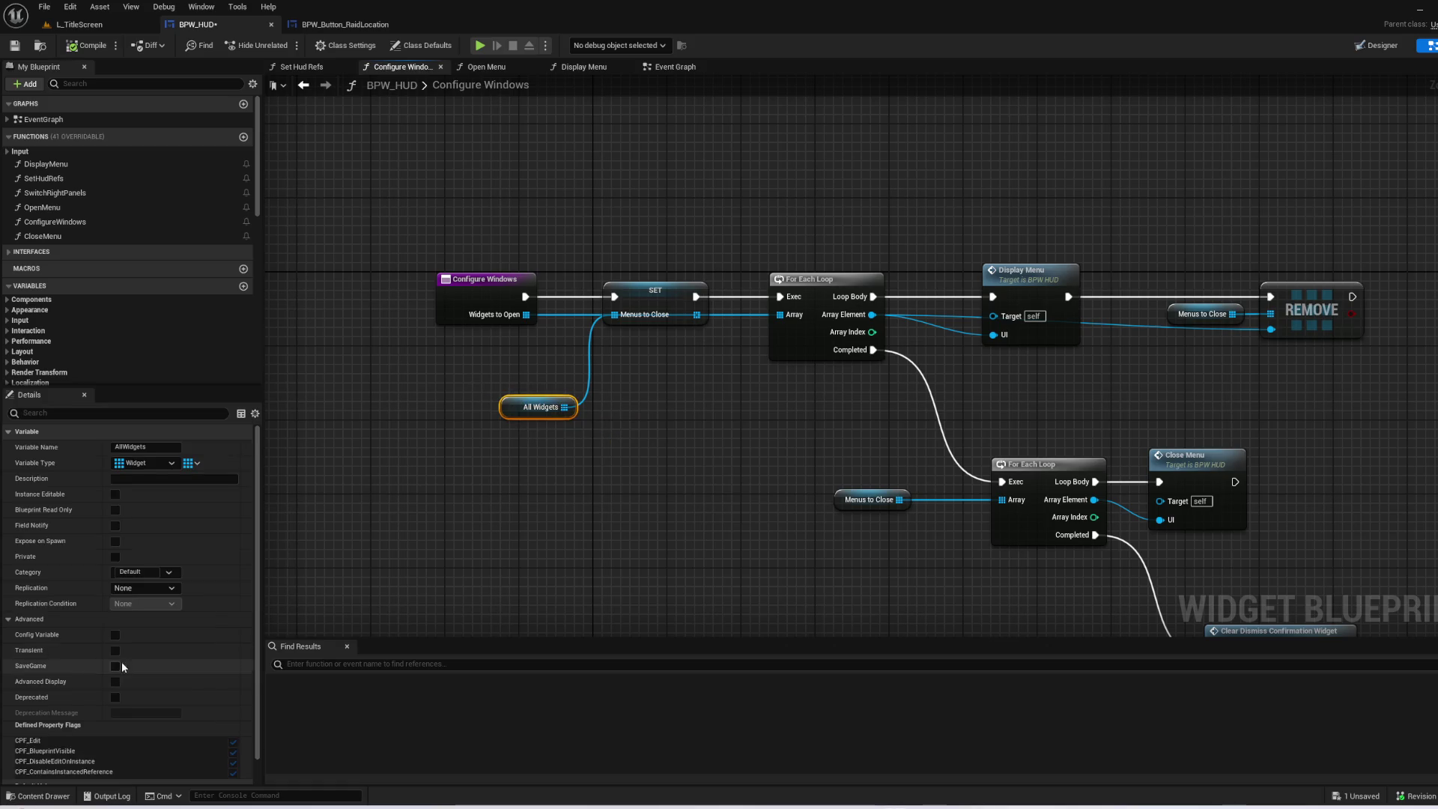
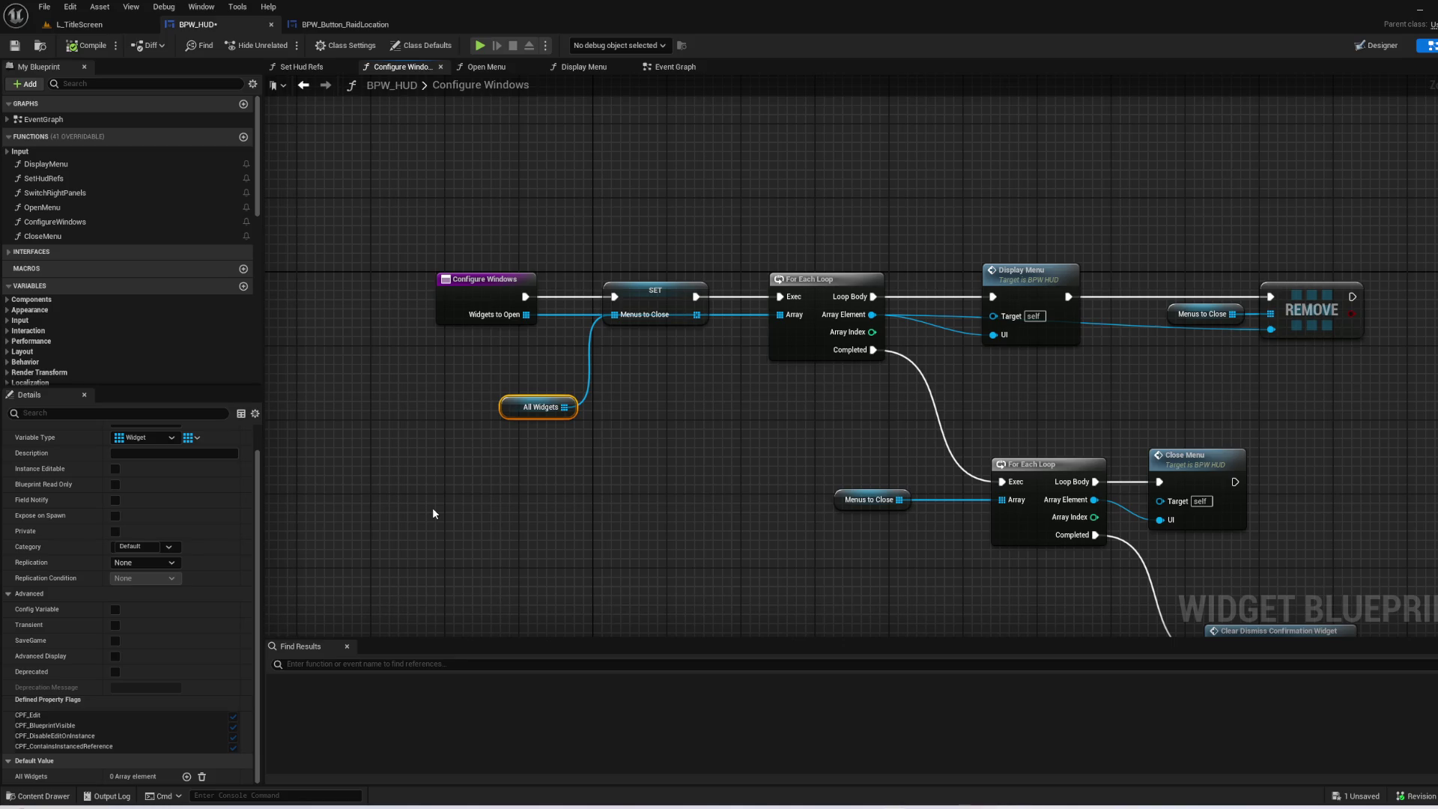
- Recentre BPW_HUD's unchanged Configure Windows graph, glancing at the L_TitleScreen level in between
left_click(441, 507)
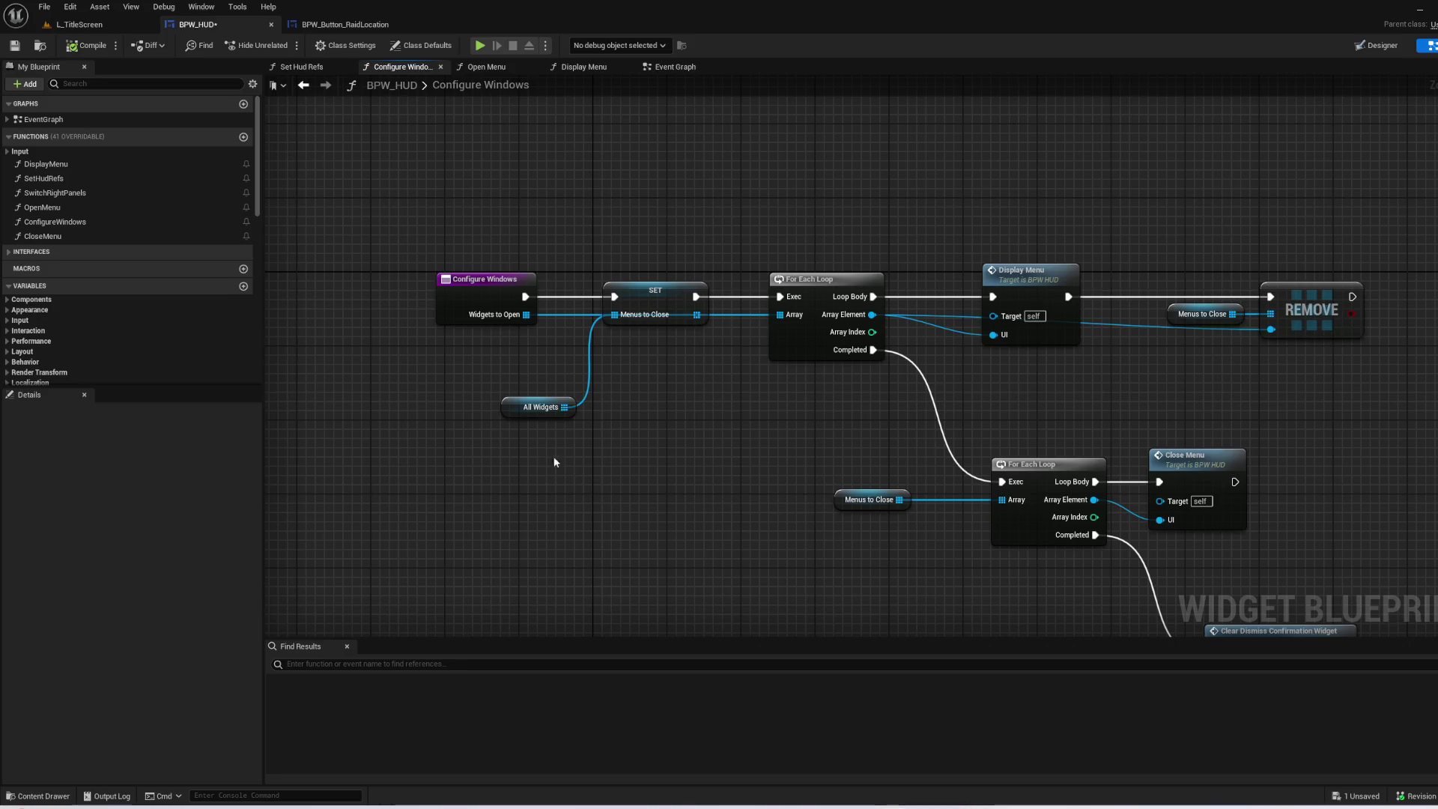
left_click_drag(693, 509, 569, 372)
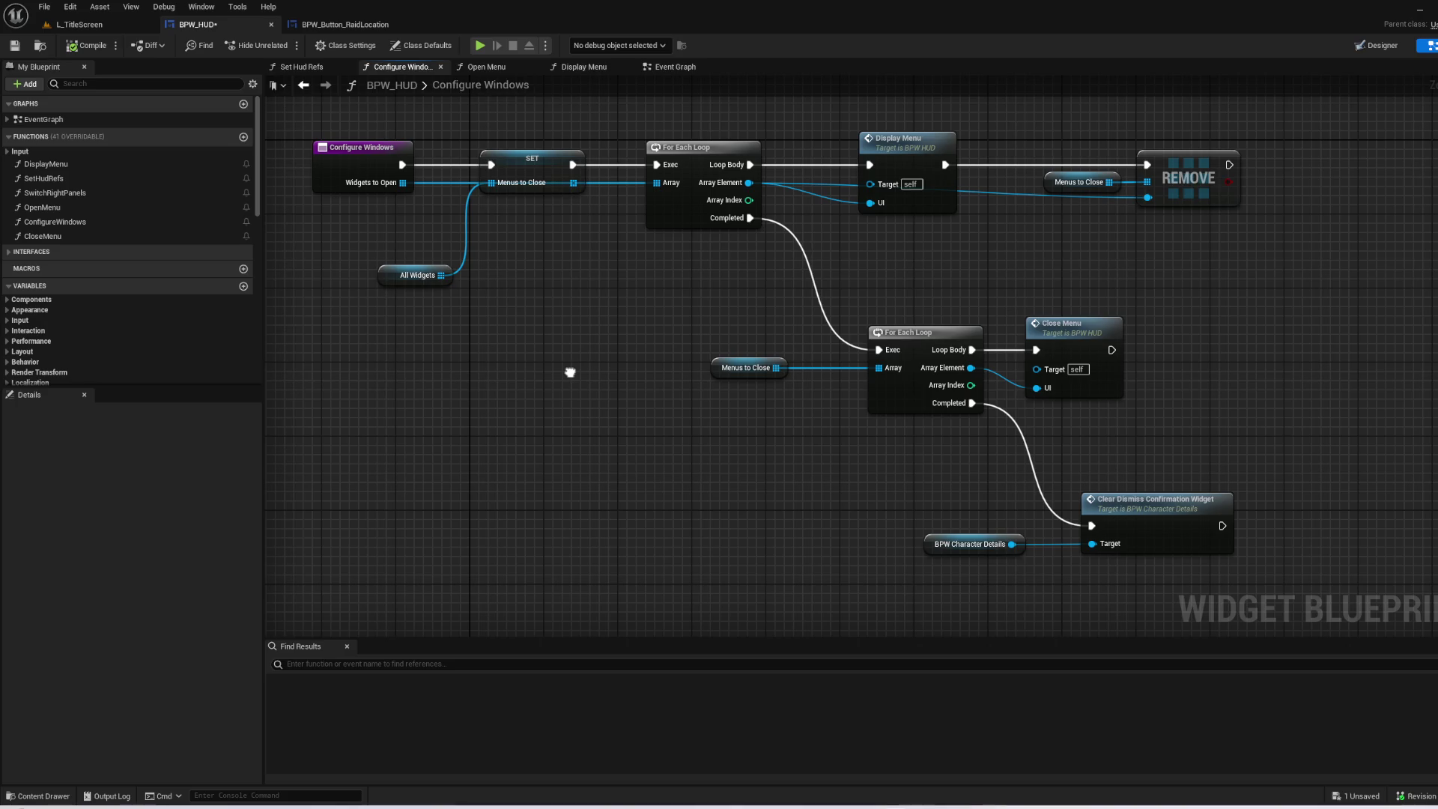
left_click_drag(570, 372, 569, 372)
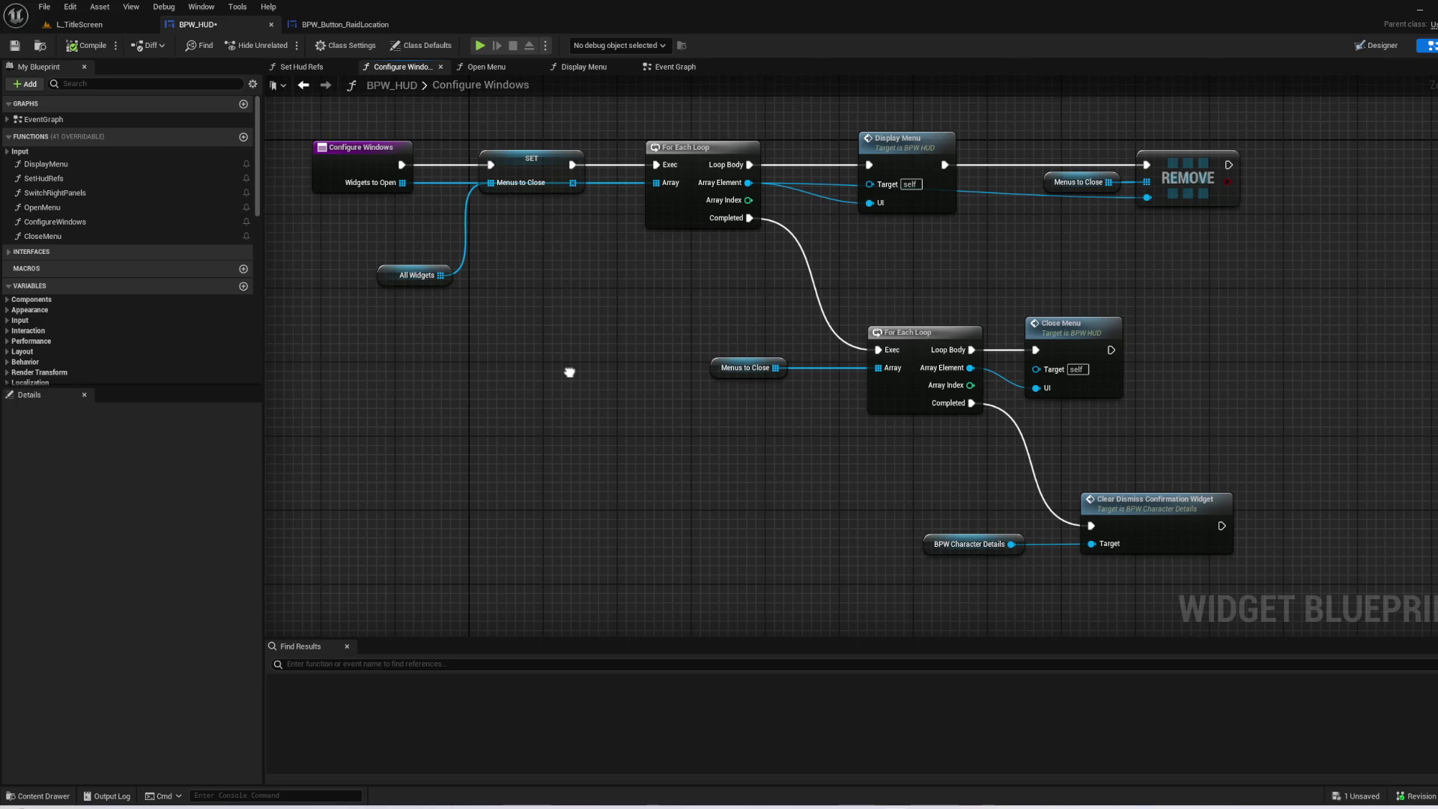
left_click_drag(569, 372, 677, 415)
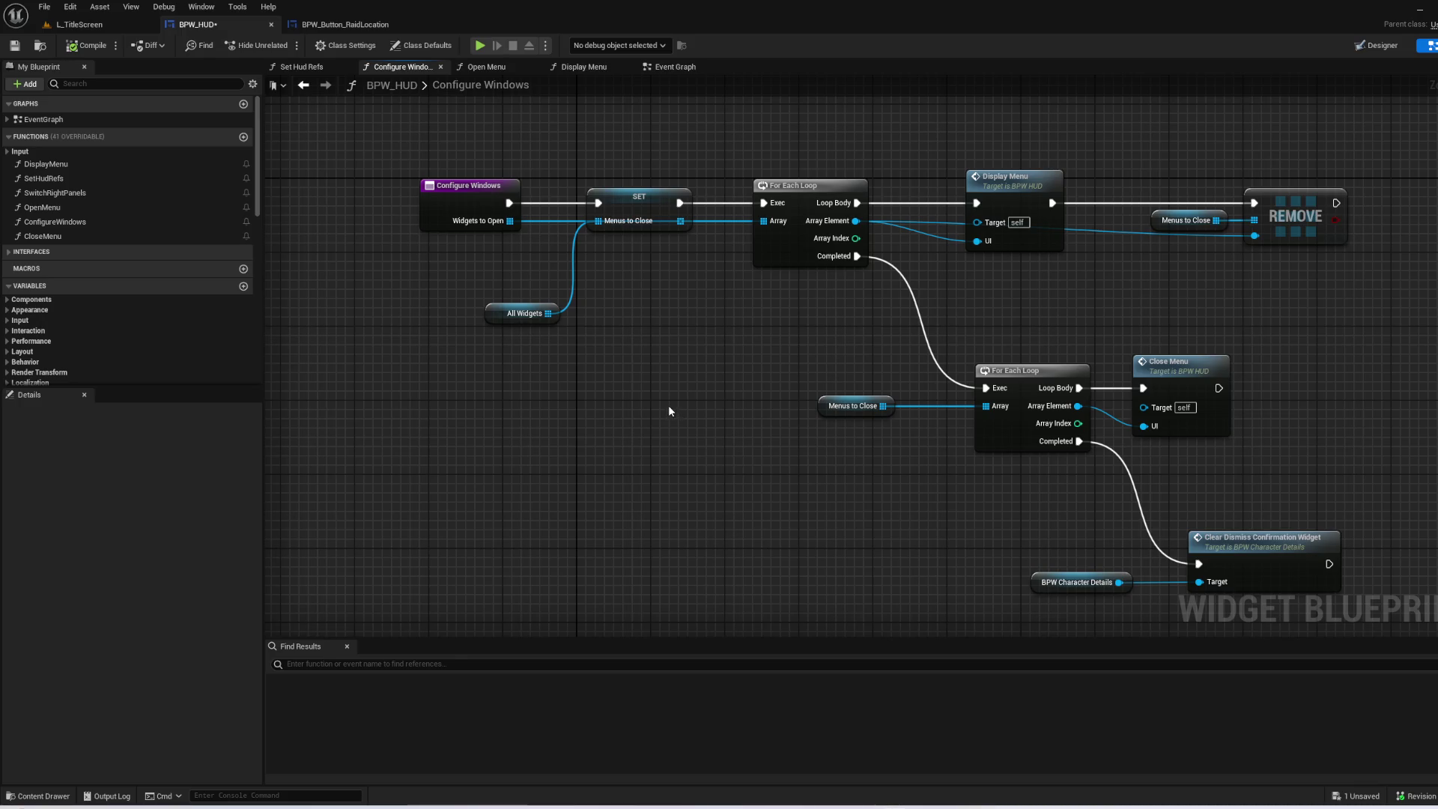
left_click(112, 23)
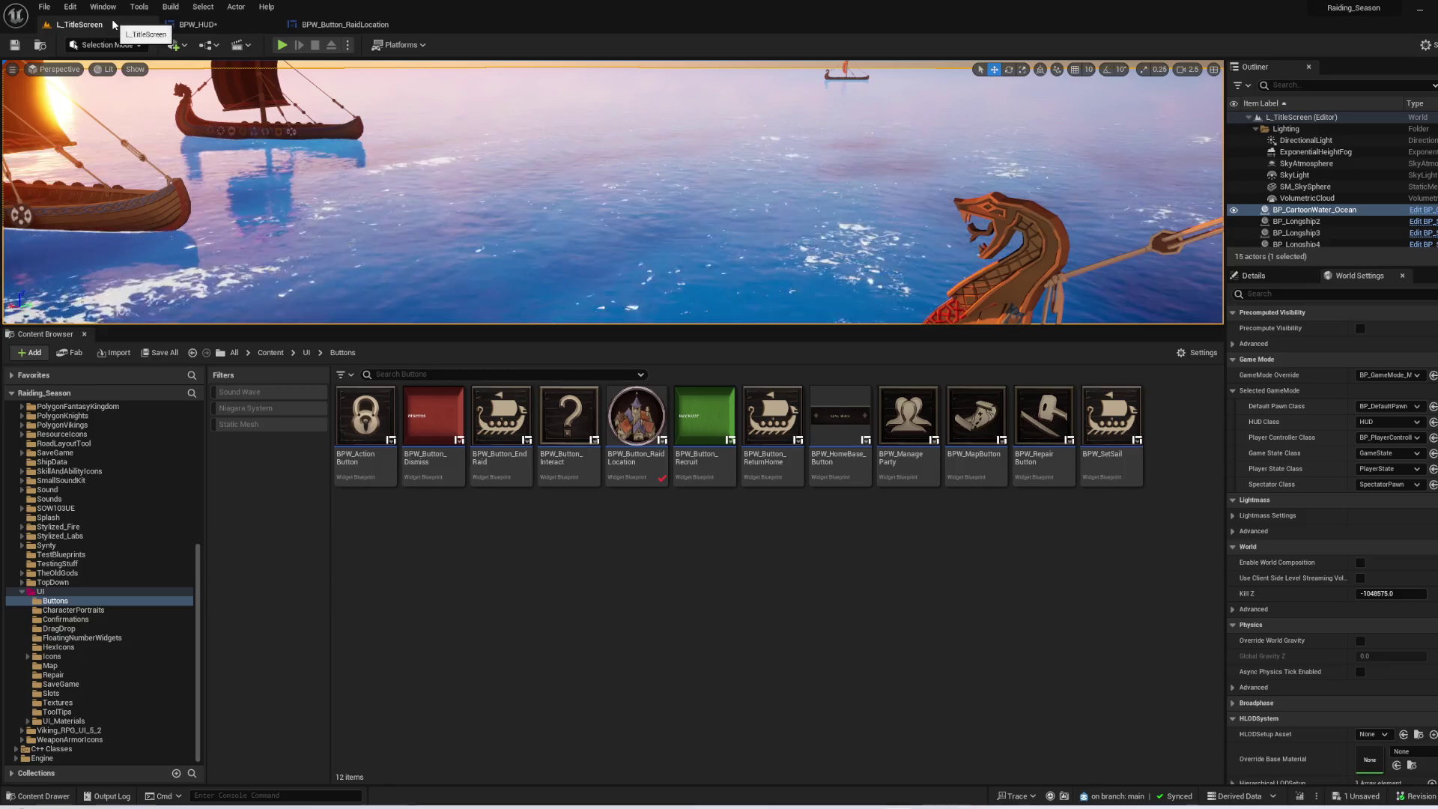
left_click(196, 24)
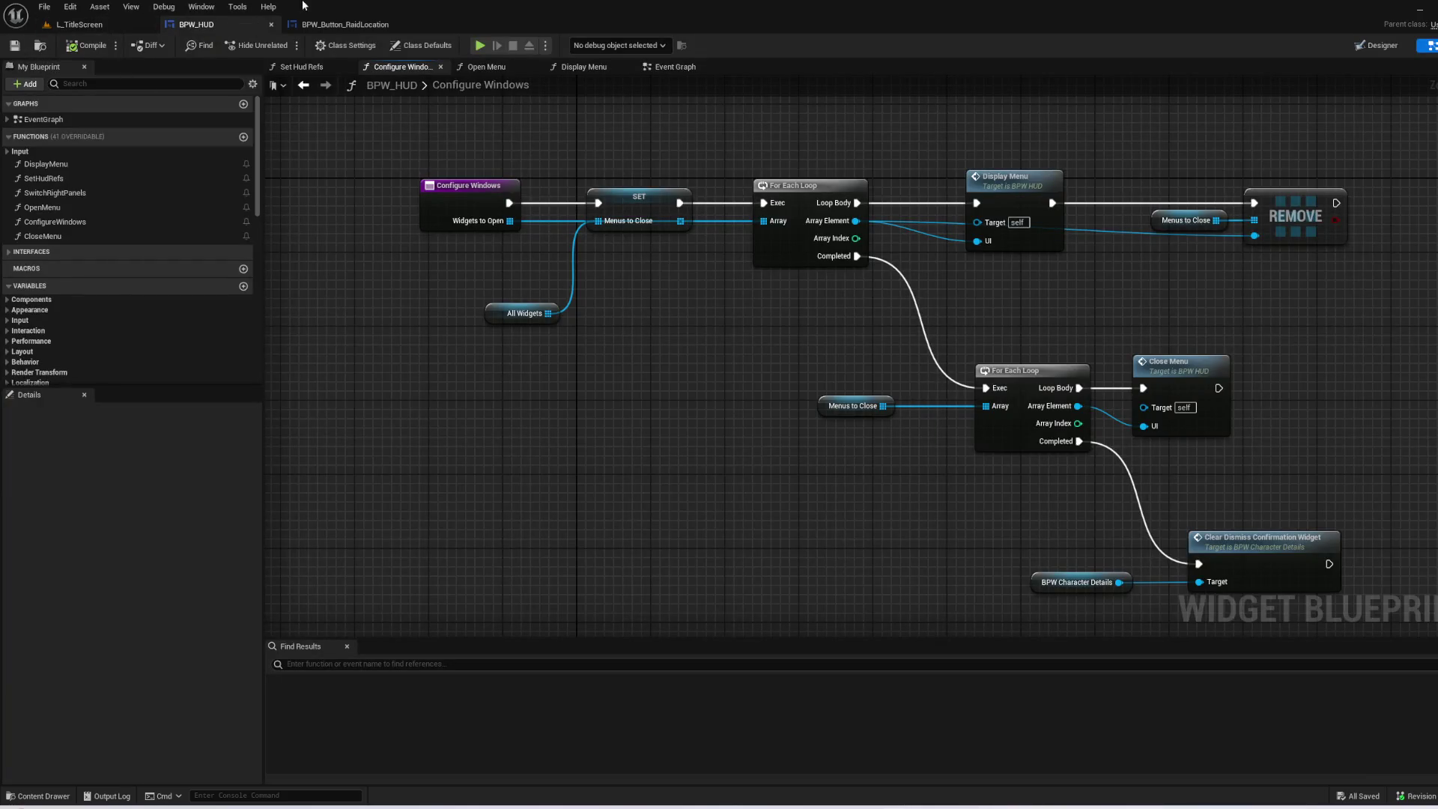
left_click_drag(649, 353, 675, 412)
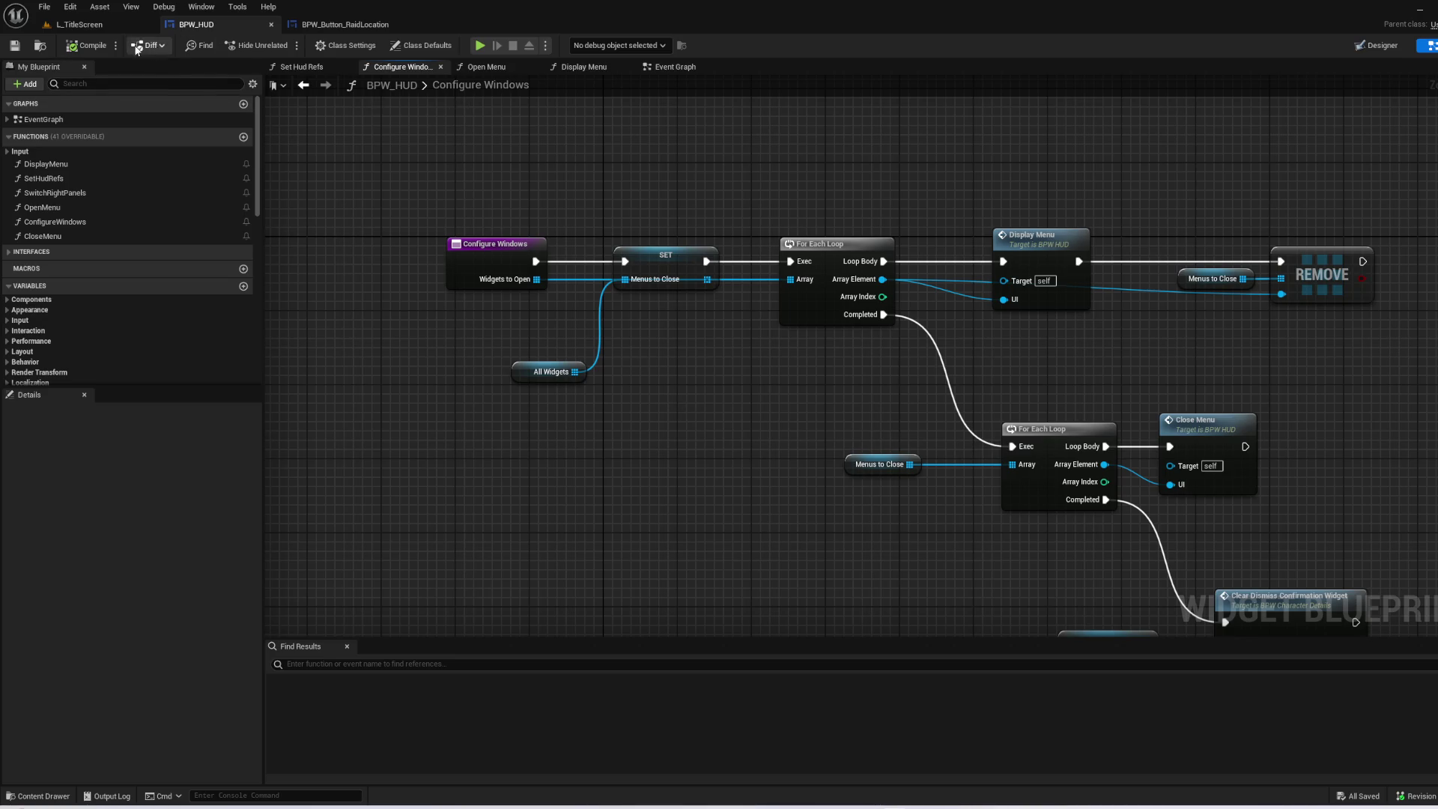
- Open the BPW_MapButton widget blueprint from the Content Browser in its Graph view
left_click(123, 25)
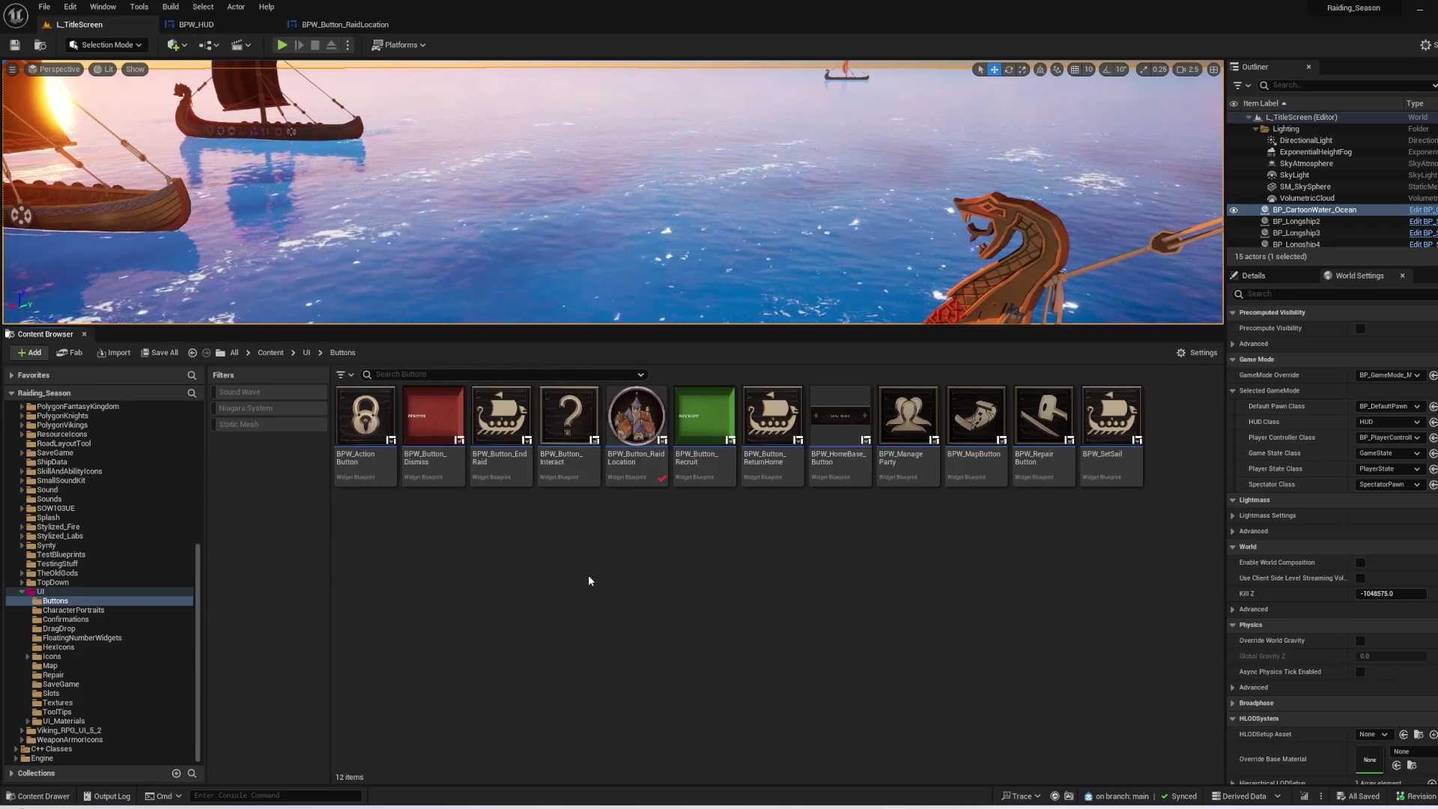
double_click(975, 423)
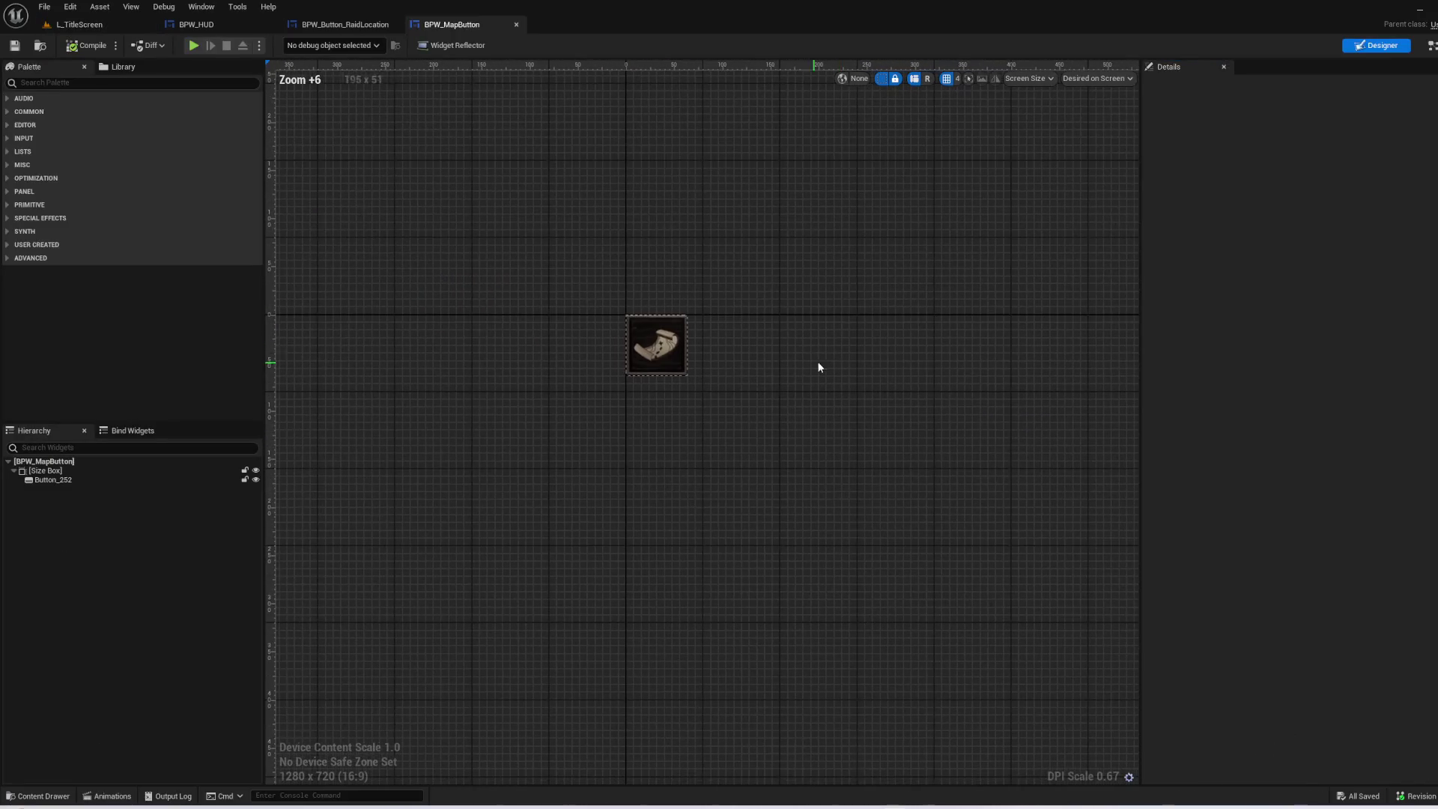
left_click(1431, 45)
- Move the Add to Viewport node above the On Pressed map-opening chain, then return to BPW_HUD
left_click_drag(678, 413, 1034, 573)
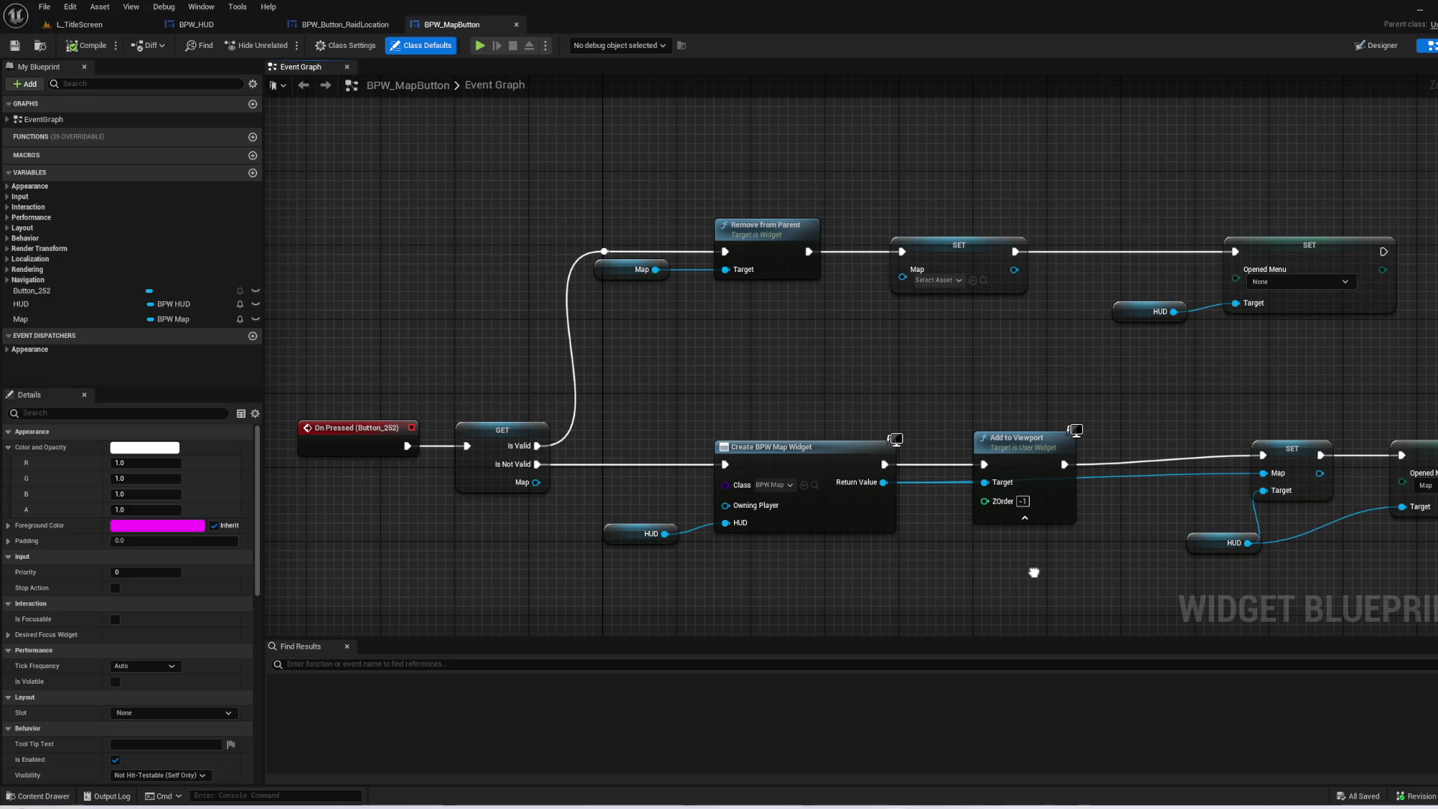
left_click_drag(1033, 572, 997, 543)
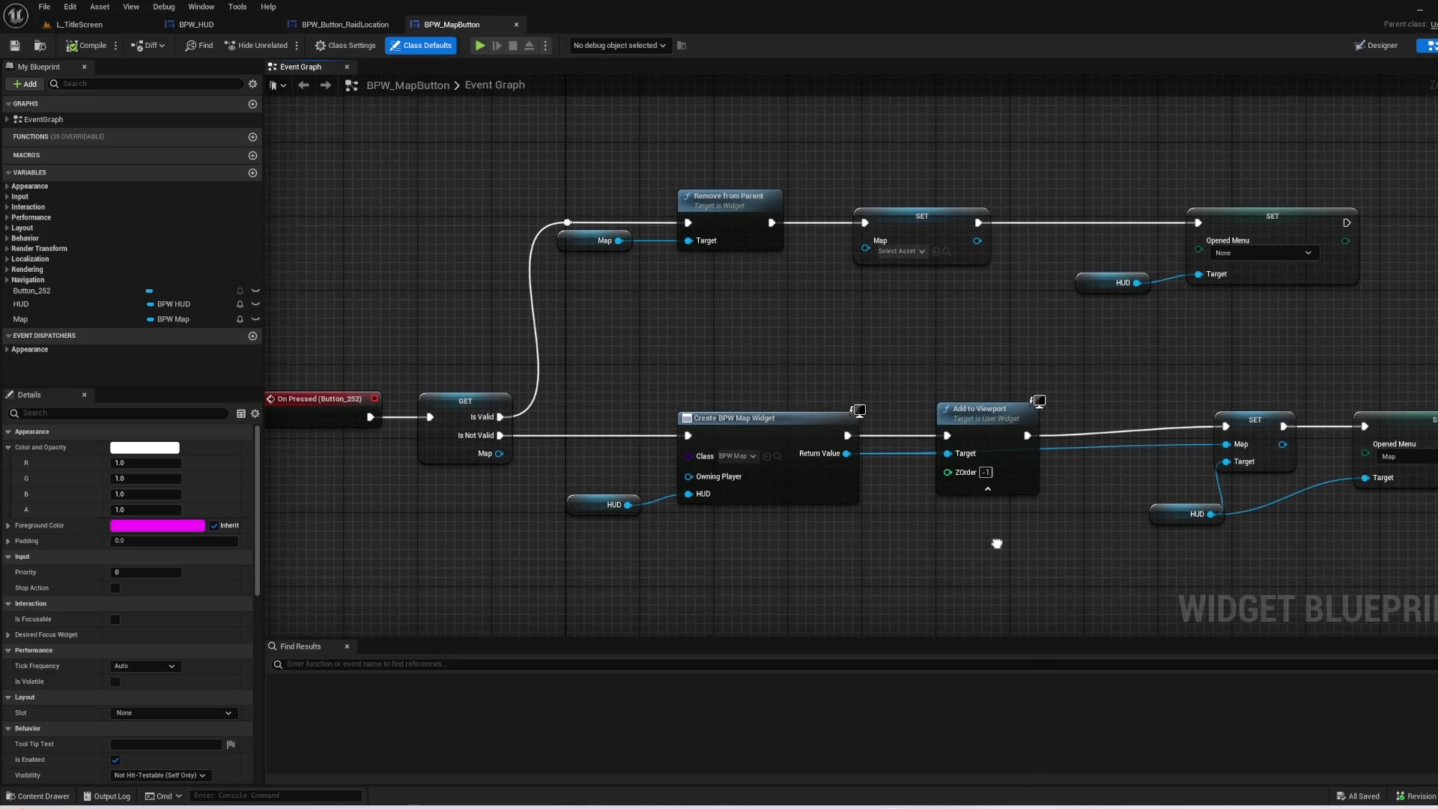
left_click_drag(997, 543, 699, 547)
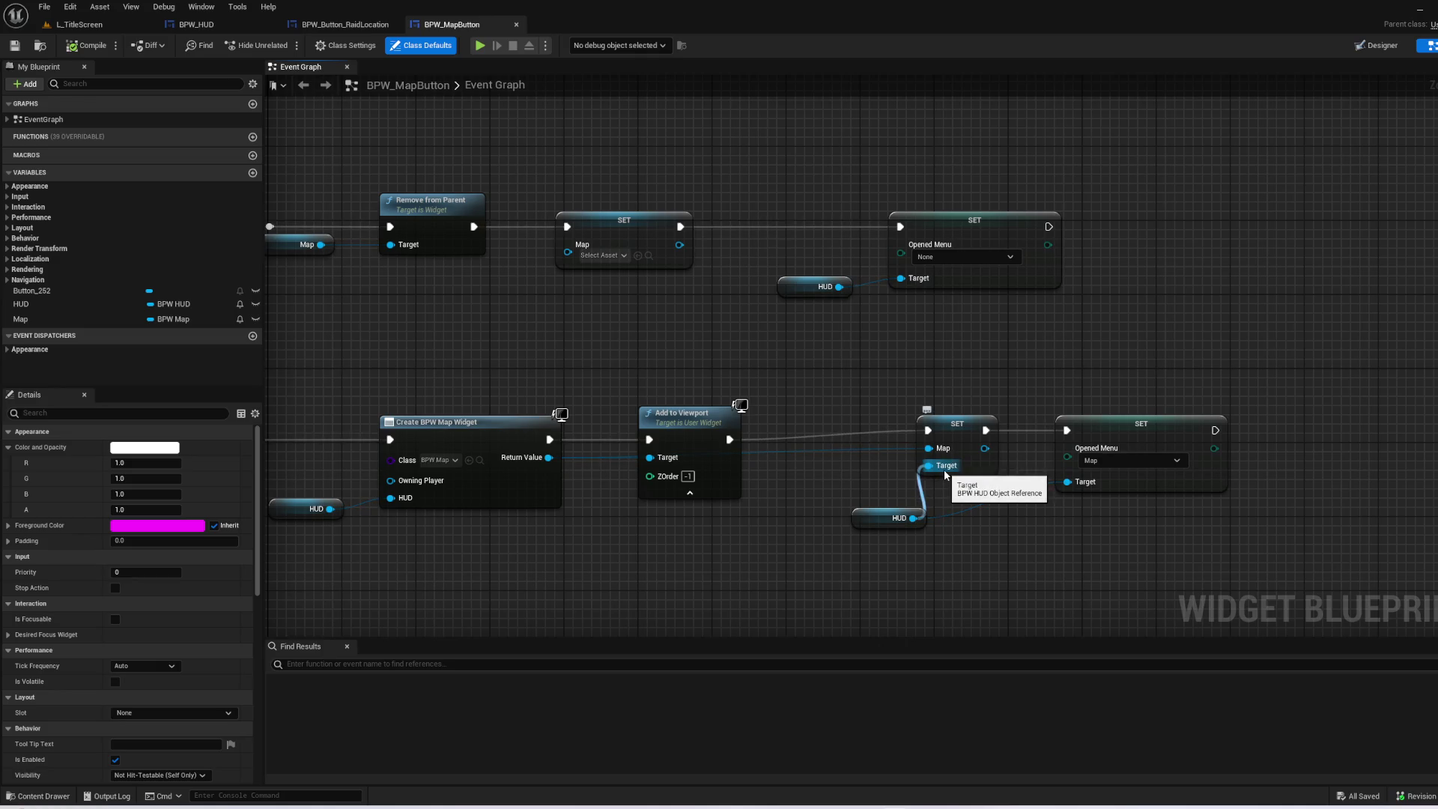
mouse_move(756, 548)
left_mouse_down()
mouse_move(1345, 464)
mouse_move(1248, 492)
mouse_move(785, 503)
left_mouse_up()
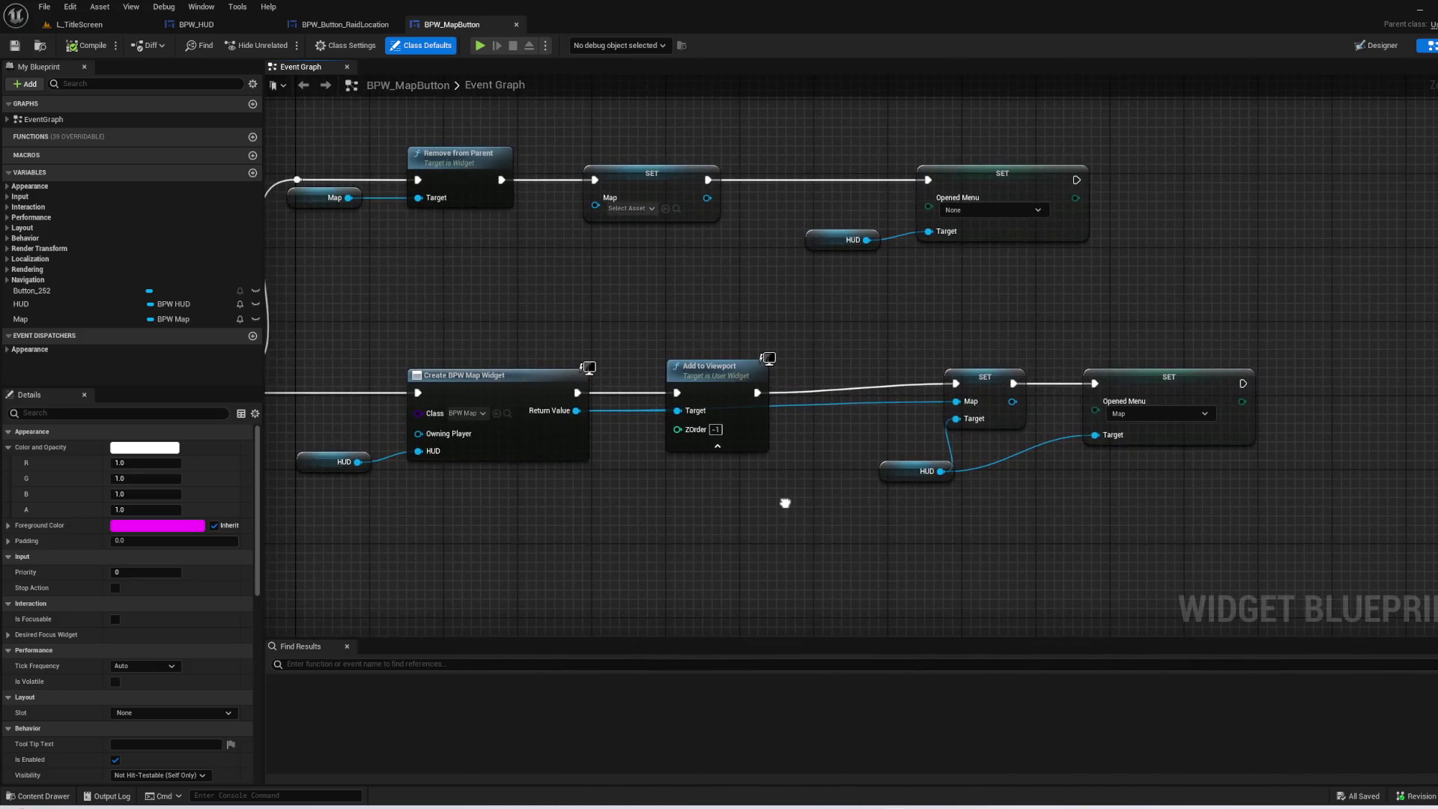
mouse_move(763, 448)
left_mouse_down()
mouse_move(785, 304)
mouse_move(765, 322)
left_mouse_up()
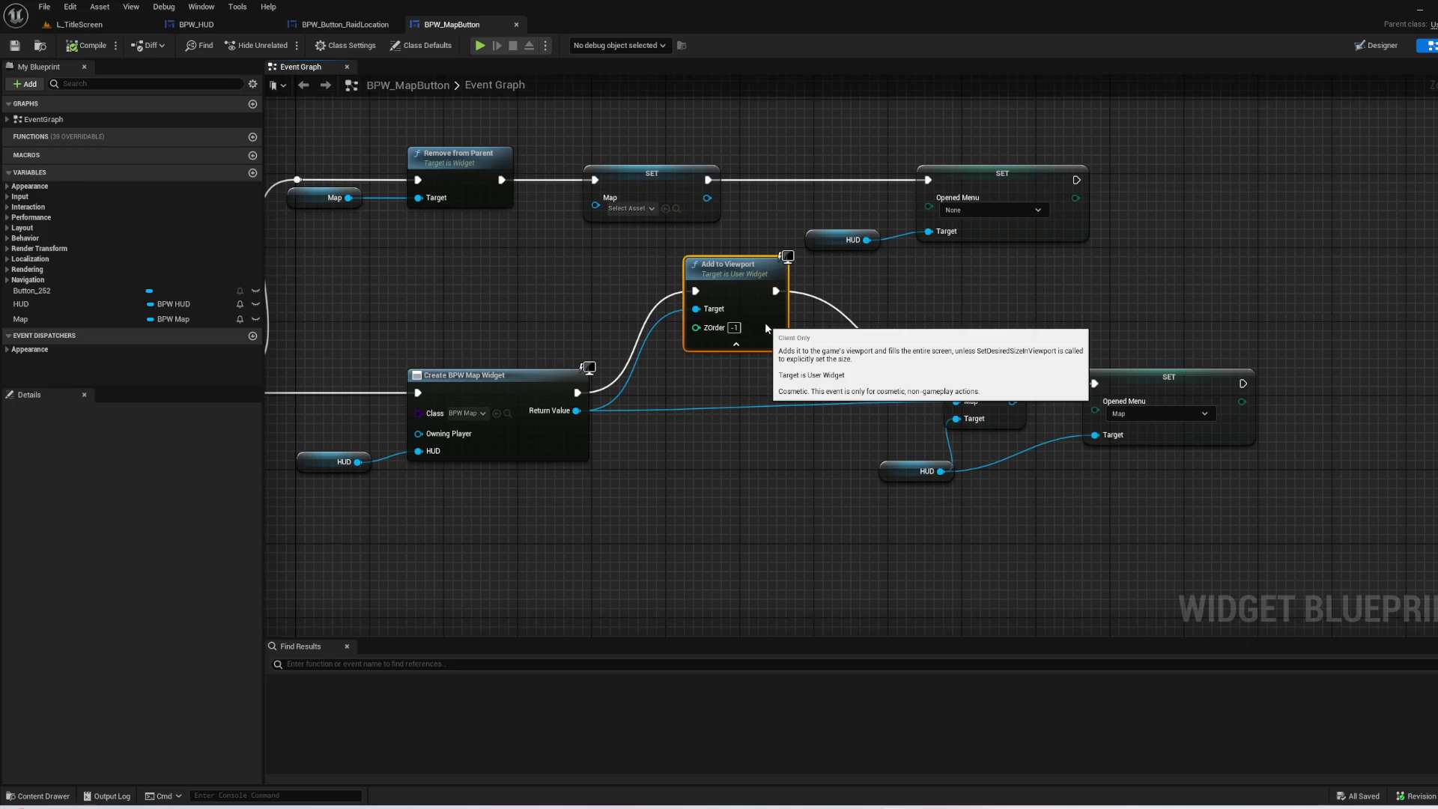
left_click(695, 469)
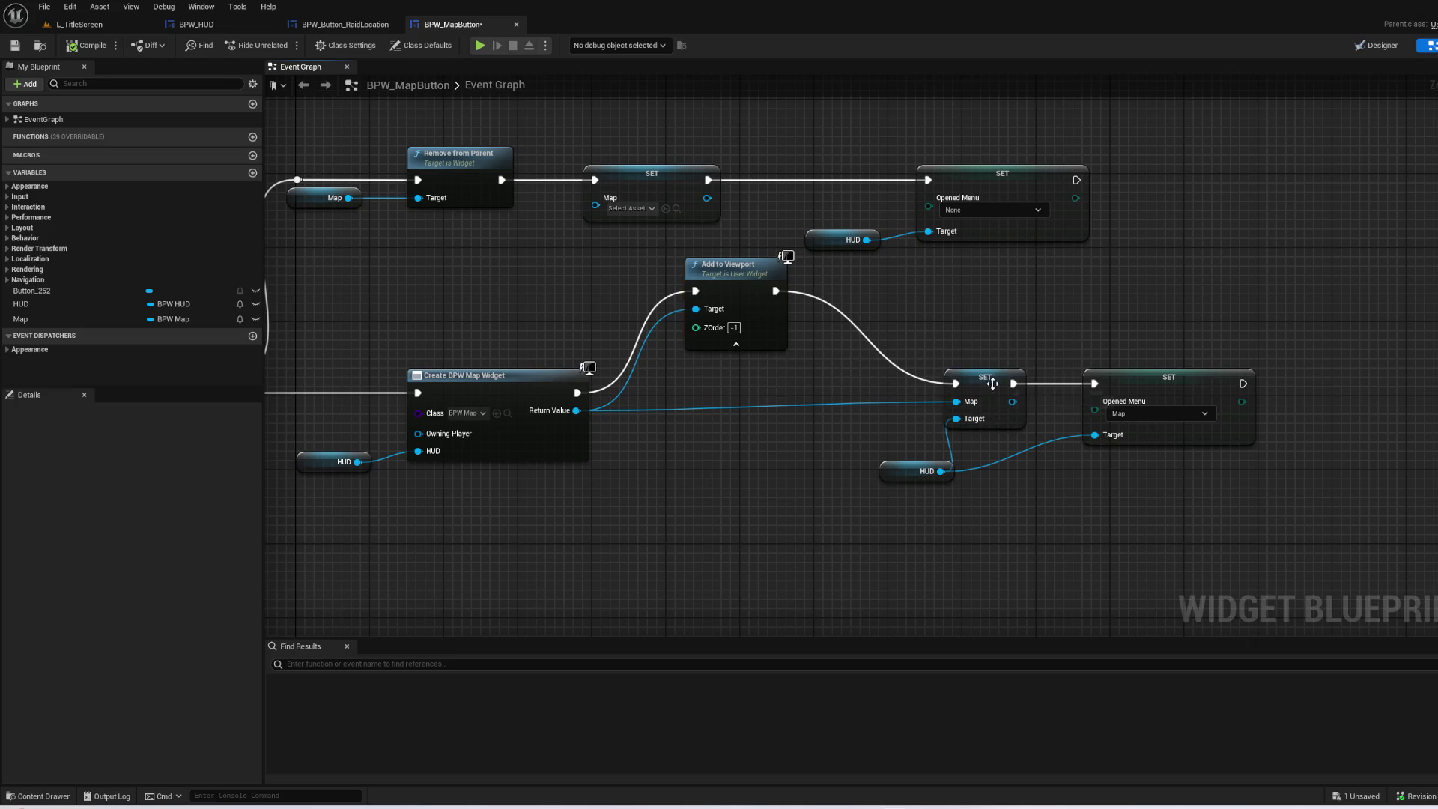
left_click(232, 21)
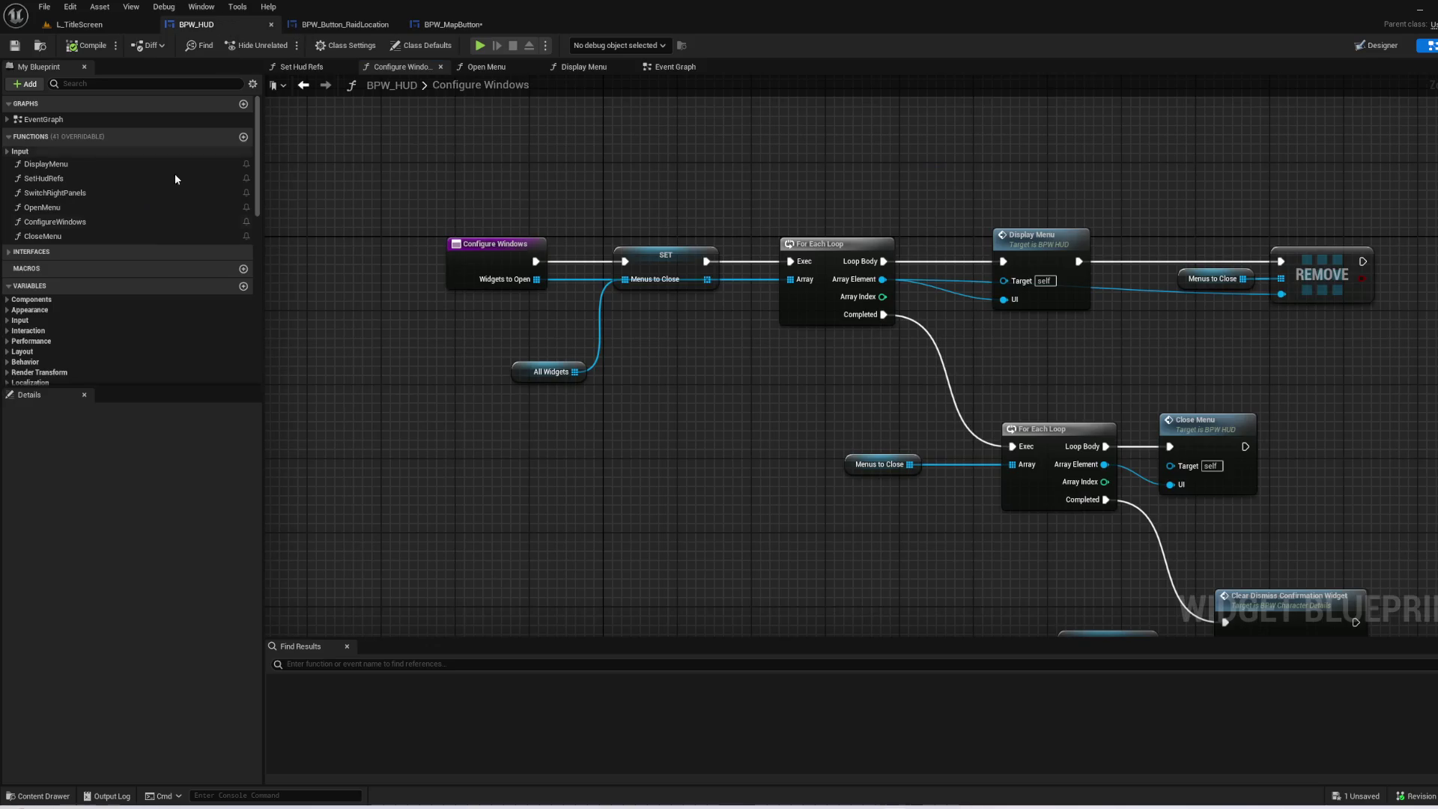
- Find references to the Map variable and jump to where it is read
scroll(137, 253, "down", 5)
scroll(176, 347, "down", 4)
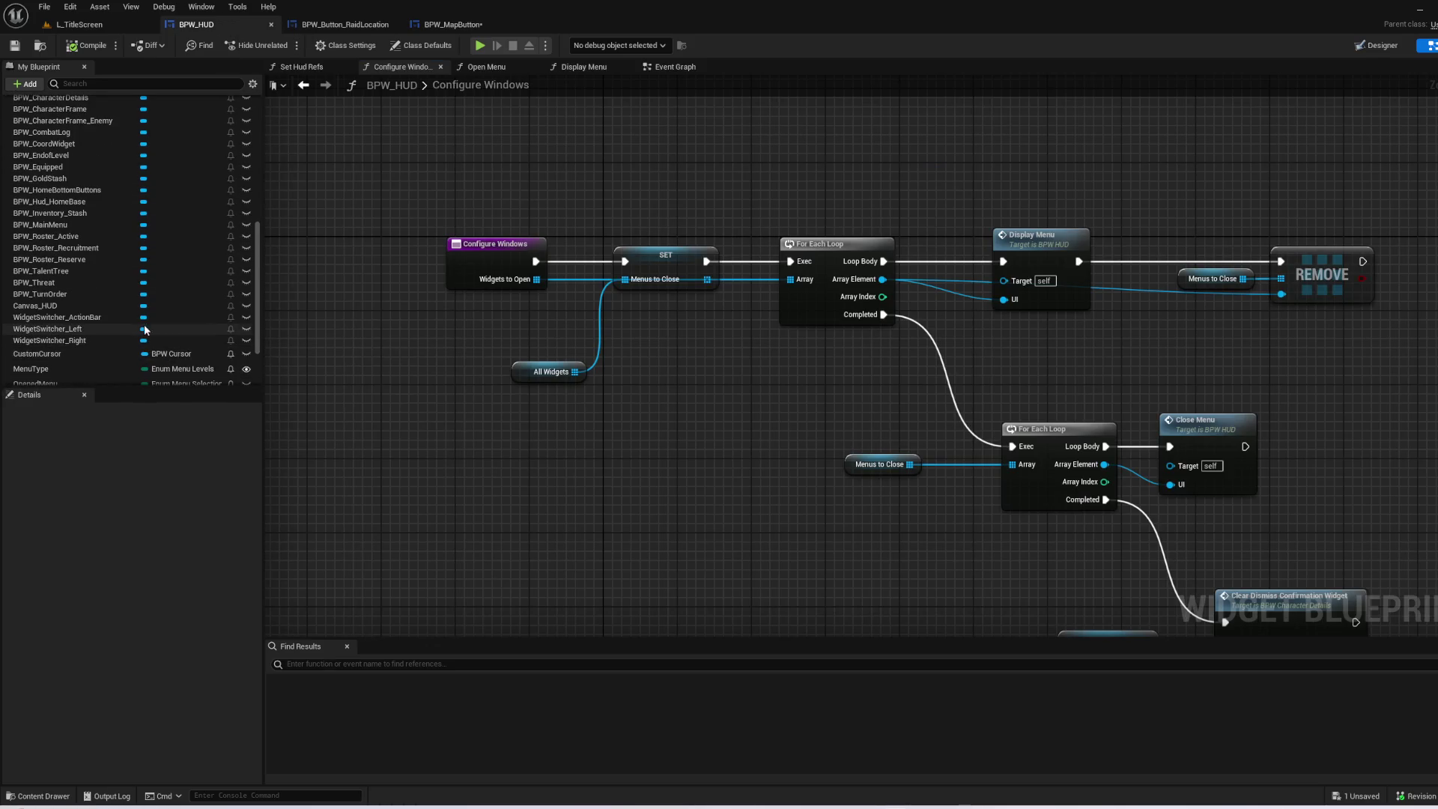
left_click(49, 352)
right_click(52, 352)
left_click(82, 369)
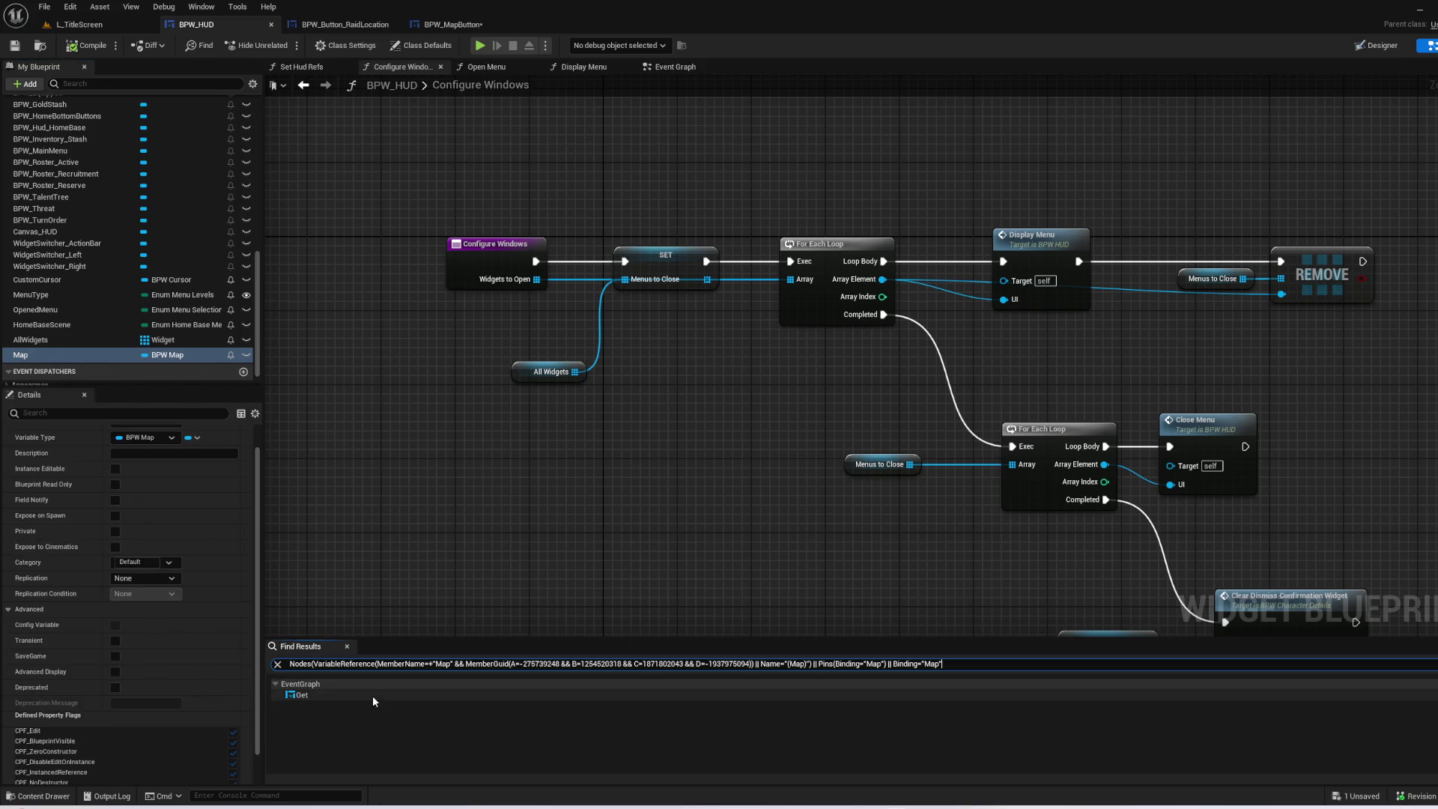
double_click(373, 695)
- Select the GET Map and Remove from Parent nodes in the Open Menu chain for removal
mouse_move(769, 516)
left_mouse_down()
mouse_move(1242, 466)
mouse_move(494, 467)
left_mouse_up()
left_click_drag(685, 272, 936, 412)
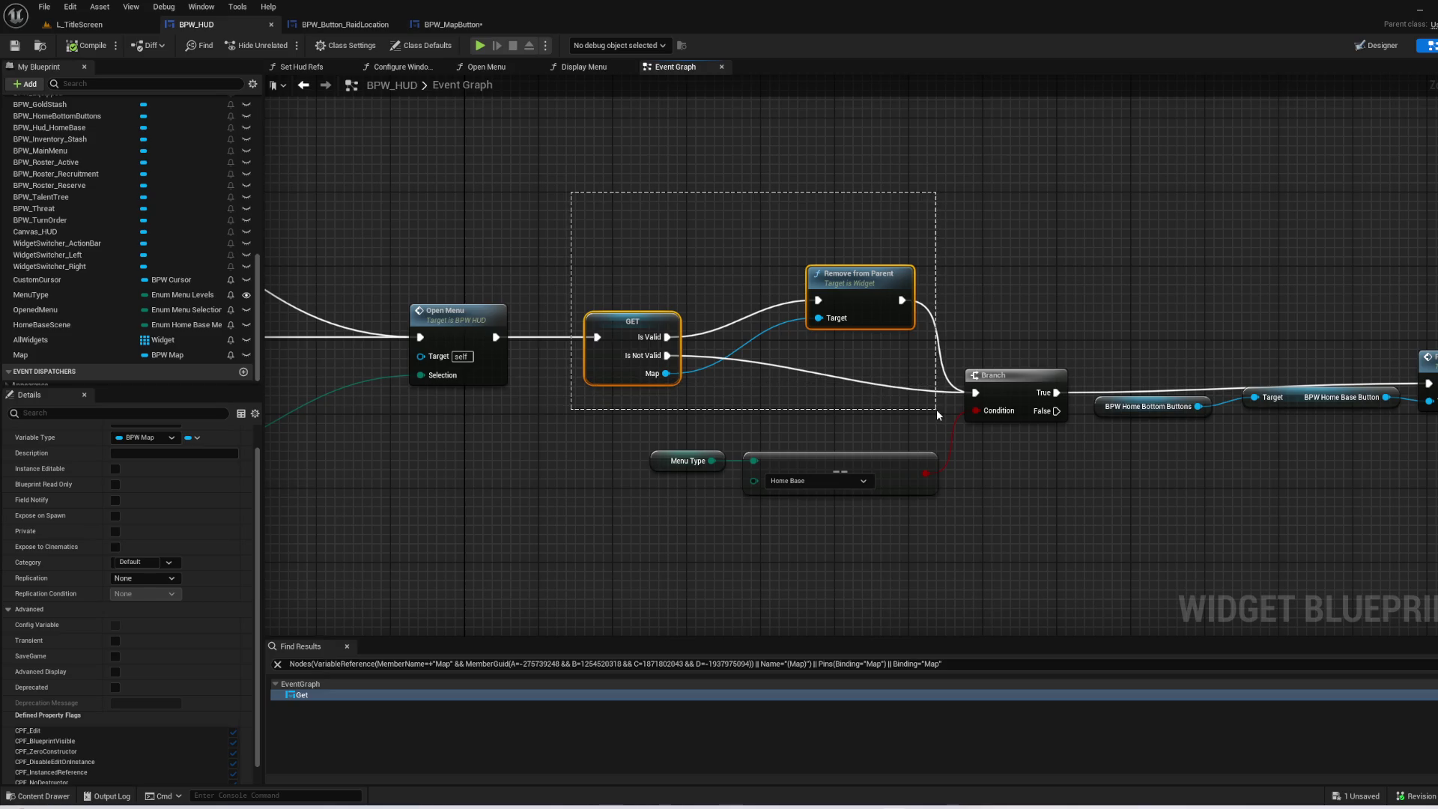
mouse_move(449, 165)
left_mouse_down()
mouse_move(1033, 305)
mouse_move(1123, 301)
mouse_move(996, 337)
mouse_move(876, 450)
mouse_move(779, 627)
mouse_move(739, 447)
mouse_move(667, 311)
left_mouse_up()
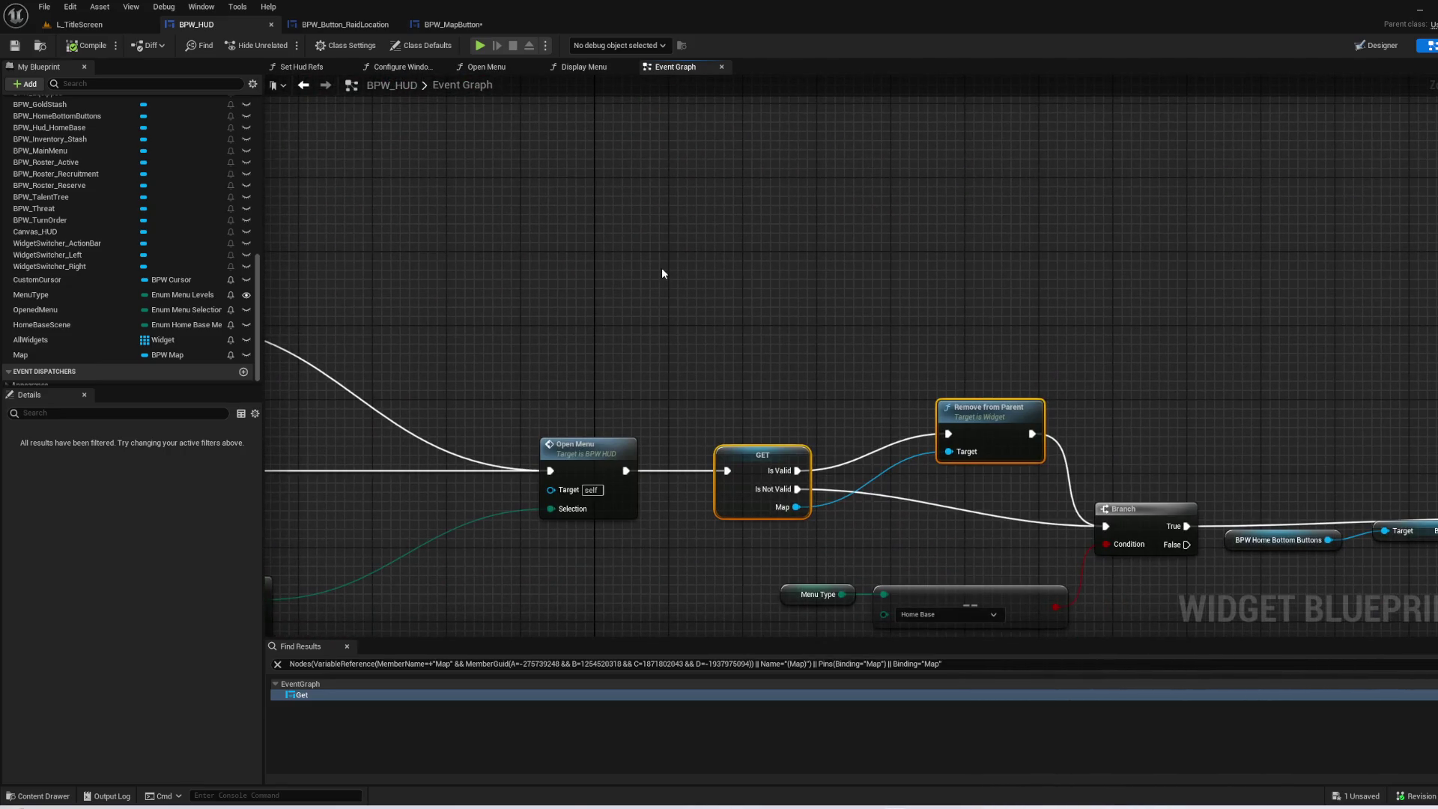
mouse_move(757, 266)
left_mouse_down()
mouse_move(641, 185)
mouse_move(639, 203)
mouse_move(600, 212)
mouse_move(909, 426)
mouse_move(931, 491)
mouse_move(775, 211)
mouse_move(1094, 426)
mouse_move(1108, 513)
mouse_move(1246, 407)
mouse_move(1259, 550)
mouse_move(1229, 536)
mouse_move(1373, 504)
mouse_move(1430, 269)
mouse_move(963, 144)
mouse_move(1286, 132)
mouse_move(558, 130)
left_mouse_up()
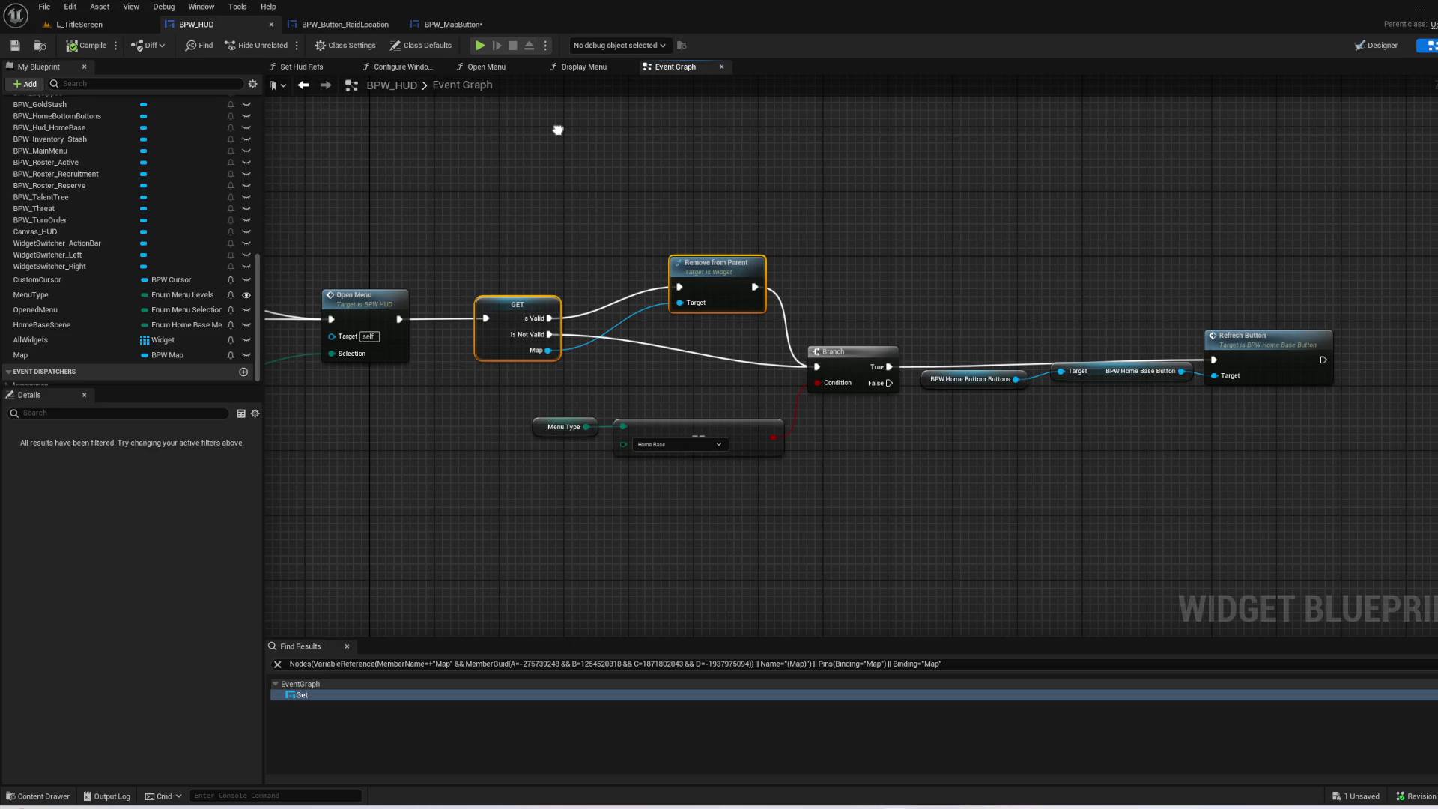
- Shift the Branch, Menu Type and Refresh Button nodes right, then return to BPW_MapButton
mouse_move(558, 130)
left_mouse_down()
mouse_move(726, 359)
mouse_move(857, 487)
mouse_move(950, 459)
left_mouse_up()
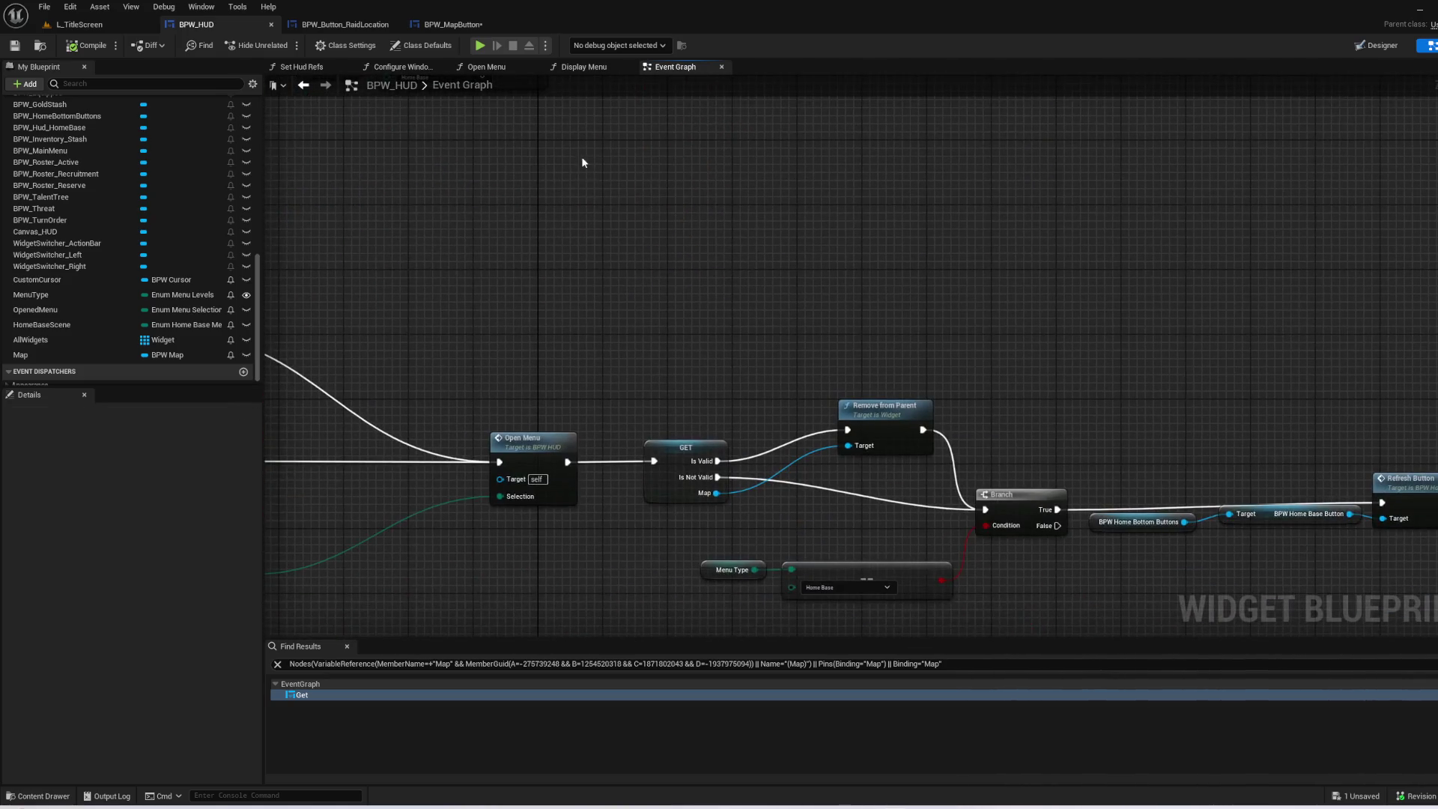
left_click_drag(1265, 354, 611, 150)
left_click_drag(586, 357, 437, 287)
mouse_move(715, 183)
left_mouse_down()
mouse_move(942, 194)
mouse_move(809, 190)
mouse_move(861, 183)
left_mouse_up()
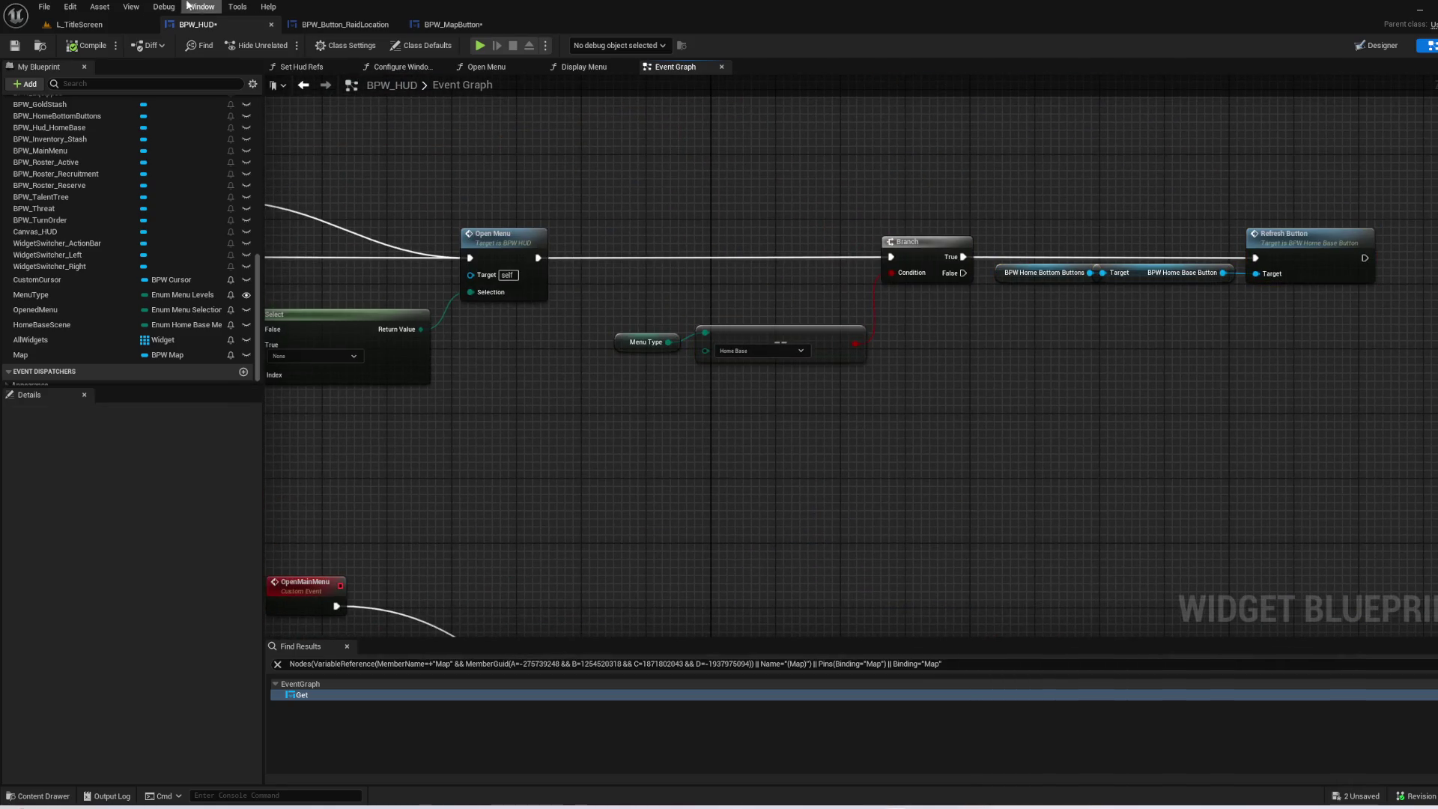
left_click(453, 24)
mouse_move(700, 259)
left_mouse_down()
mouse_move(951, 247)
mouse_move(640, 400)
left_mouse_up()
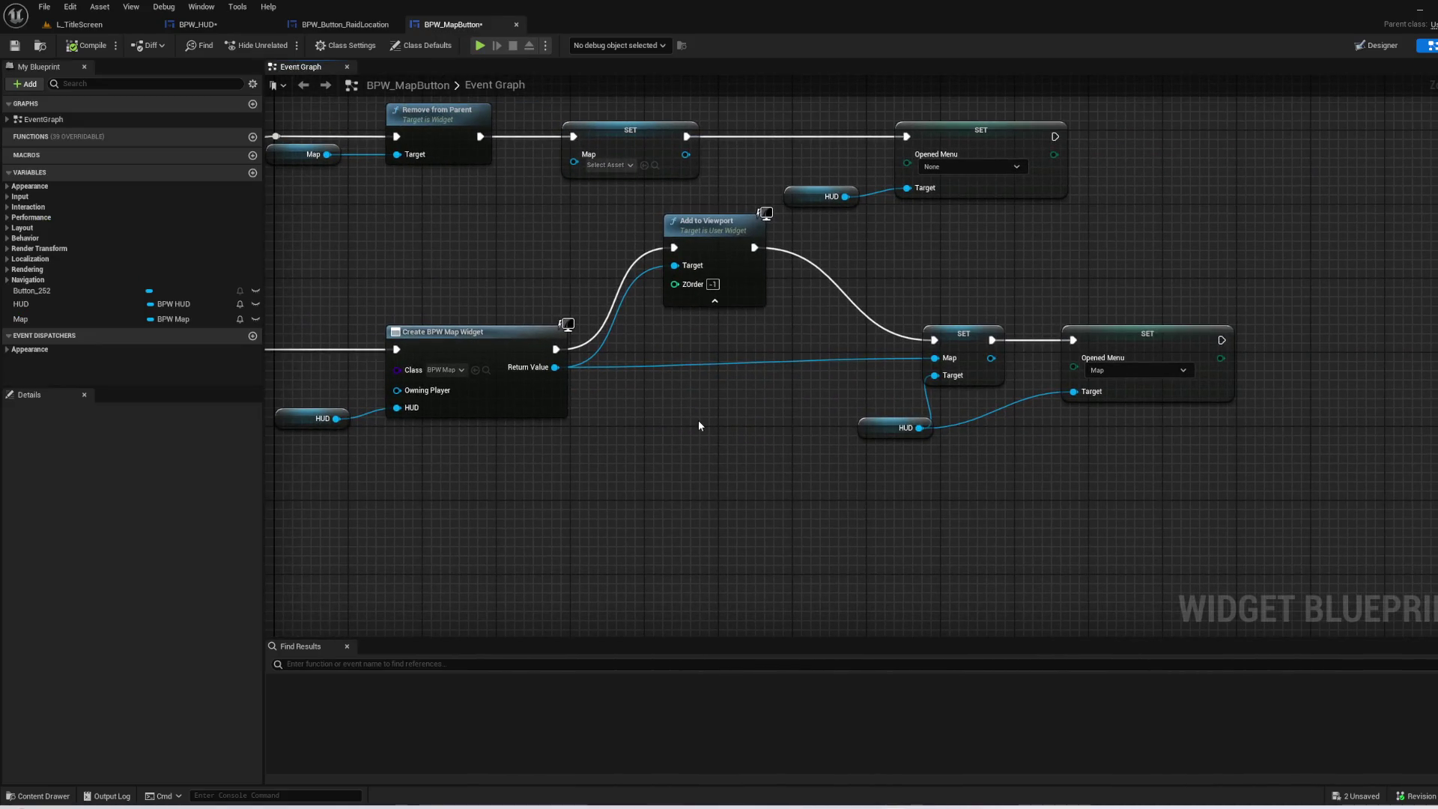
- Delete the SET Map and SET Opened Menu nodes and place Add to Viewport beside the create widget node
left_click(954, 330)
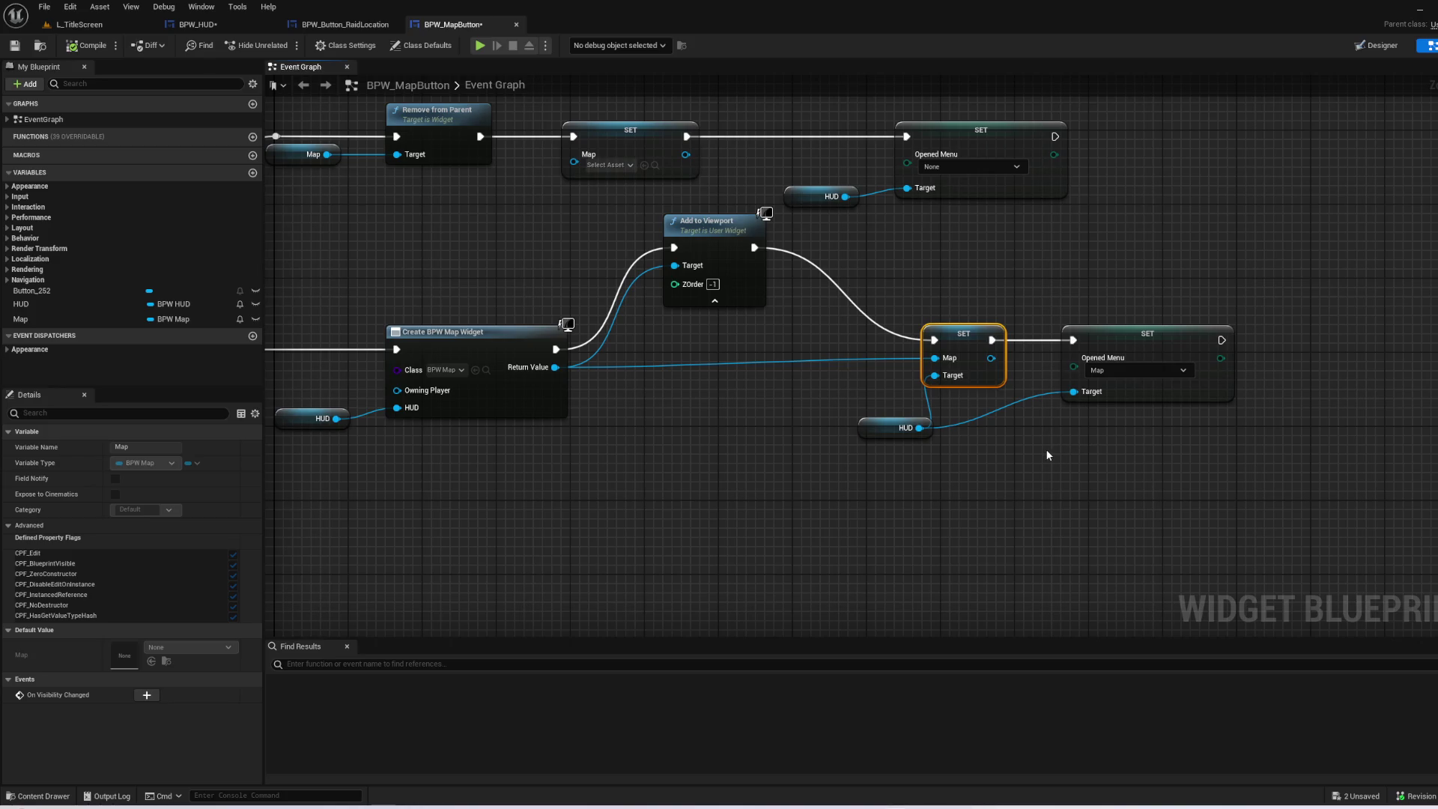
key("Delete")
left_click_drag(1017, 459, 840, 453)
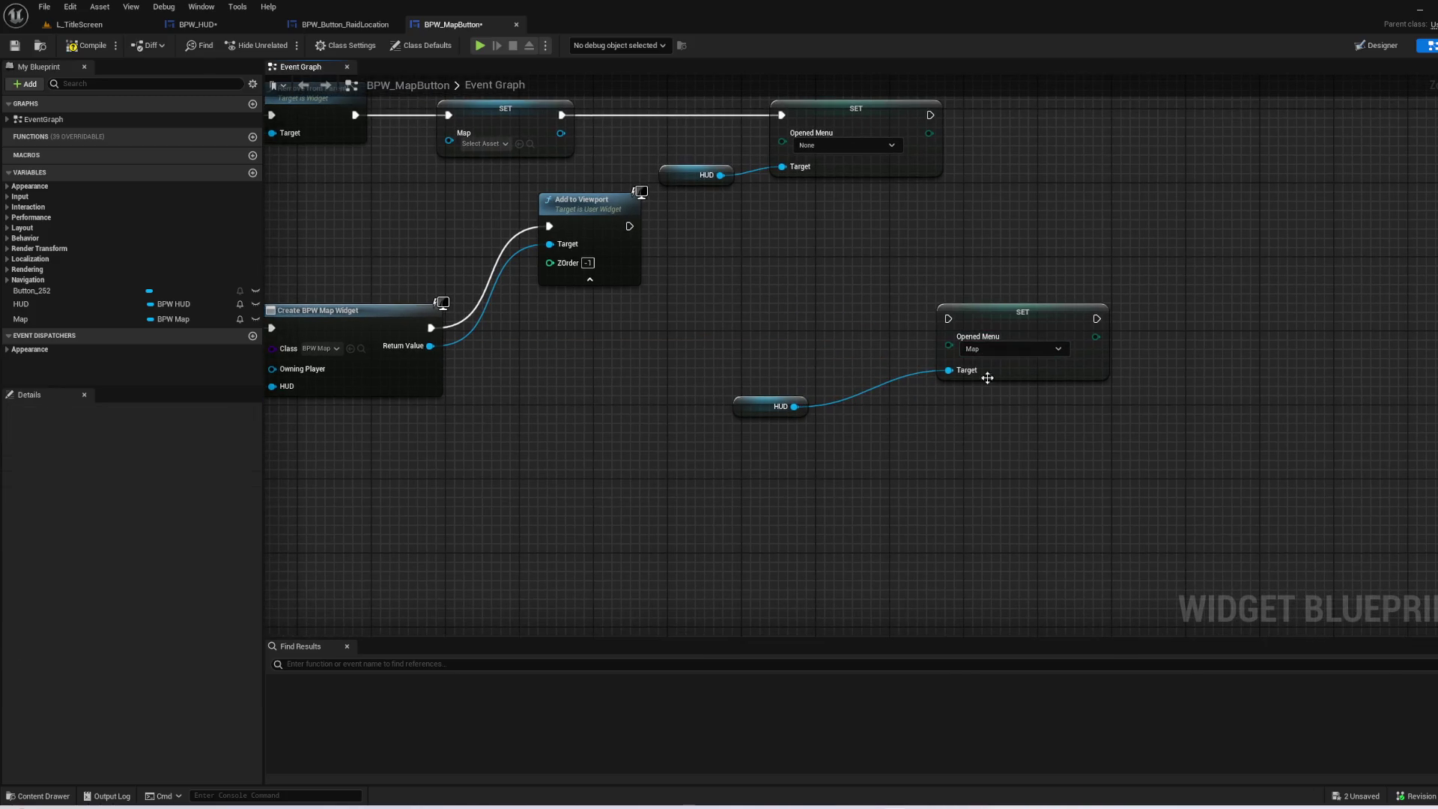
left_click(1023, 313)
key("Delete")
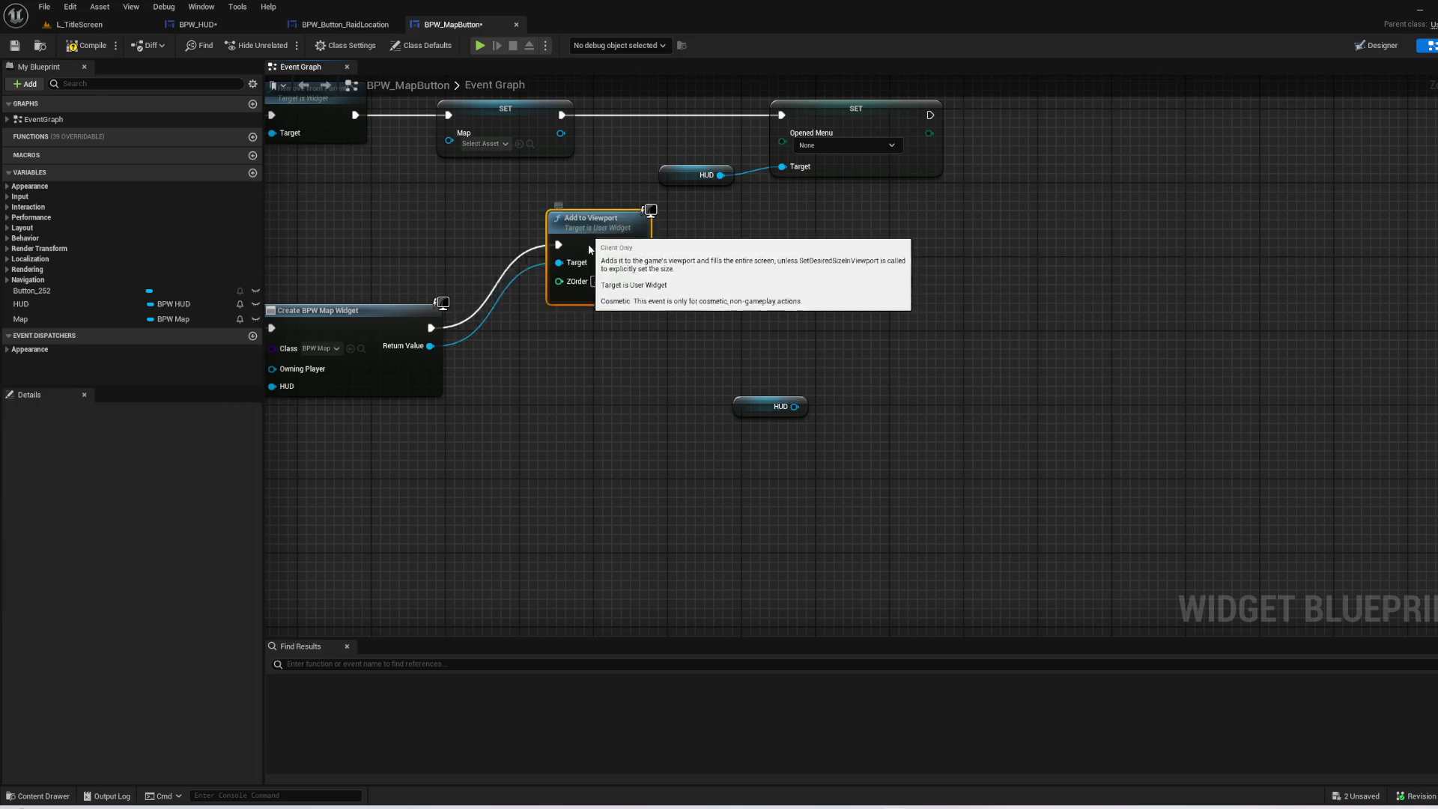
left_click_drag(581, 201, 545, 302)
- Get All Widgets from the HUD reference and add an array ADD node to it
mouse_move(785, 398)
left_mouse_down()
mouse_move(647, 450)
mouse_move(822, 380)
left_mouse_up()
type("se")
key("BackSpace")
key("BackSpace")
type("all widgets")
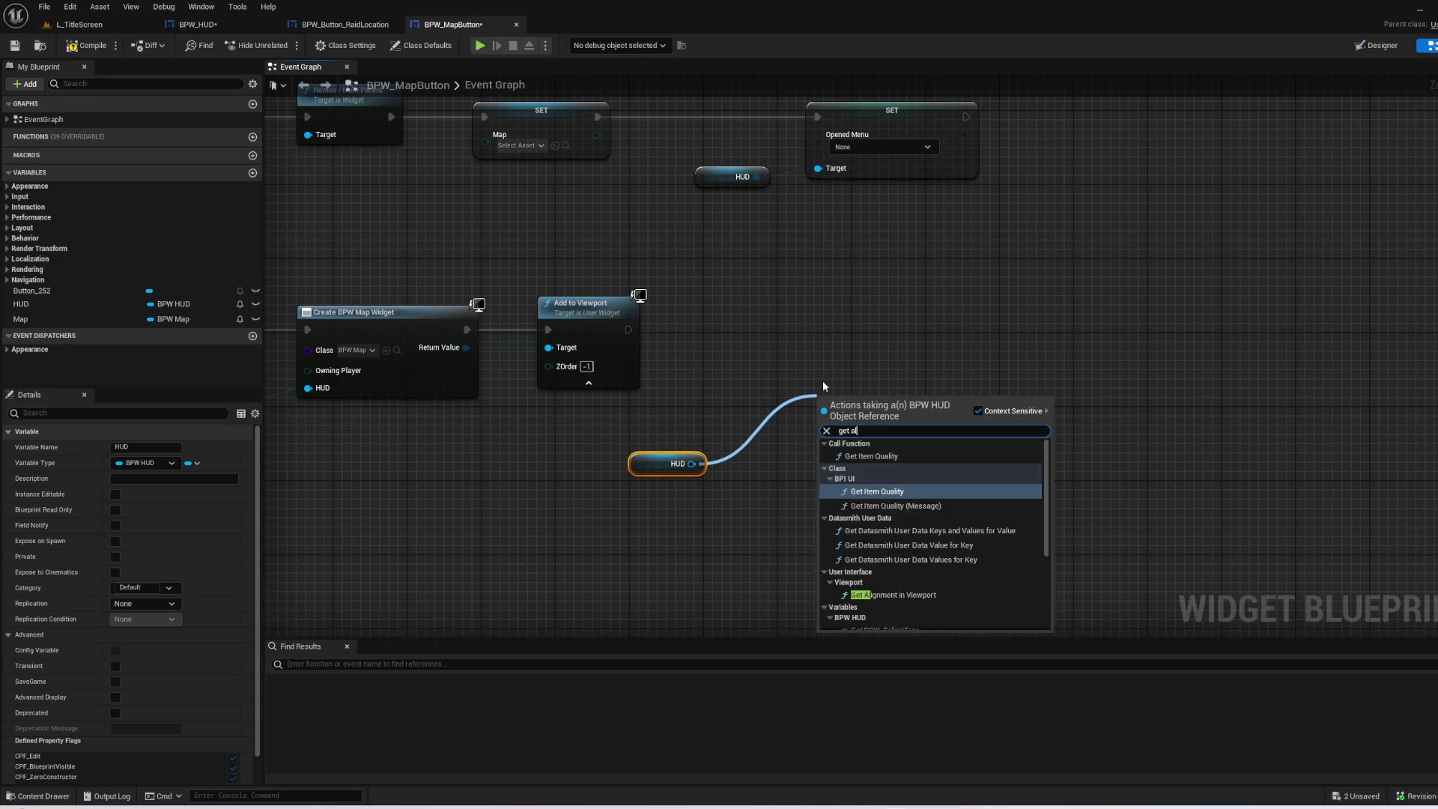
key("Return")
left_click_drag(924, 398, 967, 345)
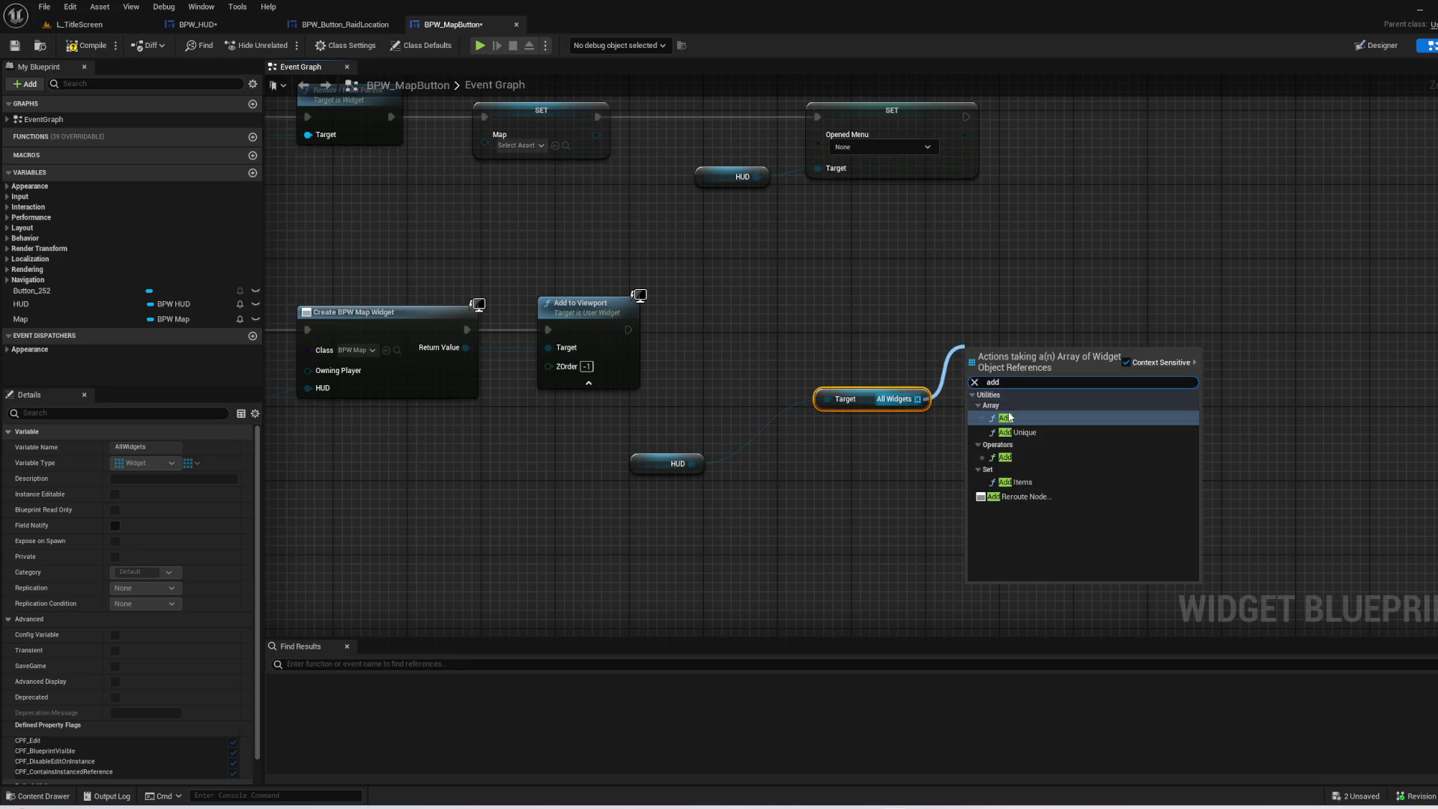
left_click(981, 407)
- Feed a Self node into ADD, wire Add to Viewport's exec into it, and straighten with Q
right_click(950, 478)
type("self")
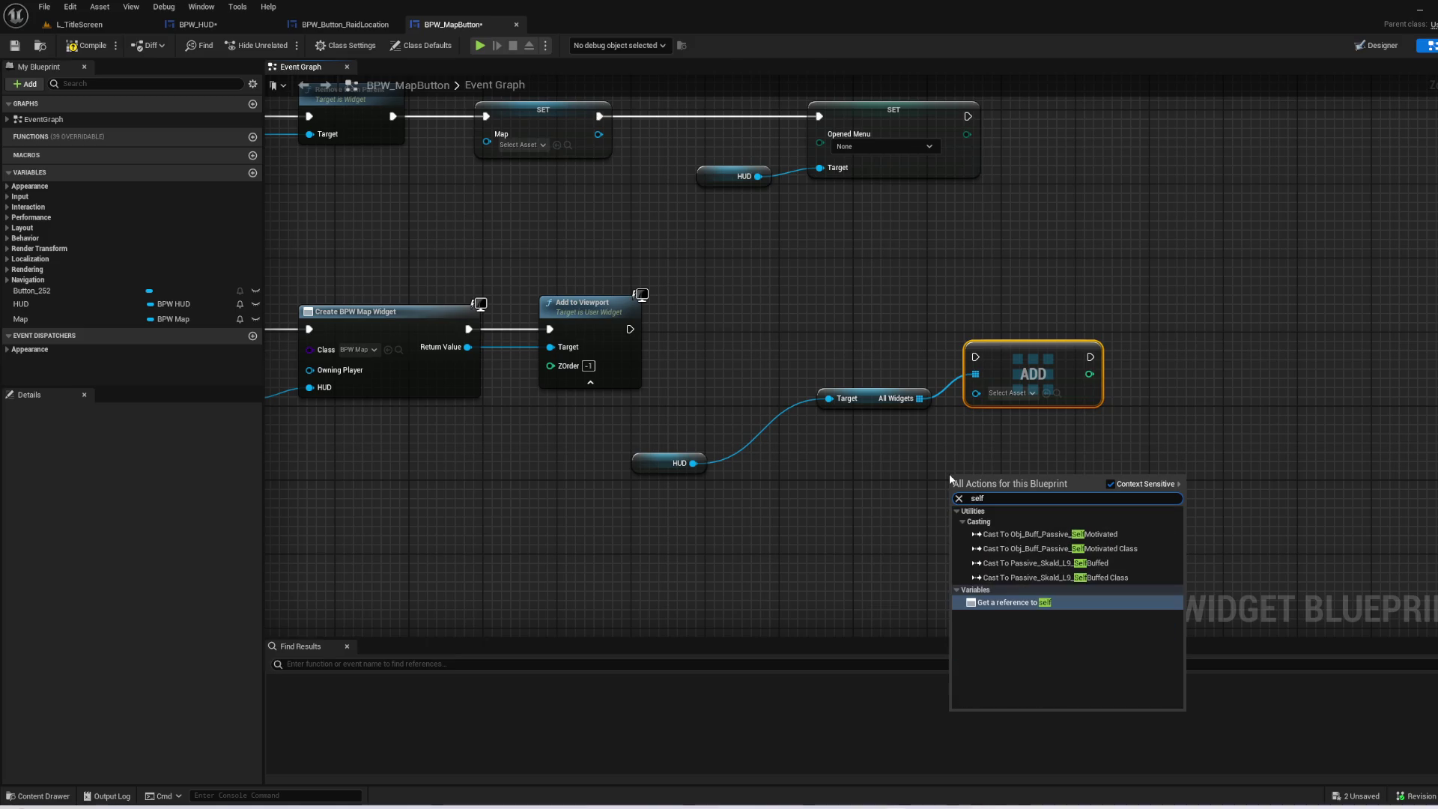
key("Return")
mouse_move(953, 487)
left_mouse_down()
mouse_move(911, 479)
mouse_move(912, 493)
mouse_move(977, 412)
mouse_move(975, 392)
left_mouse_up()
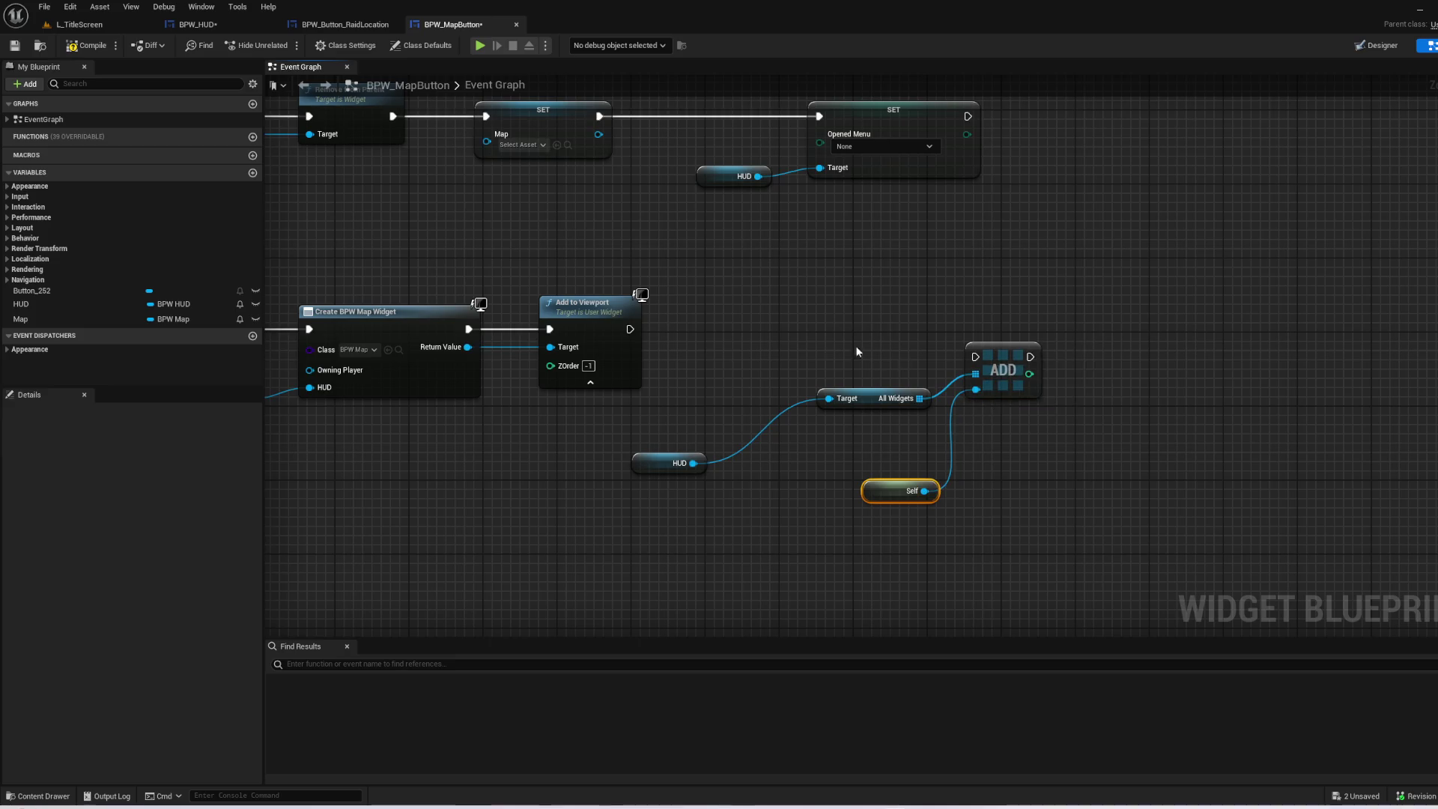
mouse_move(629, 328)
left_mouse_down()
mouse_move(998, 362)
mouse_move(975, 356)
left_mouse_up()
mouse_move(1075, 546)
left_mouse_down()
mouse_move(828, 388)
mouse_move(629, 389)
left_mouse_up()
key("q")
- Tidy the node row and place a duplicate HUD reference node
mouse_move(1025, 384)
left_mouse_down()
mouse_move(1066, 352)
mouse_move(1044, 347)
left_mouse_up()
left_click(722, 362)
mouse_move(692, 343)
left_mouse_down()
mouse_move(679, 334)
mouse_move(720, 352)
left_mouse_up()
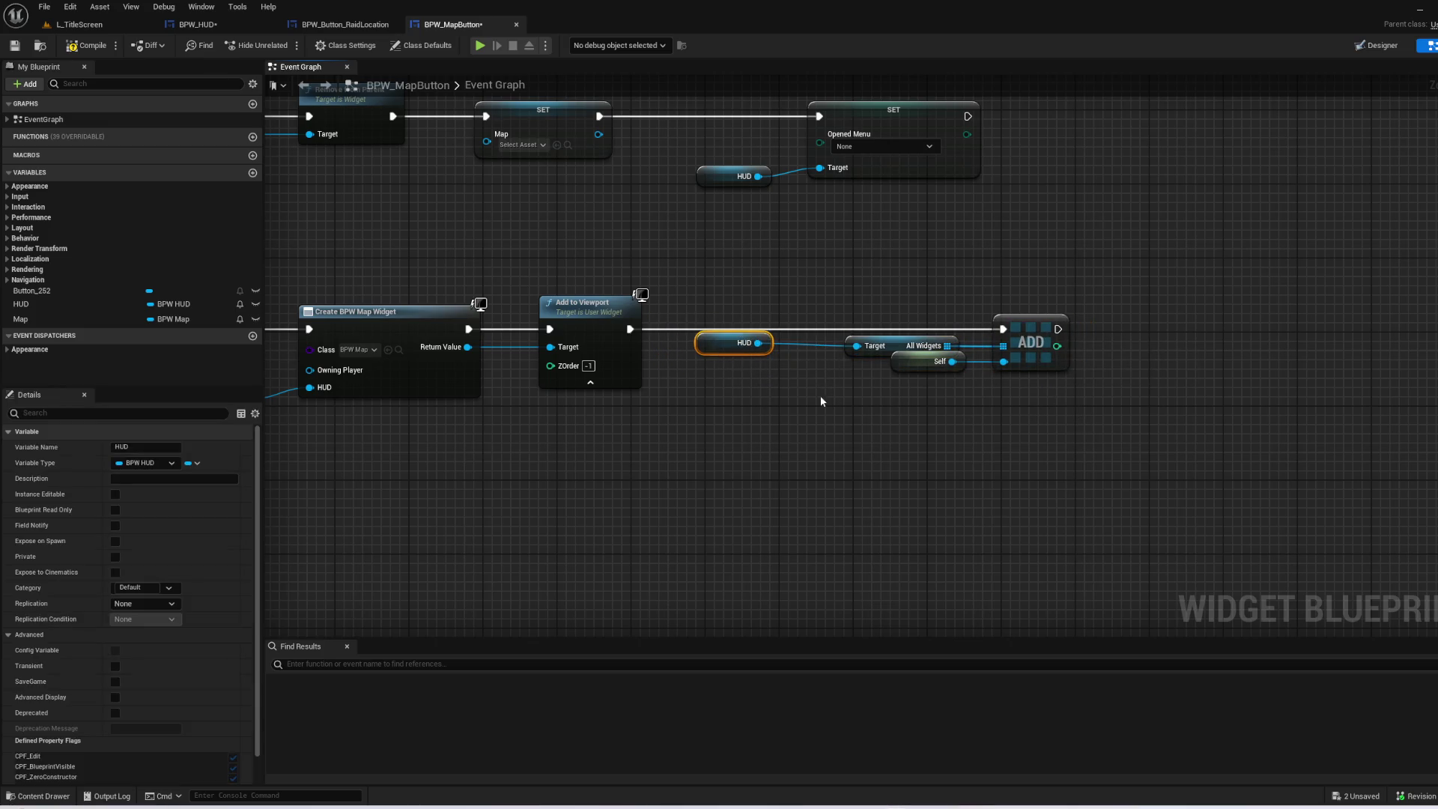
left_click_drag(820, 394, 668, 456)
key("ctrl+d")
left_click_drag(798, 487, 883, 448)
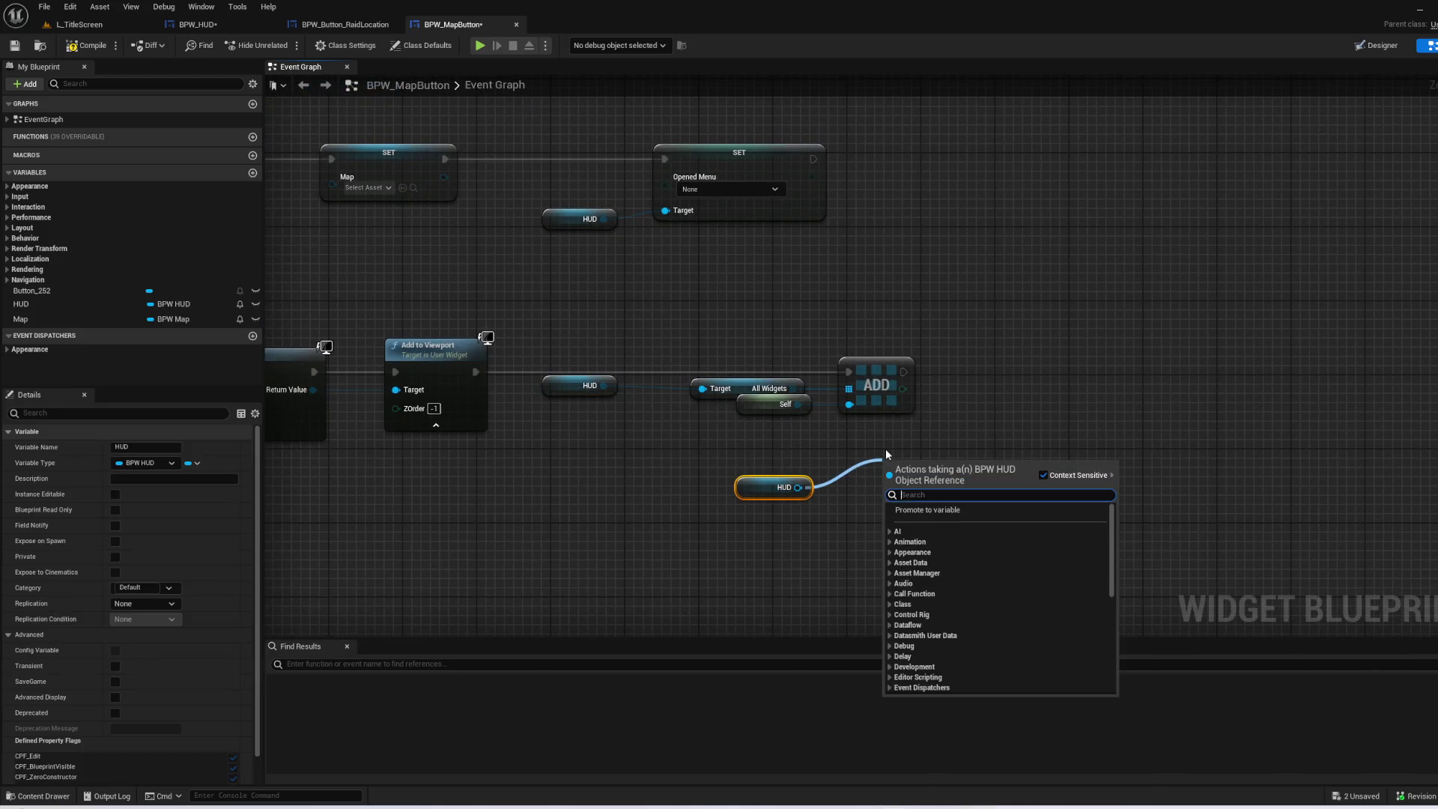
- Add the HUD's Open Menu call with Selection set to Map, discarding a mistaken Set Opened Menu node
type("open")
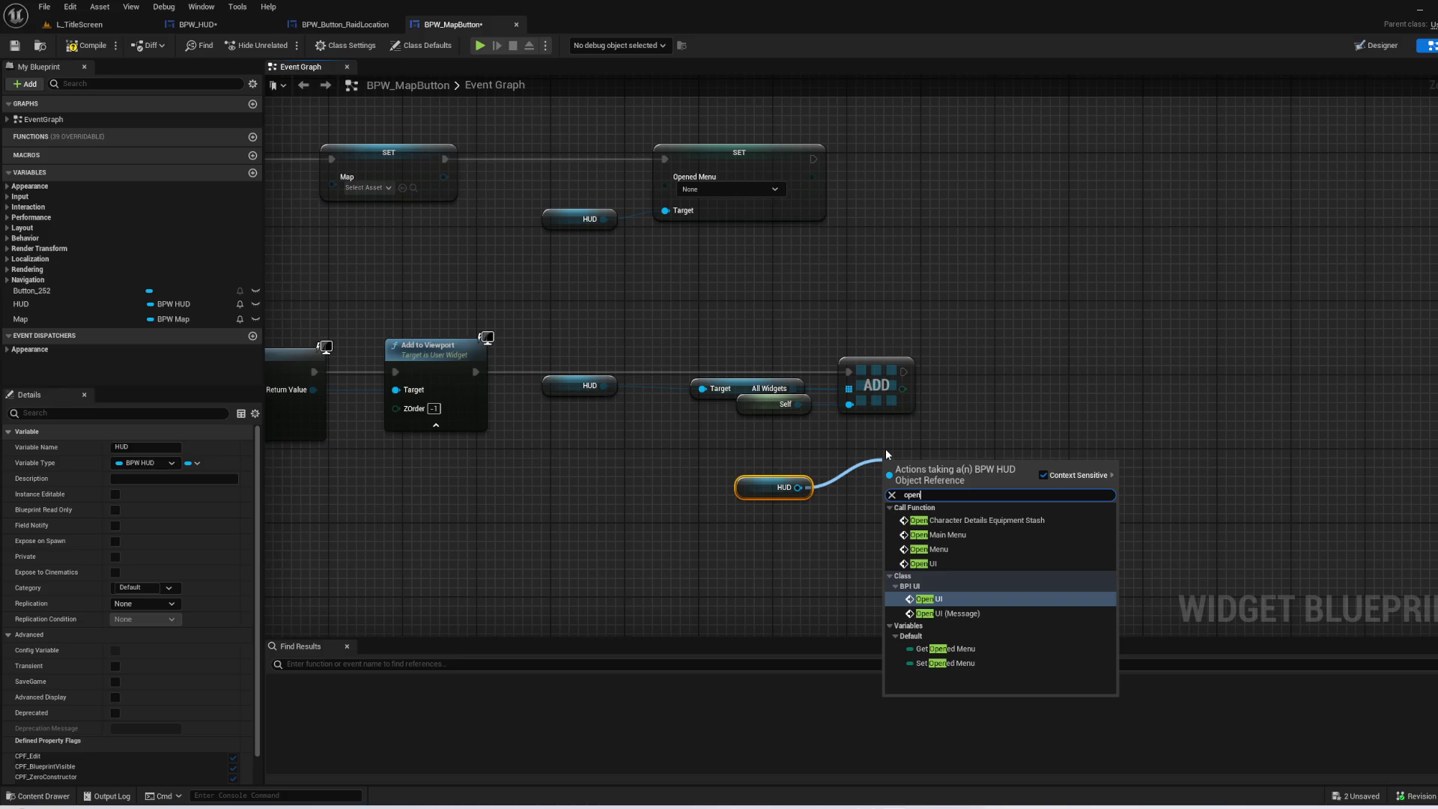
key("Down")
key("Down")
key("Down")
key("Return")
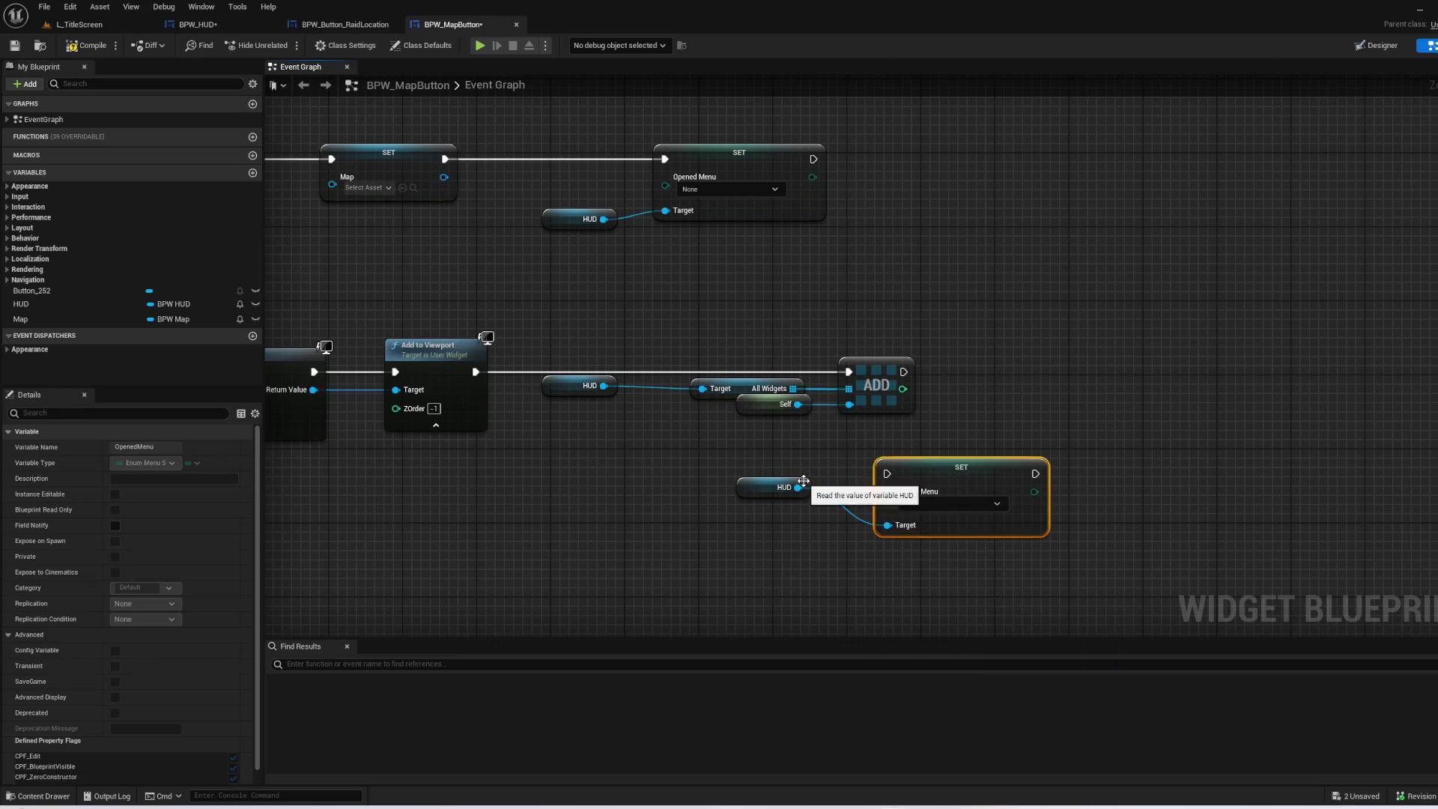
key("Delete")
left_click_drag(798, 486, 862, 460)
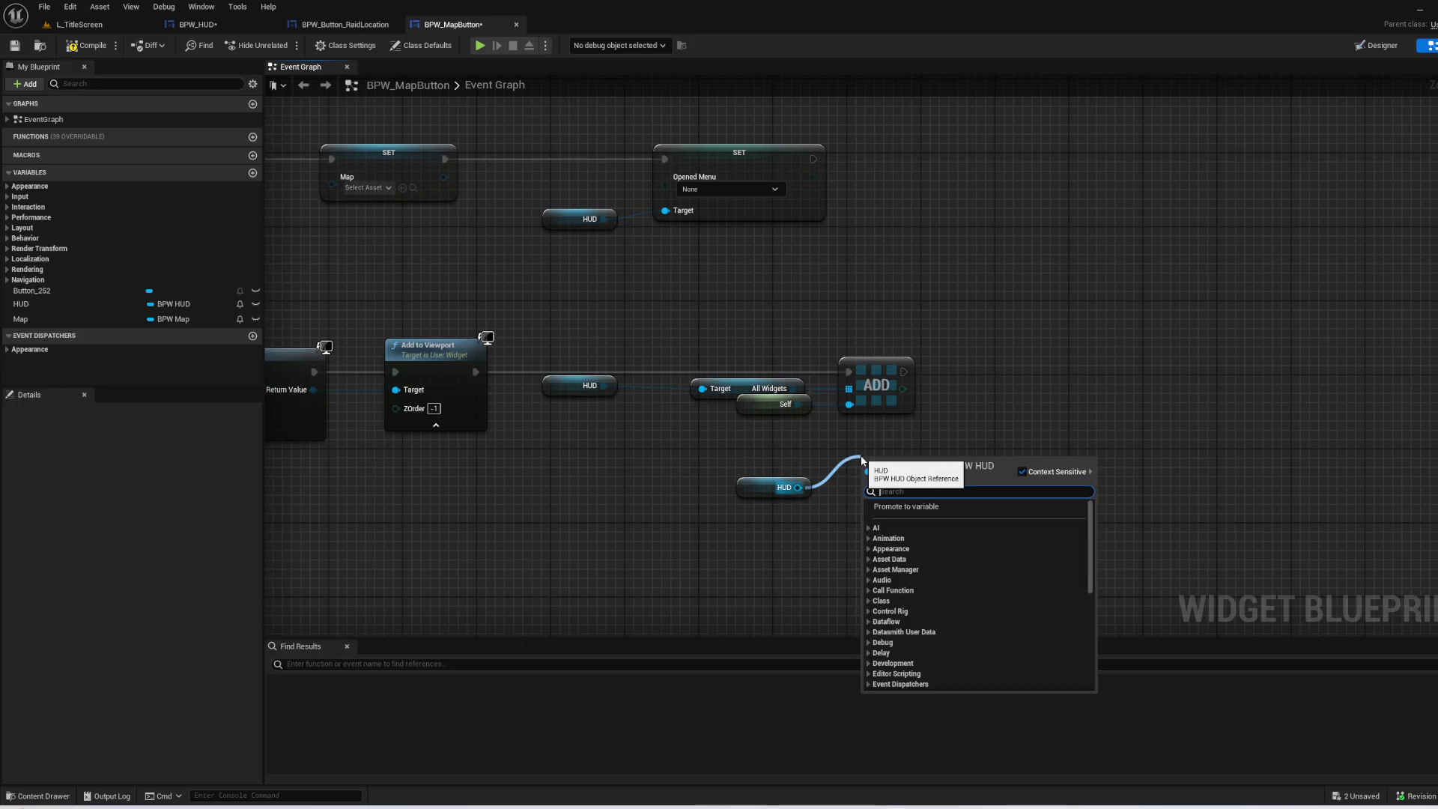
type("open")
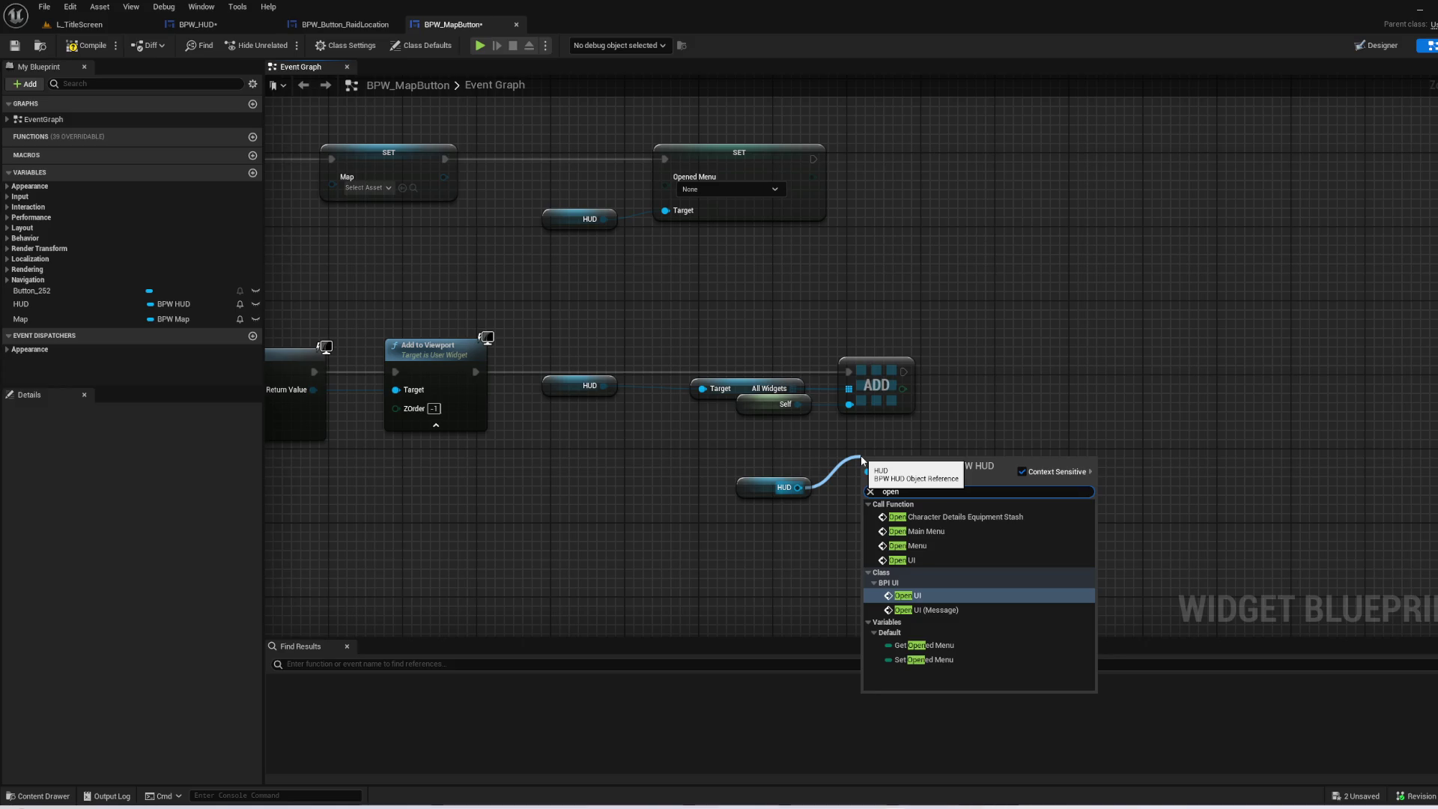
left_click(916, 545)
left_click(951, 533)
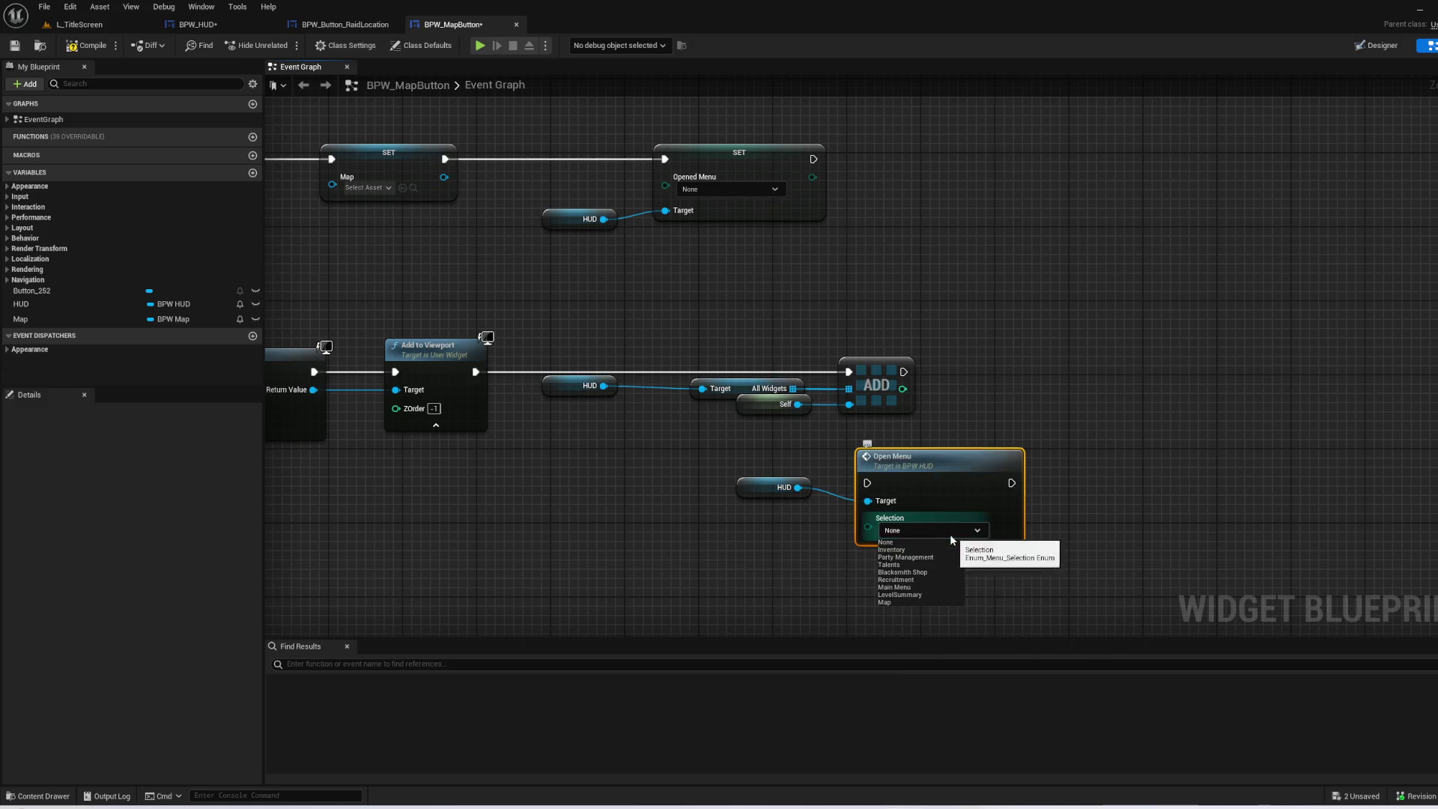
left_click(897, 603)
- Wire ADD's execution output into Open Menu and line HUD and Open Menu up with ADD
mouse_move(688, 449)
left_mouse_down()
mouse_move(979, 508)
mouse_move(1157, 425)
left_mouse_up()
left_click(946, 330)
left_click_drag(904, 372, 1043, 398)
mouse_move(949, 381)
left_mouse_down()
mouse_move(1064, 419)
mouse_move(1113, 346)
left_mouse_up()
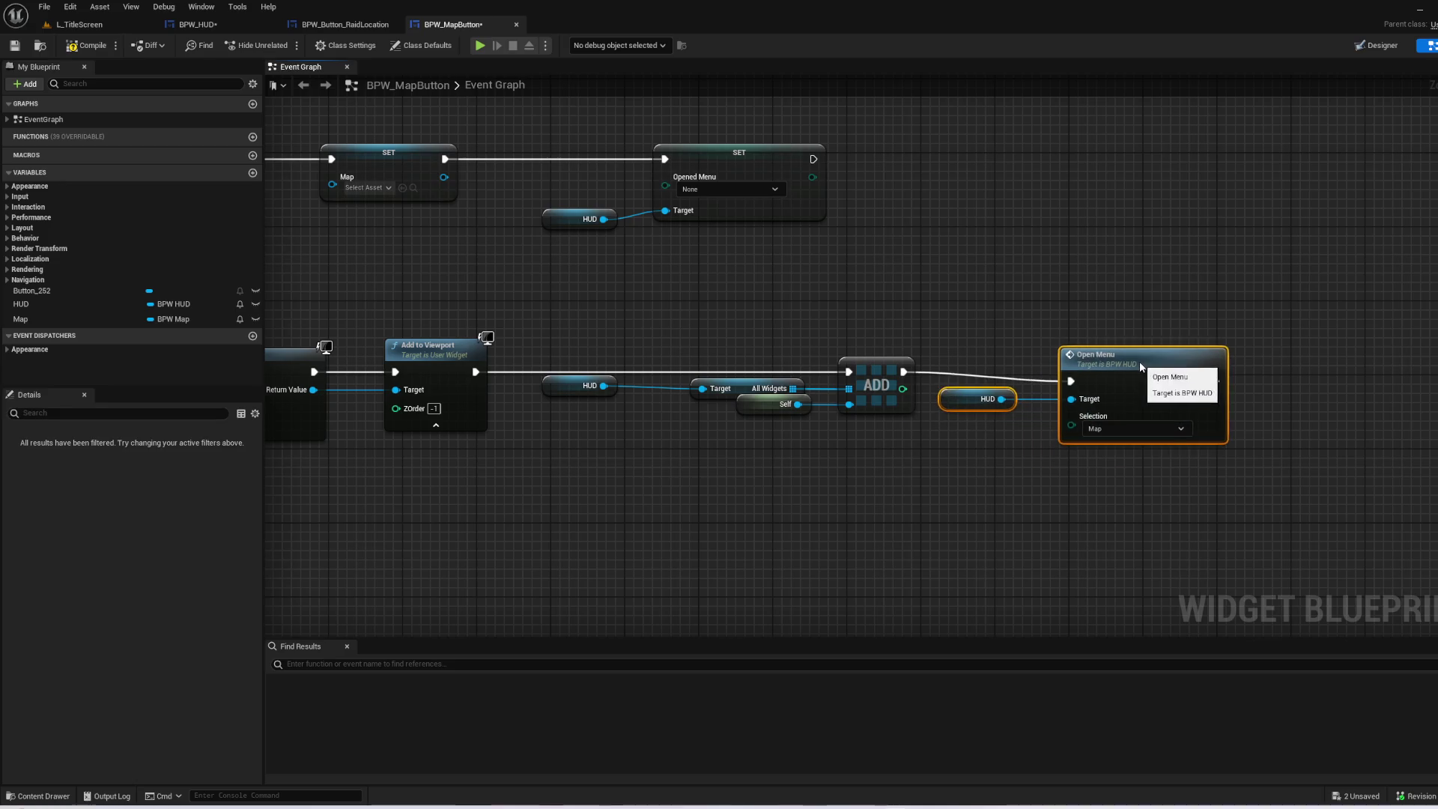
left_click(766, 316)
left_click_drag(764, 315, 1041, 389)
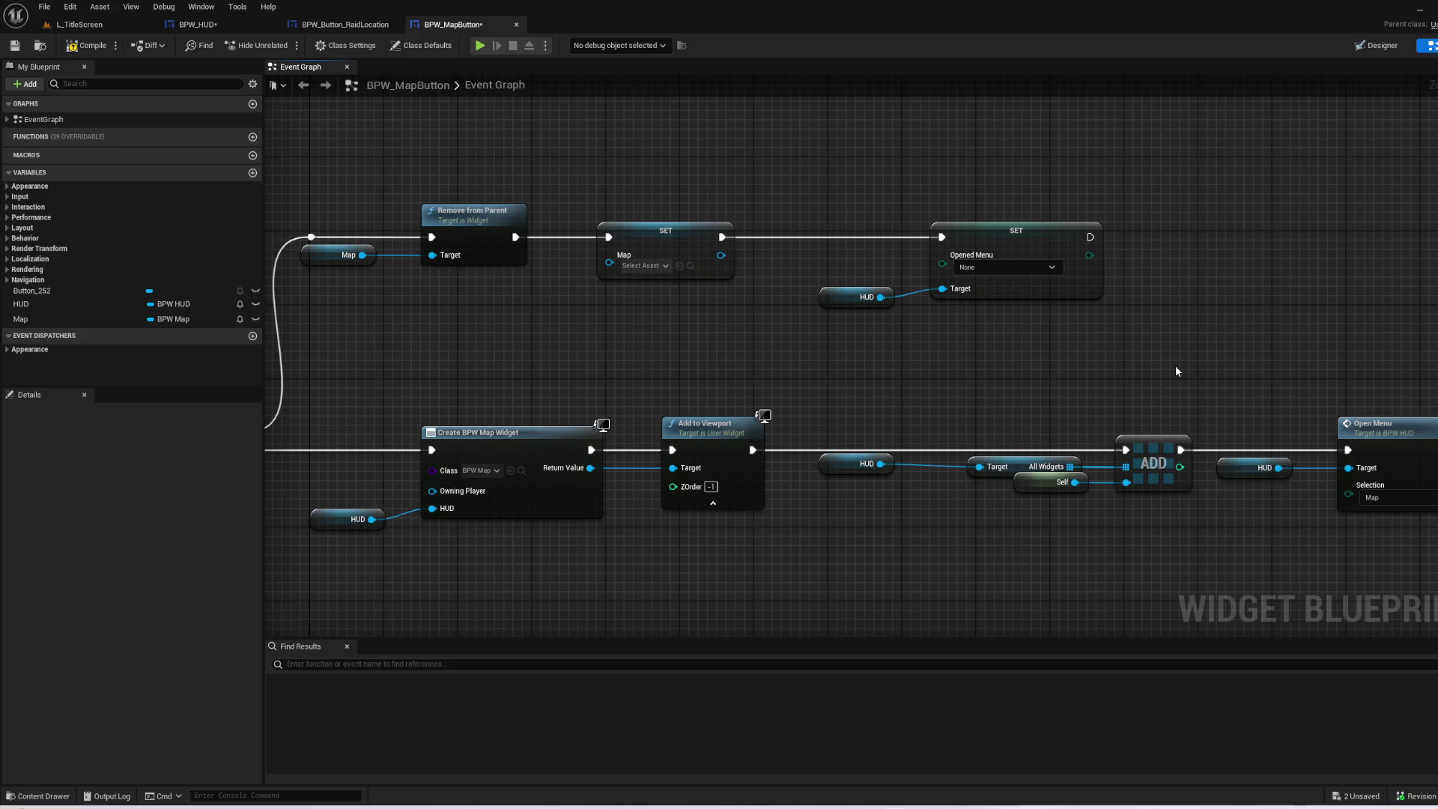
mouse_move(798, 330)
left_mouse_down()
mouse_move(1203, 312)
mouse_move(685, 379)
left_mouse_up()
- Delete the SET Opened Menu node following the On Pressed event
left_click(495, 383)
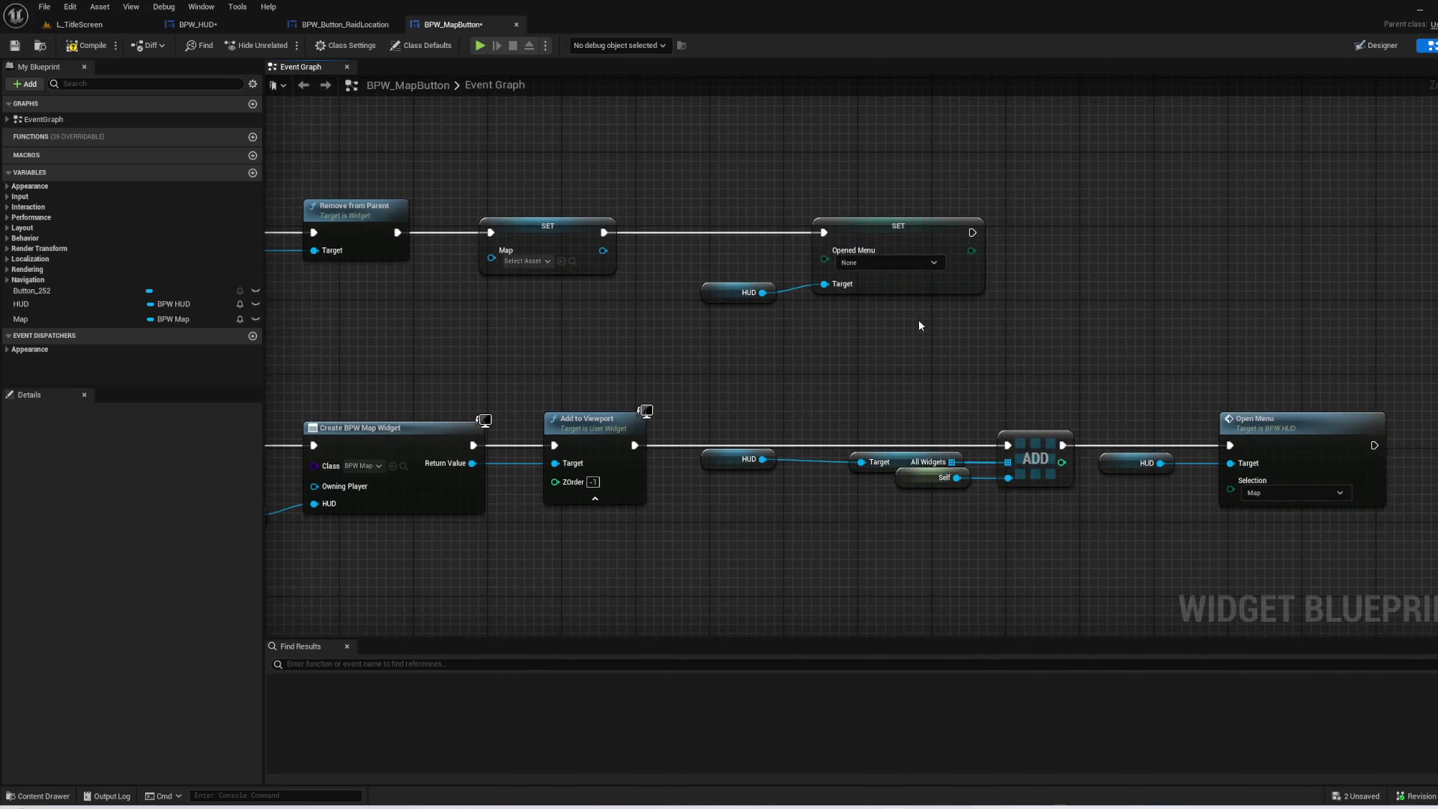
left_click(897, 225)
key("Delete")
- Paste a copy of HUD and Open Menu with Selection set to None, deleting the stray HUD node
left_click_drag(1311, 577, 1139, 370)
key("ctrl+c")
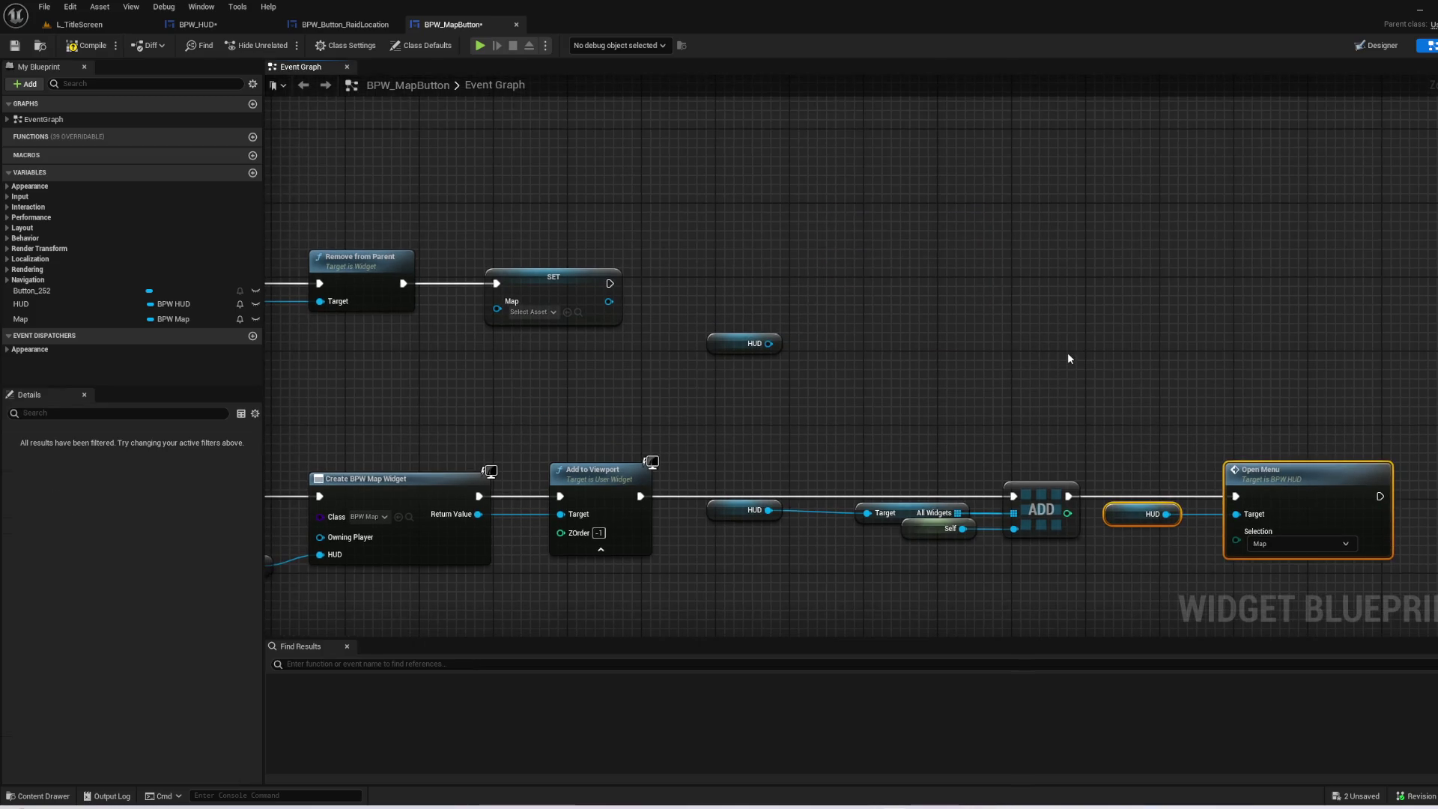
key("ctrl+v")
left_click(1095, 359)
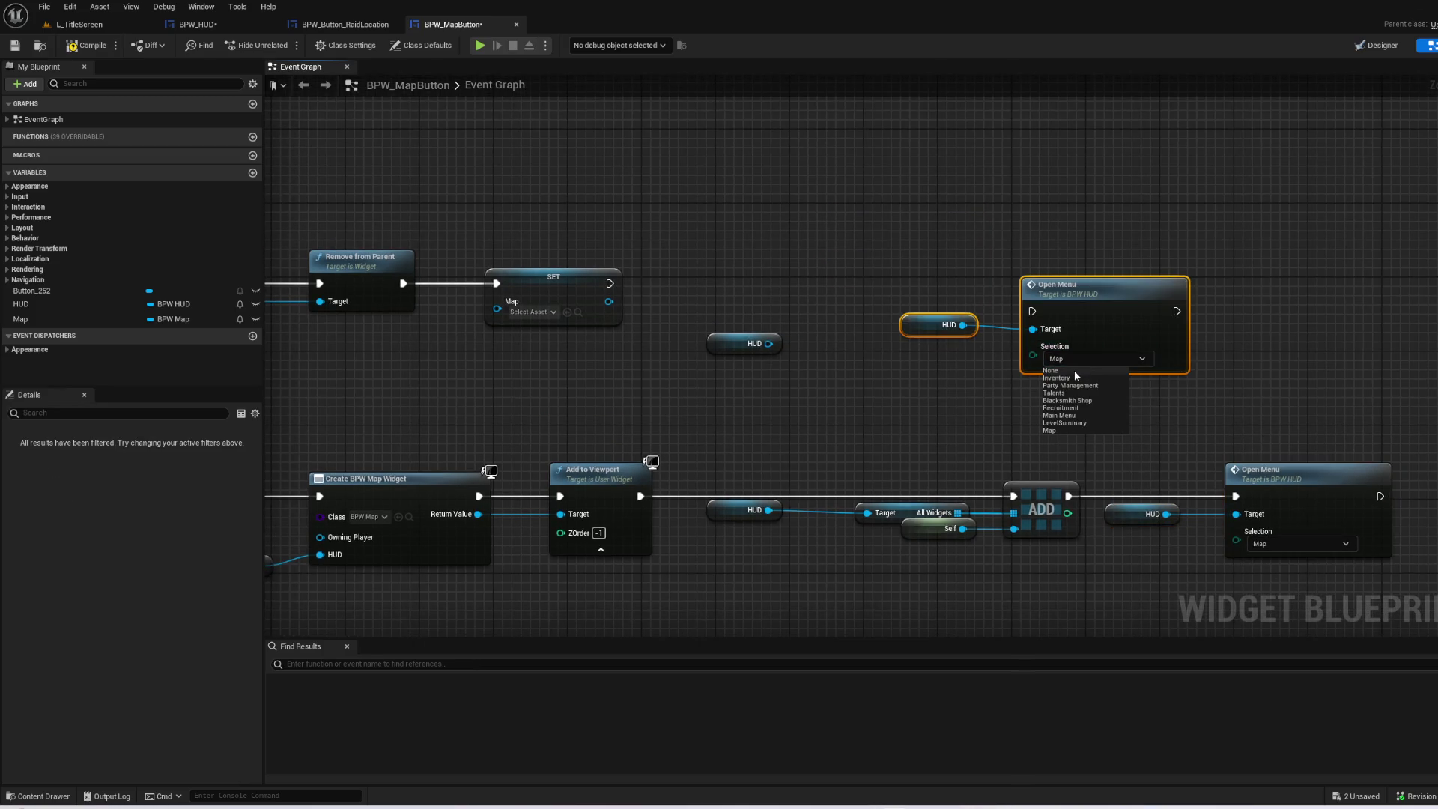
left_click(1074, 375)
left_click_drag(852, 390, 771, 321)
key("Delete")
left_click(723, 330)
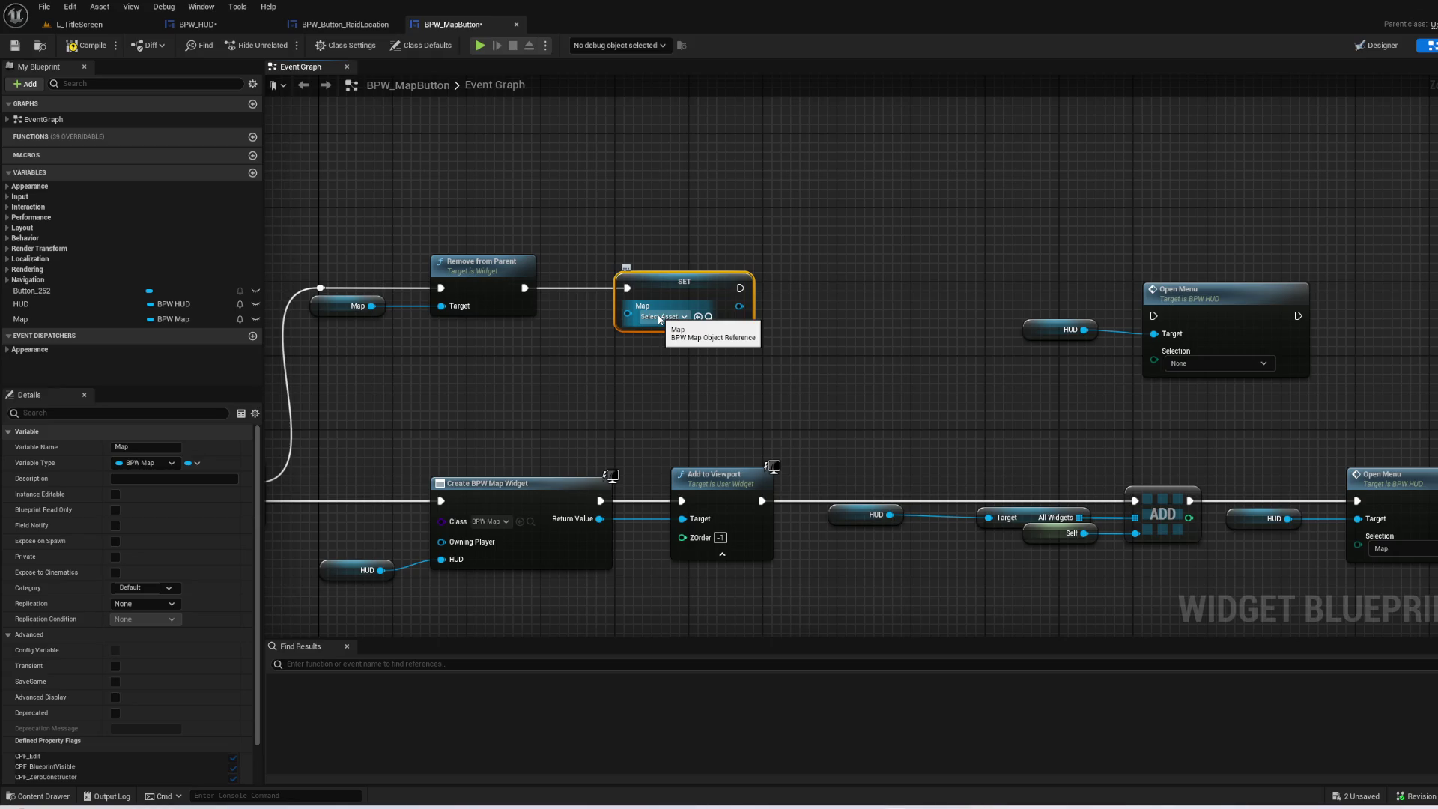
- Straighten the HUD-to-Open Menu None wire with Q, then search the HUD's actions for 'remove'
left_click_drag(840, 412, 851, 410)
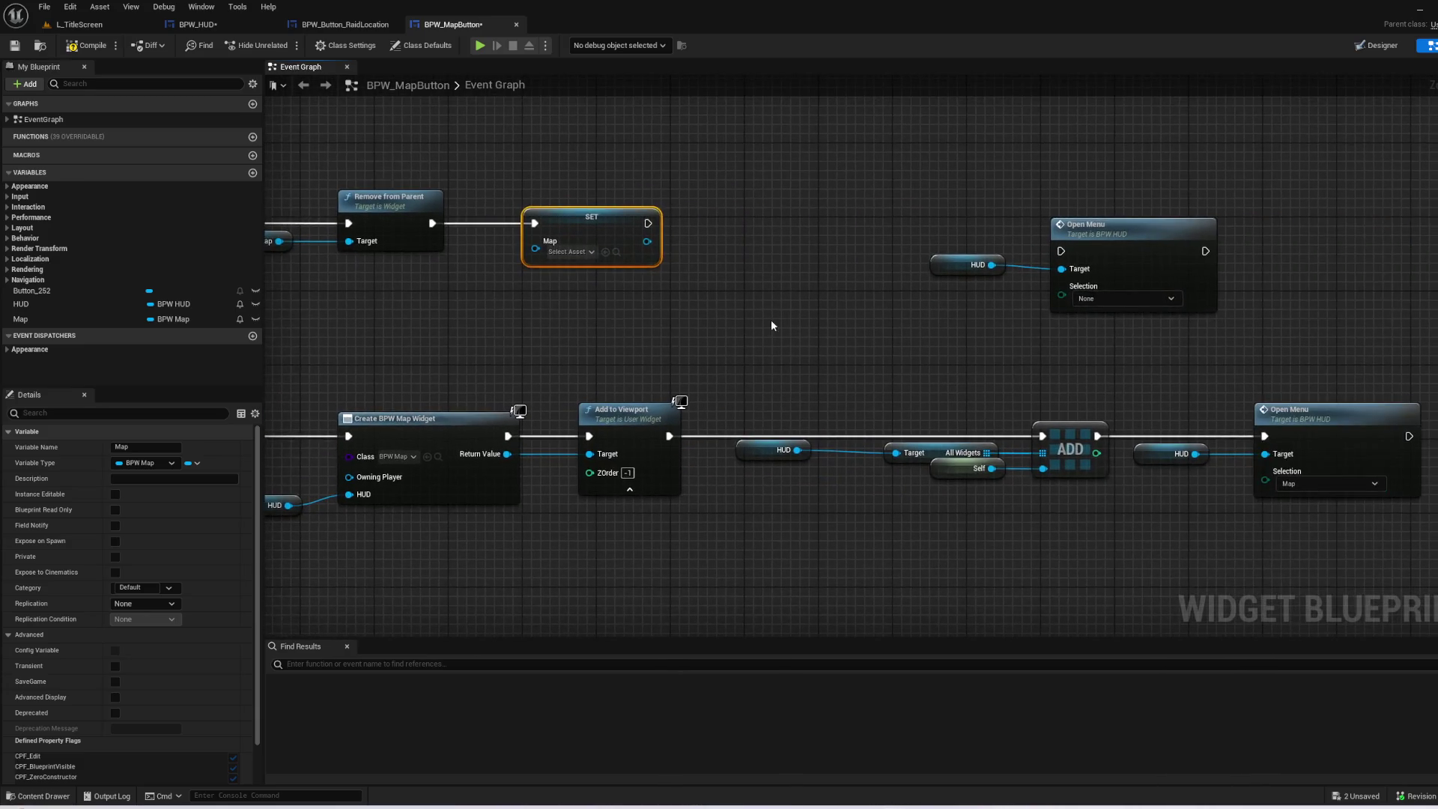
left_click_drag(875, 330, 1134, 366)
key("q")
left_click(880, 380)
left_click(940, 336)
mouse_move(729, 324)
left_mouse_down()
mouse_move(871, 338)
mouse_move(946, 326)
left_mouse_up()
type("remove")
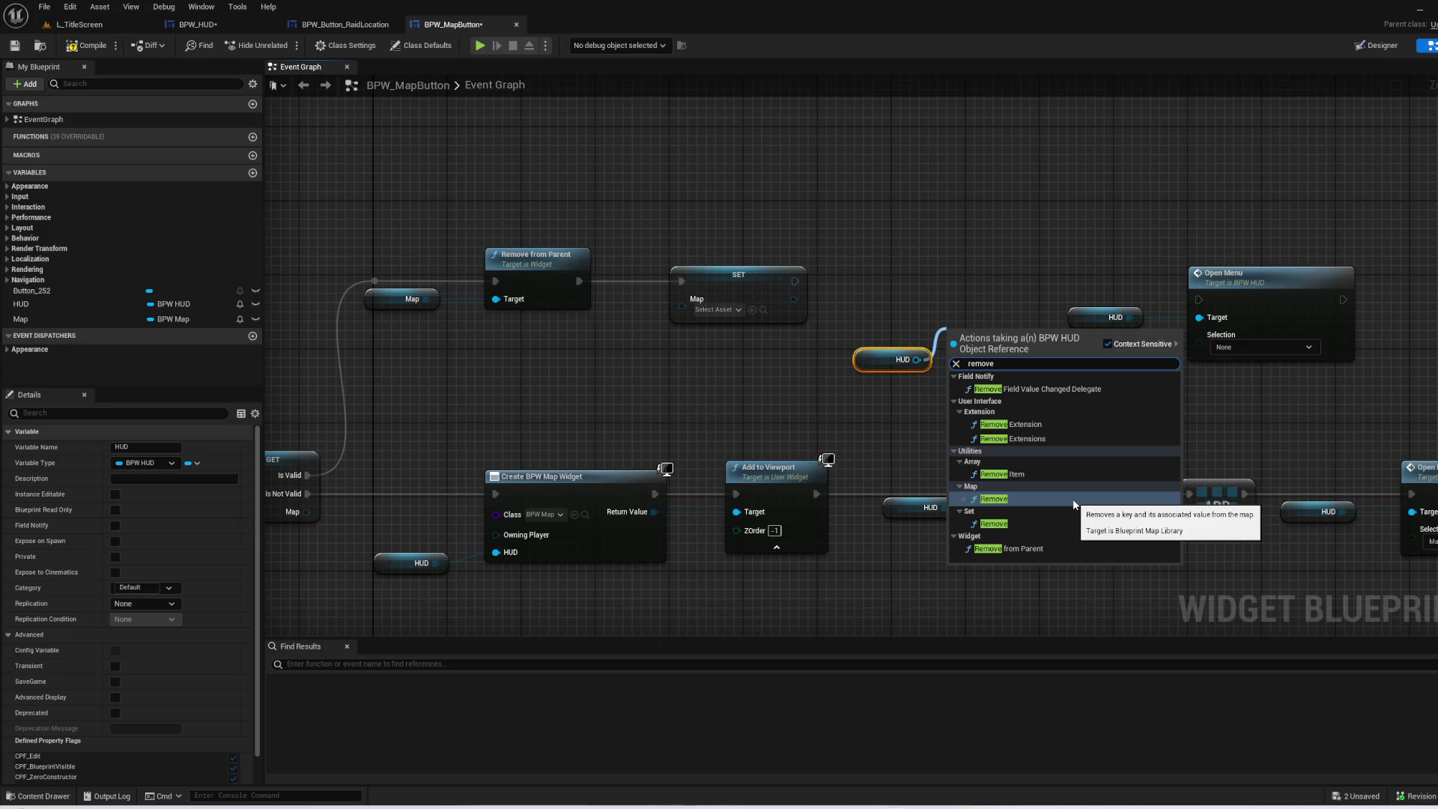
- Paste a copy of HUD and Target and add a Remove Item node on All Widgets
key("Escape")
mouse_move(934, 469)
left_mouse_down()
mouse_move(865, 475)
mouse_move(991, 542)
left_mouse_up()
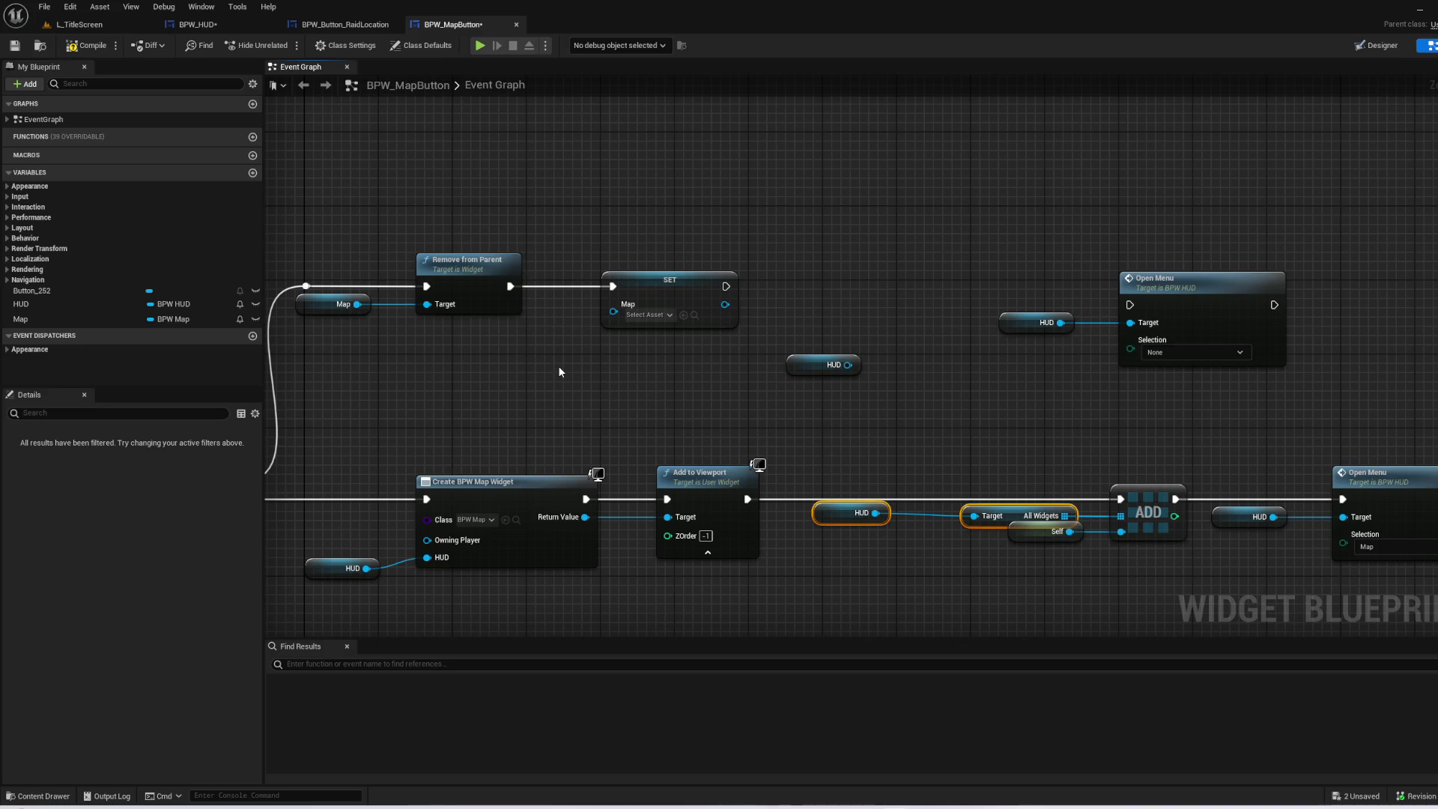
key("ctrl+c")
key("ctrl+v")
mouse_move(739, 373)
left_mouse_down()
mouse_move(793, 301)
mouse_move(792, 328)
left_mouse_up()
type("remove")
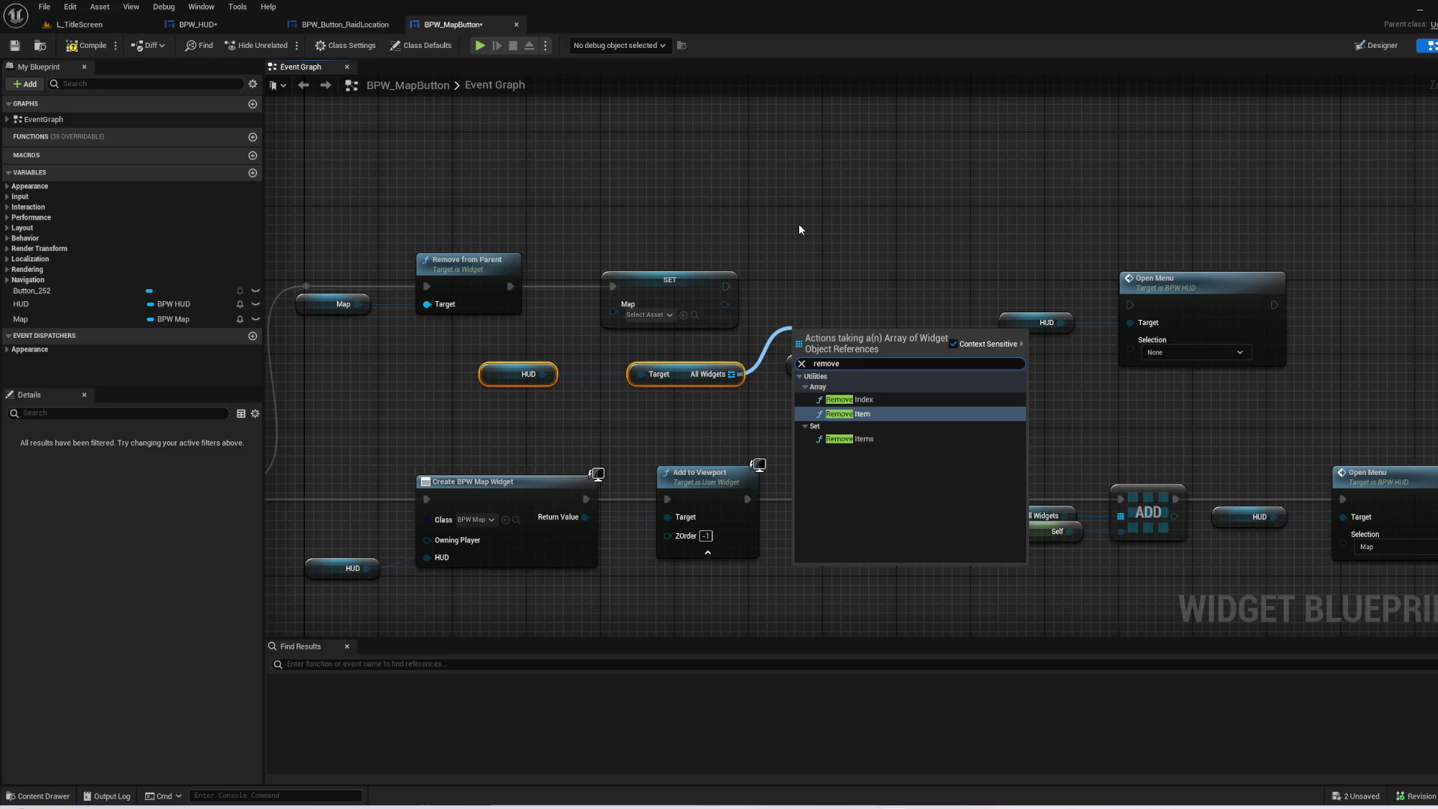
key("Return")
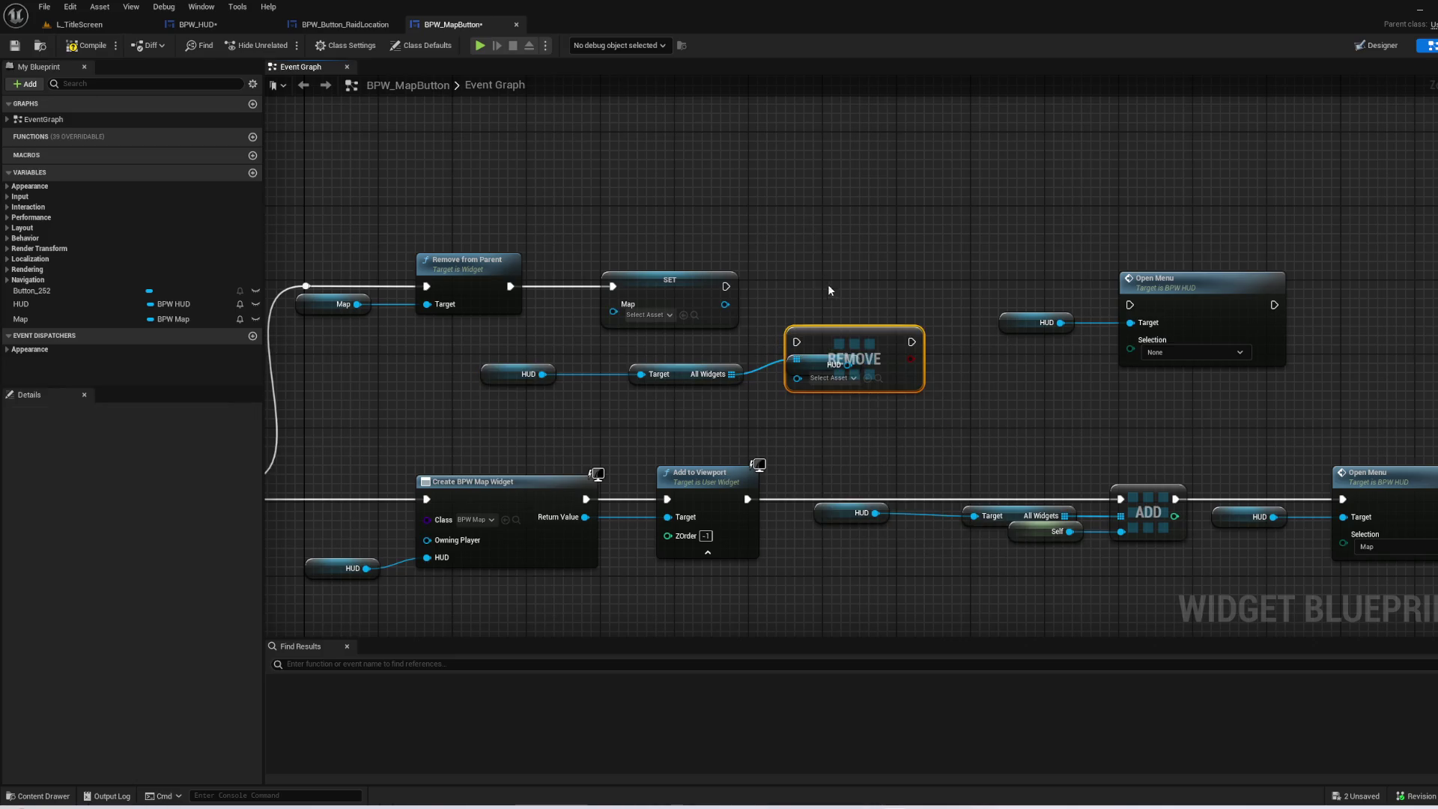
- Paste a copy of the Self node into REMOVE's item input
left_click(1042, 532)
key("ctrl+c")
key("ctrl+v")
mouse_move(717, 429)
left_mouse_down()
mouse_move(831, 358)
mouse_move(810, 371)
left_mouse_up()
- Wire SET Map's execution output into the Open Menu None call and align them
mouse_move(675, 279)
left_mouse_down()
mouse_move(1123, 273)
mouse_move(1202, 306)
left_mouse_up()
left_click_drag(820, 354, 586, 259)
left_click_drag(619, 329, 886, 329)
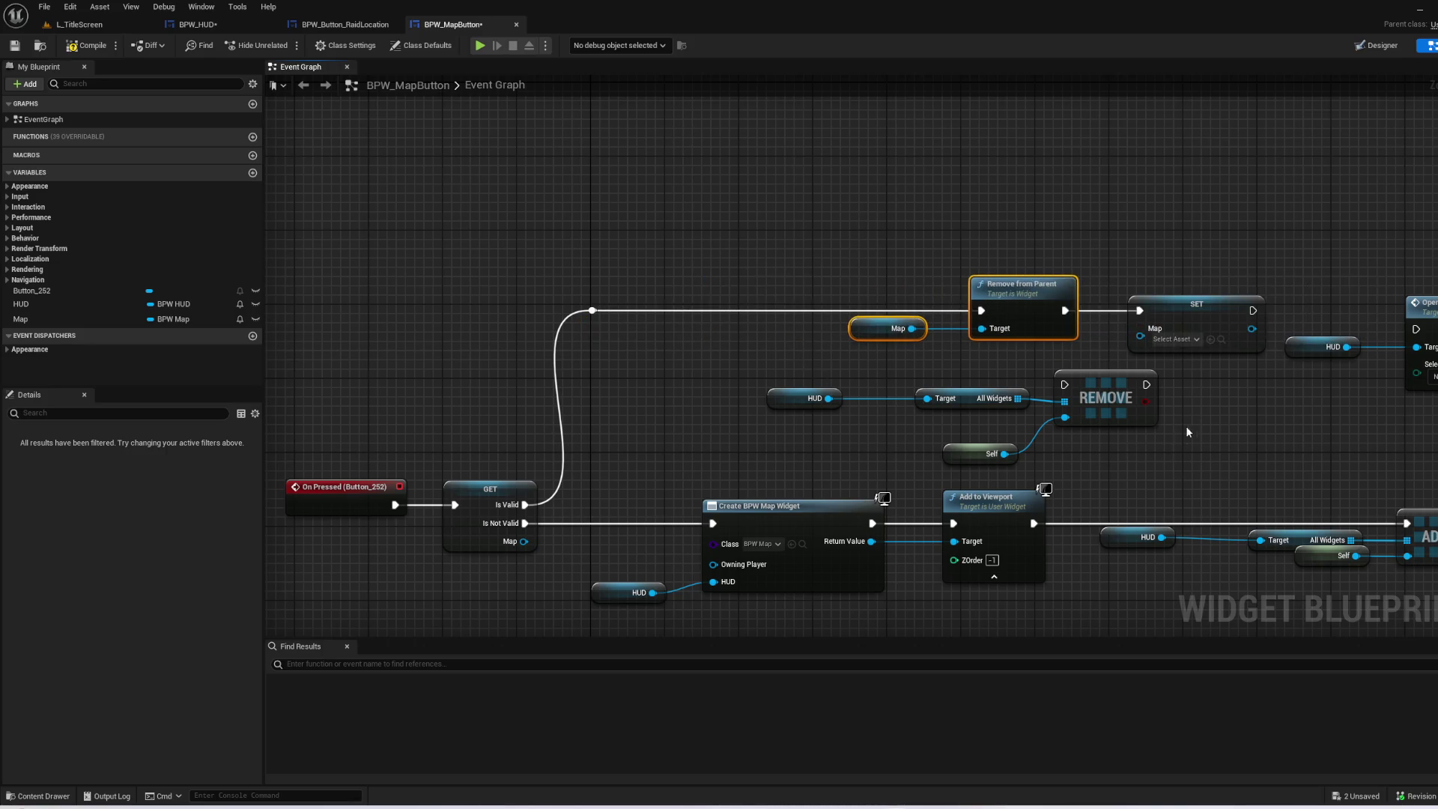
left_click_drag(1184, 438, 904, 322)
mouse_move(902, 273)
left_mouse_down()
mouse_move(981, 303)
mouse_move(1133, 284)
left_mouse_up()
left_click(974, 309)
left_click(1124, 302, "ctrl")
- Move the REMOVE group onto the Is Valid branch and save BPW_MapButton
left_click_drag(999, 334, 1334, 372)
mouse_move(1176, 465)
left_mouse_down()
mouse_move(876, 378)
mouse_move(746, 381)
left_mouse_up()
left_click_drag(1093, 389, 699, 315)
left_click(701, 316)
left_click(655, 297)
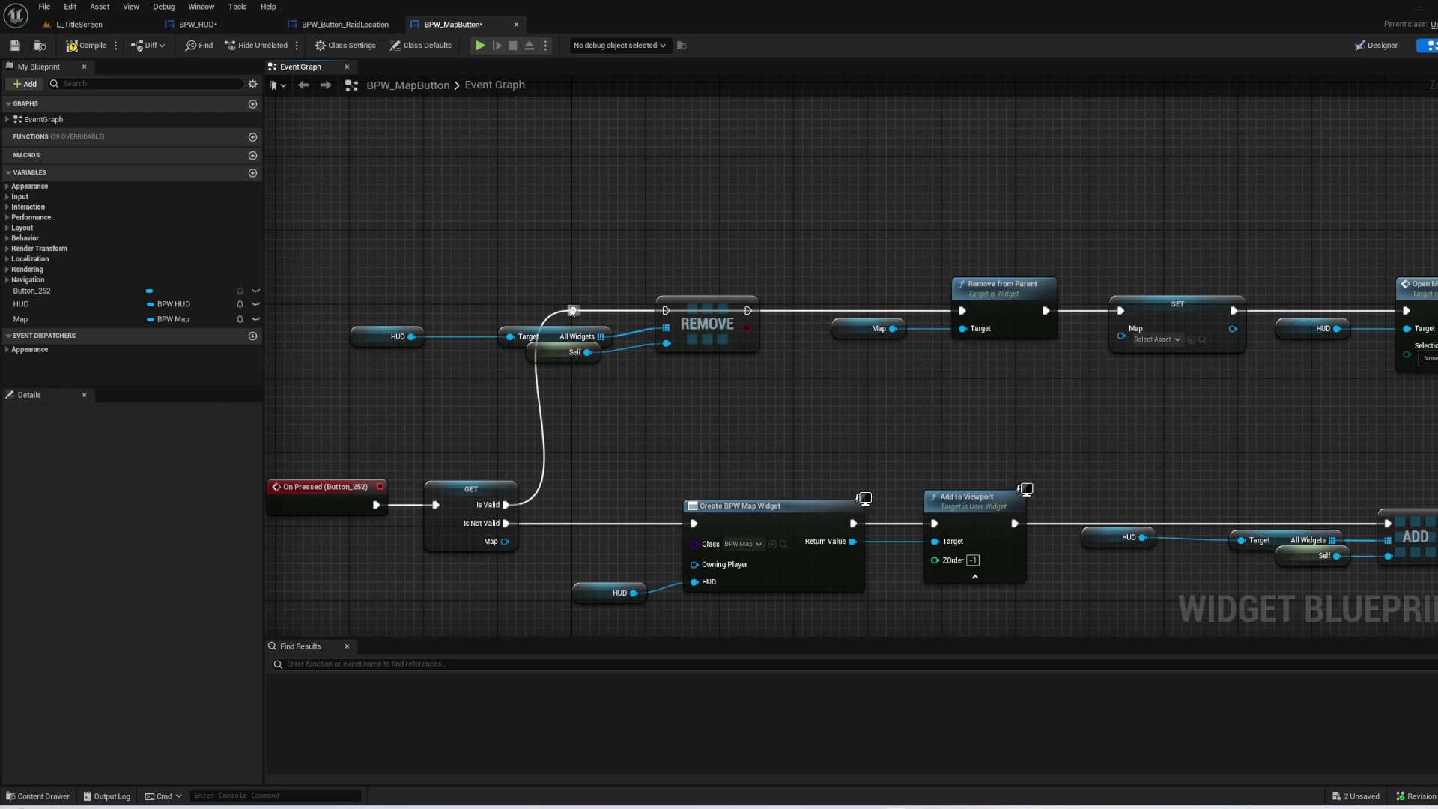
key("ctrl+s")
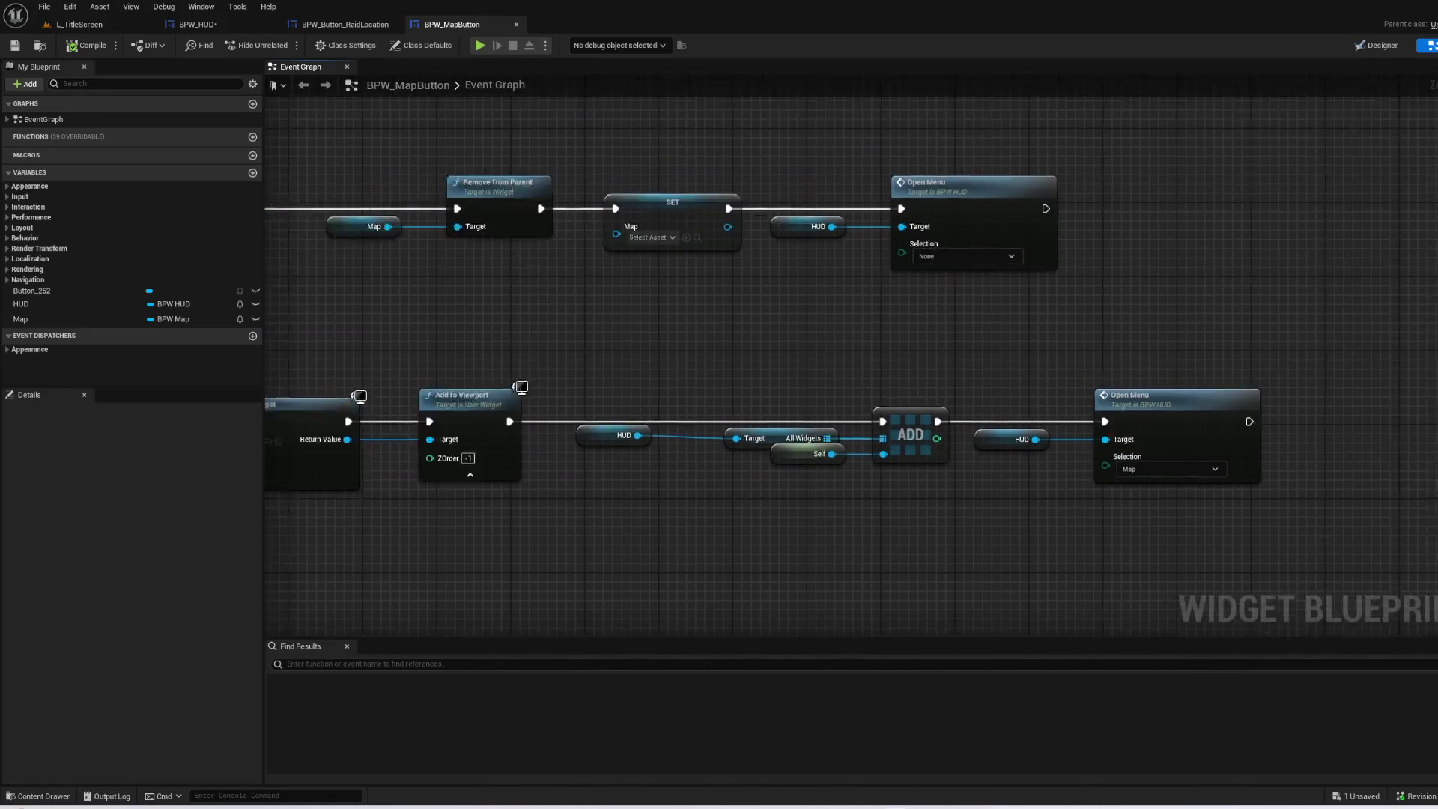
left_click(90, 32)
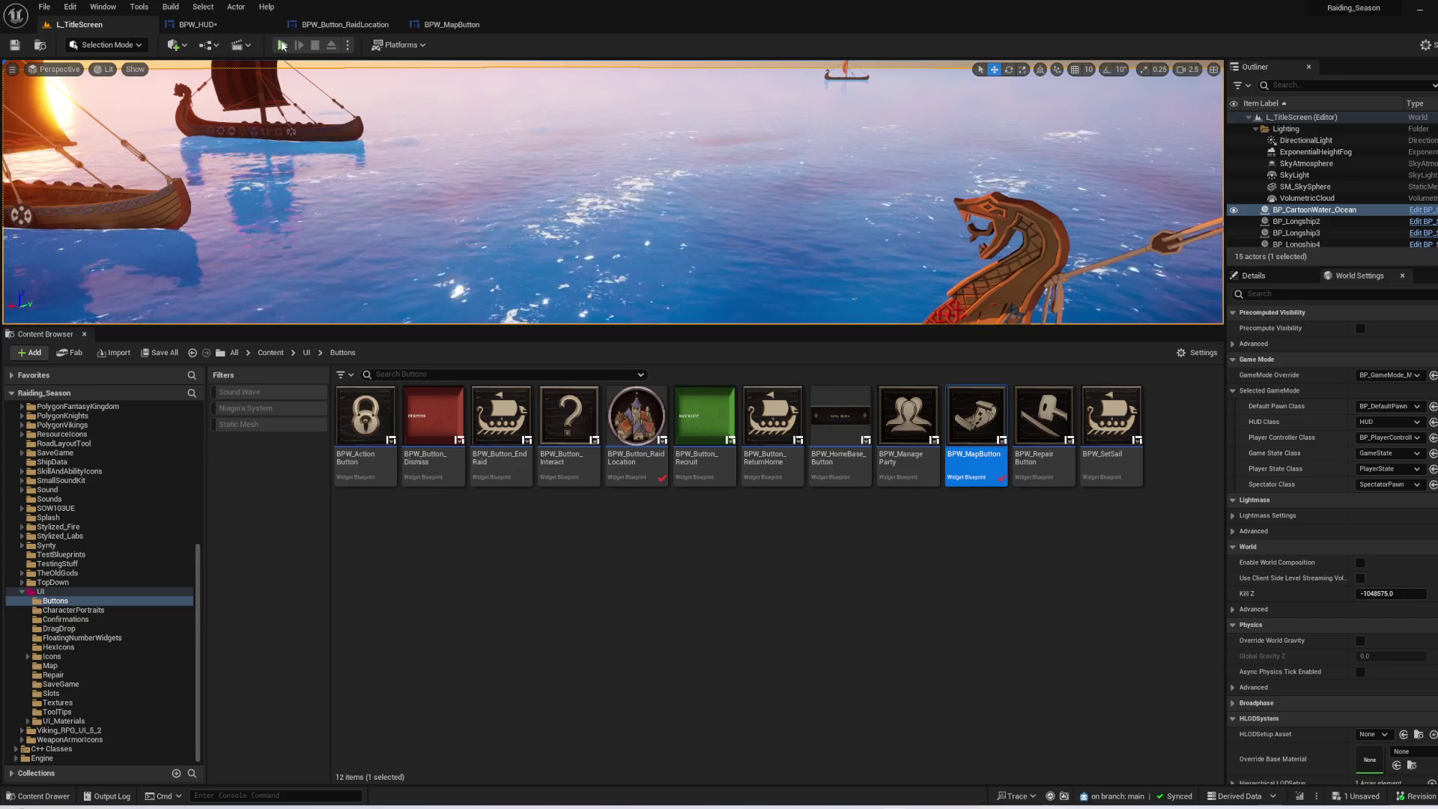
left_click(299, 43)
left_click(777, 360)
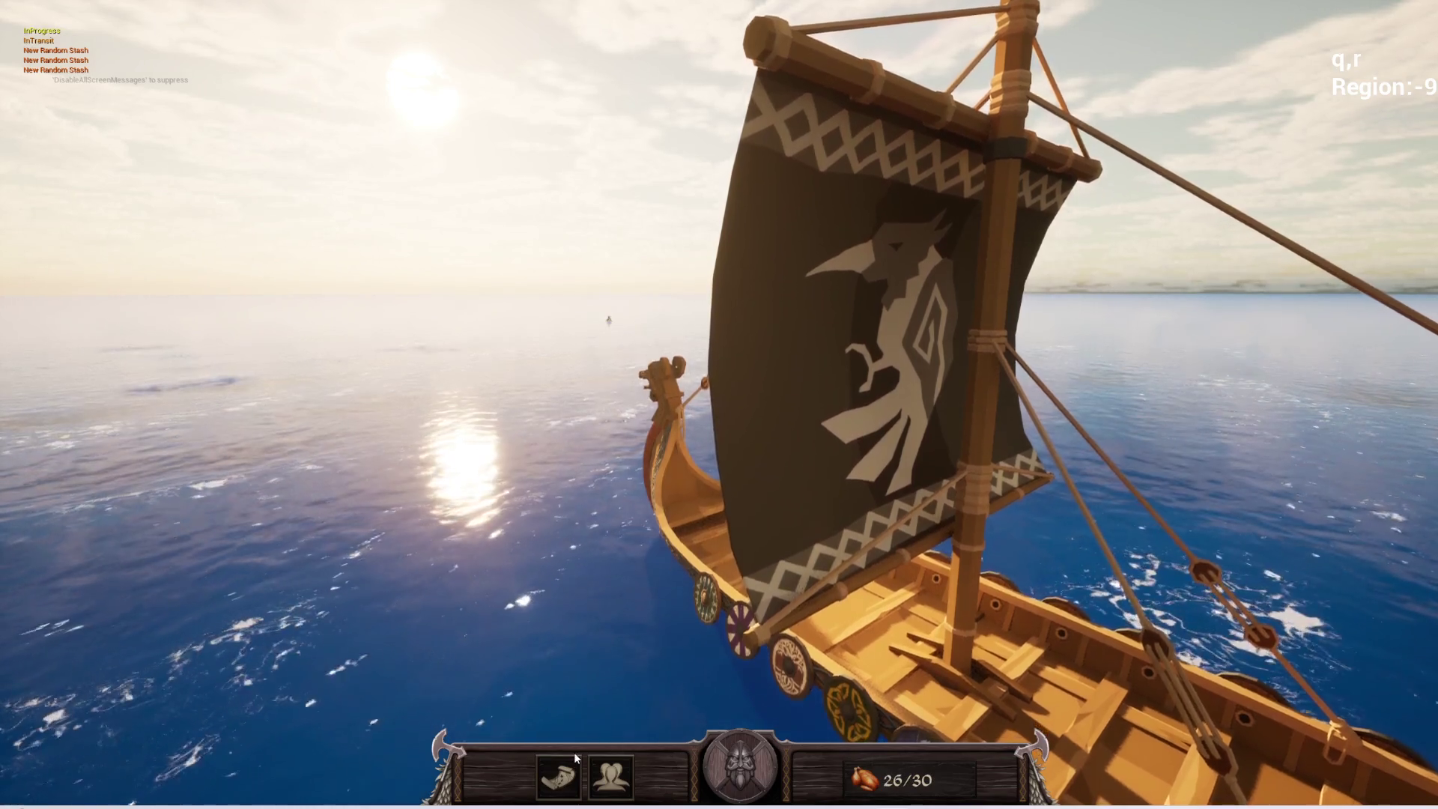
left_click(574, 765)
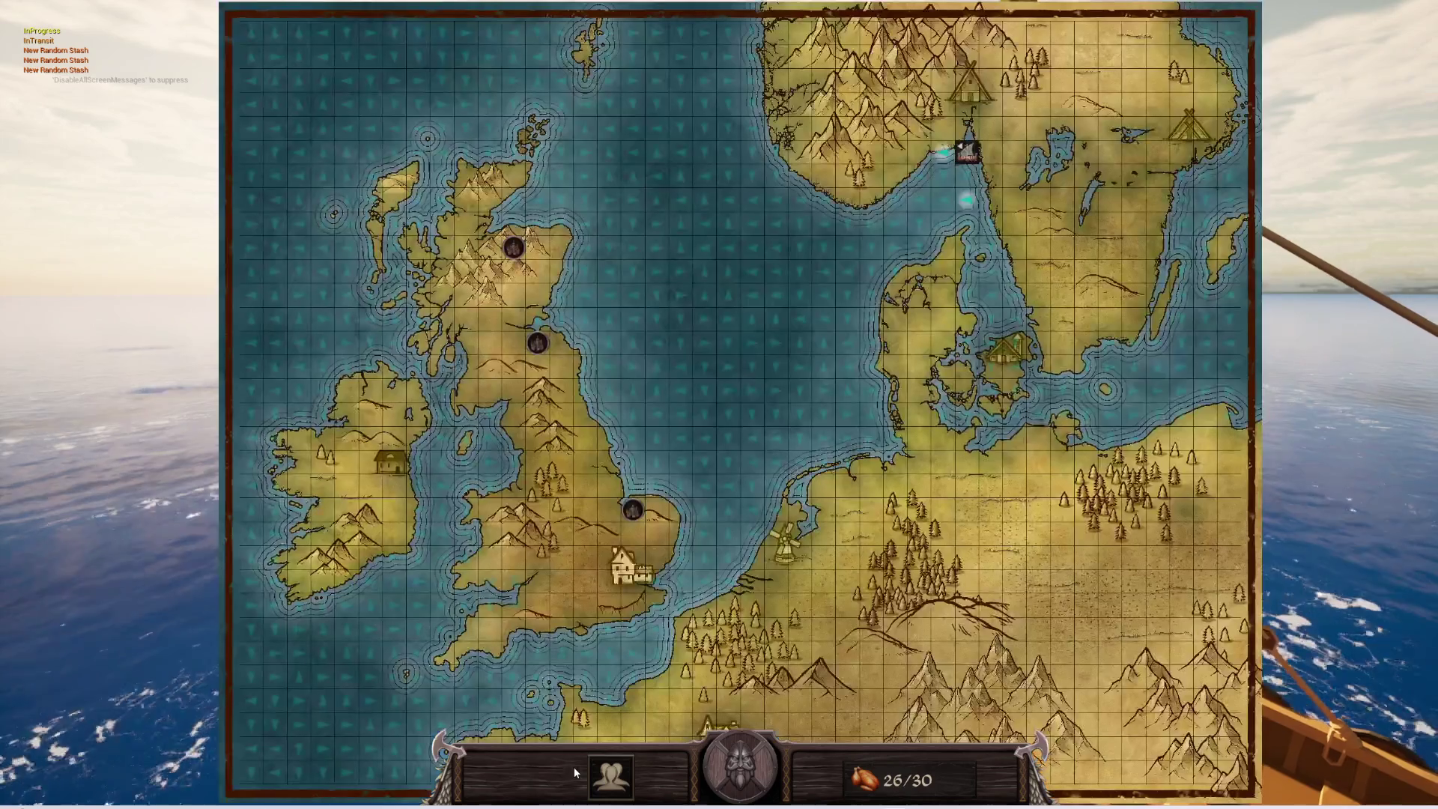
left_click(591, 765)
left_click(591, 766)
left_click(591, 765)
left_click(591, 766)
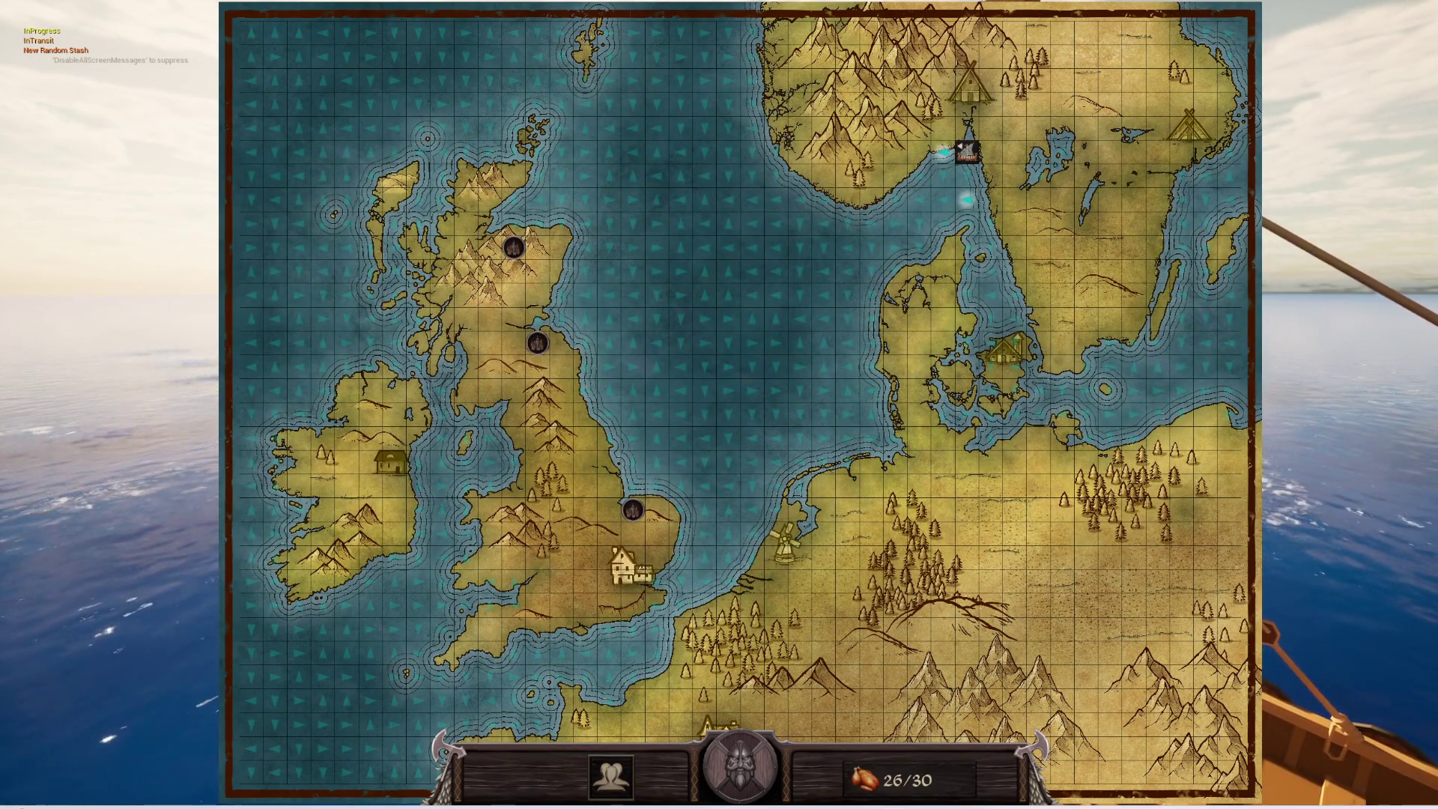
key("Escape")
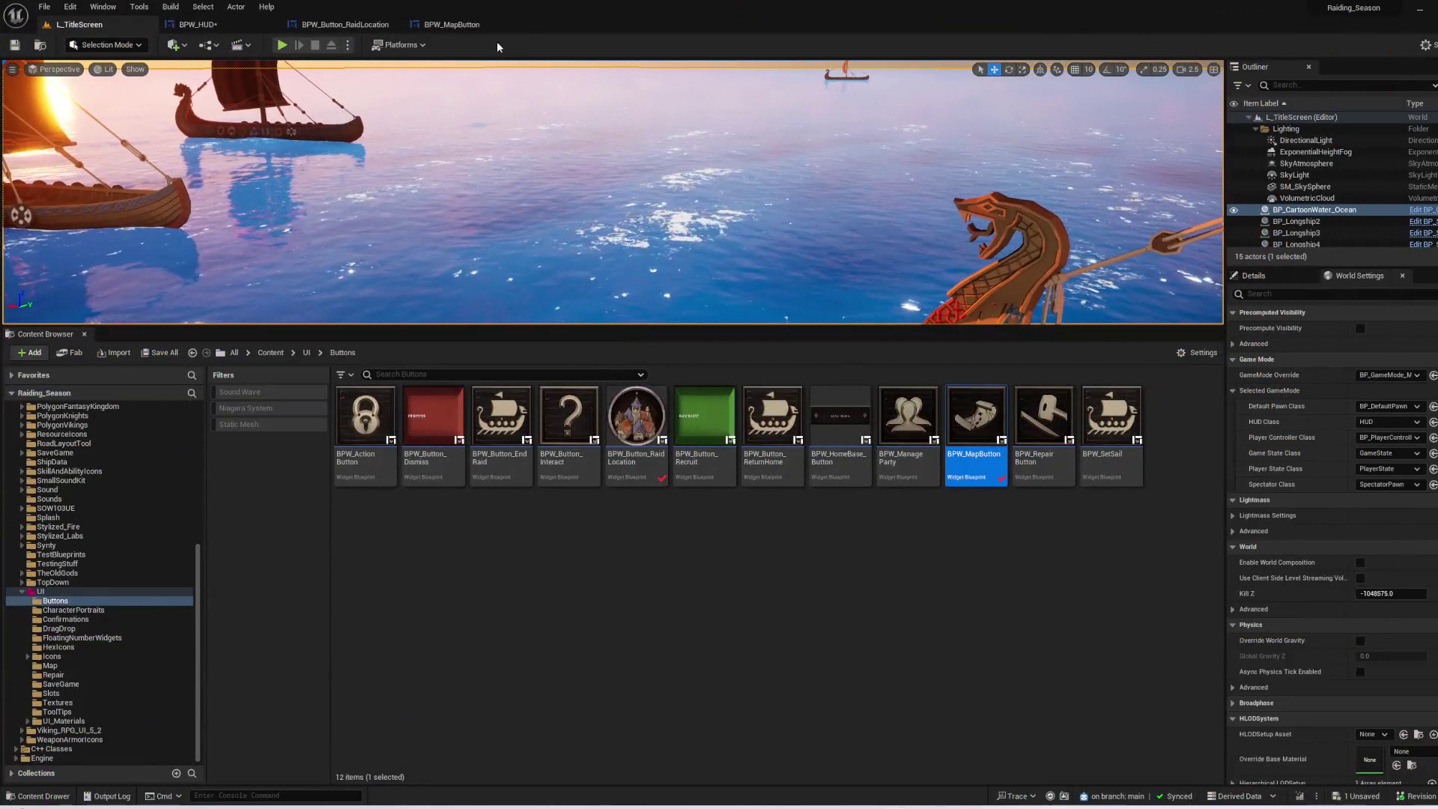
left_click(469, 27)
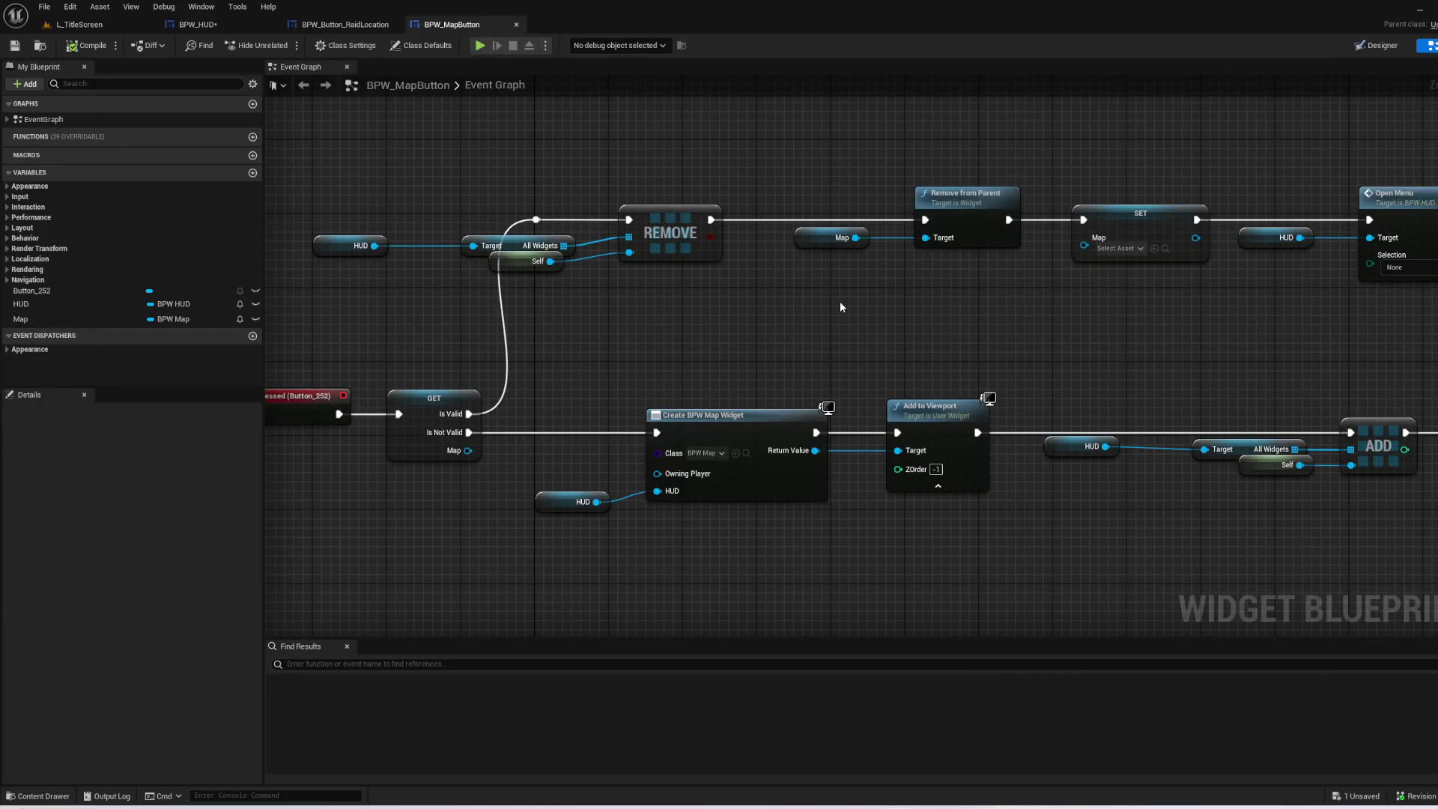
- Delete the Self node and wire a copied Map getter into the ADD node's widget input
left_click_drag(840, 307, 620, 296)
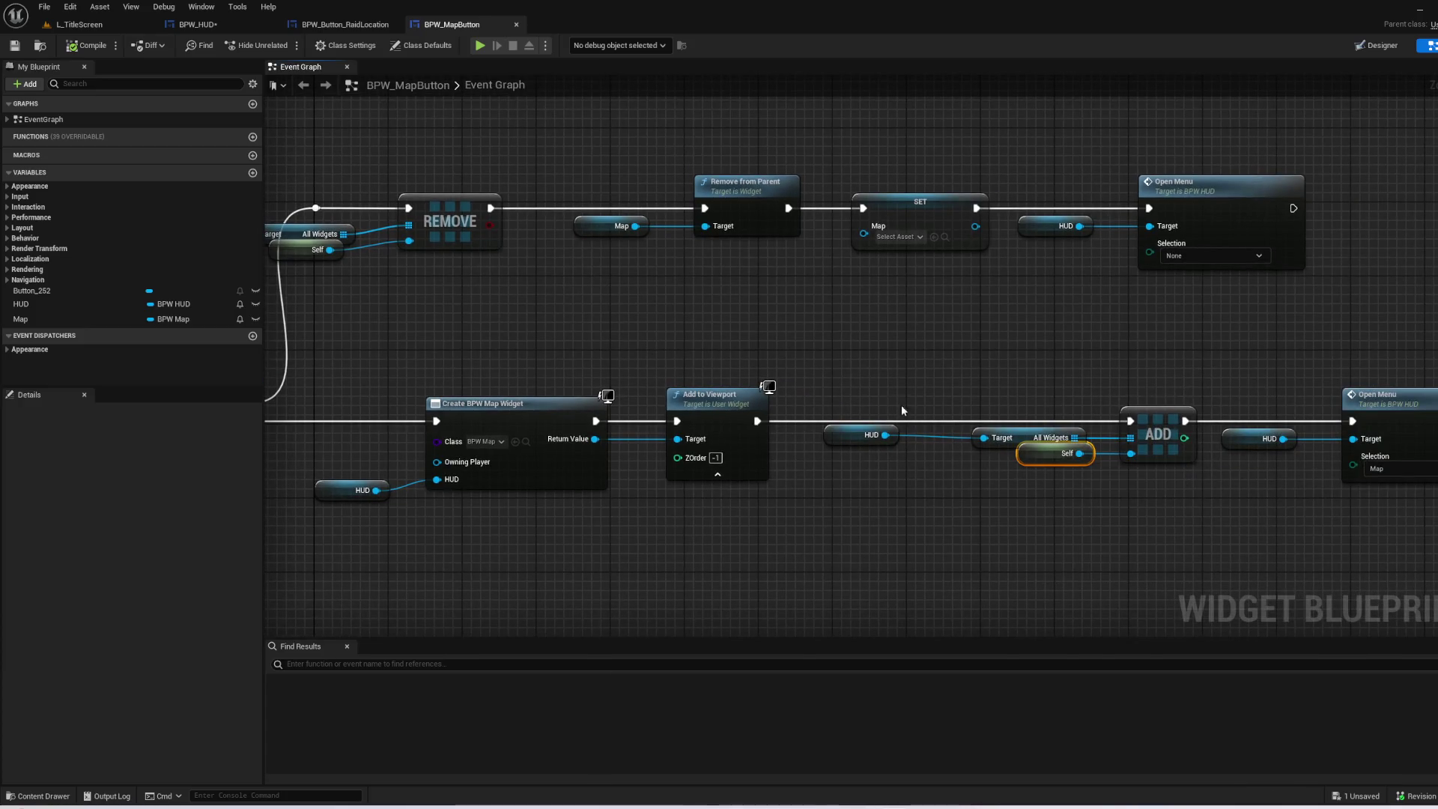
key("Delete")
left_click_drag(811, 370, 703, 316)
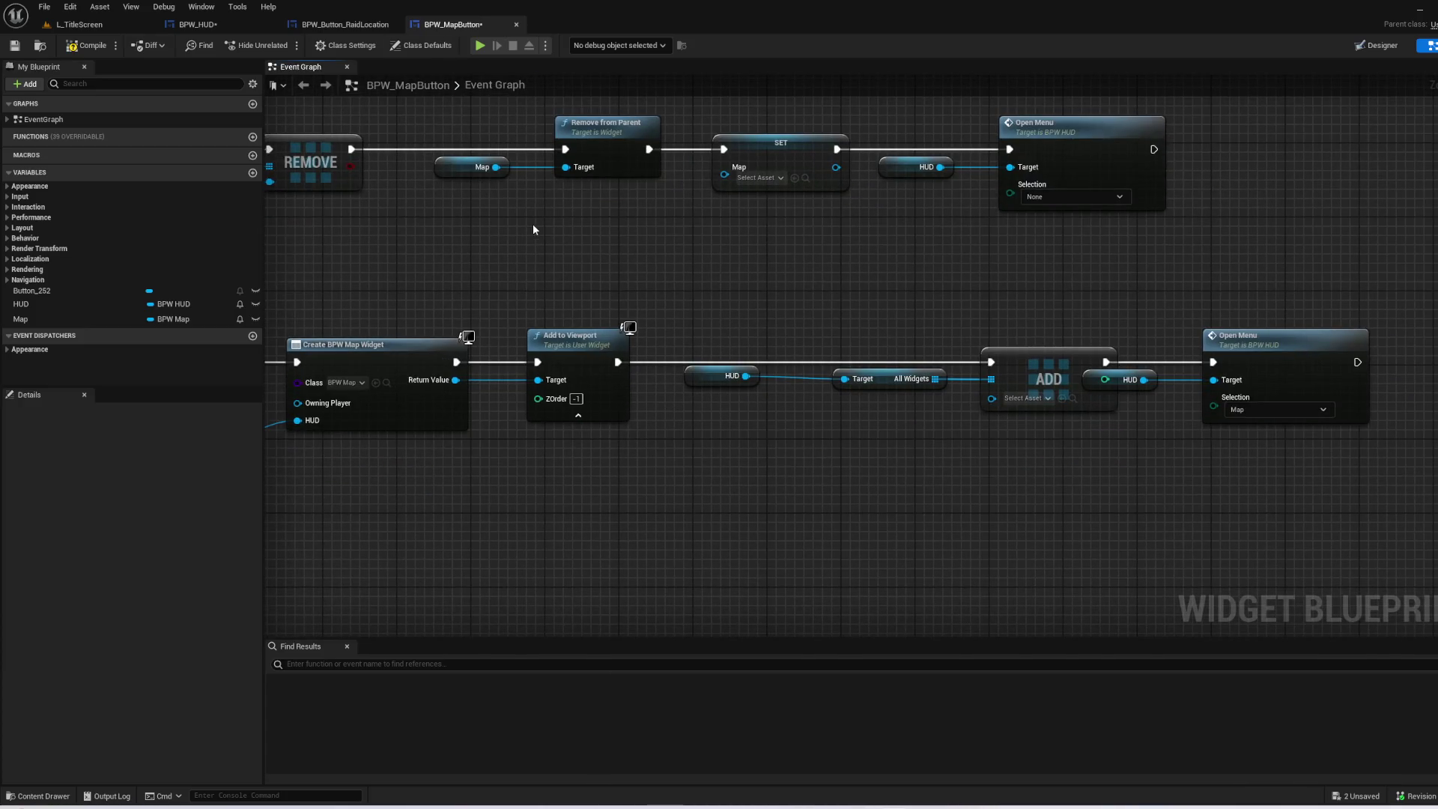
left_click_drag(473, 156, 473, 157)
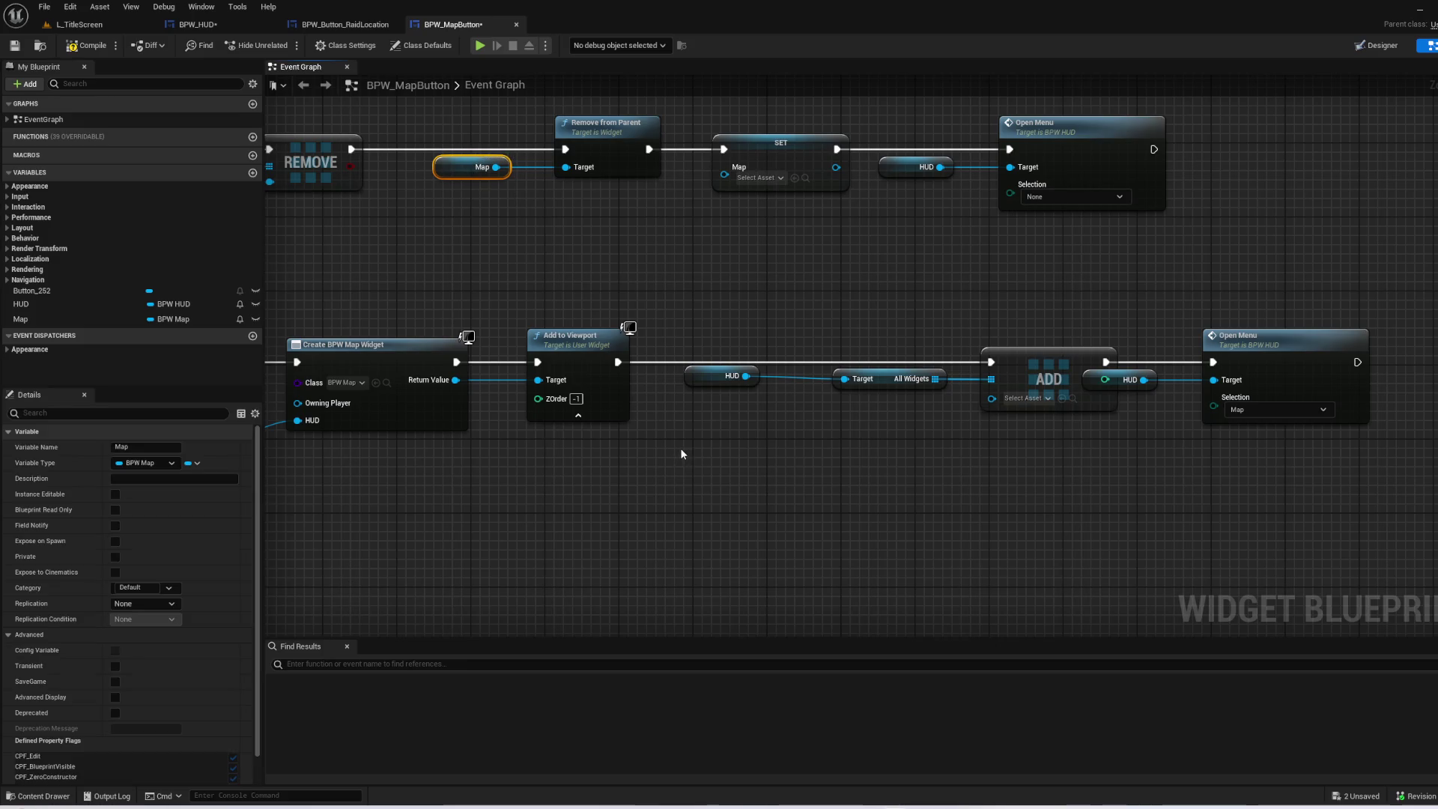
key("ctrl+c")
key("ctrl+v")
left_click_drag(931, 421, 990, 402)
mouse_move(613, 386)
left_mouse_down()
mouse_move(868, 426)
mouse_move(627, 319)
left_mouse_up()
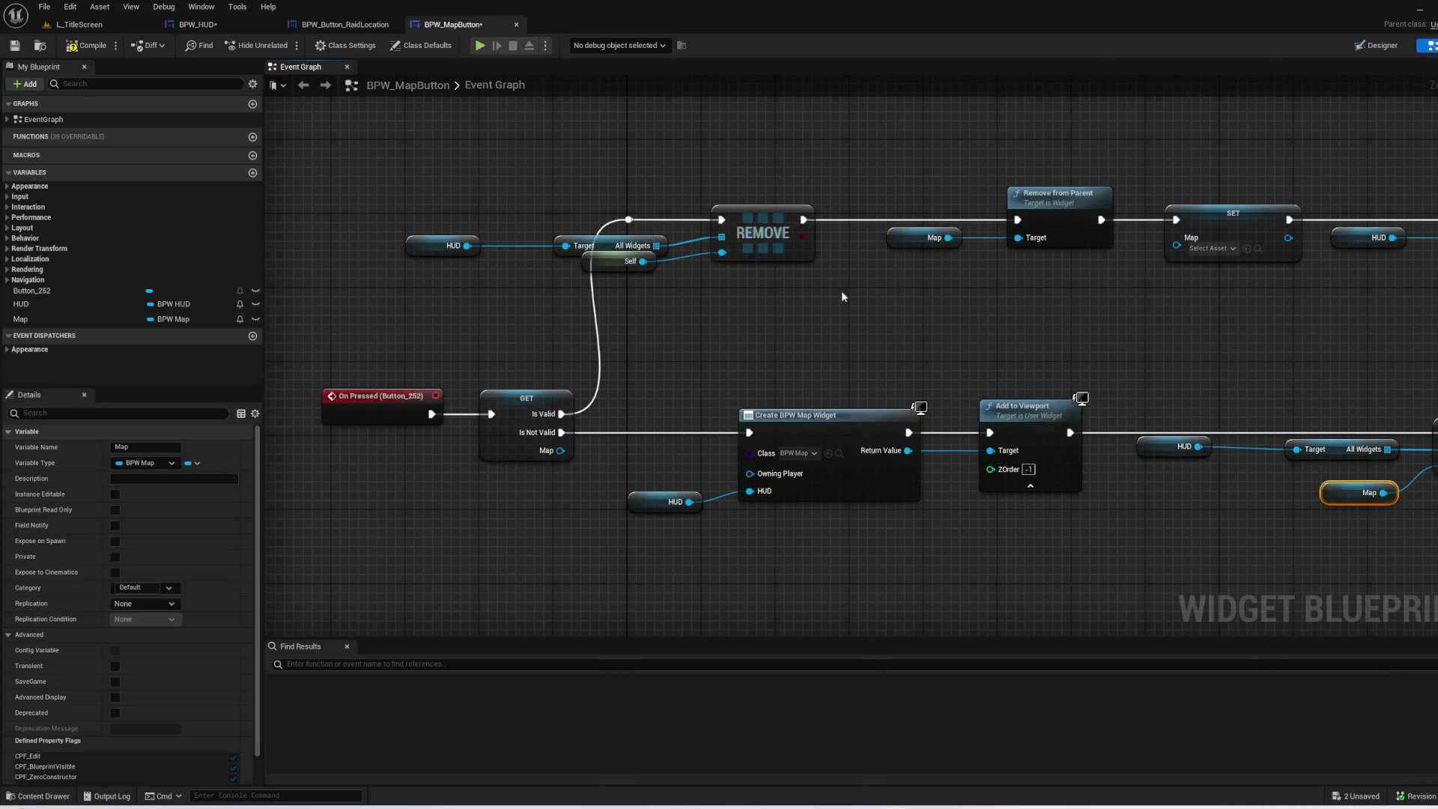
- Connect Map to the REMOVE node in place of Self and delete the leftover Self node
left_click_drag(817, 340, 860, 380)
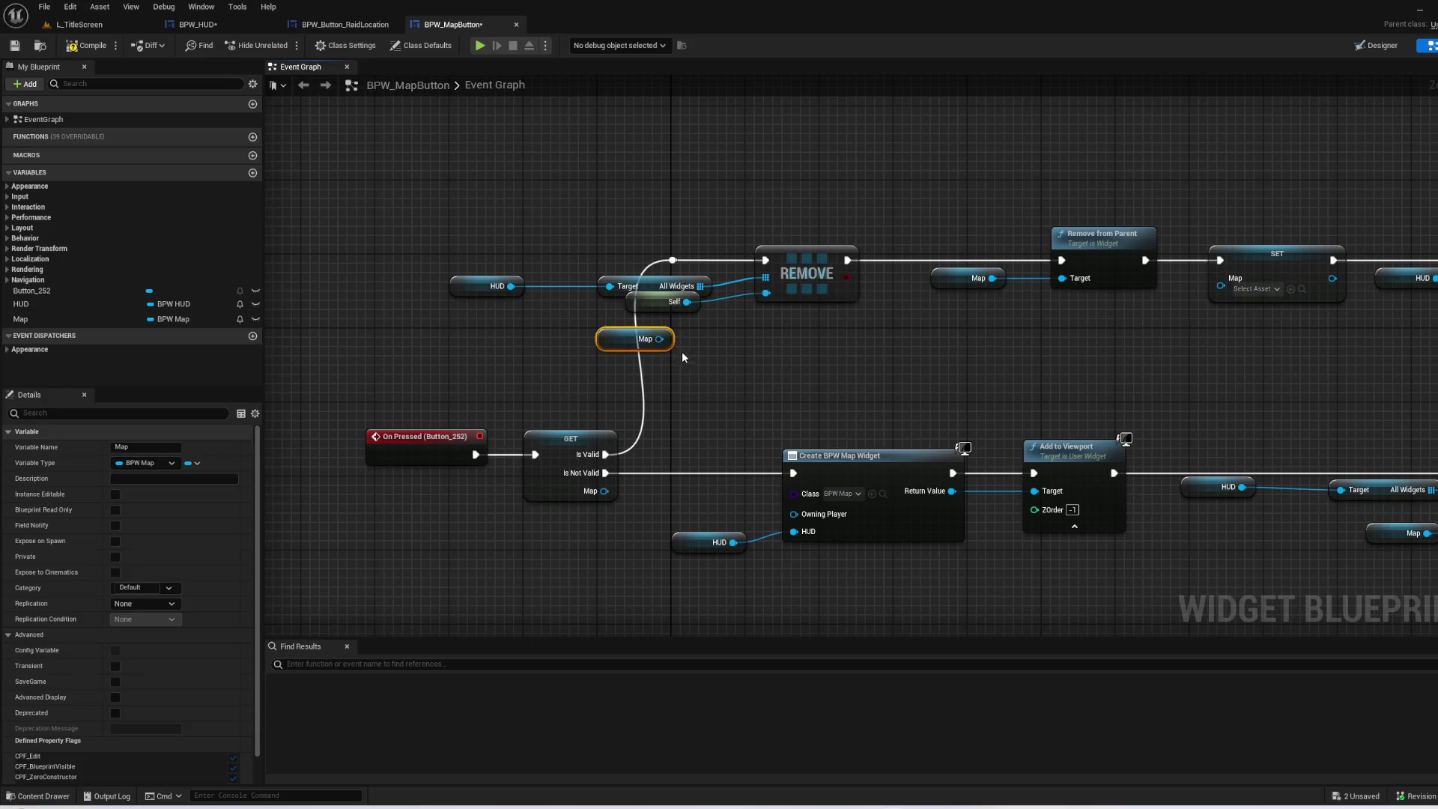
left_click_drag(659, 338, 765, 293)
left_click(780, 360)
left_click(633, 304)
left_click_drag(838, 360, 639, 311)
key("Delete")
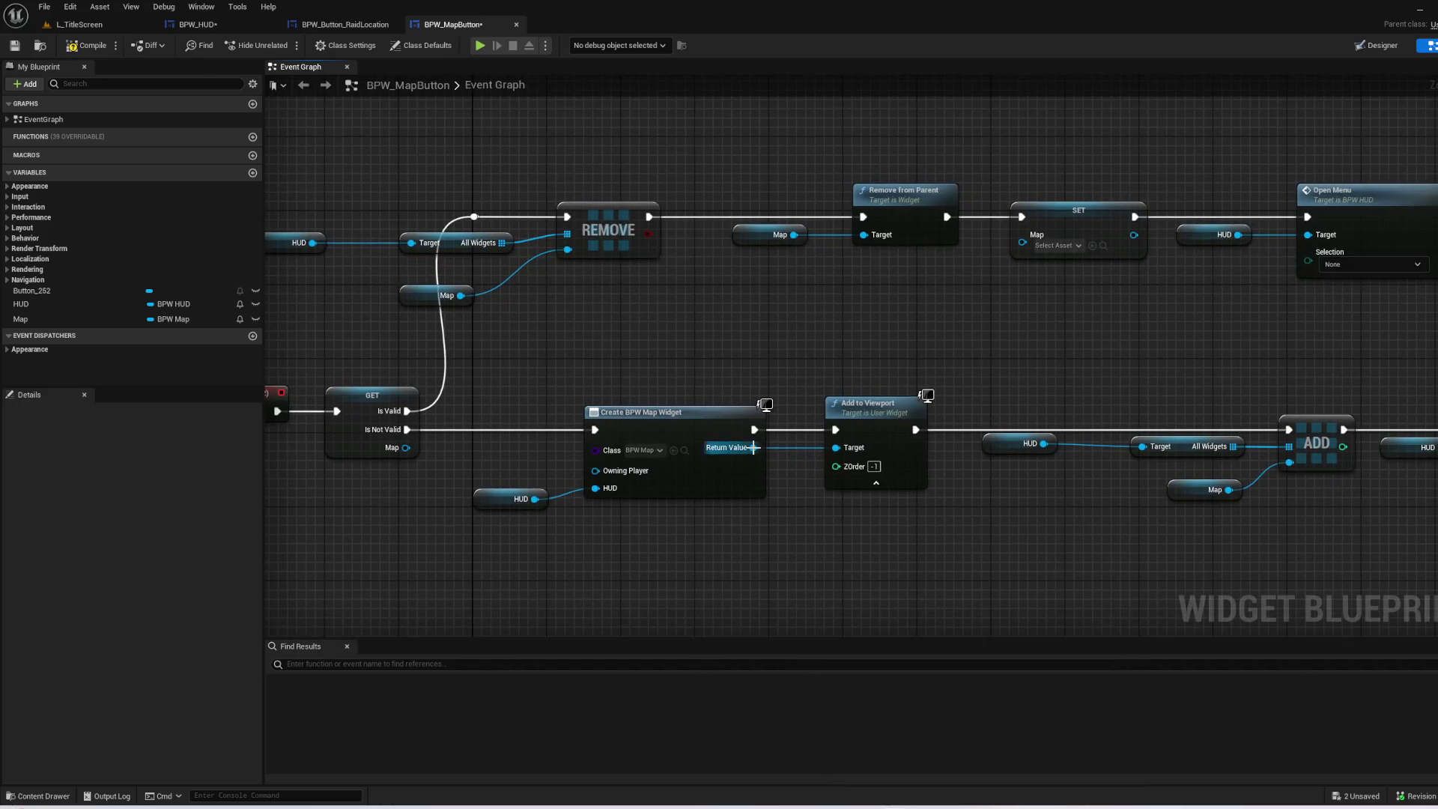
left_click_drag(429, 299, 468, 270)
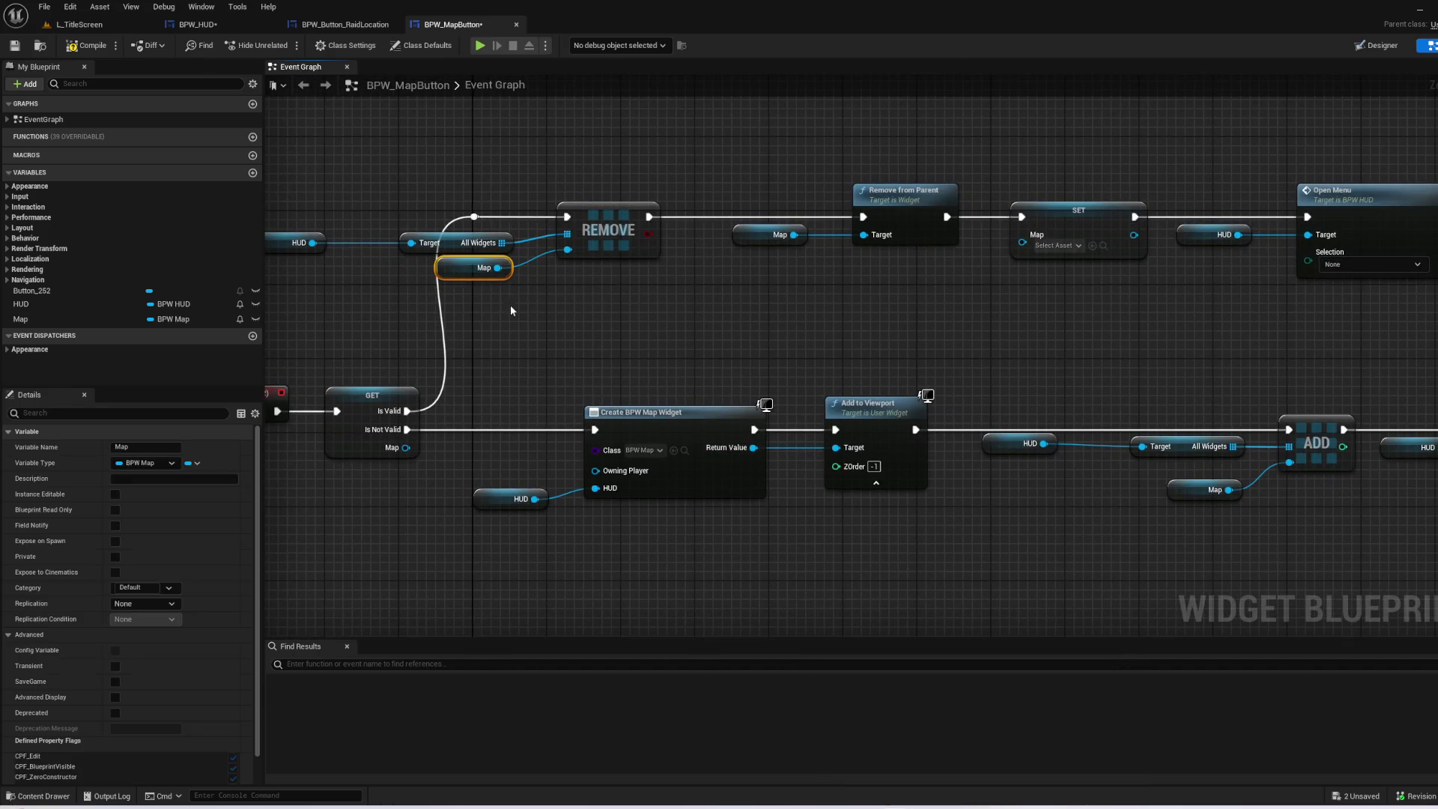
left_click_drag(610, 381, 637, 372)
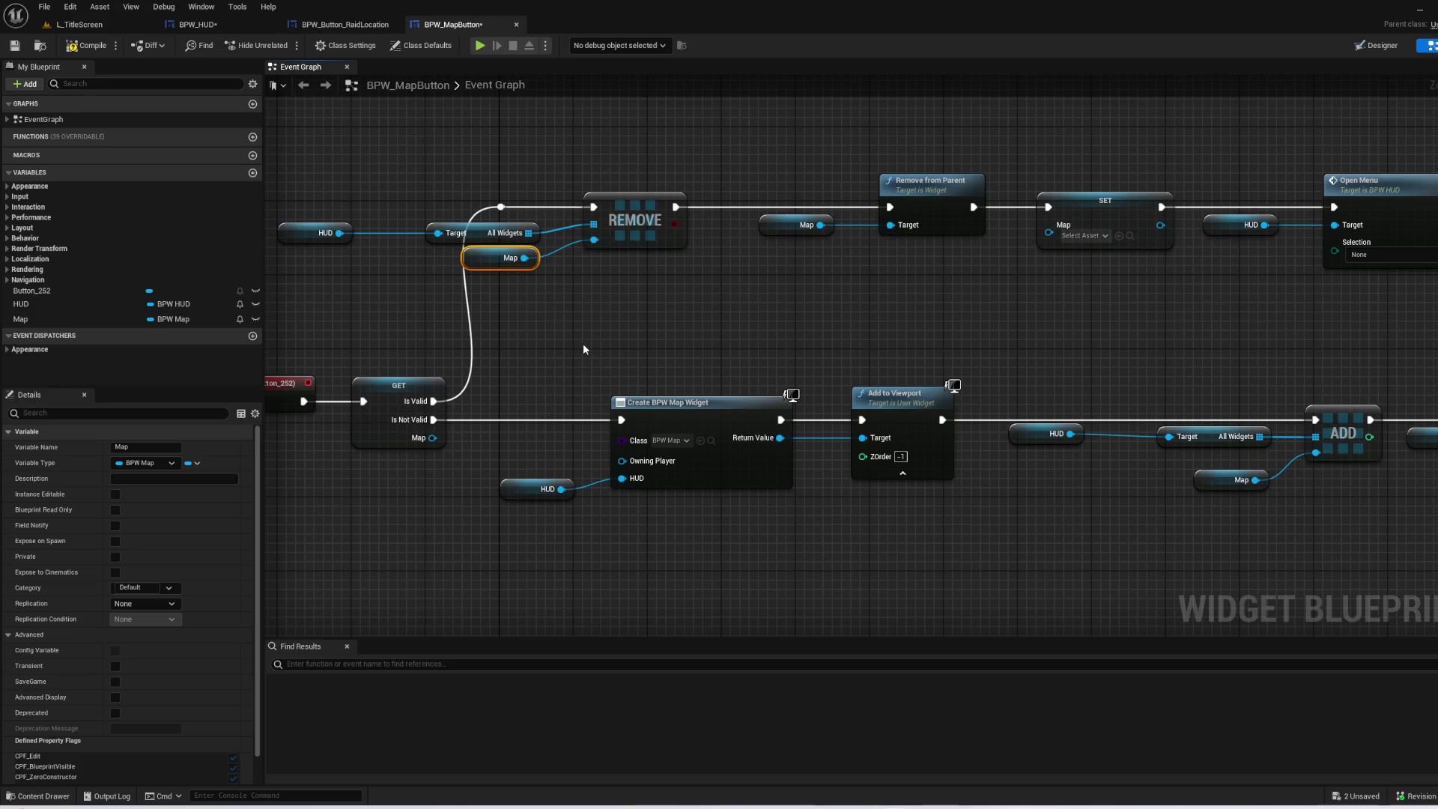
- Insert a SET Map node storing Create BPW Map Widget's return value before Add to Viewport
mouse_move(908, 413)
left_mouse_down()
mouse_move(943, 414)
mouse_move(1019, 336)
mouse_move(555, 232)
mouse_move(771, 230)
left_mouse_up()
left_click(637, 325)
left_click(483, 411, "ctrl")
left_click_drag(629, 331, 565, 331)
mouse_move(21, 319)
left_mouse_down()
mouse_move(75, 333)
mouse_move(652, 295)
mouse_move(742, 304)
mouse_move(735, 337)
mouse_move(701, 354)
mouse_move(709, 332)
mouse_move(856, 360)
left_mouse_up()
left_click(745, 333)
left_click_drag(760, 333, 856, 342)
left_click(761, 351, "alt")
left_click_drag(761, 351, 857, 360)
left_click_drag(734, 327, 771, 336)
left_click(976, 460)
mouse_move(977, 465)
left_mouse_down()
mouse_move(628, 473)
mouse_move(626, 542)
mouse_move(664, 572)
mouse_move(913, 543)
left_mouse_up()
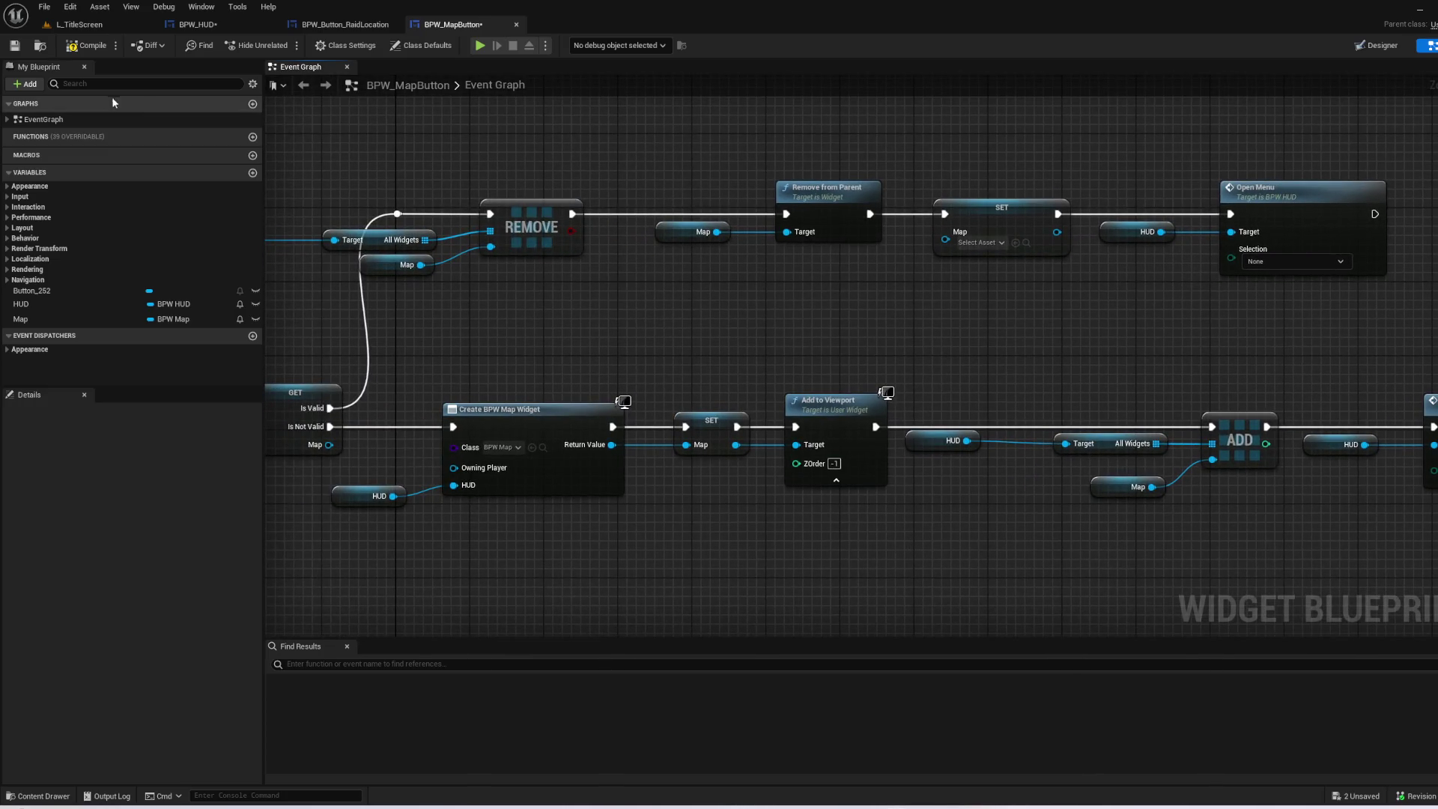
left_click(88, 46)
left_click(479, 46)
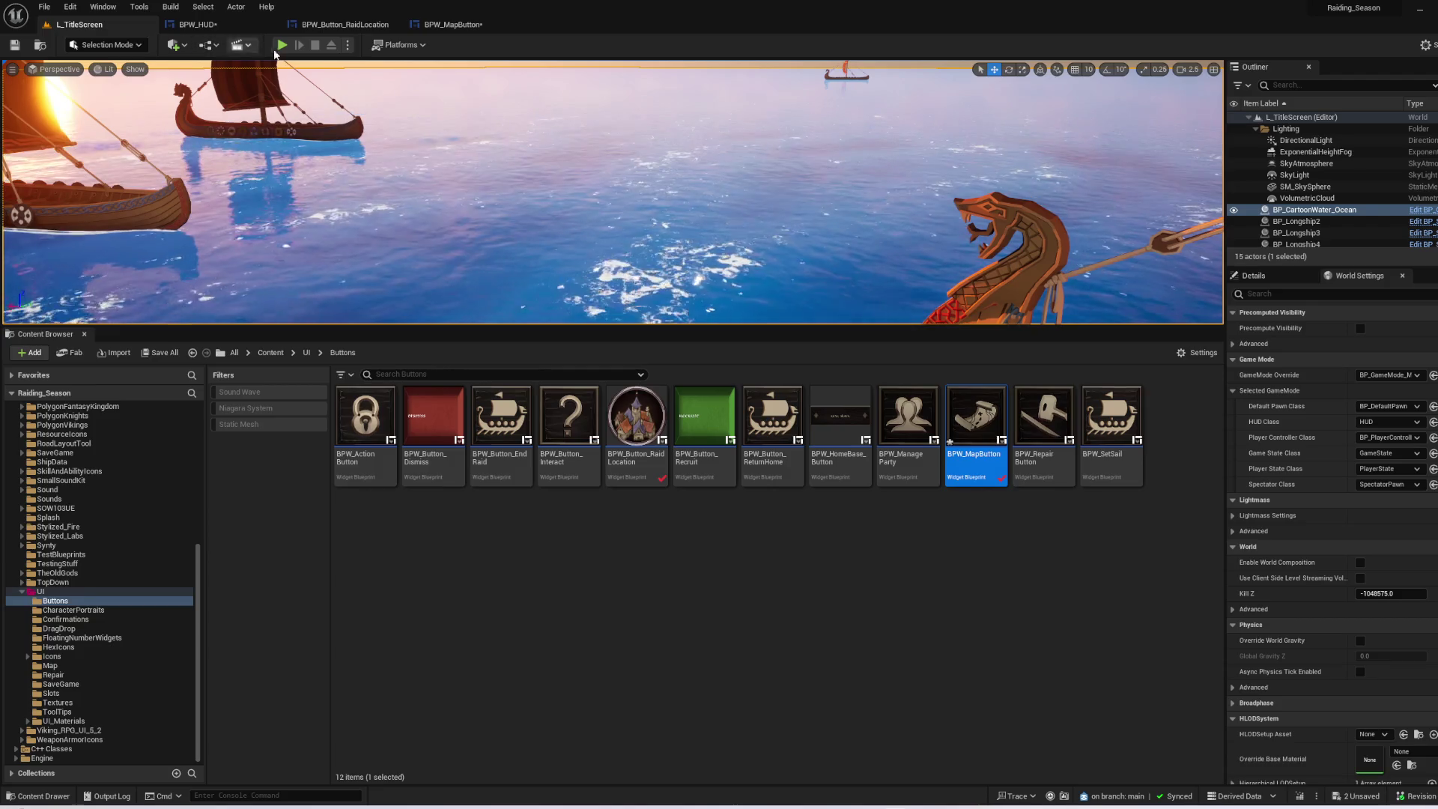
key("F11")
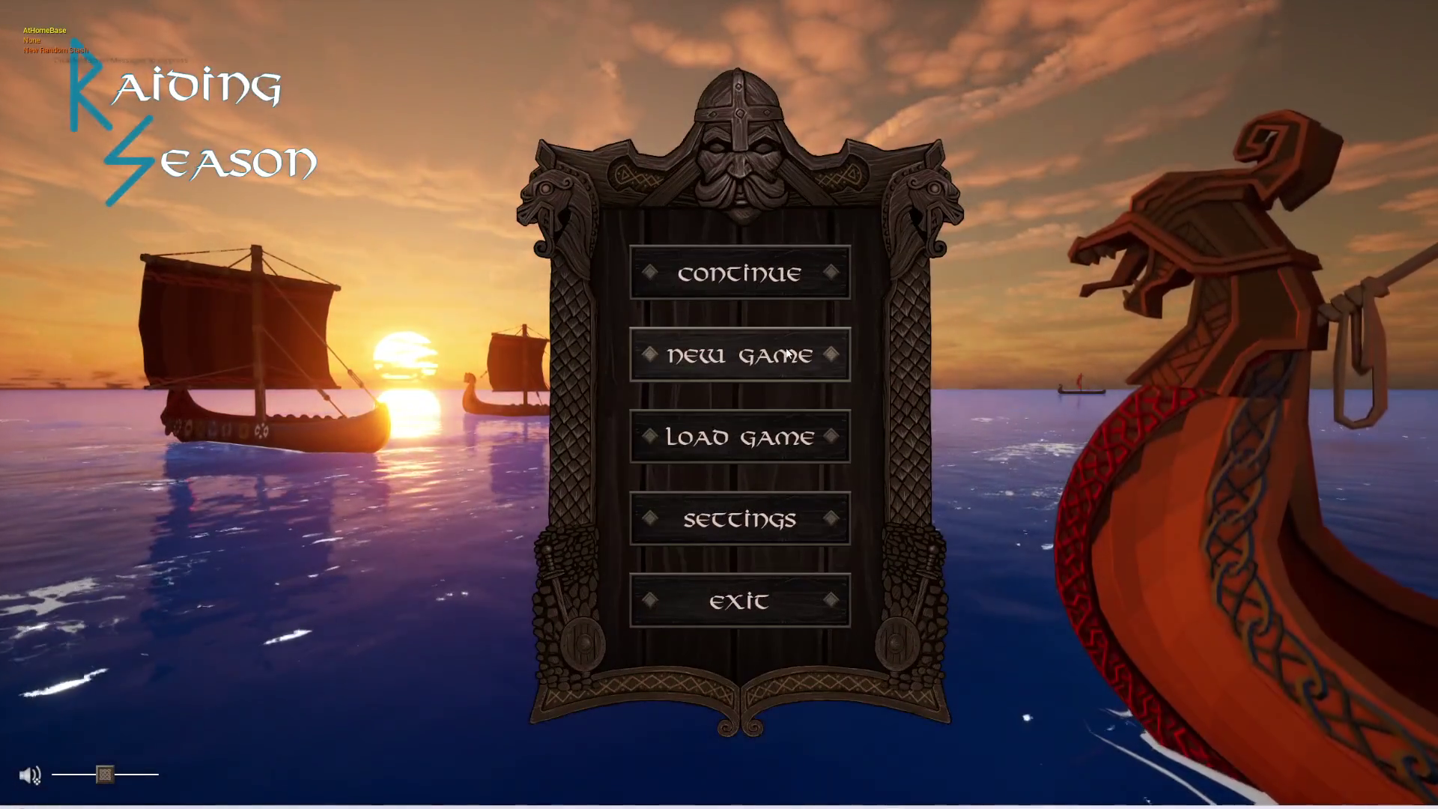
left_click(738, 350)
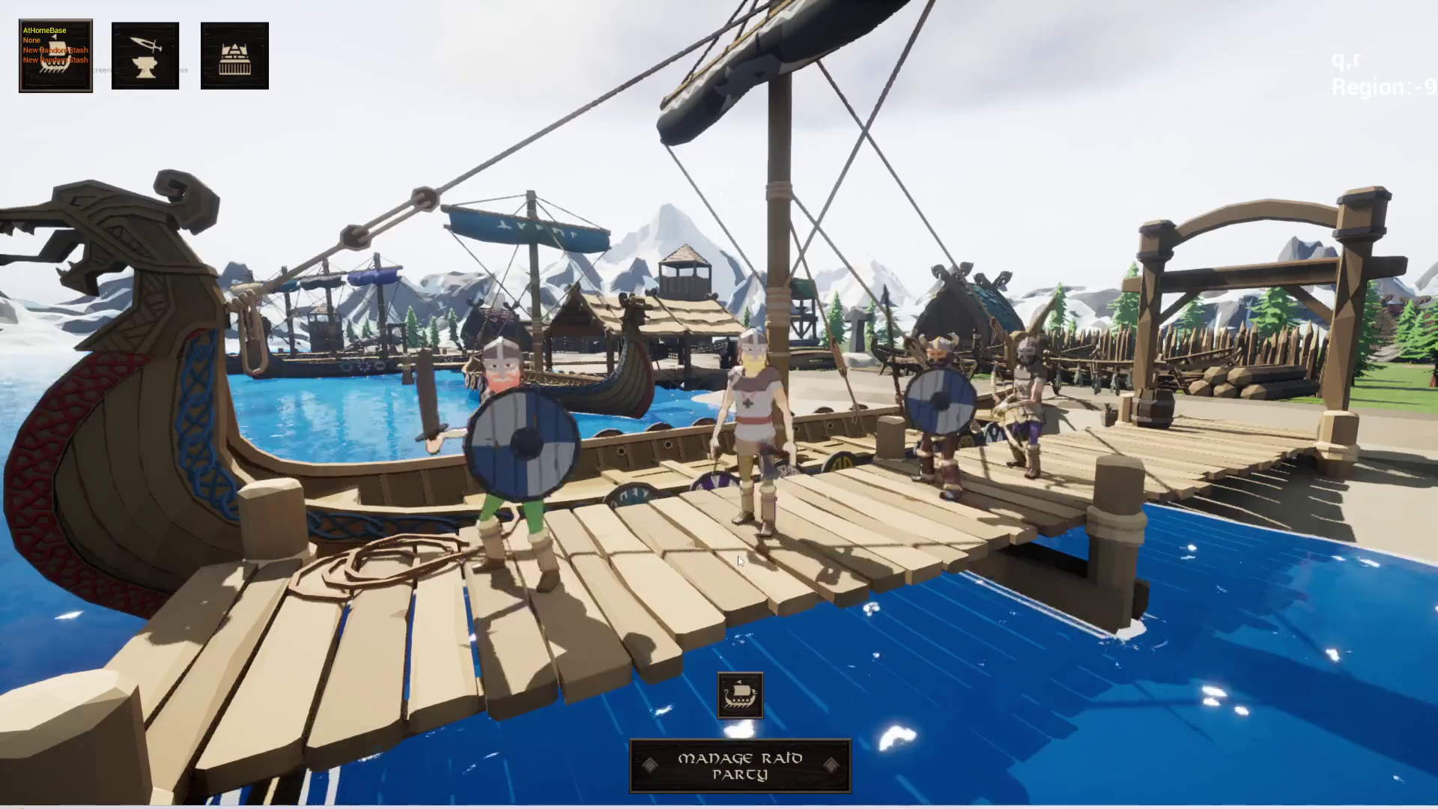
left_click(736, 687)
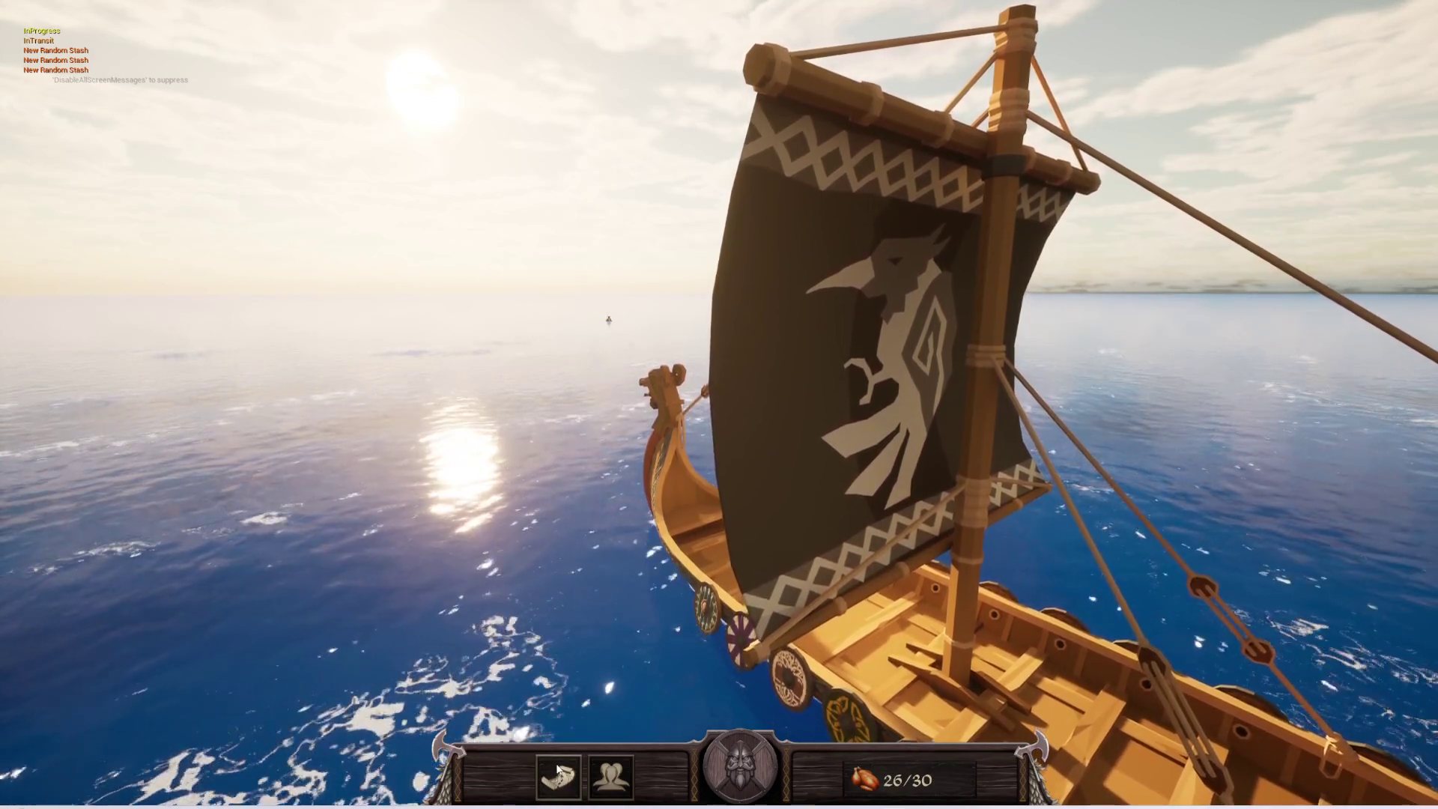
left_click(601, 779)
left_click(601, 779)
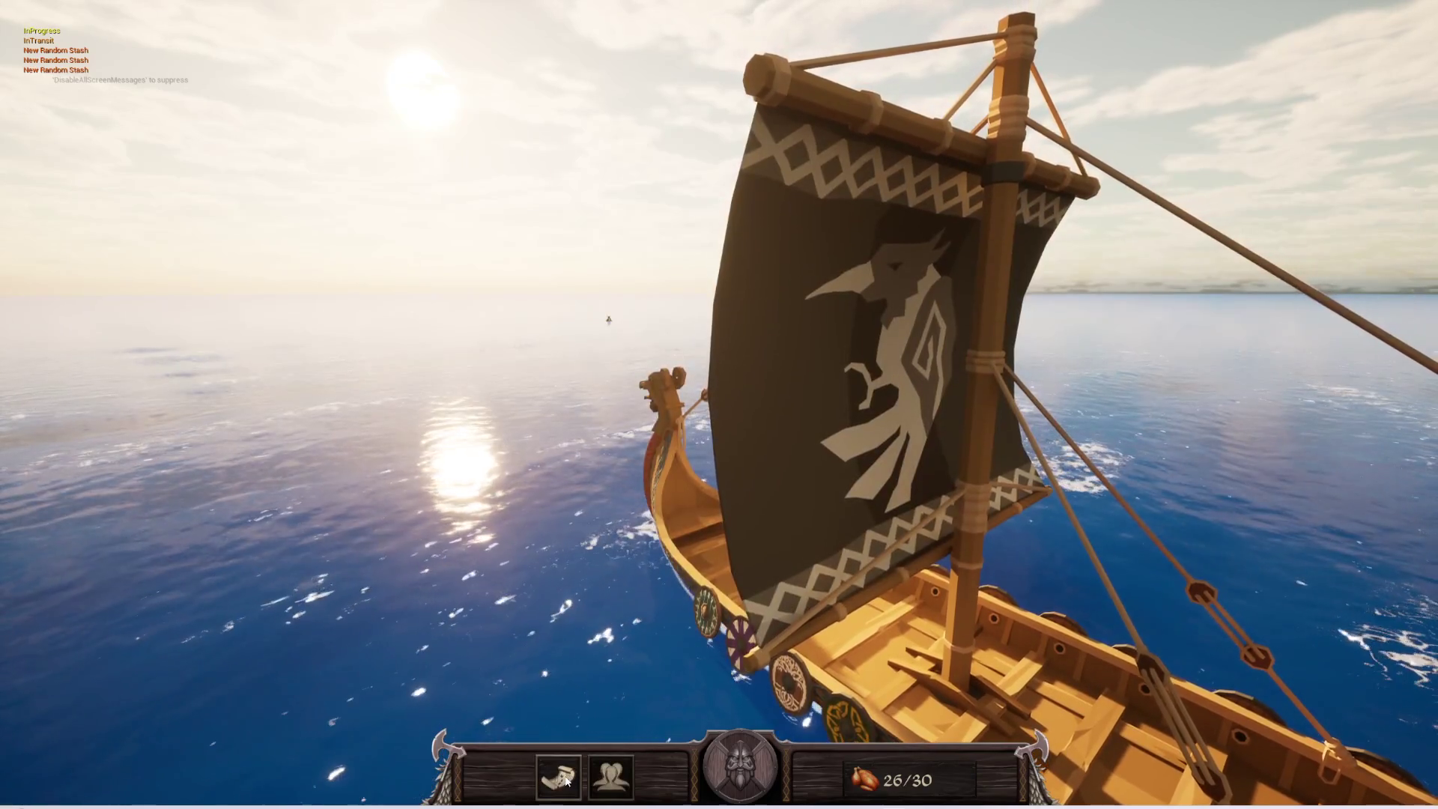
key("Escape")
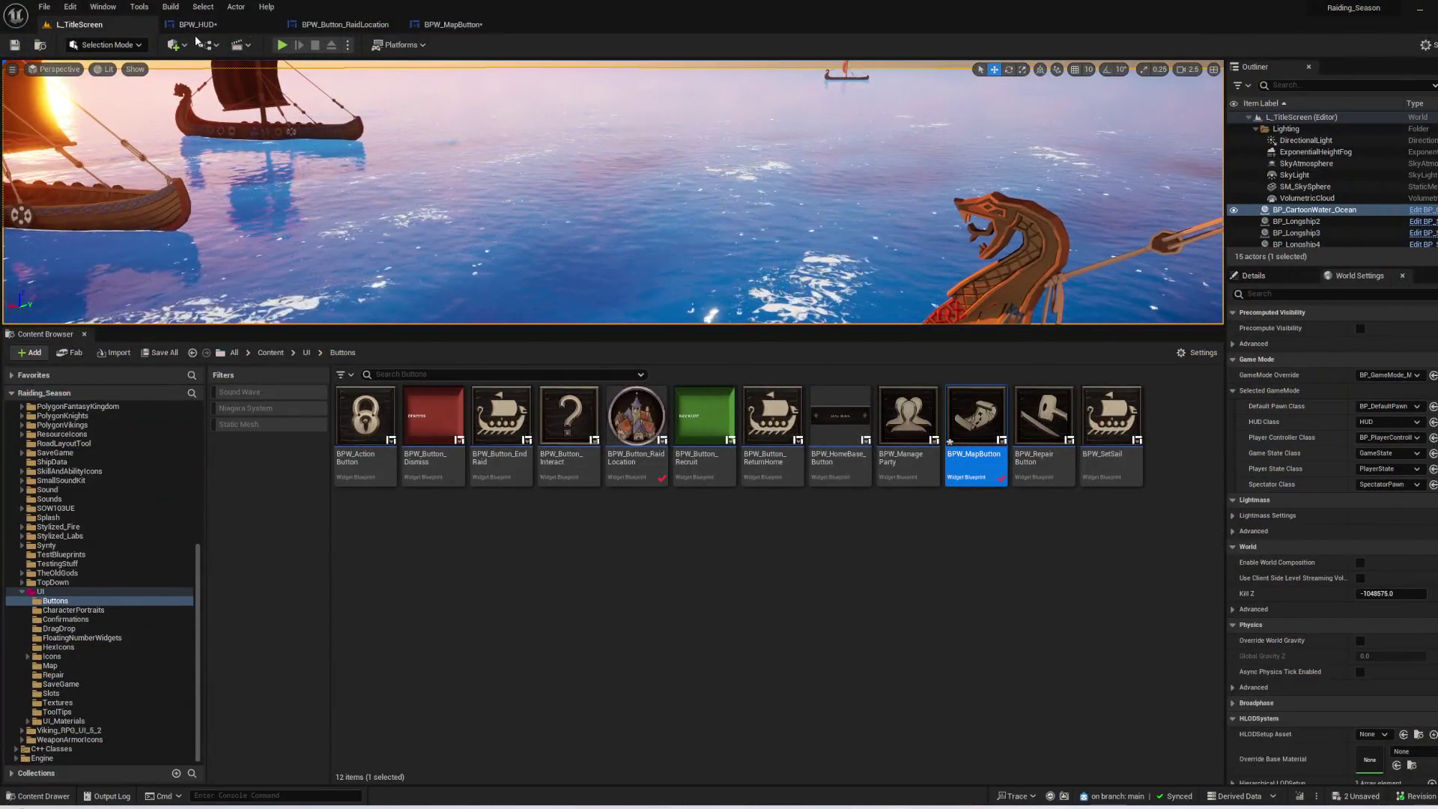
left_click(197, 24)
left_click(457, 25)
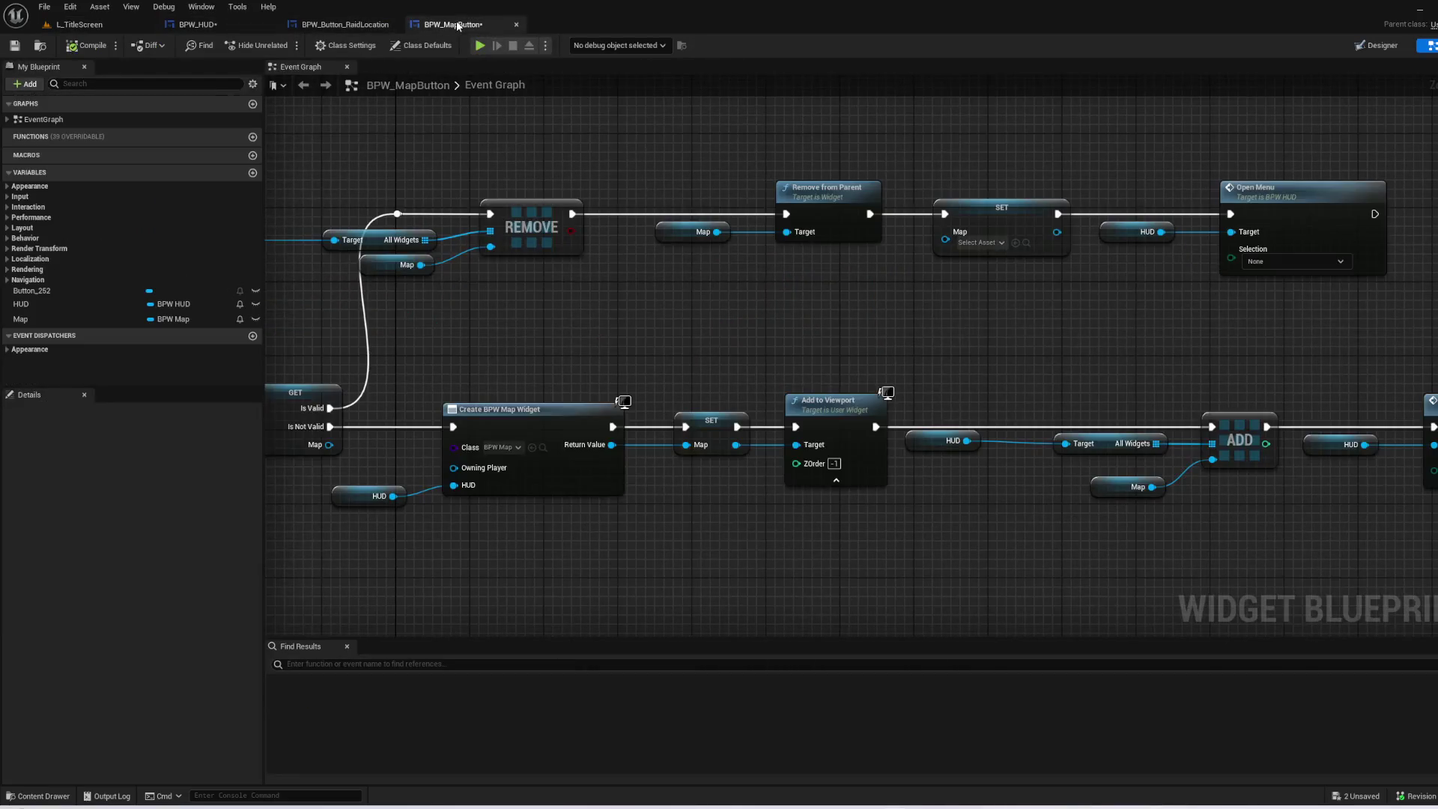
- Nudge the Add to Viewport node into alignment with the SET Map and ADD nodes
mouse_move(544, 285)
left_mouse_down()
mouse_move(658, 282)
mouse_move(1091, 202)
mouse_move(943, 241)
mouse_move(948, 294)
mouse_move(934, 311)
mouse_move(843, 335)
left_mouse_up()
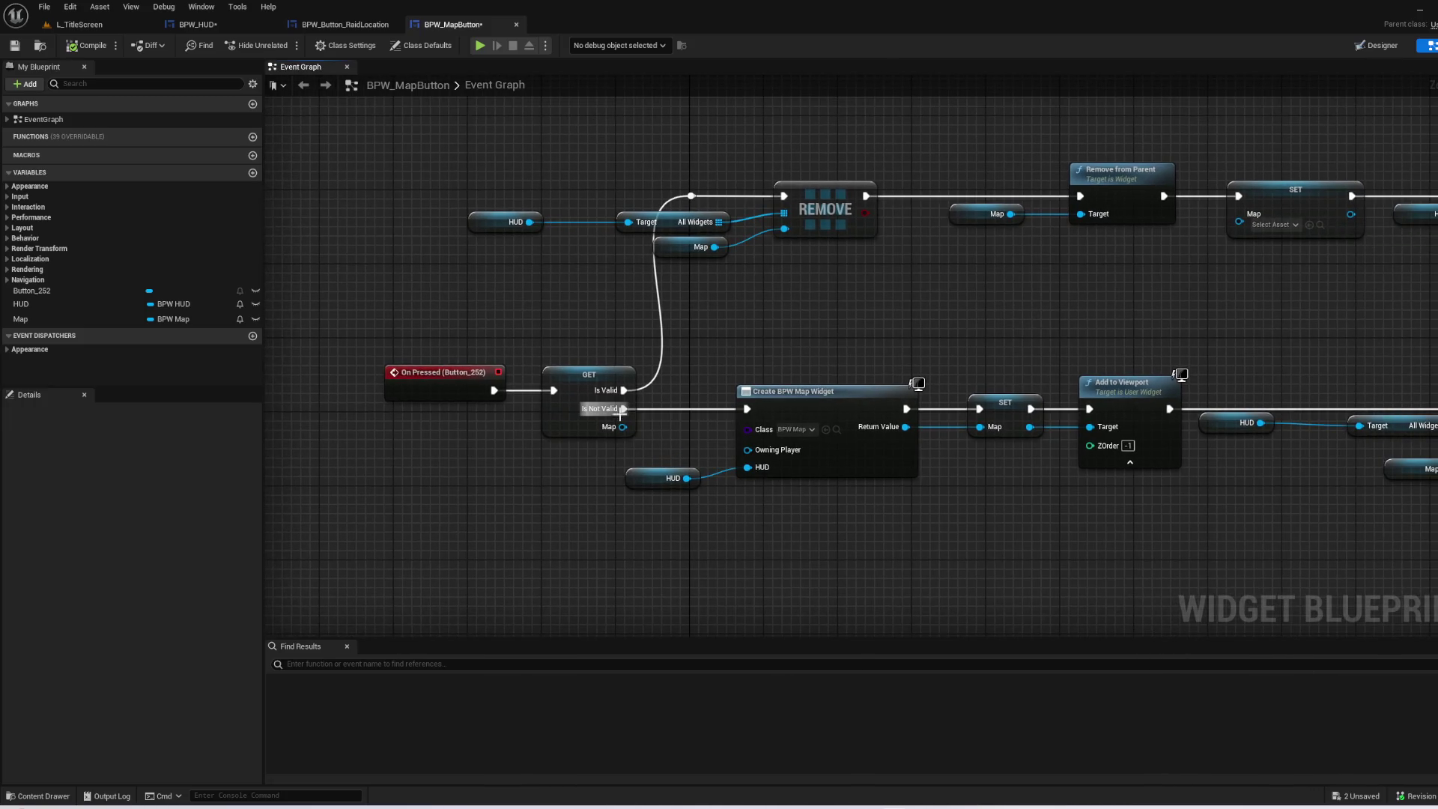
left_click_drag(888, 343, 642, 393)
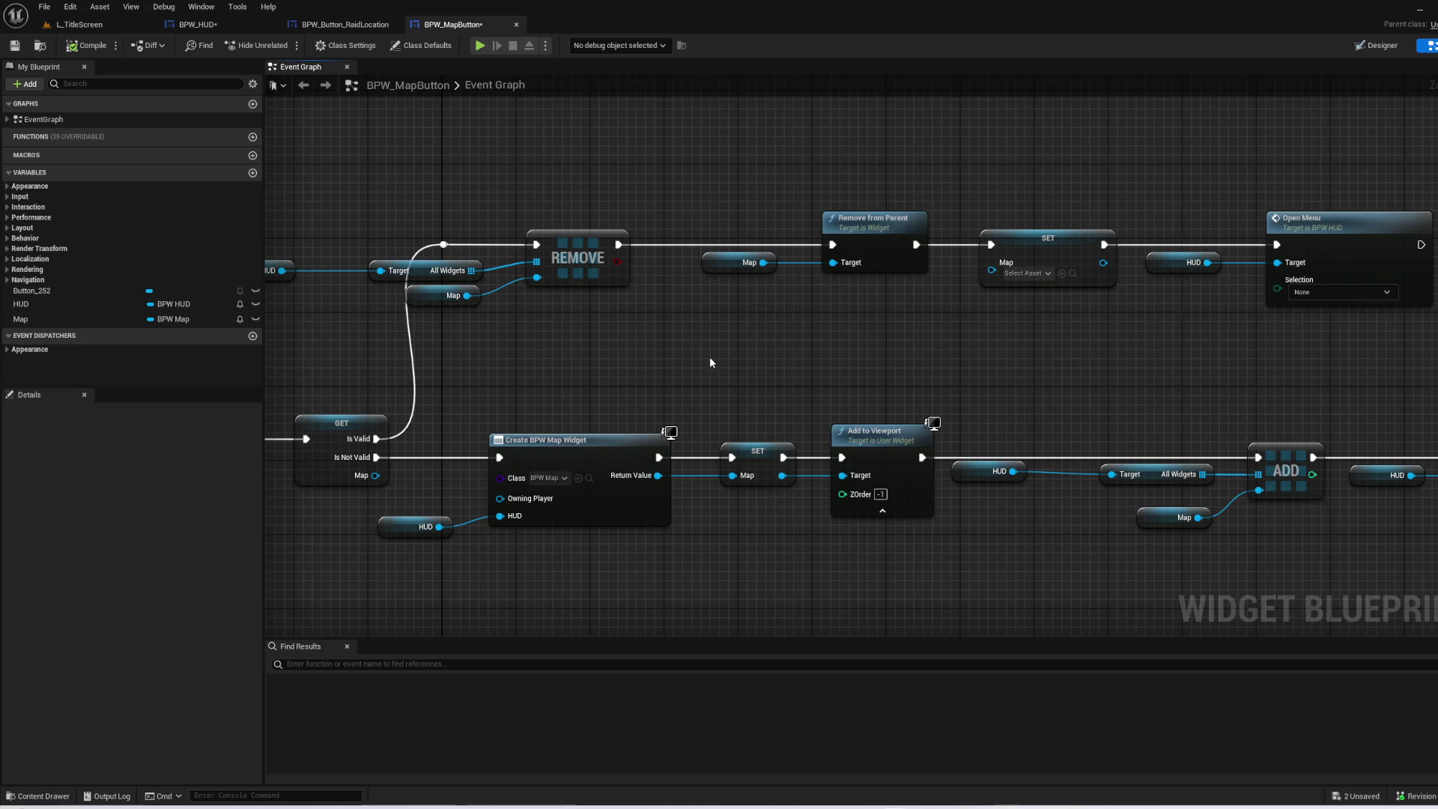
left_click_drag(564, 542, 611, 469)
left_click(959, 408)
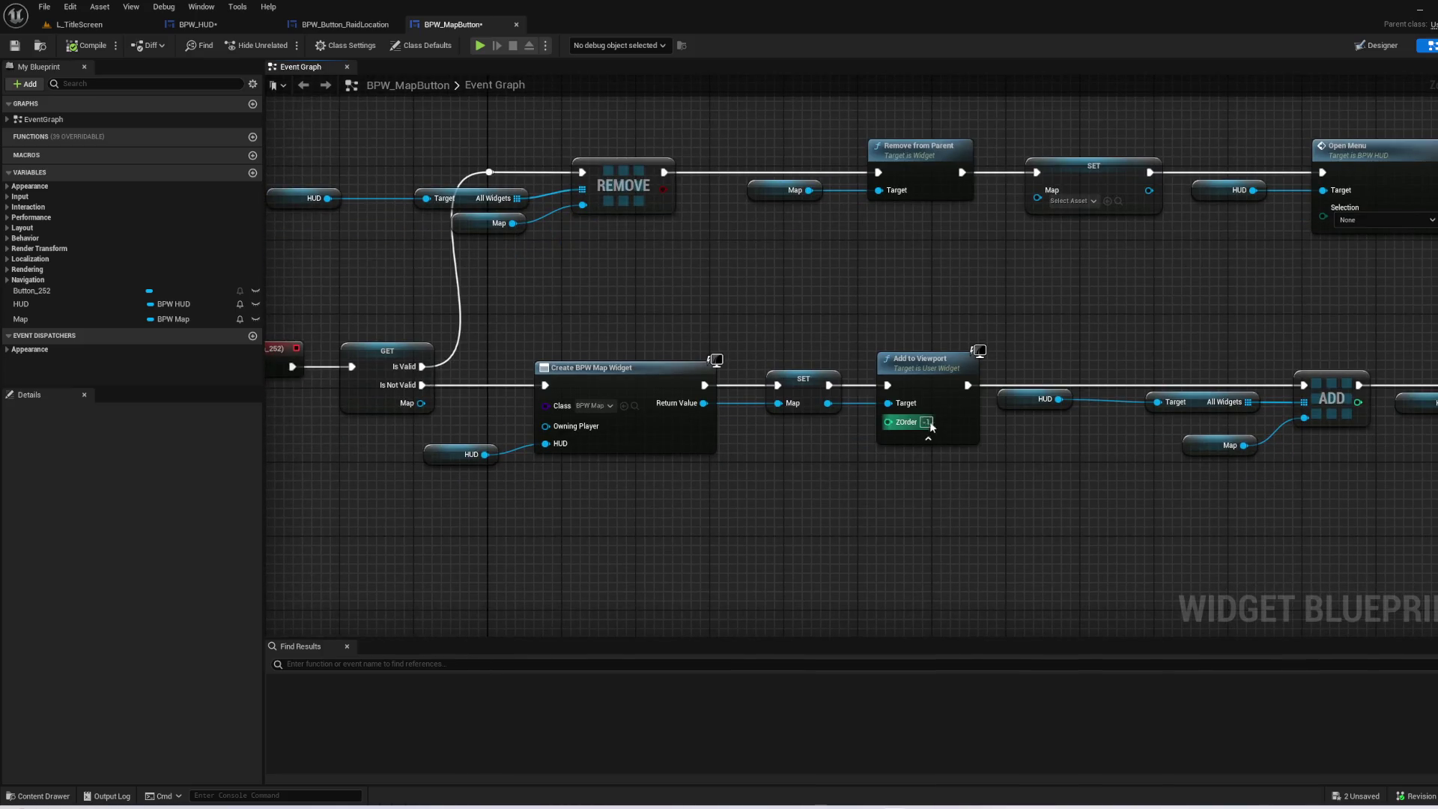
left_click_drag(961, 406, 943, 397)
left_click(799, 403)
left_click_drag(938, 492, 664, 484)
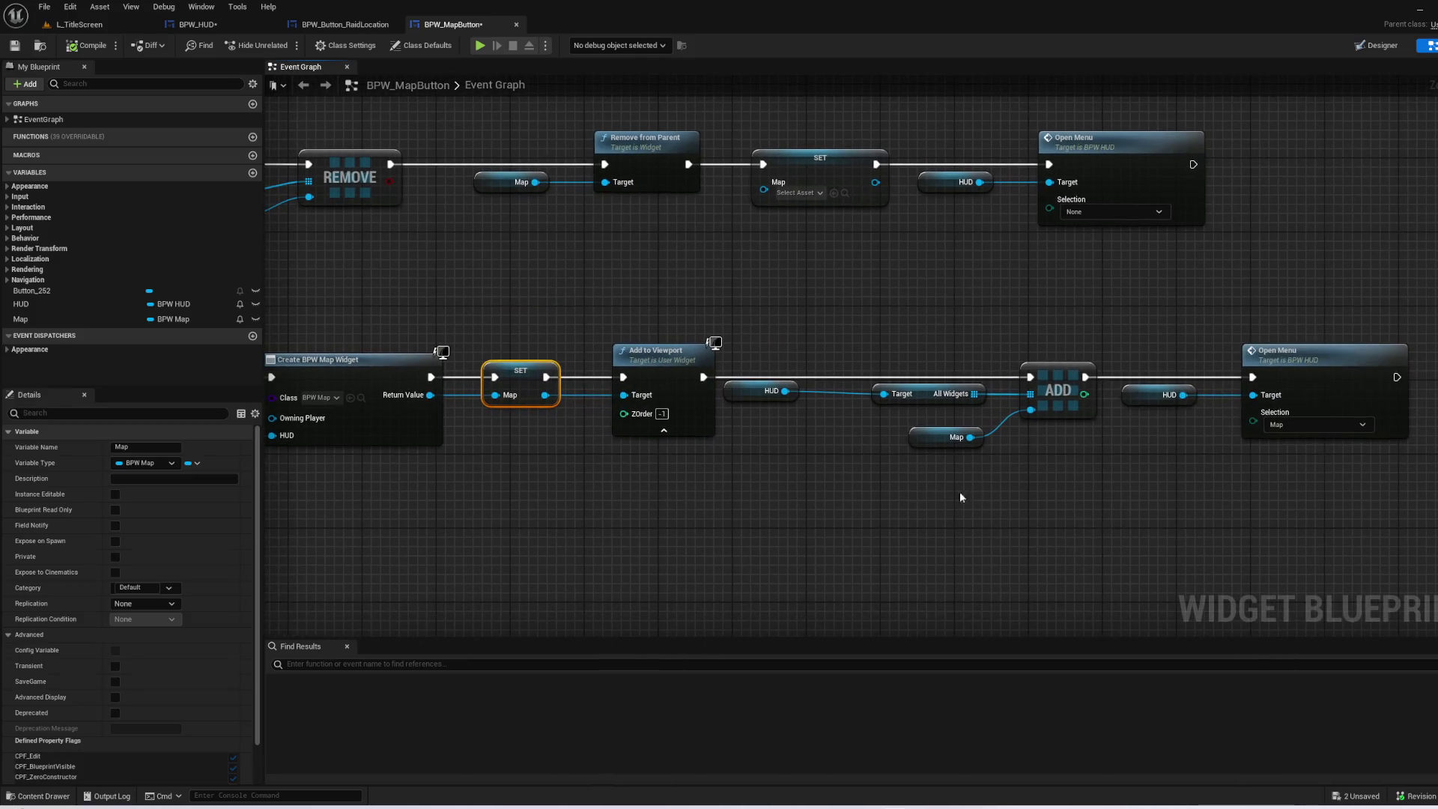
mouse_move(1027, 475)
left_mouse_down()
mouse_move(990, 394)
mouse_move(775, 319)
left_mouse_up()
left_click(1028, 323)
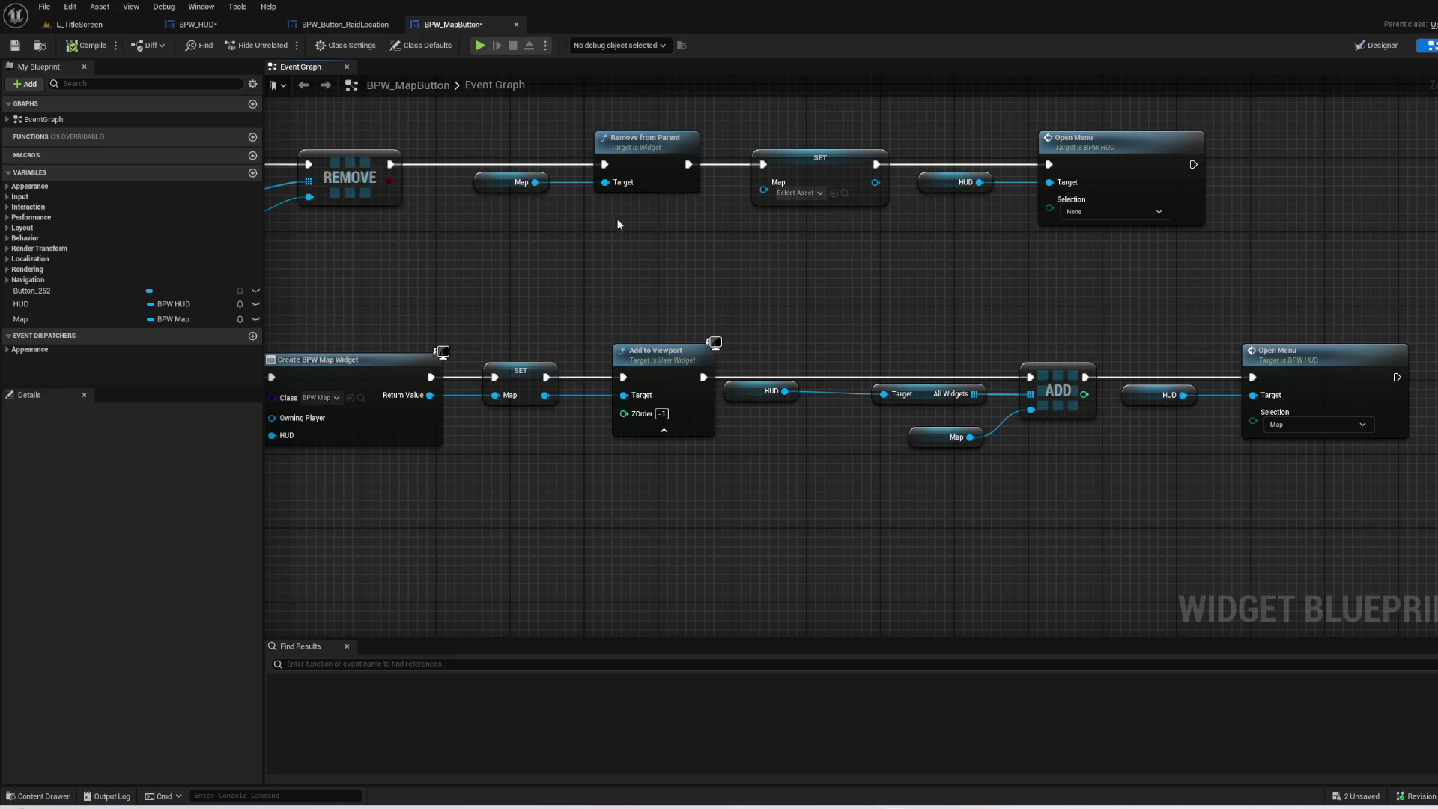
- Move the Map getter up beside the ADD node's Target input
left_click_drag(621, 214, 915, 211)
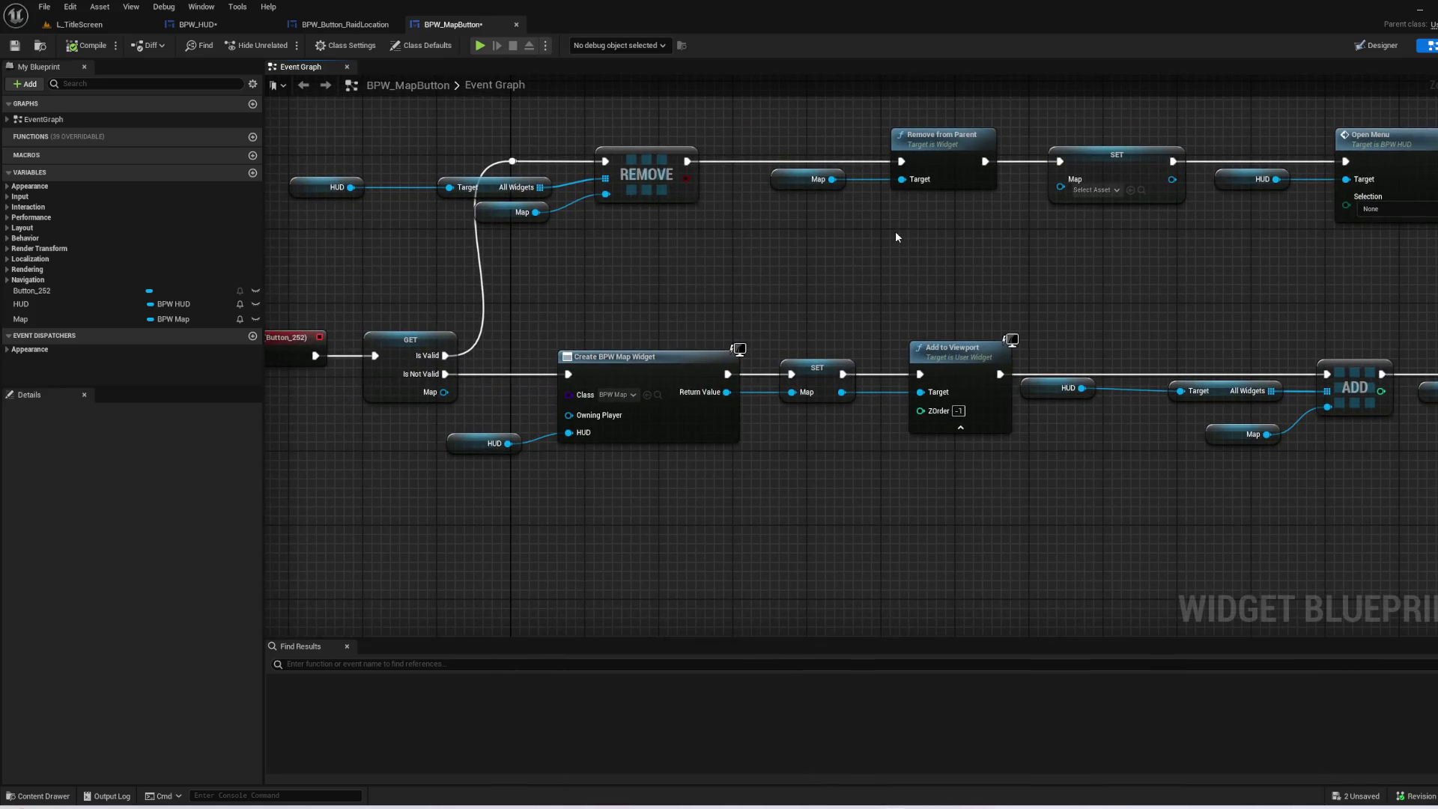
mouse_move(829, 271)
left_mouse_down()
mouse_move(963, 275)
mouse_move(612, 303)
left_mouse_up()
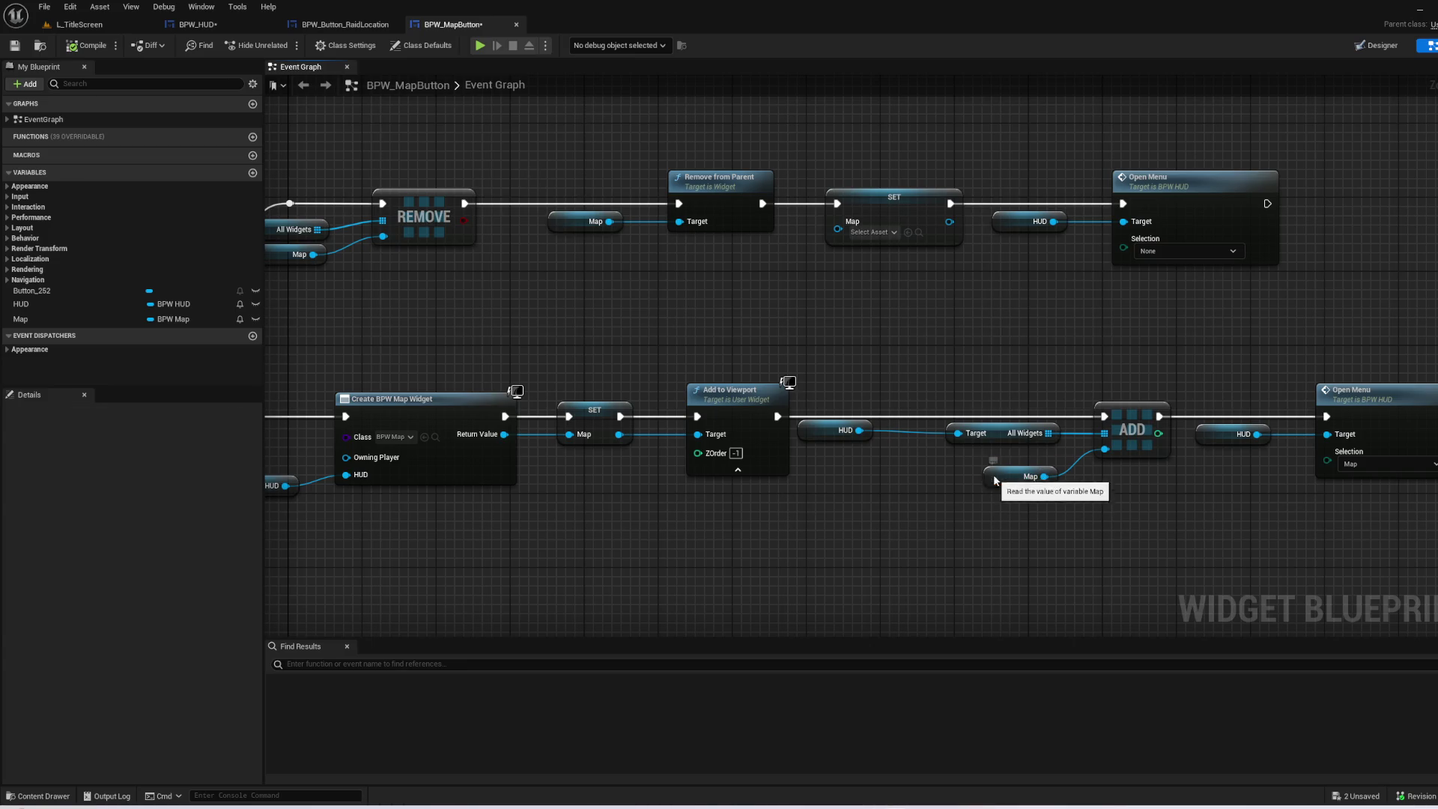
left_click_drag(1022, 476, 1012, 448)
left_click(858, 517)
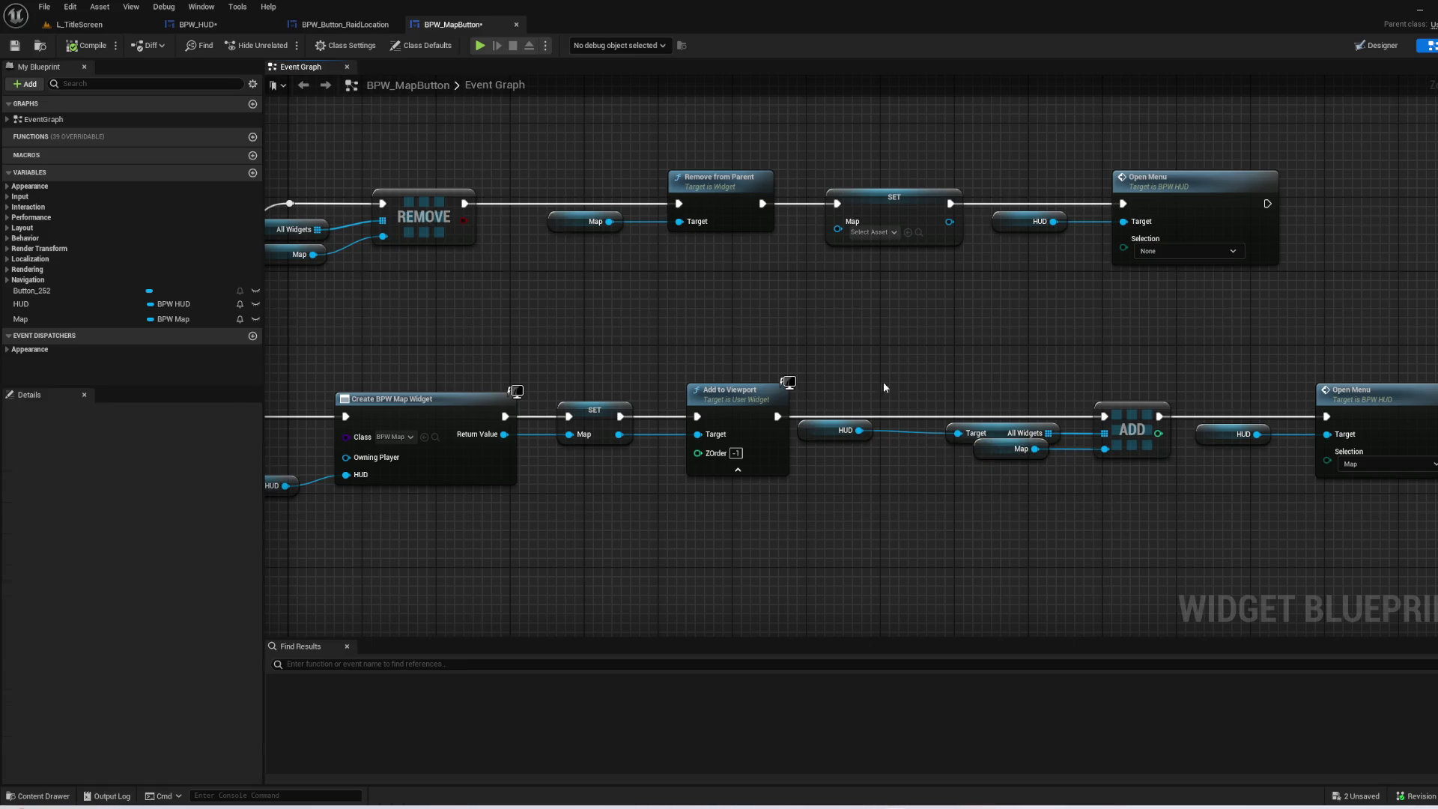
left_click_drag(1329, 316, 1061, 279)
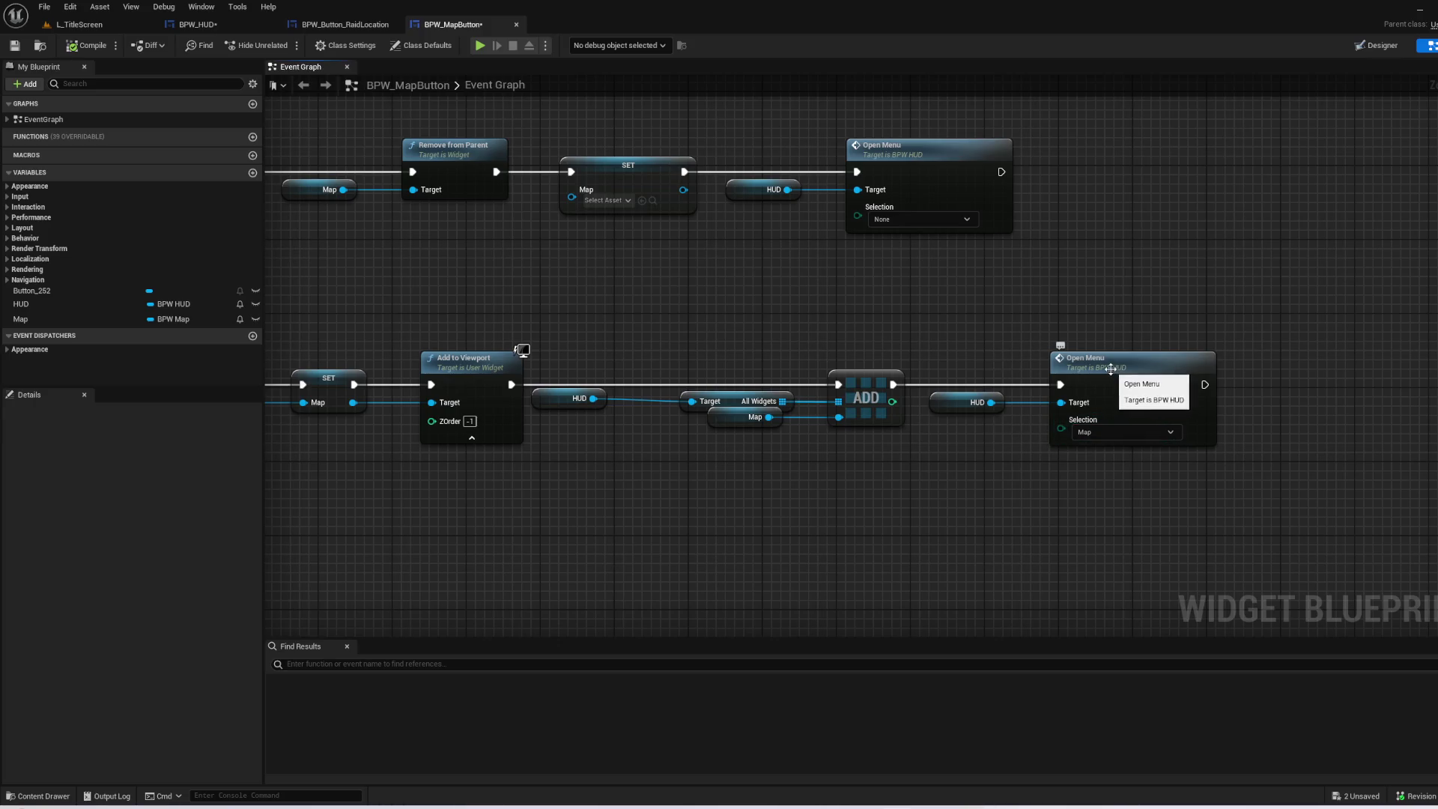
- Detach Open Menu and its HUD input from the ADD chain and shift the map-creation nodes right
left_click_drag(994, 356, 1239, 282)
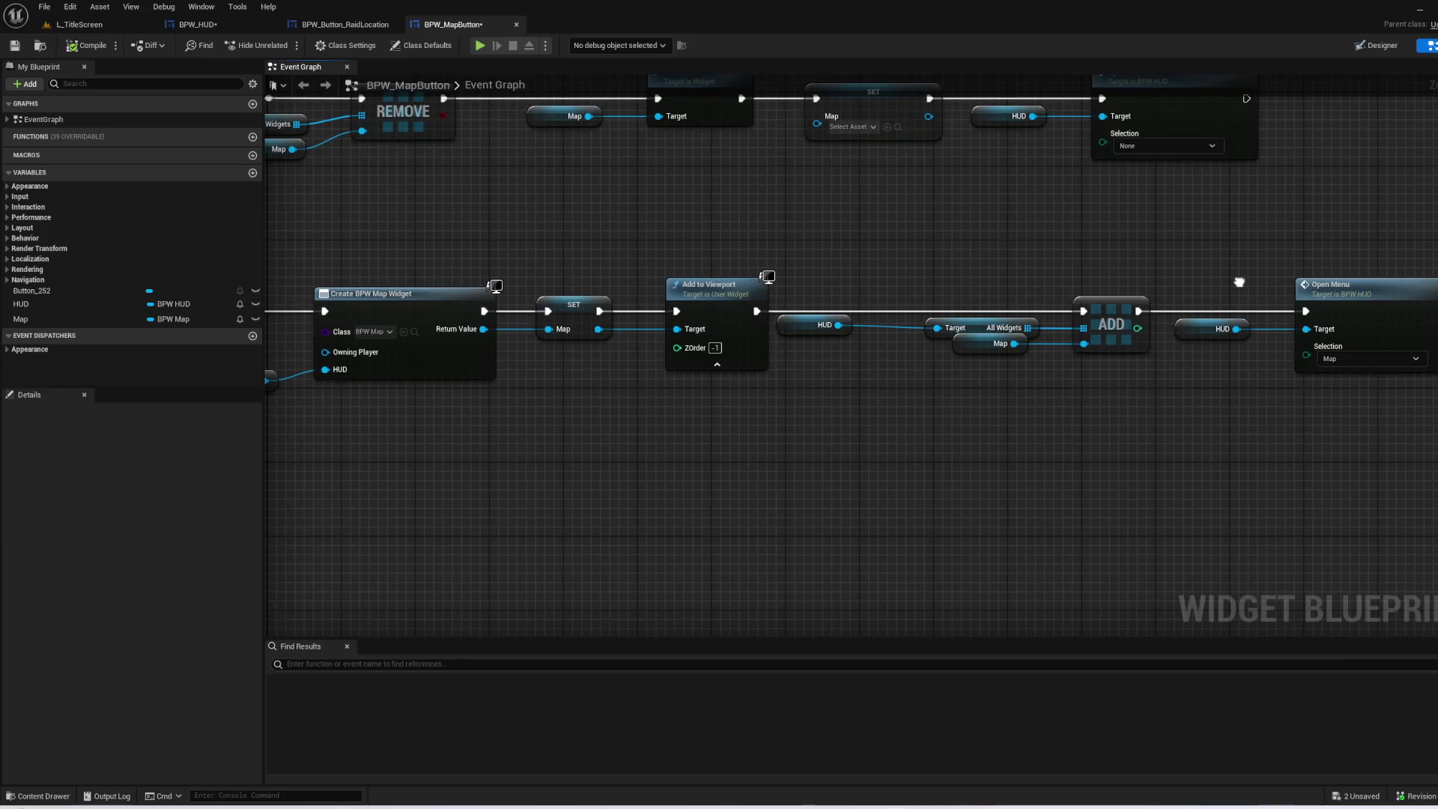
scroll(1239, 282, "down", 1)
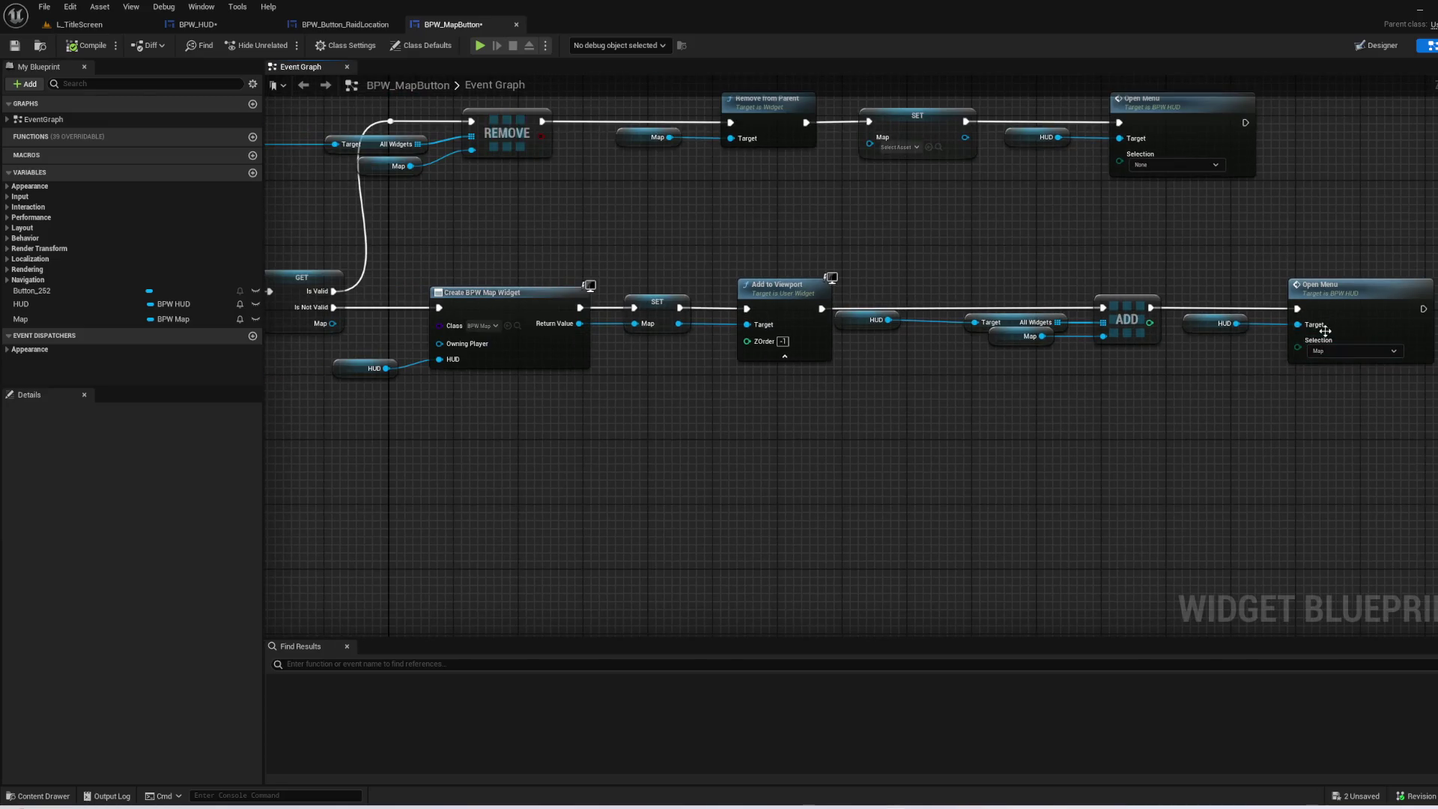
left_click(1297, 308, "alt")
left_click_drag(1202, 289, 1416, 371)
mouse_move(1354, 314)
left_mouse_down()
mouse_move(891, 482)
mouse_move(794, 492)
left_mouse_up()
left_click_drag(1324, 382, 352, 281)
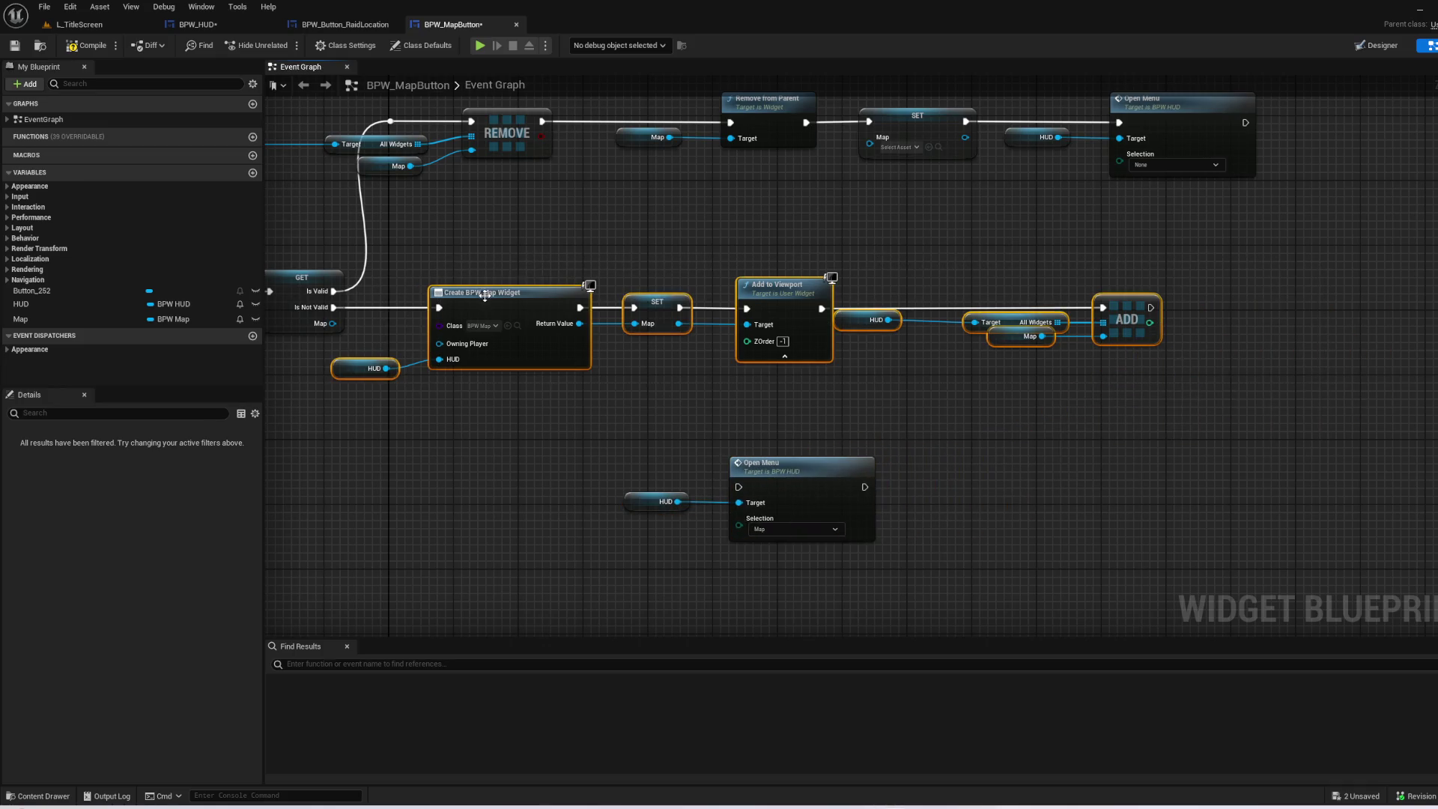
left_click_drag(487, 303, 850, 302)
- Chain Is Not Valid into Open Menu, then Create BPW Map Widget, save, and return to L_TitleScreen
left_click_drag(643, 434, 838, 524)
mouse_move(798, 460)
left_mouse_down()
mouse_move(634, 392)
mouse_move(587, 284)
left_mouse_up()
left_click(464, 270)
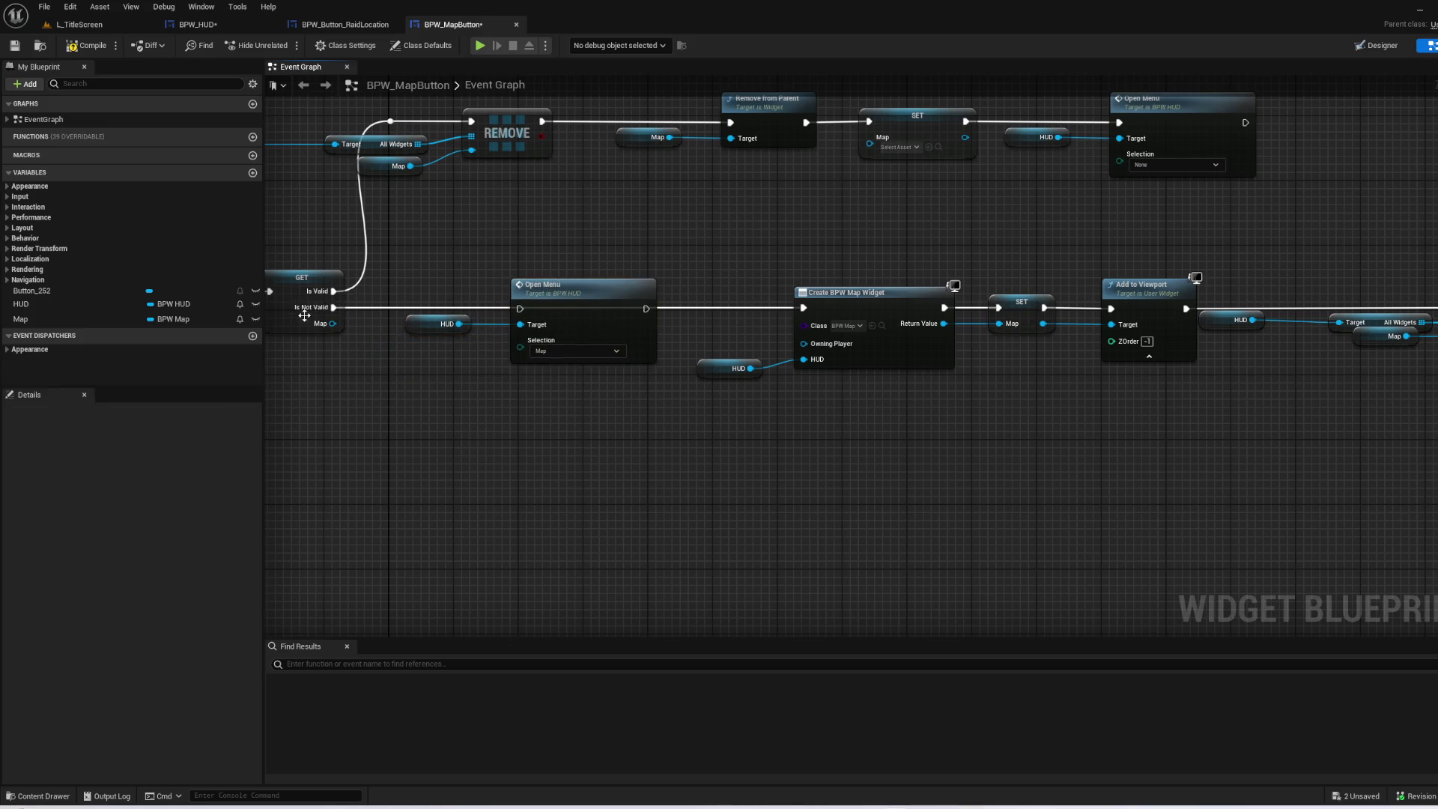
left_click_drag(338, 307, 527, 309)
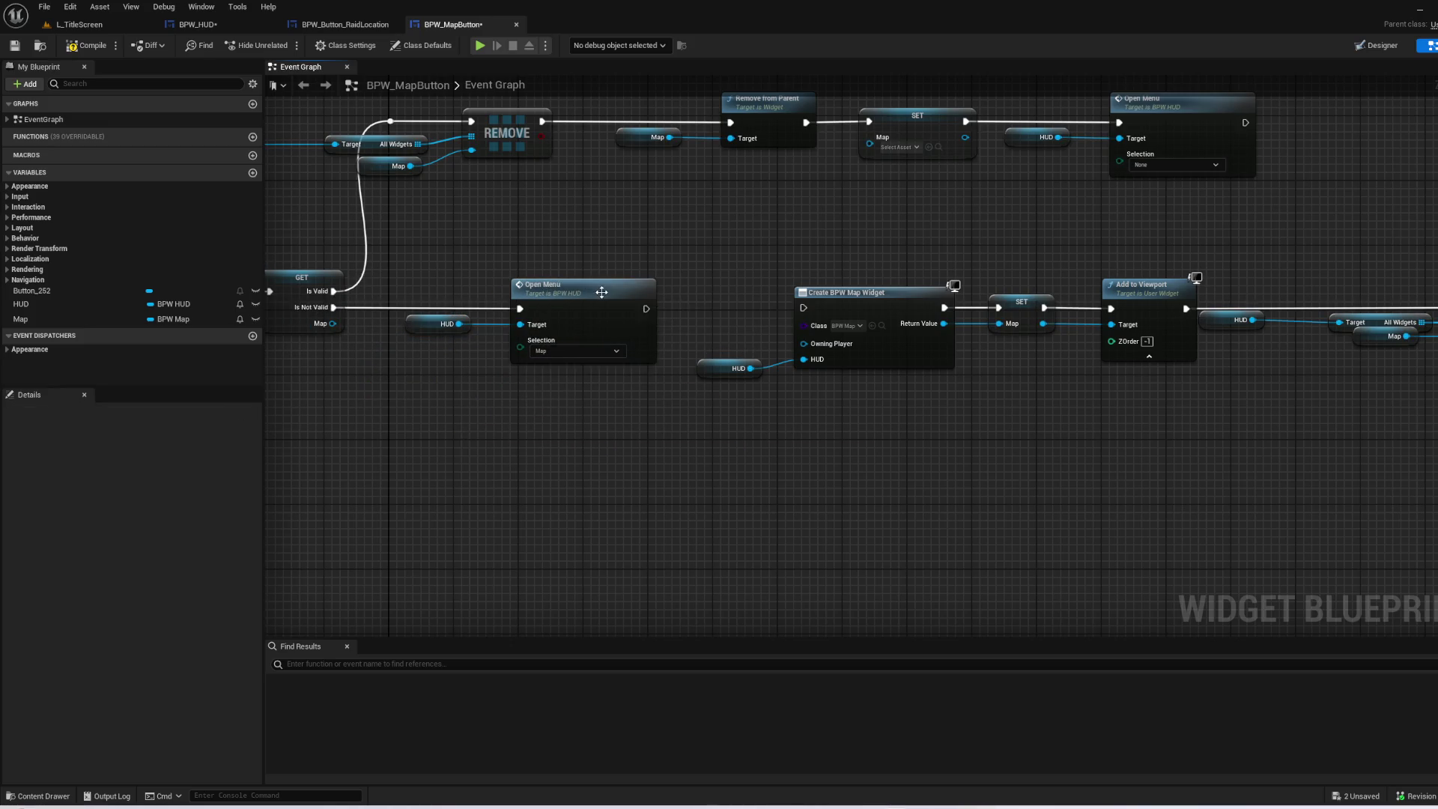
left_click_drag(645, 308, 805, 308)
mouse_move(919, 401)
left_mouse_down()
mouse_move(789, 537)
mouse_move(874, 493)
left_mouse_up()
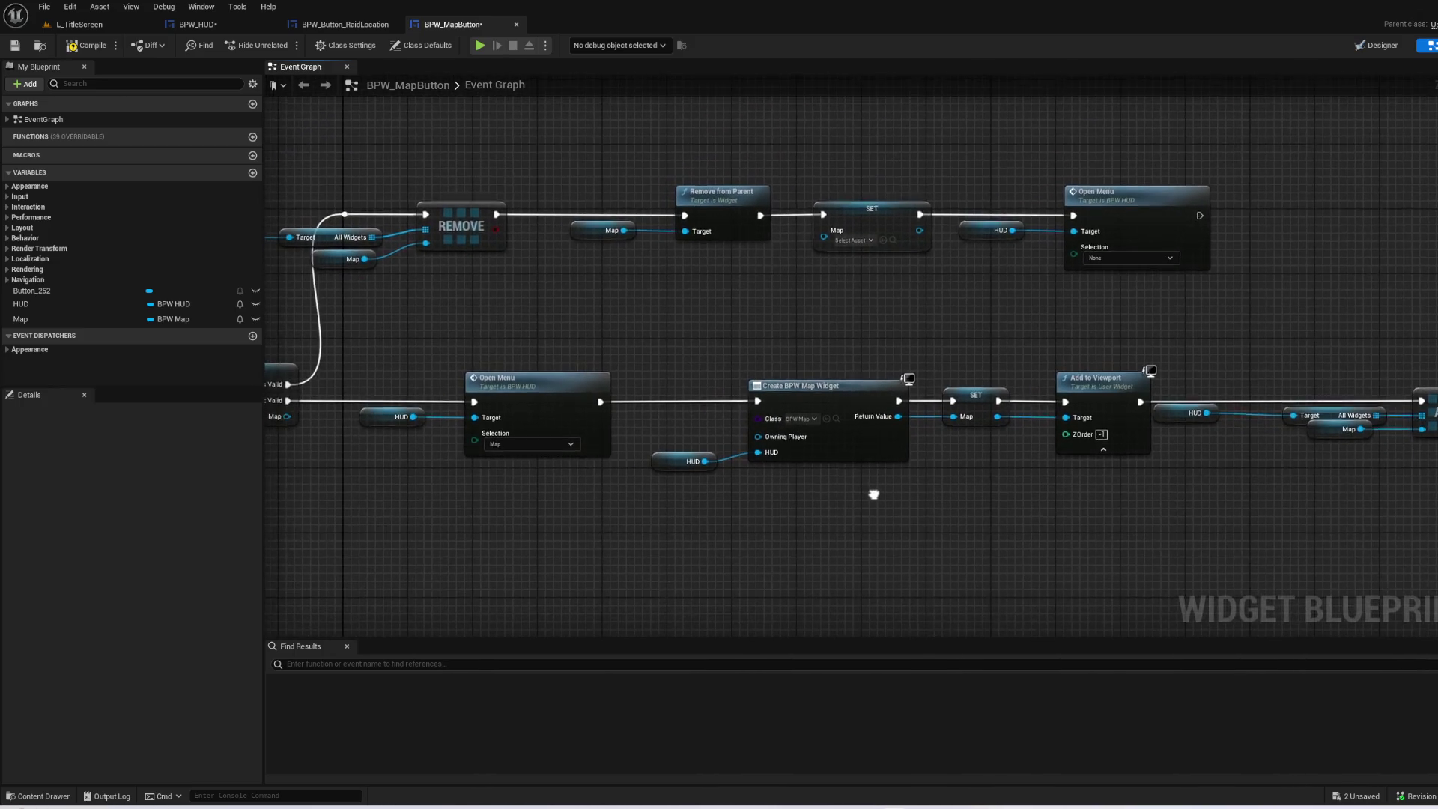
left_click(16, 46)
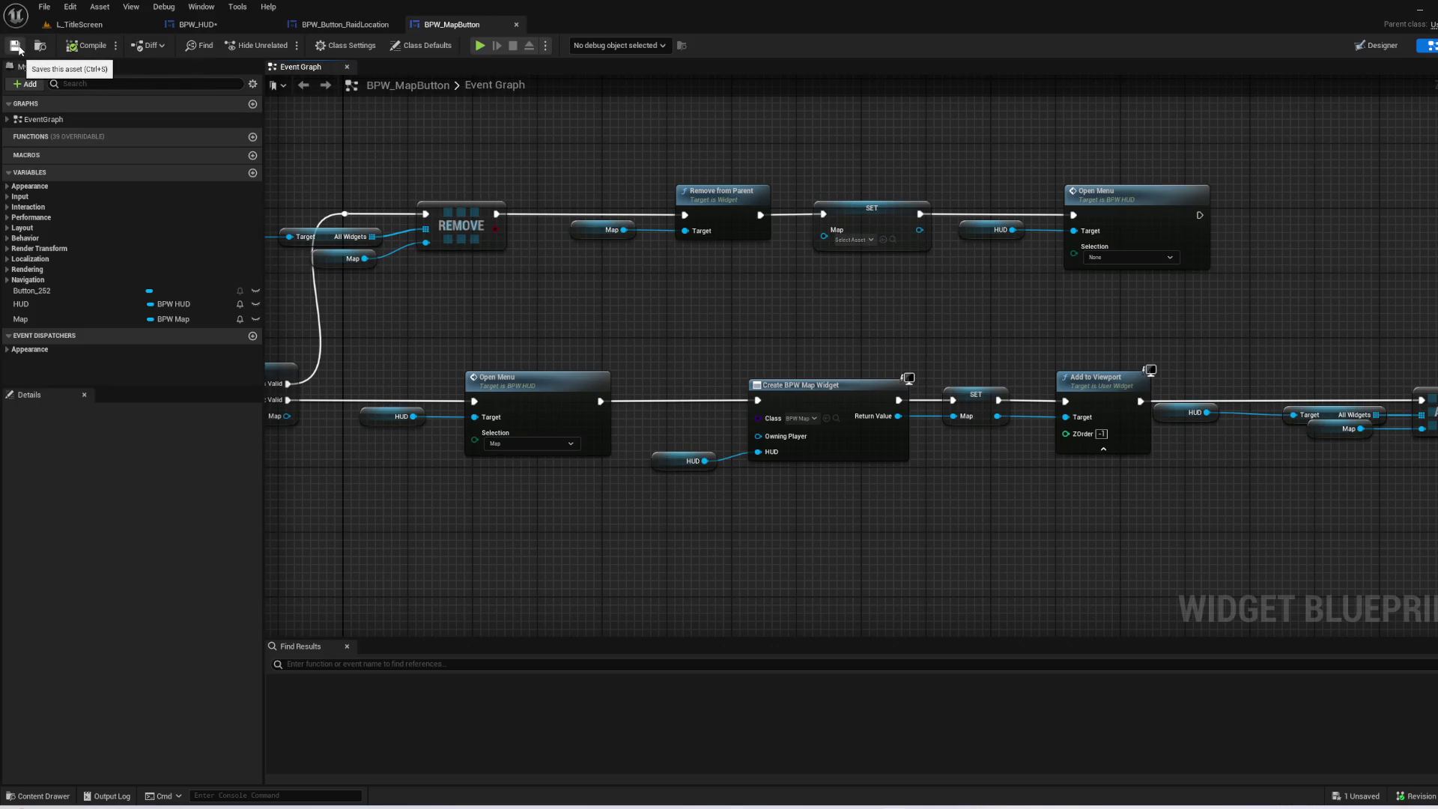
left_click(80, 24)
- Start a play test, continue into the game, set sail, and toggle the map and raider panel
left_click(282, 47)
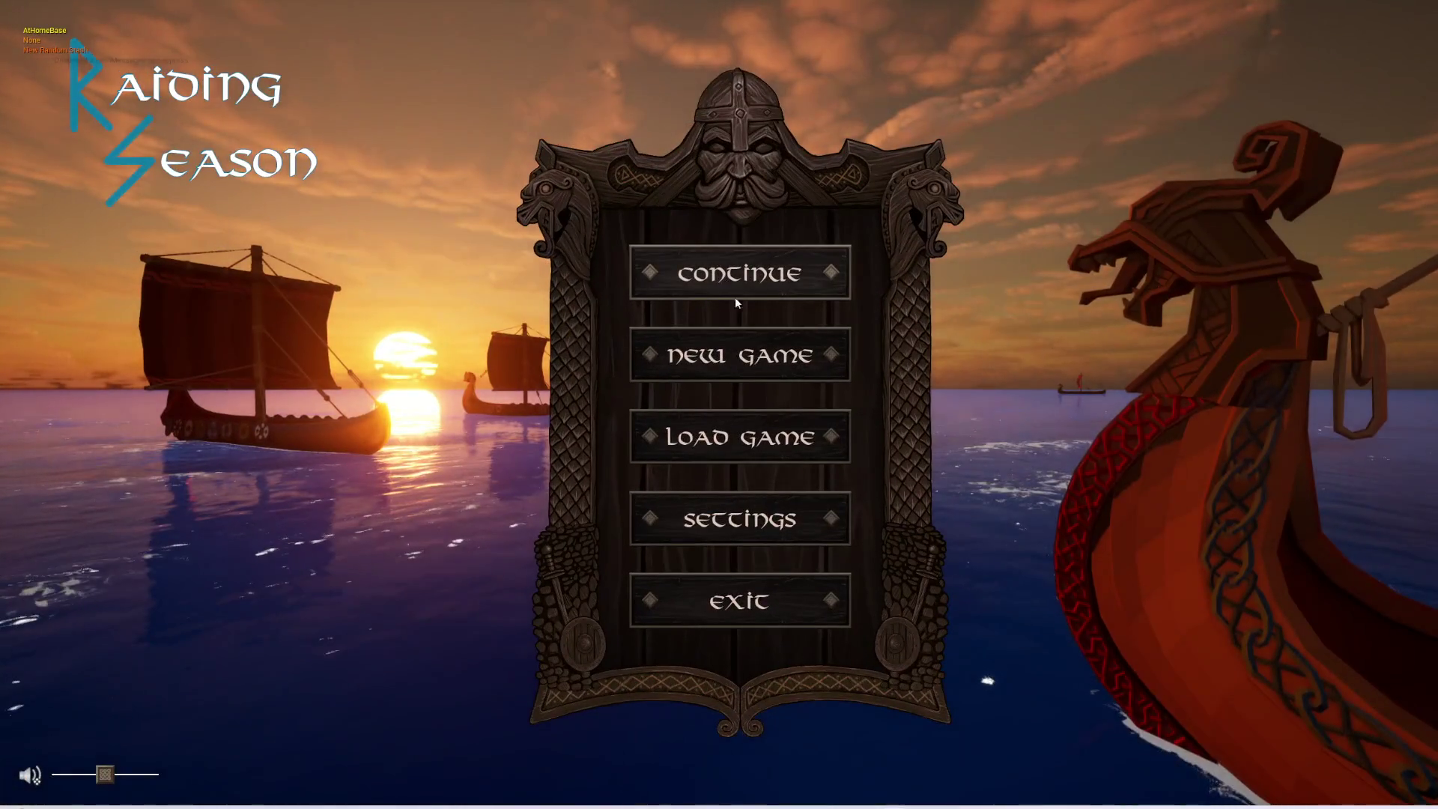
left_click(734, 292)
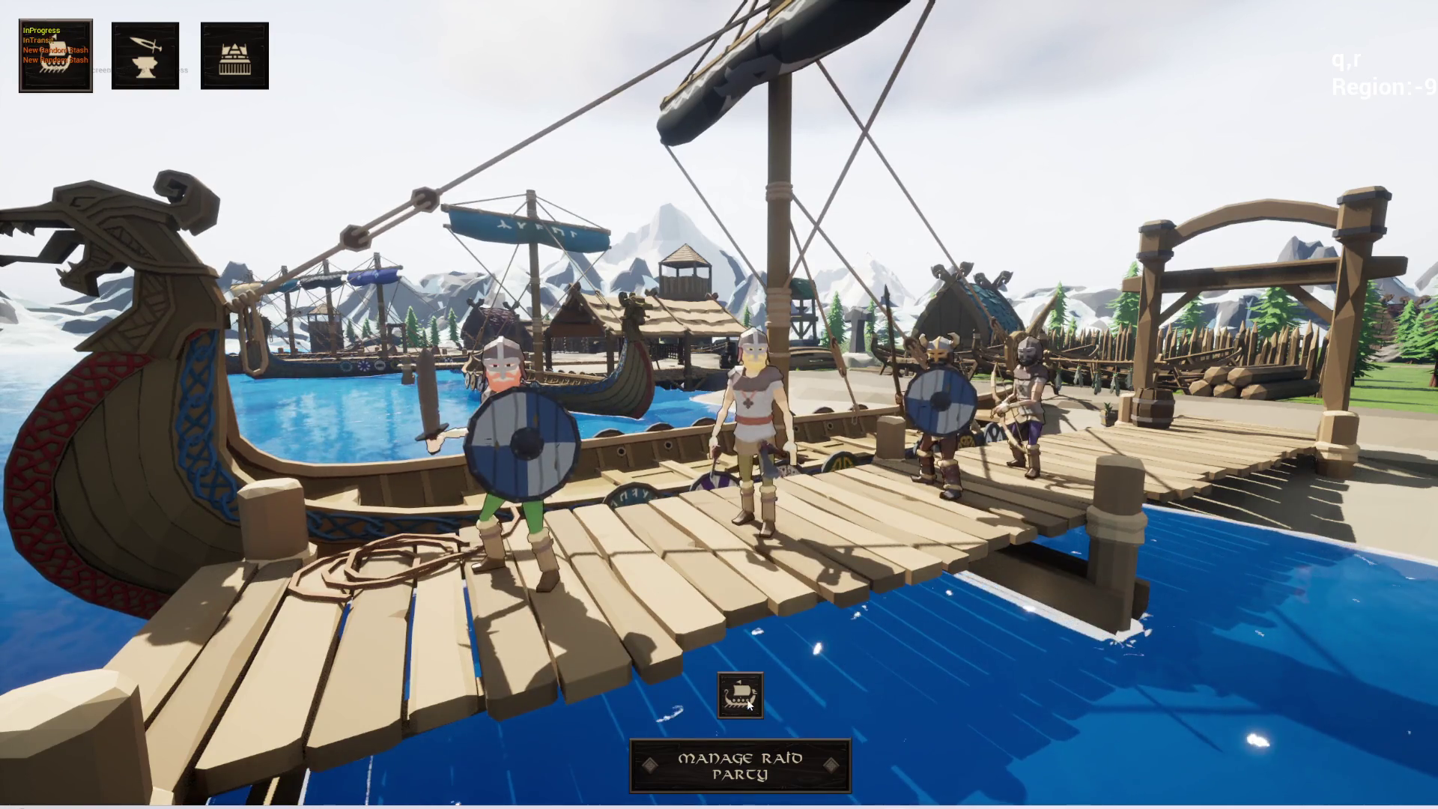
left_click(735, 698)
left_click(560, 781)
left_click(560, 781)
left_click(560, 782)
left_click(607, 779)
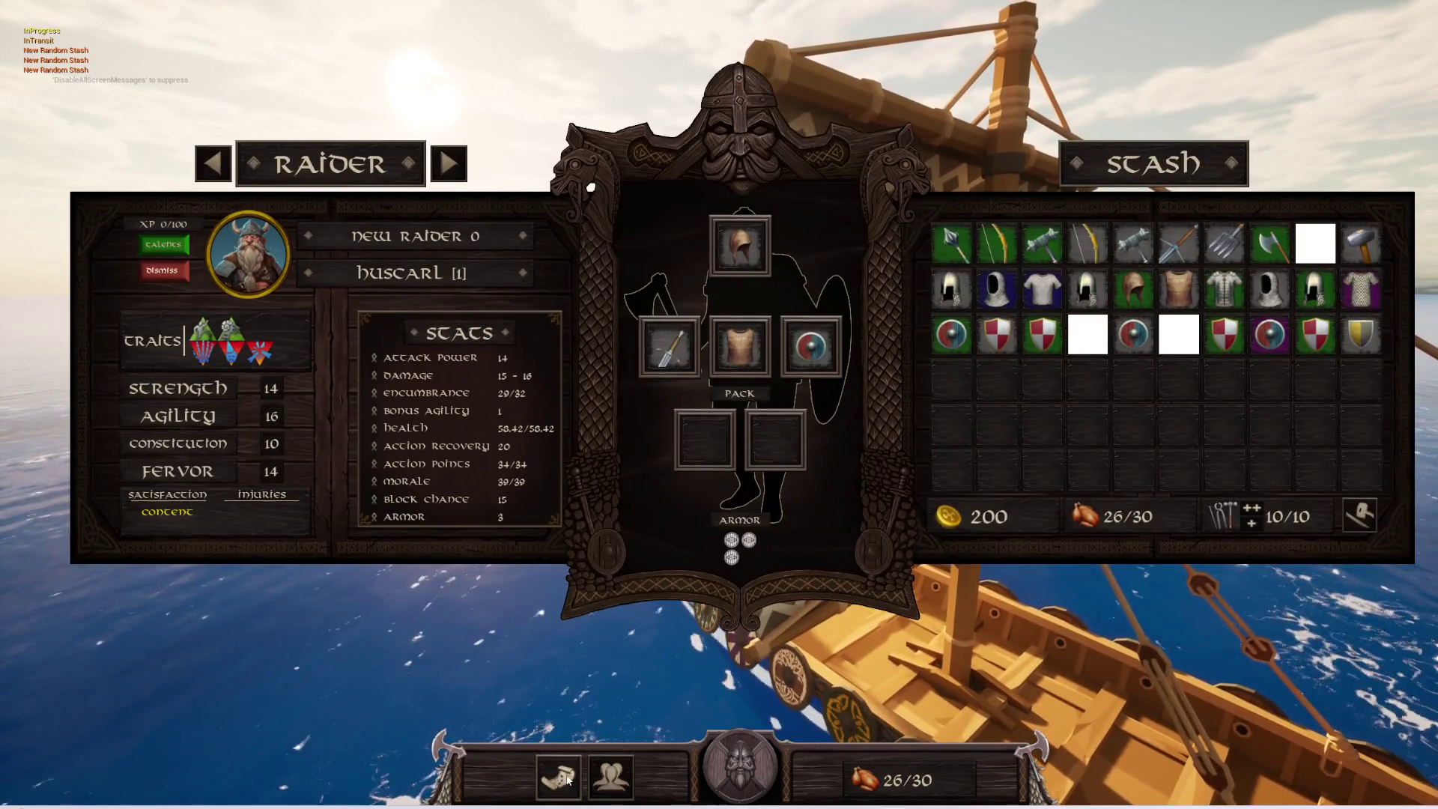
left_click(607, 779)
left_click(568, 779)
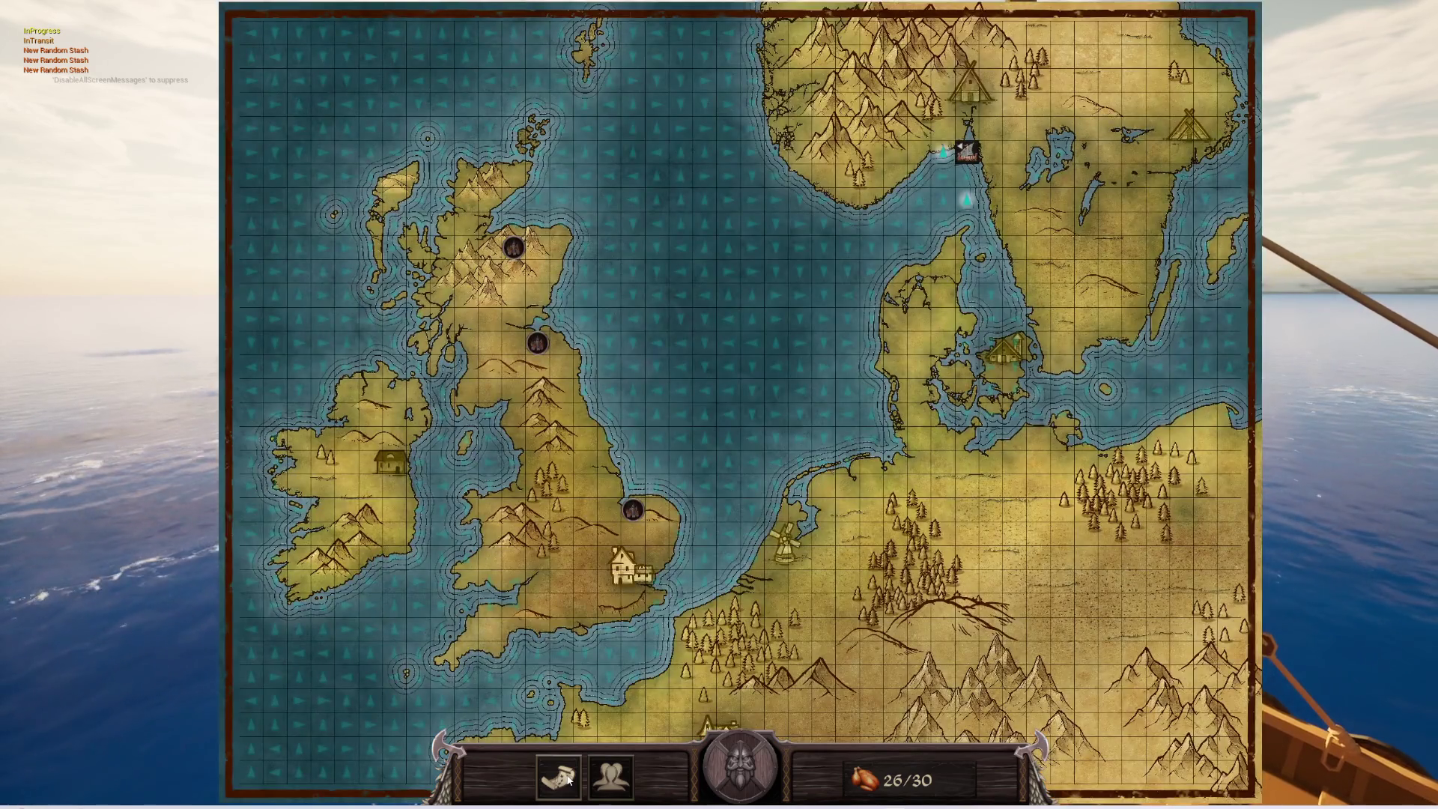
left_click(568, 780)
- Repeatedly swap between the world map and raider panel, then stop the play test with Esc
left_click(595, 773)
key("m")
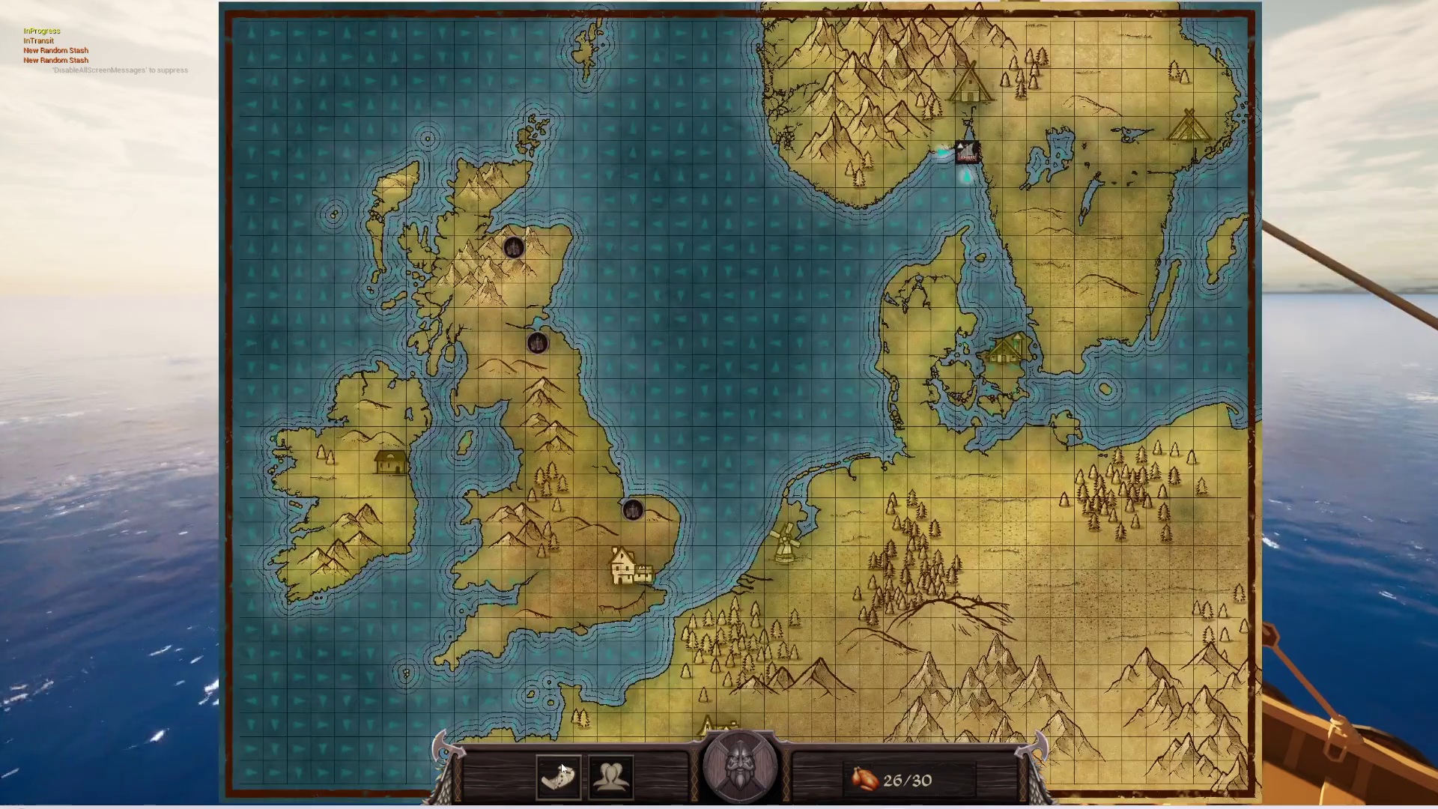
left_click(592, 773)
left_click(562, 778)
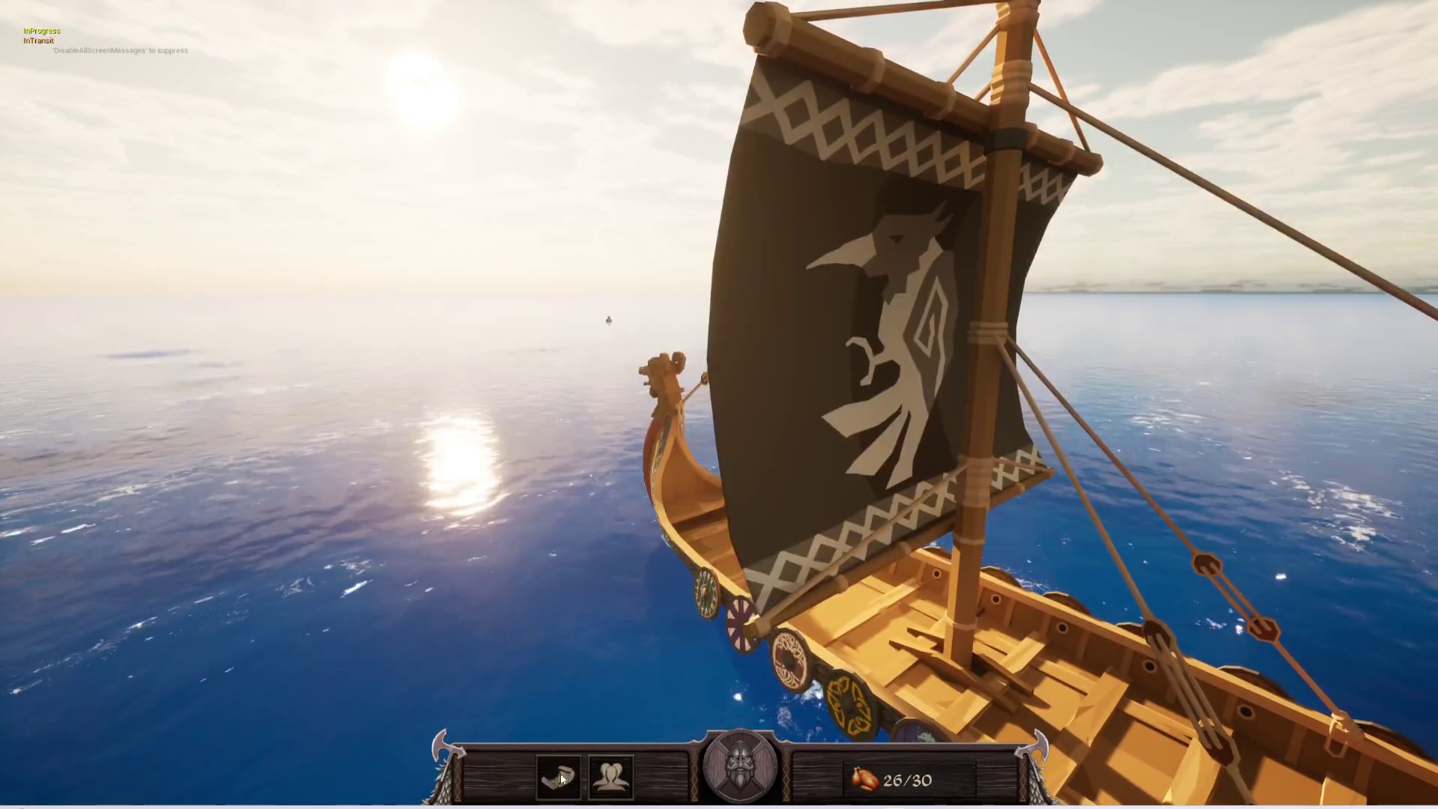
left_click(561, 779)
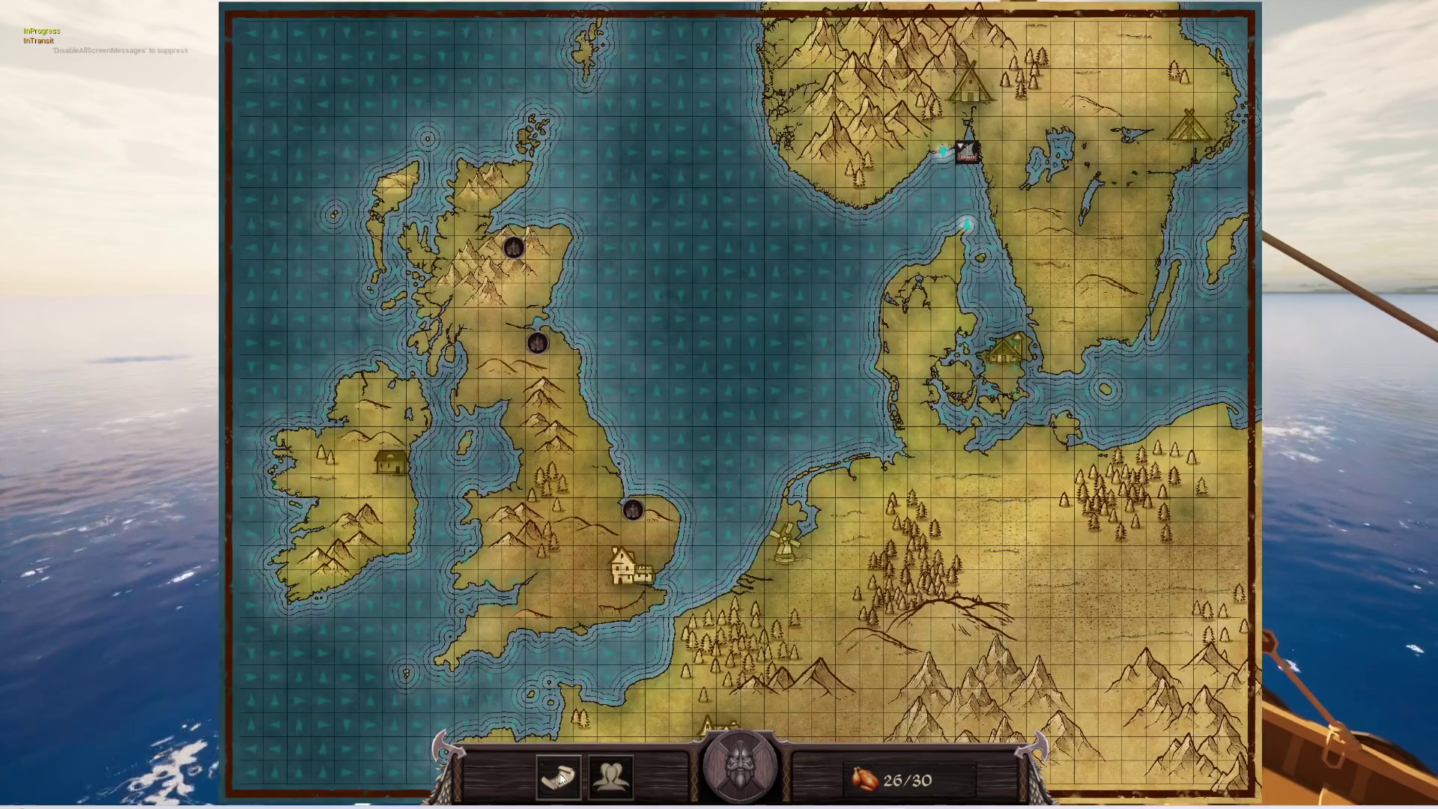
left_click(609, 779)
left_click(608, 779)
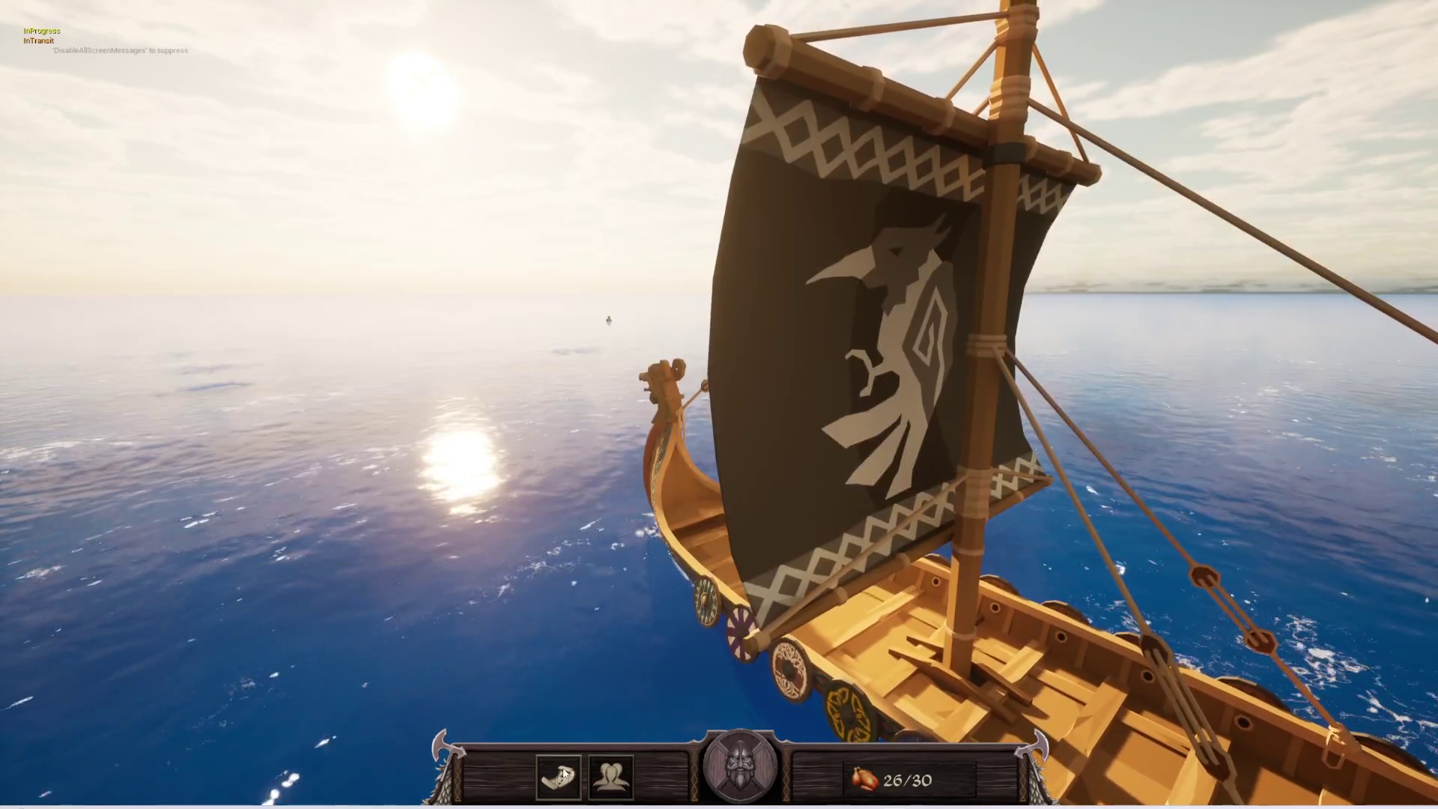
left_click(562, 779)
left_click(608, 780)
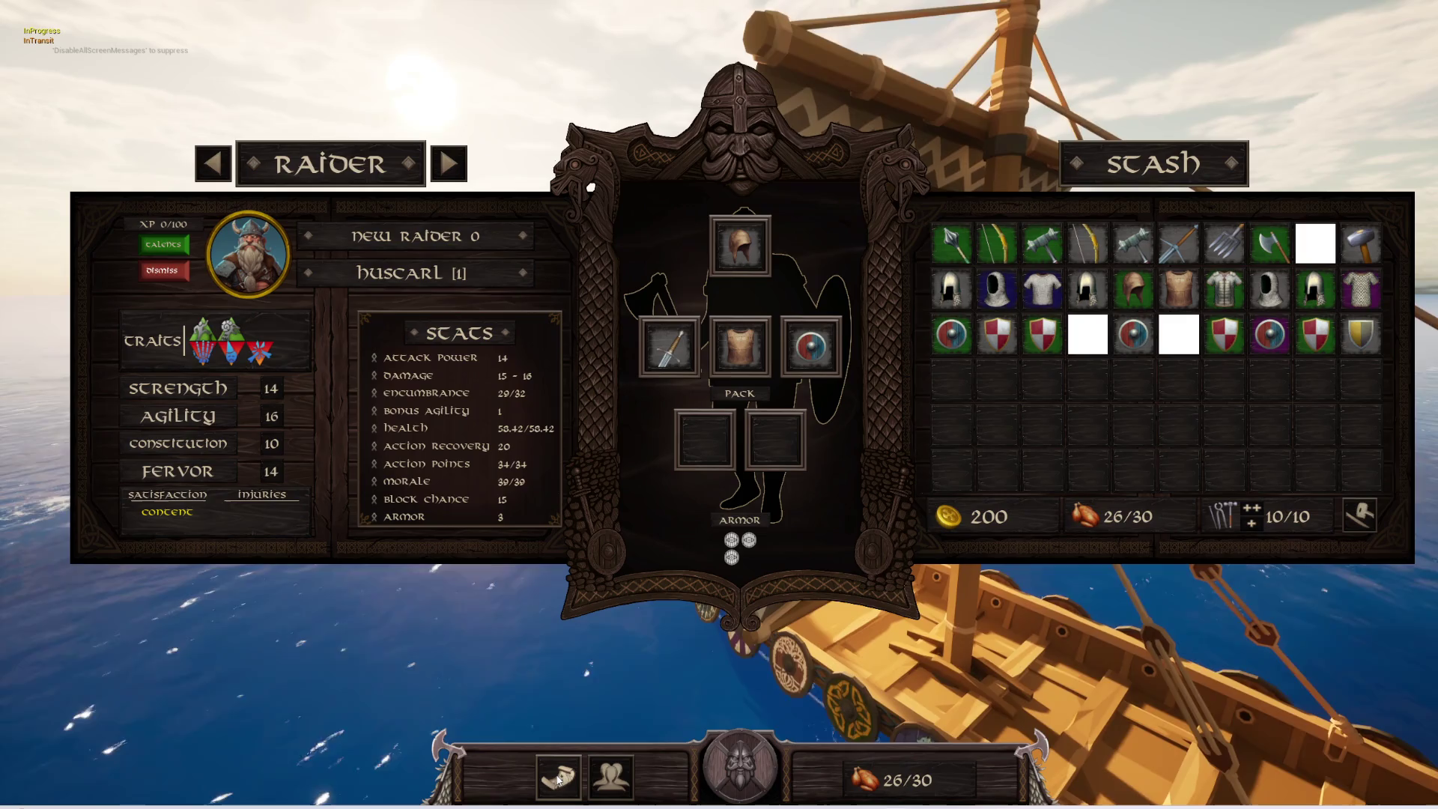
left_click(558, 779)
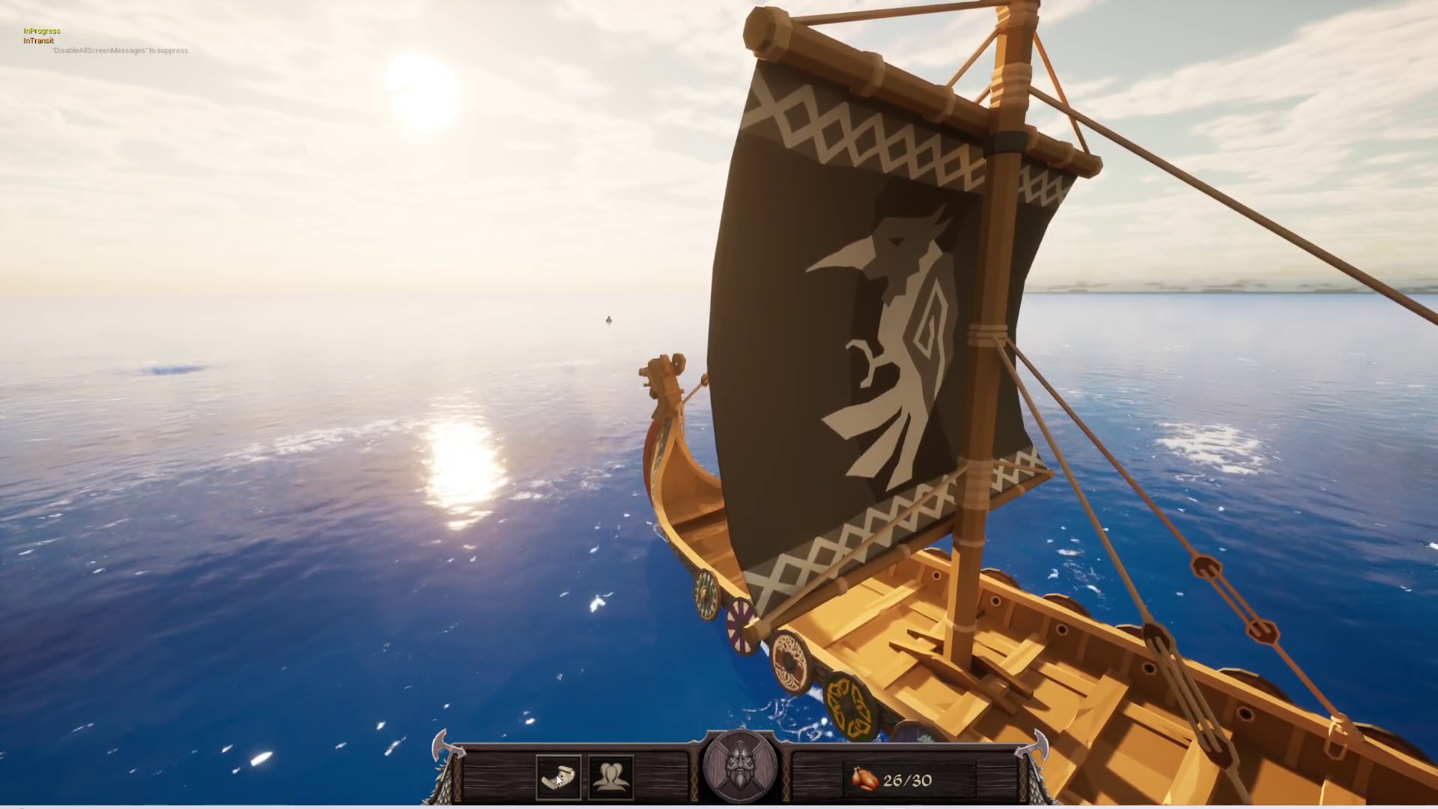
left_click(558, 779)
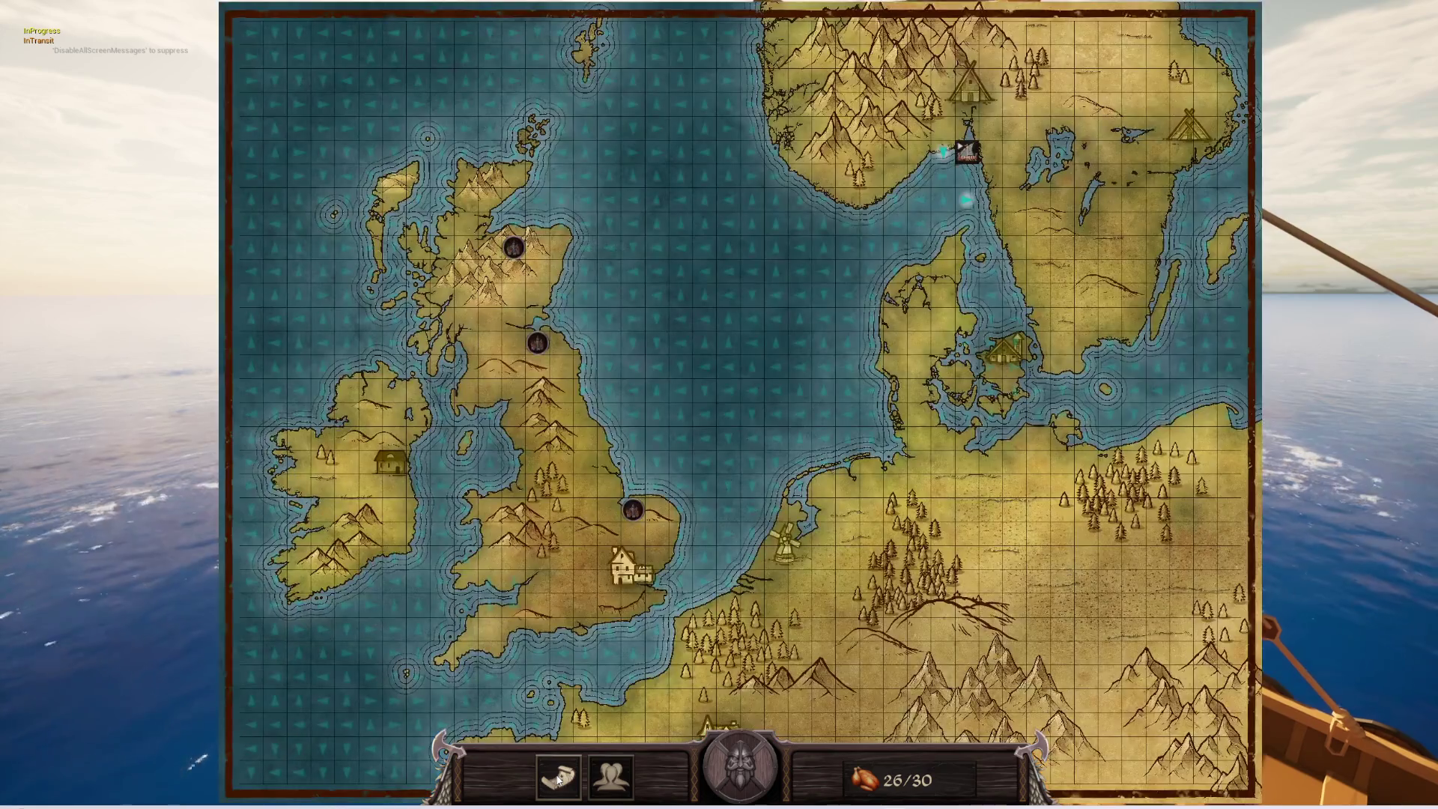
left_click(611, 775)
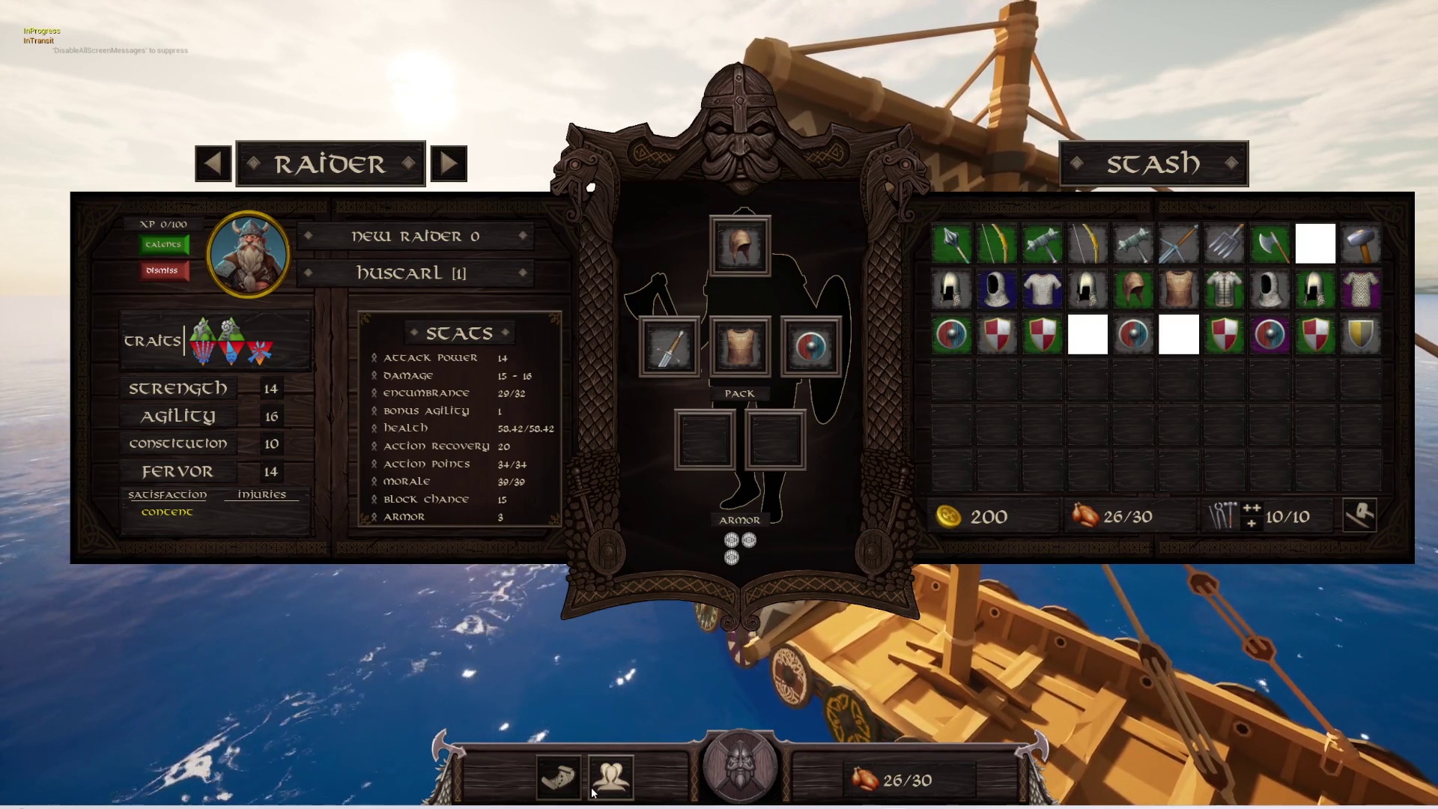
left_click(575, 786)
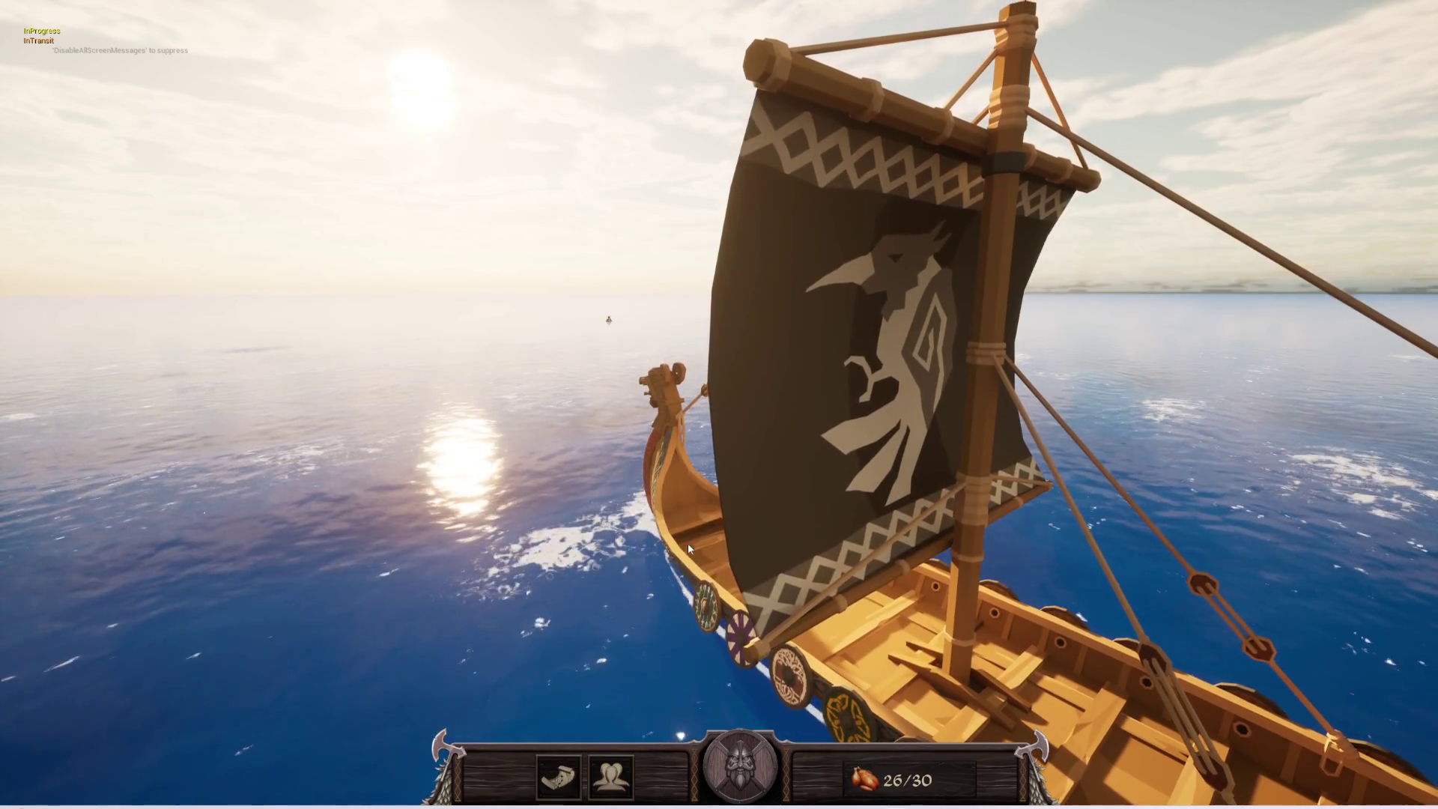
key("Escape")
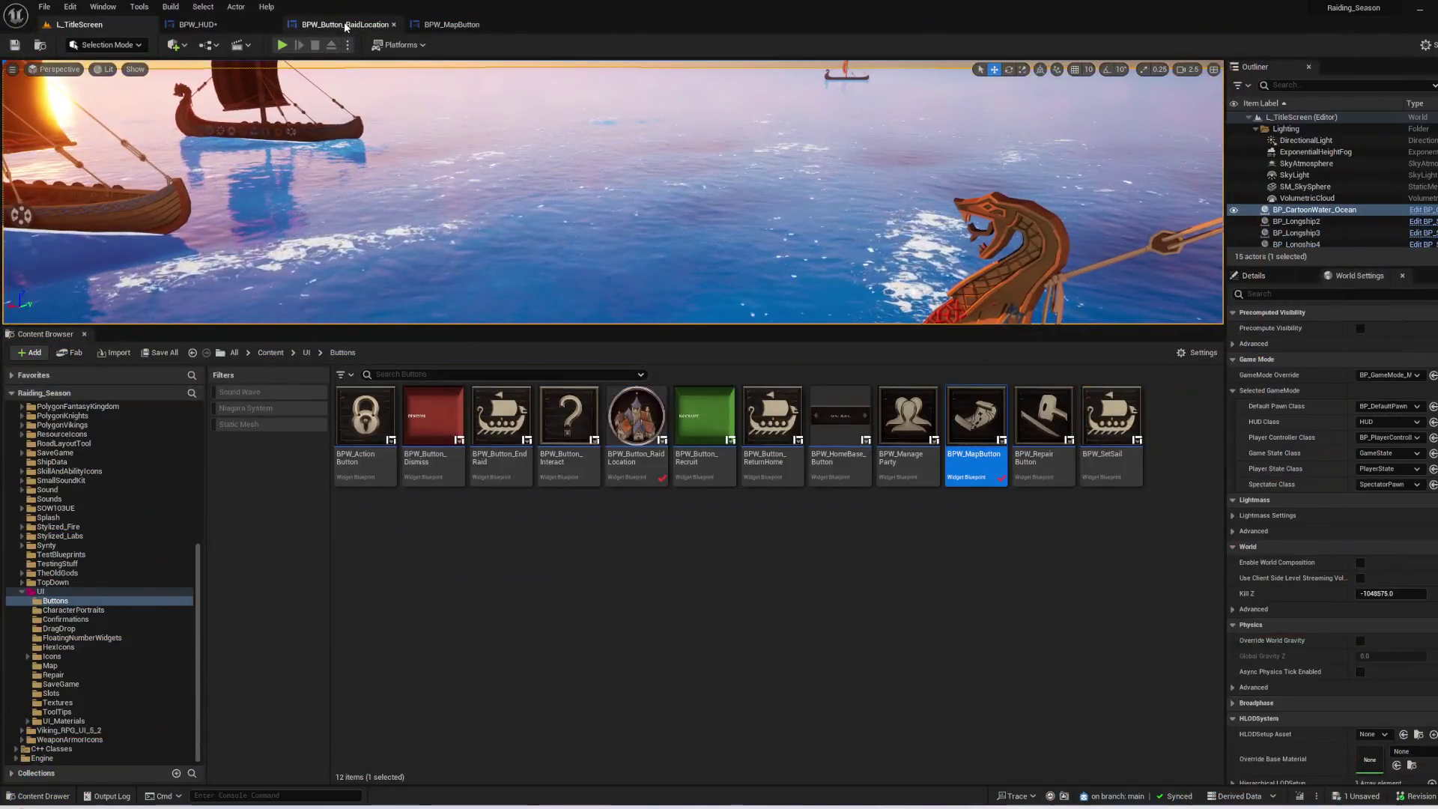
- Review the map-closing nodes in BPW_MapButton's event graph, then move to BPW_HUD
left_click(450, 24)
left_click(238, 25)
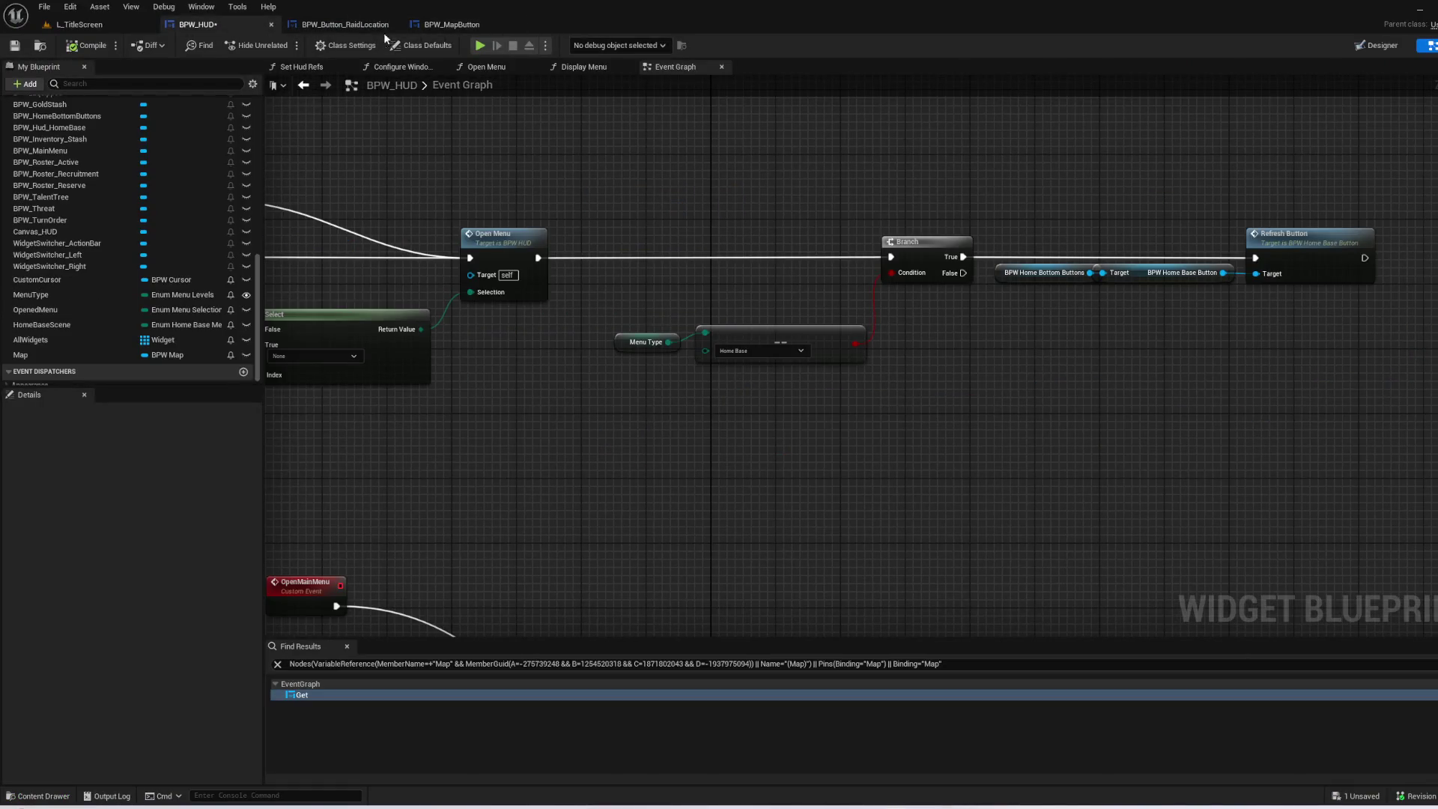
left_click(379, 32)
left_click(450, 25)
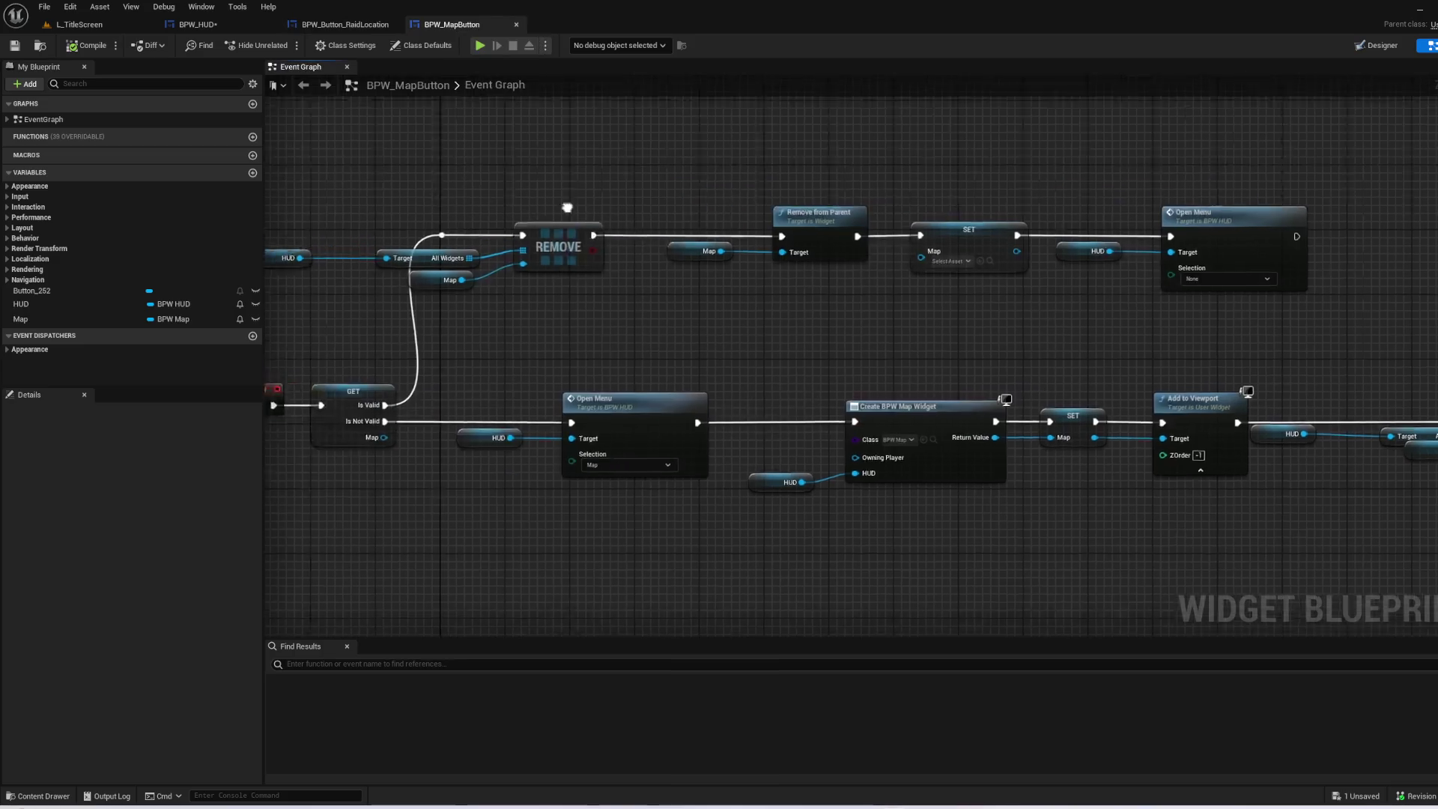
mouse_move(350, 213)
left_mouse_down()
mouse_move(1084, 370)
mouse_move(1409, 390)
left_mouse_up()
left_click(692, 399)
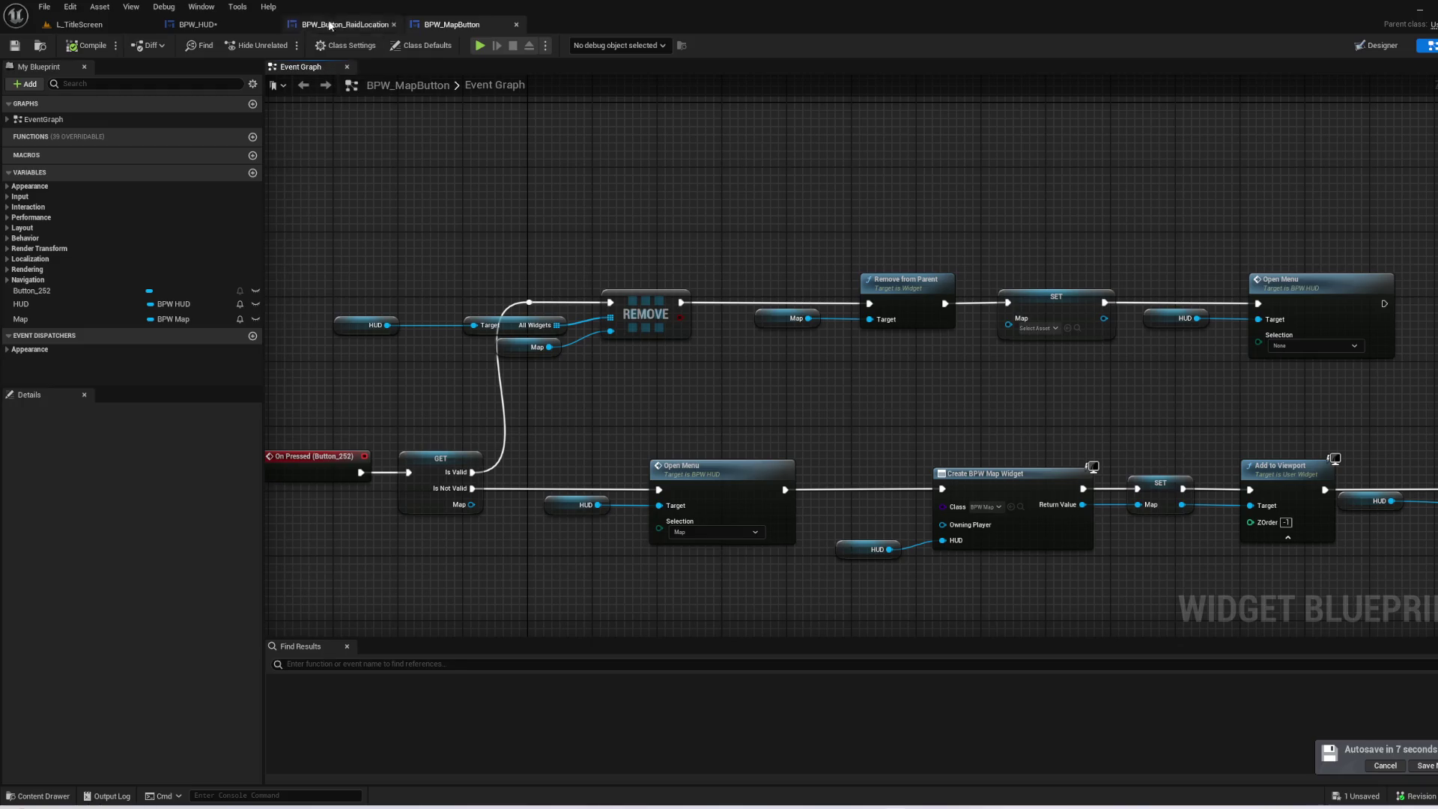
left_click(223, 27)
- Inspect the Map variable in BPW_HUD and open the Open Menu function graph
mouse_move(505, 357)
left_mouse_down()
mouse_move(858, 343)
mouse_move(930, 398)
left_mouse_up()
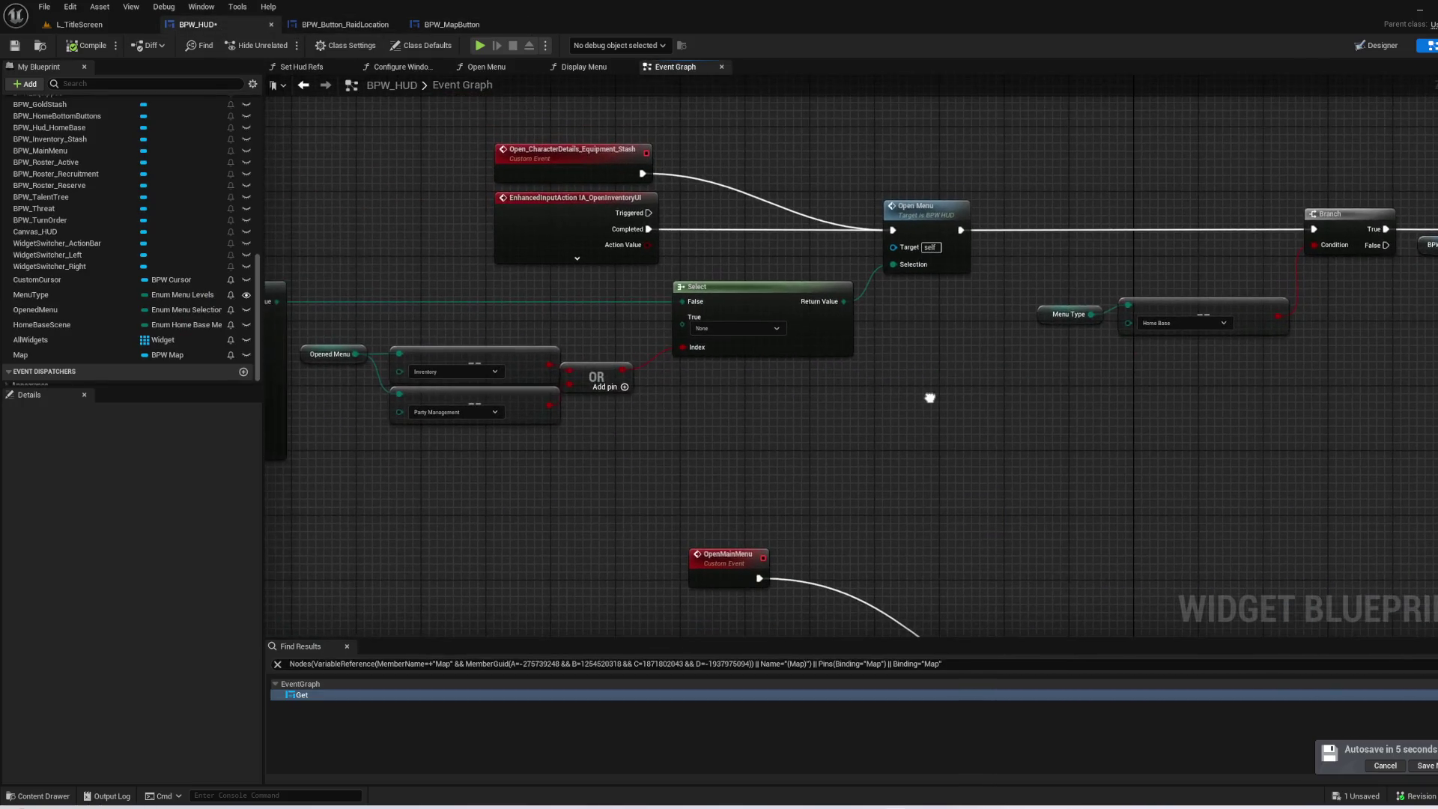
scroll(107, 305, "up", 5)
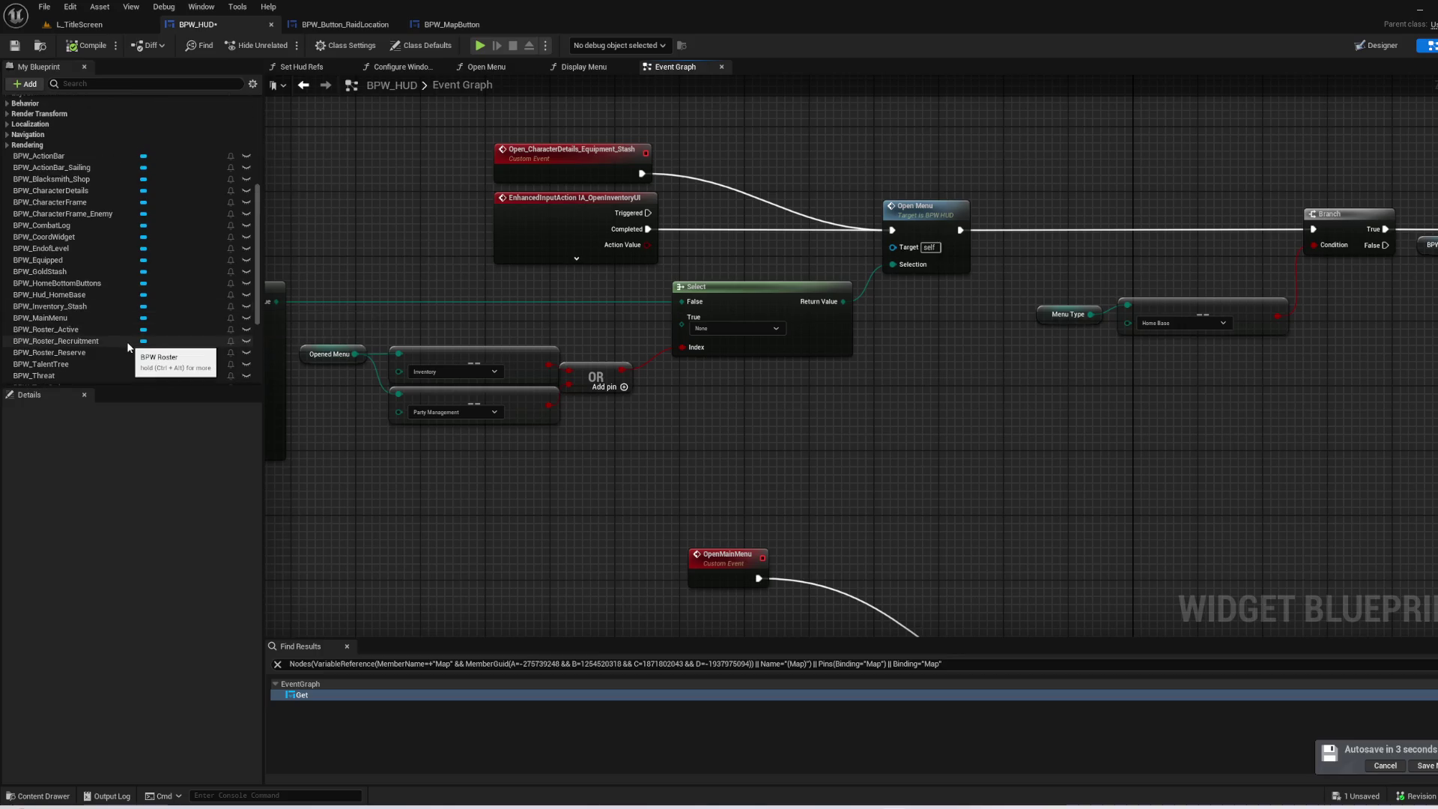
scroll(117, 350, "down", 7)
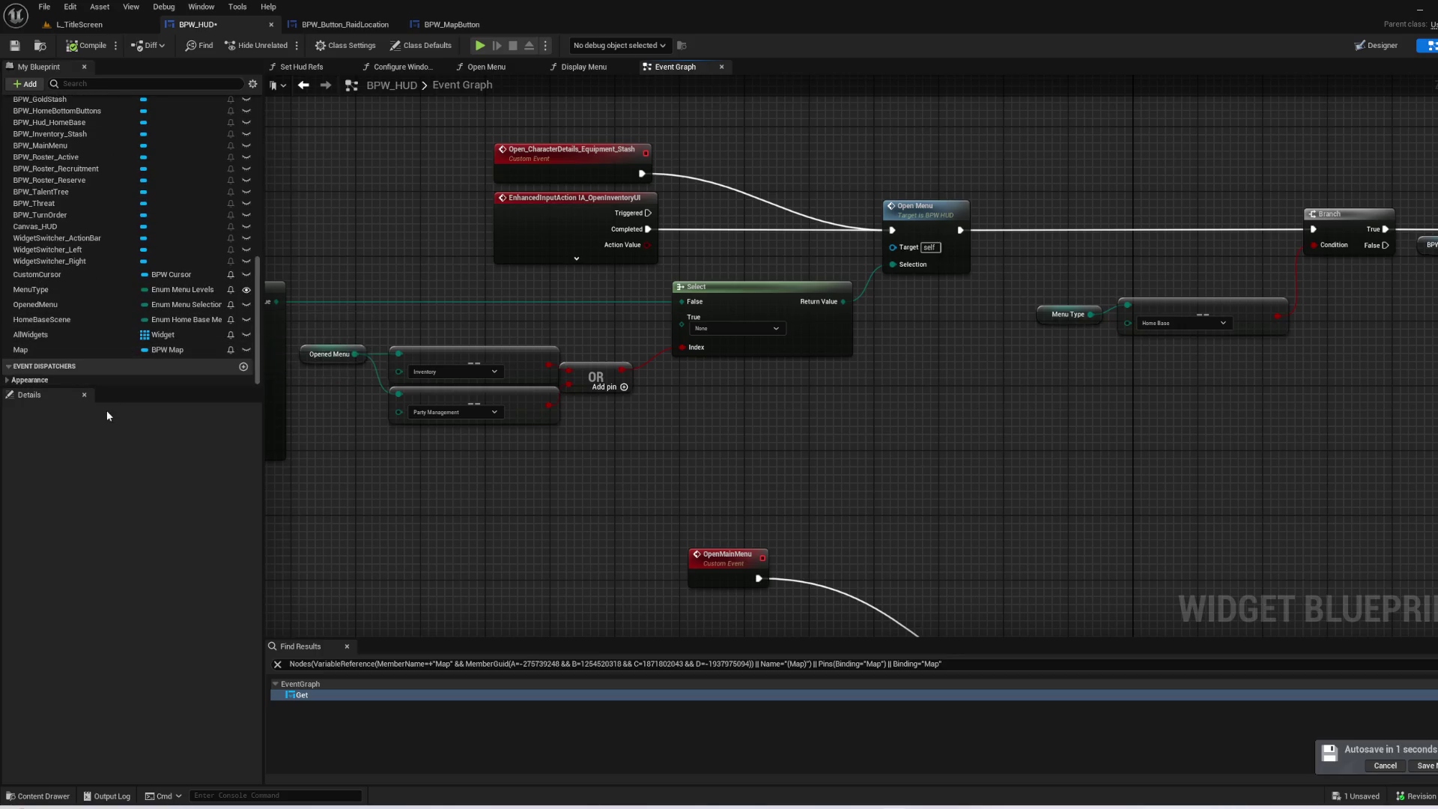
left_click(108, 352)
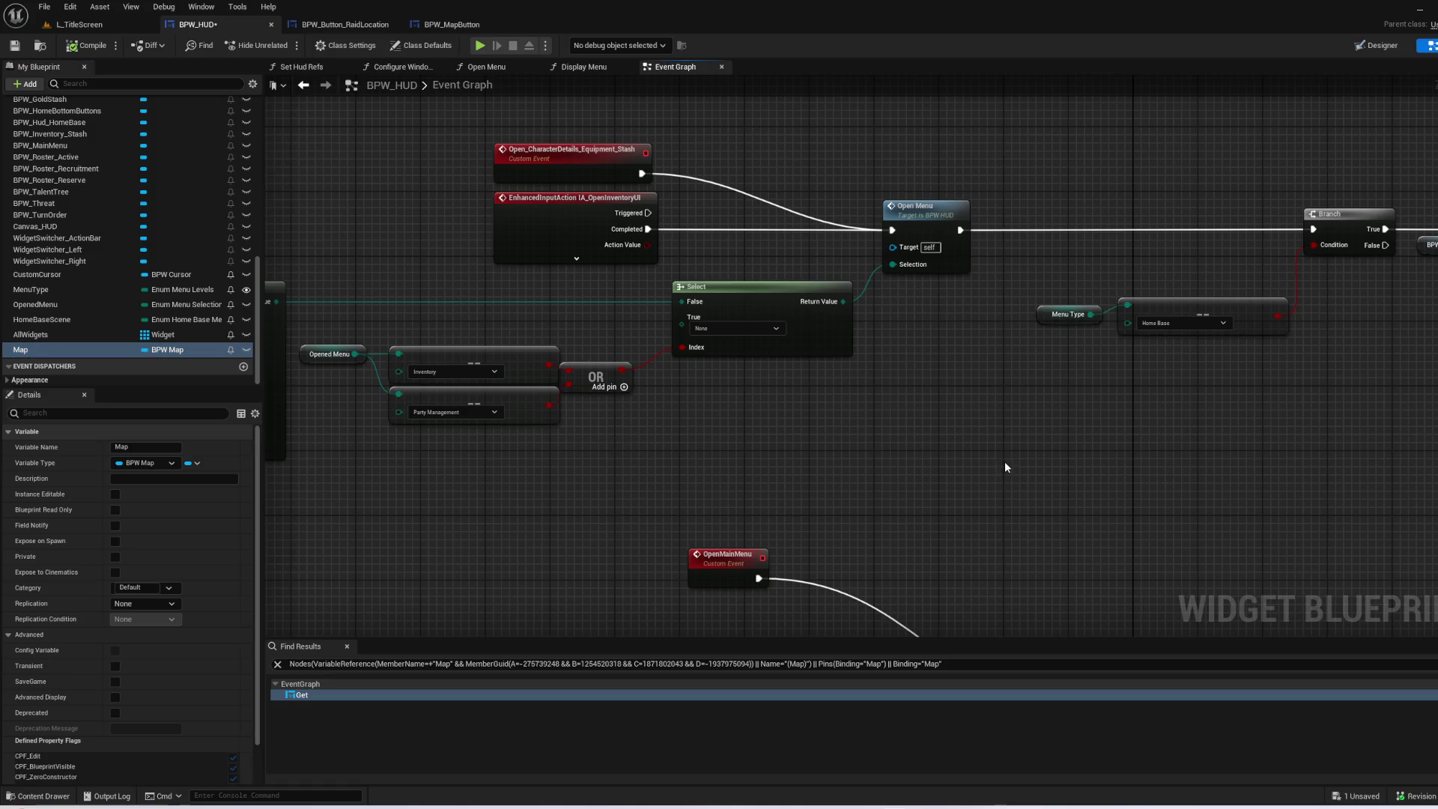
left_click_drag(953, 301, 866, 311)
double_click(836, 221)
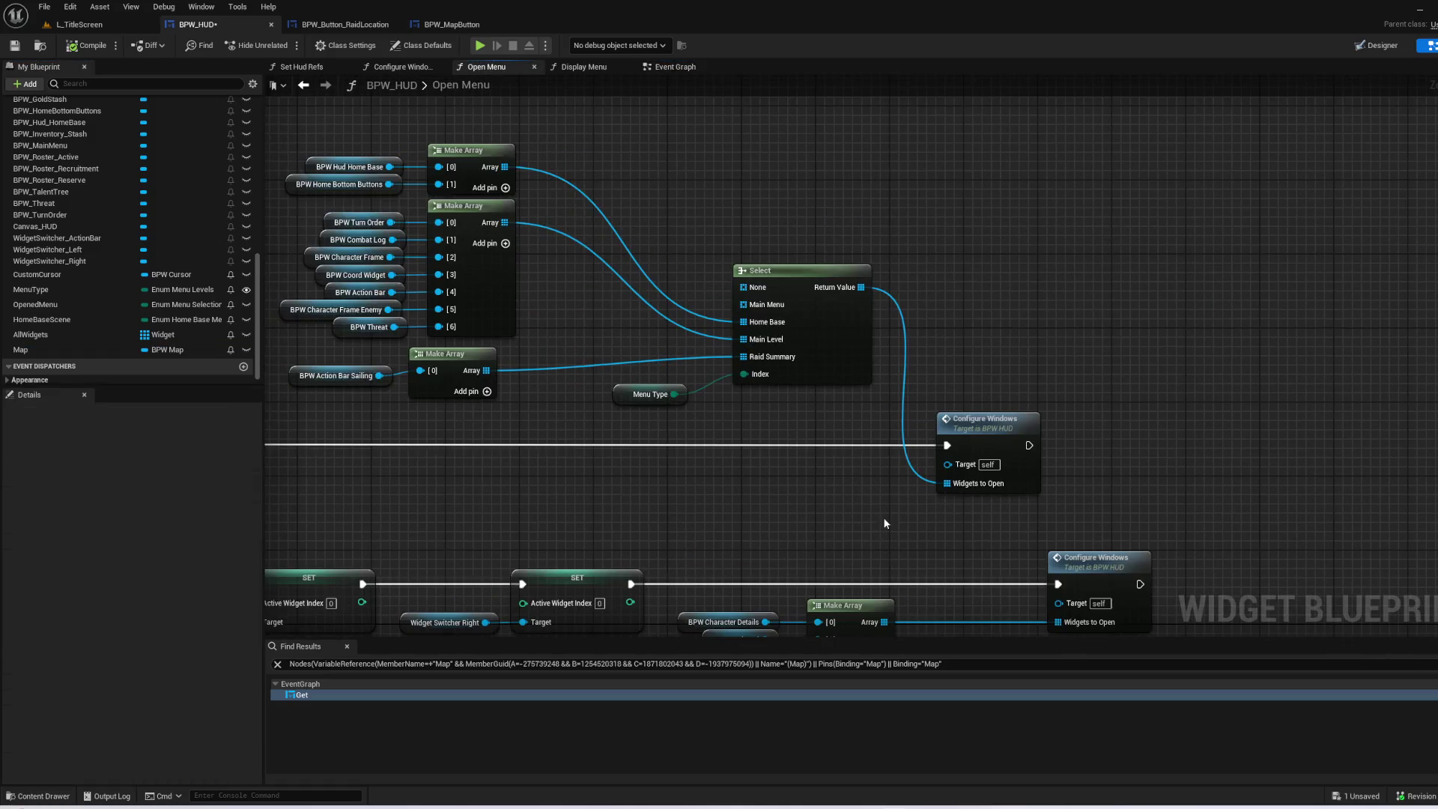
- Place a Map getter beside the sailing Make Array, then delete that Make Array
scroll(883, 517, "up", 3)
mouse_move(1076, 147)
left_mouse_down()
mouse_move(847, 527)
mouse_move(789, 453)
left_mouse_up()
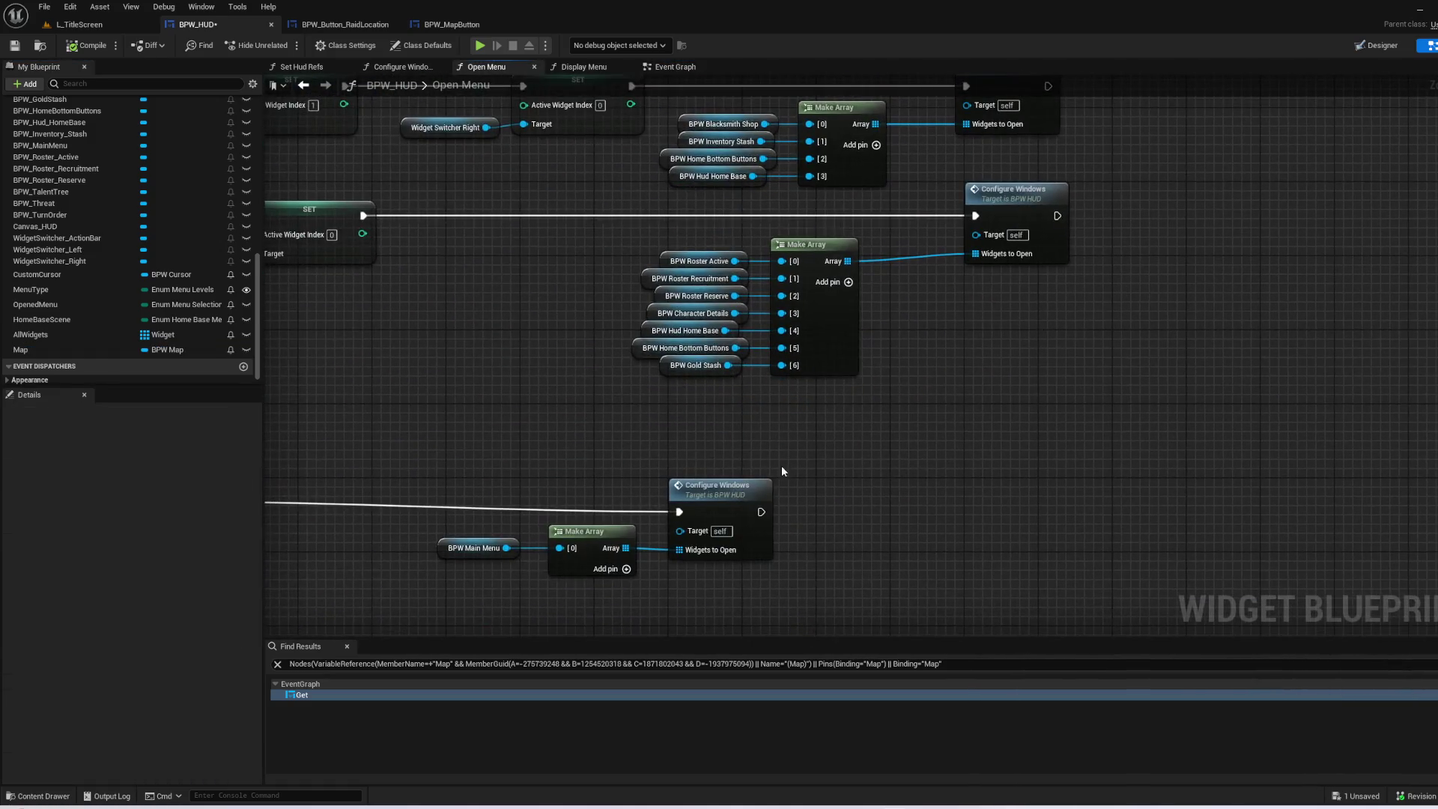
mouse_move(702, 437)
left_mouse_down()
mouse_move(752, 537)
mouse_move(911, 337)
mouse_move(867, 488)
mouse_move(736, 445)
left_mouse_up()
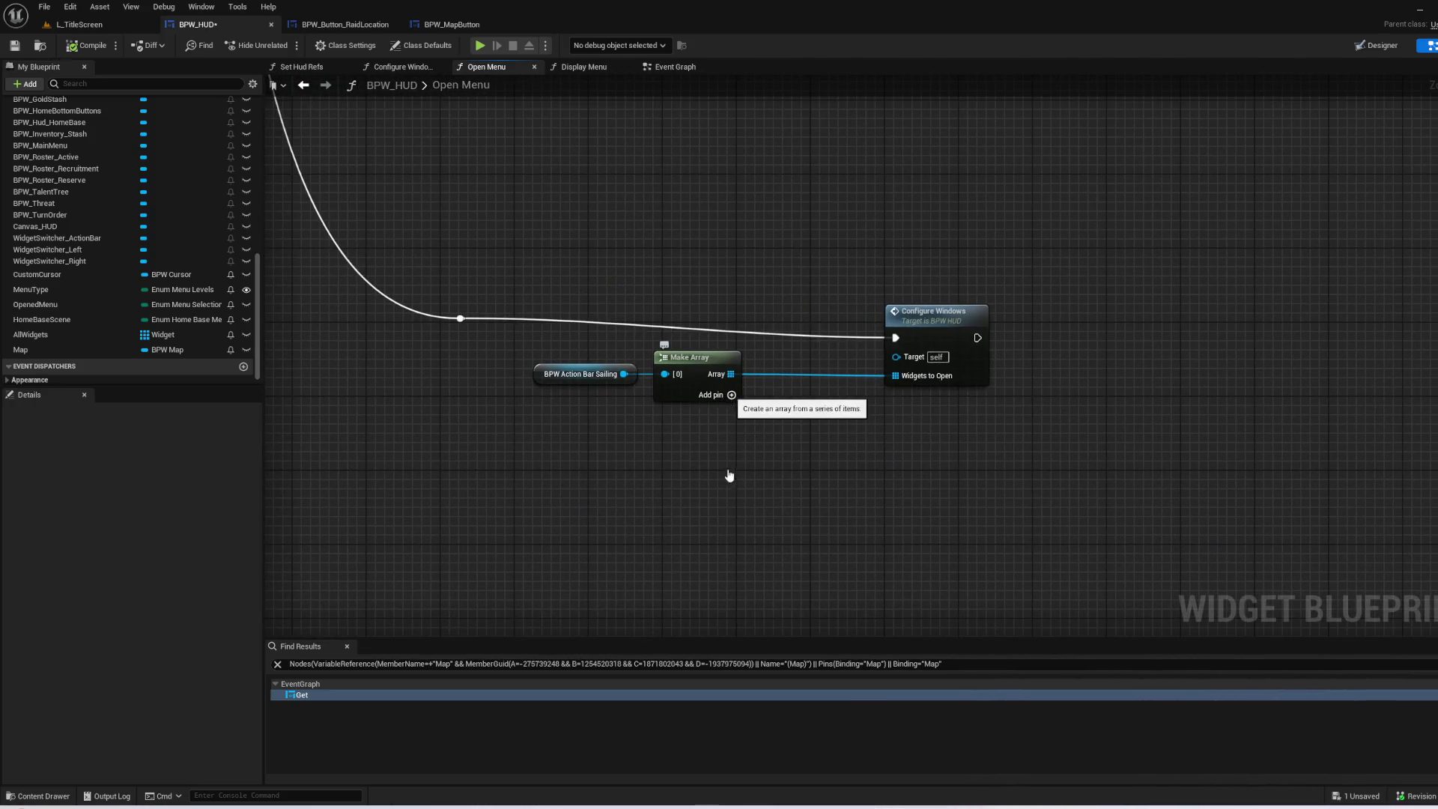
left_click(731, 395)
left_click(30, 350)
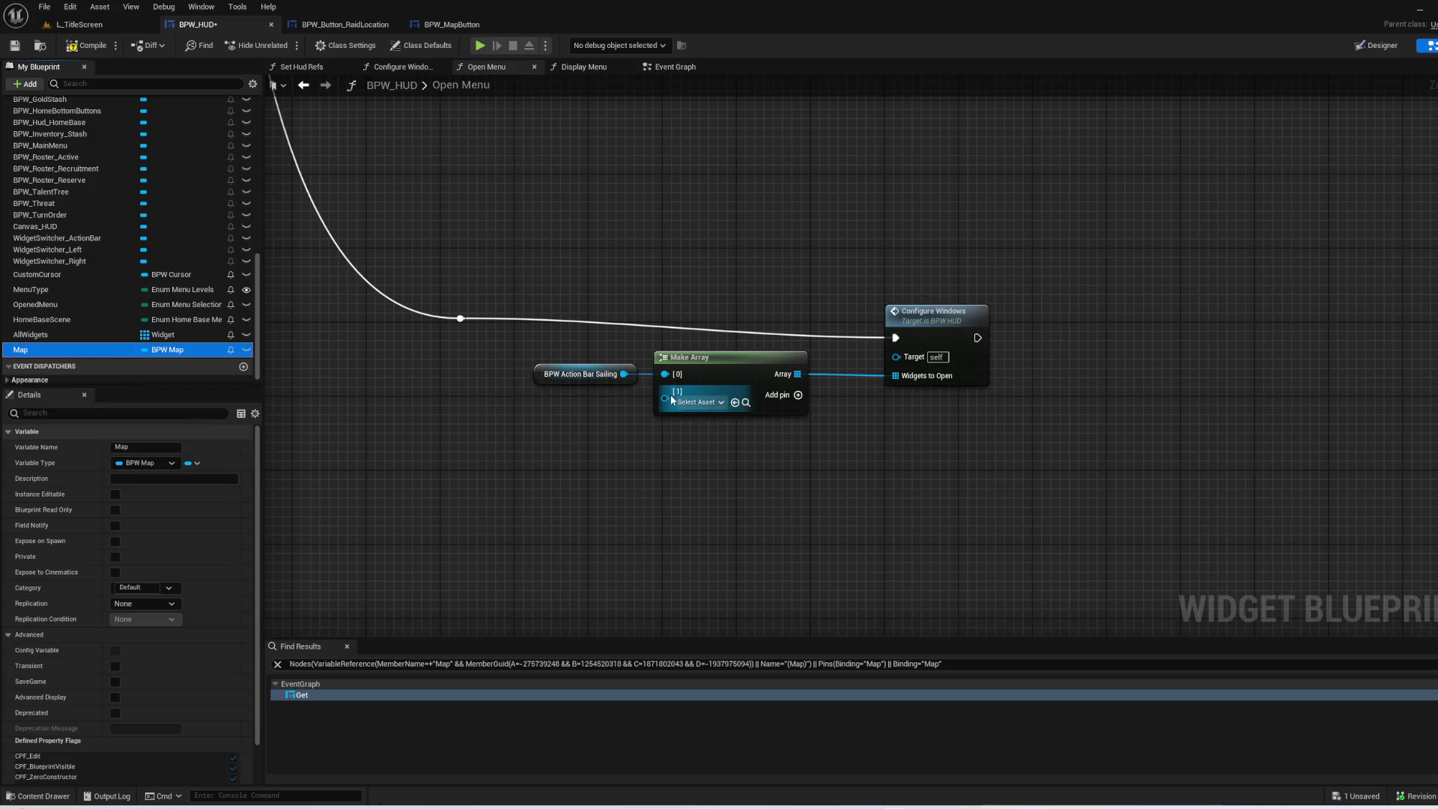
mouse_move(41, 353)
left_mouse_down()
mouse_move(520, 392)
mouse_move(569, 412)
mouse_move(677, 402)
left_mouse_up()
left_click(621, 414)
left_click(757, 390)
key("Delete")
- Try a Make Array pulled from BPW Action Bar Sailing, then delete it when Map won't connect
left_click_drag(624, 373, 664, 378)
type("make ar")
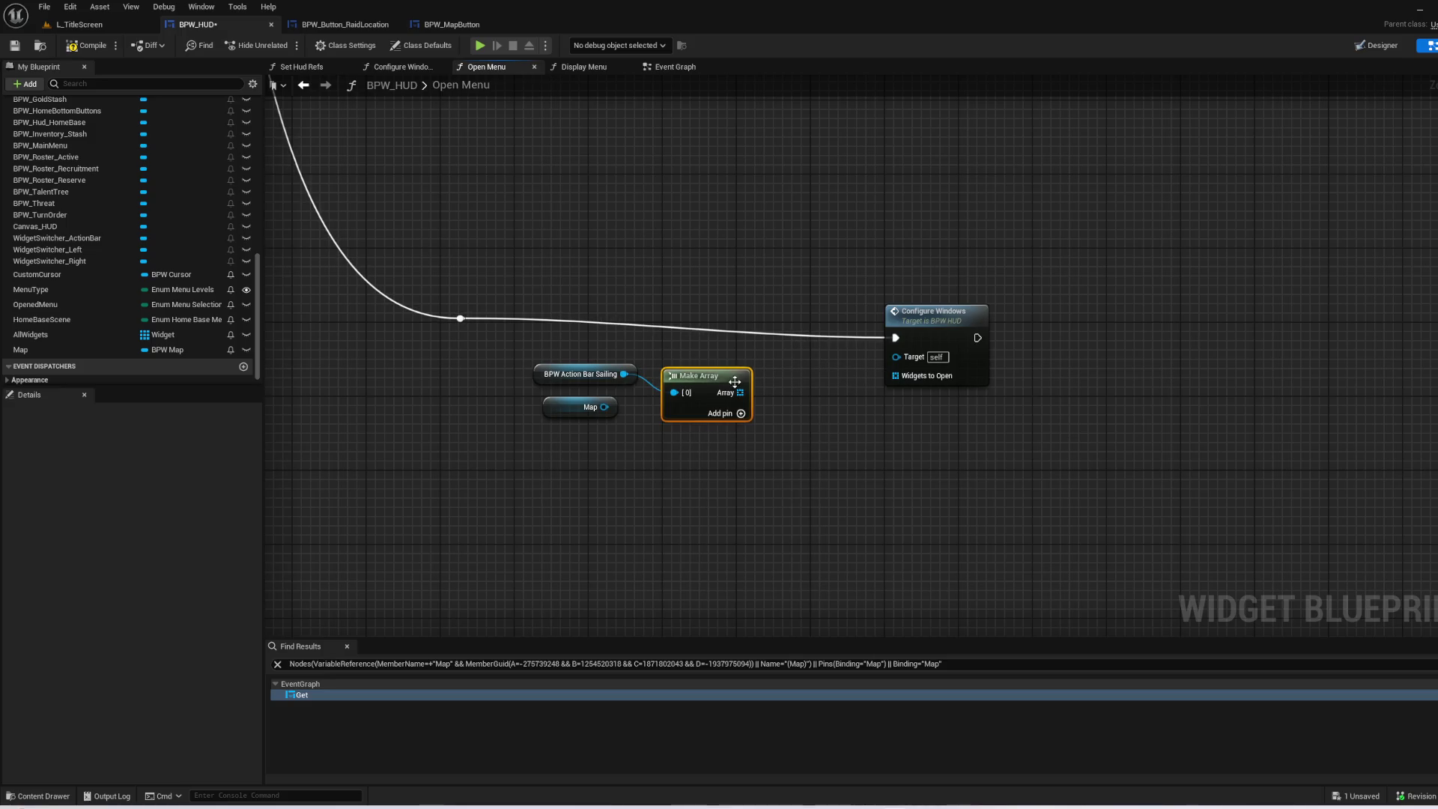
left_click(741, 414)
left_click_drag(605, 406, 682, 424)
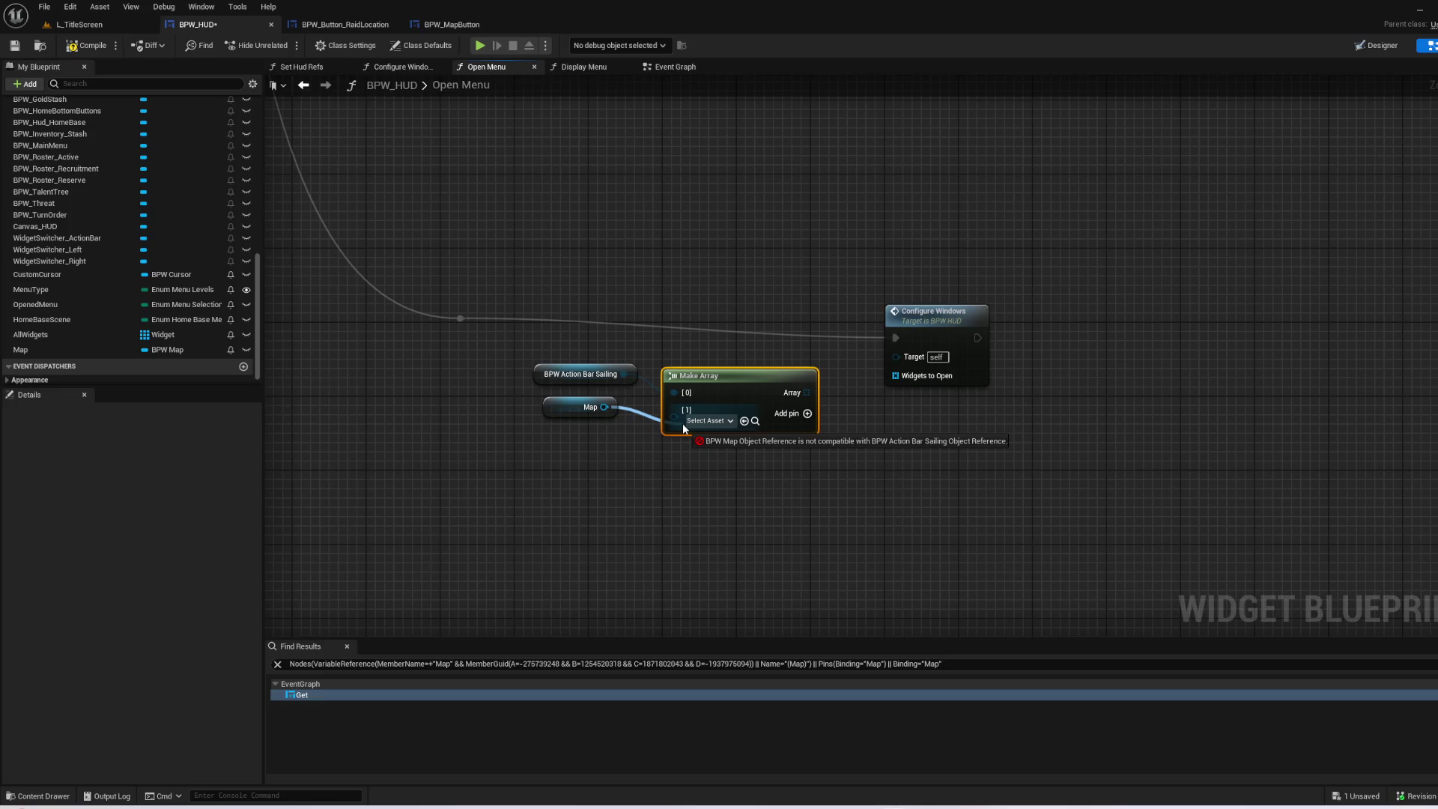
left_click_drag(682, 424, 681, 423)
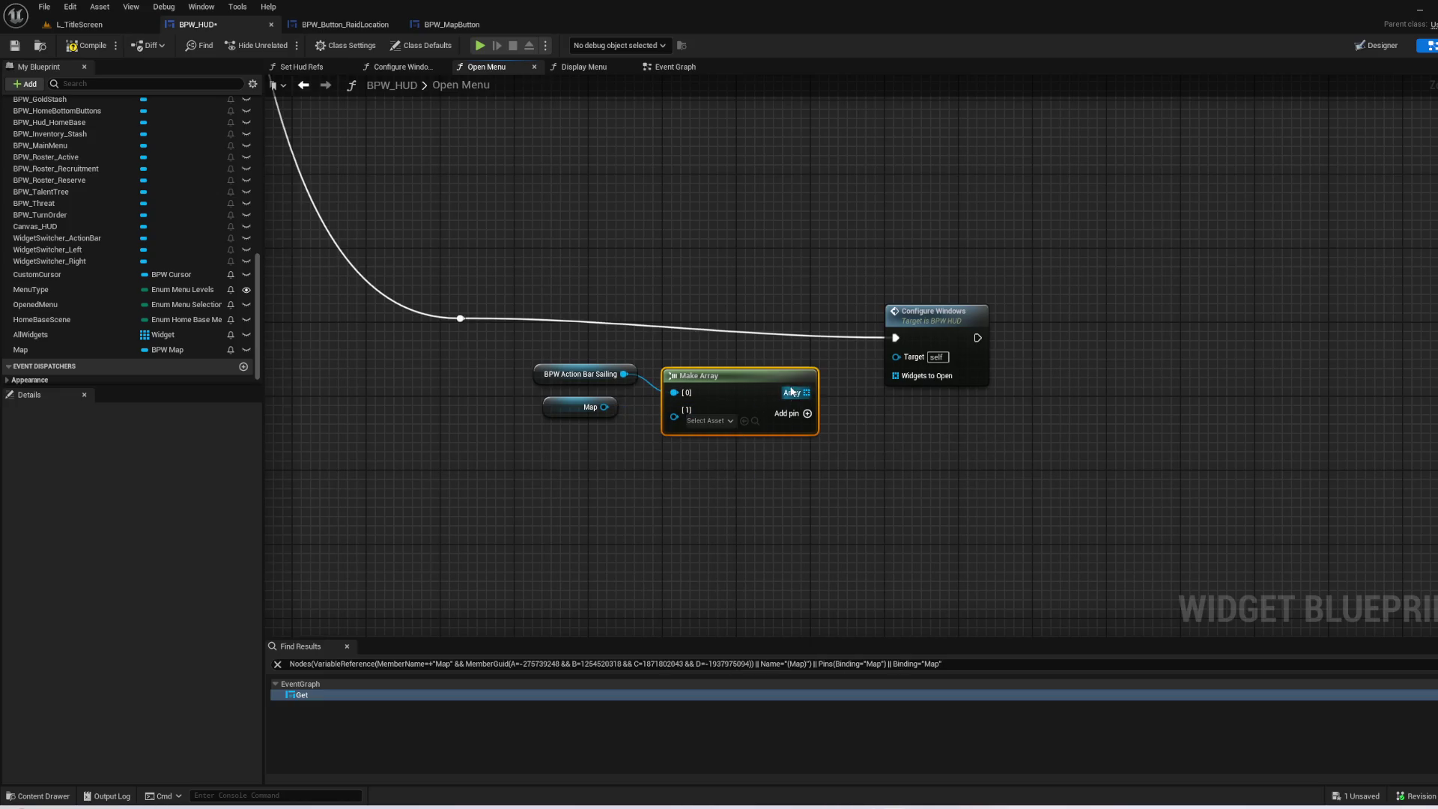
key("Delete")
- Feed Widgets to Open a new Make Array with BPW Action Bar Sailing in [0] and Map in [1]
left_click_drag(895, 376, 796, 389)
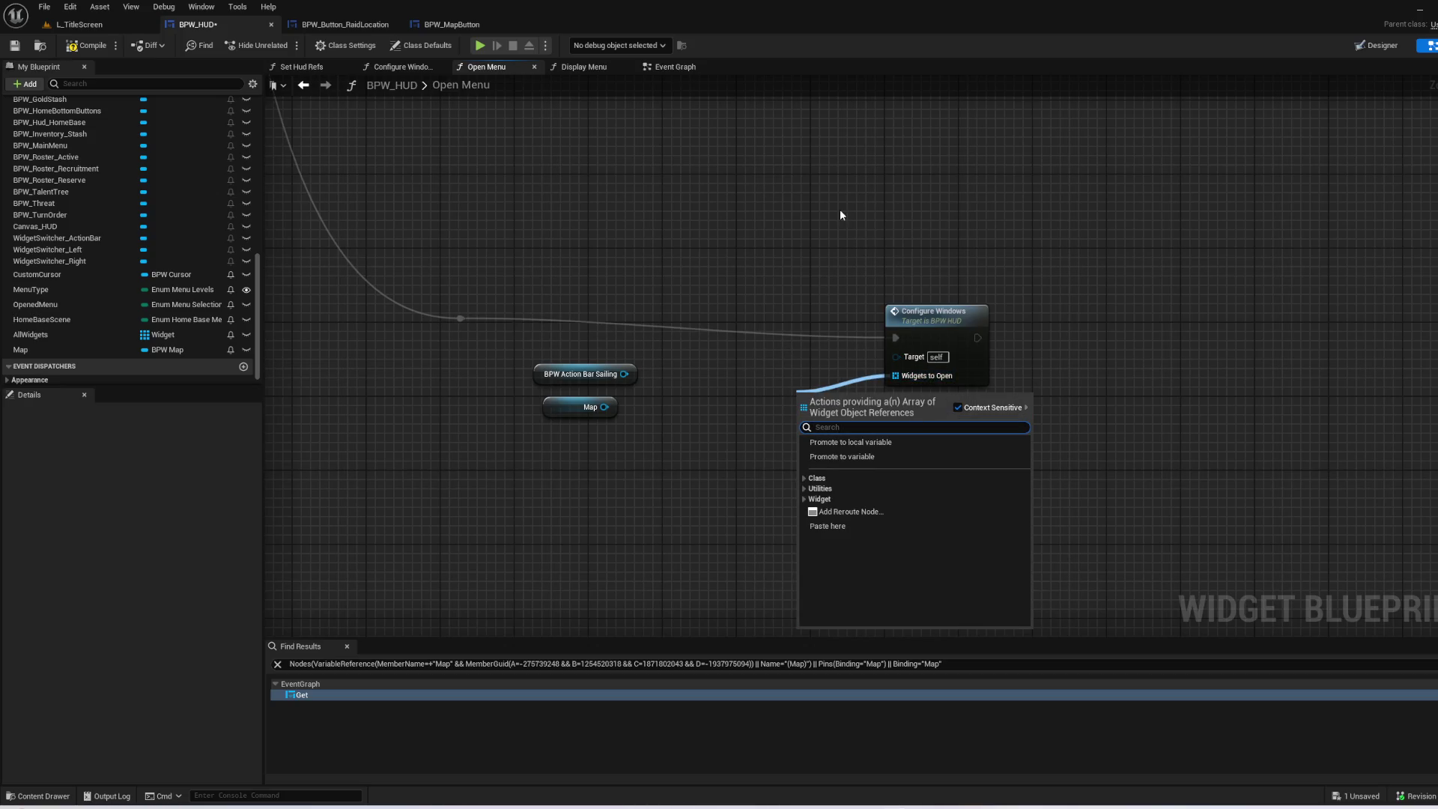
type("make")
key("Return")
left_click_drag(804, 389, 704, 364)
mouse_move(608, 377)
left_mouse_down()
mouse_move(597, 382)
mouse_move(705, 391)
left_mouse_up()
left_click(835, 404)
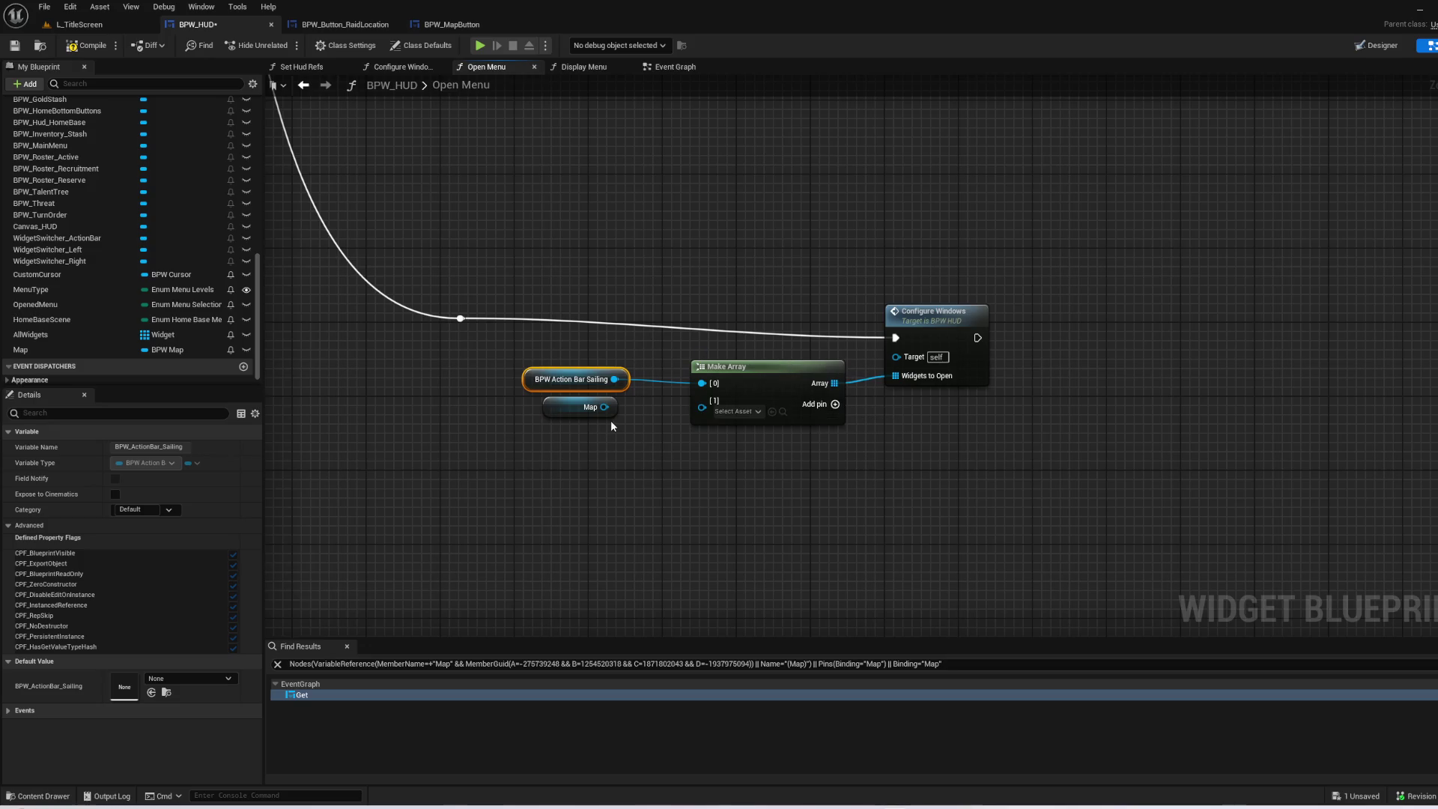
left_click_drag(610, 408, 704, 400)
left_click(815, 539)
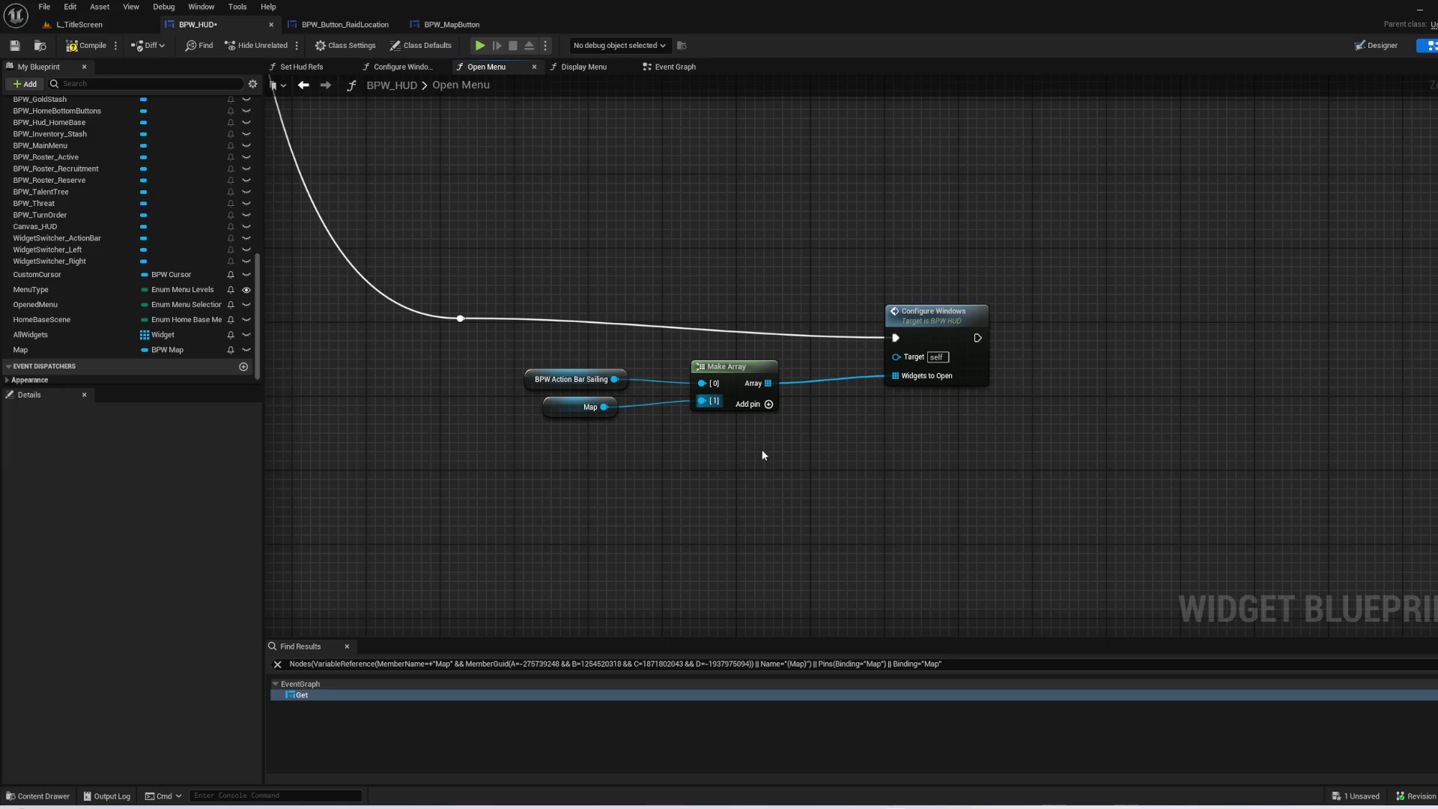
- Go into the Configure Windows function graph
scroll(760, 456, "down", 1)
scroll(744, 339, "down", 1)
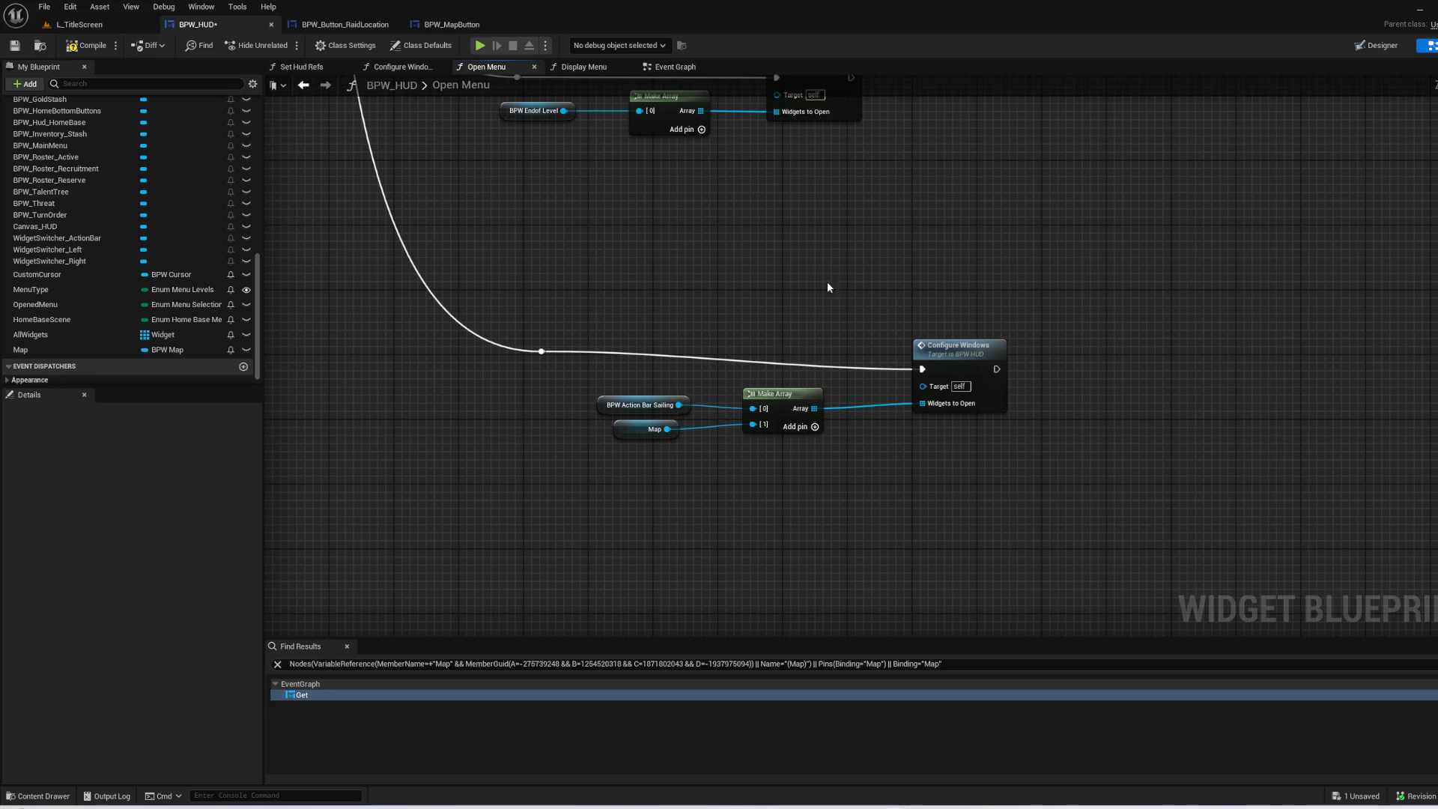
scroll(770, 497, "down", 2)
scroll(809, 520, "up", 3)
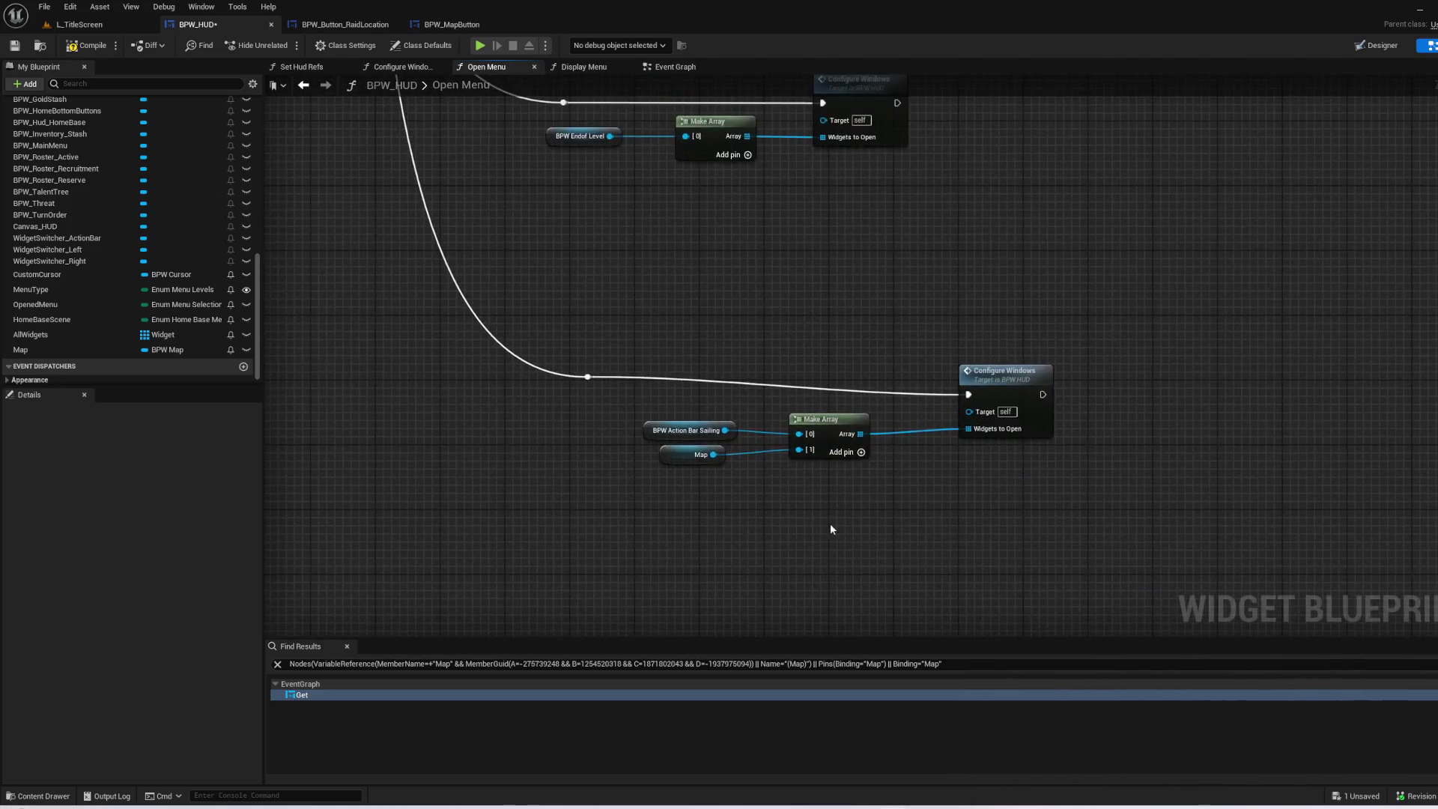
double_click(1011, 370)
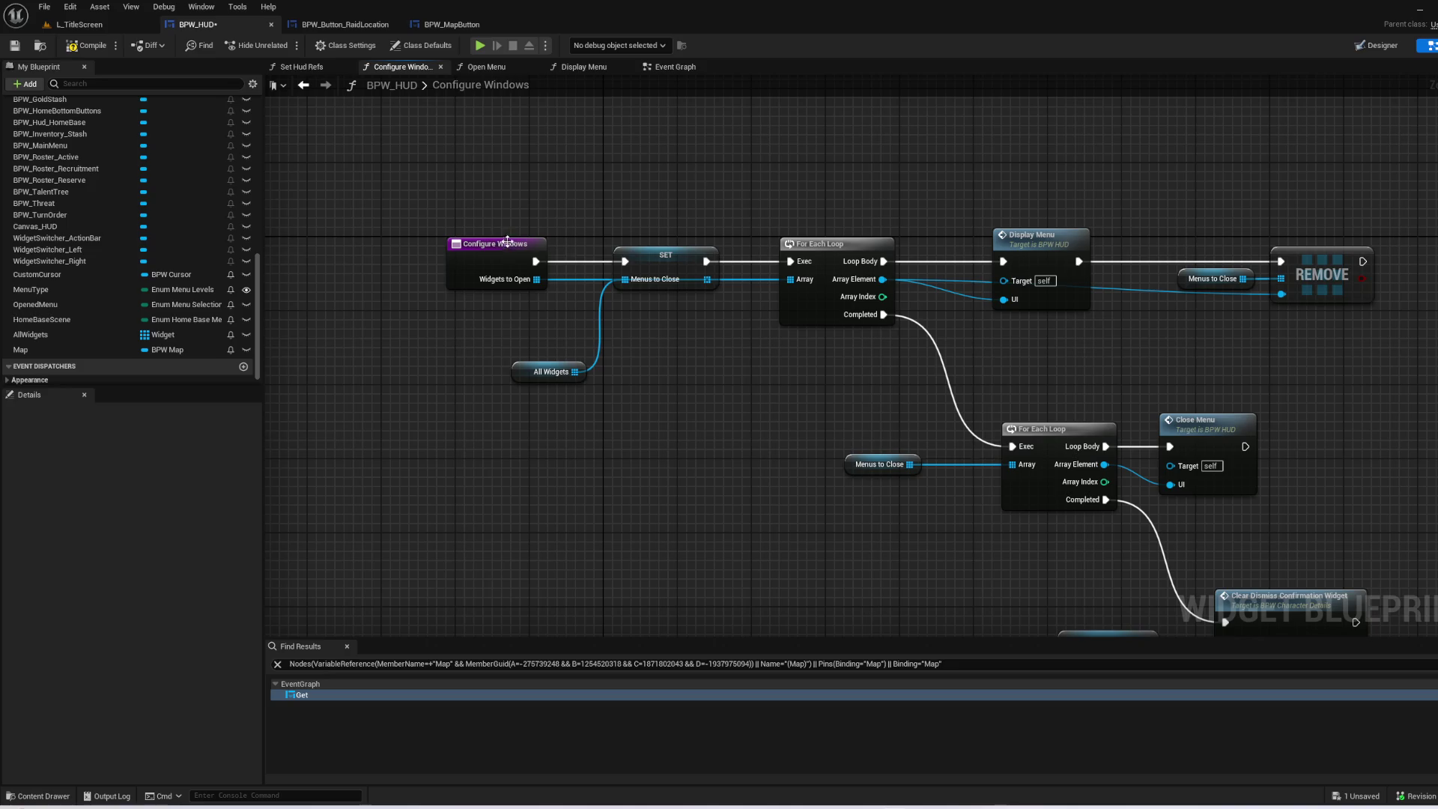
- Move the SET and Display Menu nodes upward in the Configure Windows graph
mouse_move(666, 259)
left_mouse_down()
mouse_move(681, 205)
mouse_move(683, 249)
mouse_move(675, 215)
mouse_move(662, 261)
left_mouse_up()
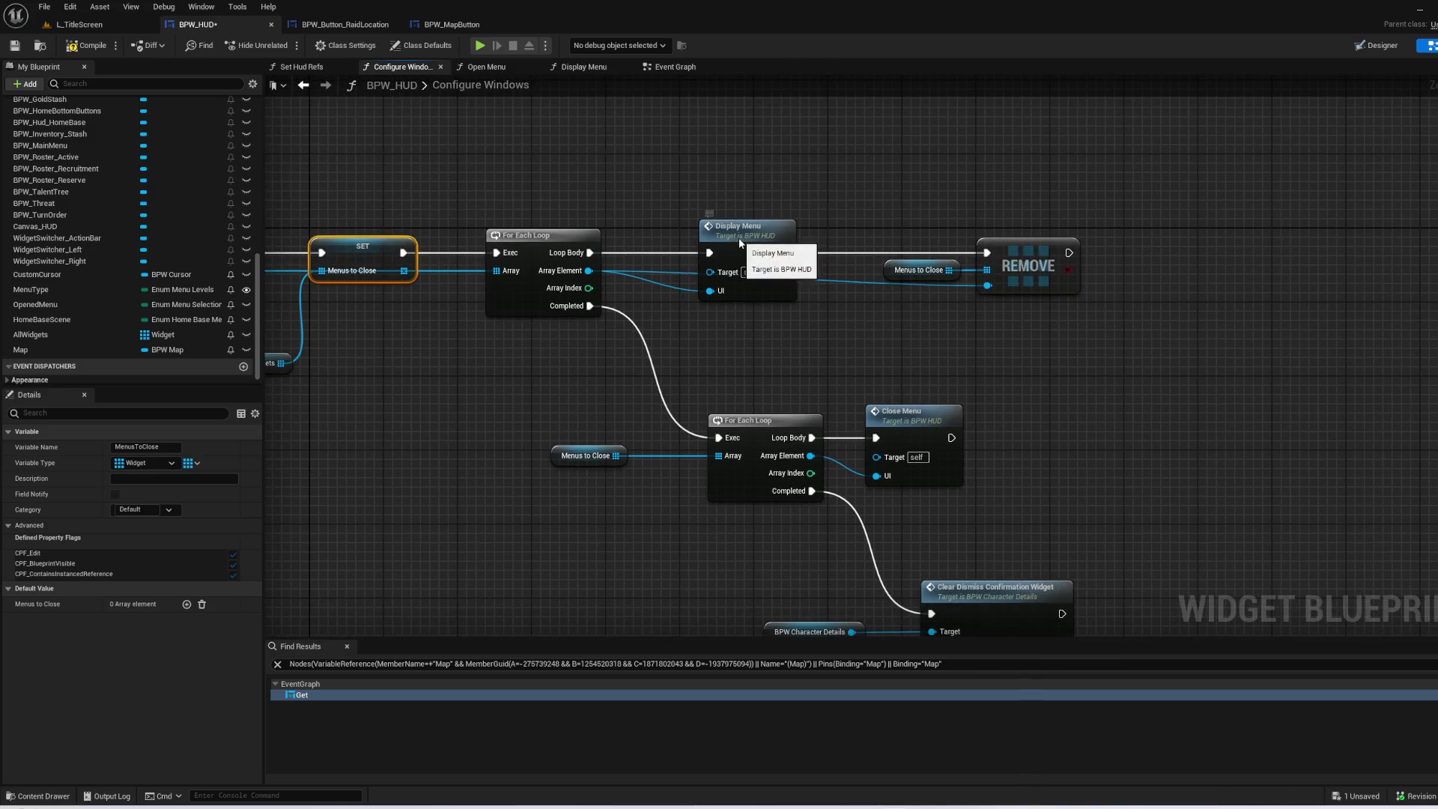
left_click(734, 244)
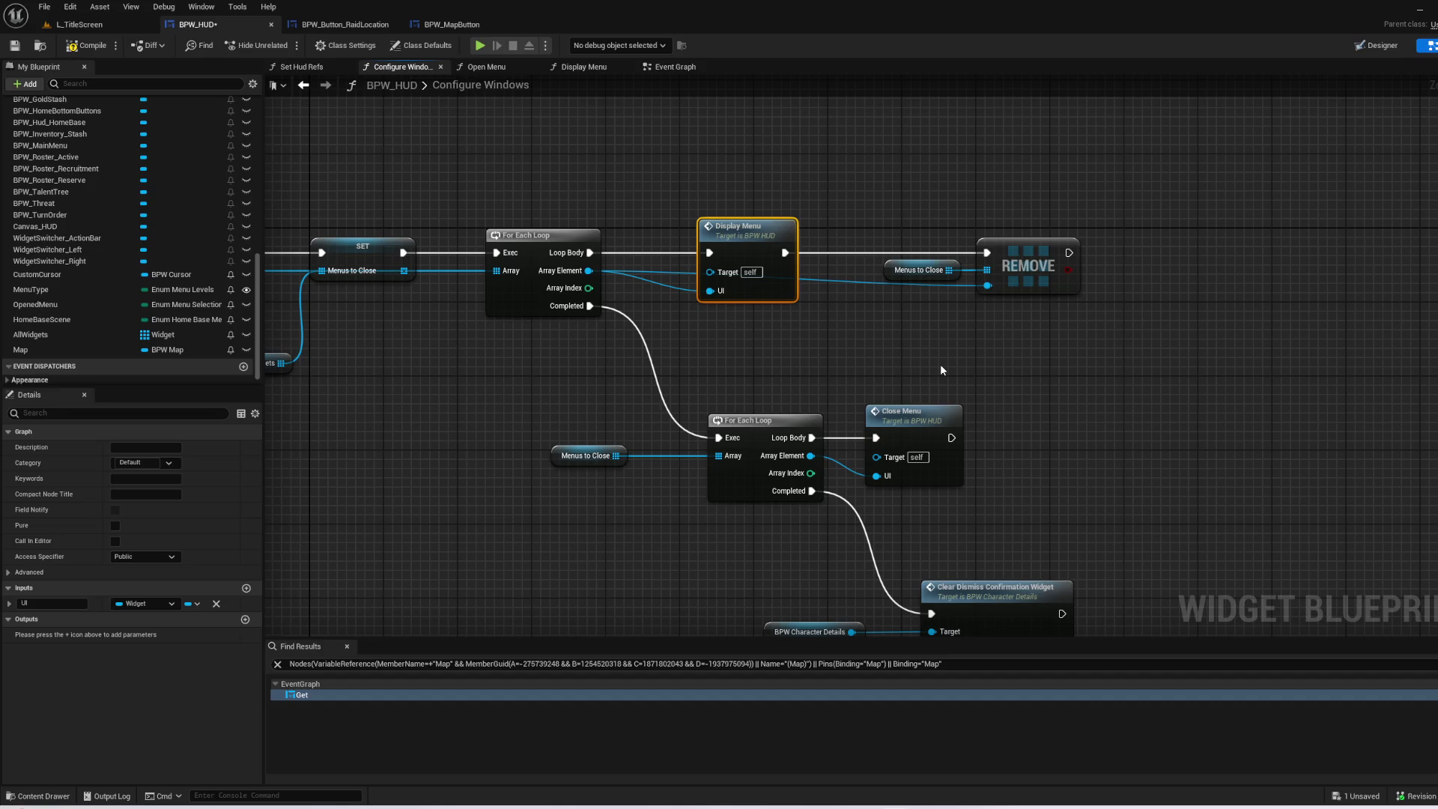
mouse_move(763, 252)
left_mouse_down()
mouse_move(764, 197)
mouse_move(752, 219)
left_mouse_up()
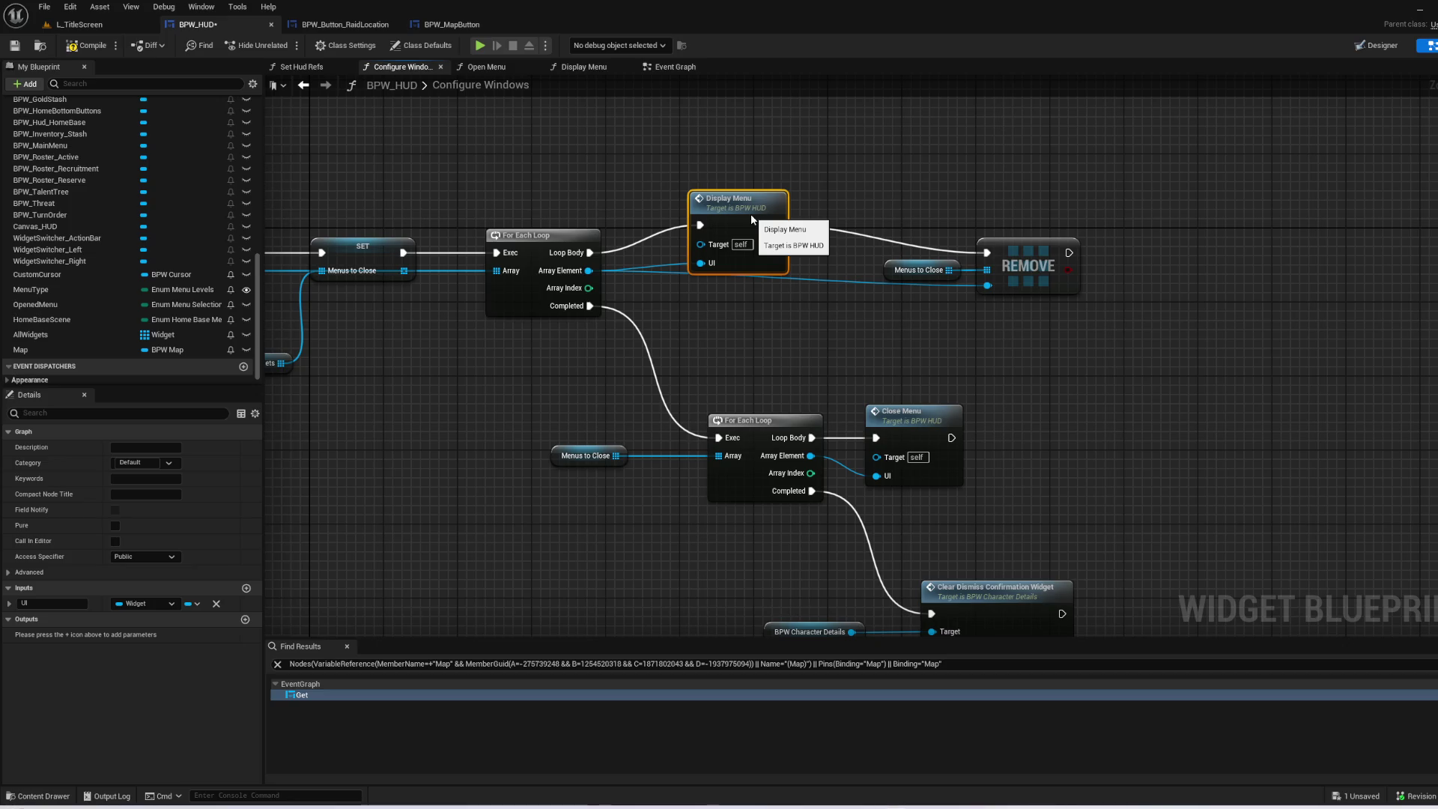
mouse_move(371, 257)
left_mouse_down()
mouse_move(563, 270)
mouse_move(575, 214)
mouse_move(582, 264)
mouse_move(559, 276)
left_mouse_up()
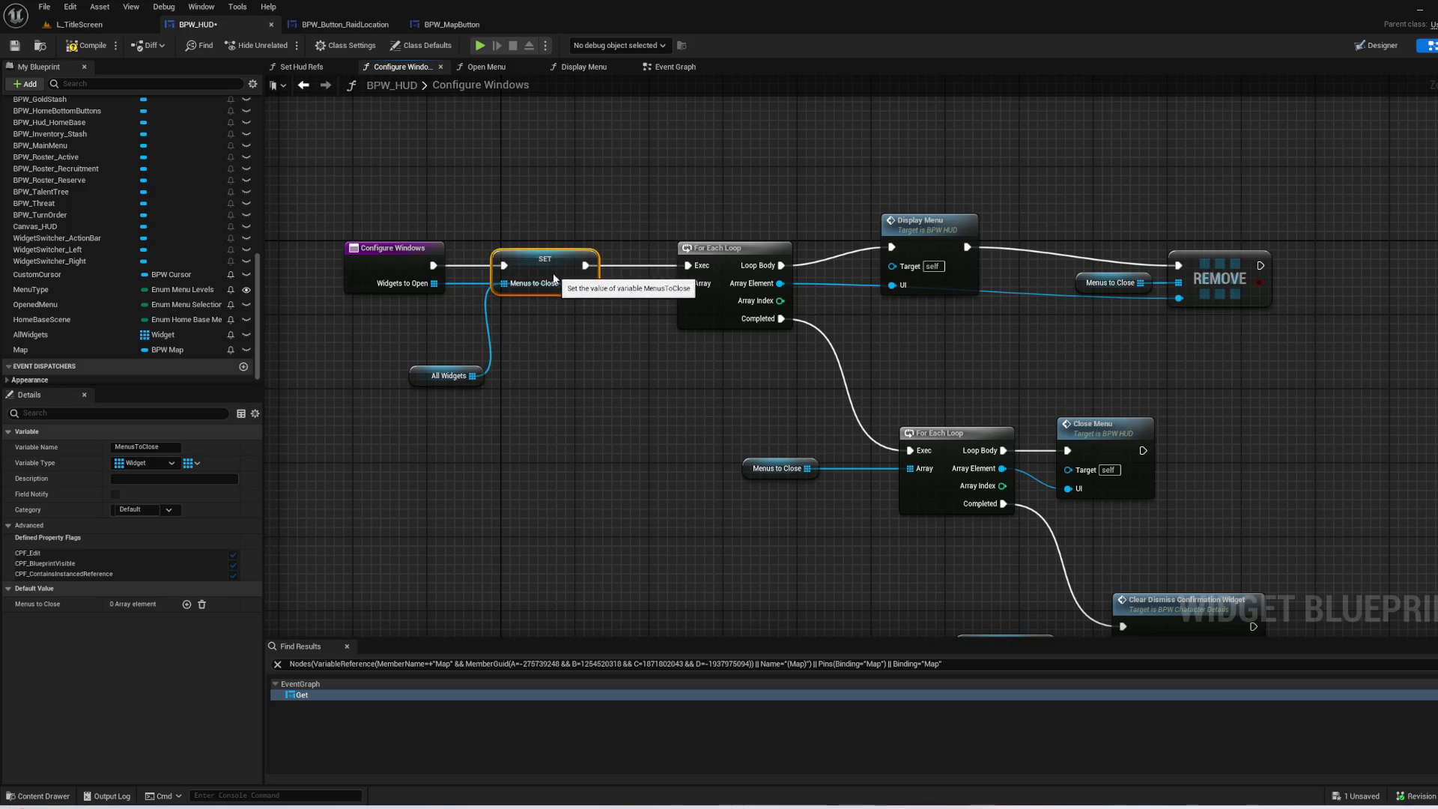
left_click_drag(642, 379, 506, 252)
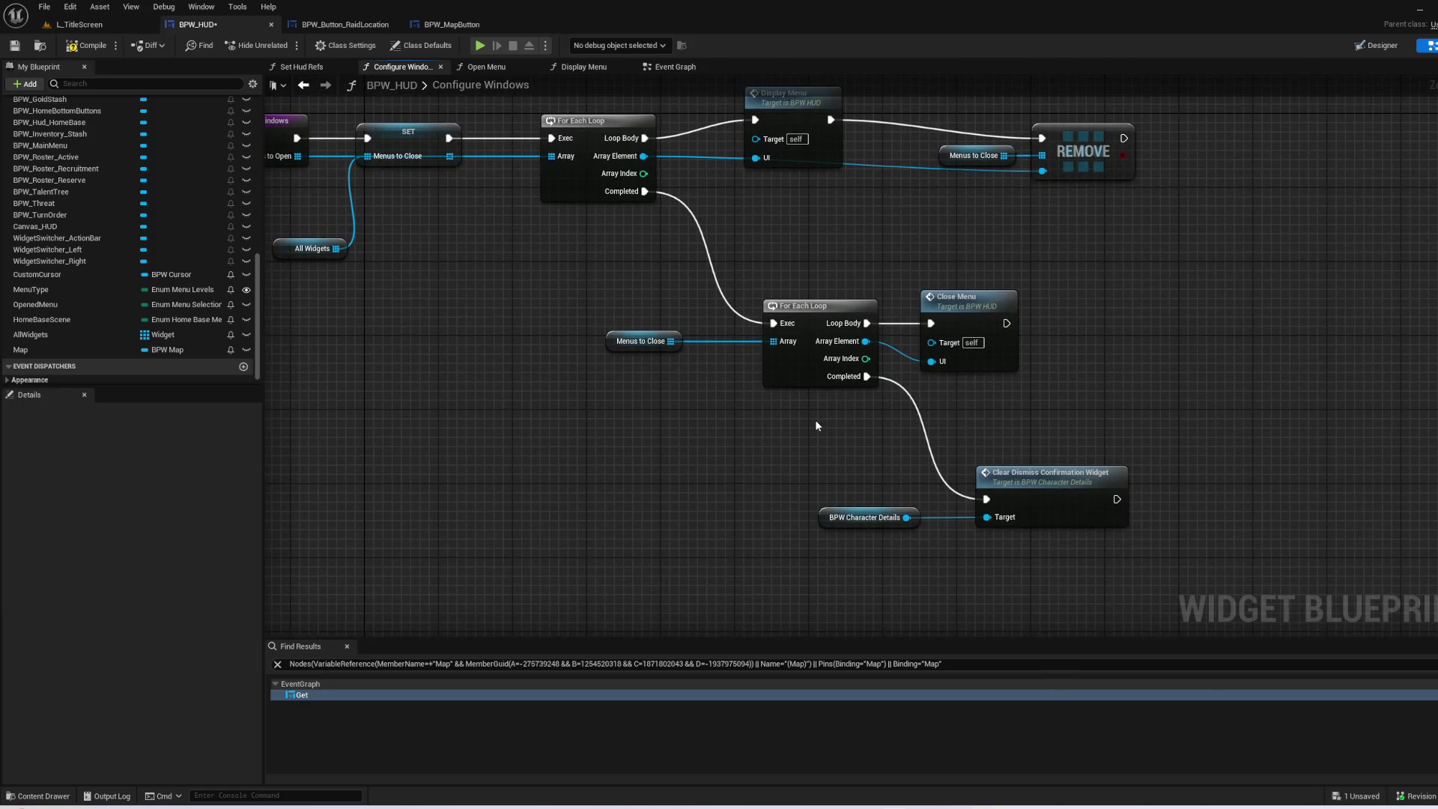
left_click_drag(529, 279, 1070, 420)
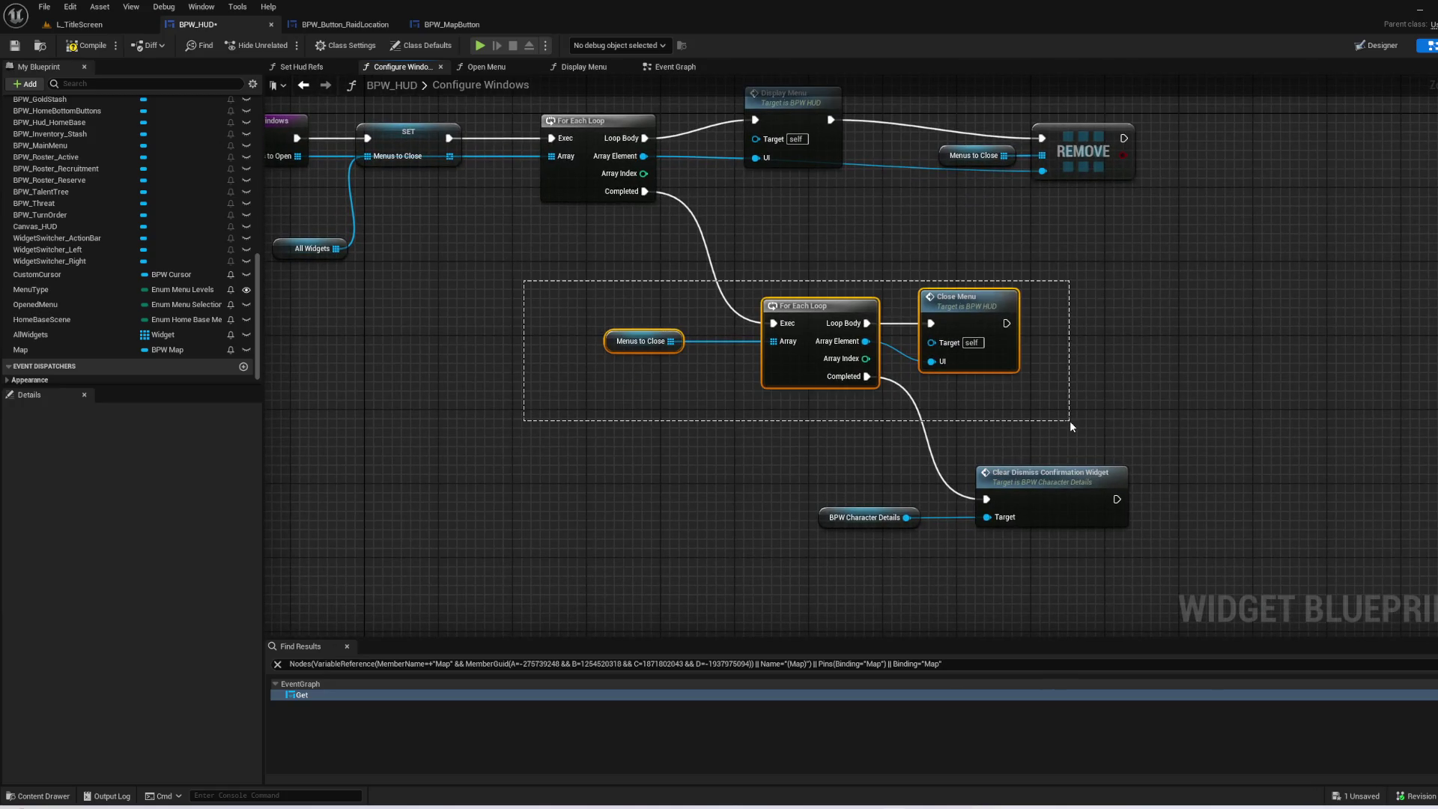
left_click(1070, 420)
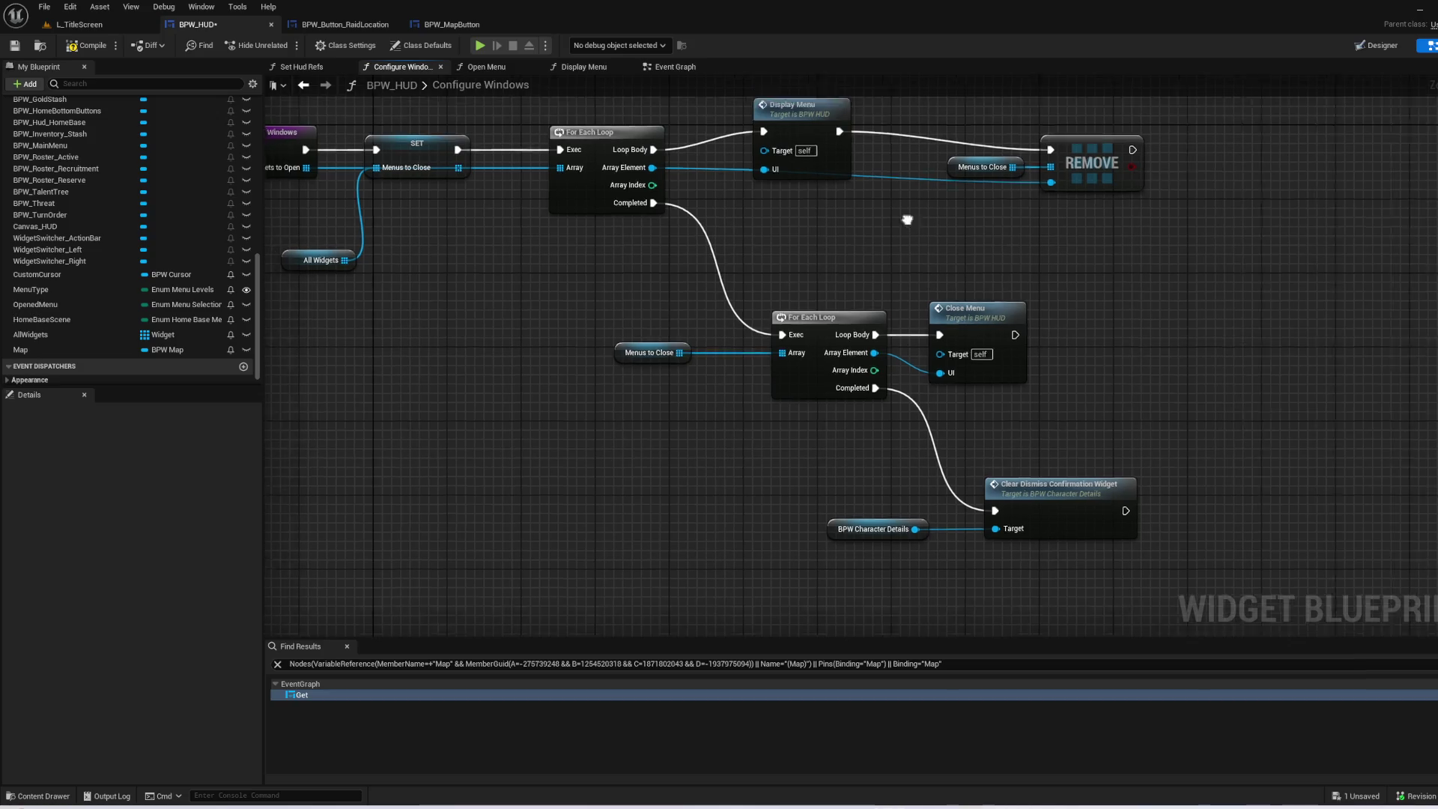
- Fine-tune the Display Menu node's position, then return to the L_TitleScreen level editor
left_click_drag(903, 212, 913, 332)
left_click(789, 230)
left_click(558, 156)
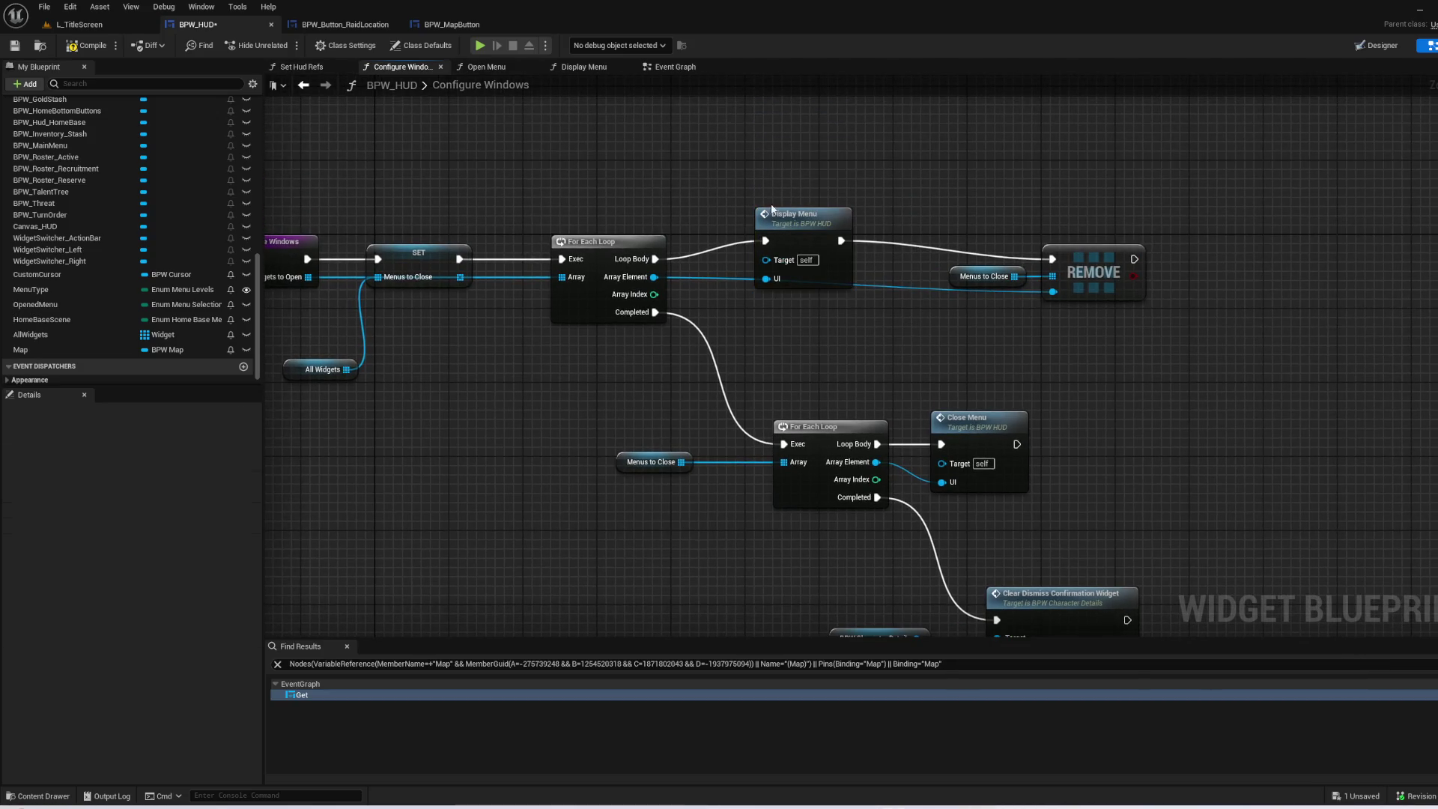
left_click_drag(772, 214, 781, 224)
left_click(681, 173)
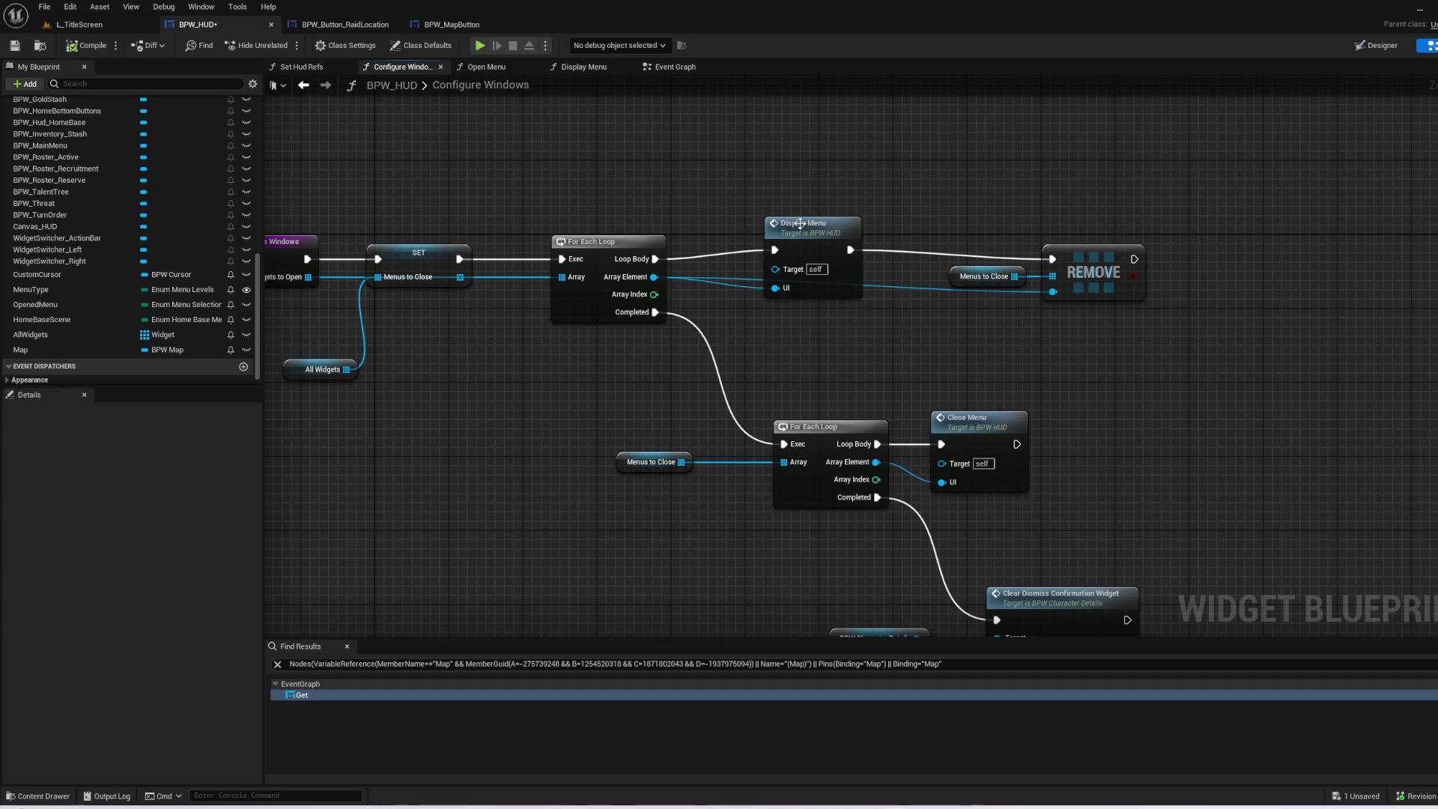
left_click_drag(799, 223, 800, 232)
left_click(479, 165)
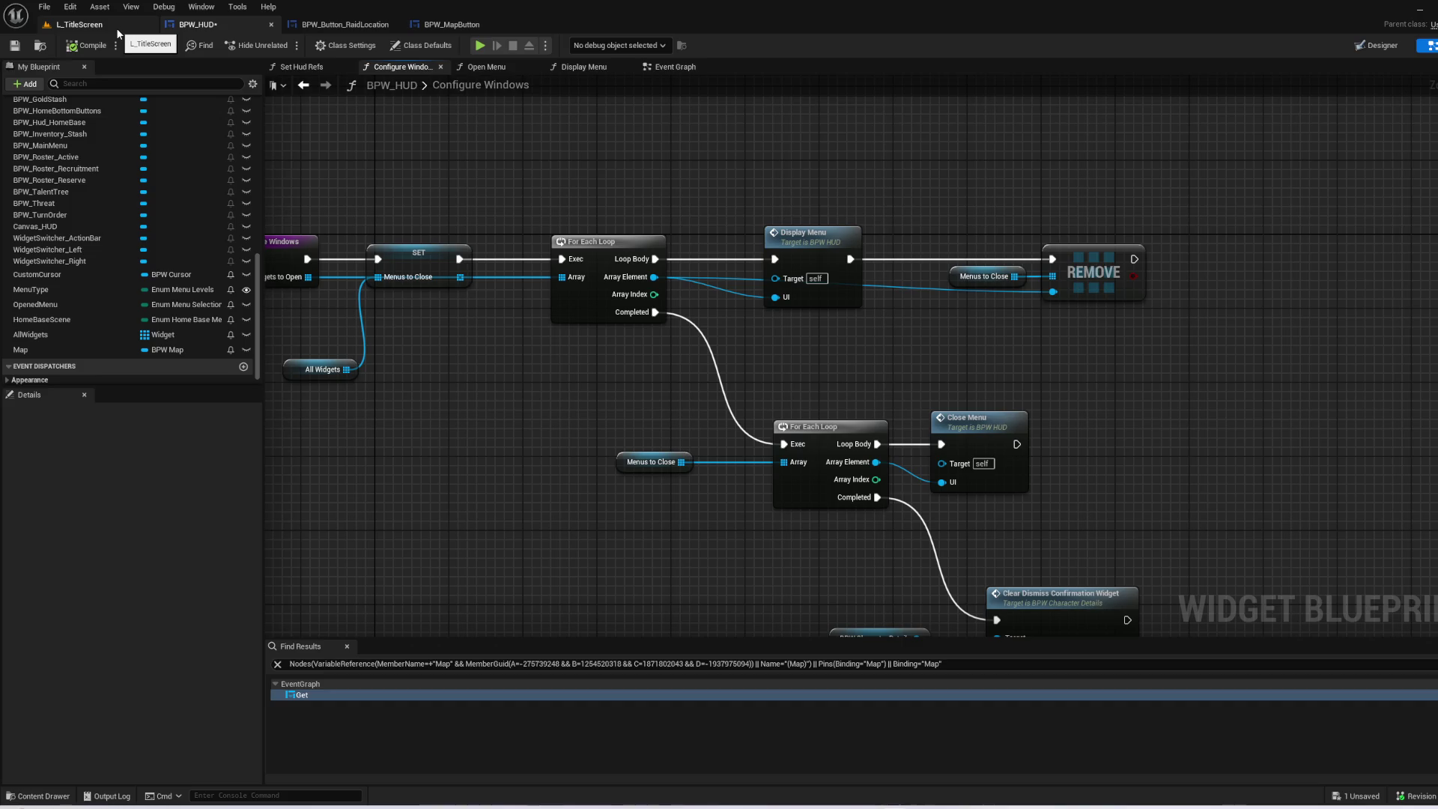
left_click(805, 234)
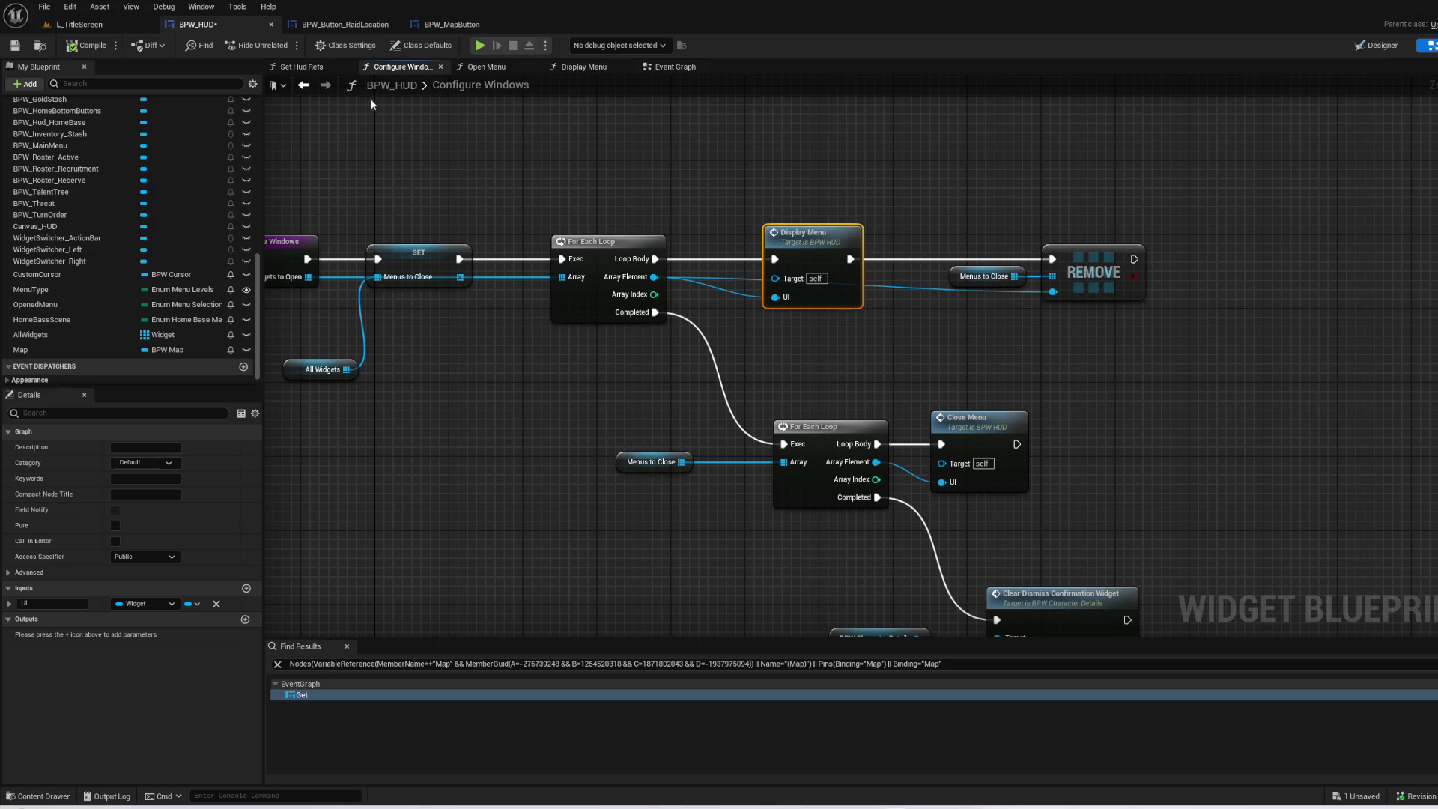
left_click(78, 24)
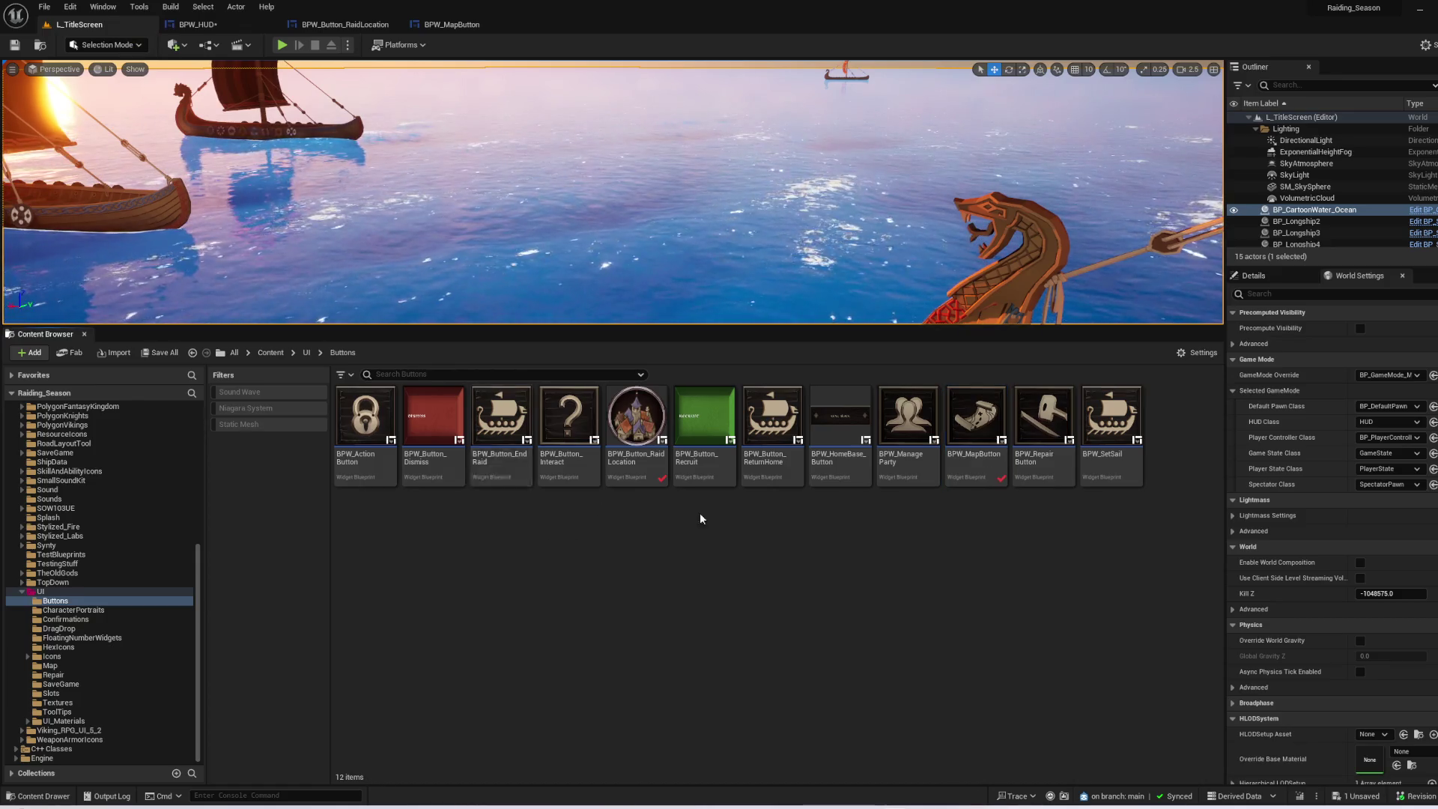
- Browse to Content > UI > Map and open the BPW_Map widget blueprint
key("alt+Left")
scroll(109, 506, "up", 5)
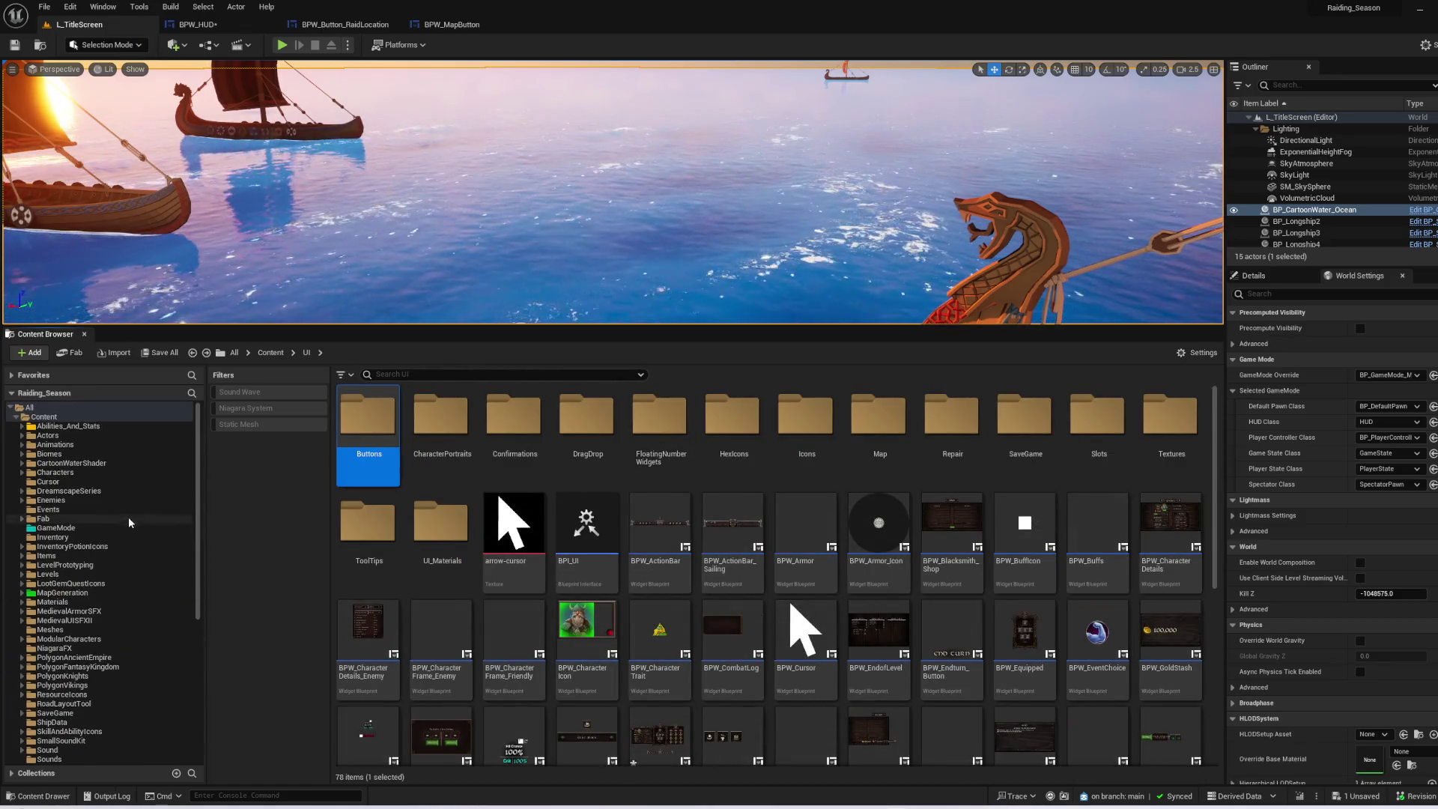
left_click(43, 417)
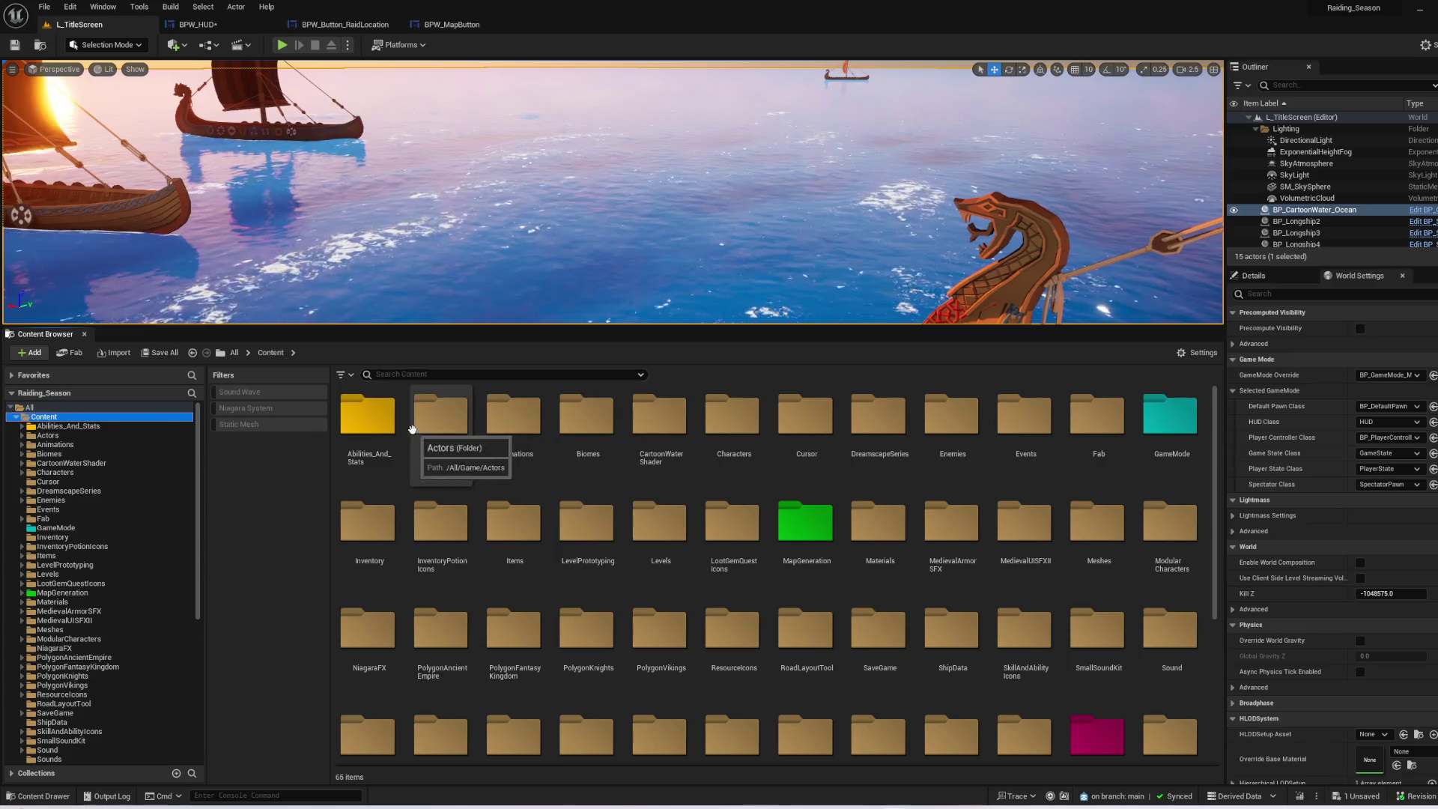
scroll(588, 539, "down", 3)
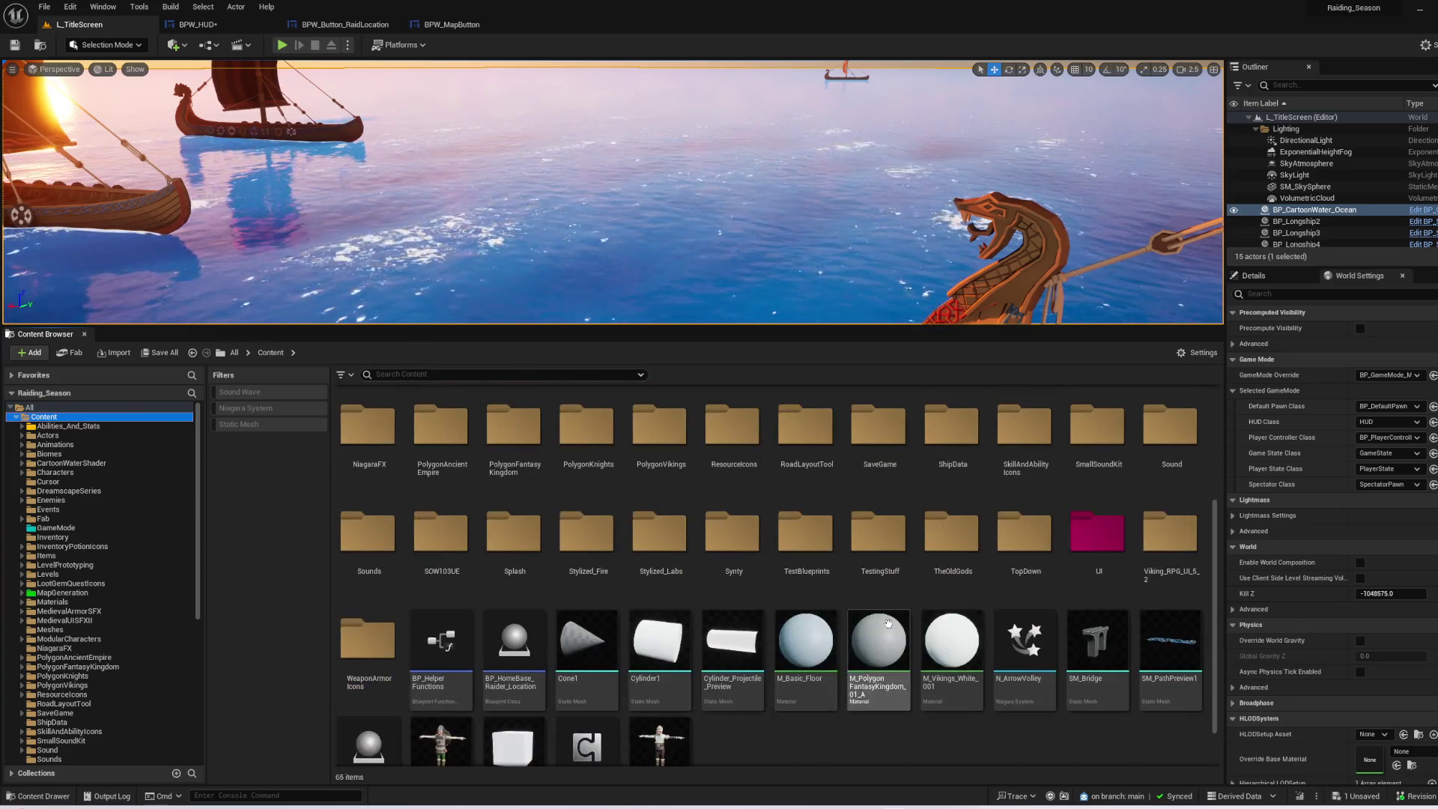
double_click(1097, 528)
scroll(674, 599, "up", 2)
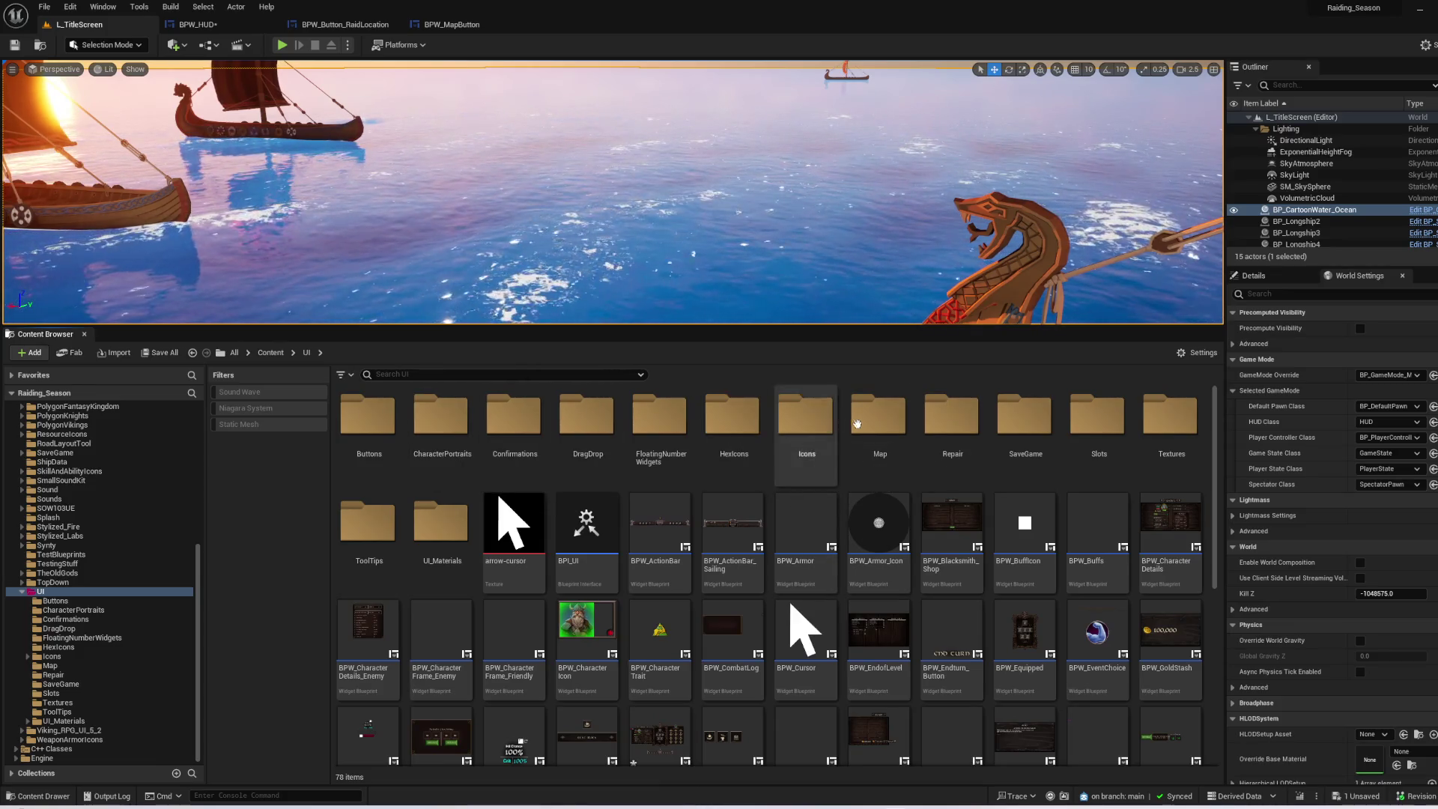
double_click(878, 419)
double_click(357, 417)
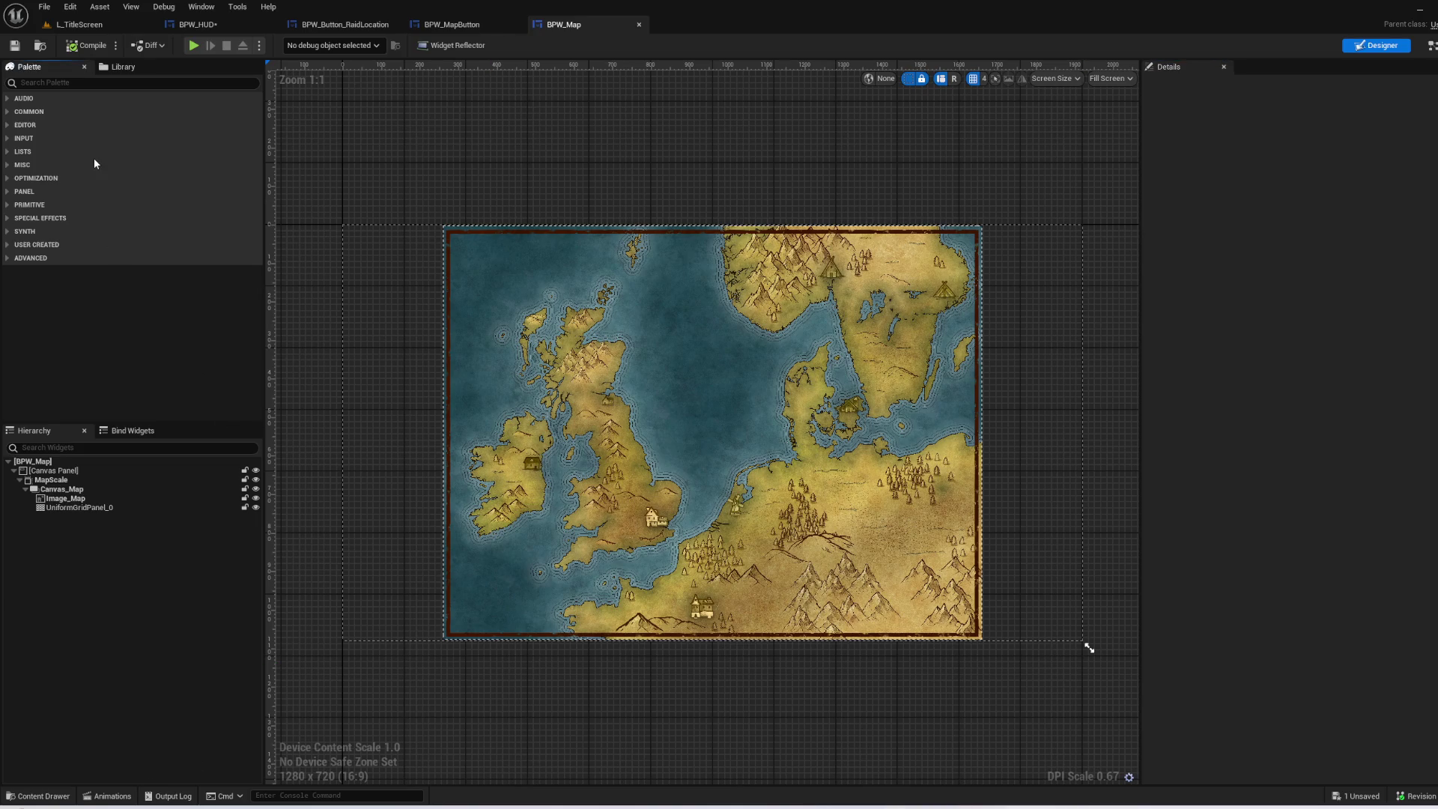
- Switch BPW_Map from the designer to its node graph
scroll(809, 547, "up", 2)
left_click(558, 514)
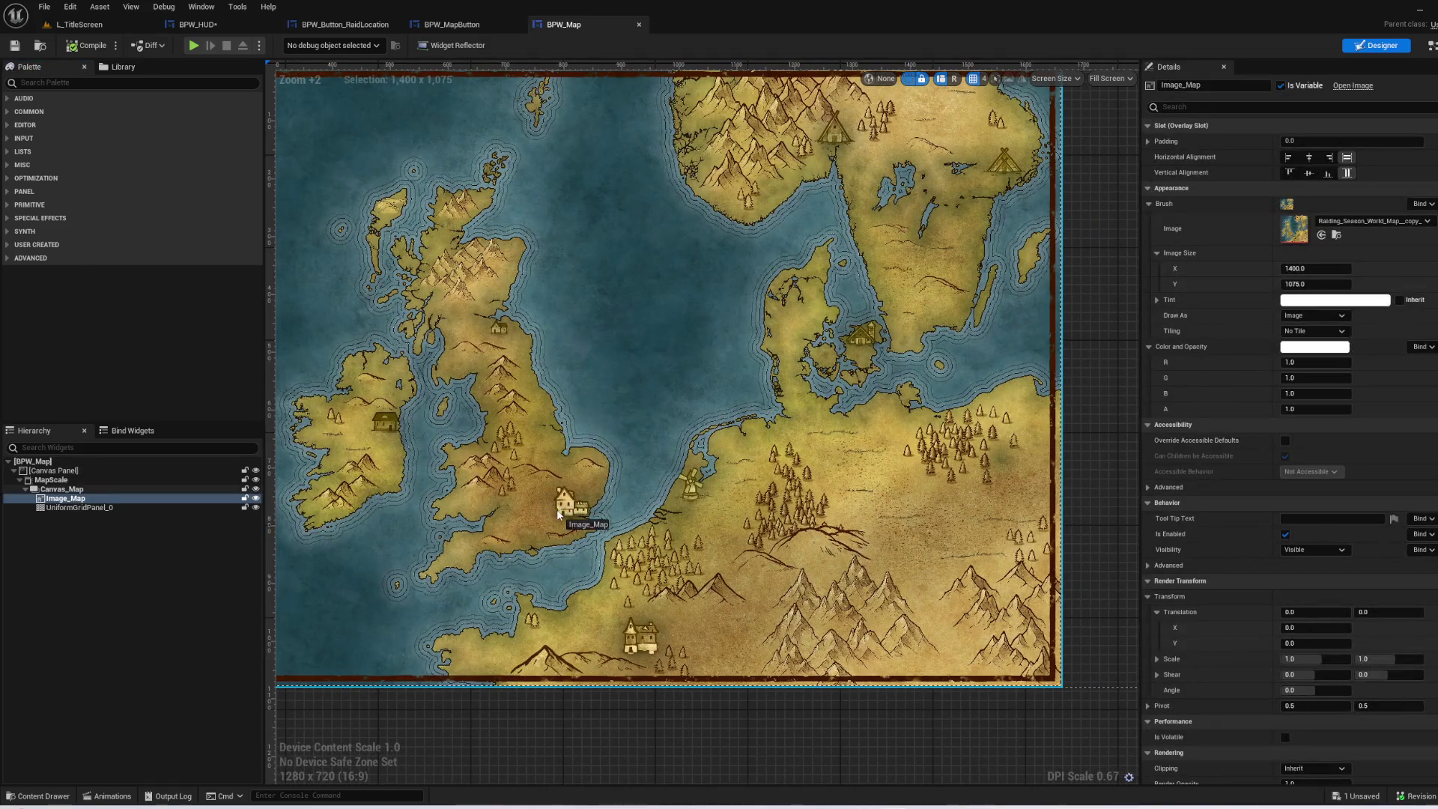
scroll(546, 507, "down", 3)
left_click(996, 632)
scroll(361, 111, "up", 3)
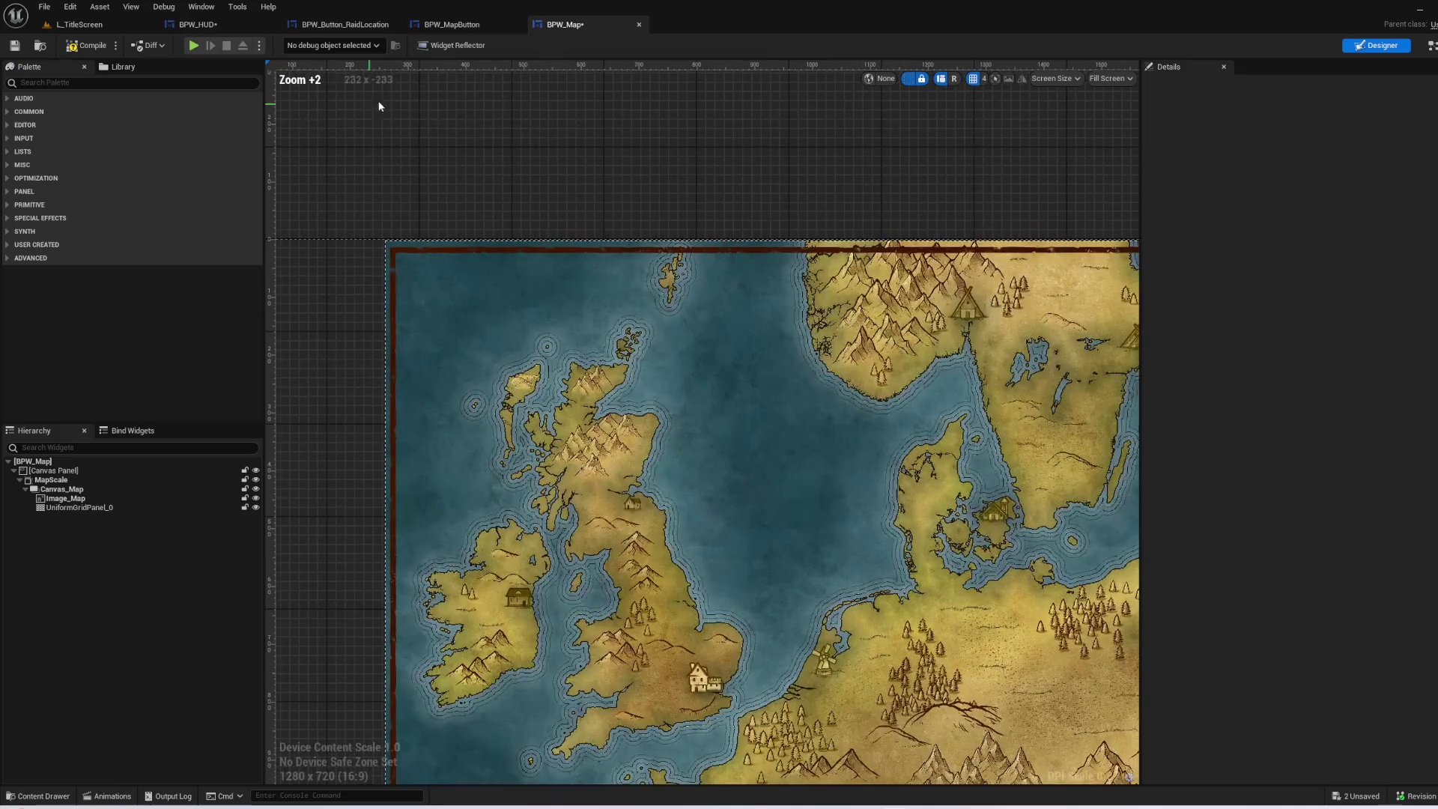
left_click(1428, 47)
scroll(194, 658, "down", 2)
scroll(193, 654, "down", 1)
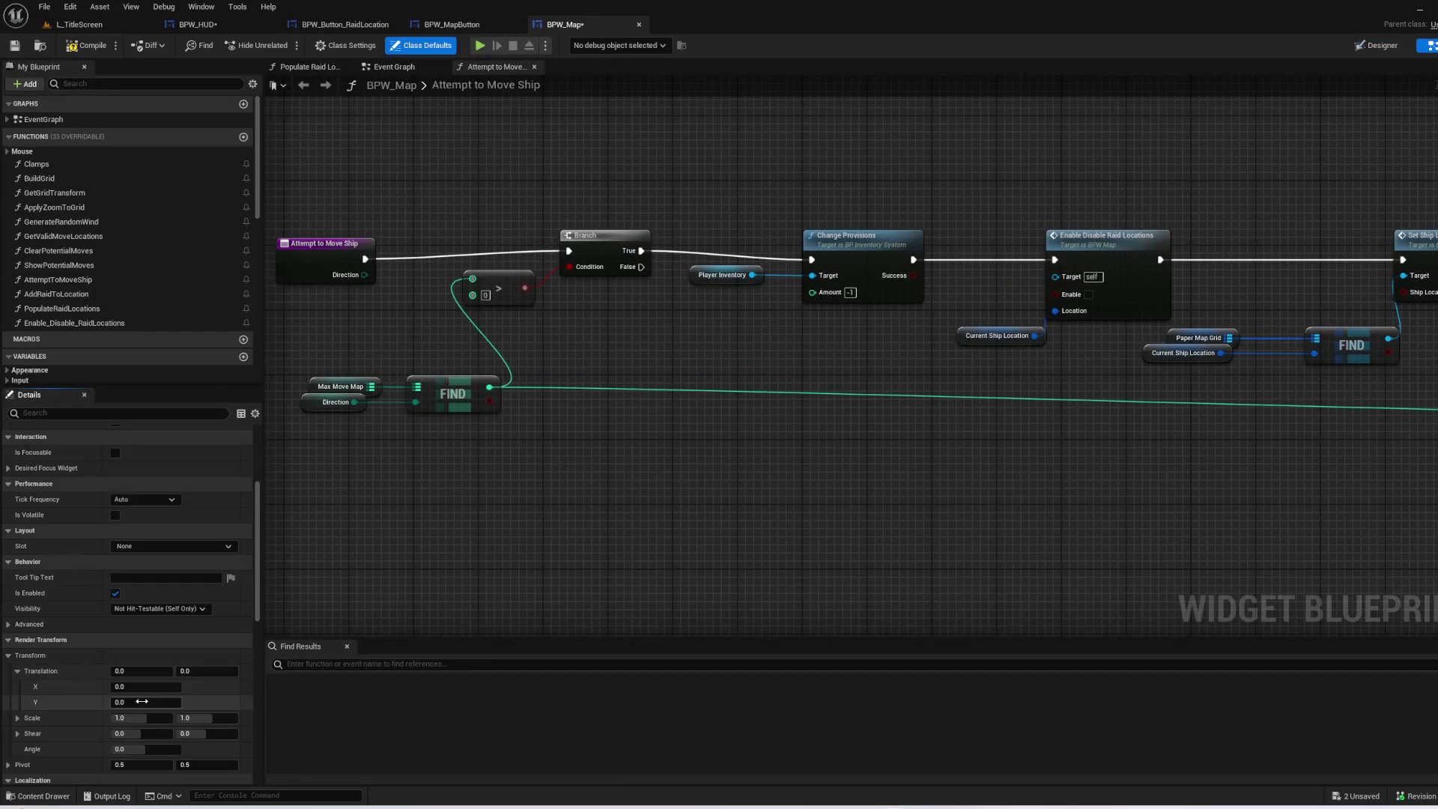
scroll(128, 633, "up", 4)
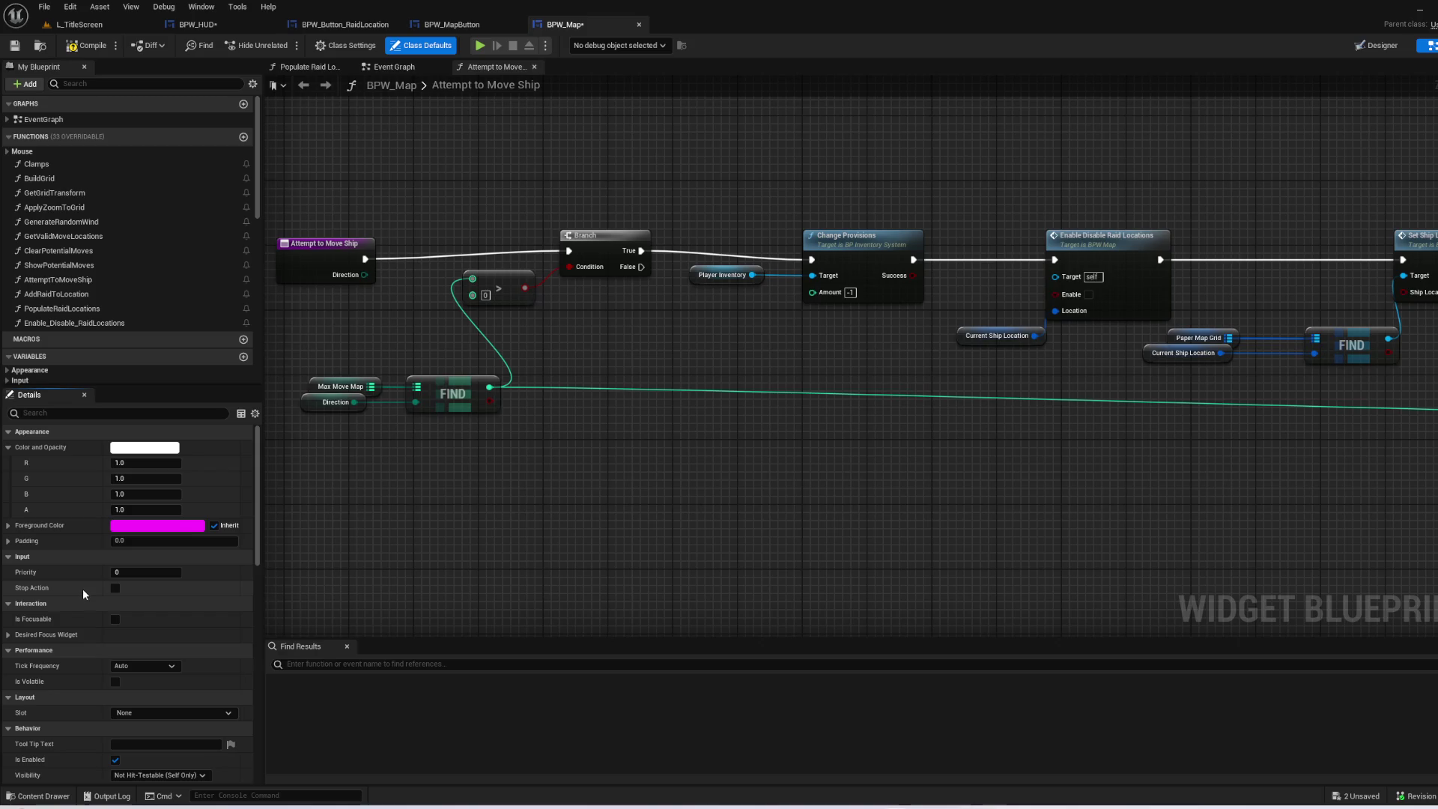
- In Class Settings, make BPW_Map implement the BPI_UI interface
left_click(339, 49)
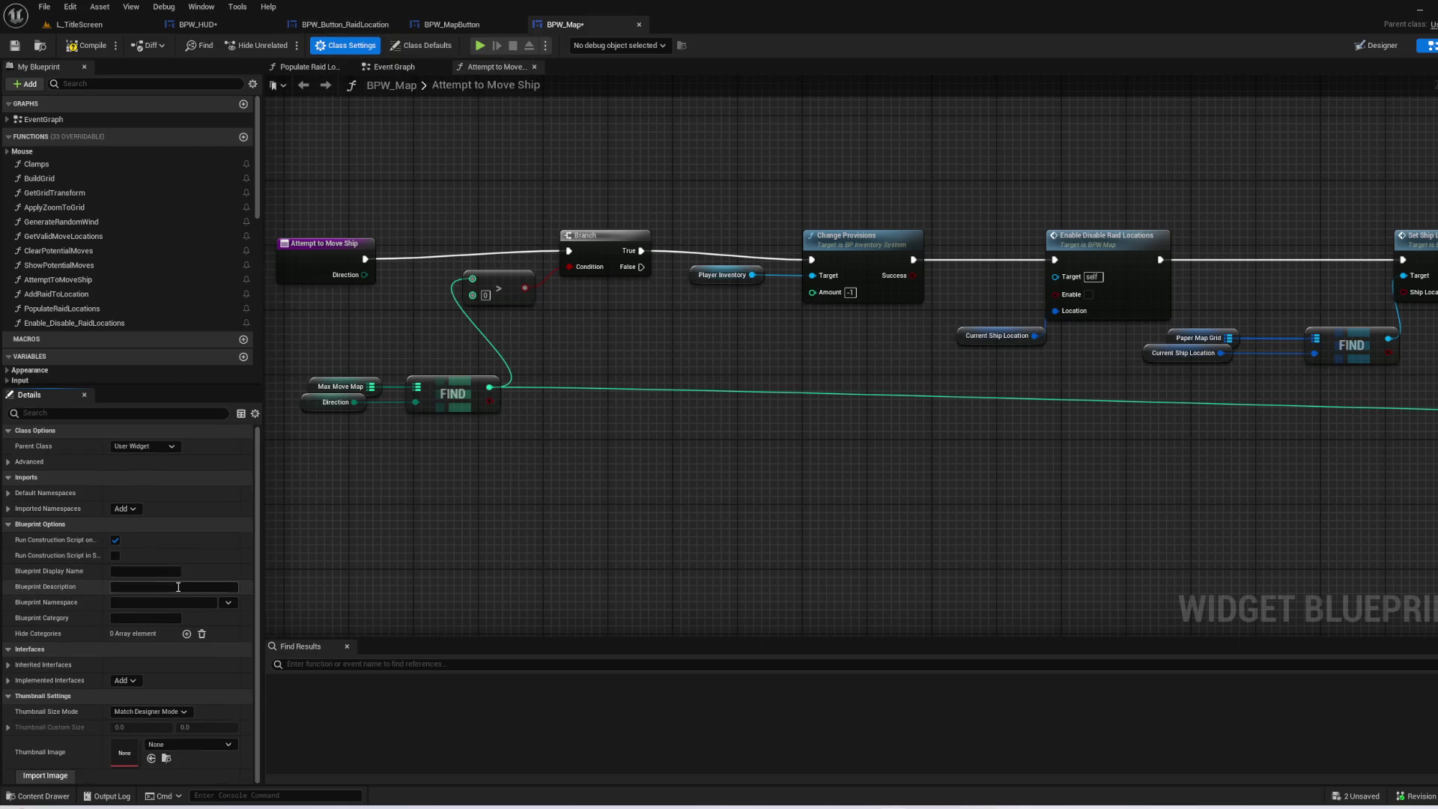
left_click(132, 681)
type("BPI_")
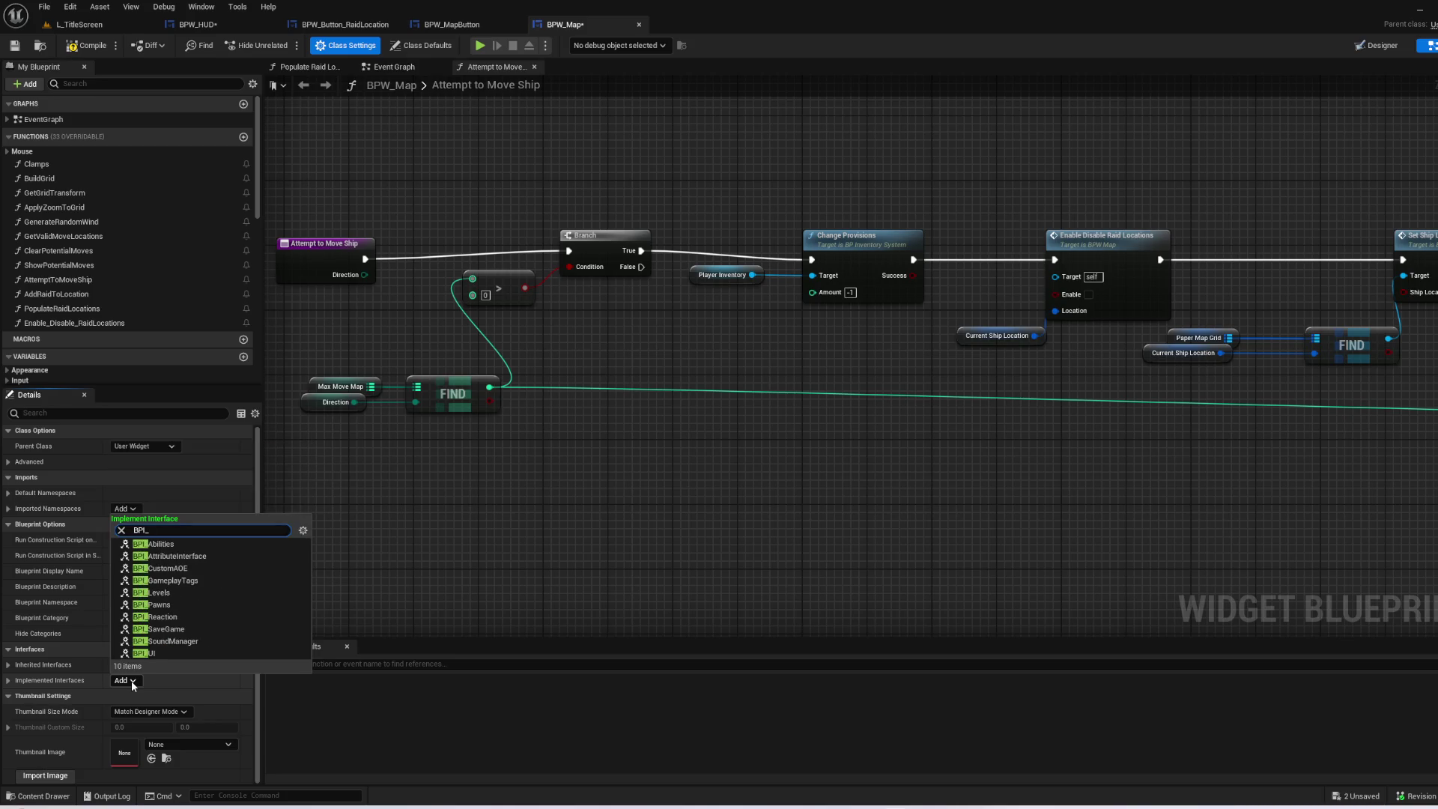
left_click(269, 654)
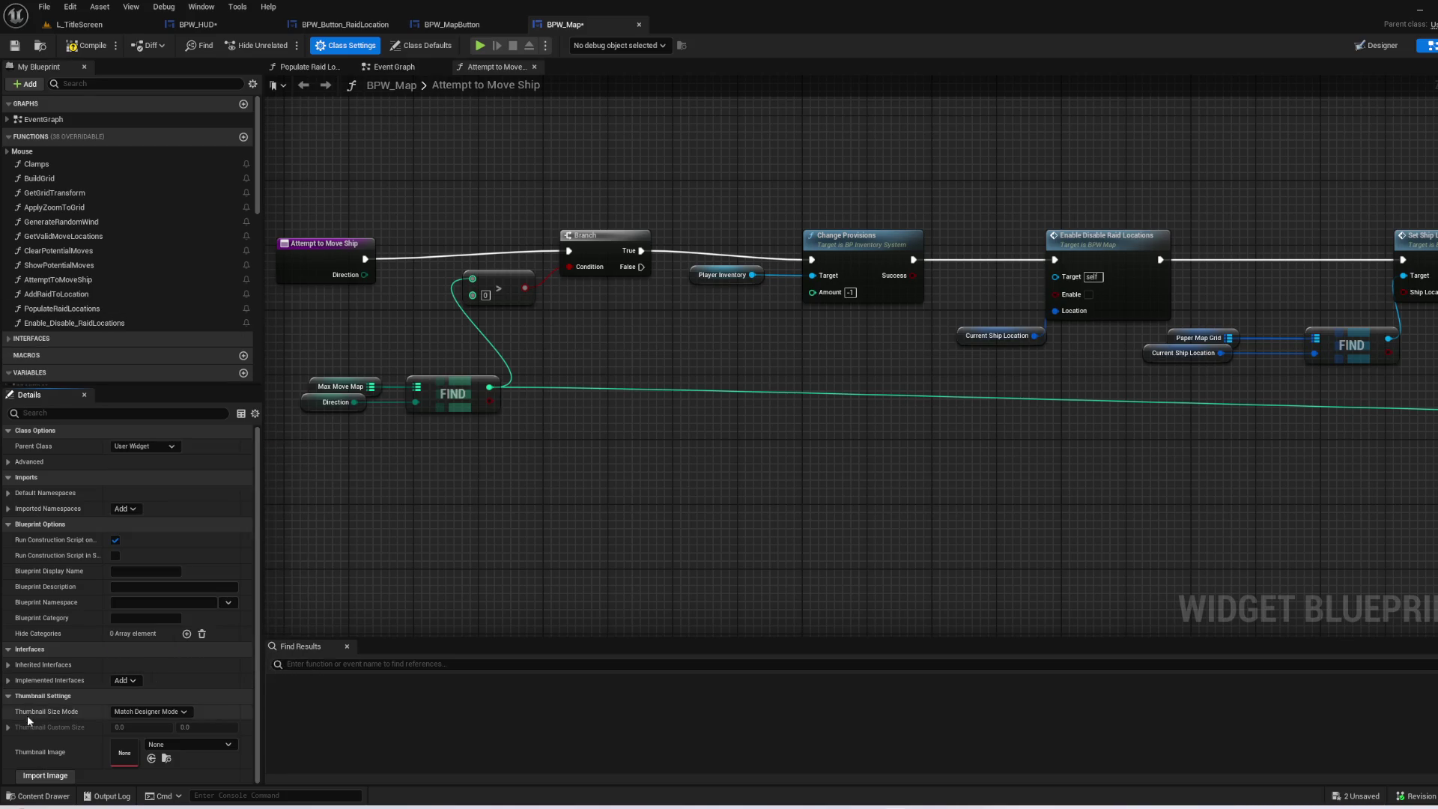
scroll(122, 275, "down", 3)
scroll(127, 292, "up", 3)
- Expand the interface functions and add the Event Open UI node to the Event Graph
left_click_drag(367, 178, 463, 193)
scroll(144, 244, "down", 2)
scroll(145, 244, "down", 5)
scroll(76, 250, "up", 2)
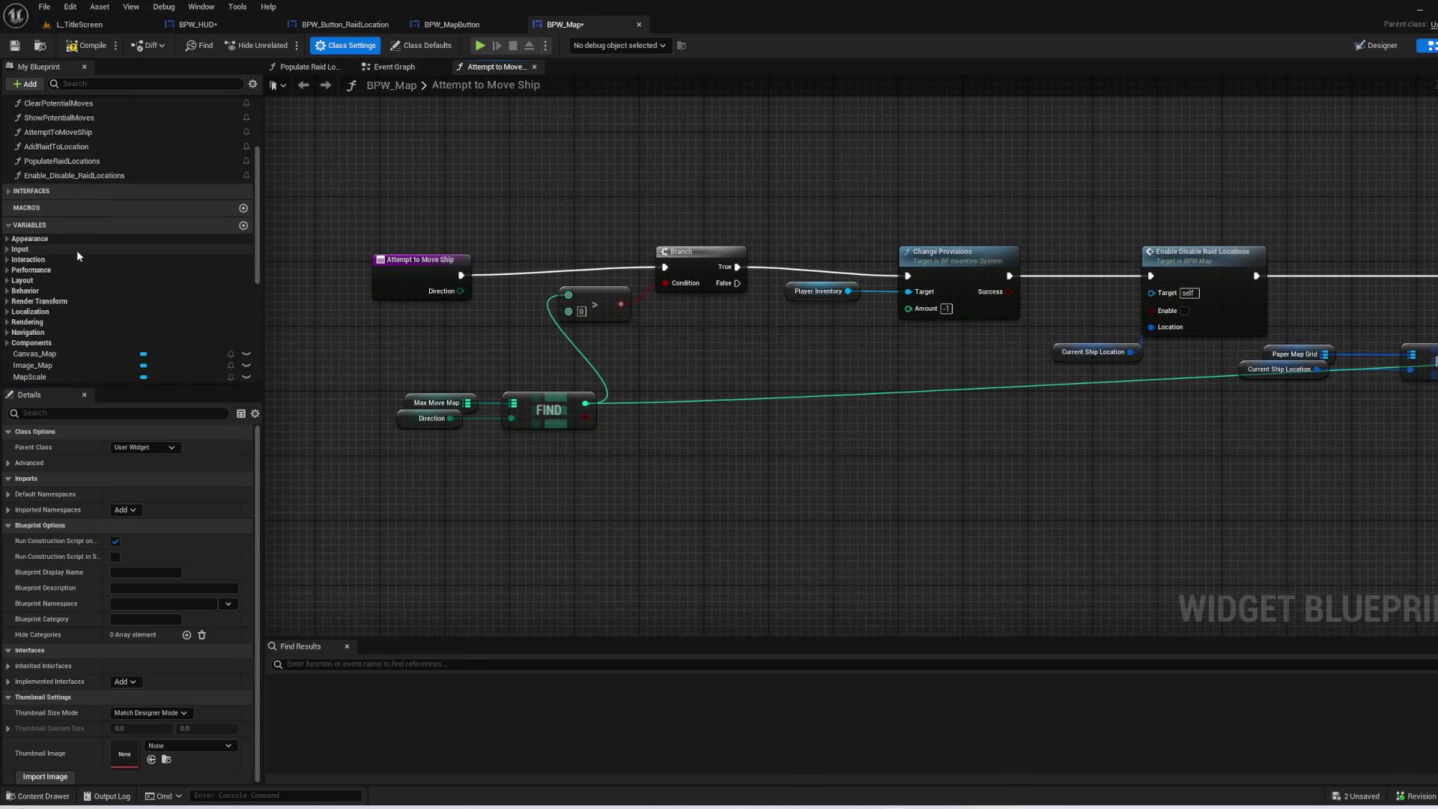
left_click(9, 191)
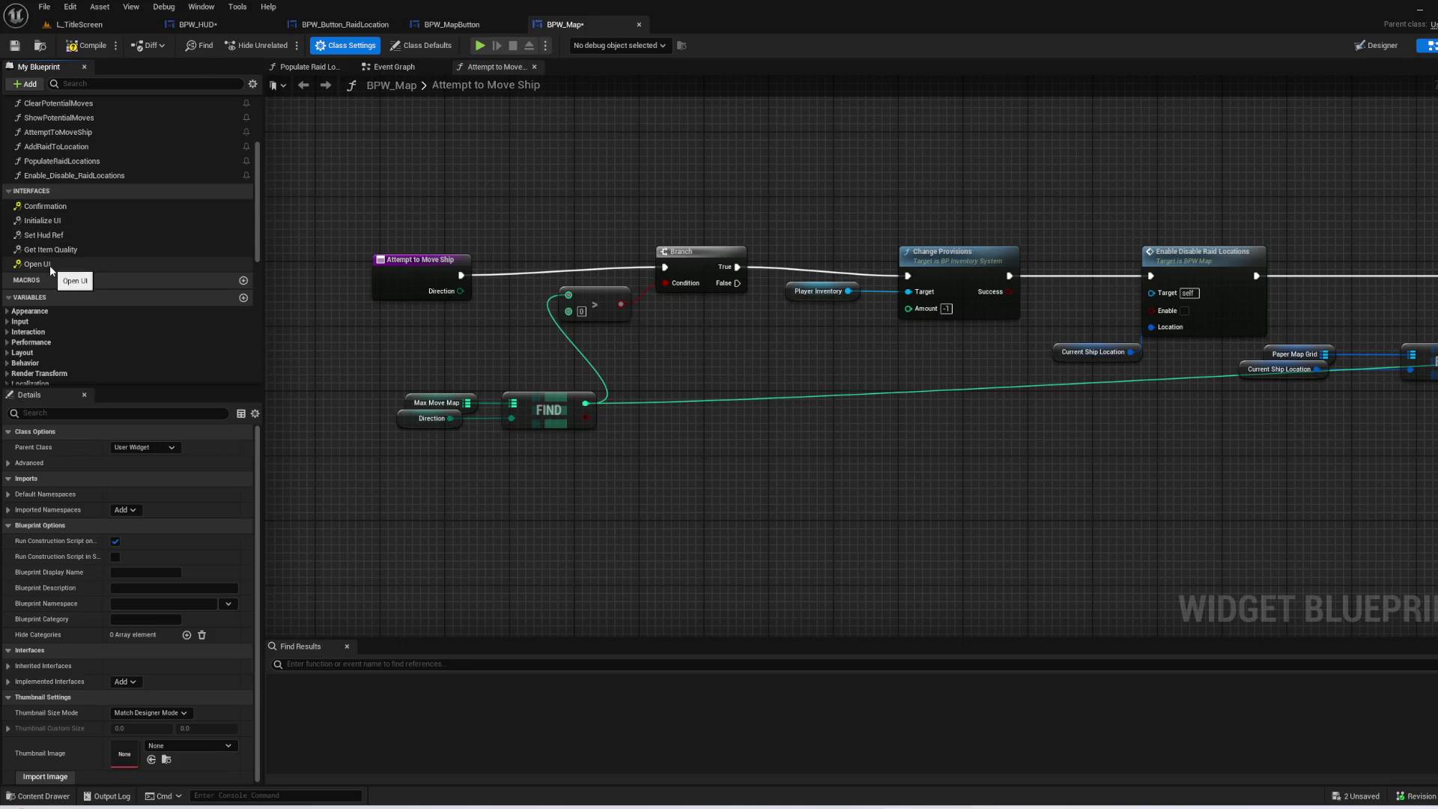
double_click(36, 263)
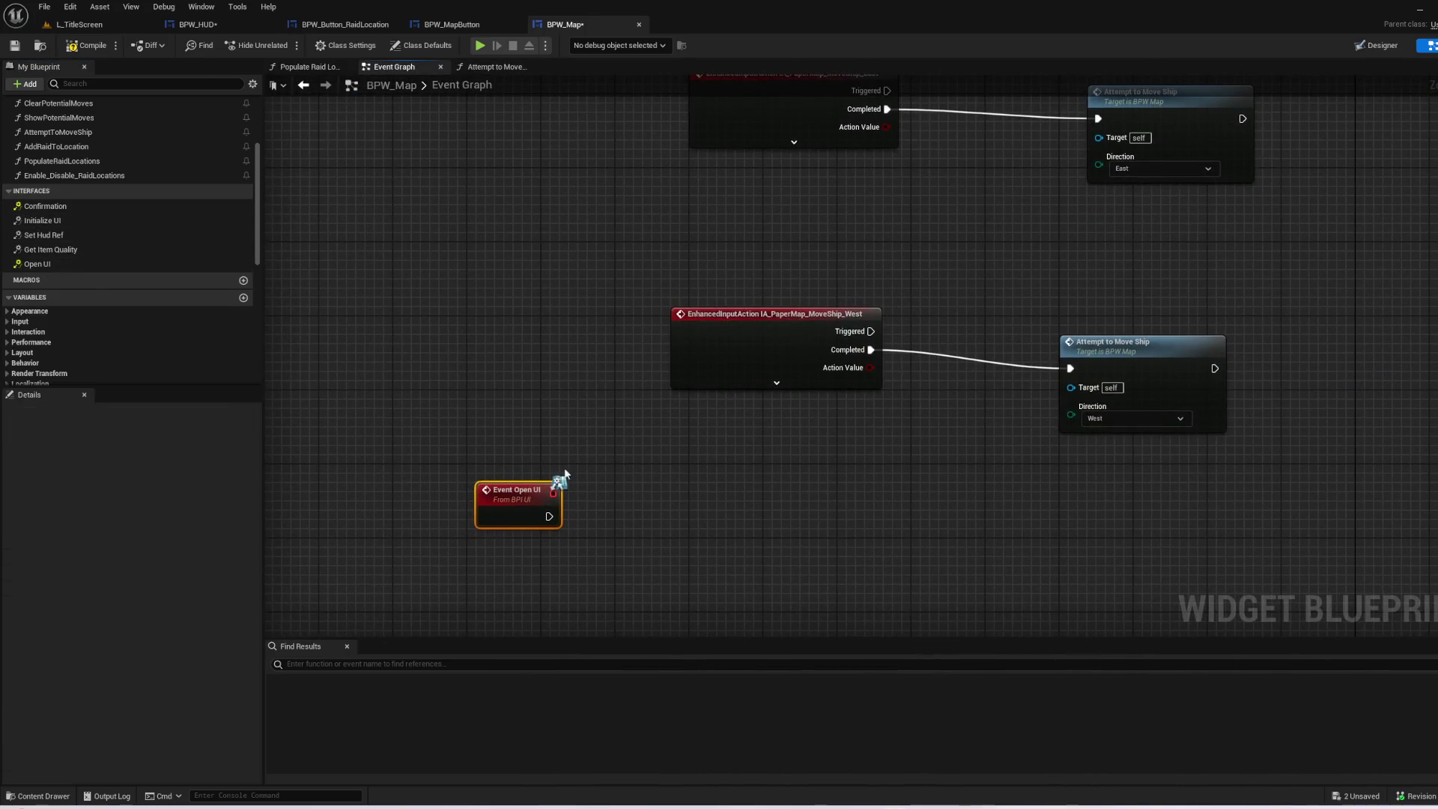
- Move the Event Open UI node aside, then return to BPW_HUD's Configure Windows graph
left_click_drag(524, 495, 728, 541)
scroll(69, 281, "down", 5)
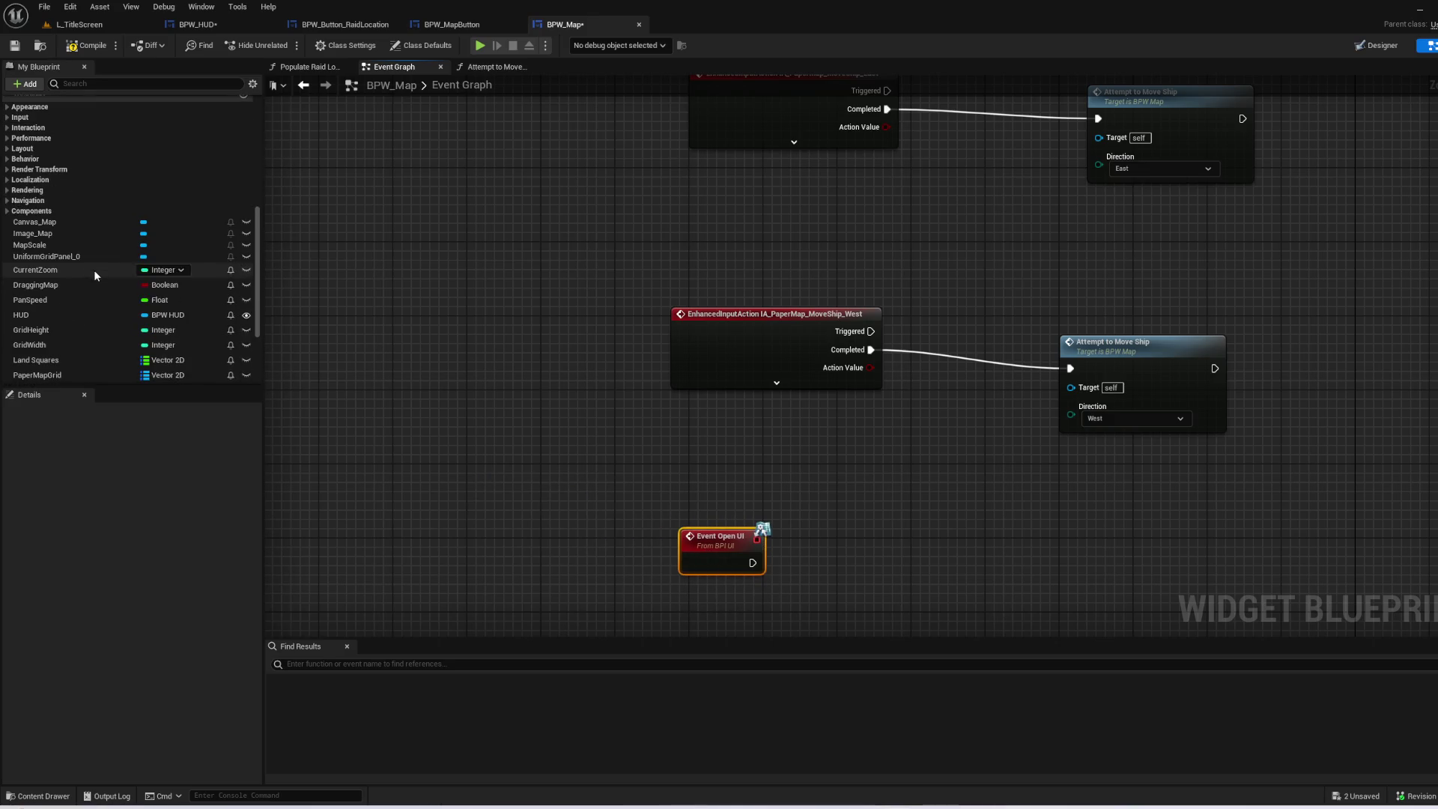
scroll(160, 309, "down", 2)
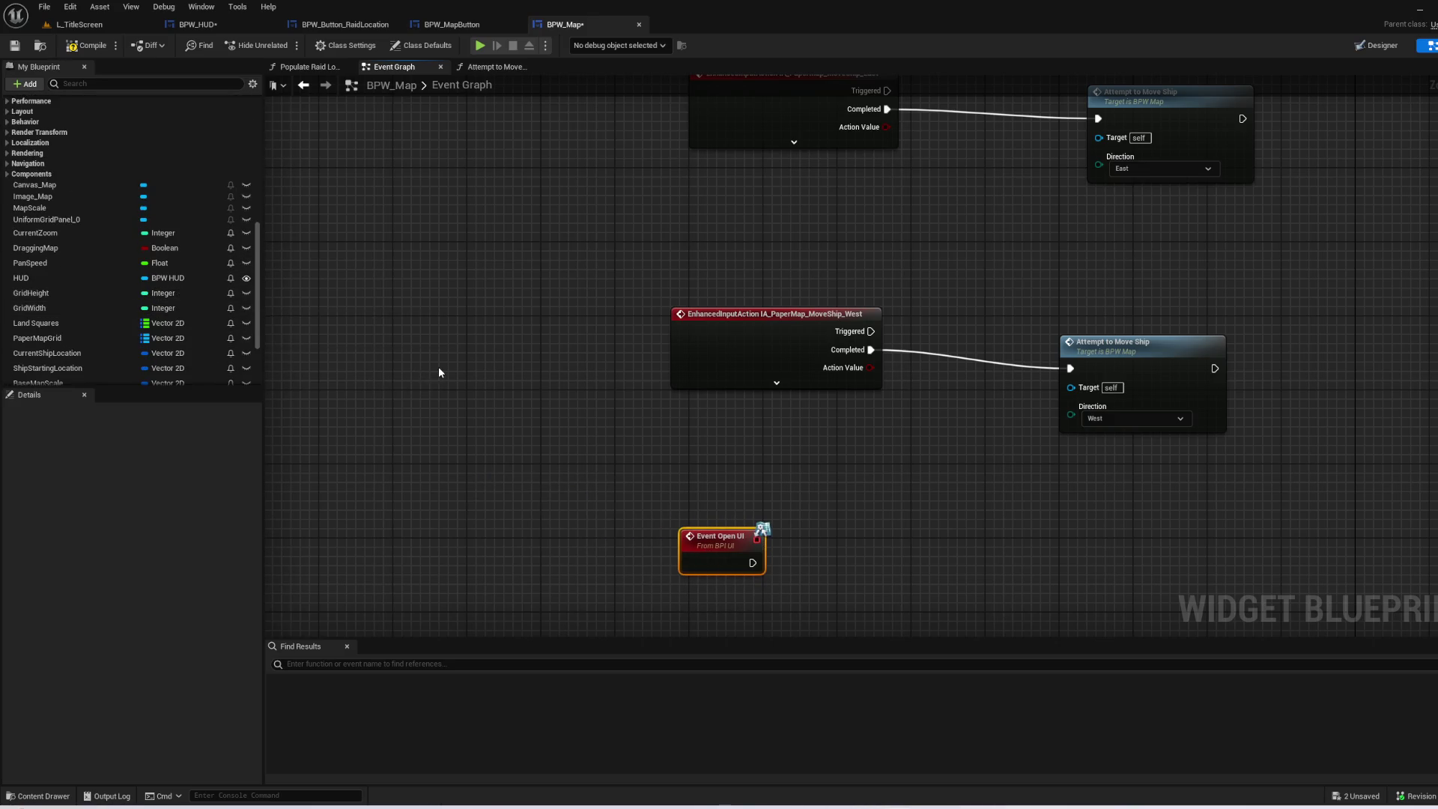
scroll(142, 285, "up", 6)
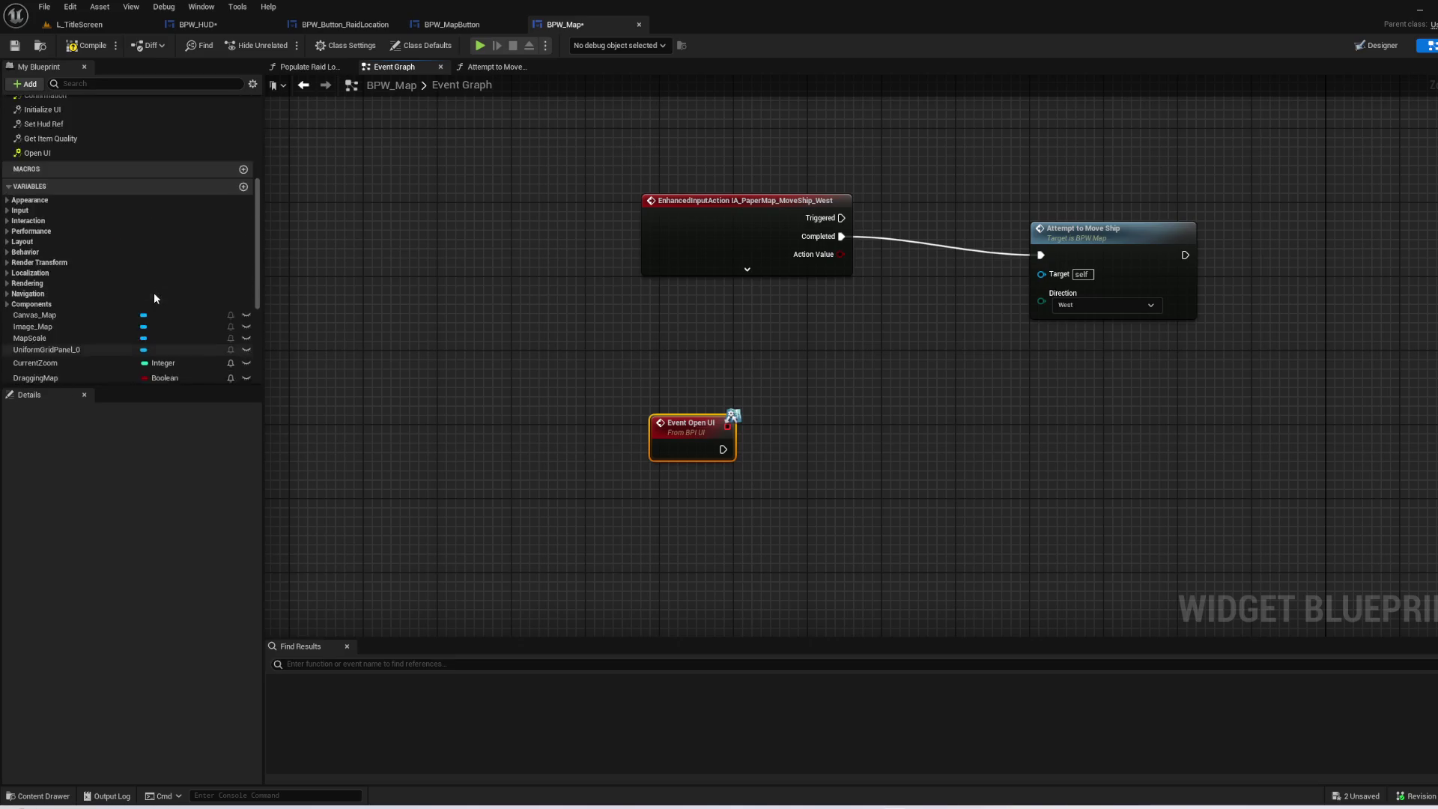
scroll(155, 298, "up", 2)
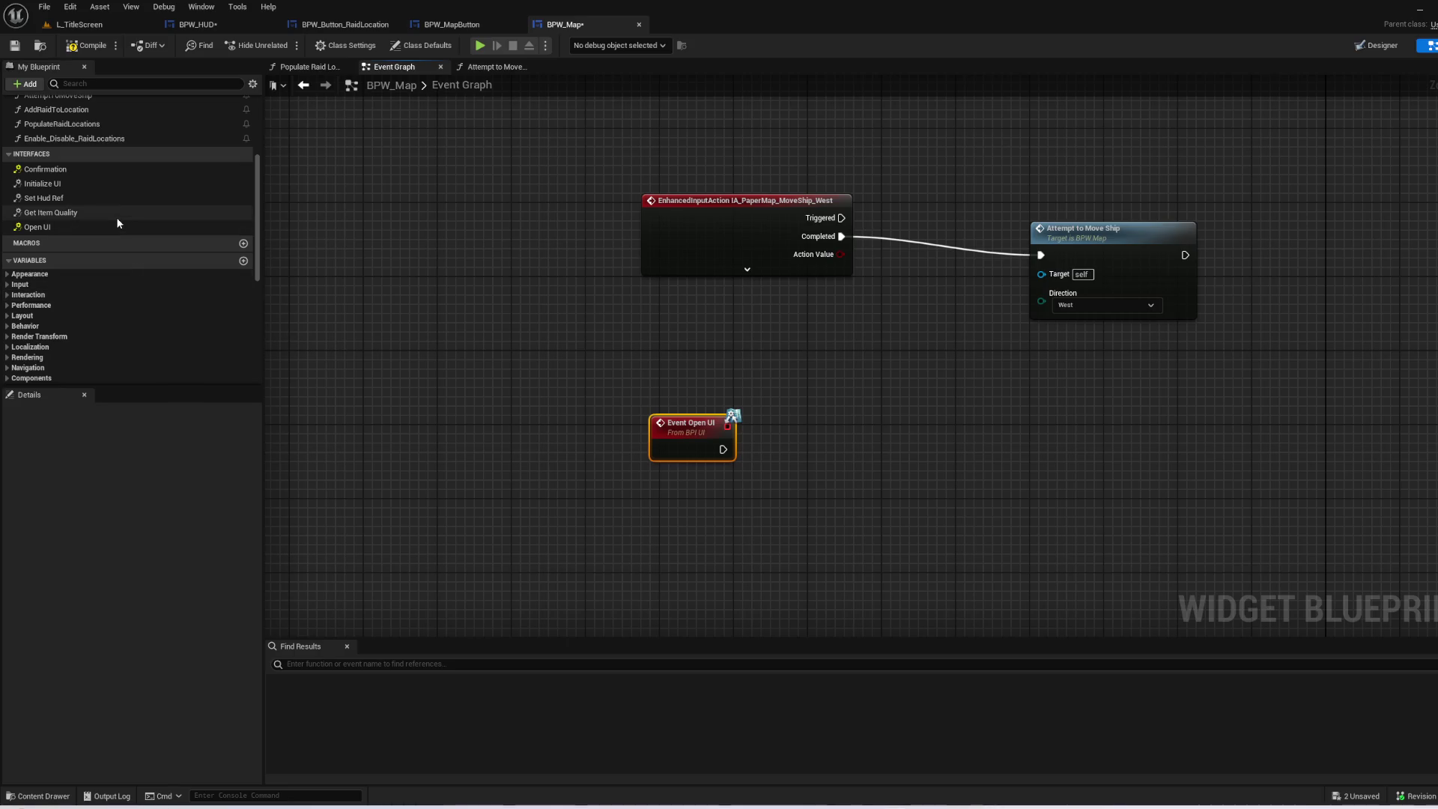
scroll(119, 238, "up", 5)
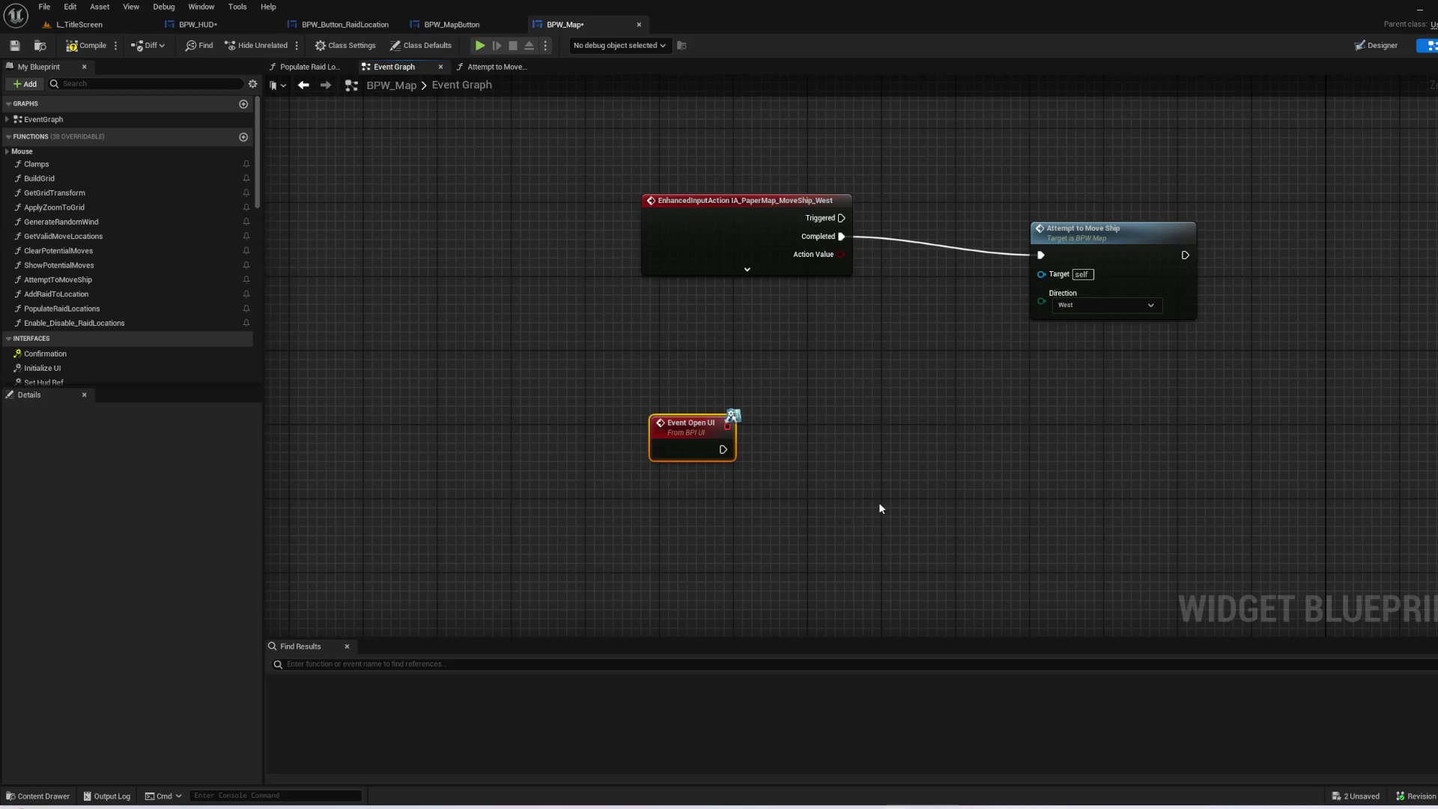
scroll(81, 315, "down", 4)
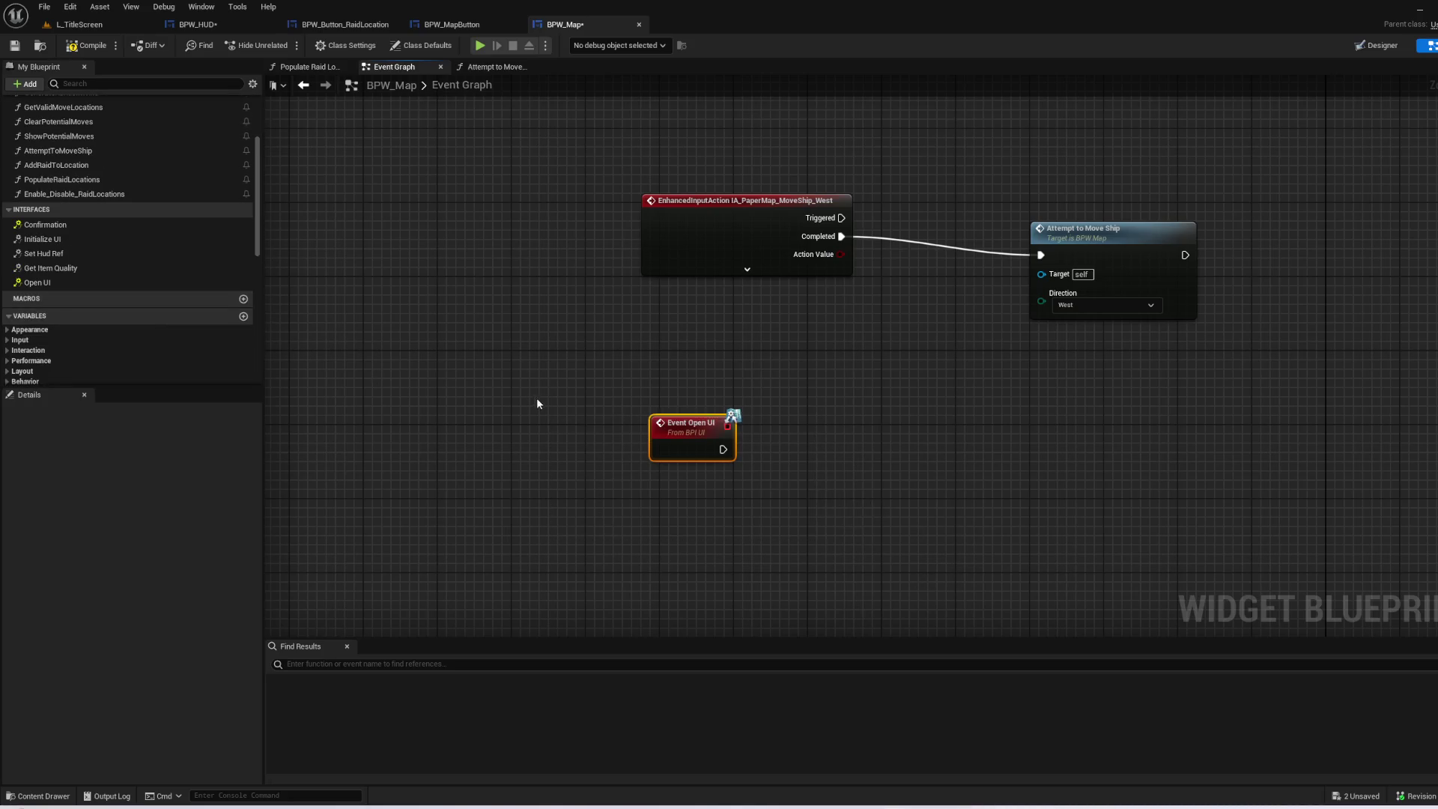
key("Delete")
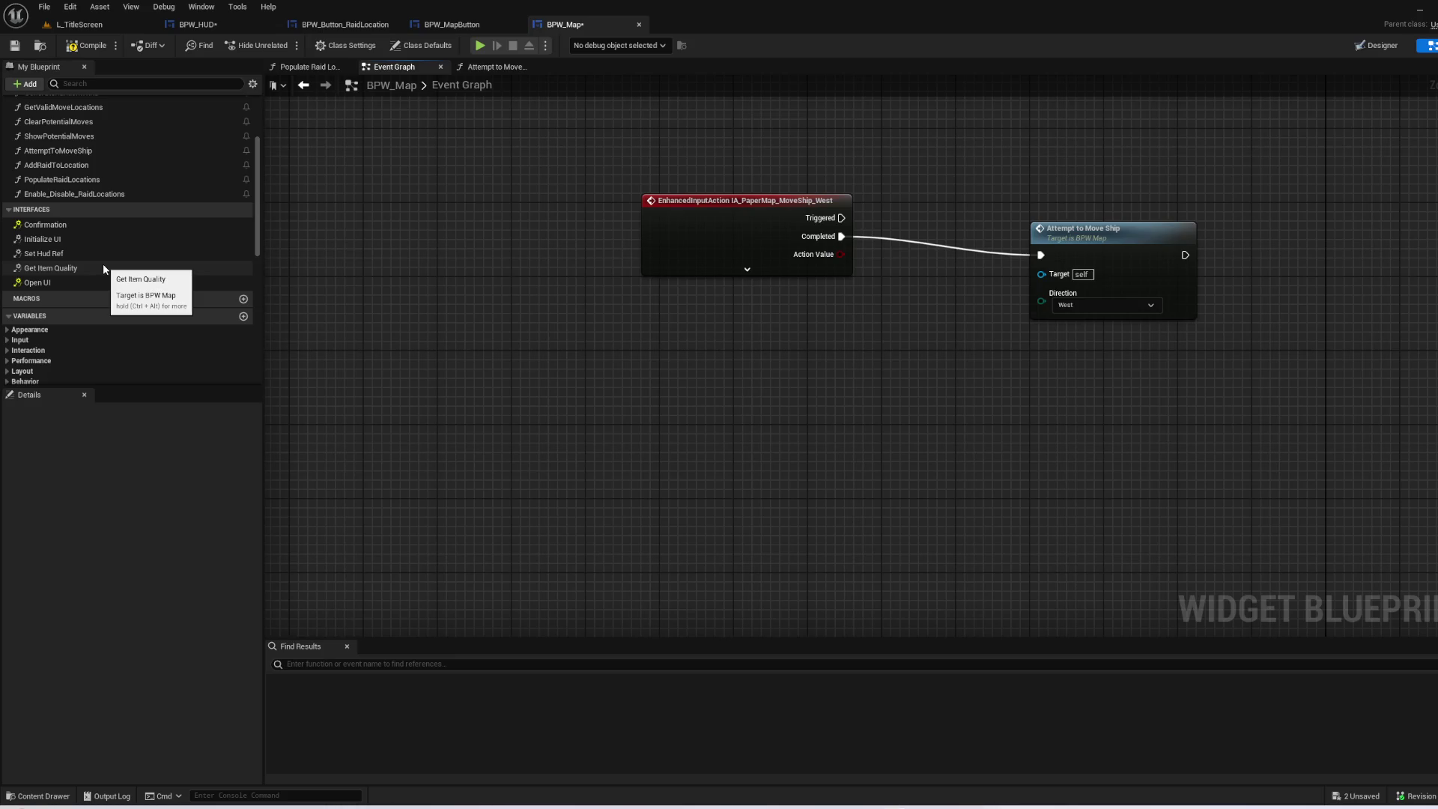
left_click(171, 25)
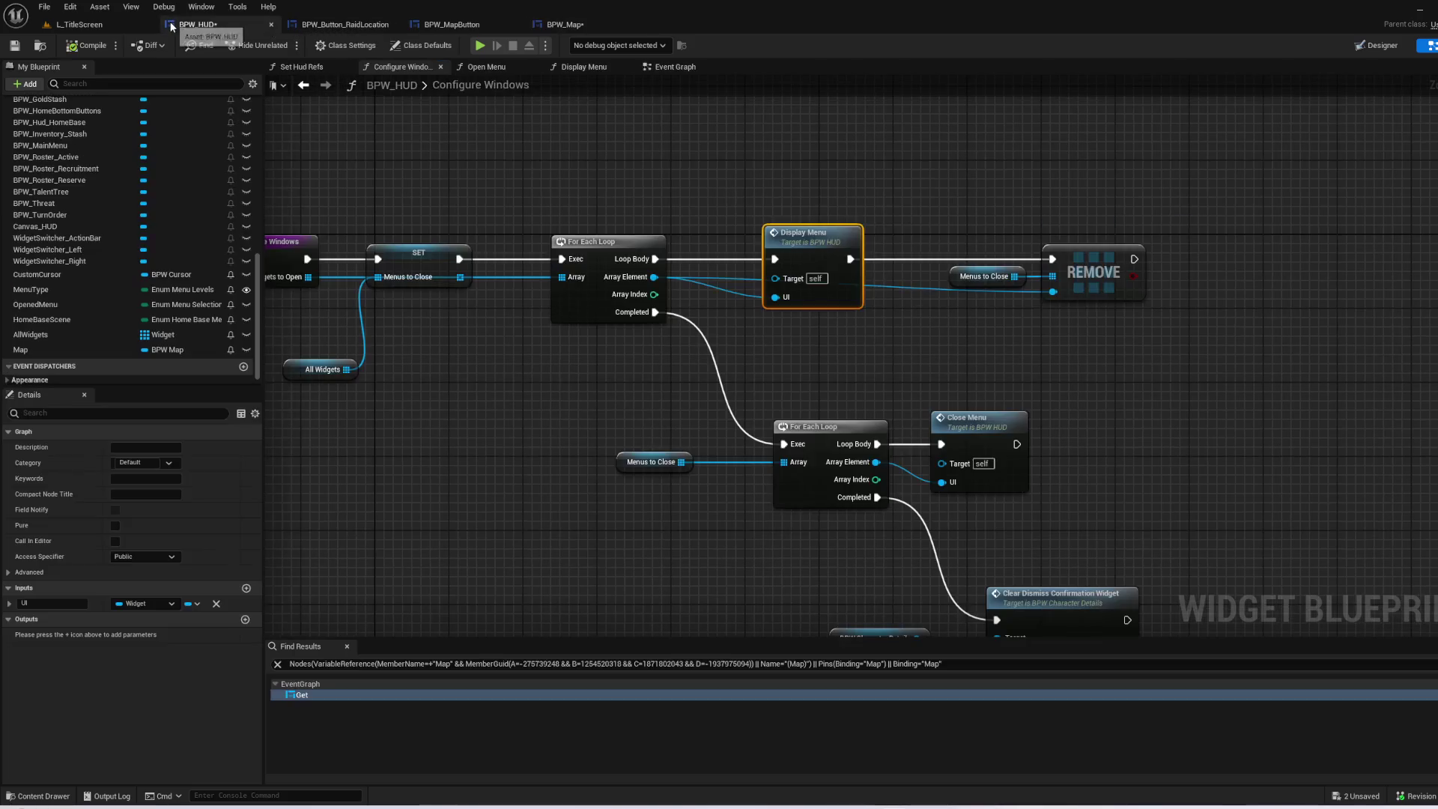
double_click(846, 236)
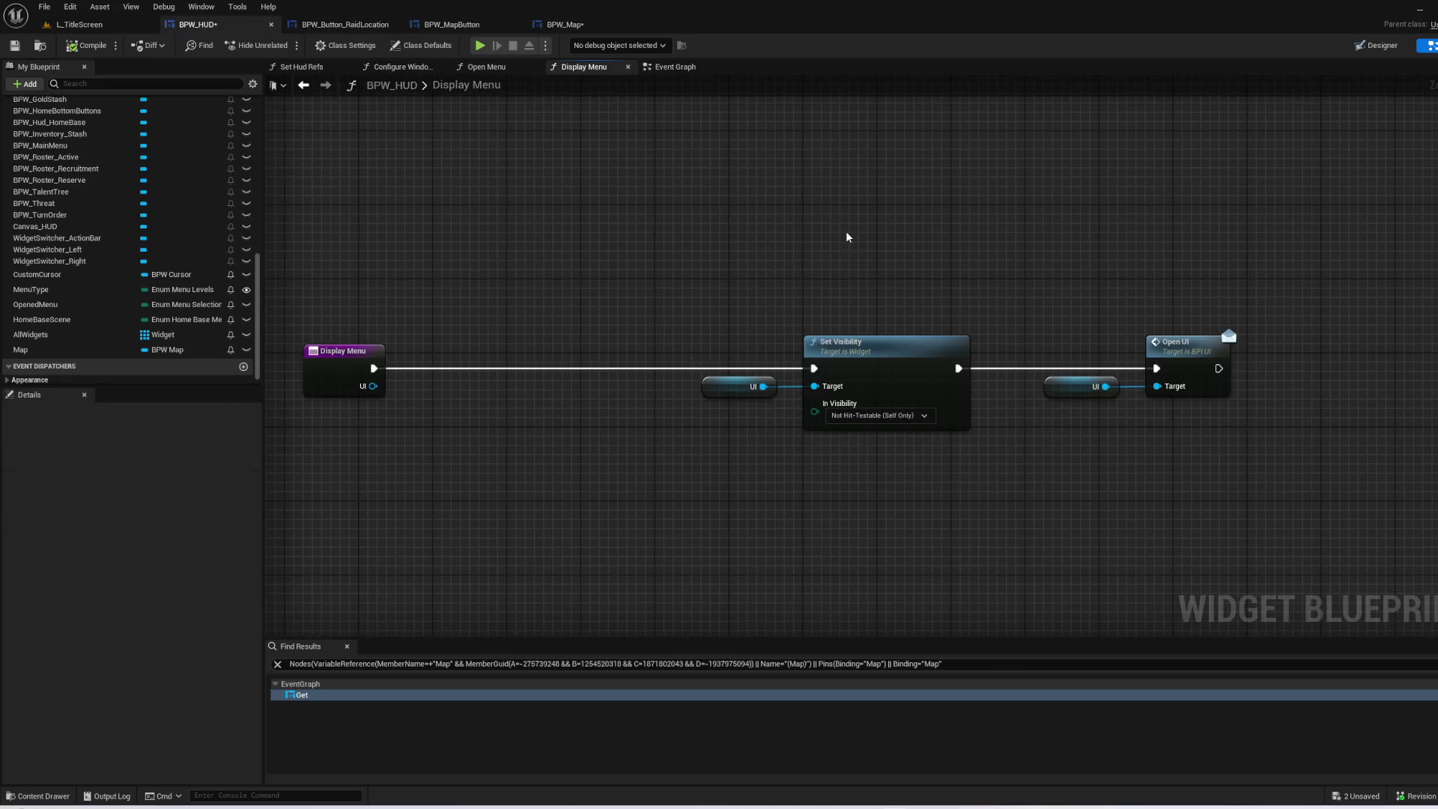
left_click_drag(650, 268, 975, 471)
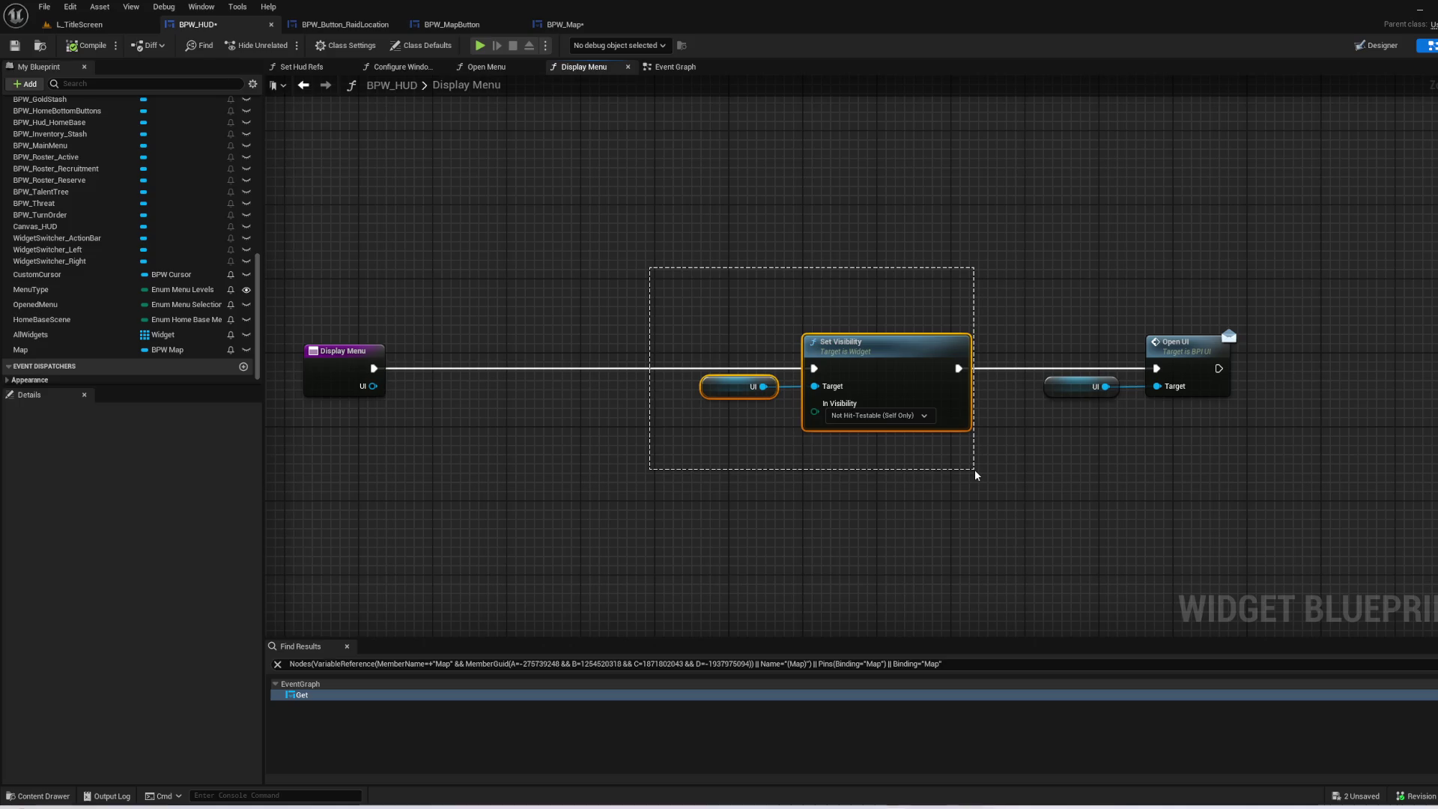
mouse_move(975, 471)
left_mouse_down()
mouse_move(1430, 472)
mouse_move(1045, 461)
left_mouse_up()
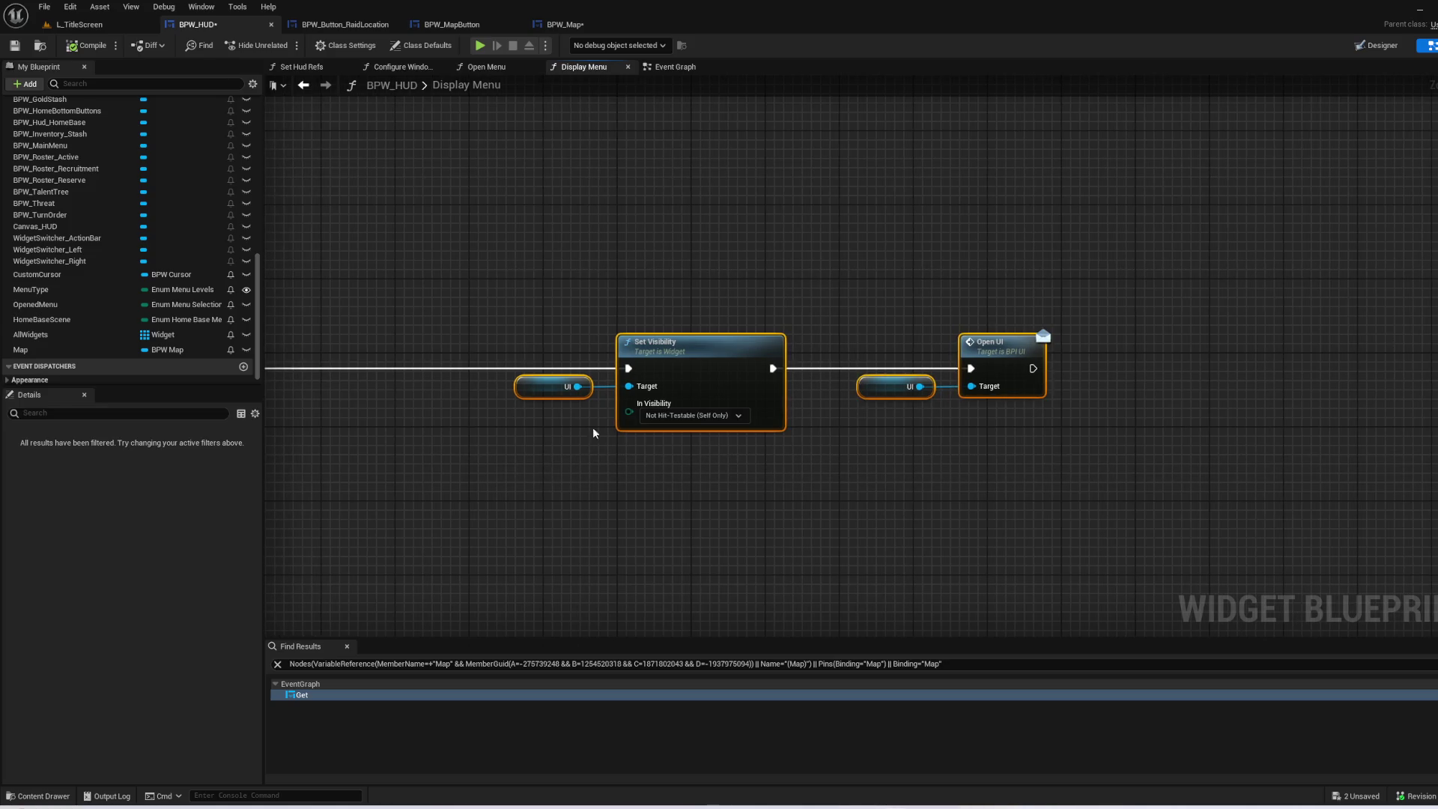
left_click(702, 426)
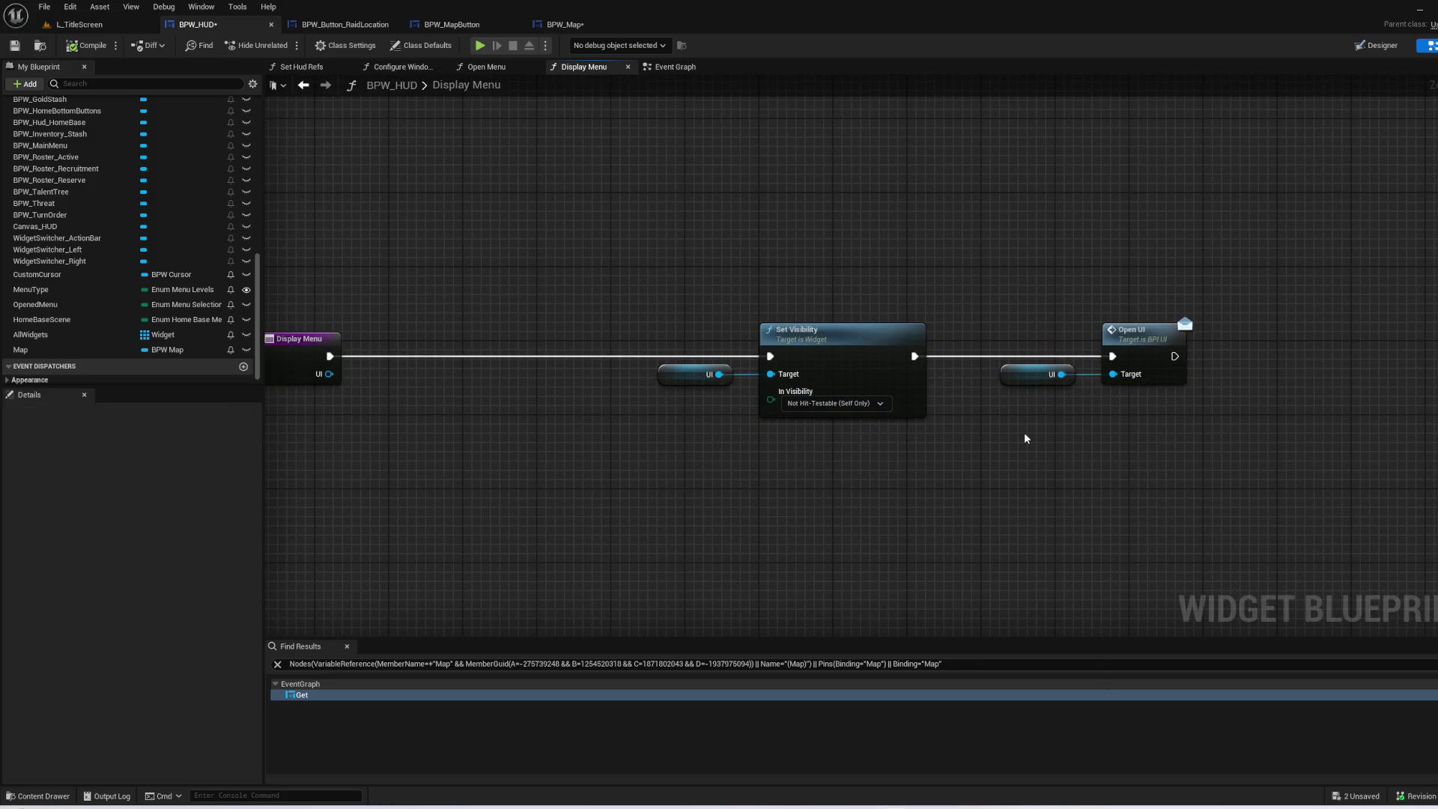
left_click_drag(971, 280, 1191, 425)
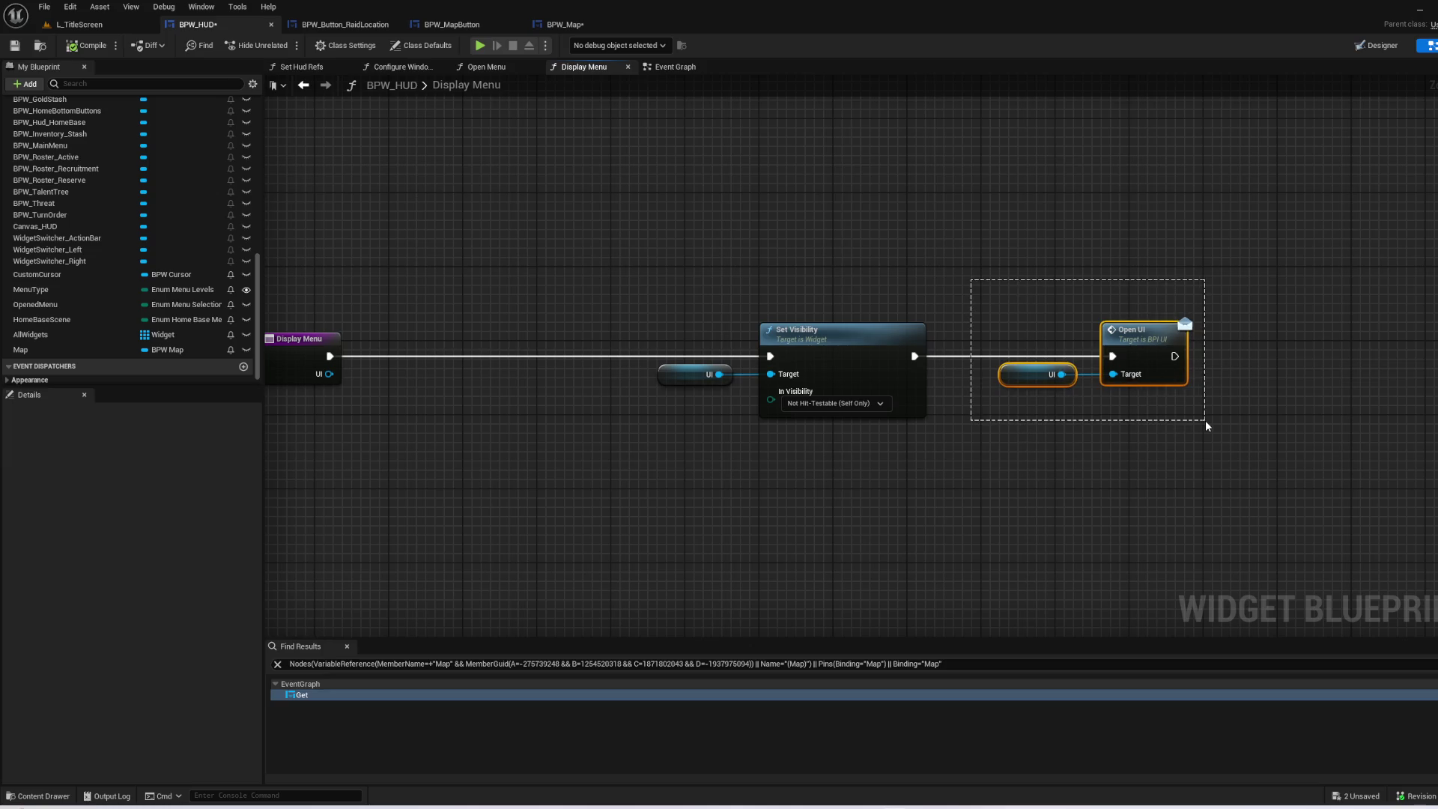
left_click_drag(1205, 420, 1205, 420)
key("alt+Left")
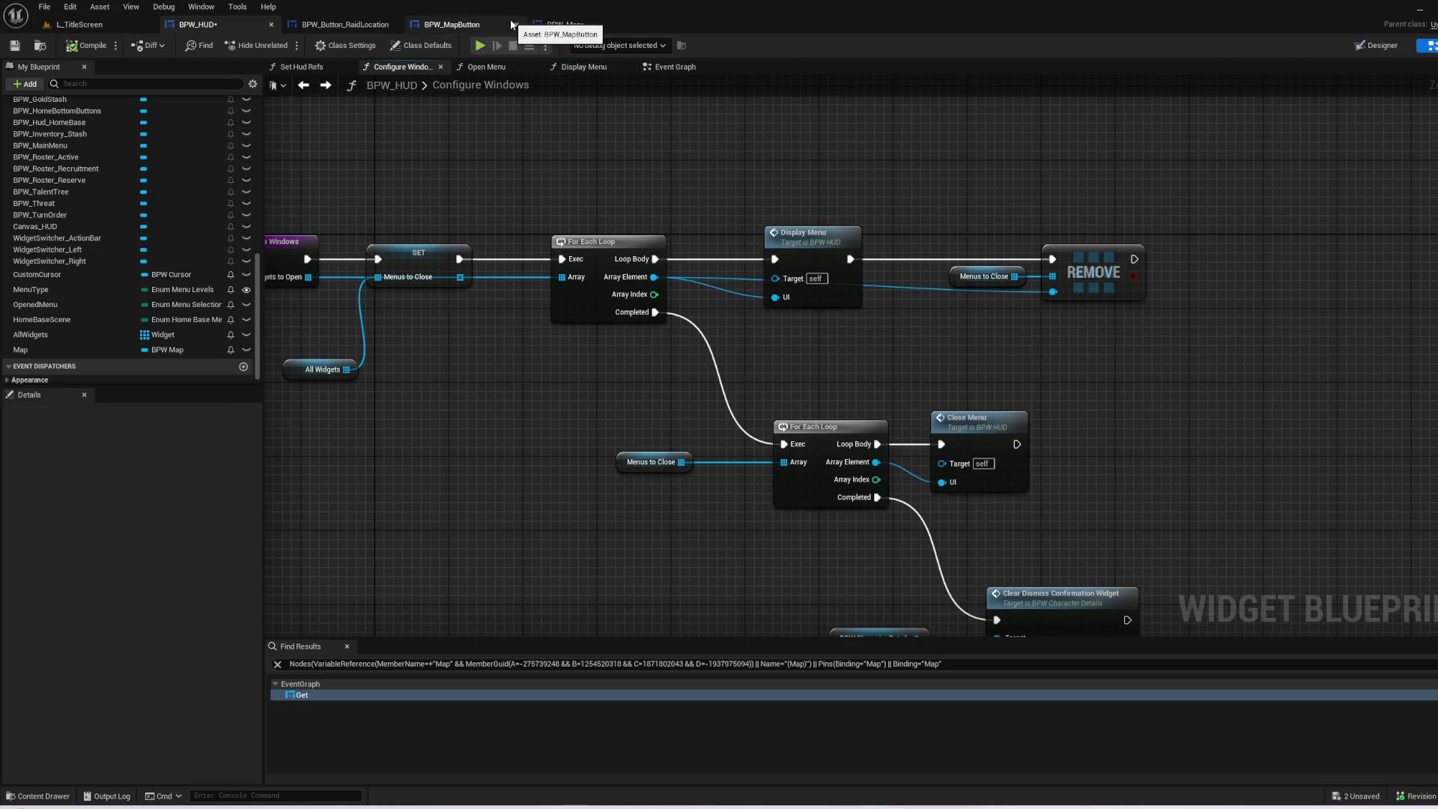
left_click(592, 26)
- Add an Event Open UI node in BPW_Map and move it down and right
double_click(120, 281)
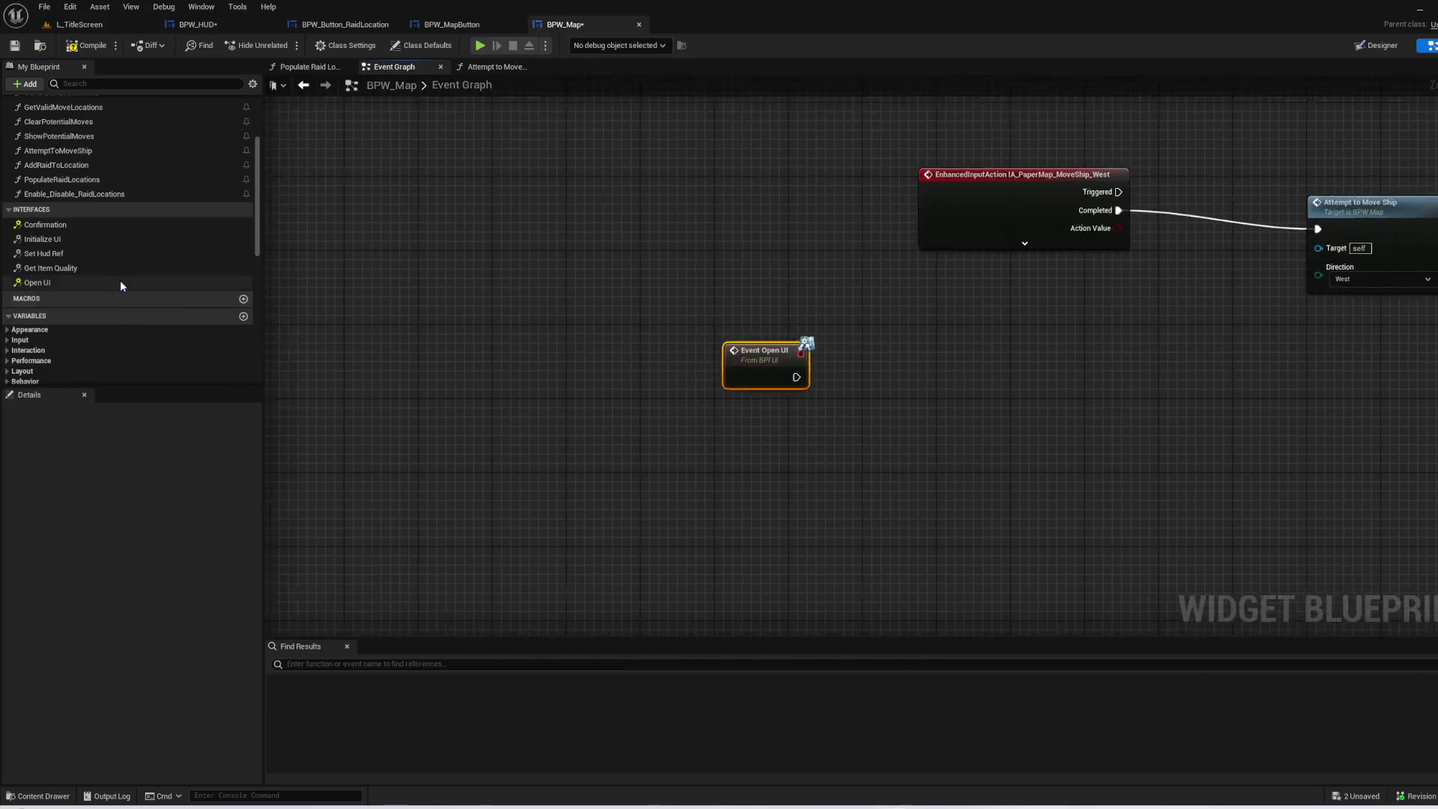
left_click_drag(592, 429, 830, 515)
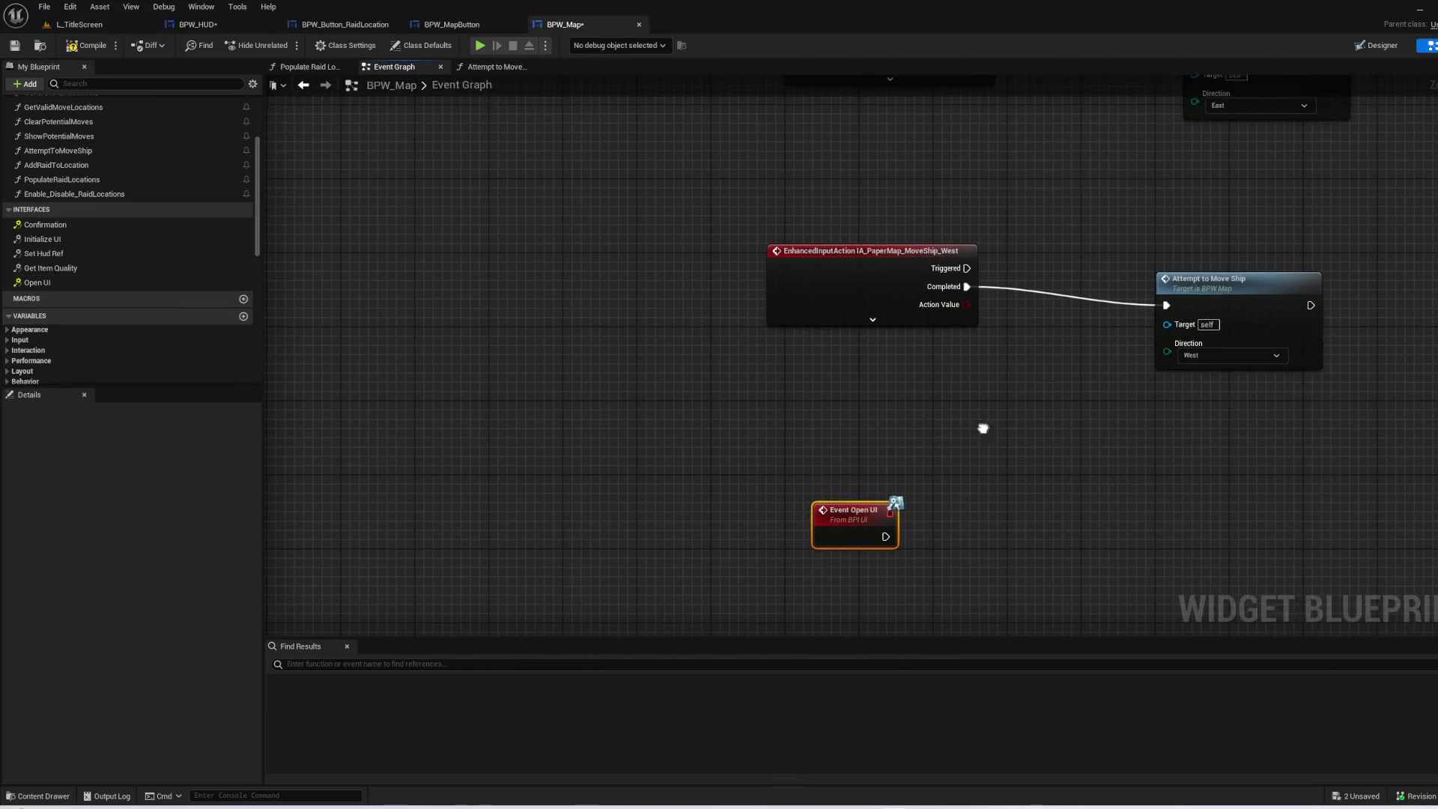
scroll(876, 462, "down", 1)
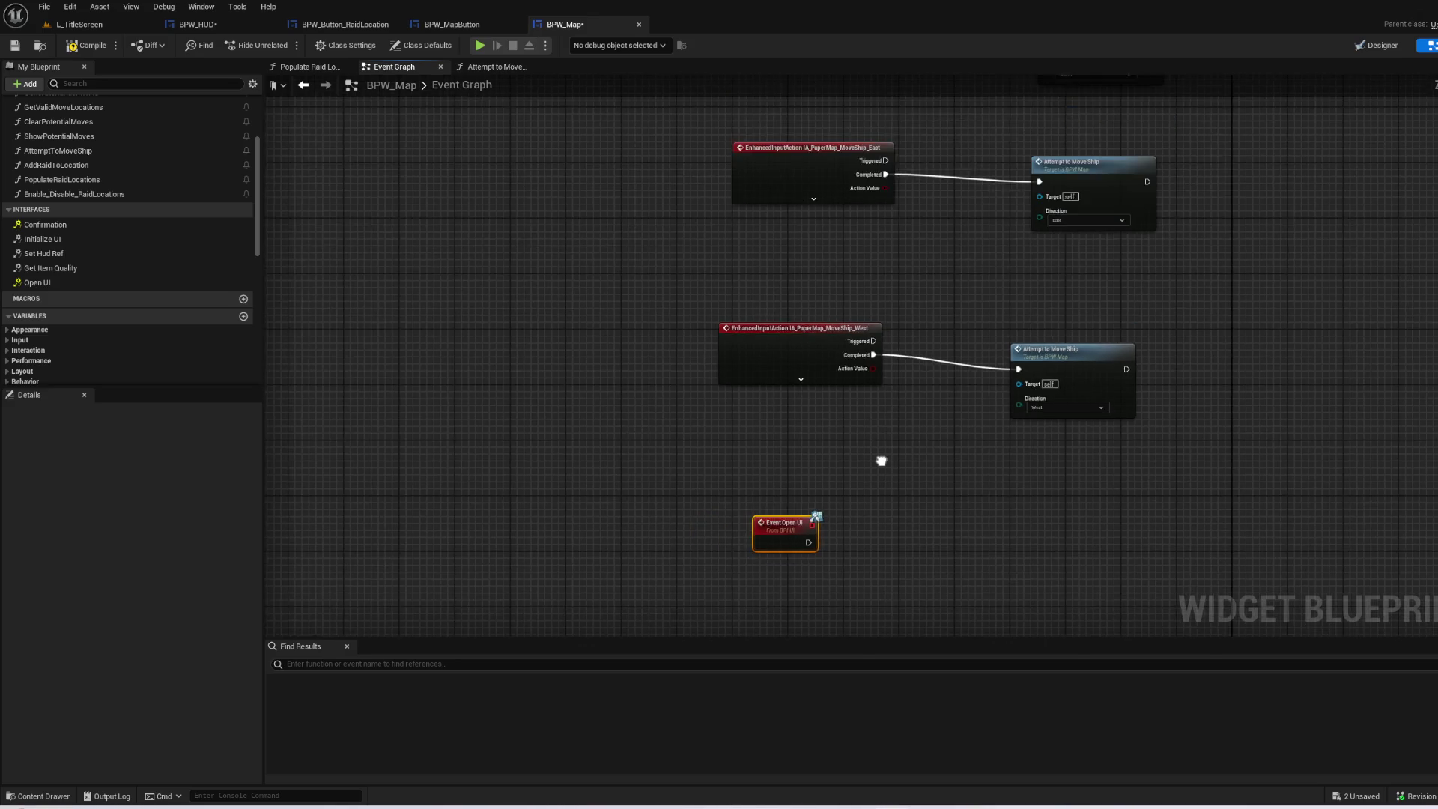
scroll(876, 462, "down", 1)
mouse_move(749, 374)
left_mouse_down()
mouse_move(738, 396)
mouse_move(331, 365)
left_mouse_up()
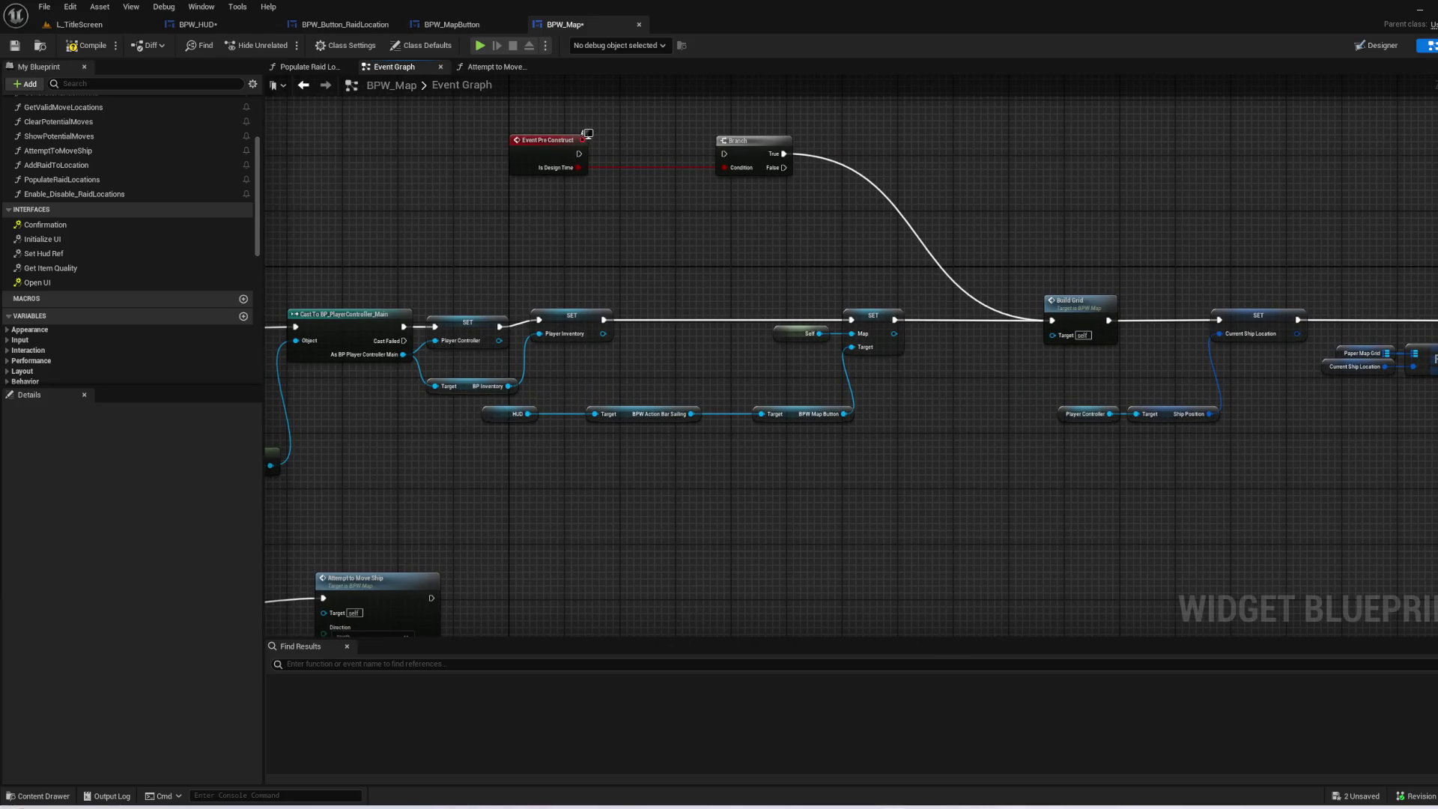
mouse_move(487, 633)
left_mouse_down()
mouse_move(768, 459)
mouse_move(812, 400)
left_mouse_up()
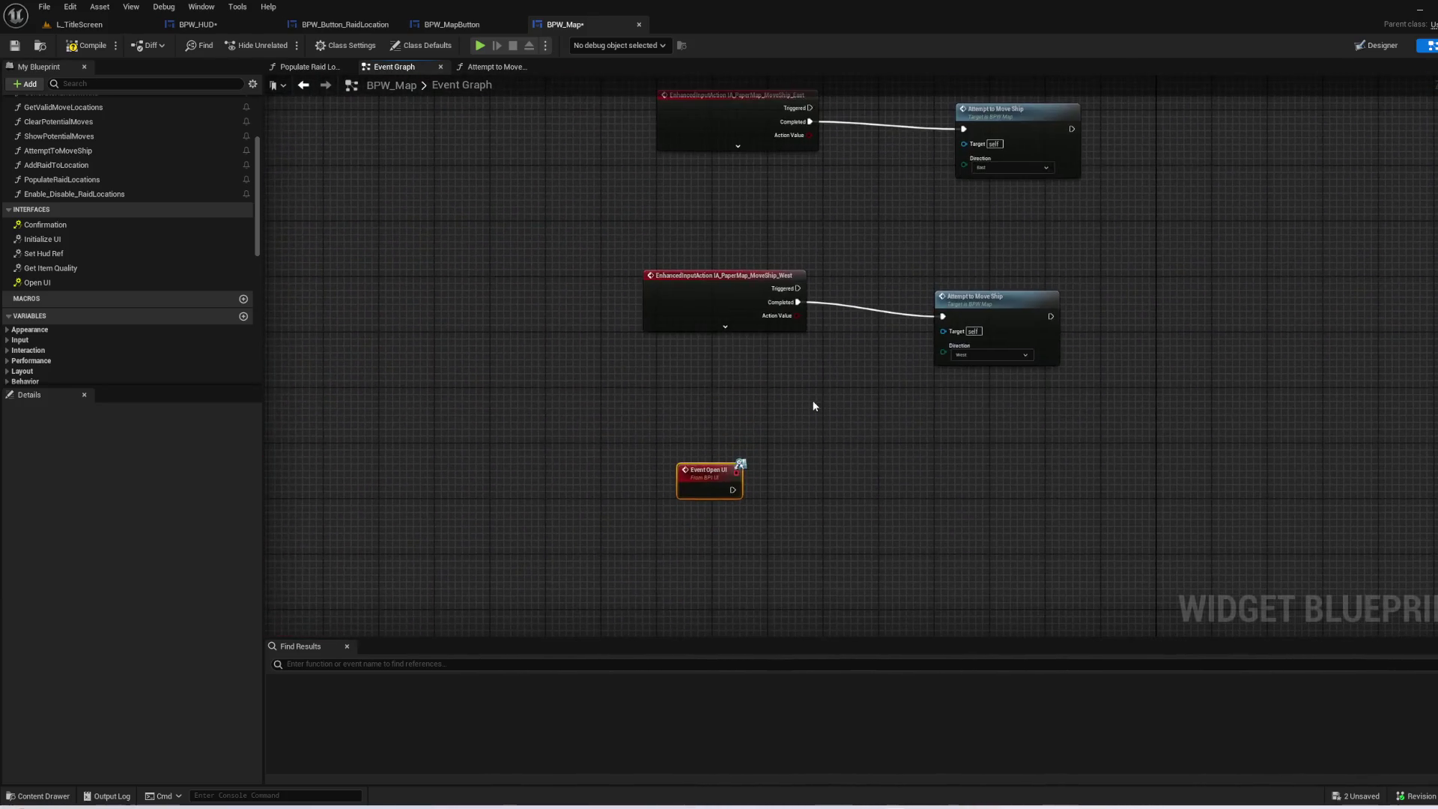
scroll(775, 470, "up", 1)
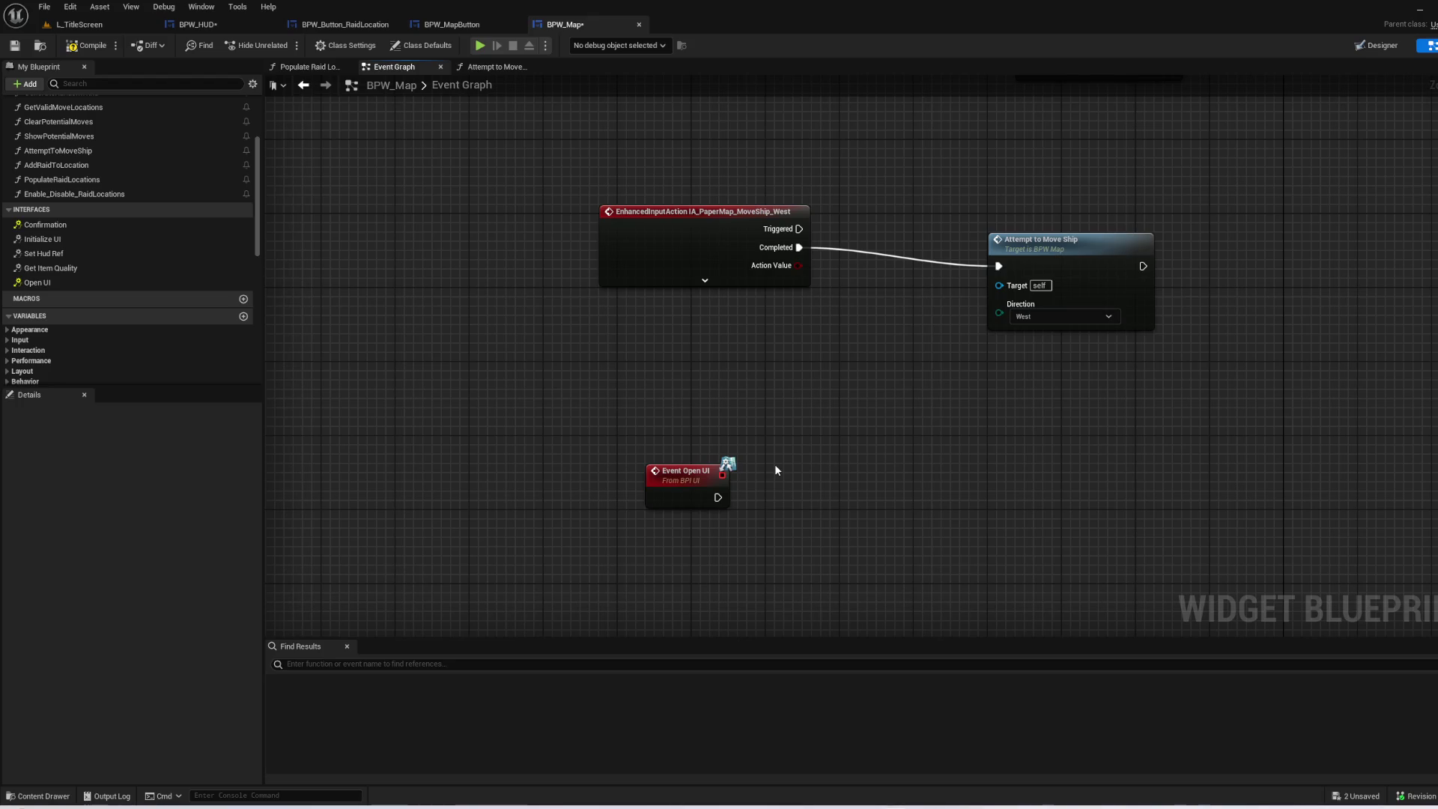
- Delete the Event Open UI node and save BPW_Map
left_click_drag(845, 514, 644, 461)
key("Delete")
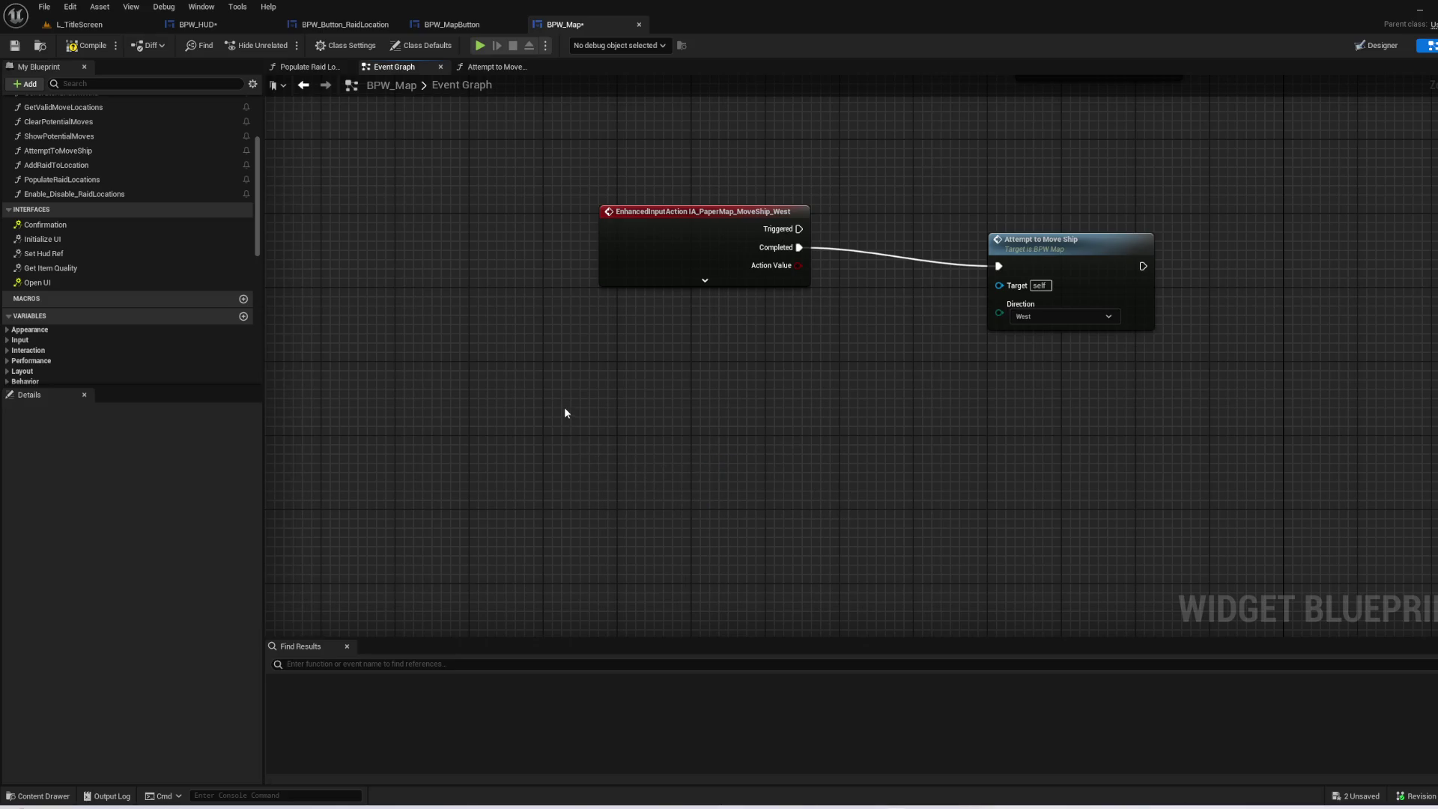
left_click(21, 47)
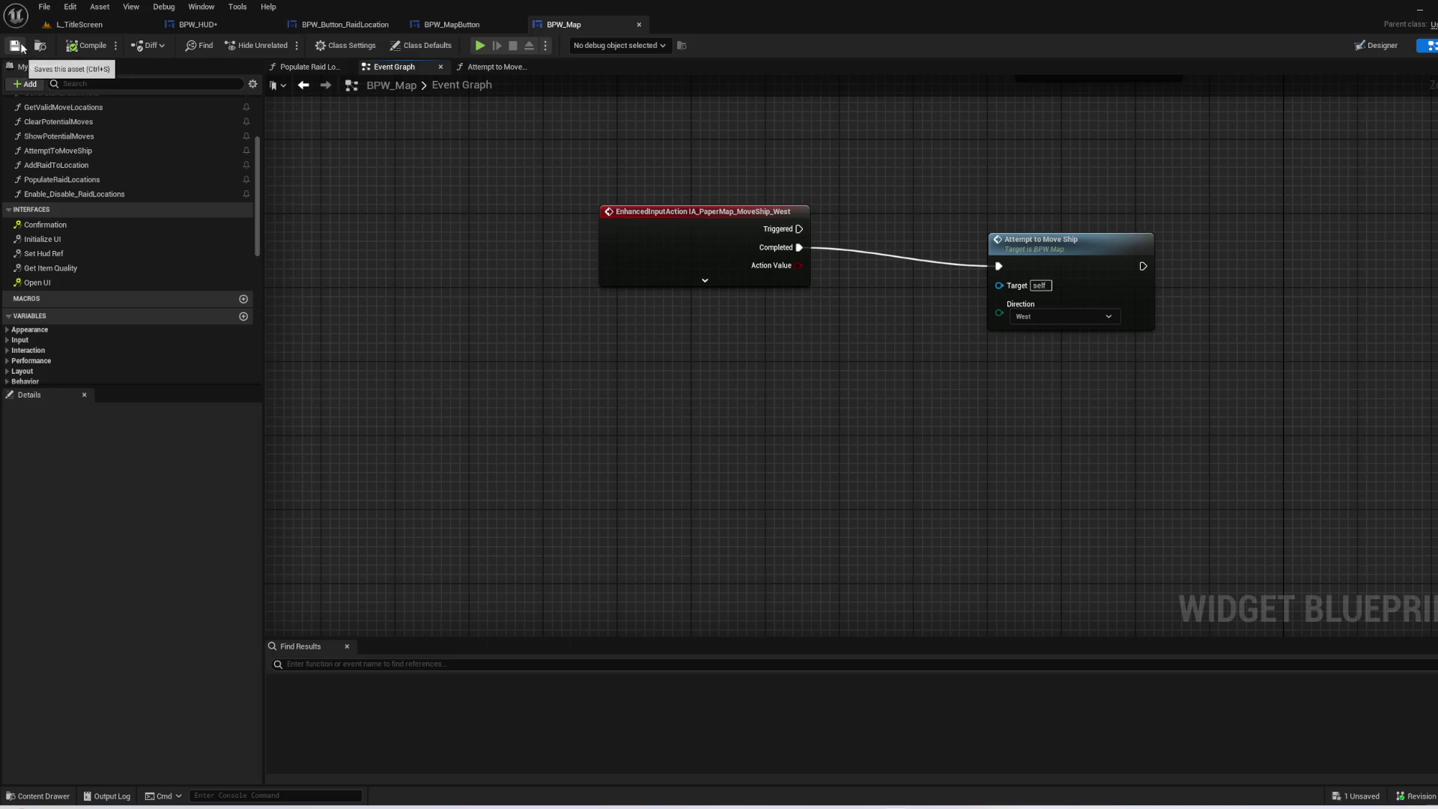
scroll(664, 324, "down", 2)
mouse_move(664, 324)
left_mouse_down()
mouse_move(611, 250)
mouse_move(626, 457)
mouse_move(536, 412)
mouse_move(544, 344)
left_mouse_up()
scroll(544, 344, "up", 2)
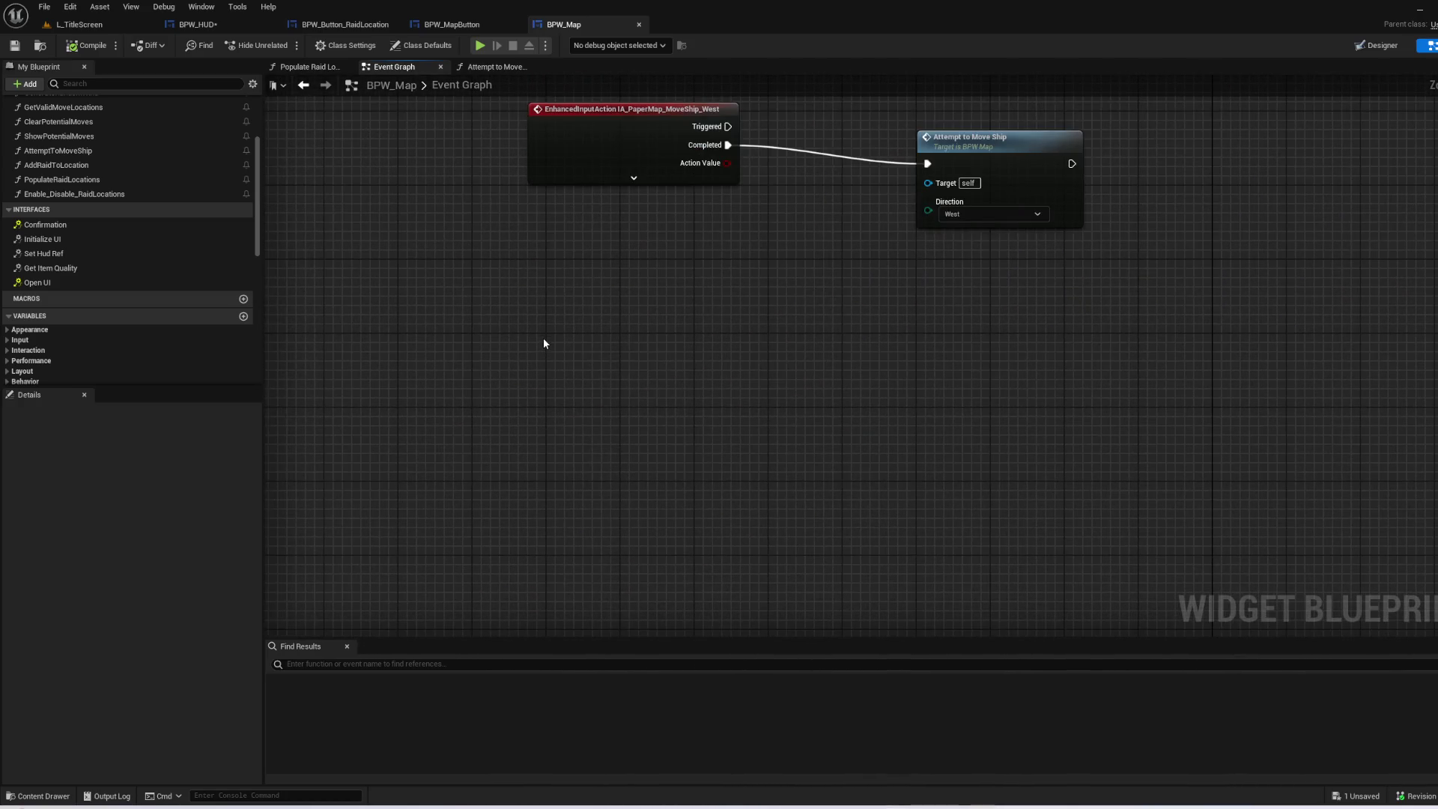
- Look through the BPW_MapButton and BPW_Button_RaidLocation tabs, ending on BPW_HUD
left_click(452, 24)
left_click(345, 24)
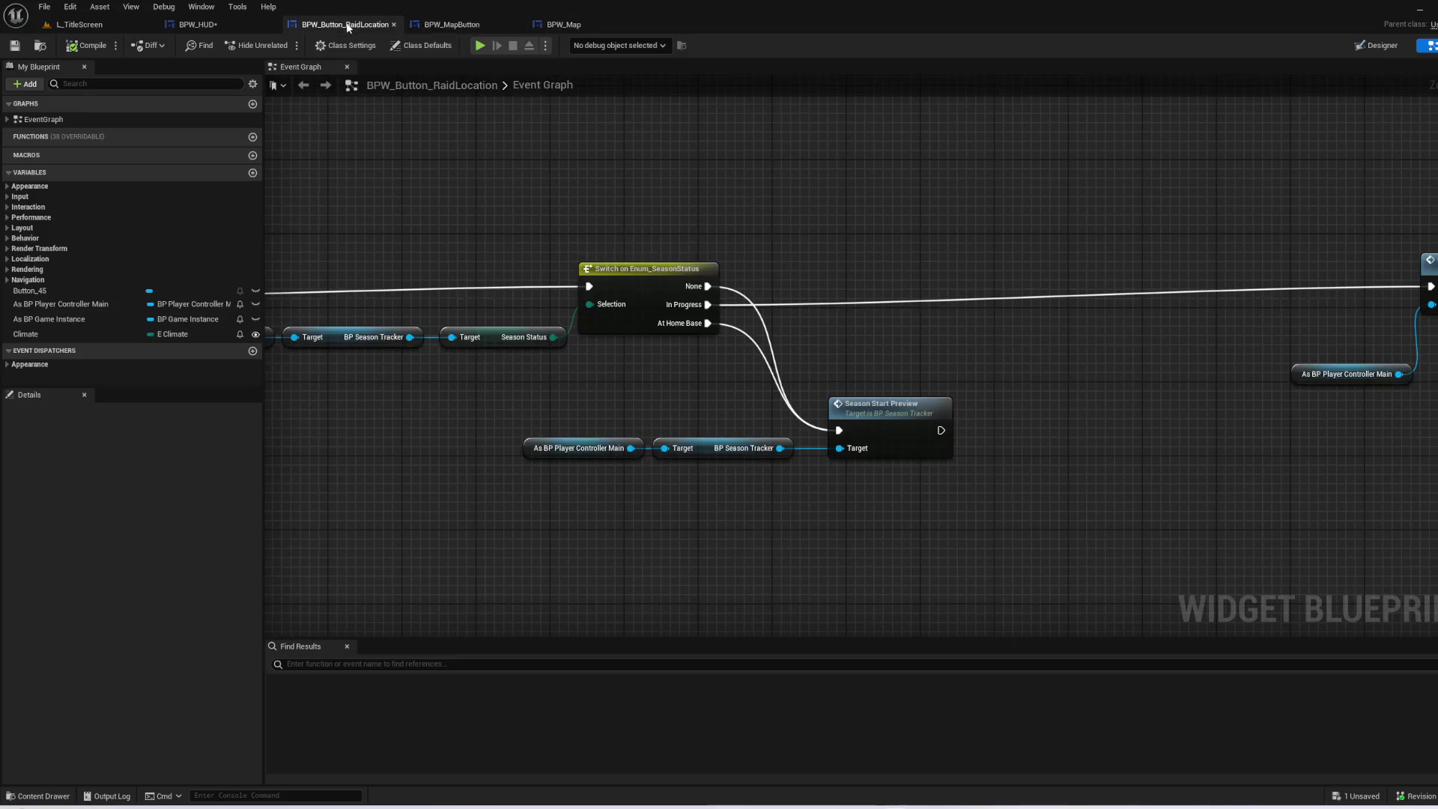
left_click(225, 26)
scroll(854, 370, "up", 2)
- Open the Close Menu function, inspect its UI Set Visibility nodes, and go back to Configure Windows
left_click(859, 349)
double_click(859, 349)
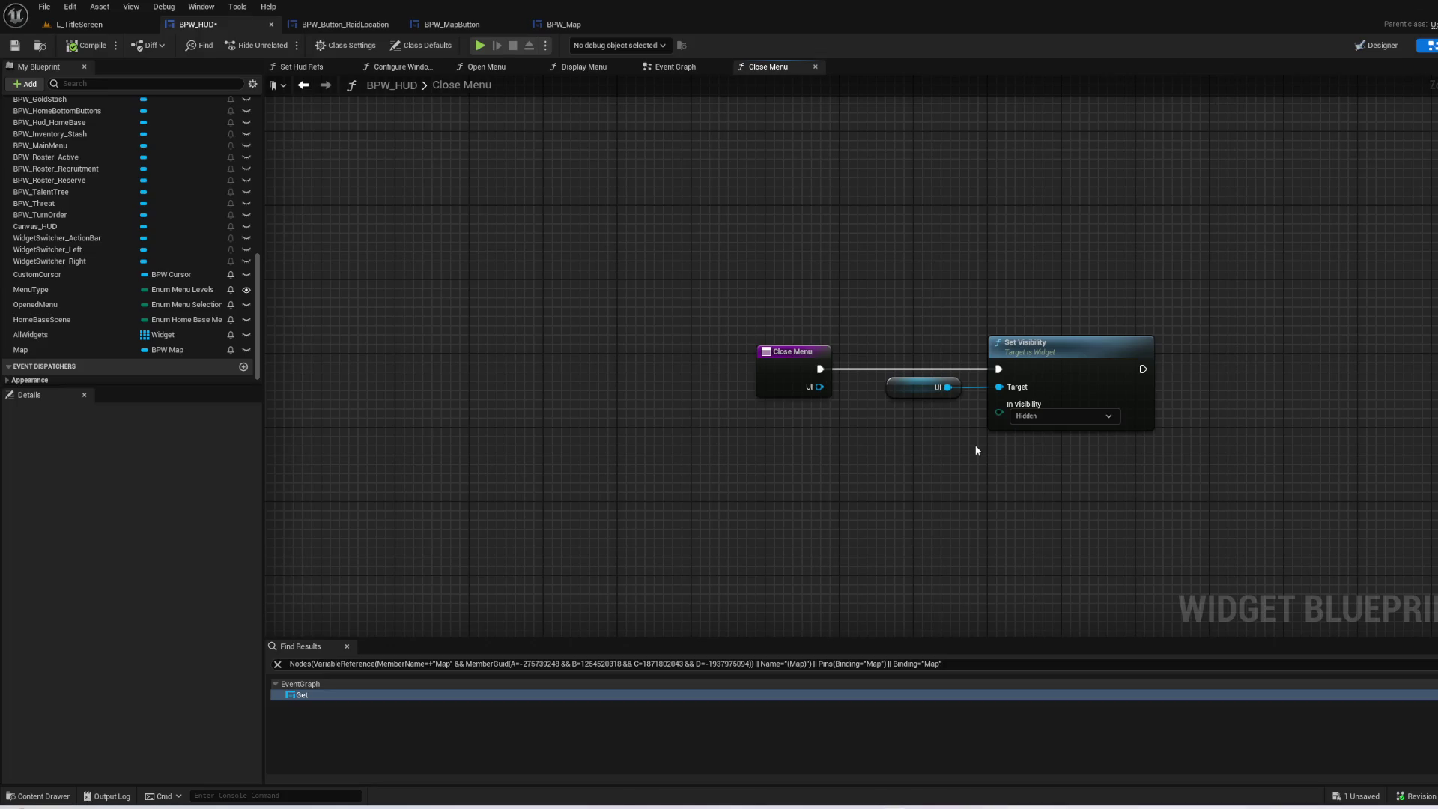
mouse_move(840, 257)
left_mouse_down()
mouse_move(1172, 523)
mouse_move(1203, 504)
mouse_move(886, 258)
left_mouse_up()
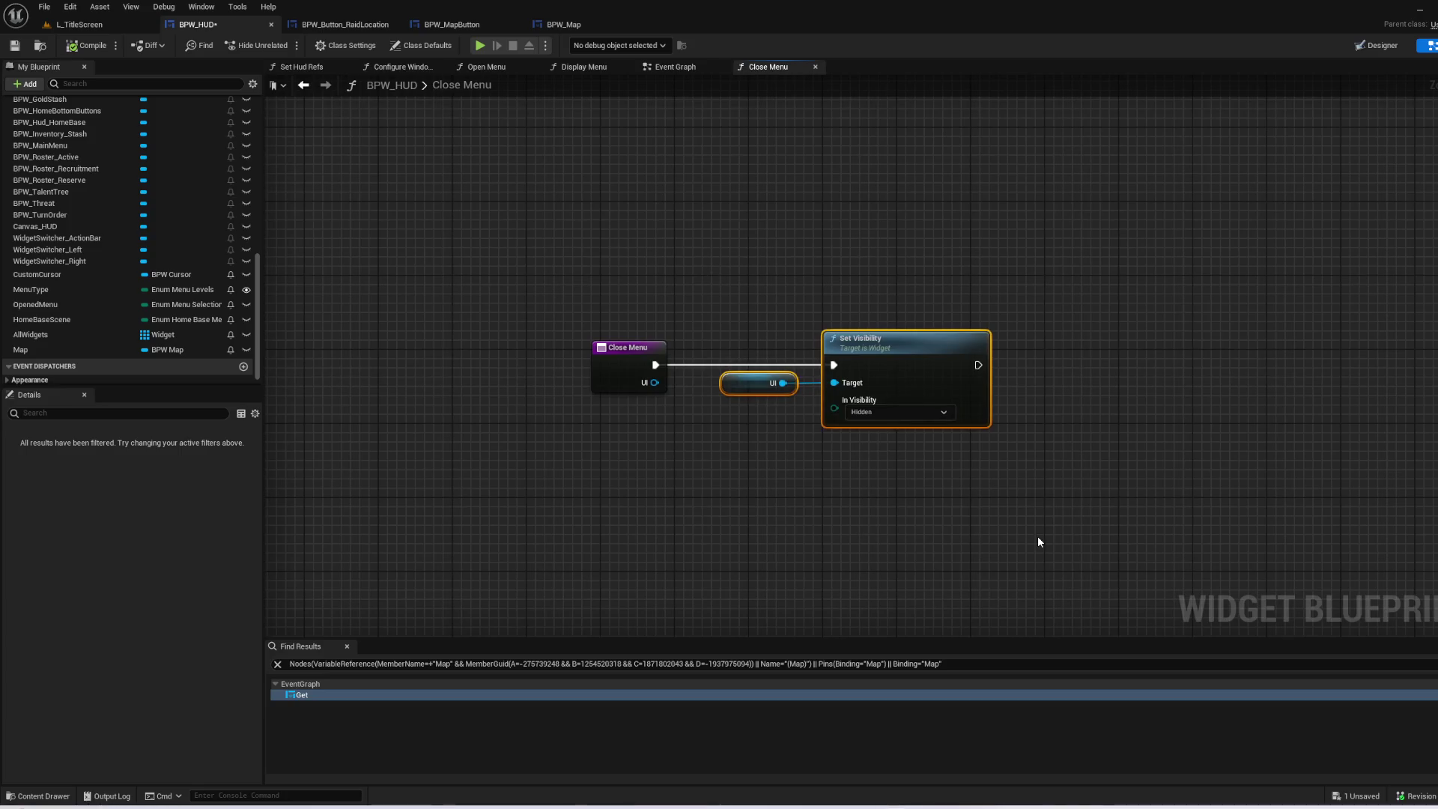
key("alt+Left")
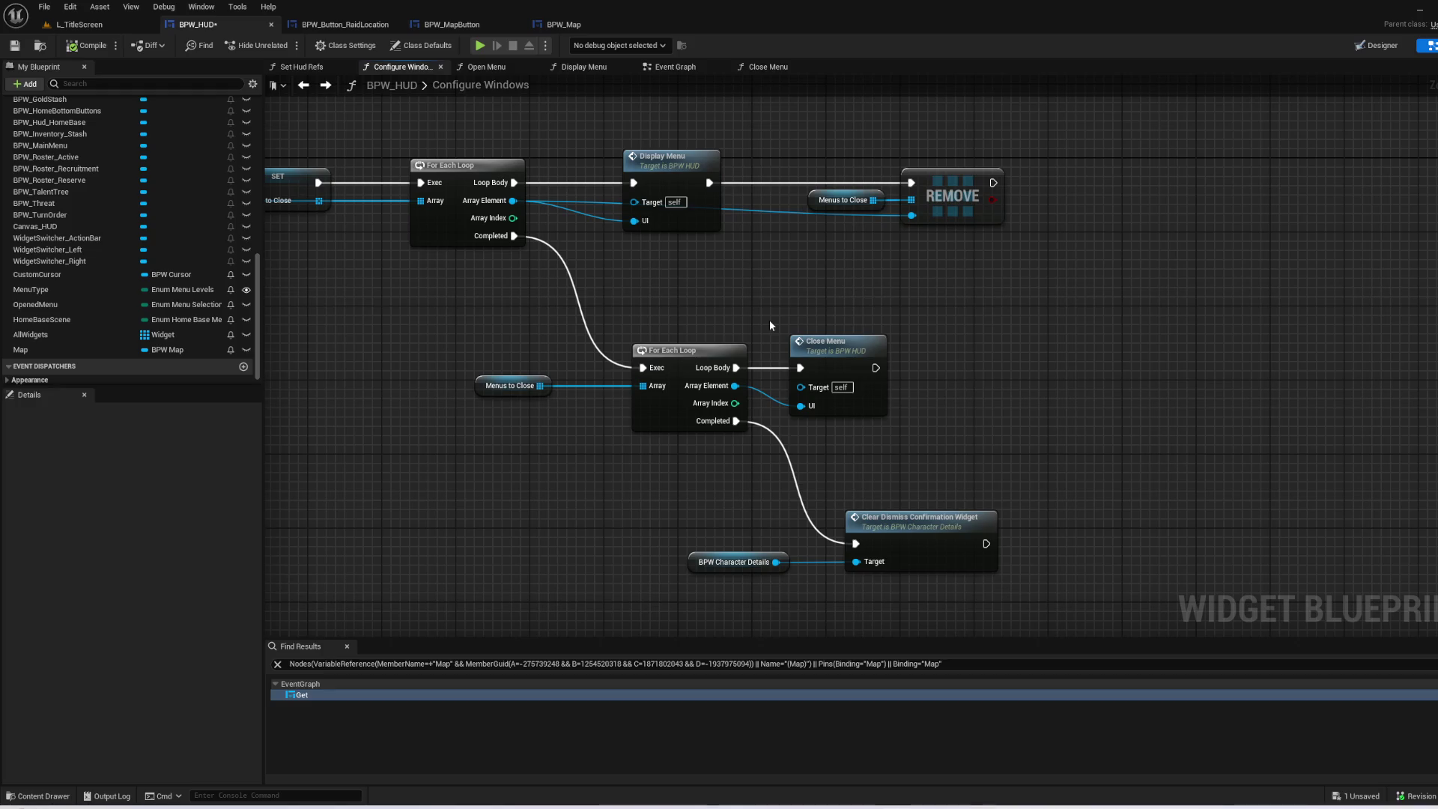
left_click(468, 27)
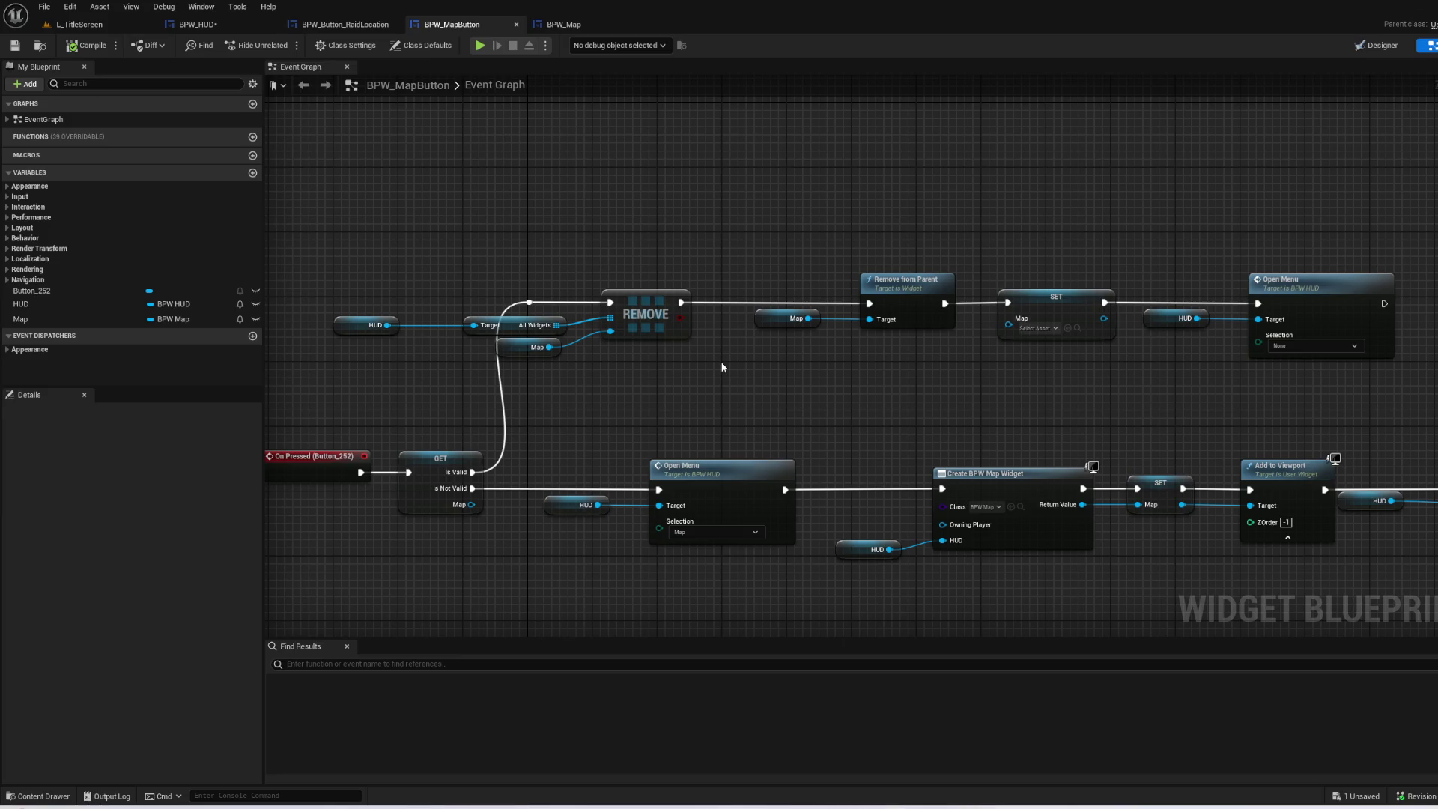
- Survey BPW_MapButton's event chain, briefly checking the BPW_Map and RaidLocation tabs
mouse_move(722, 367)
left_mouse_down()
mouse_move(702, 341)
mouse_move(371, 327)
left_mouse_up()
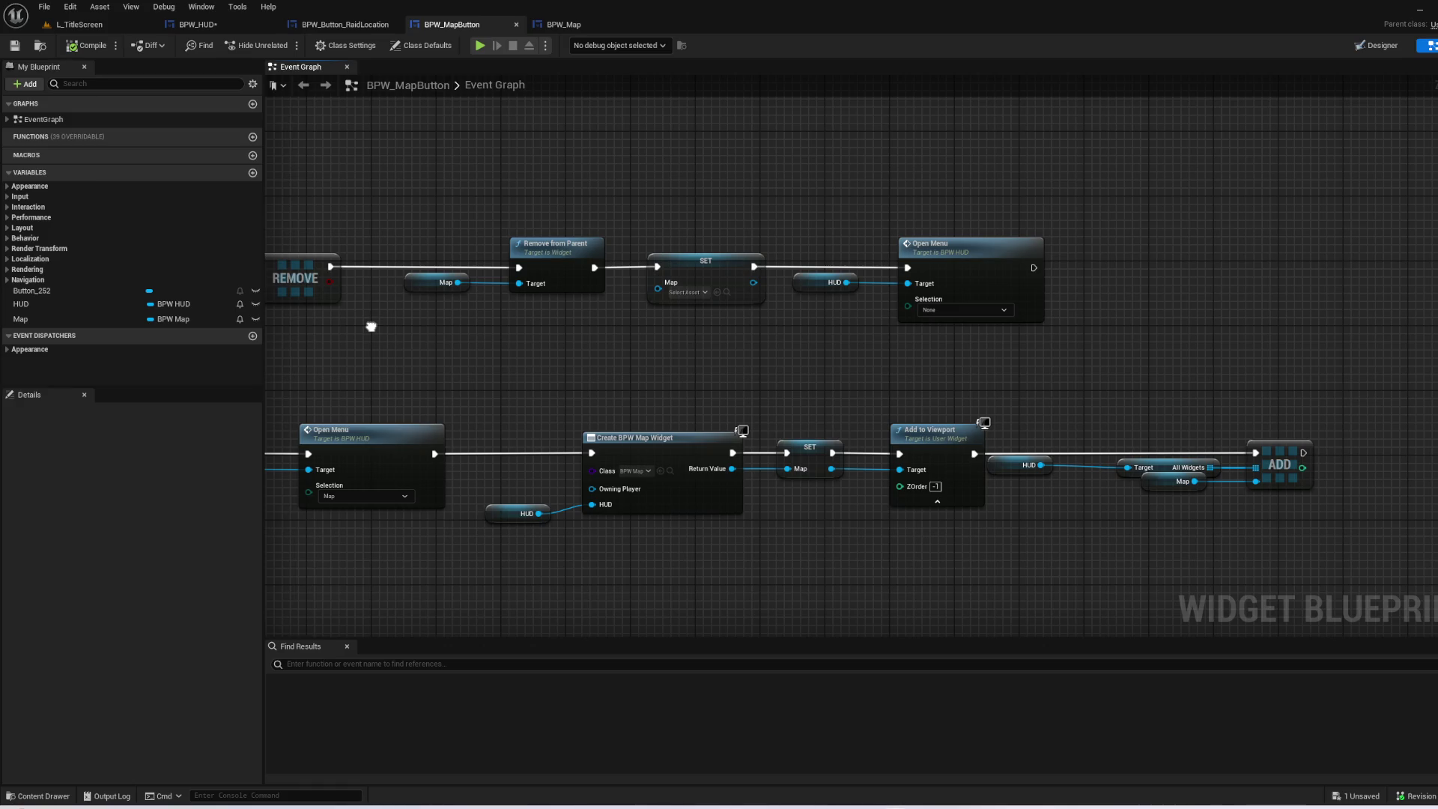
left_click_drag(371, 326, 641, 351)
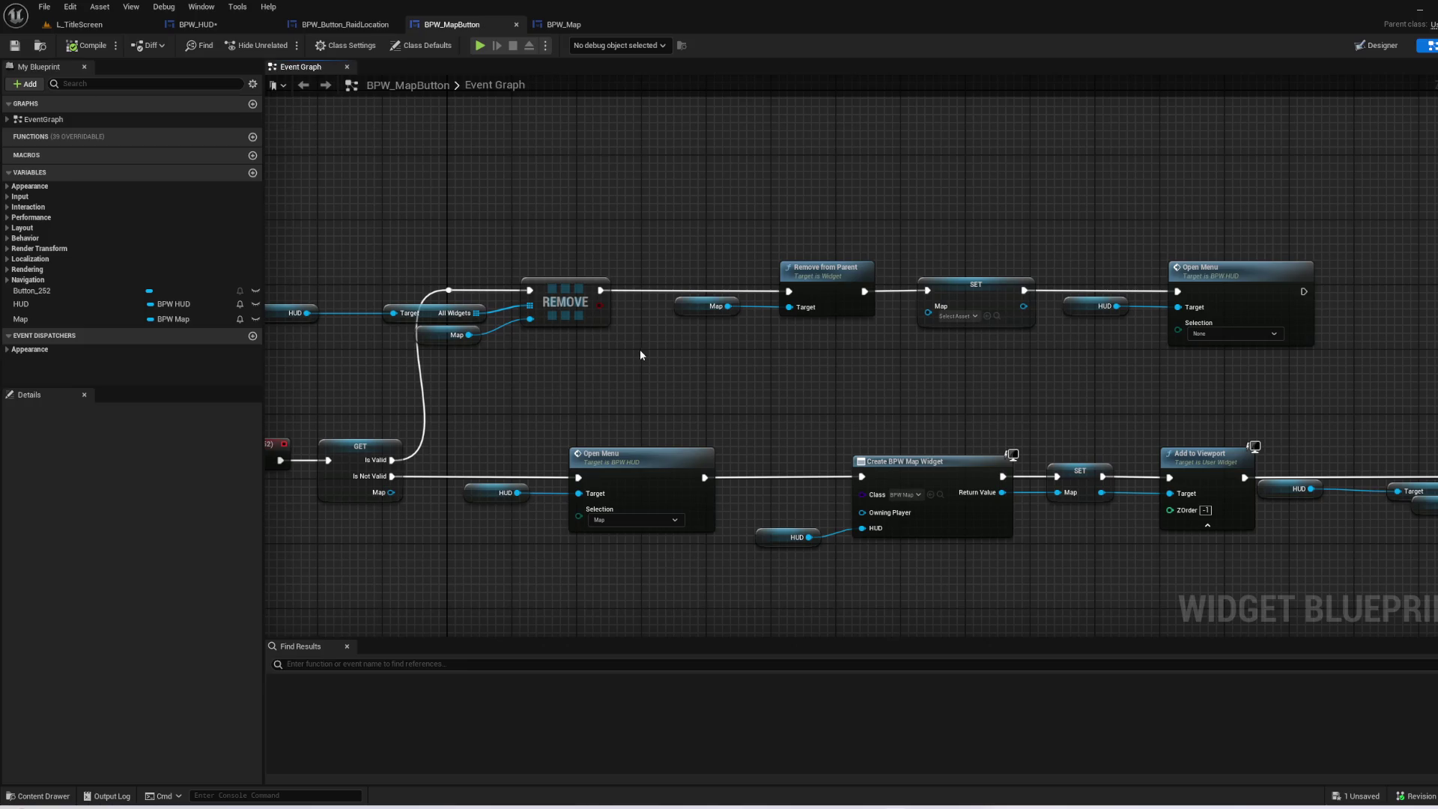
left_click(558, 24)
left_click(461, 25)
left_click_drag(370, 173, 465, 173)
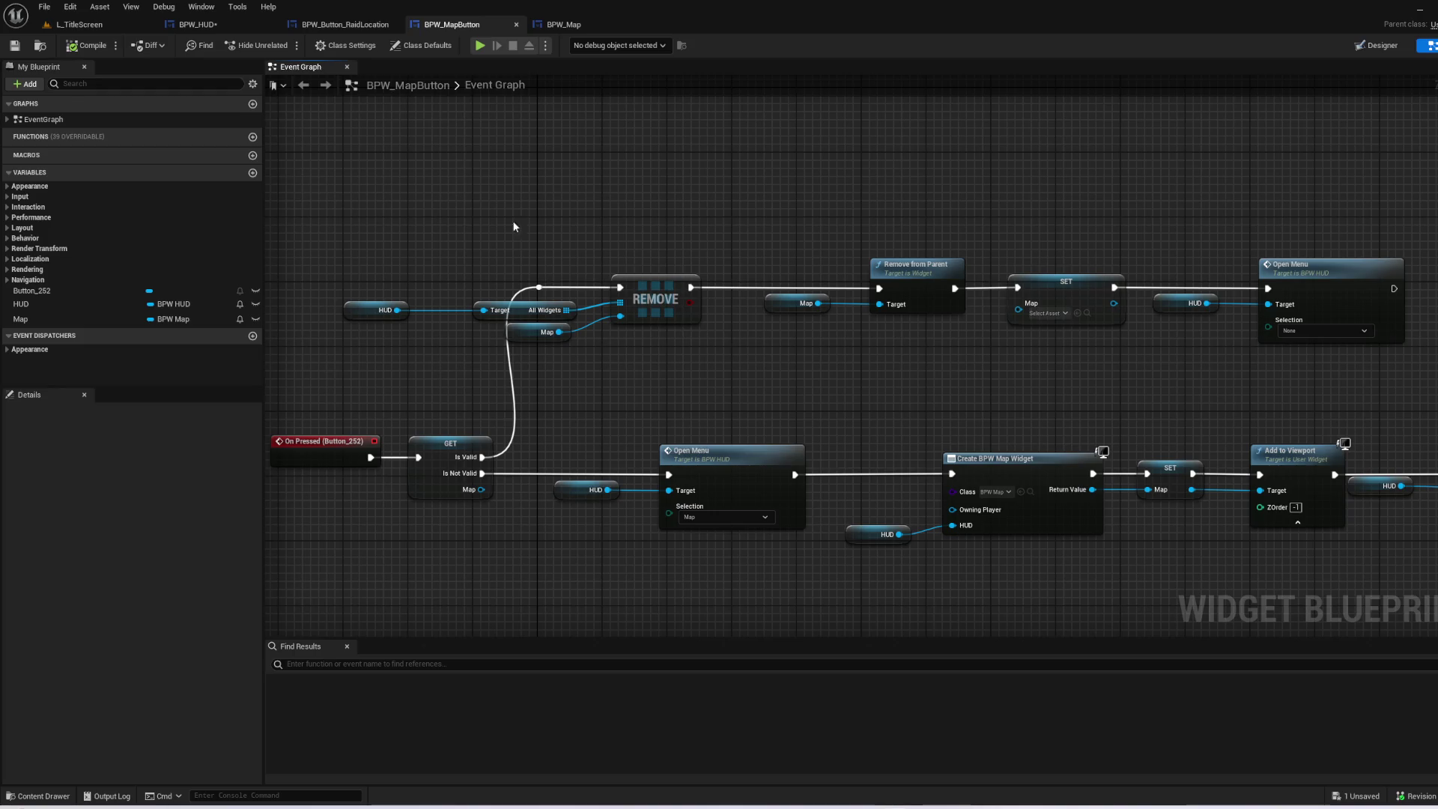
left_click(362, 29)
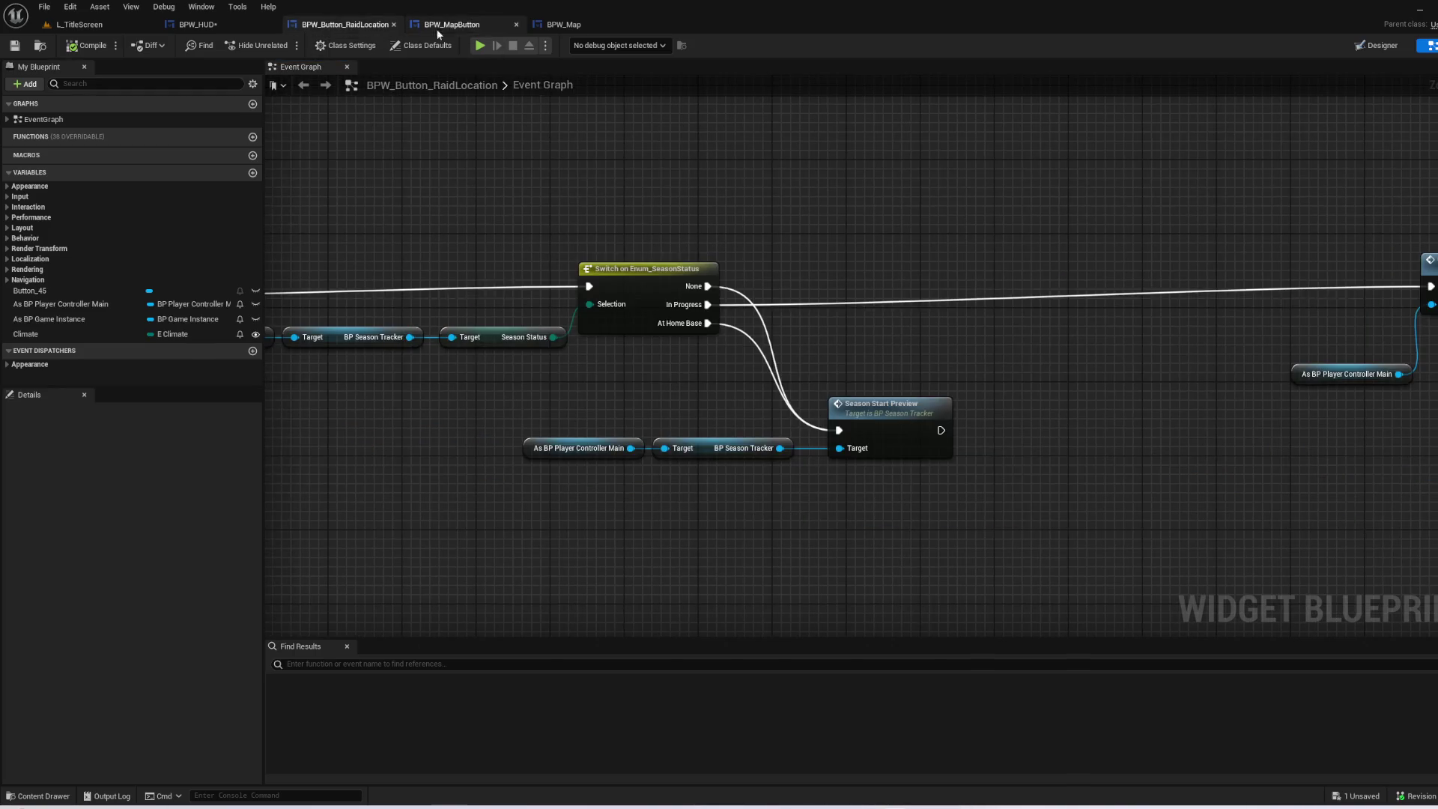
left_click(432, 28)
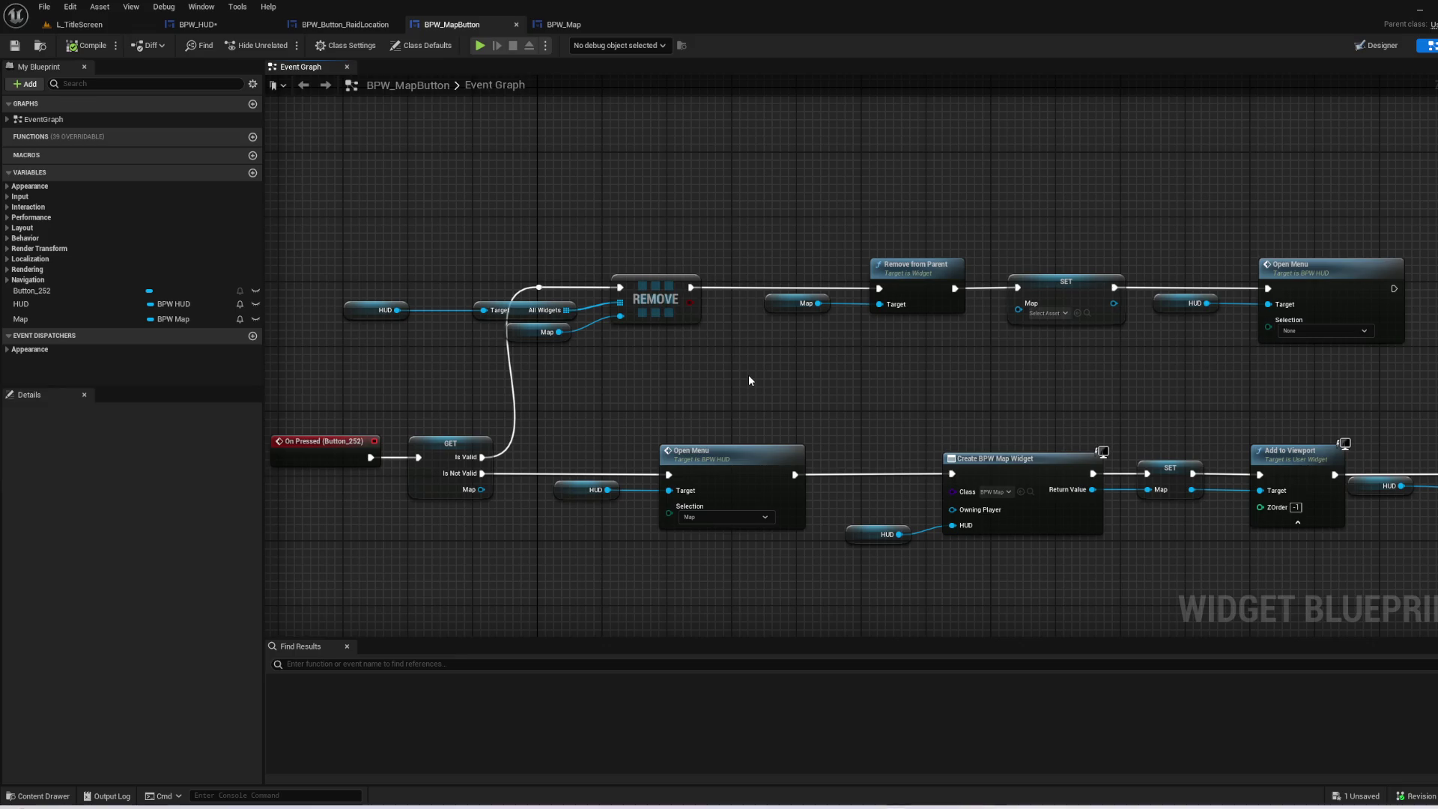
- Delete REMOVE, its getters and the stray HUD getter; wire Is Valid to Remove from Parent
left_click_drag(748, 374, 571, 186)
key("Delete")
left_click_drag(410, 354, 390, 322)
key("Delete")
left_click_drag(540, 287, 882, 288)
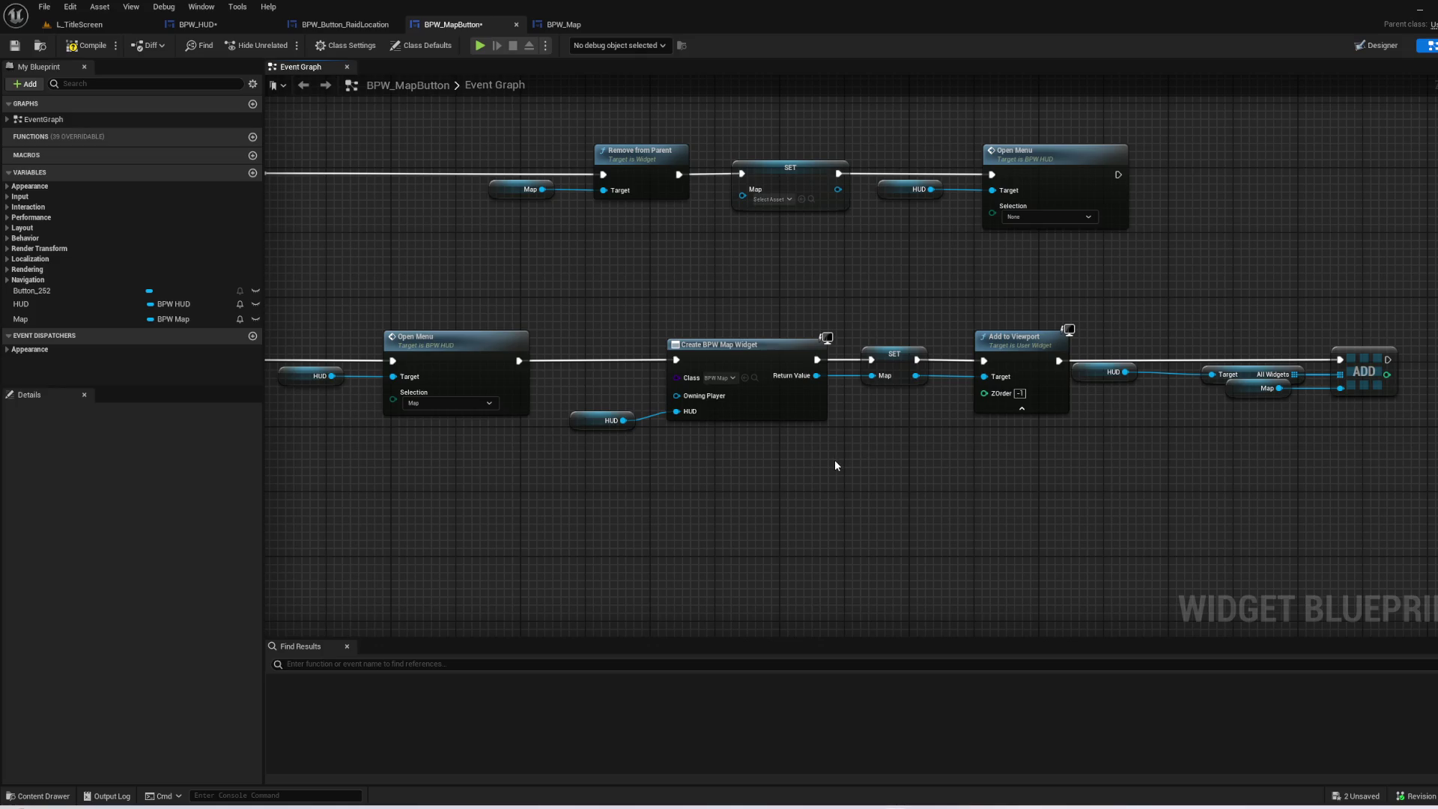
- Delete the ADD node and its input getters from the lower row
left_click_drag(696, 500, 465, 305)
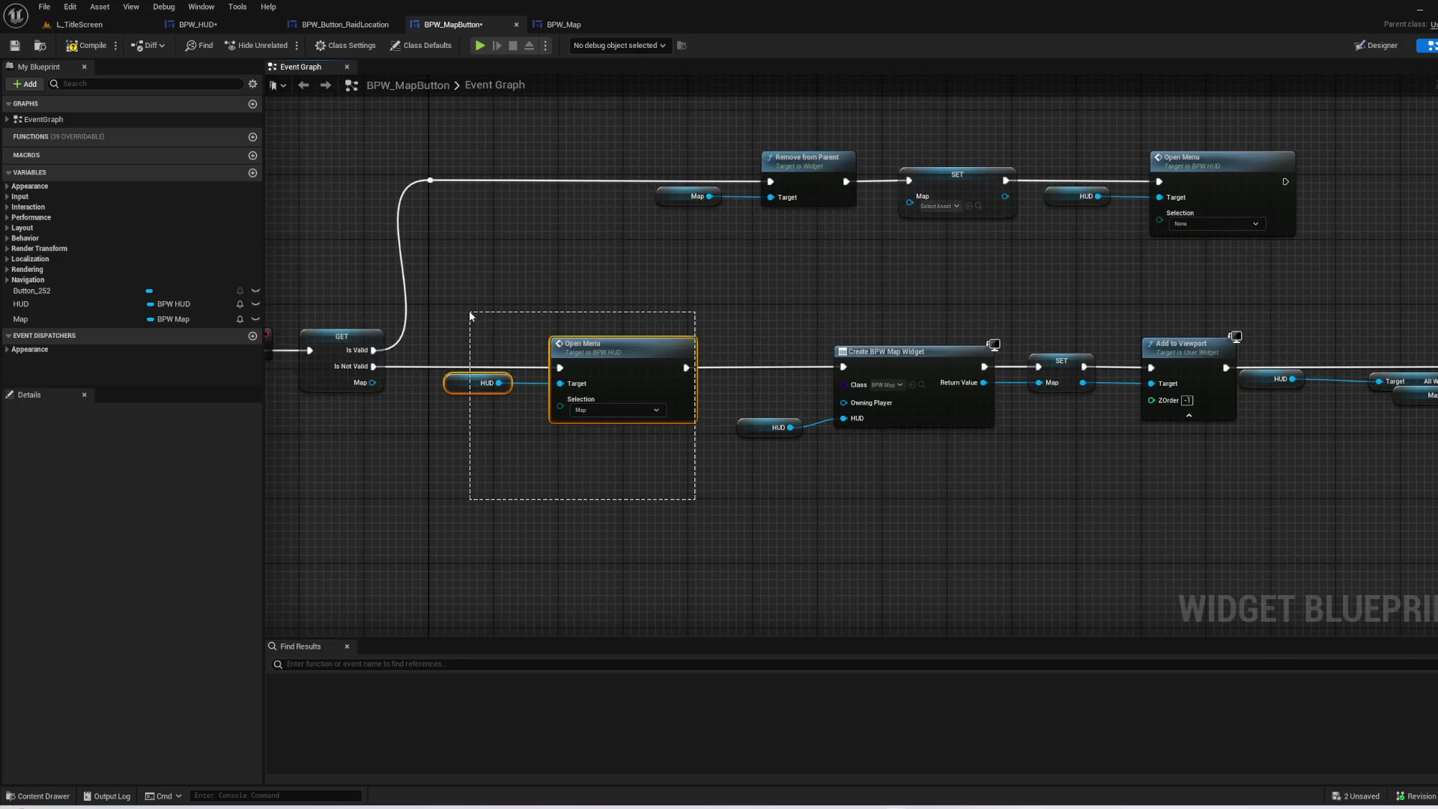
left_click(752, 290)
mouse_move(752, 290)
left_mouse_down()
mouse_move(721, 411)
mouse_move(588, 394)
left_mouse_up()
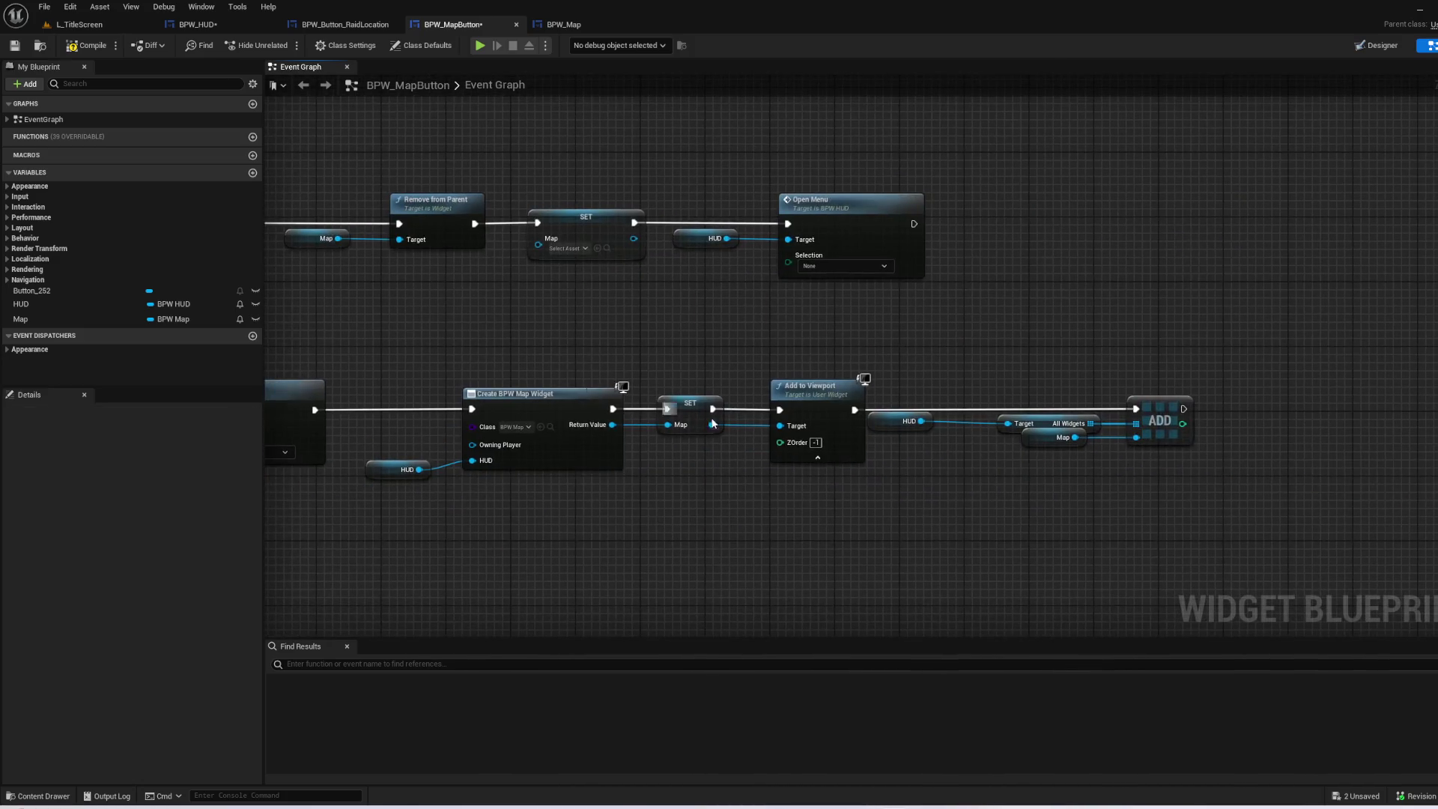
left_click_drag(1219, 498, 921, 319)
key("Delete")
- Copy-paste the HUD getter and add a Set Map node from it
left_click_drag(738, 532, 941, 532)
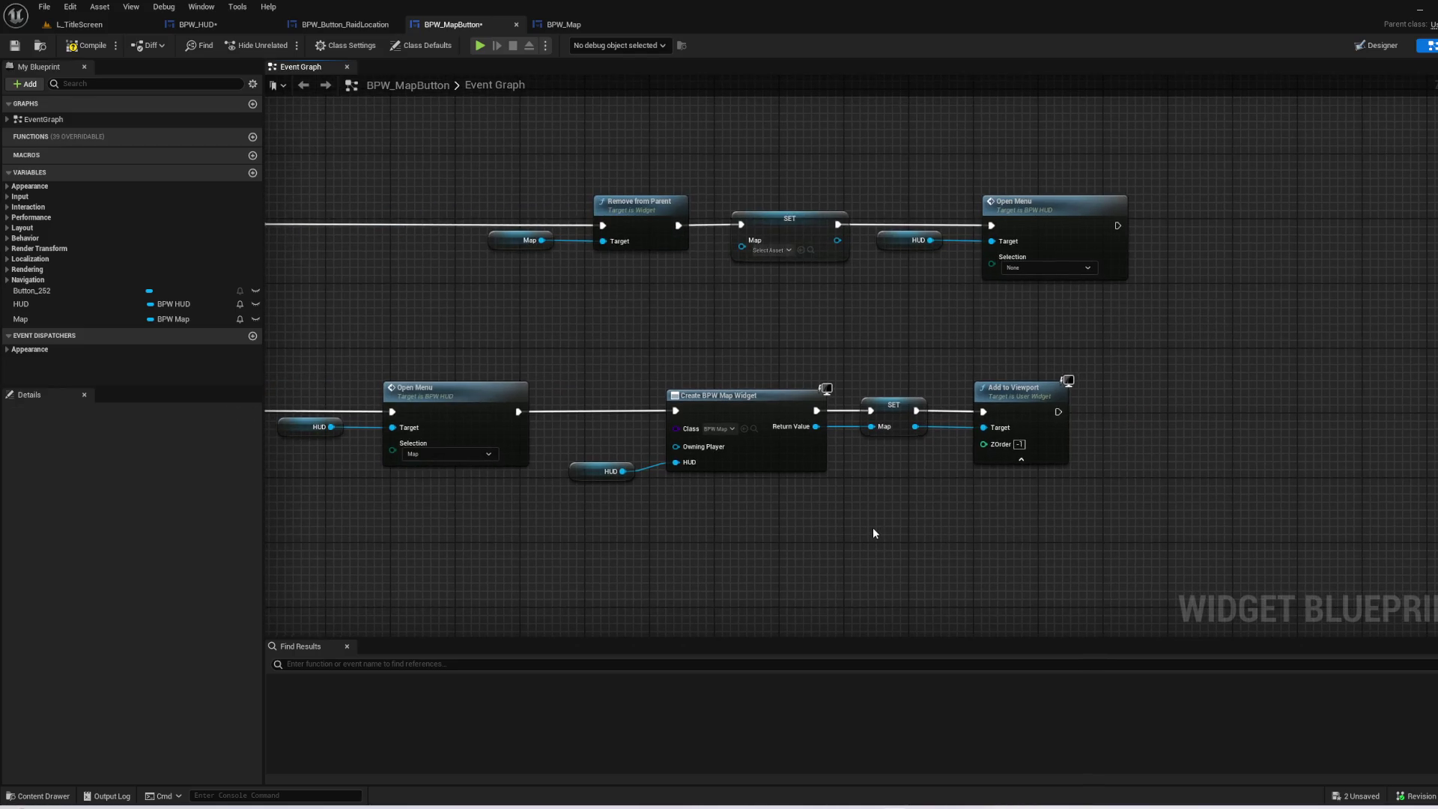
left_click_drag(824, 524, 1026, 522)
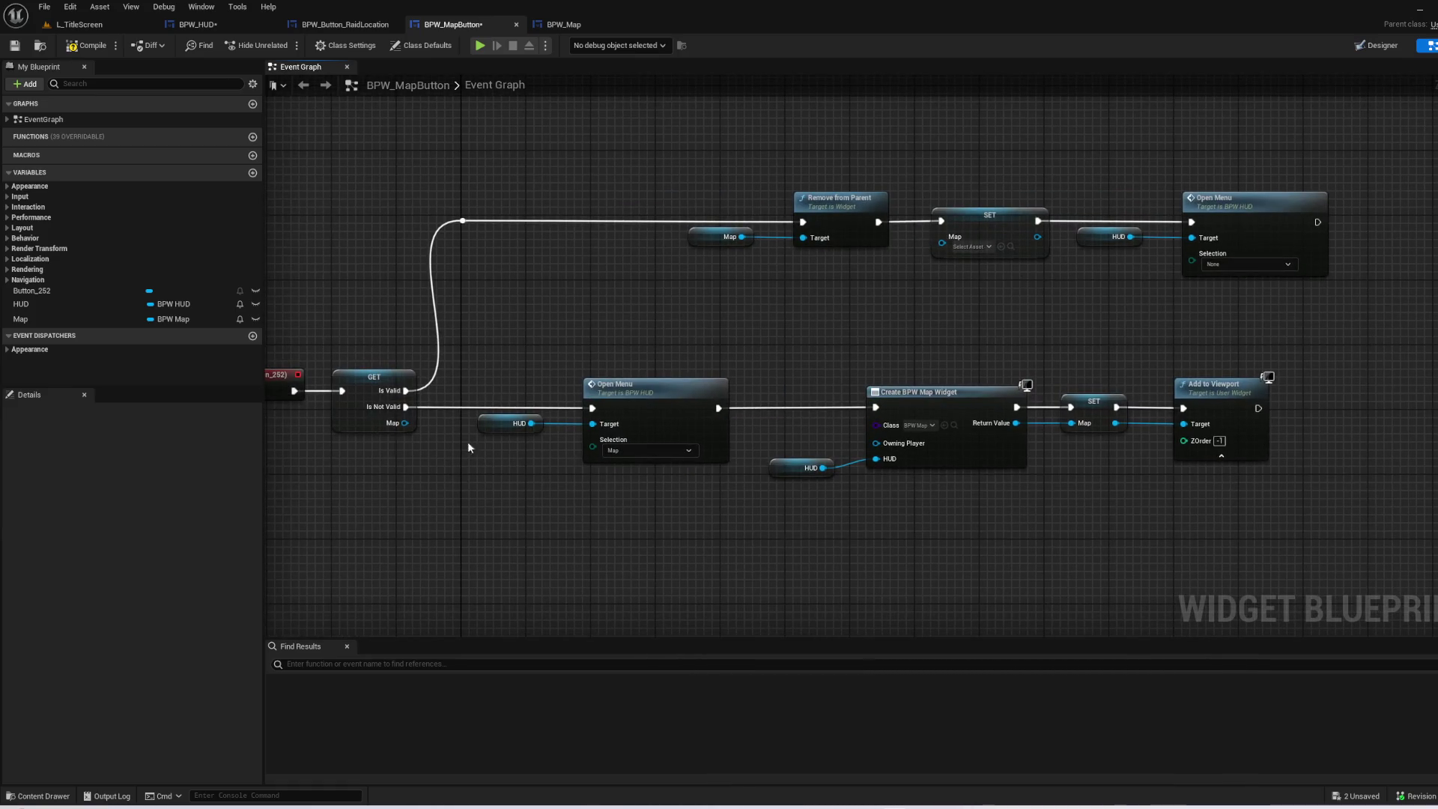
left_click(801, 467)
key("ctrl+c")
left_click_drag(862, 549, 563, 446)
left_click(623, 452)
key("ctrl+v")
left_click_drag(683, 468, 704, 433)
type("set")
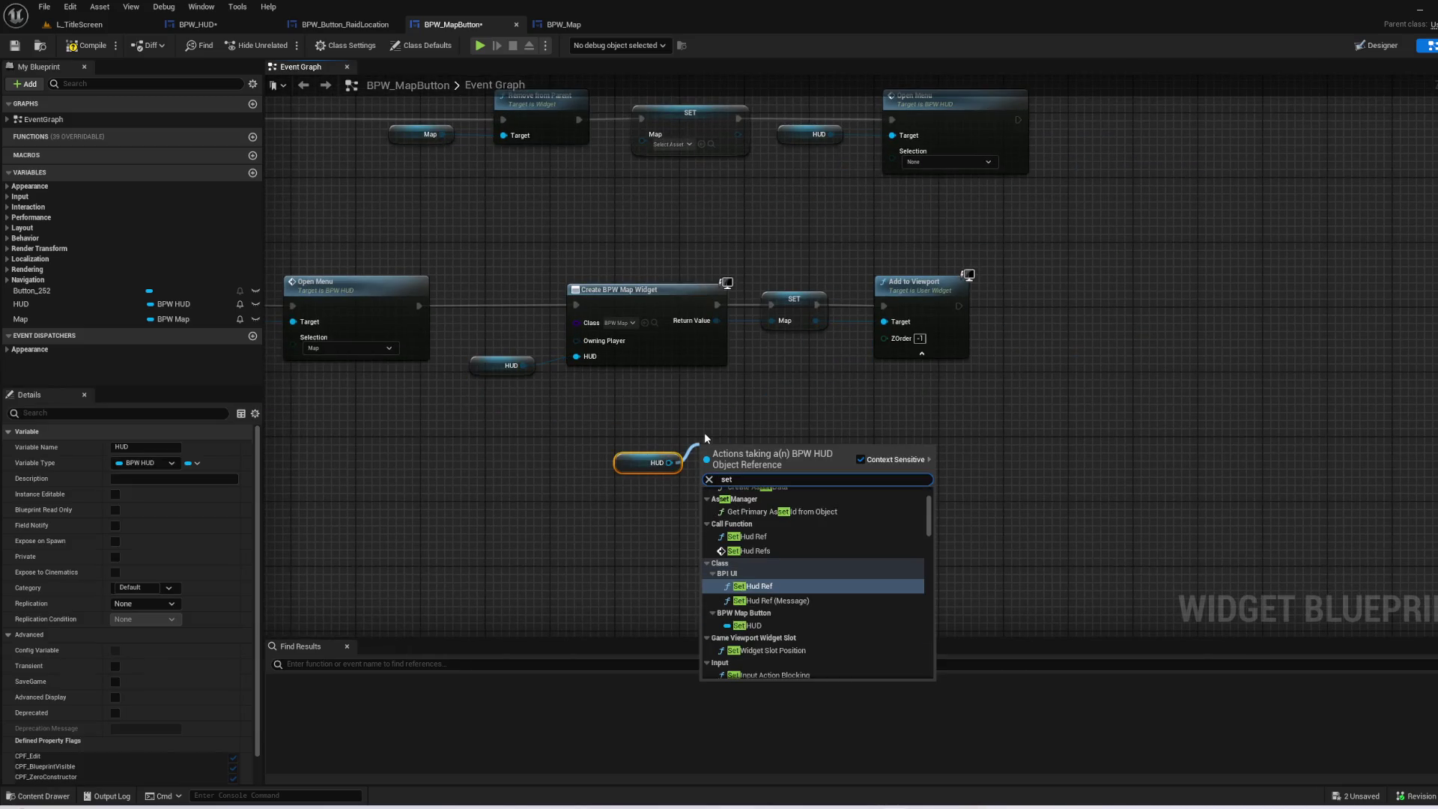
type(" map")
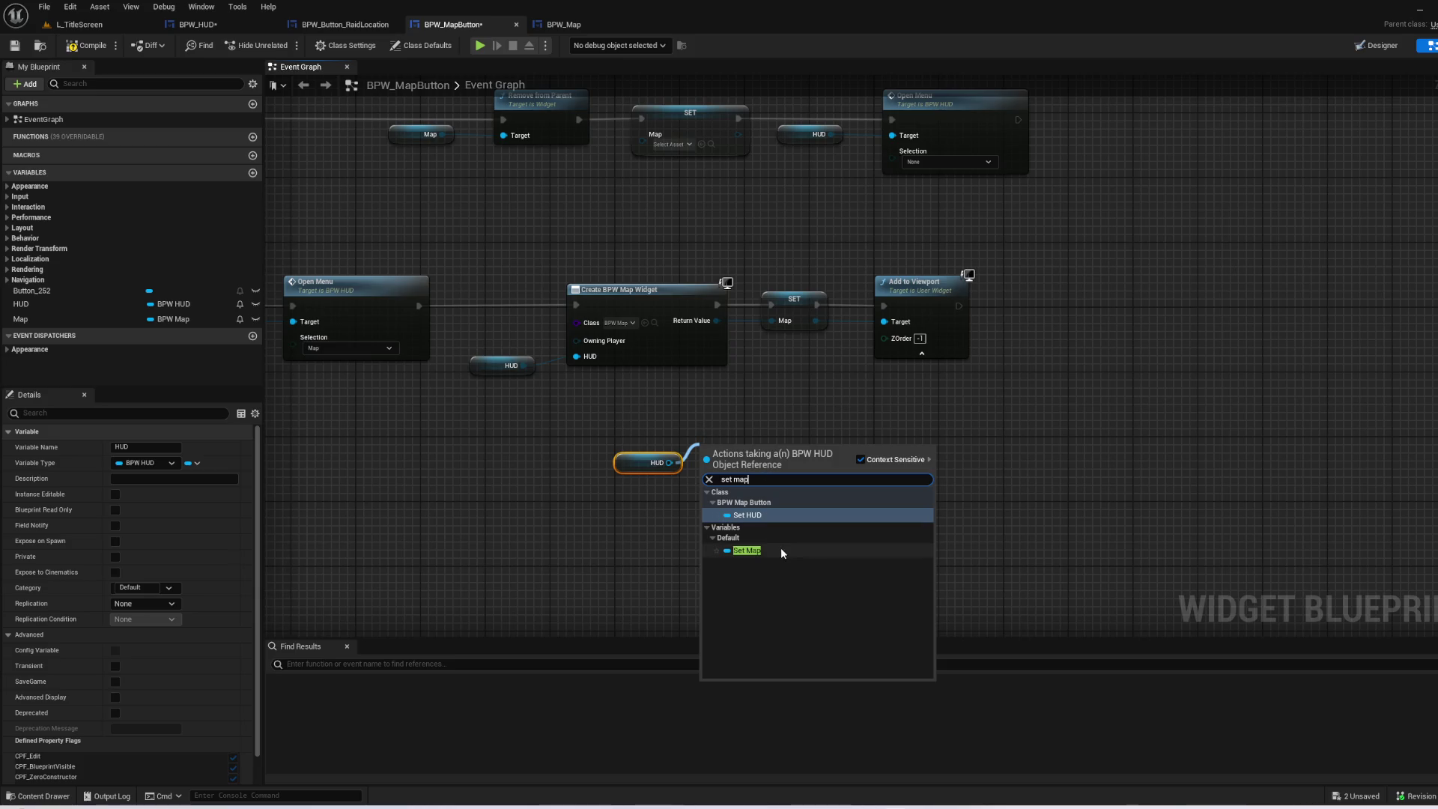
left_click(780, 546)
- Place SET beside Add to Viewport, plug in a Map getter, and run it after Add to Viewport
left_click(829, 433)
left_click_drag(618, 412, 824, 517)
mouse_move(750, 451)
left_mouse_down()
mouse_move(835, 461)
mouse_move(1090, 370)
mouse_move(1149, 305)
left_mouse_up()
left_click(75, 319)
left_click_drag(30, 320, 929, 327)
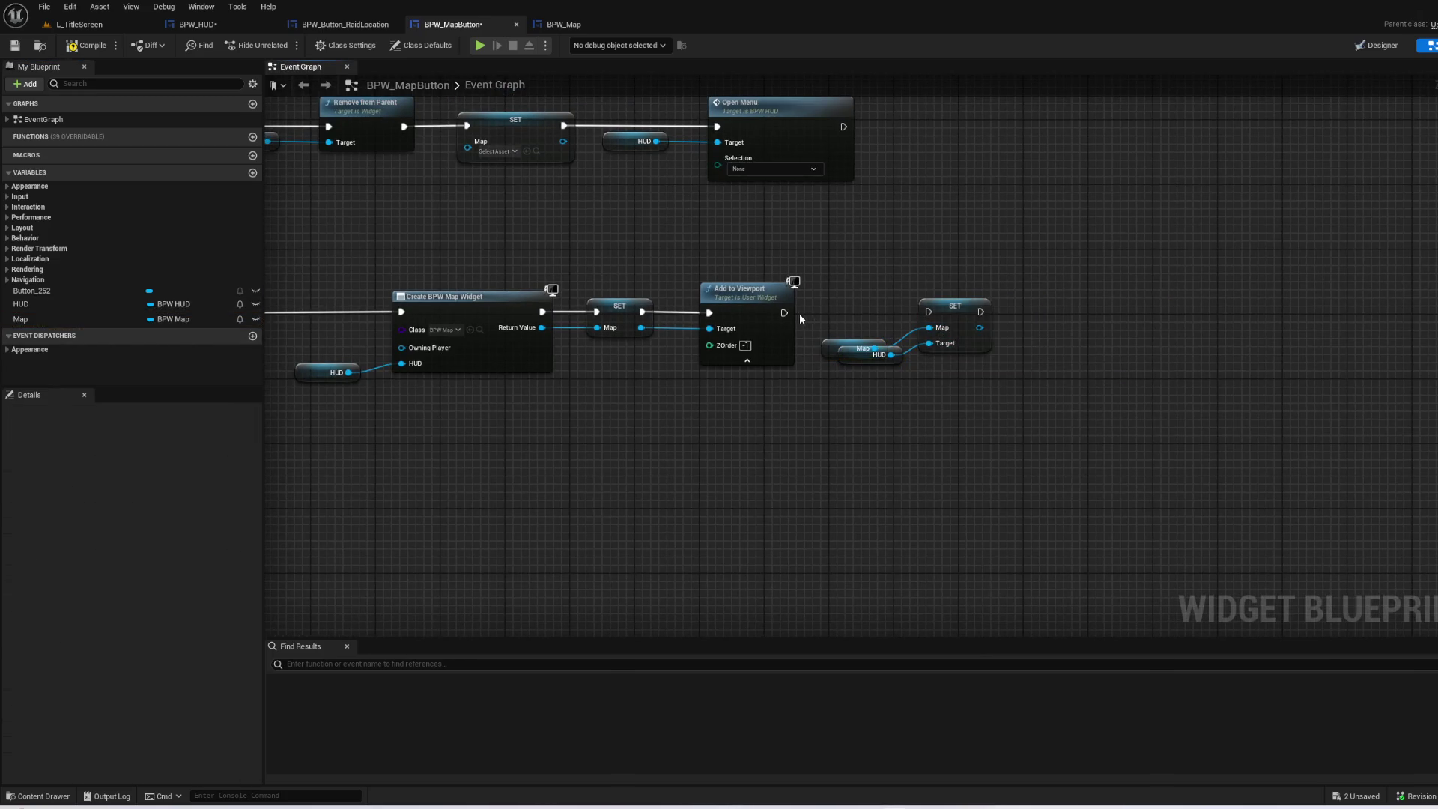
left_click_drag(788, 313, 929, 312)
left_click_drag(845, 282, 1001, 388)
key("q")
left_click(989, 400)
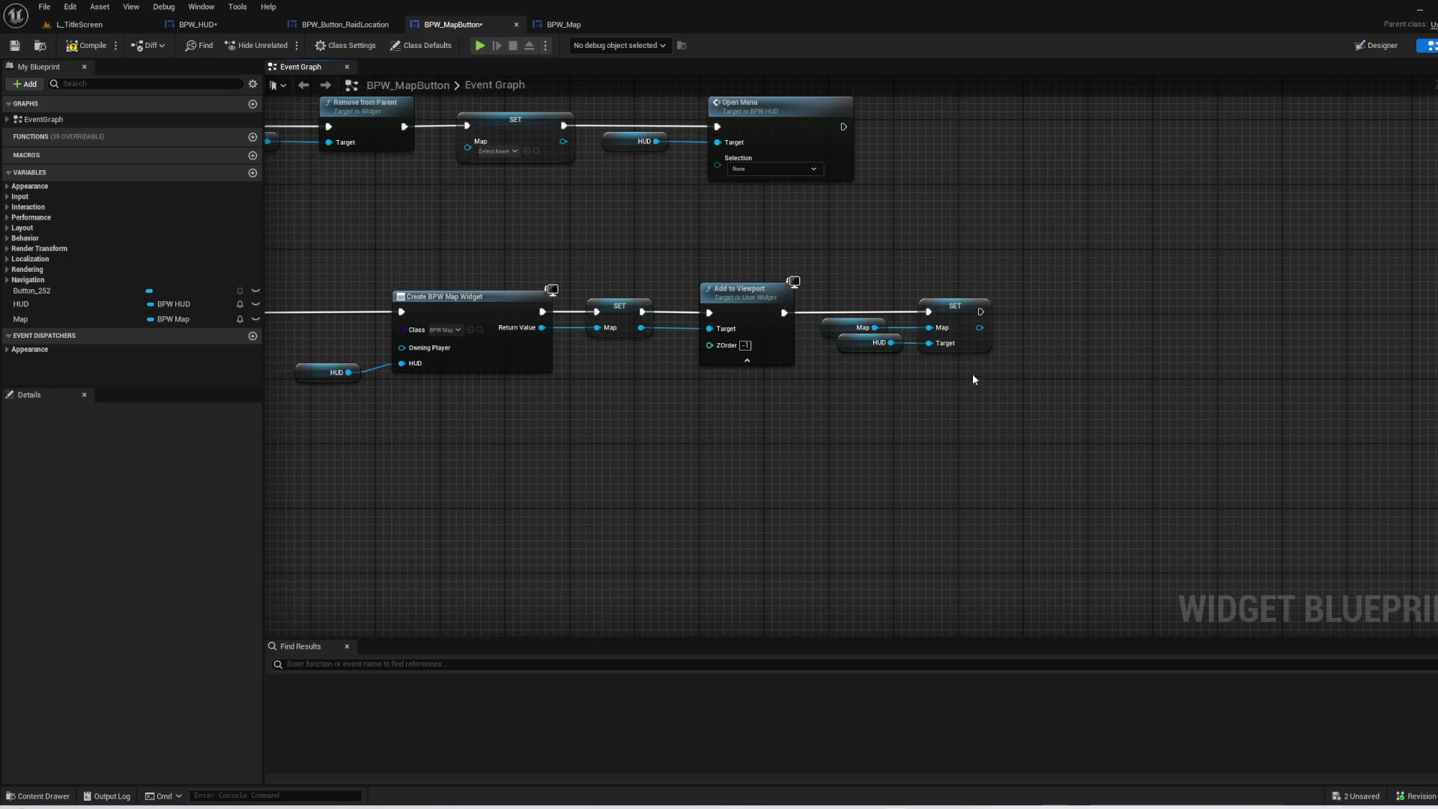
- Review the whole chain and compile BPW_MapButton
mouse_move(903, 374)
left_mouse_down()
mouse_move(1086, 500)
mouse_move(1129, 504)
mouse_move(1107, 506)
left_mouse_up()
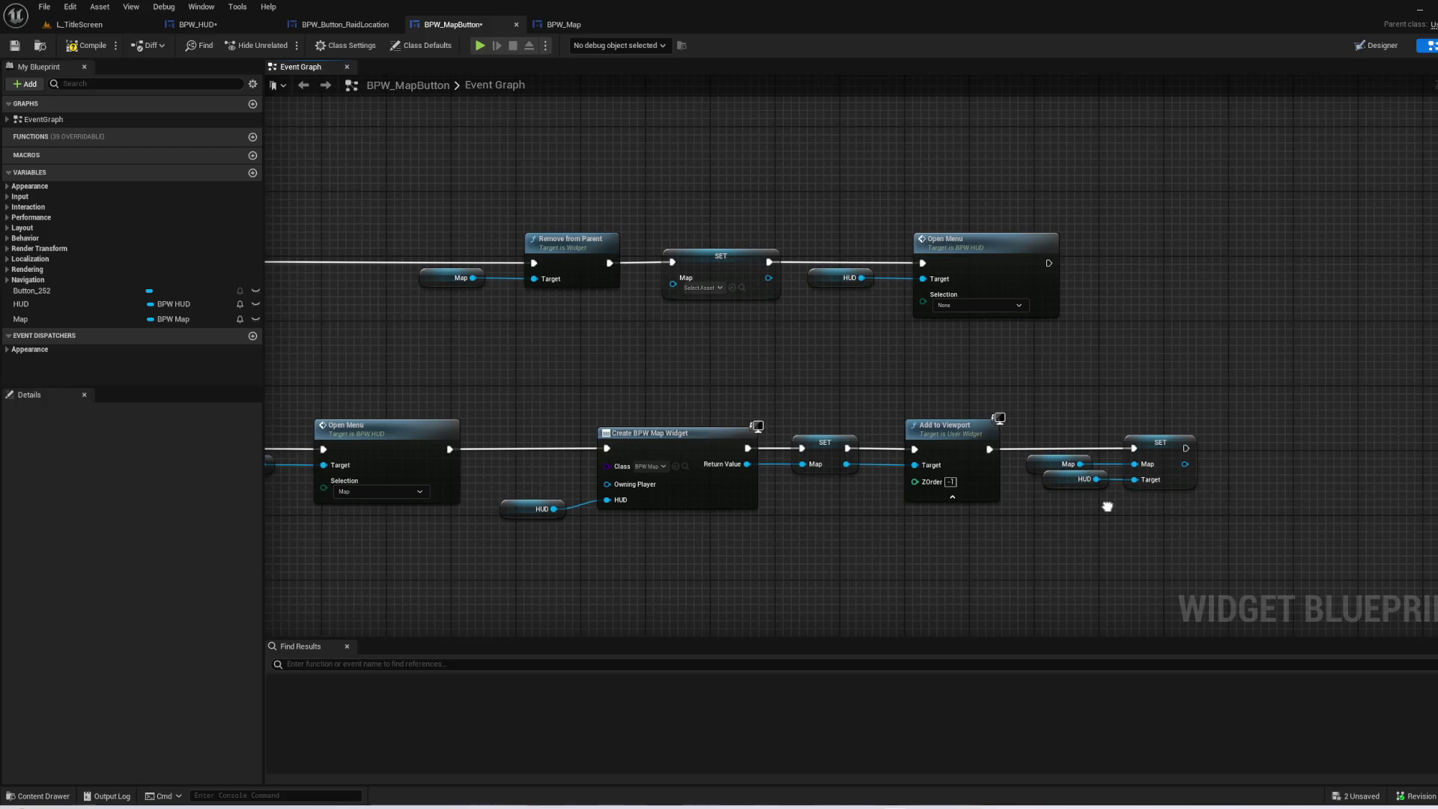
mouse_move(706, 578)
left_mouse_down()
mouse_move(735, 552)
mouse_move(946, 546)
left_mouse_up()
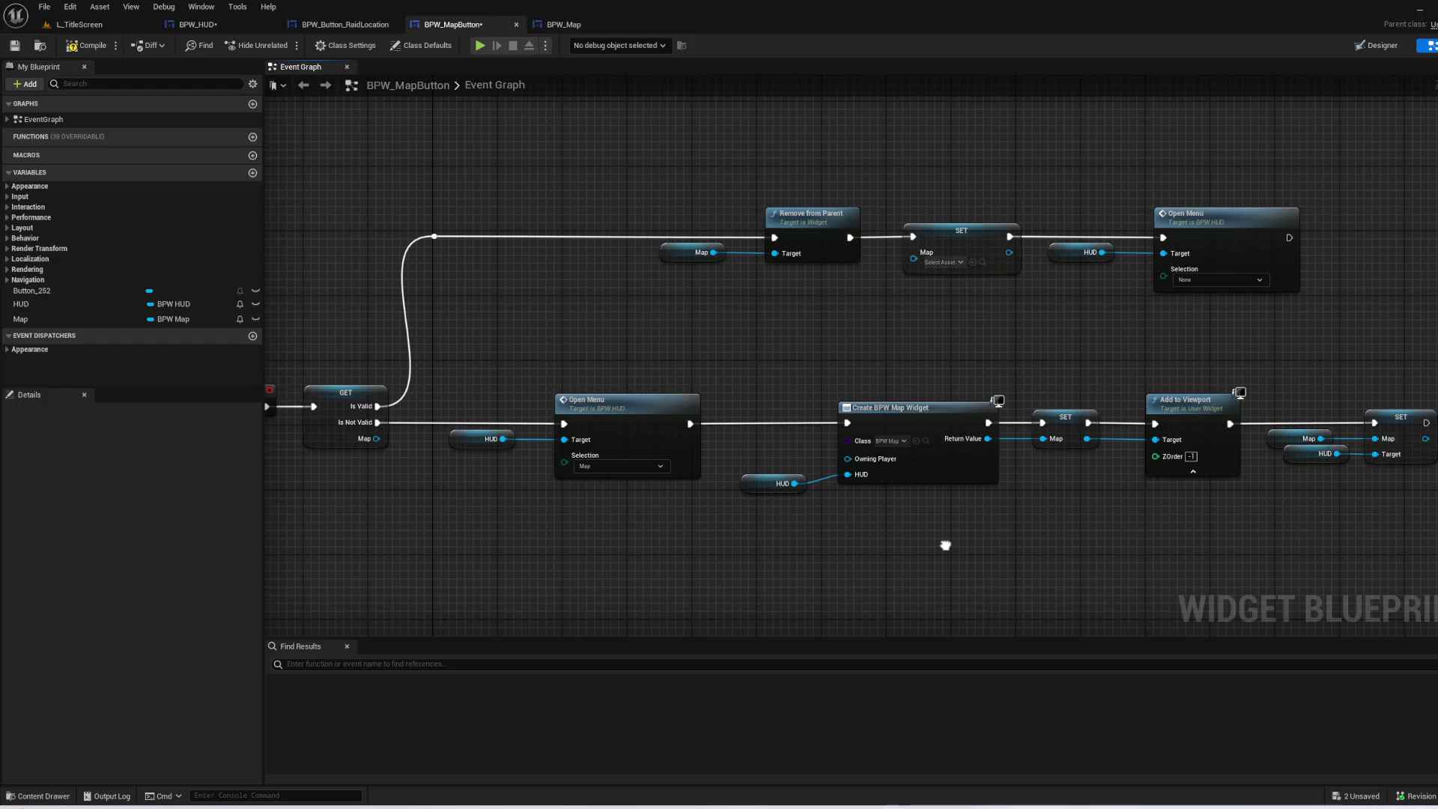
left_click_drag(946, 545, 962, 547)
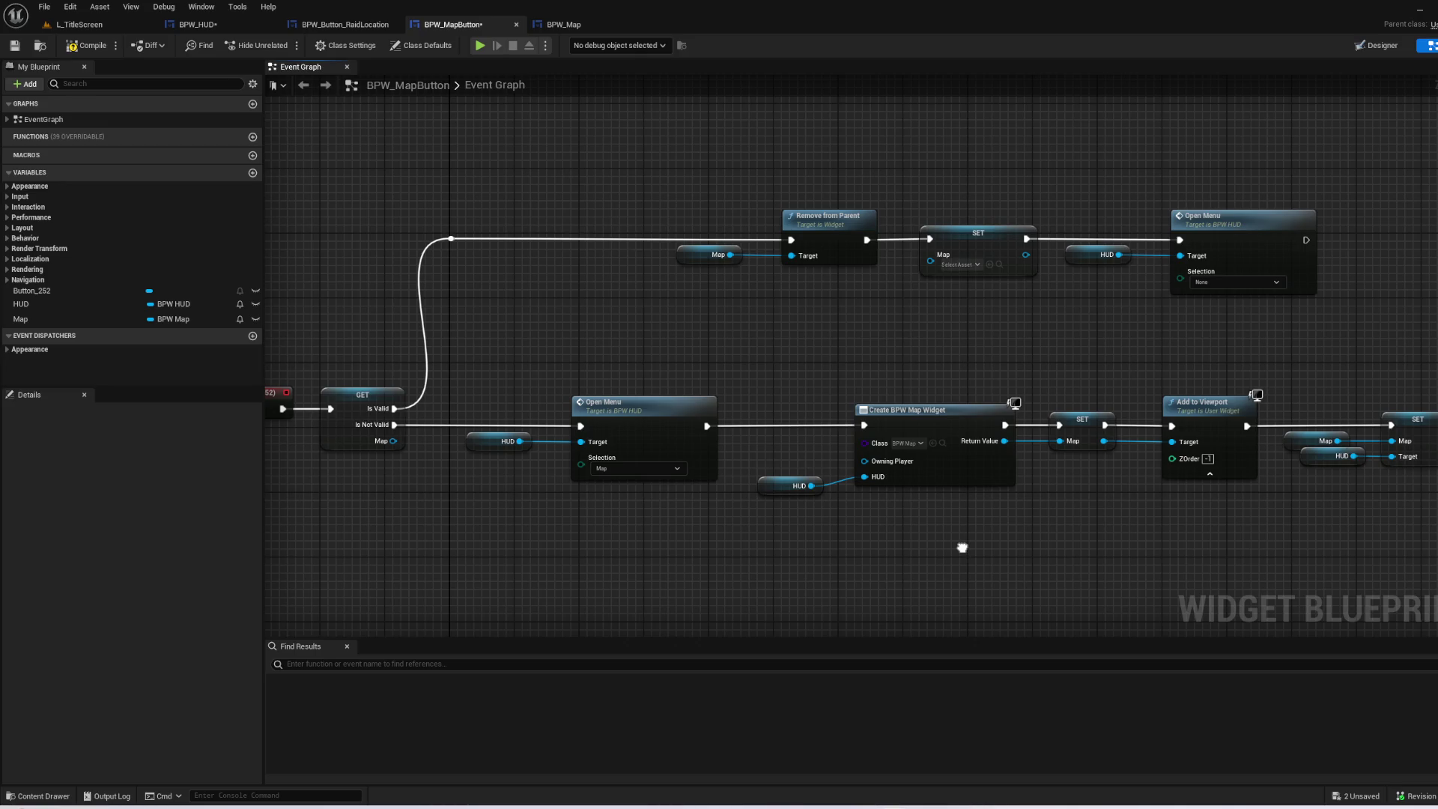
left_click_drag(721, 549, 620, 506)
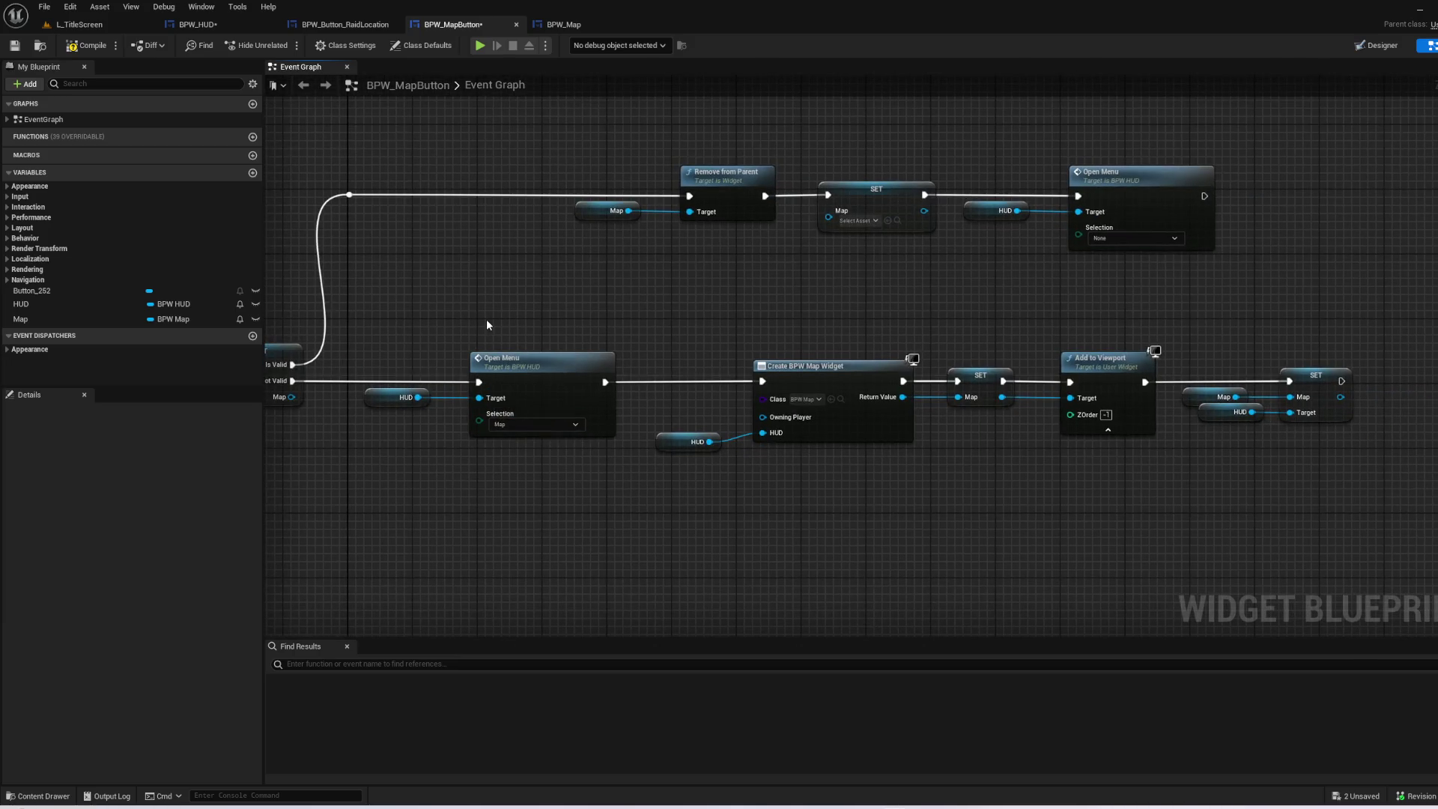
left_click(89, 47)
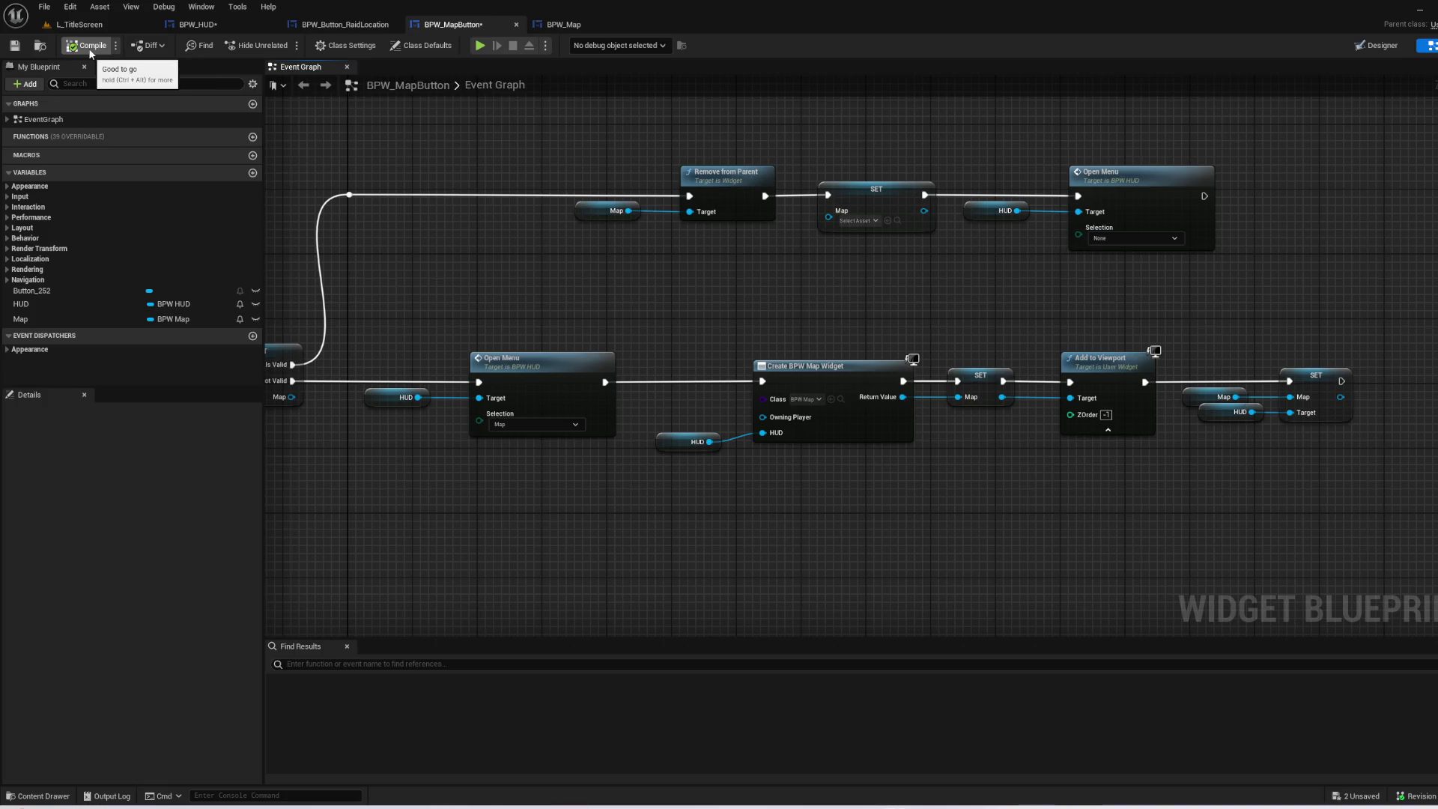
- Unhook Not Valid from Open Menu, move Open Menu aside, and wire Not Valid to Create BPW Map Widget
left_click(479, 382, "alt")
left_click(588, 381)
left_click(401, 397, "shift")
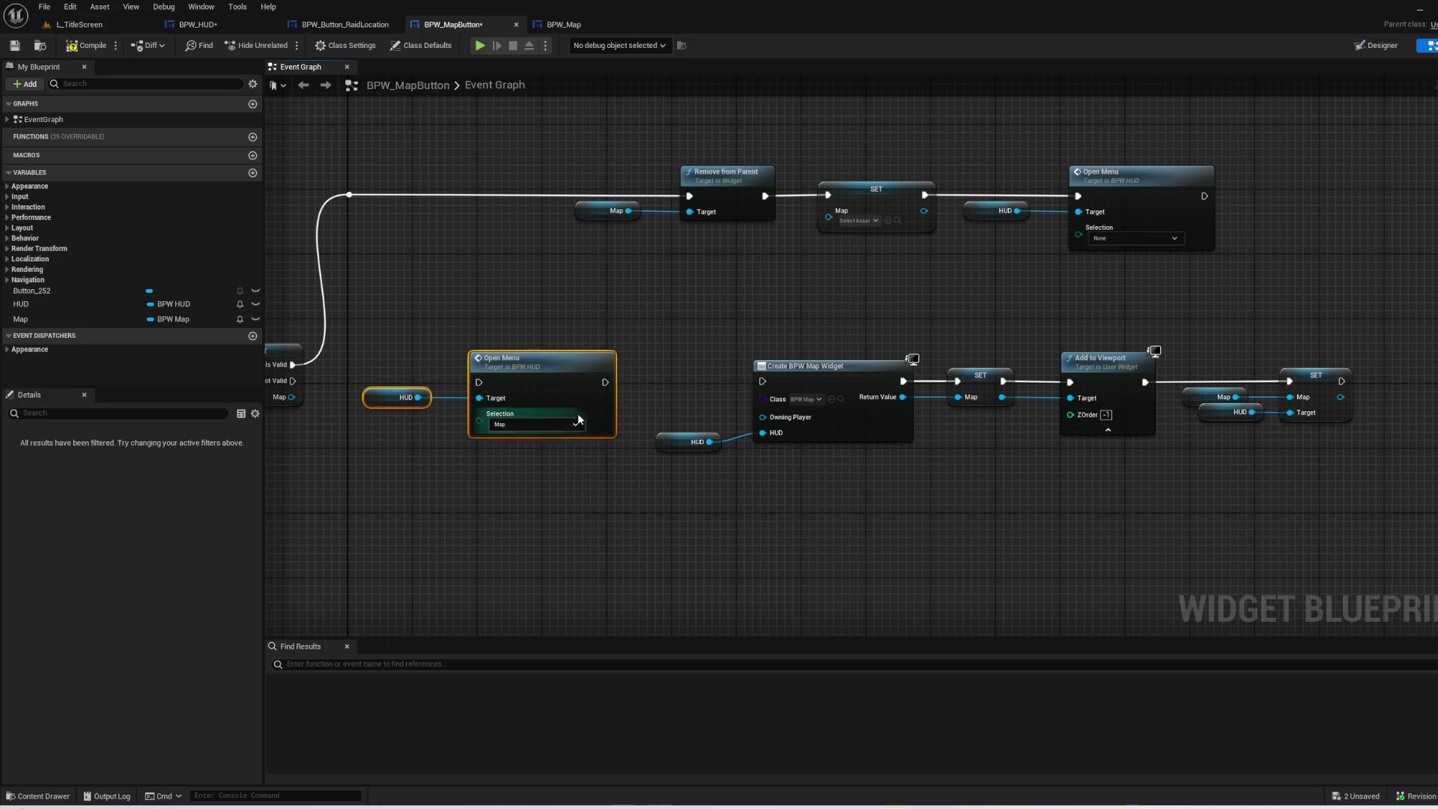
left_click_drag(551, 358, 624, 527)
left_click(460, 406)
mouse_move(292, 381)
left_mouse_down()
mouse_move(774, 391)
mouse_move(763, 381)
left_mouse_up()
- Close the gap in the map-creation nodes and run Open Menu with its HUD getter after SET
left_click_drag(1243, 465, 642, 289)
left_click_drag(851, 383, 511, 392)
left_click_drag(500, 521, 617, 605)
mouse_move(605, 553)
left_mouse_down()
mouse_move(868, 515)
mouse_move(1196, 399)
left_mouse_up()
left_click(1013, 363)
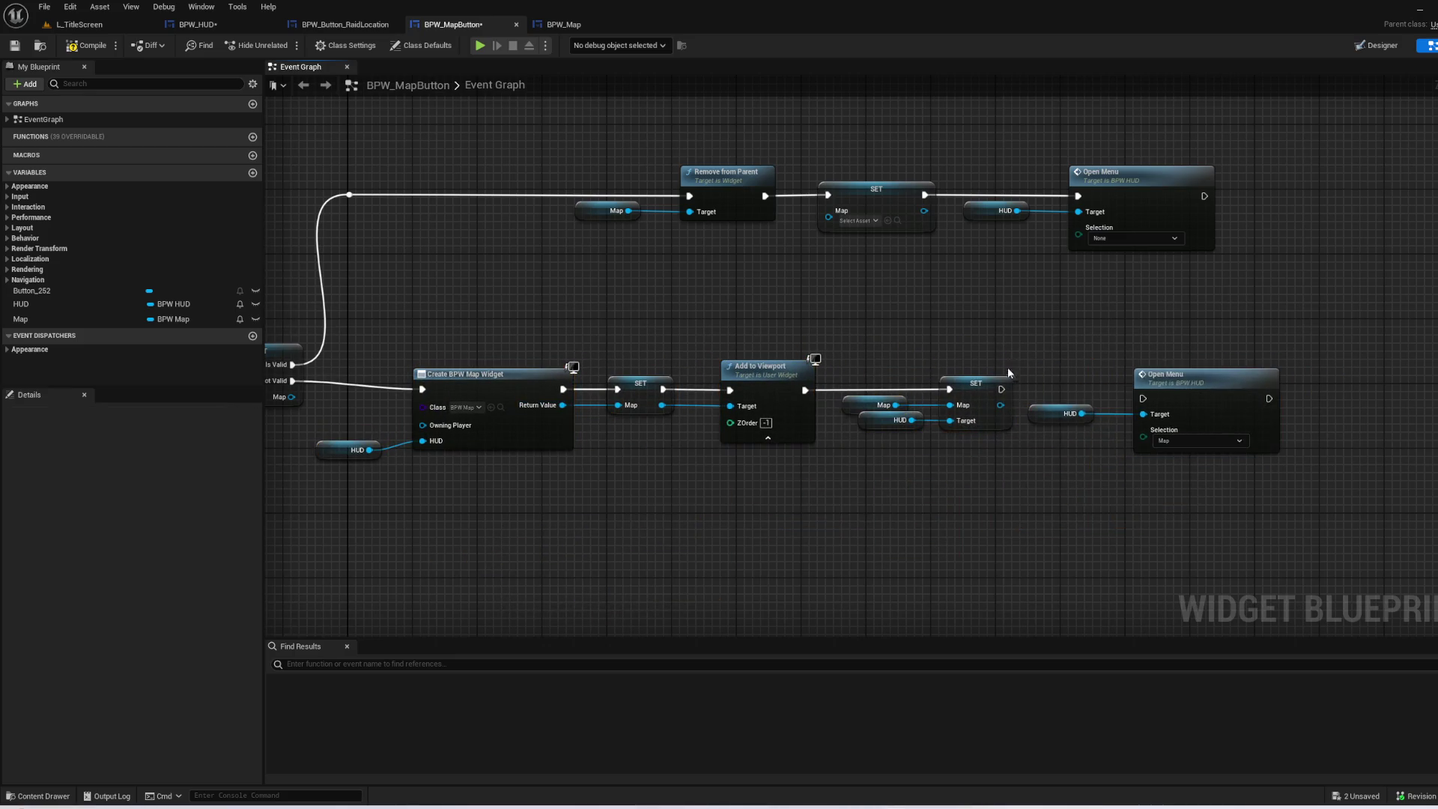
left_click_drag(1002, 389, 1142, 399)
mouse_move(1062, 378)
left_mouse_down()
mouse_move(1146, 412)
mouse_move(1184, 358)
left_mouse_up()
left_click(1086, 509)
left_click(198, 24)
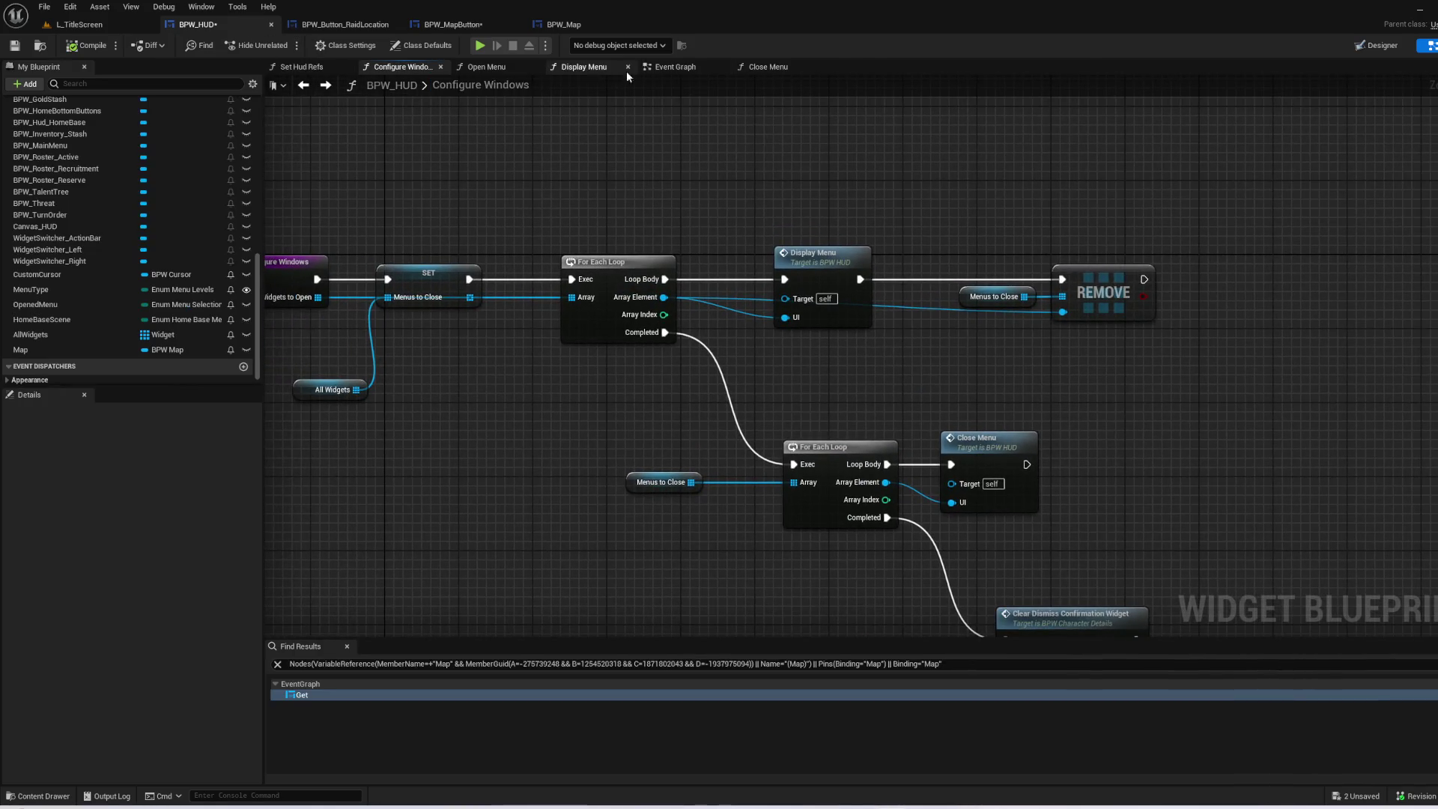
- In BPW_HUD's Event Graph, rework and reposition the GET and Remove from Parent nodes
left_click(669, 68)
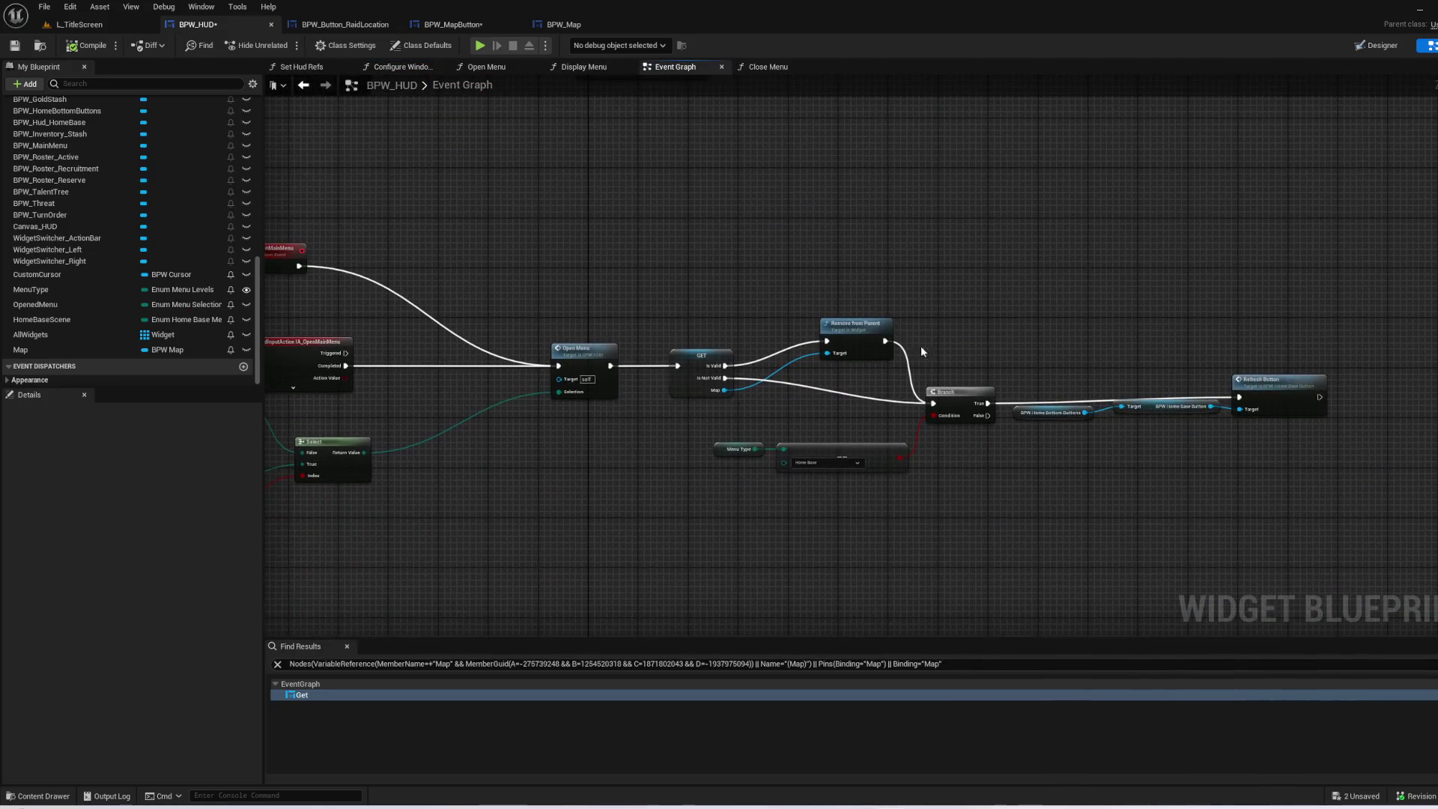
scroll(891, 336, "up", 1)
scroll(712, 381, "up", 1)
mouse_move(602, 251)
left_mouse_down()
mouse_move(1048, 458)
mouse_move(884, 449)
mouse_move(884, 421)
left_mouse_up()
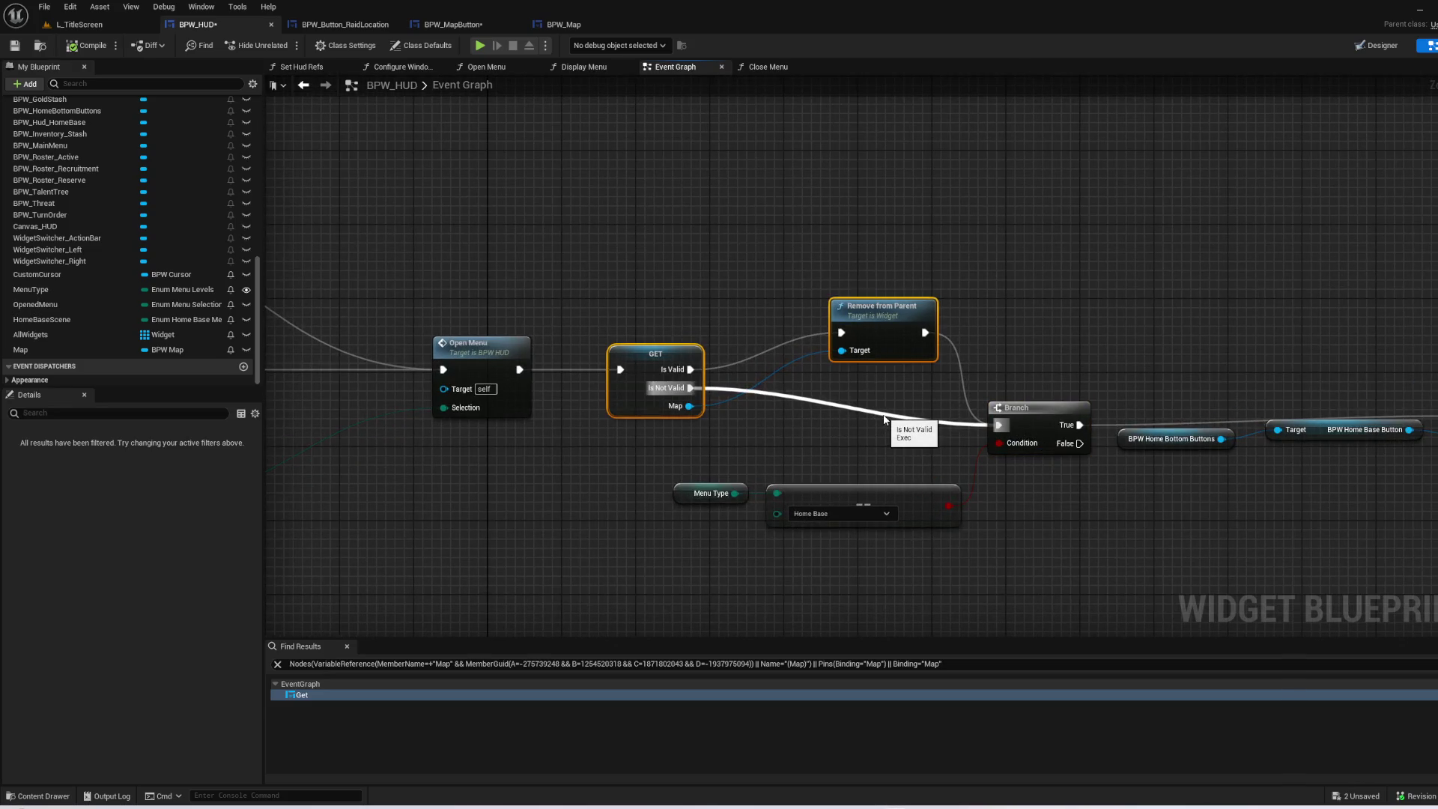
key("ctrl+z")
key("ctrl+v")
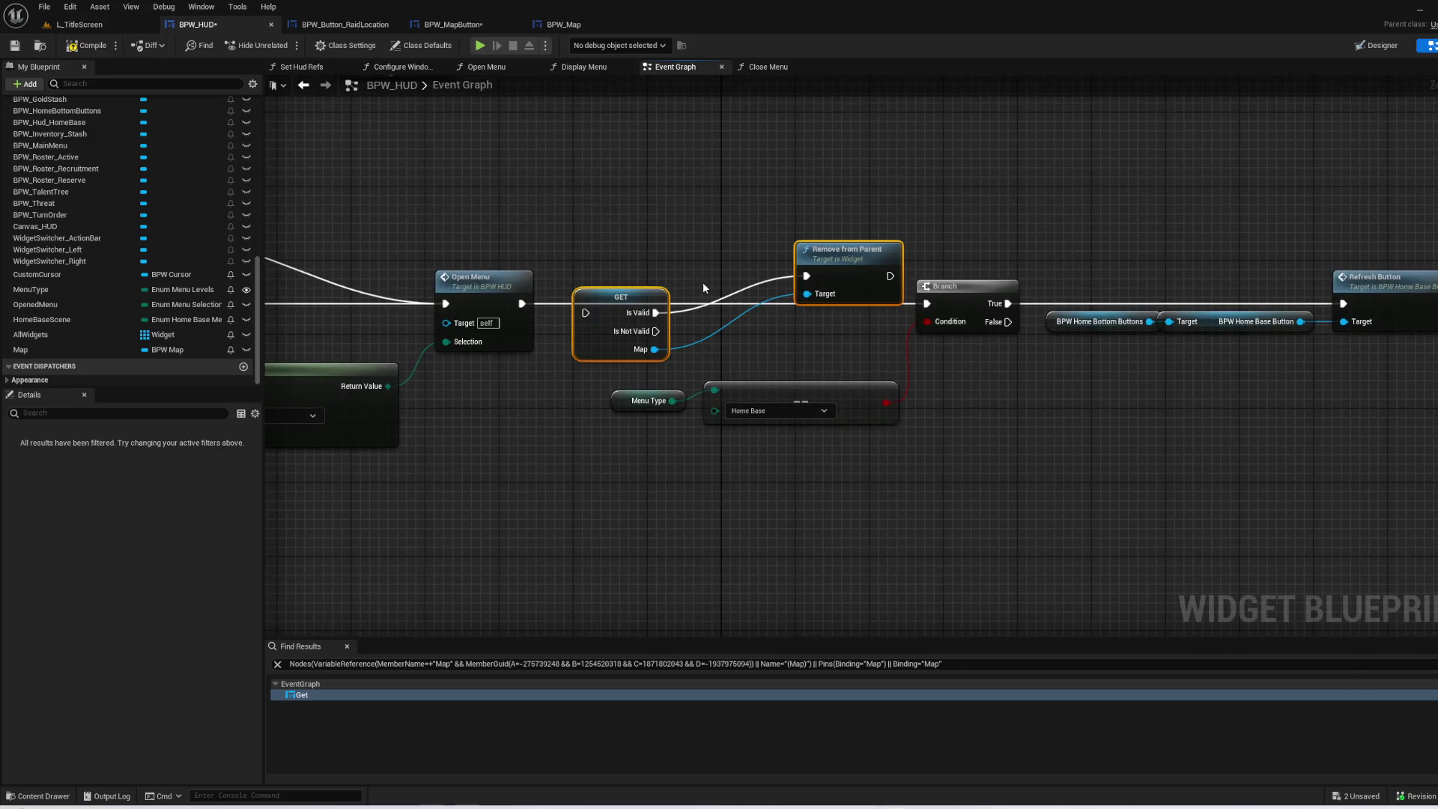
mouse_move(641, 294)
left_mouse_down()
mouse_move(600, 295)
mouse_move(597, 282)
mouse_move(585, 303)
left_mouse_up()
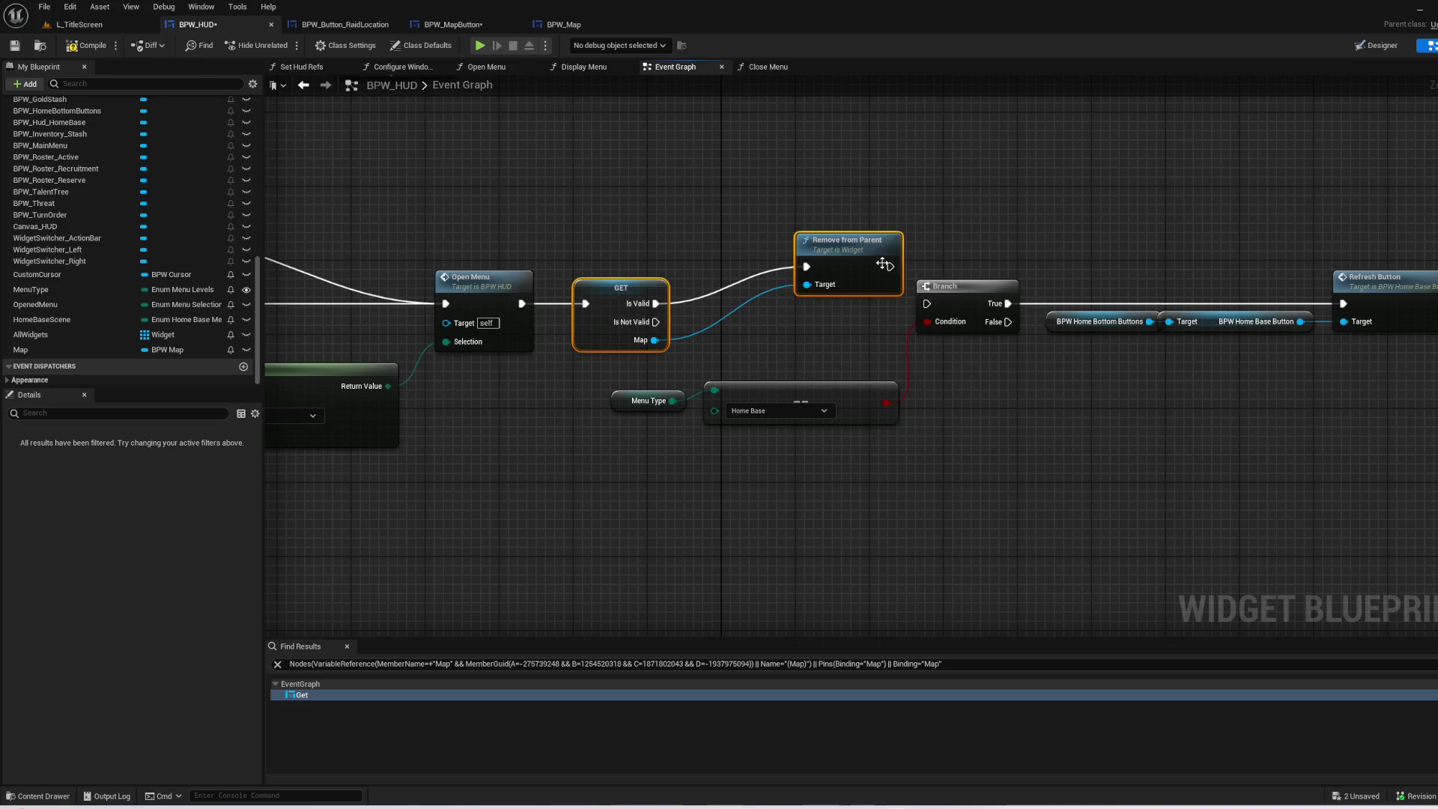
left_click_drag(881, 265, 785, 192)
left_click_drag(602, 368, 829, 373)
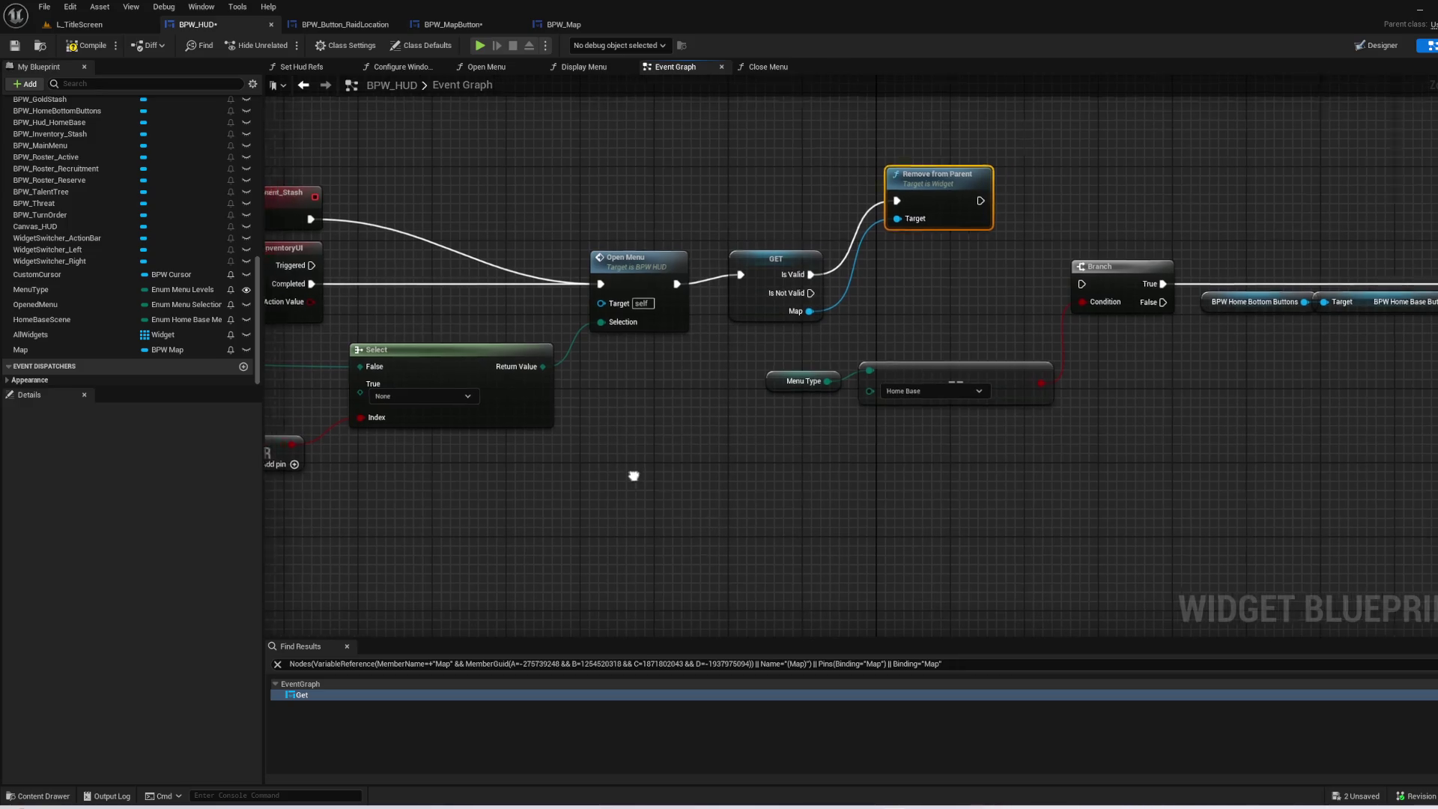
- Connect the GET node's Is Not Valid pin to the Branch and save BPW_HUD
left_click_drag(626, 475, 800, 470)
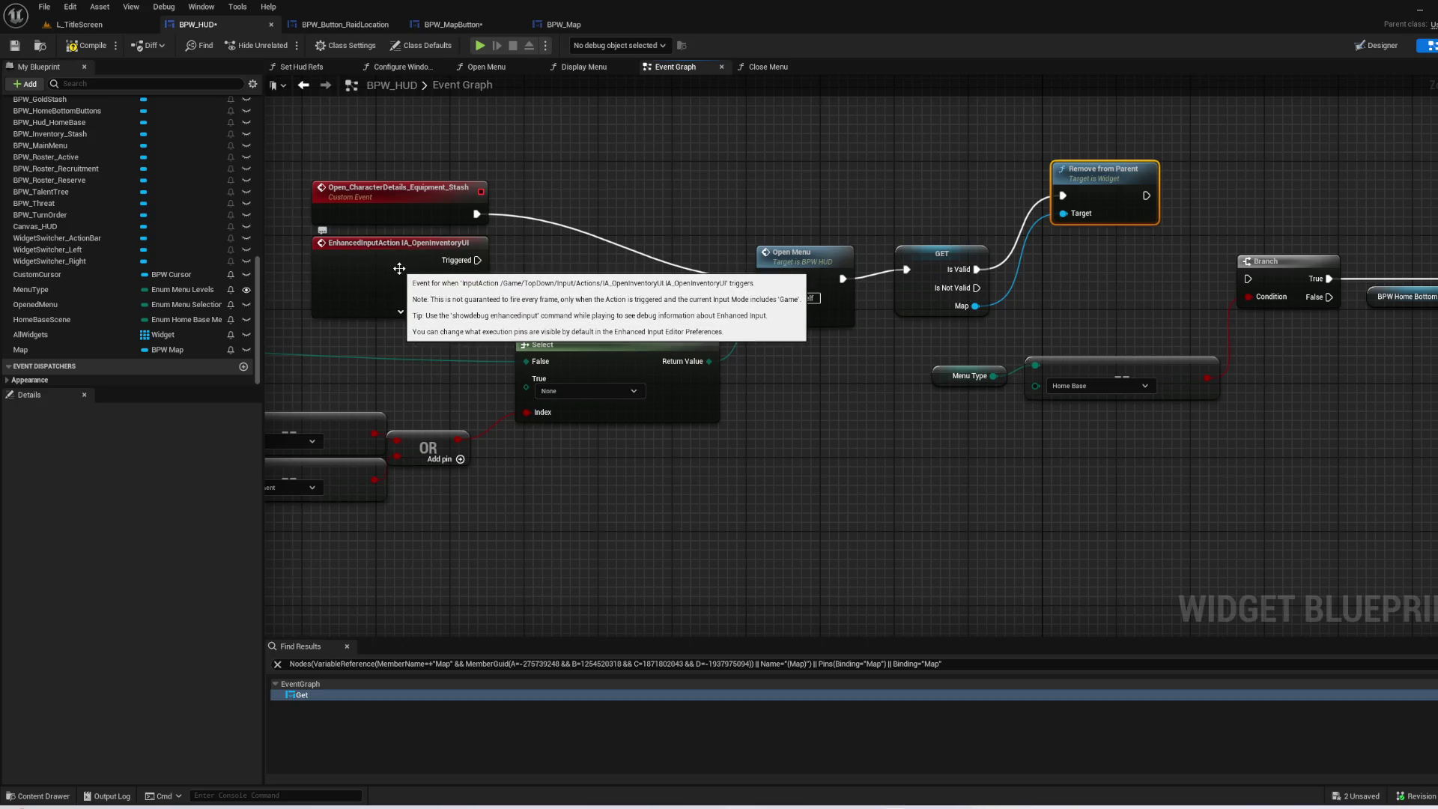
left_click_drag(1172, 299, 821, 343)
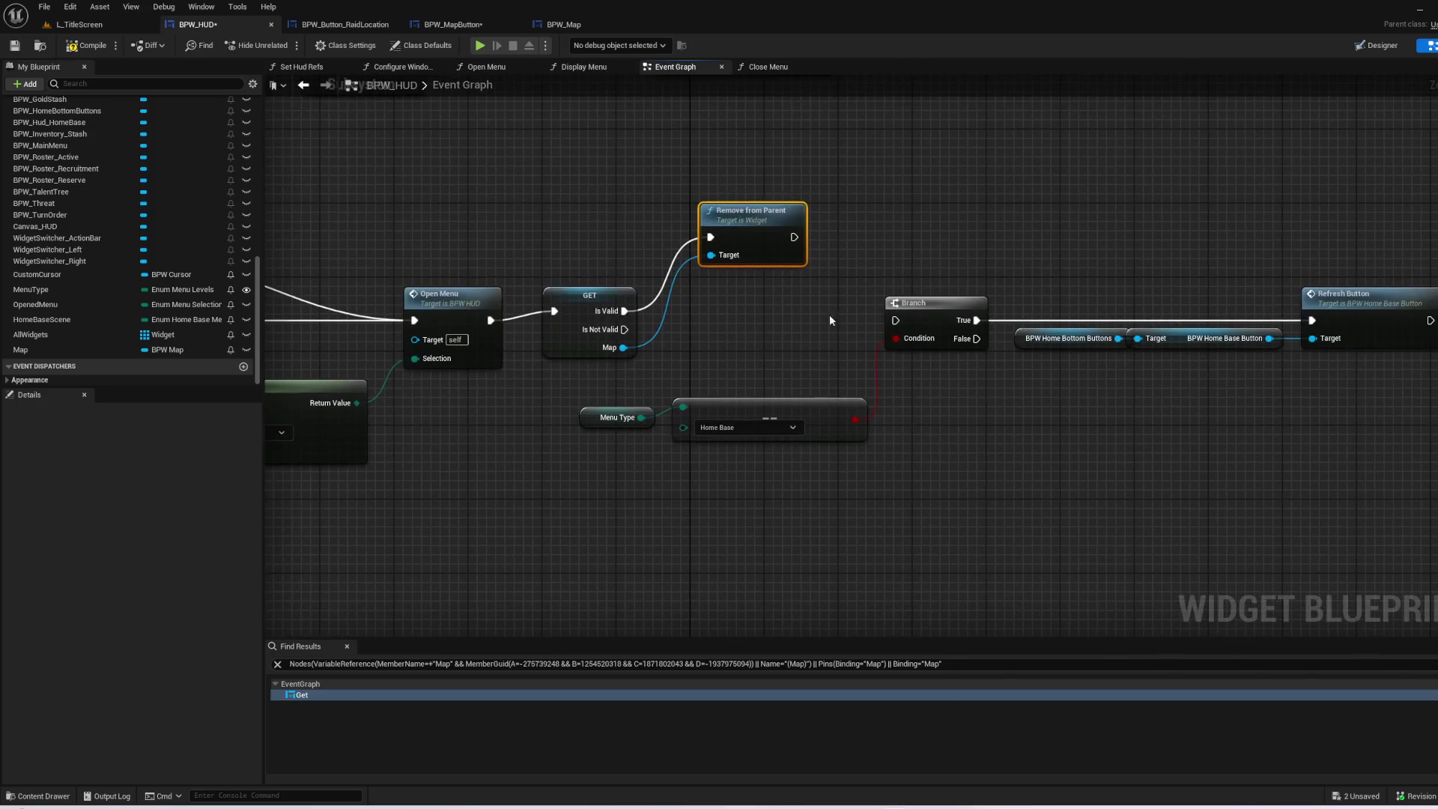
mouse_move(625, 329)
left_mouse_down()
mouse_move(910, 320)
mouse_move(895, 320)
left_mouse_up()
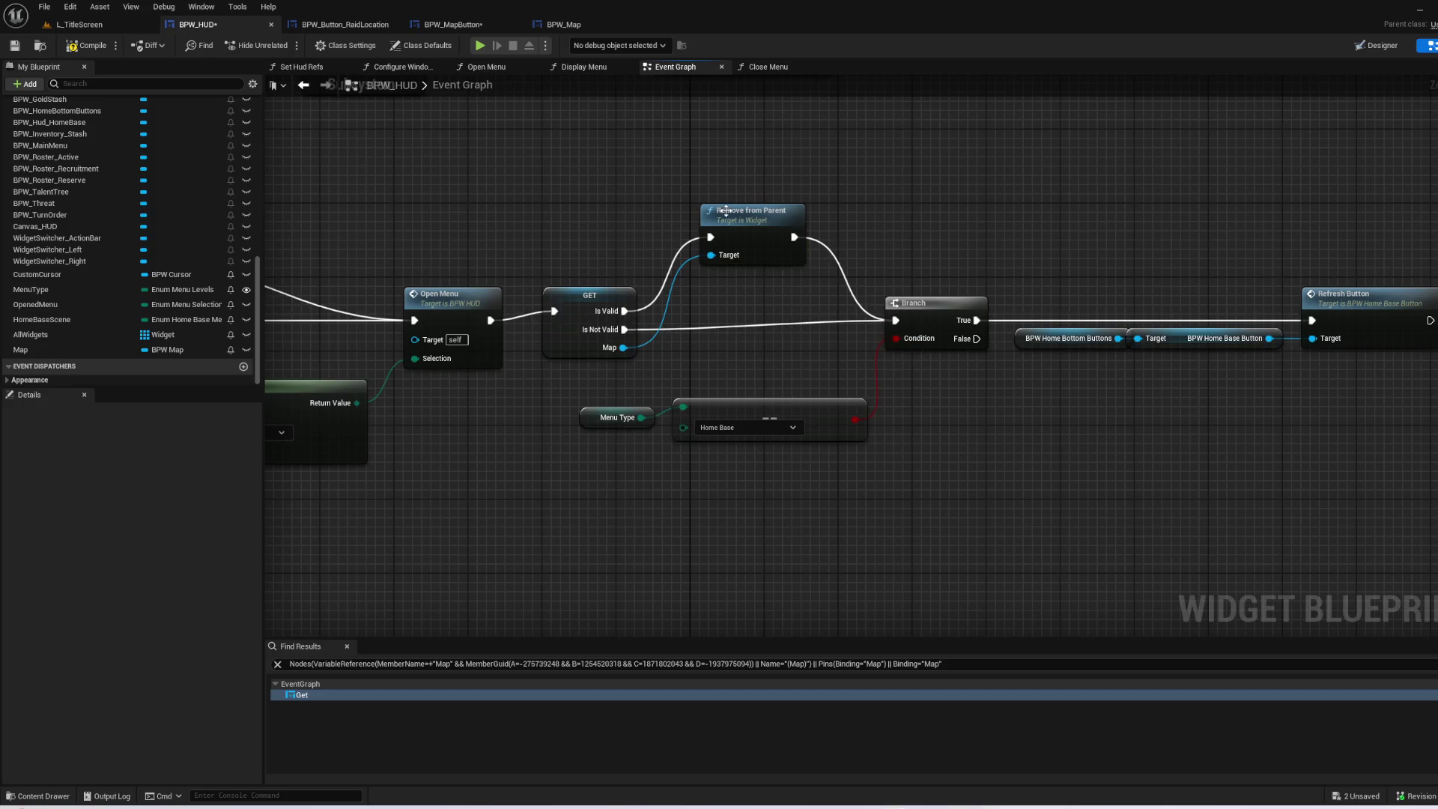
left_click_drag(741, 224, 749, 243)
left_click(933, 387)
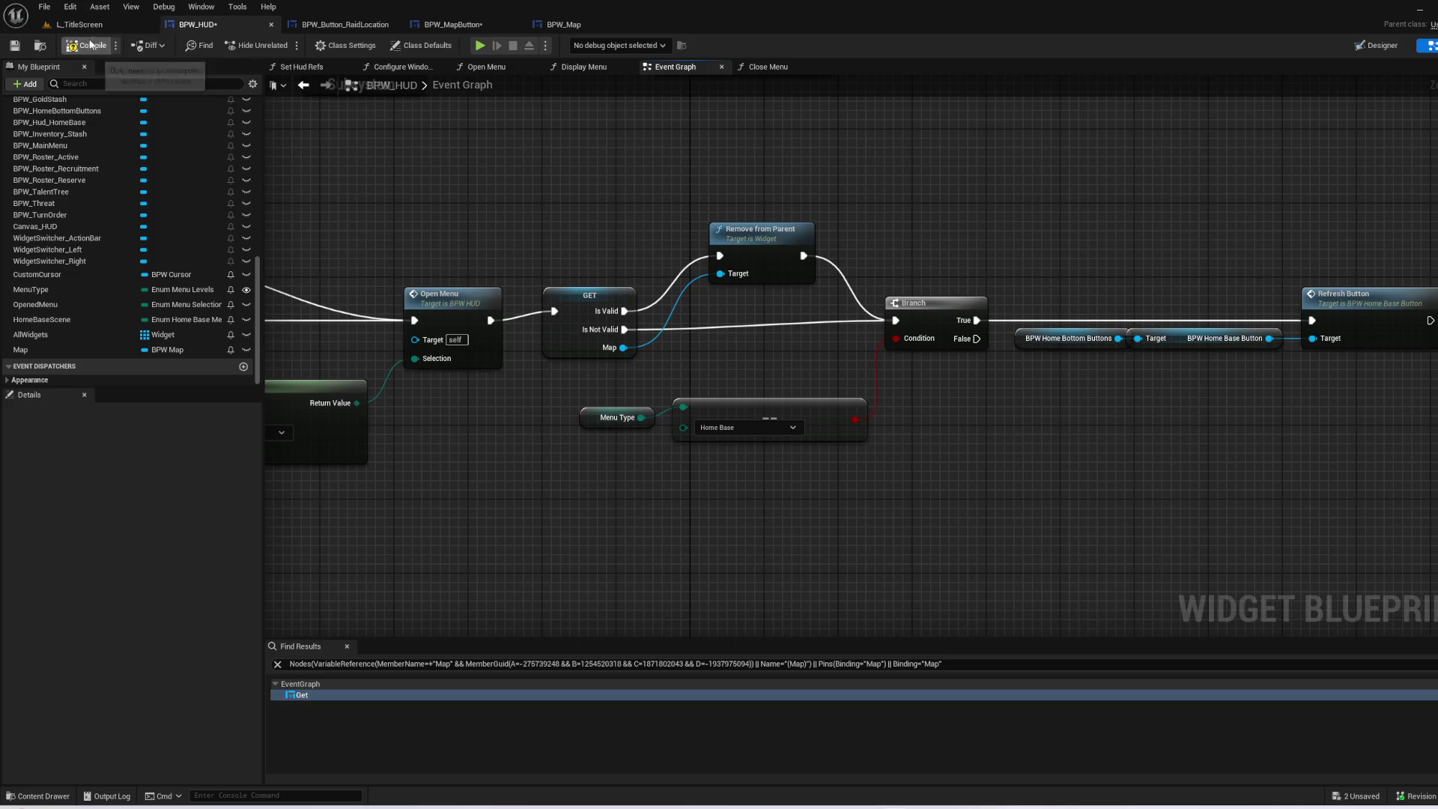
left_click(21, 47)
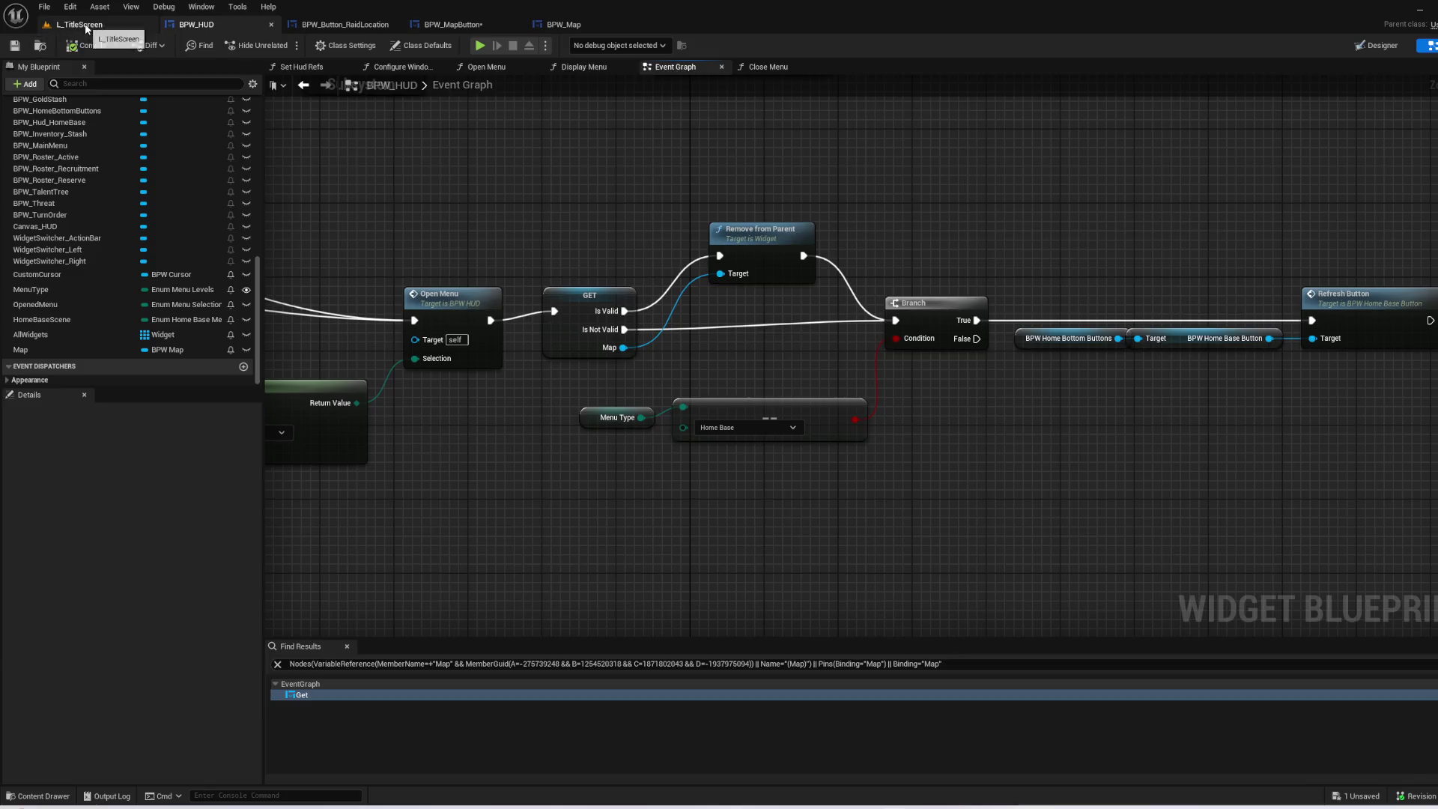
- Start a full-screen play test from L_TitleScreen, begin the game and set sail from the harbour
left_click(78, 24)
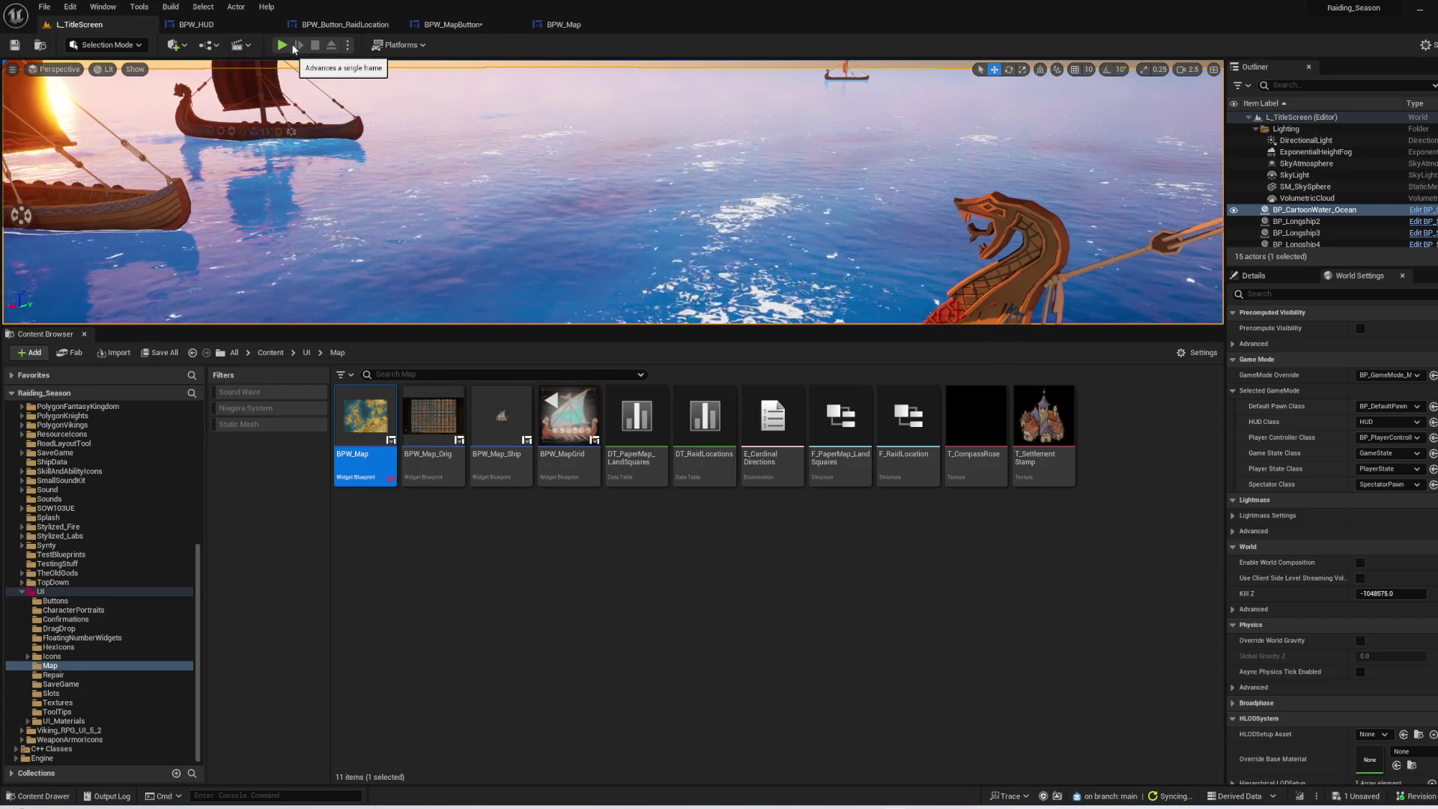
left_click(282, 46)
key("F11")
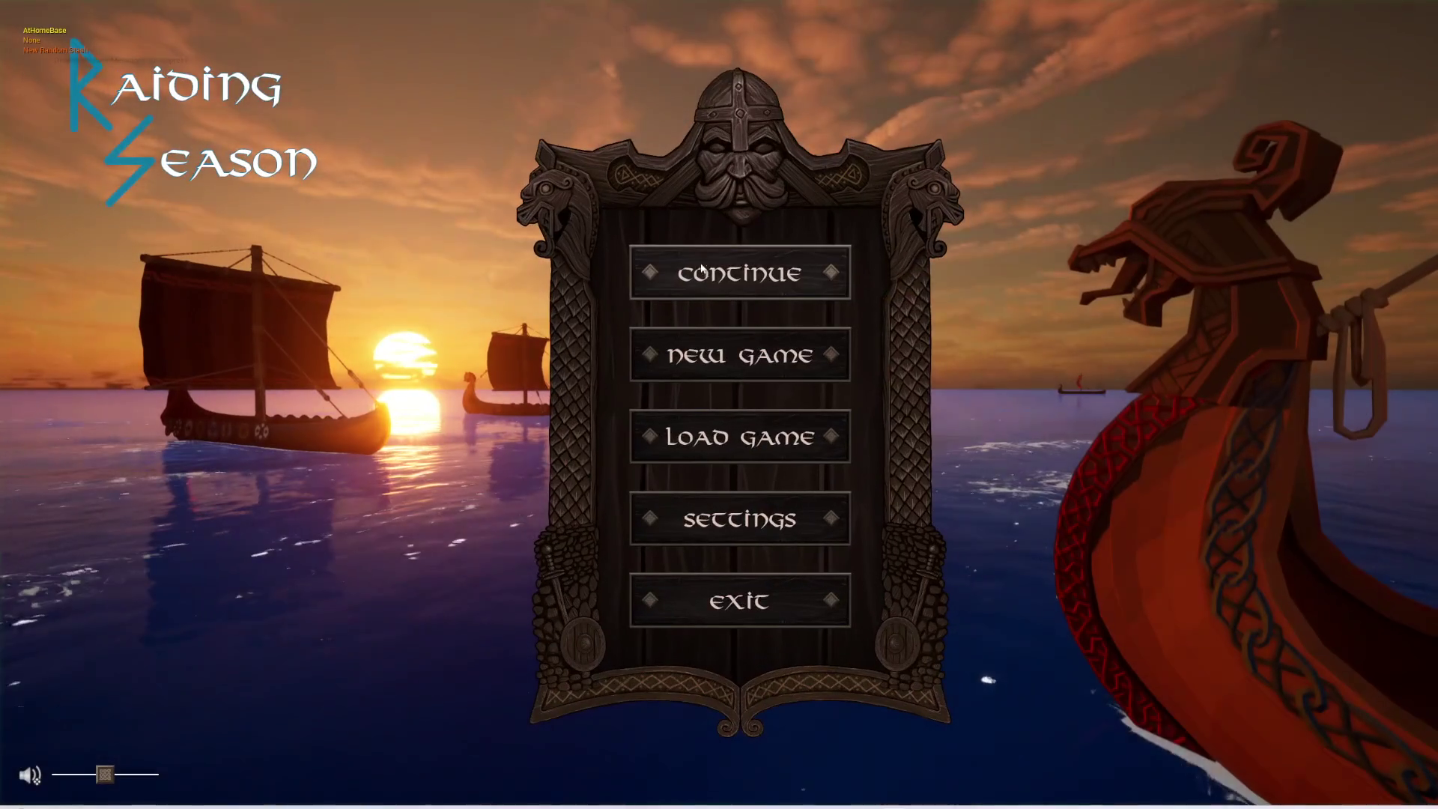
left_click(738, 269)
left_click(750, 687)
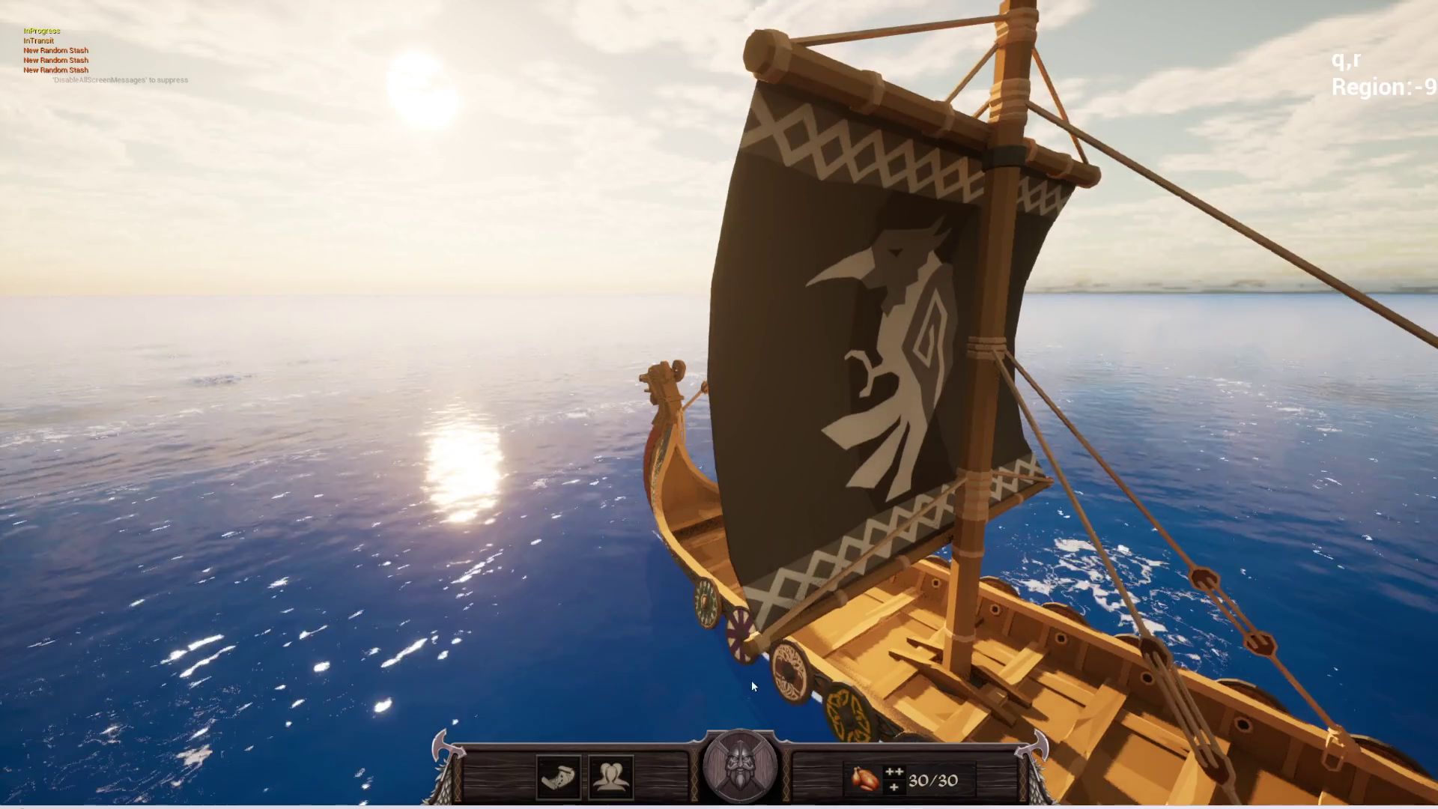
- Repeatedly toggle the map and raider panel from the HUD icons, then stop the play test
left_click(560, 782)
left_click(561, 787)
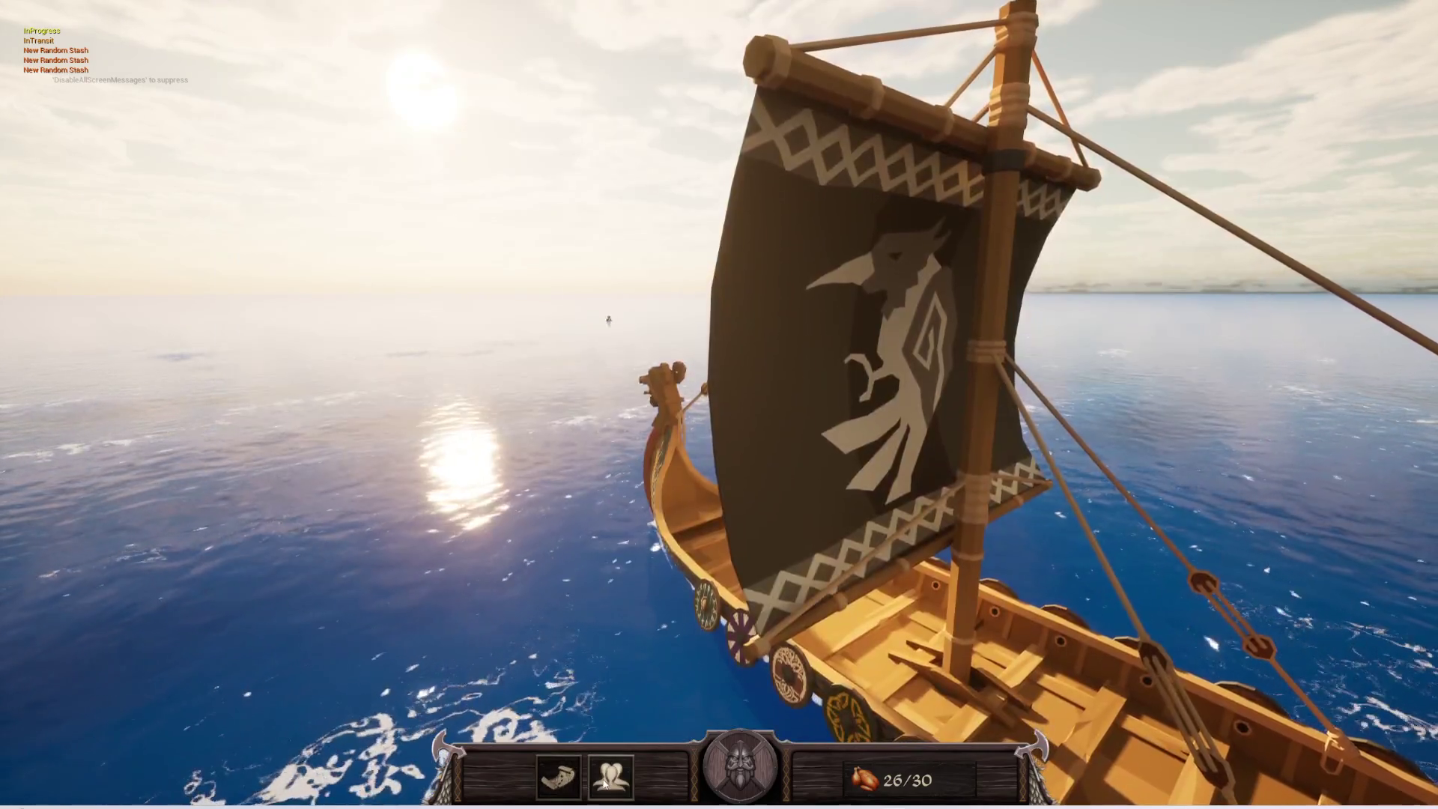
left_click(605, 781)
left_click(606, 783)
left_click(605, 782)
left_click(583, 781)
left_click(606, 781)
left_click(606, 781)
left_click(563, 777)
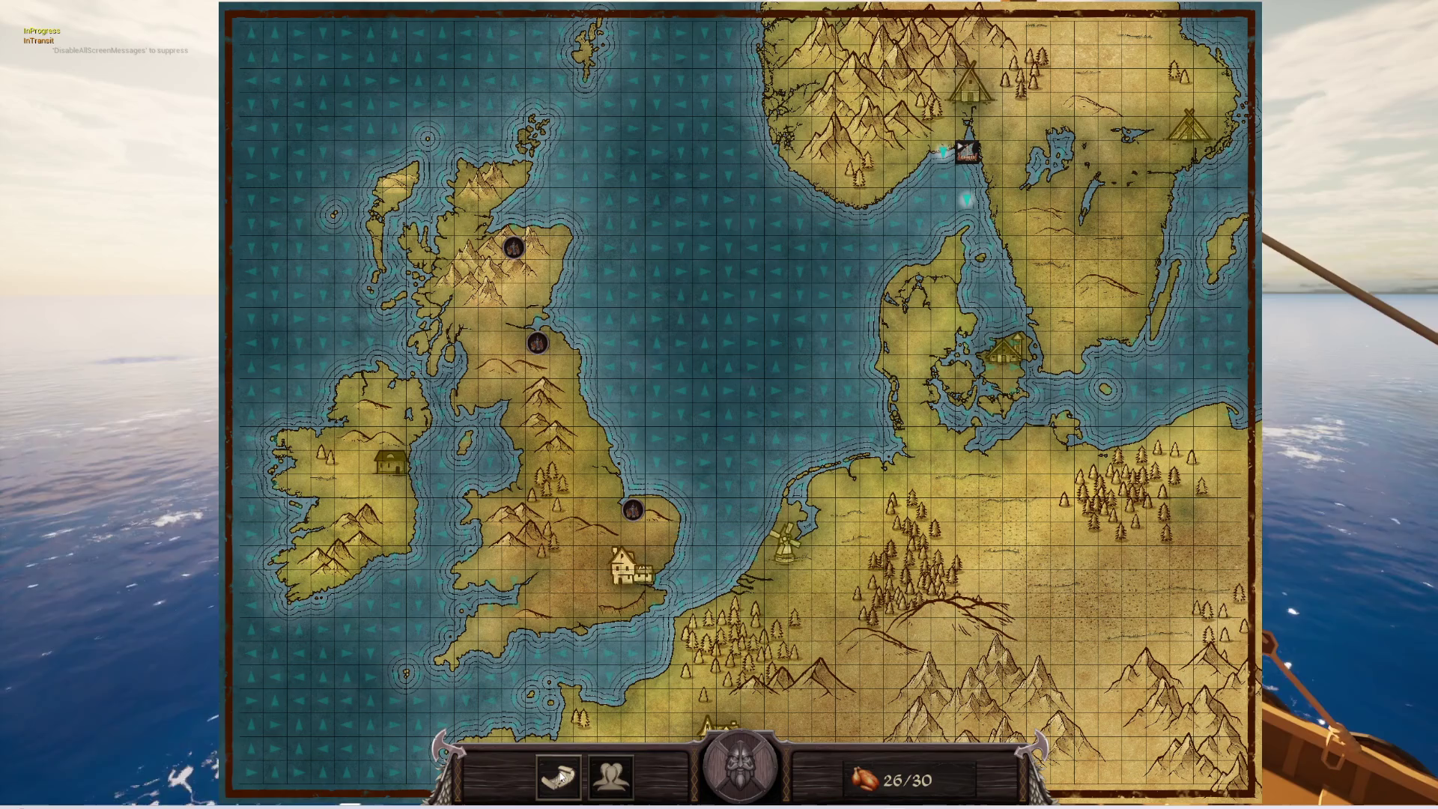
left_click(561, 777)
left_click(609, 779)
left_click(610, 779)
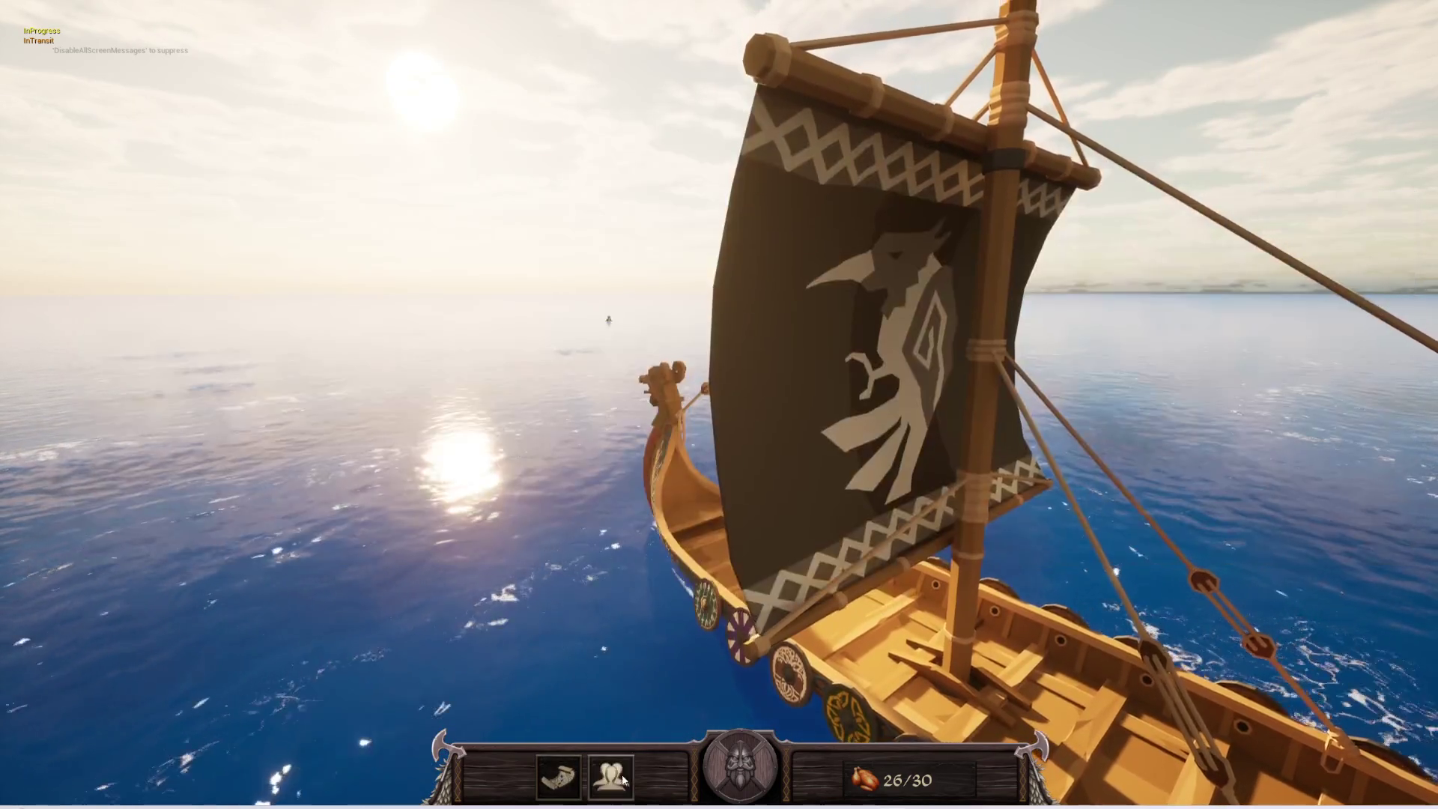
left_click(563, 778)
left_click(601, 783)
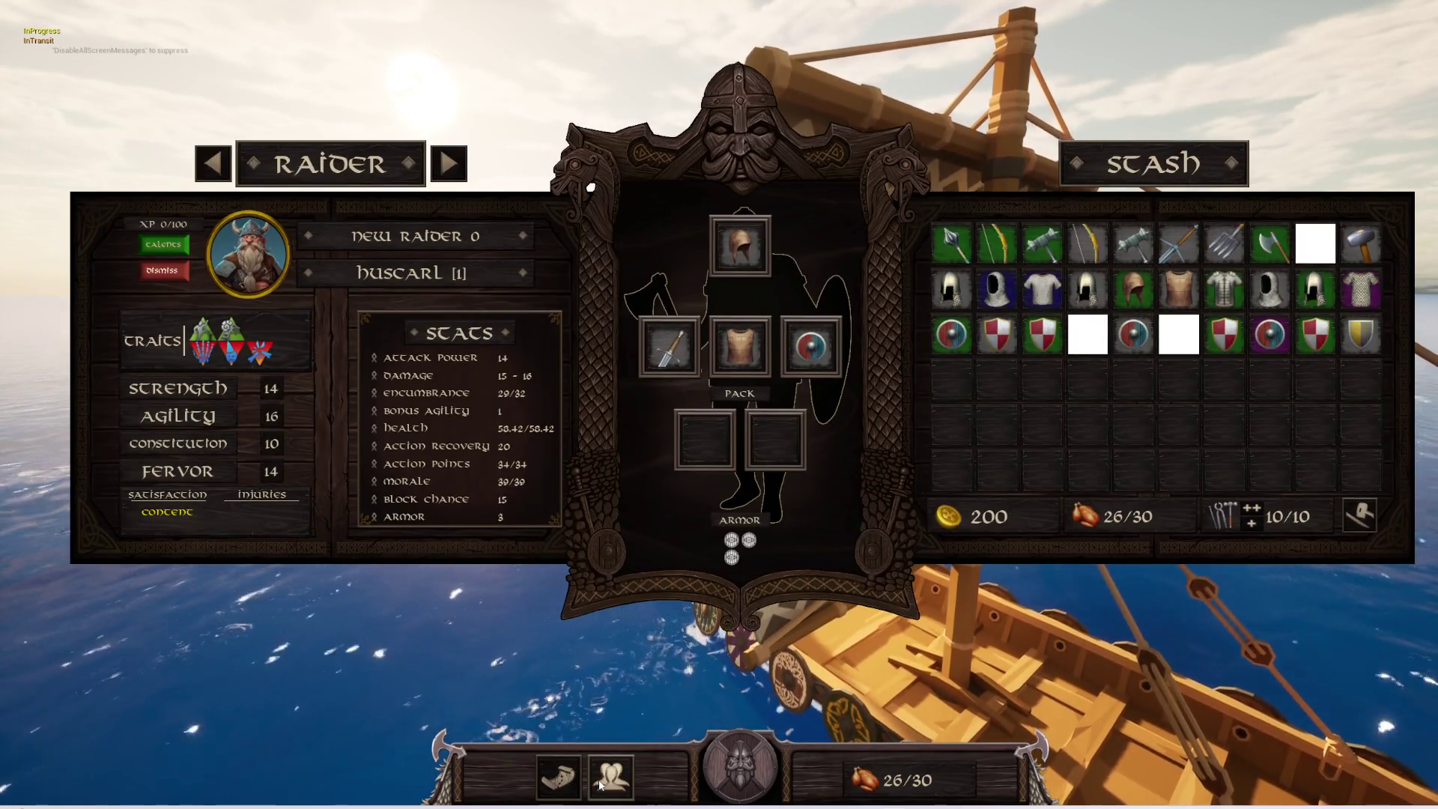
left_click(576, 783)
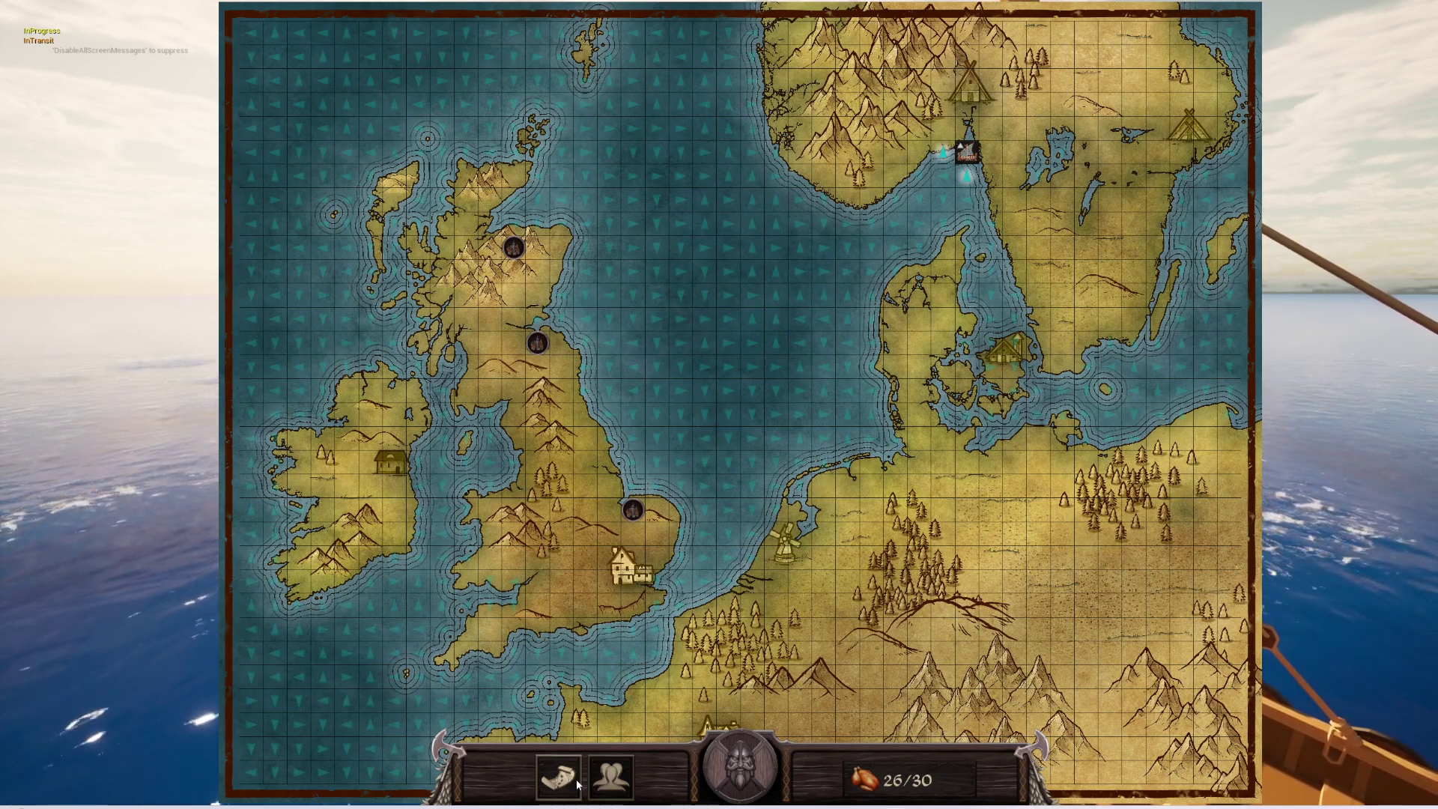
left_click(611, 779)
left_click(611, 779)
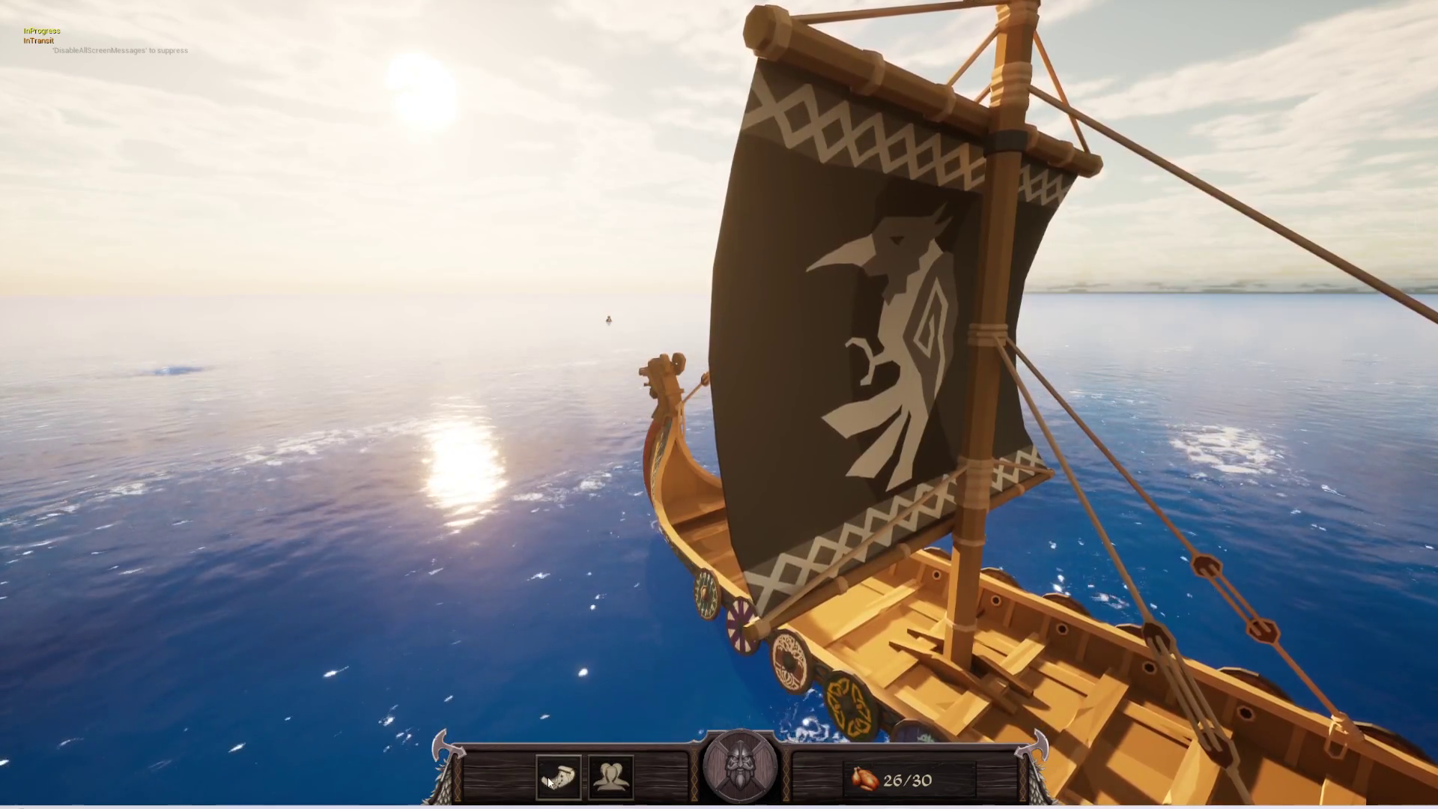
left_click(618, 779)
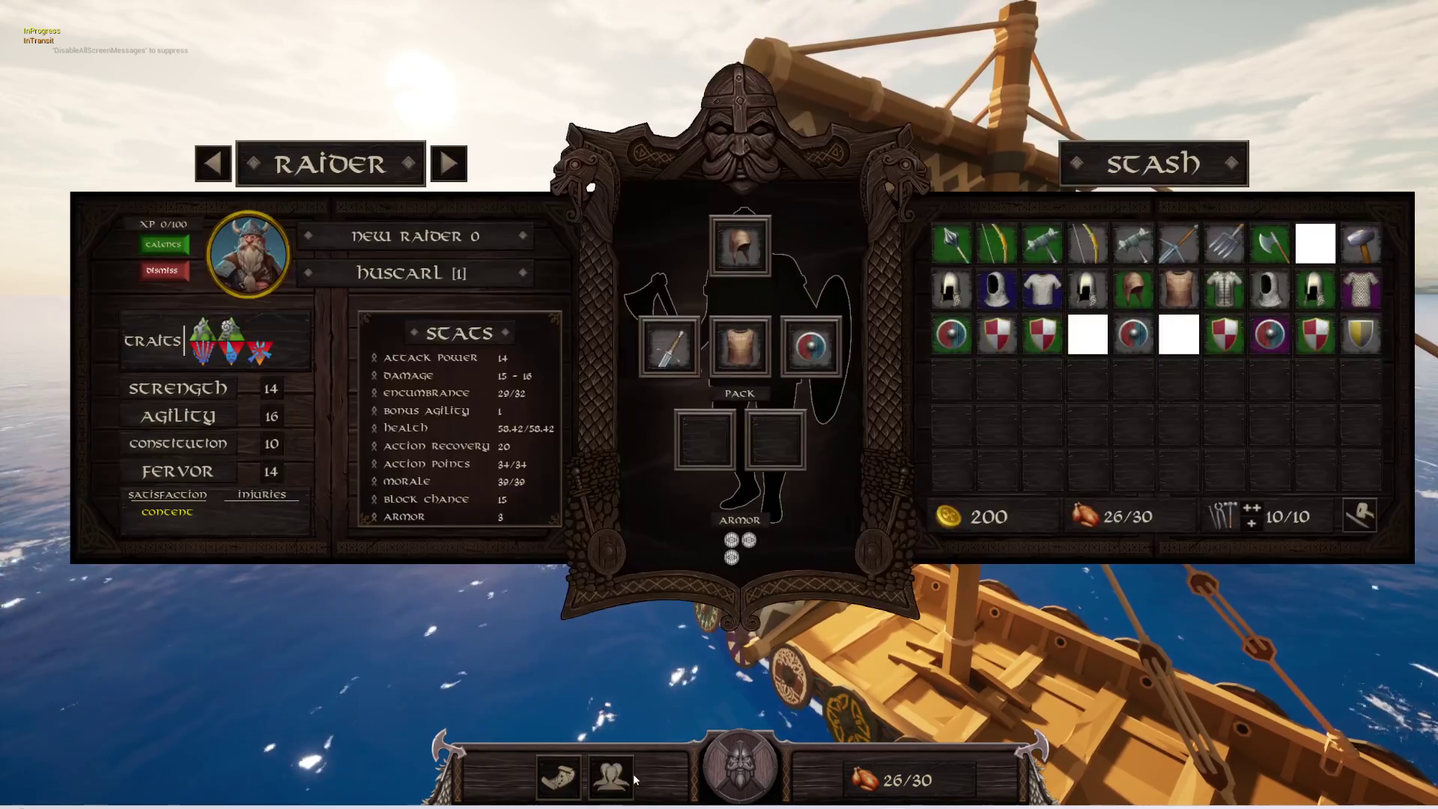
left_click(555, 783)
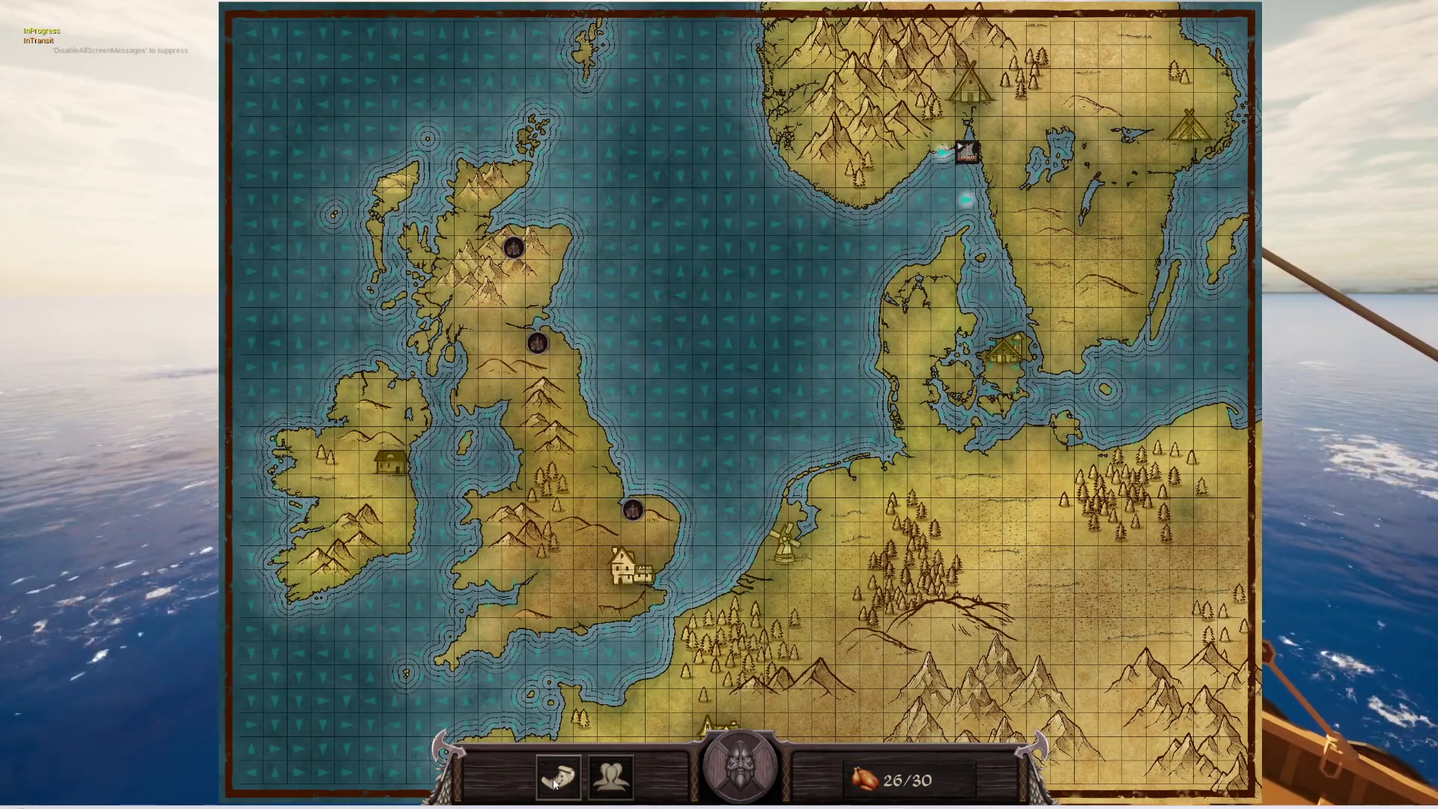
left_click(569, 779)
left_click(611, 779)
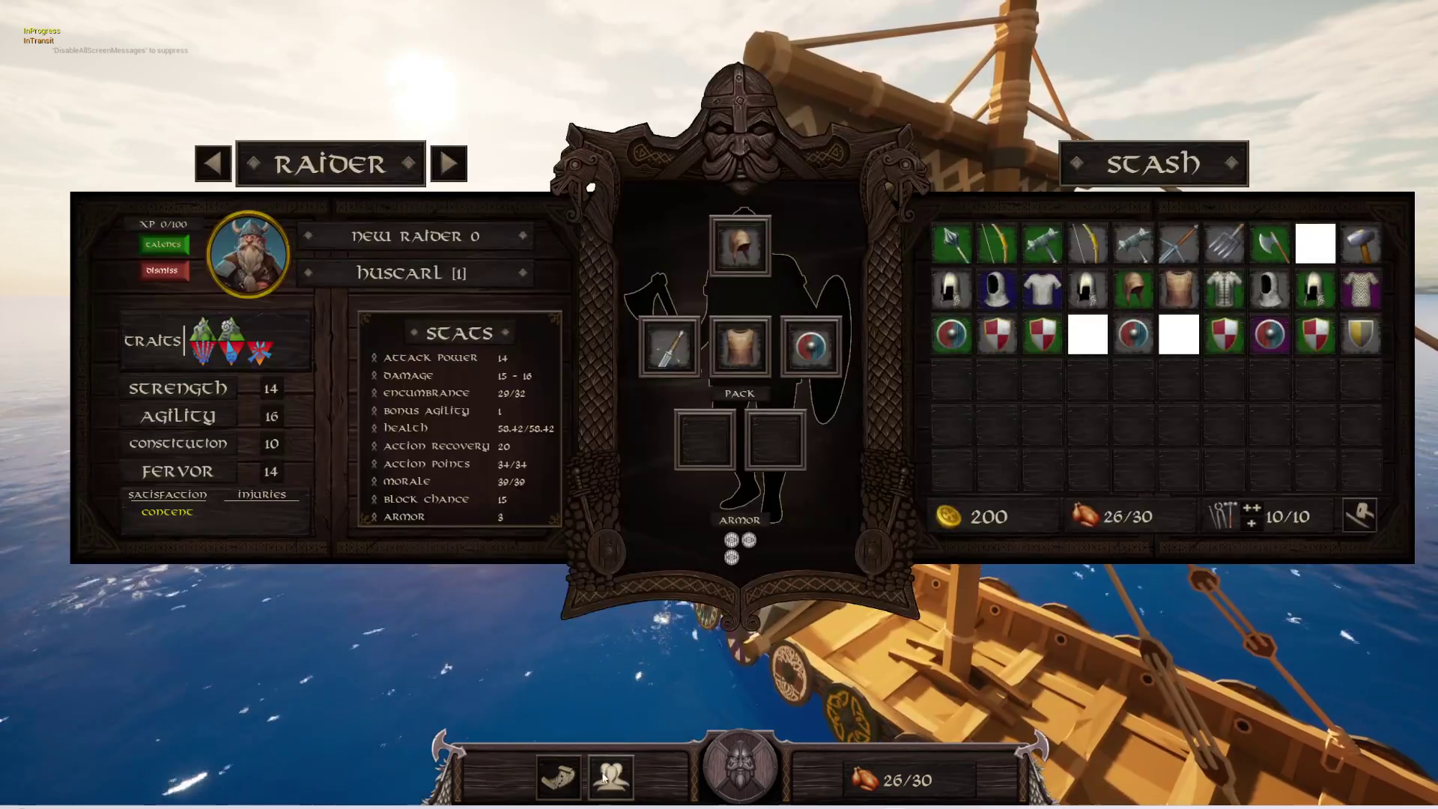
left_click(569, 779)
left_click(567, 776)
left_click(567, 777)
left_click(567, 776)
left_click(567, 777)
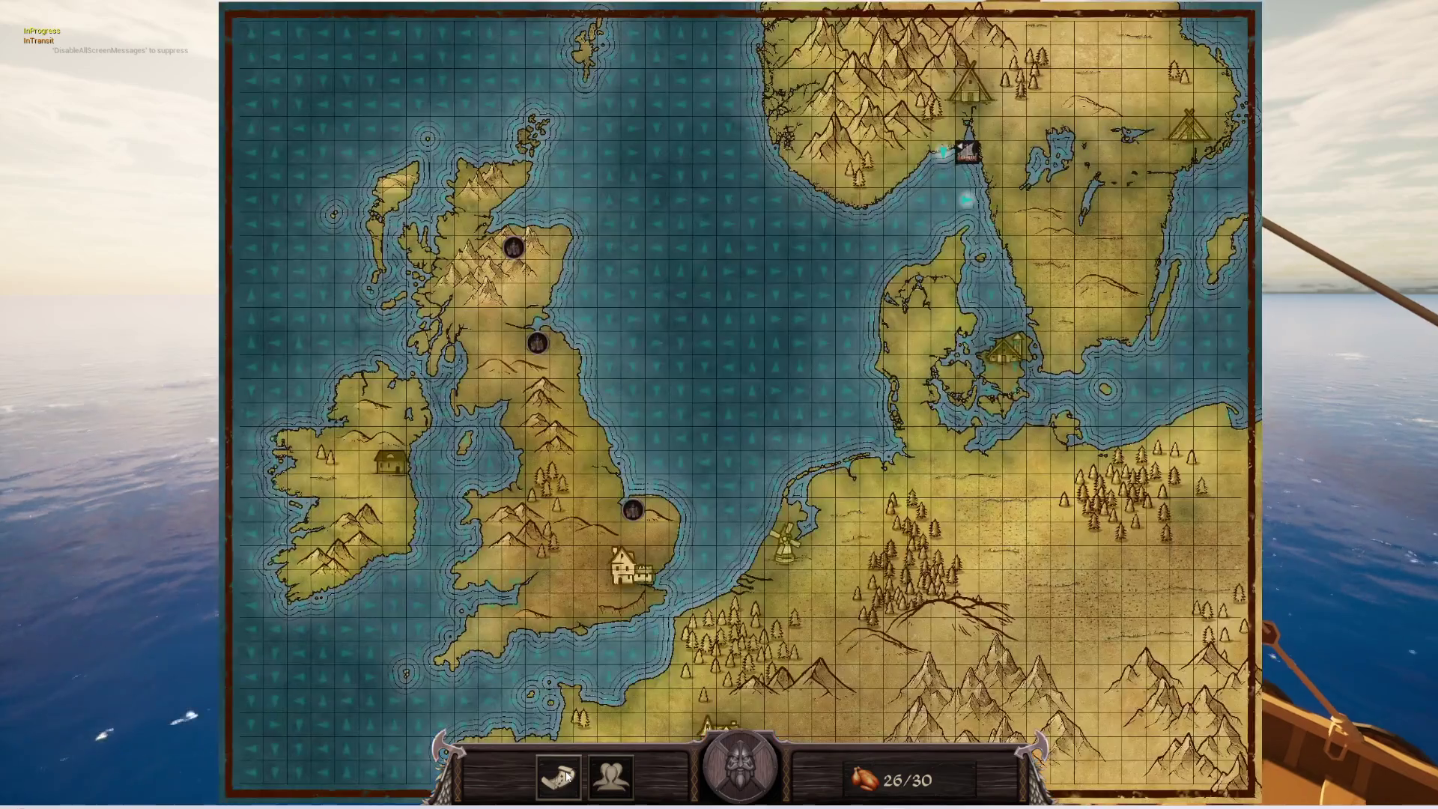
left_click(596, 776)
left_click(566, 779)
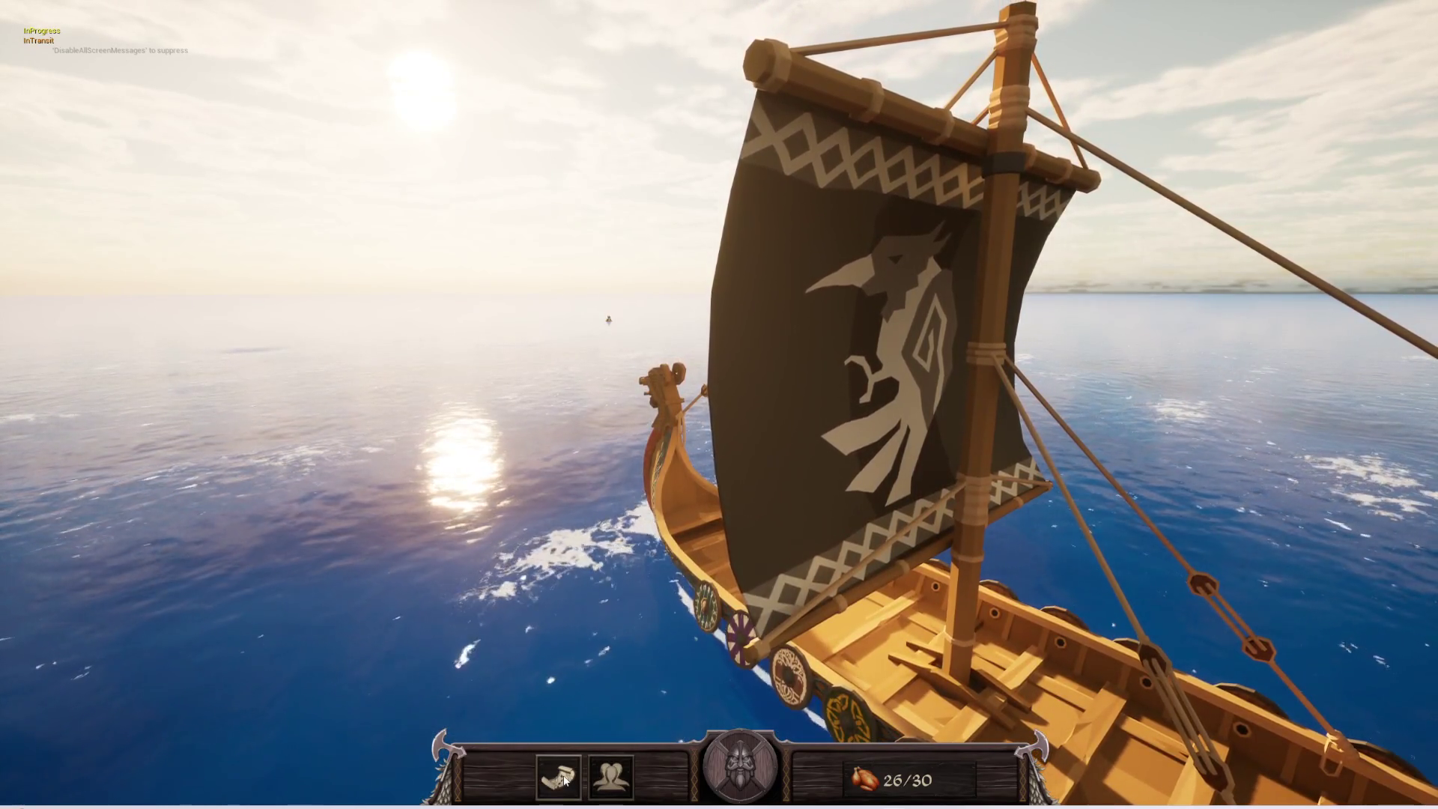
left_click(565, 780)
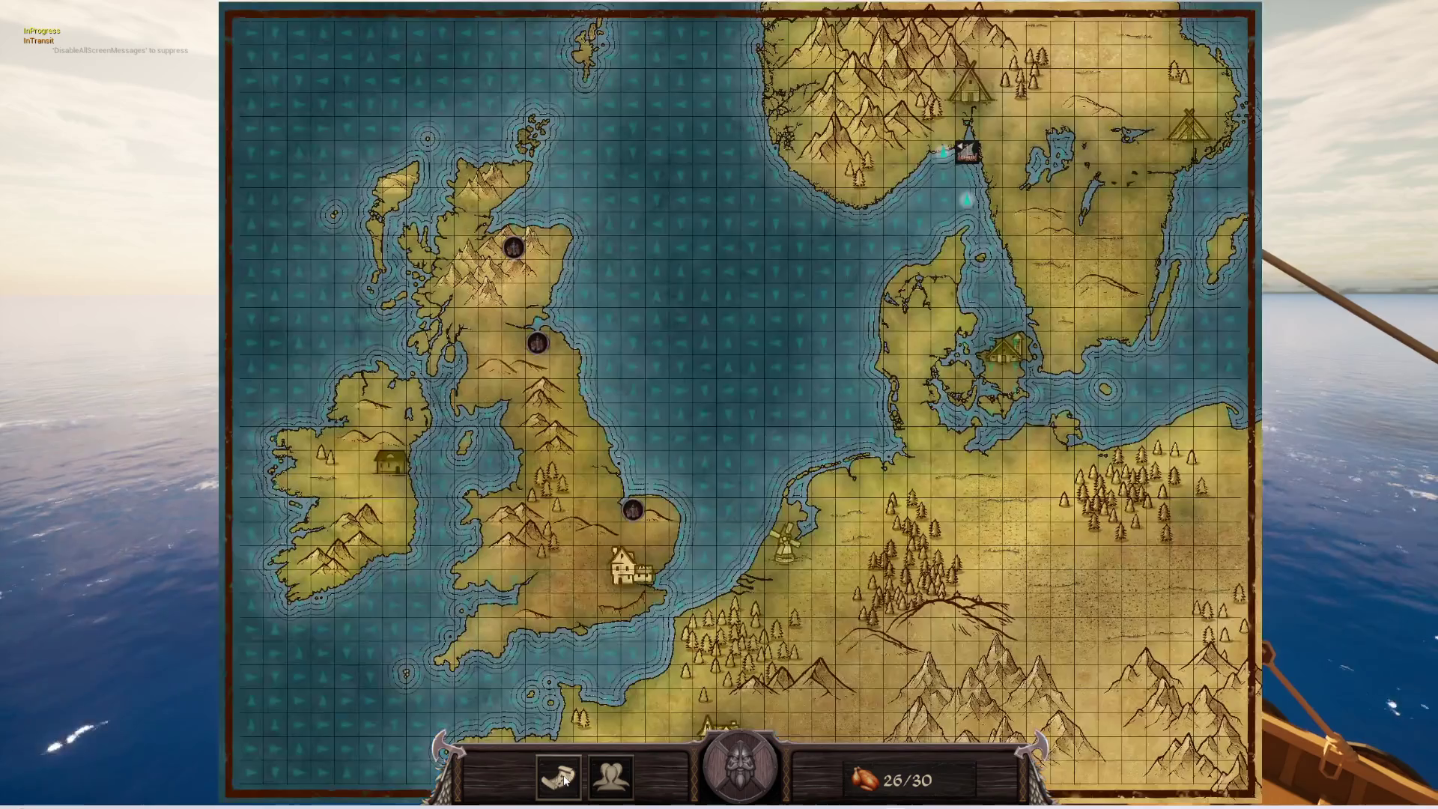
left_click(603, 781)
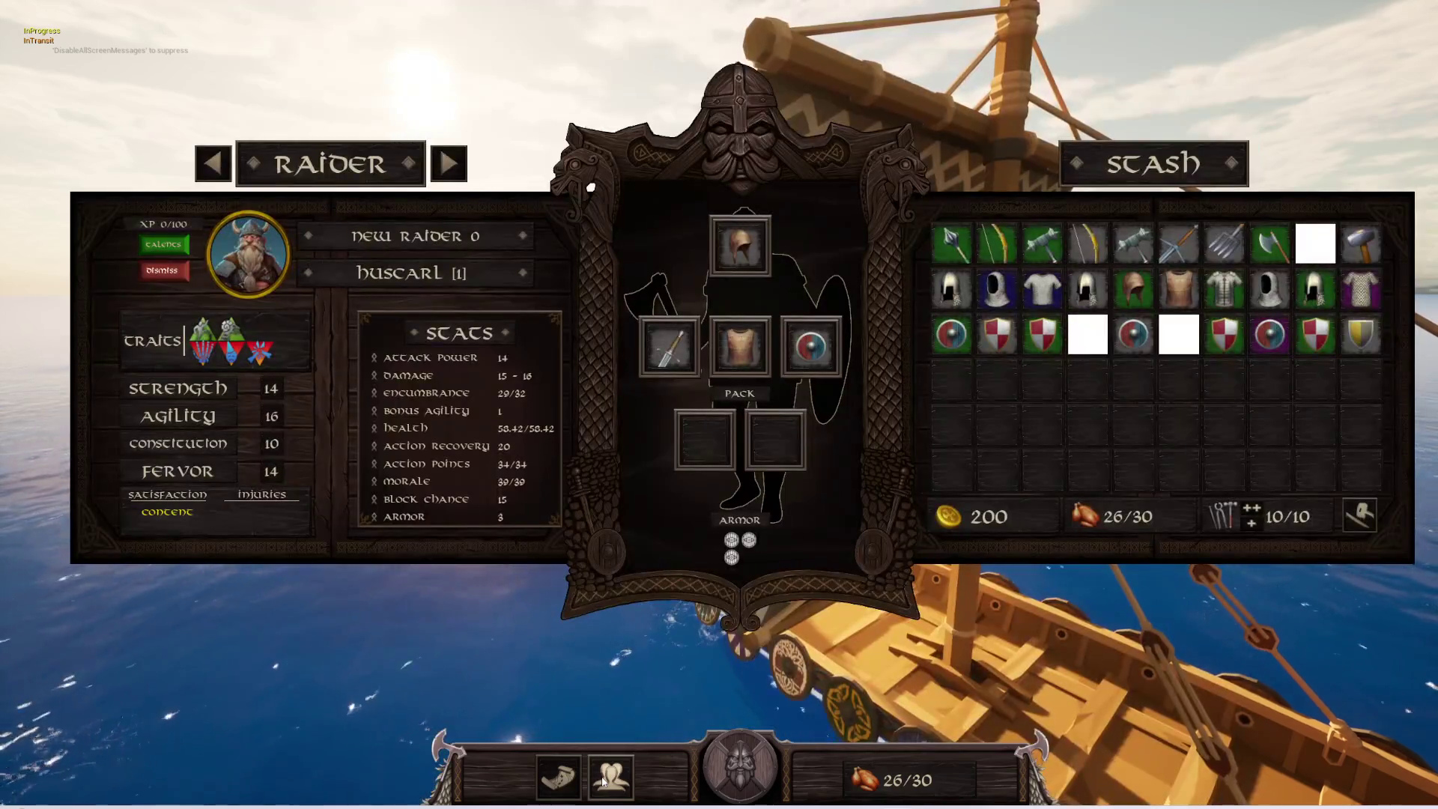
left_click(560, 782)
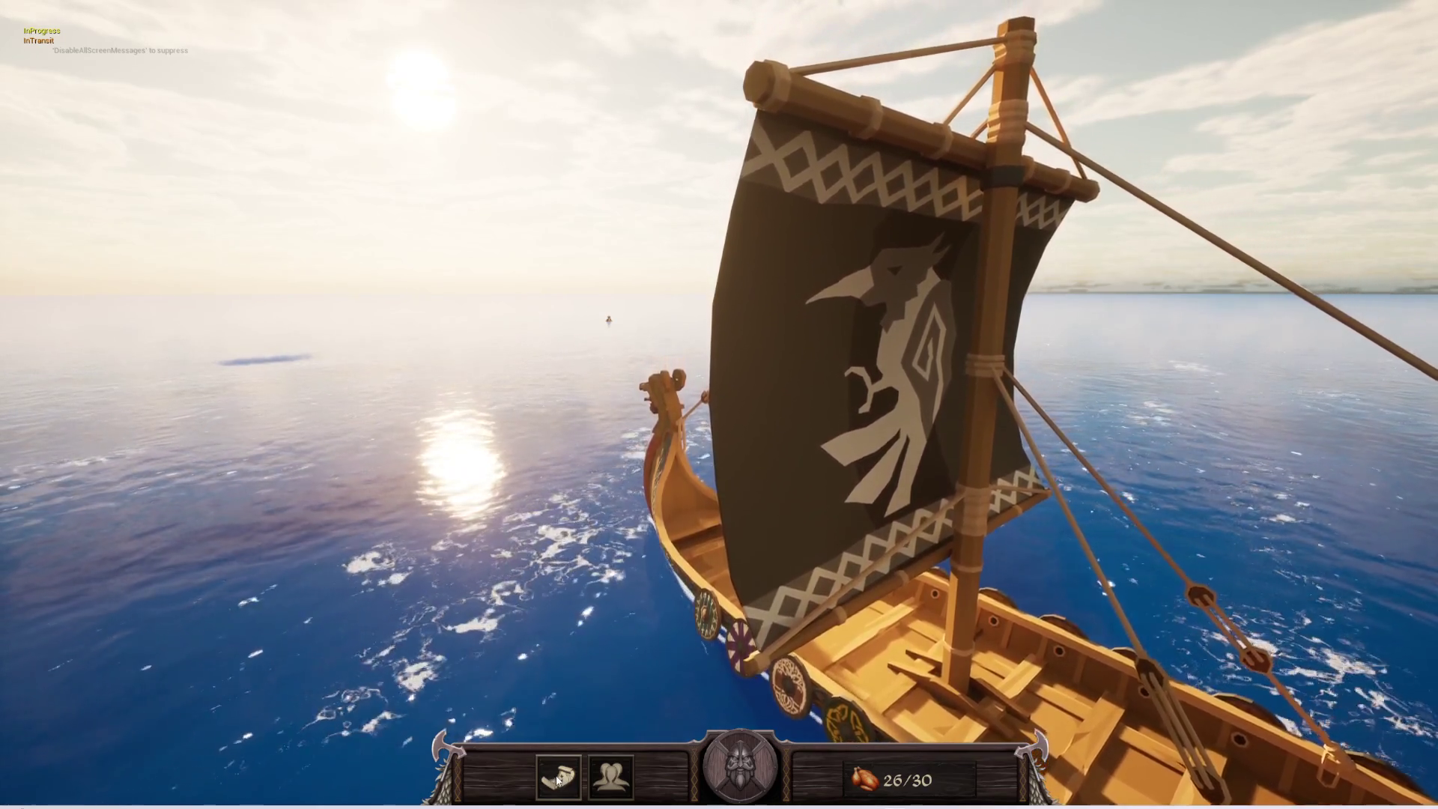
left_click(558, 780)
left_click(558, 779)
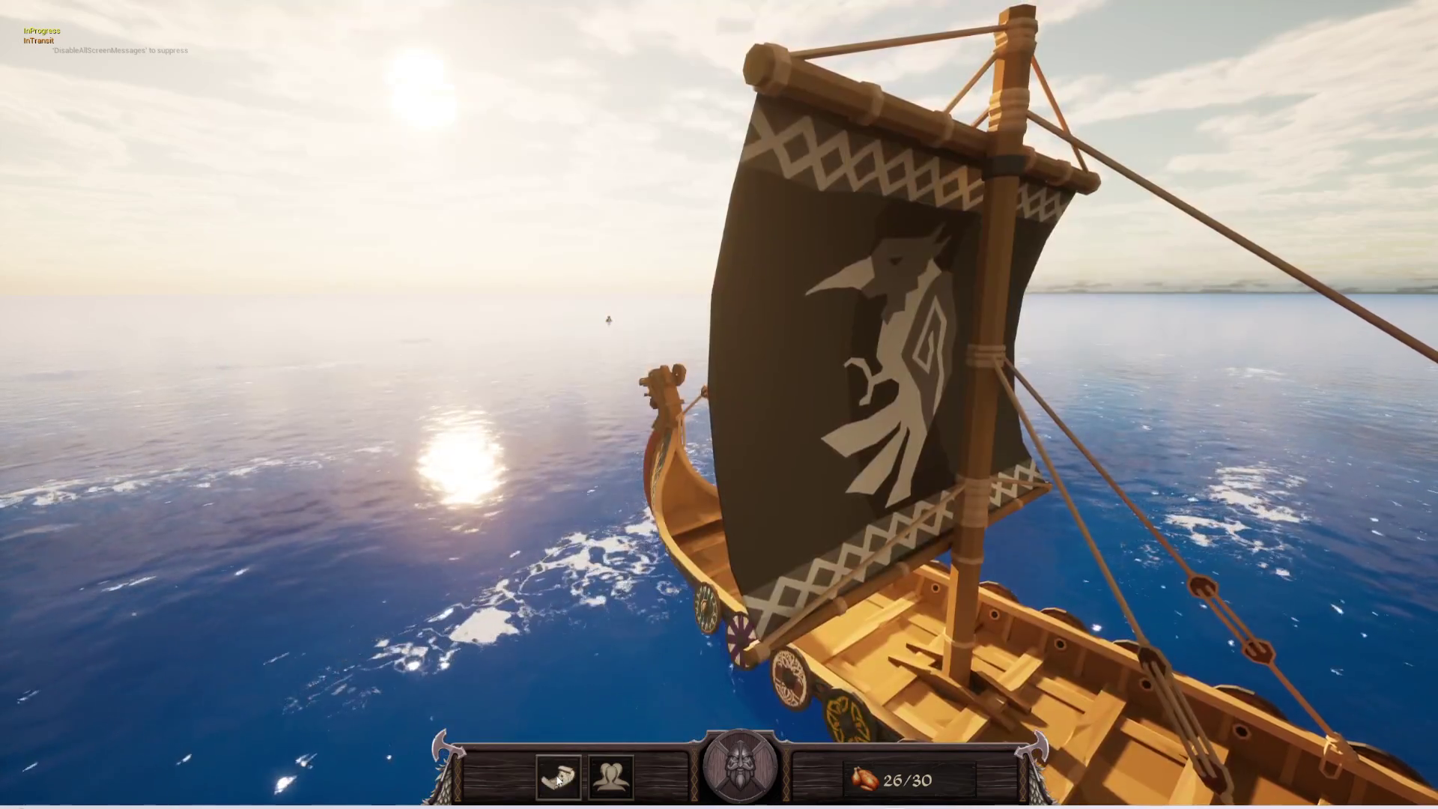
left_click(609, 779)
left_click(567, 782)
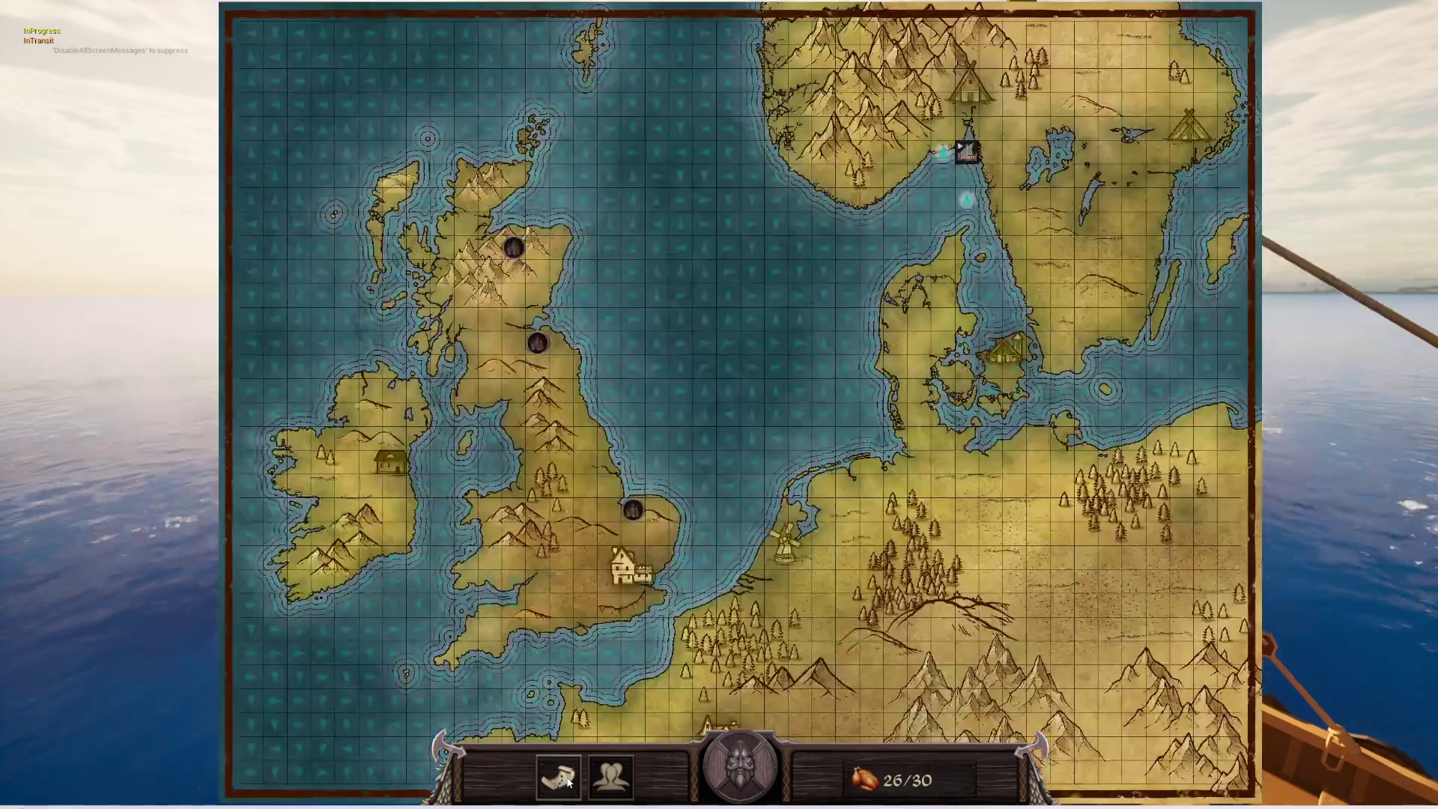
left_click(599, 780)
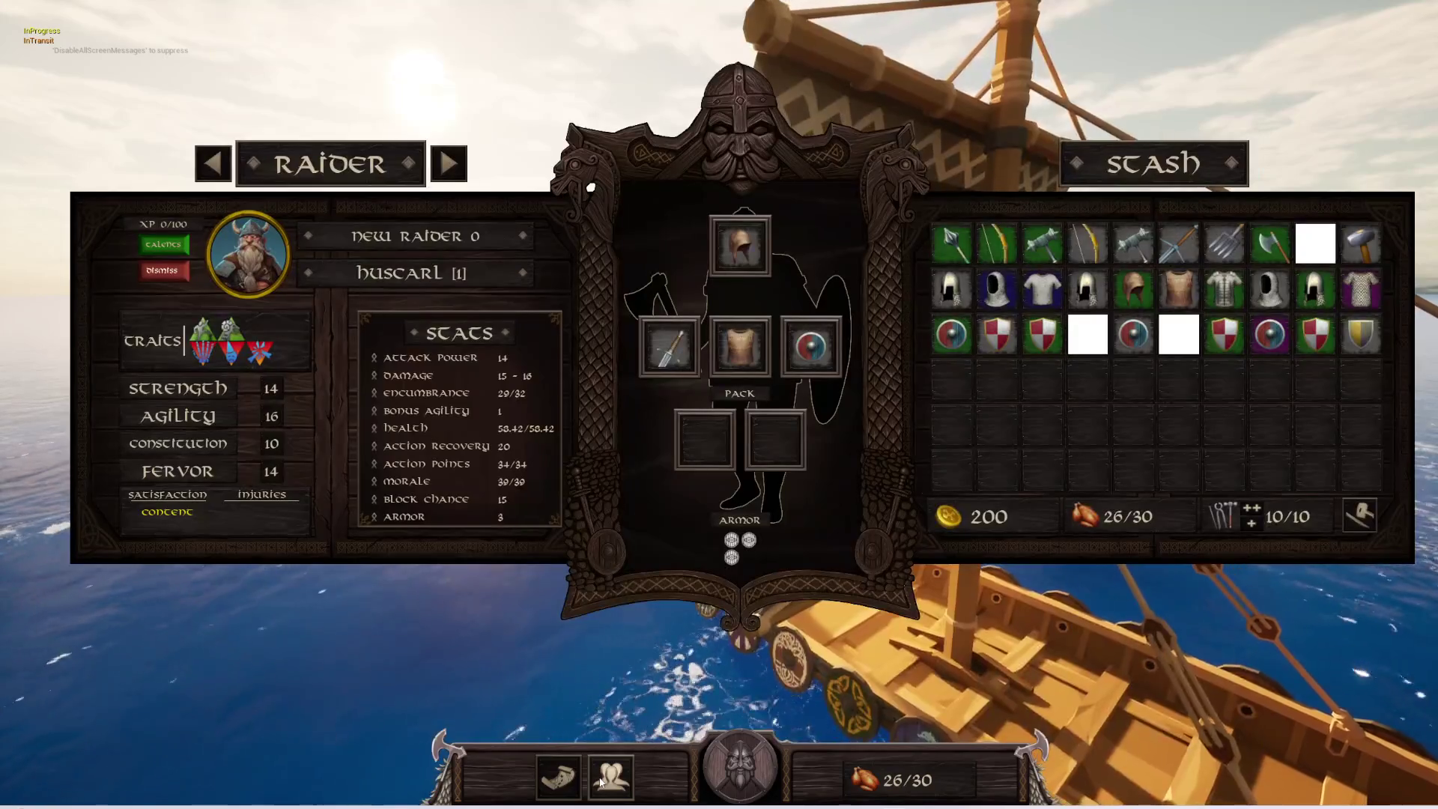
left_click(599, 782)
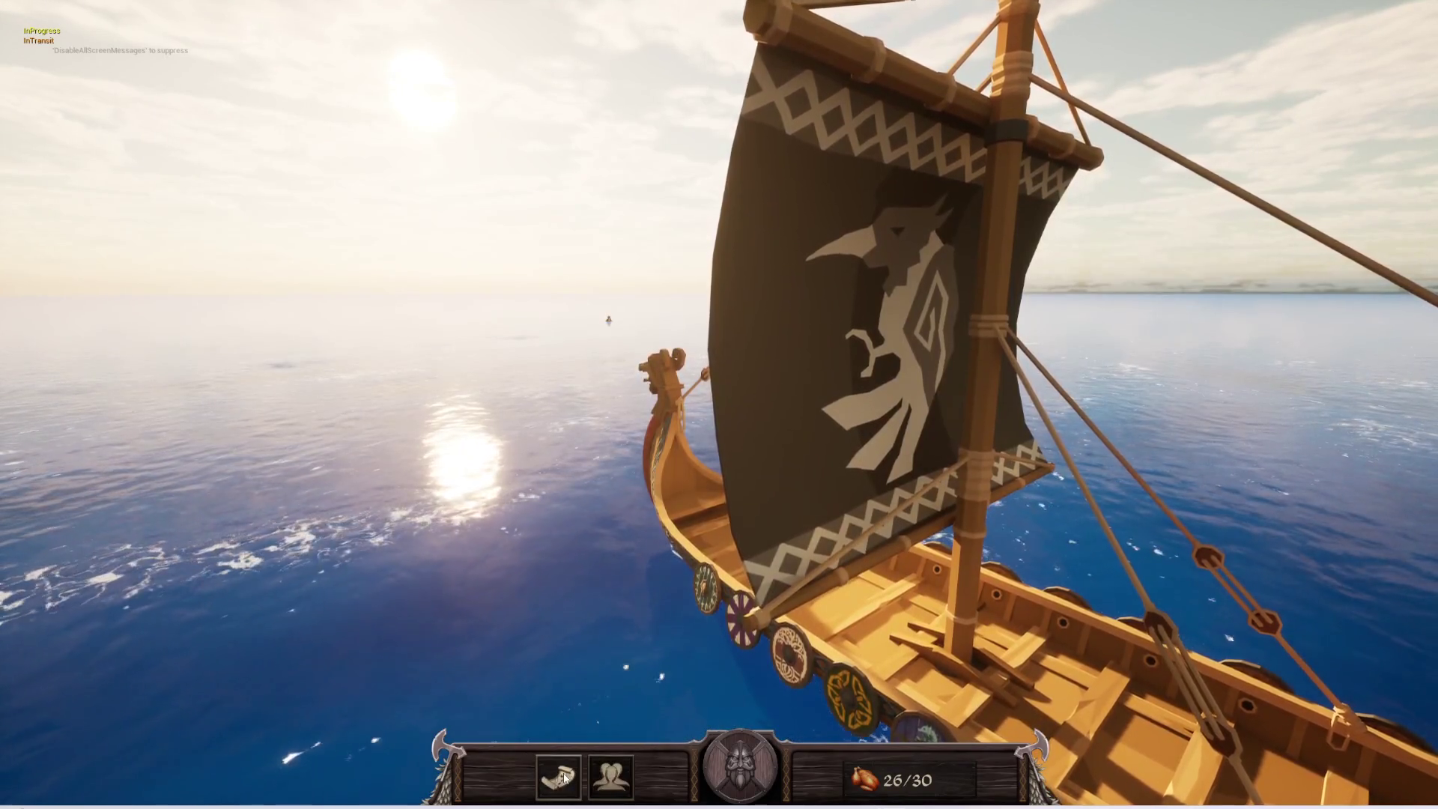
left_click(565, 778)
key("Escape")
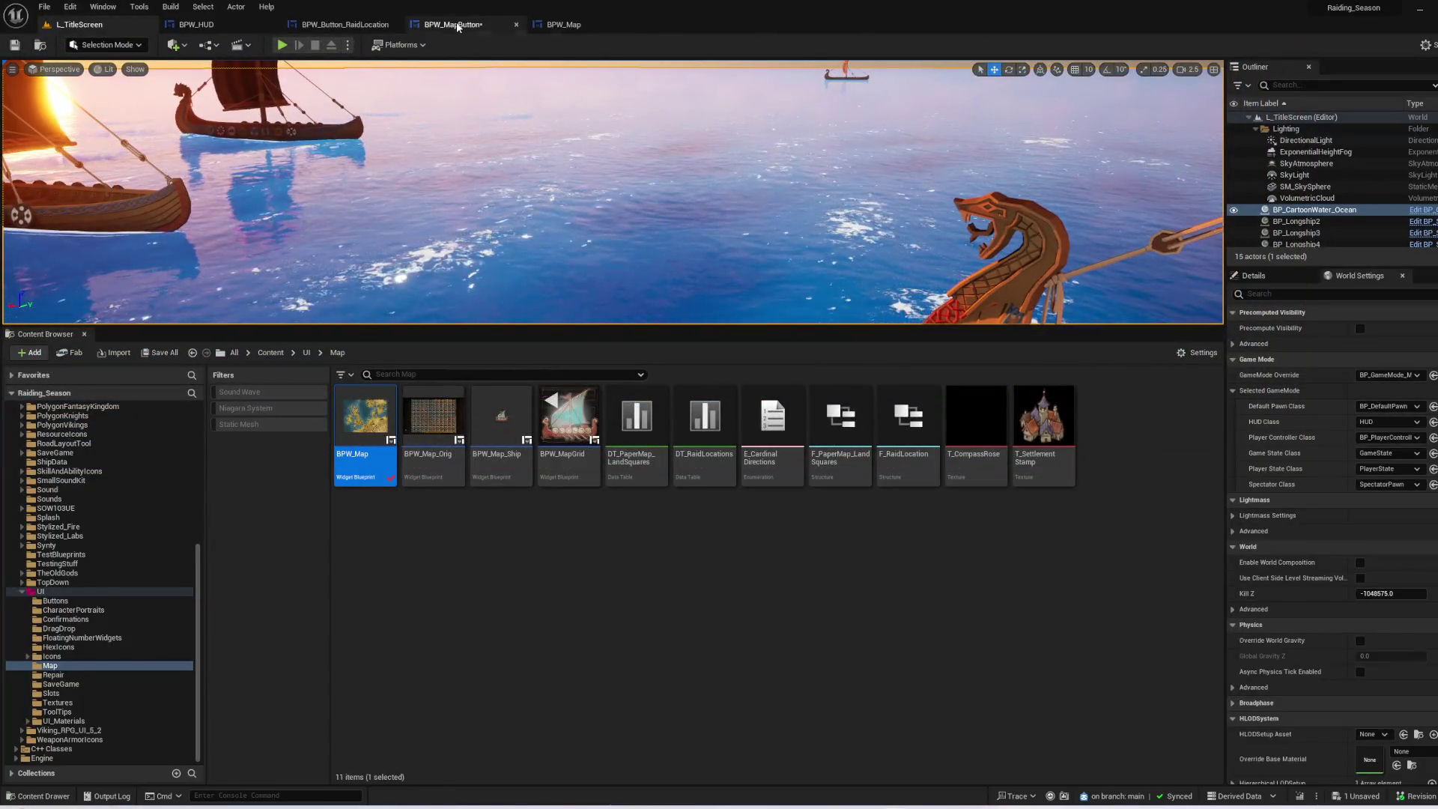
- Save the BPW_MapButton blueprint, then review the BPW_Map and BPW_HUD graphs
left_click(451, 24)
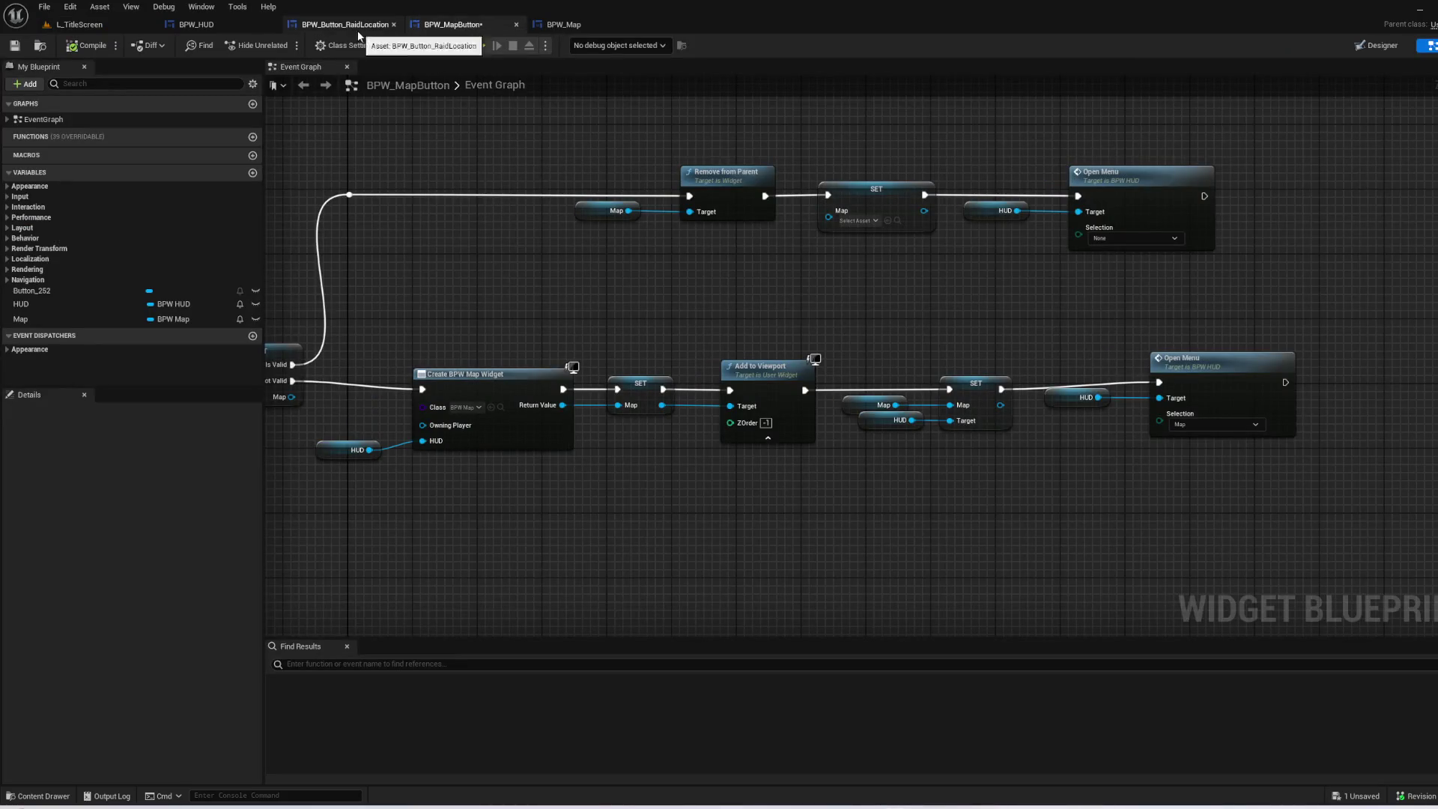
left_click(14, 47)
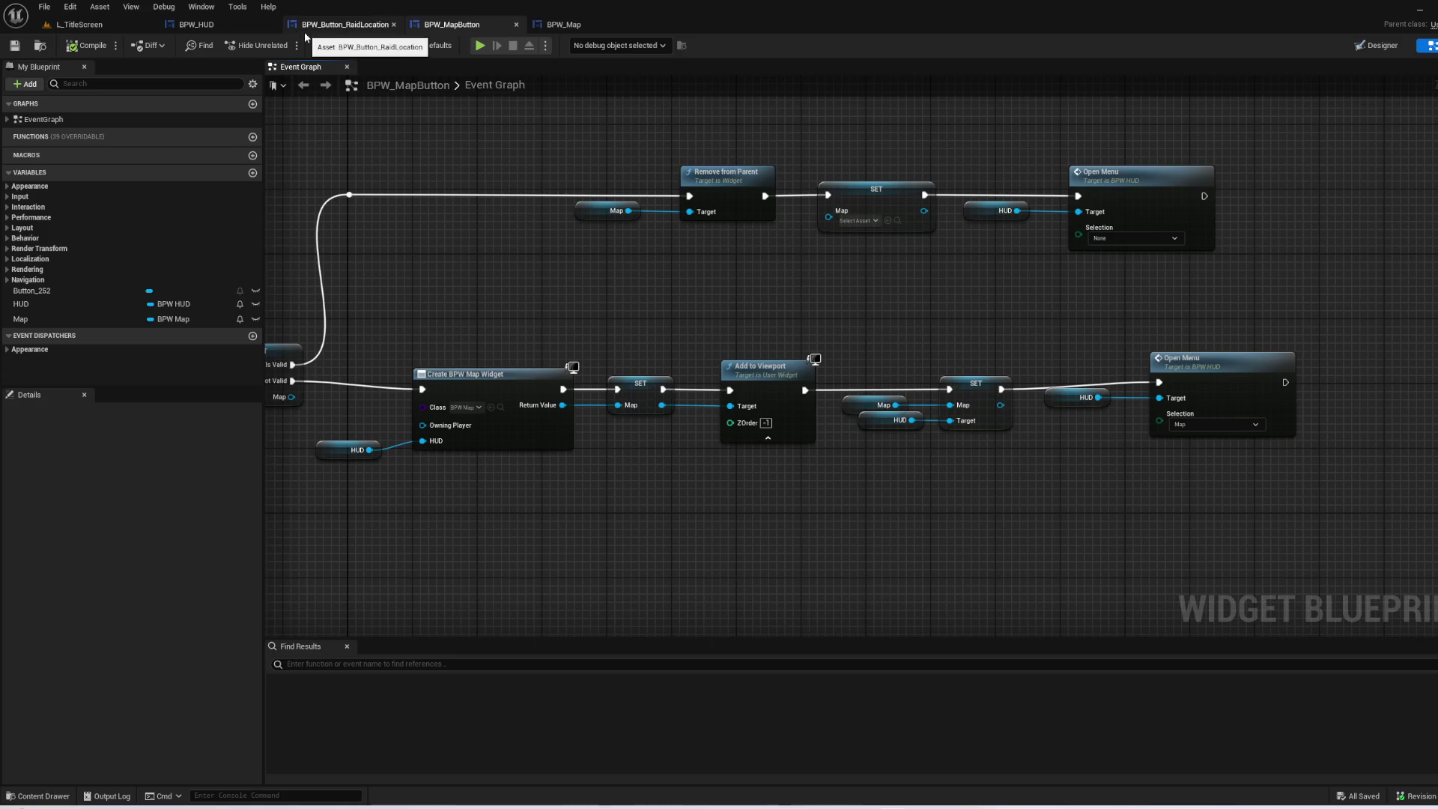
left_click(556, 29)
scroll(627, 220, "down", 2)
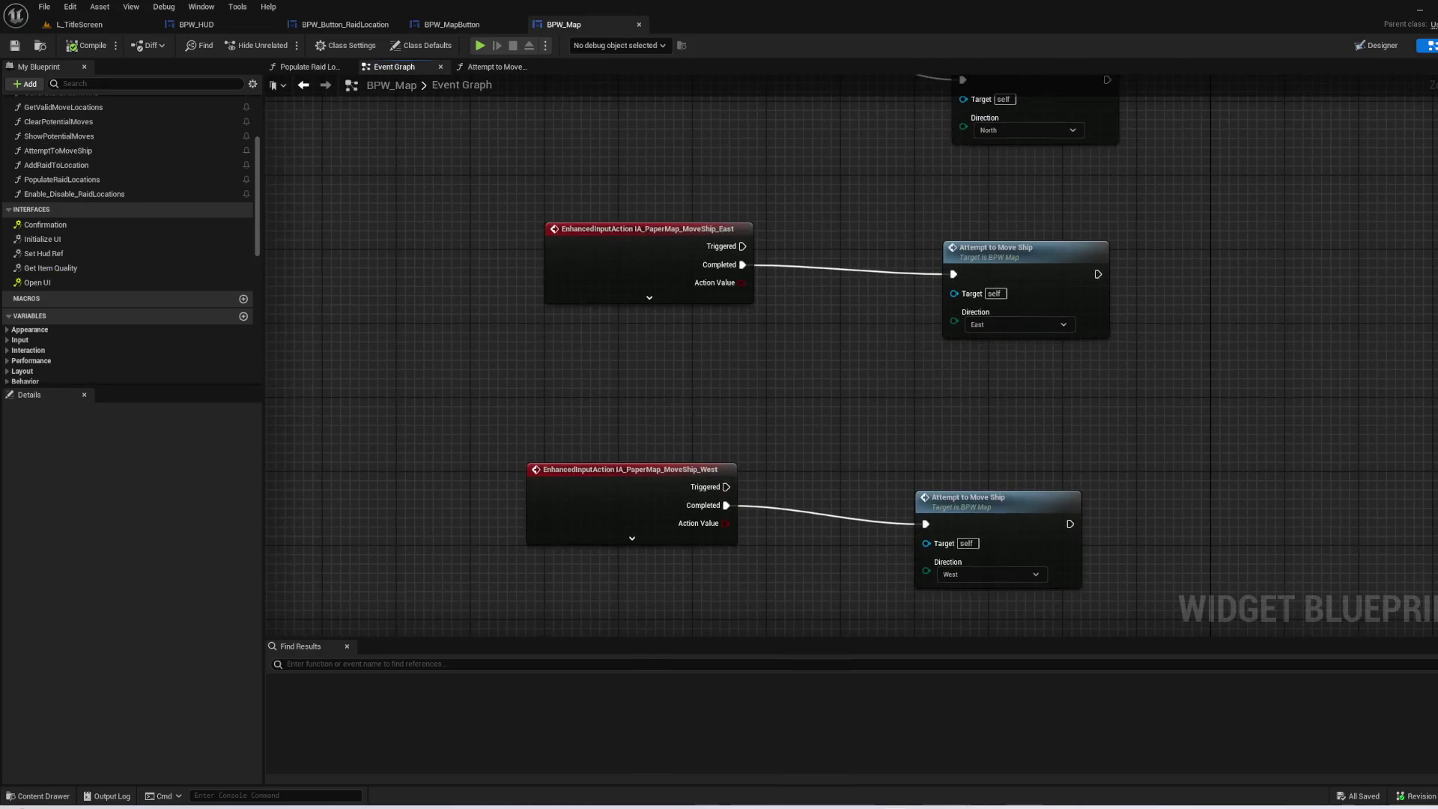
left_click(235, 22)
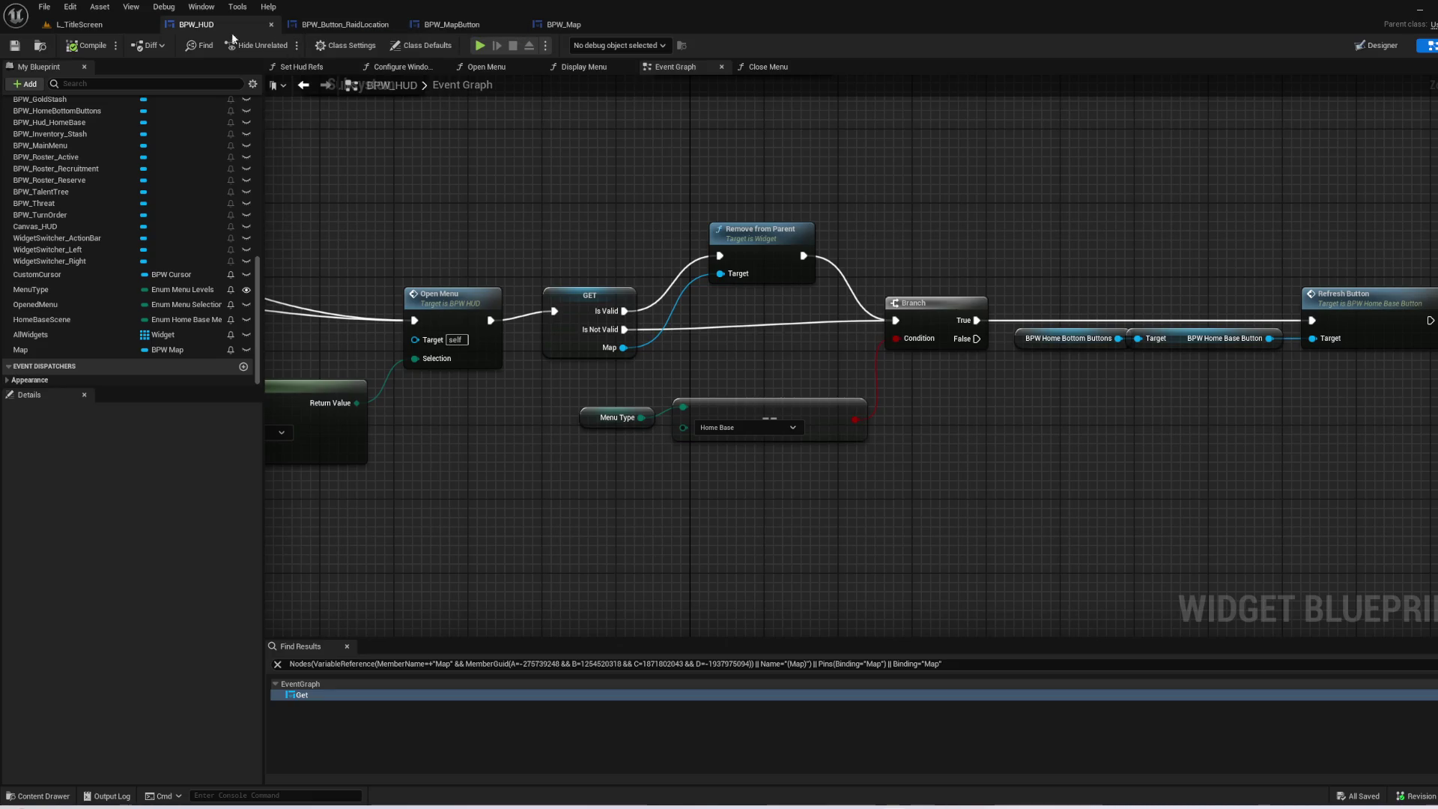
- Back in BPW_MapButton, shift the On Pressed event node to the left
left_click(453, 24)
left_click_drag(807, 354, 939, 343)
left_click_drag(566, 382, 483, 383)
- Add a custom event named ToggleMap to the BPW_MapButton graph
right_click(497, 263)
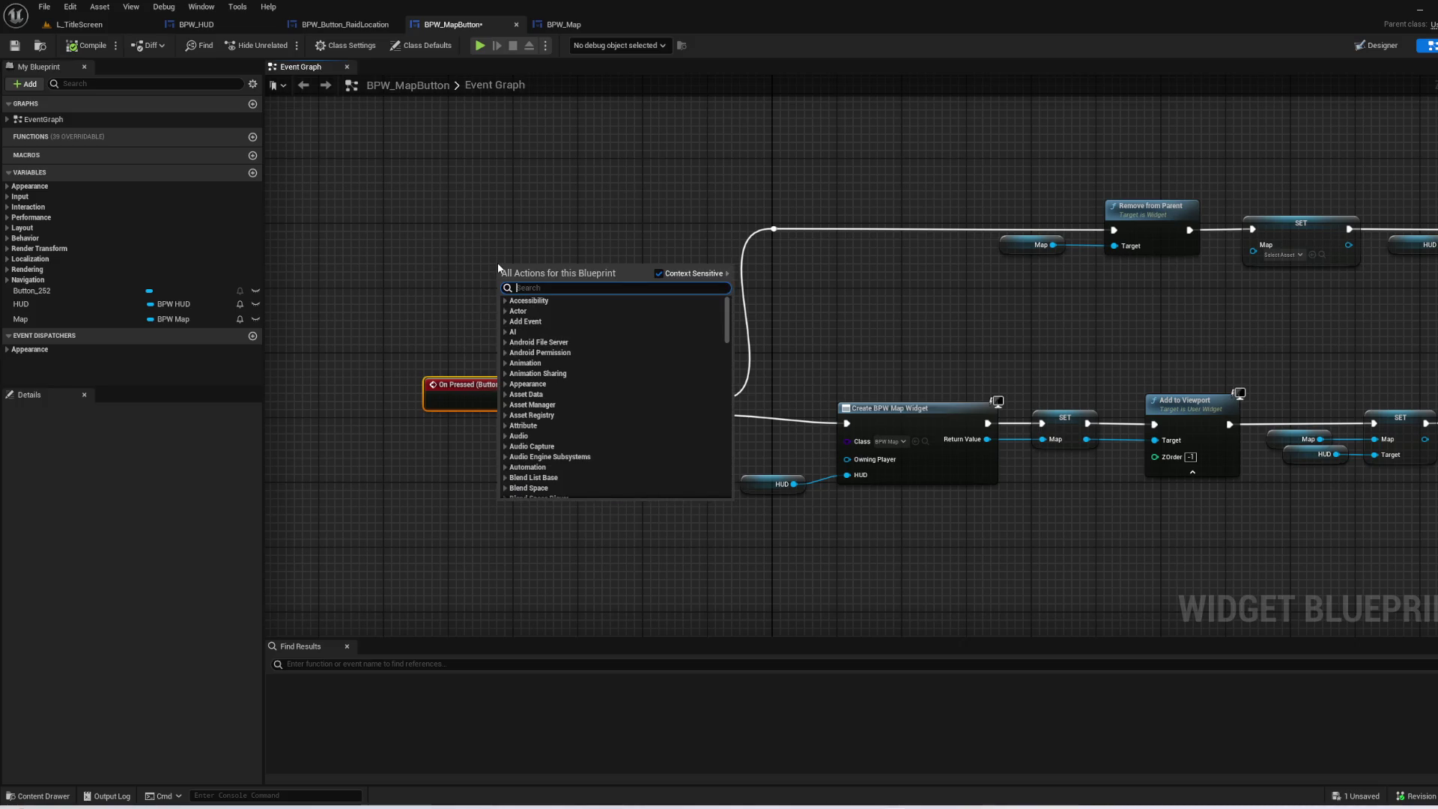
type("tog")
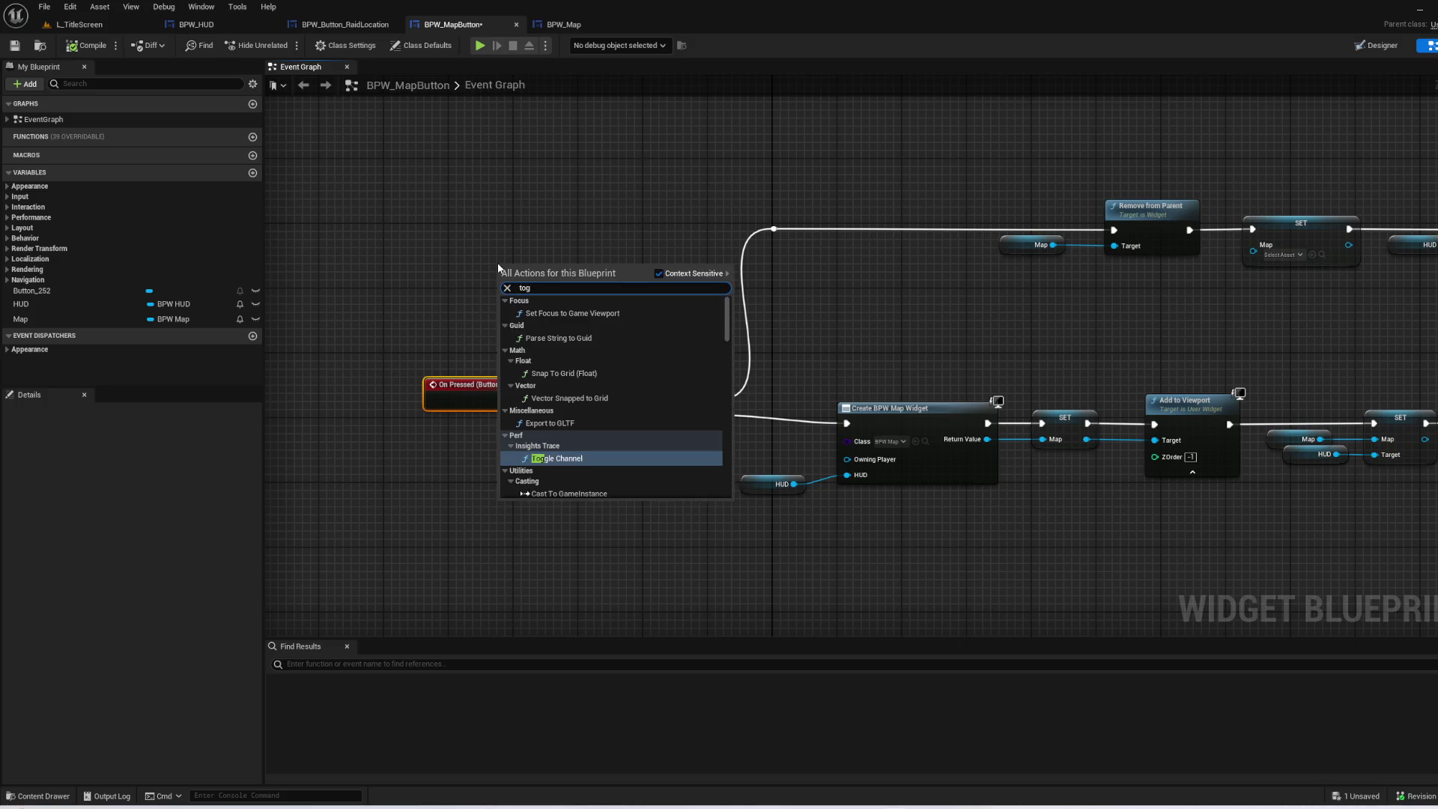
key("BackSpace")
key("BackSpace")
key("BackSpace")
type("custome")
key("Return")
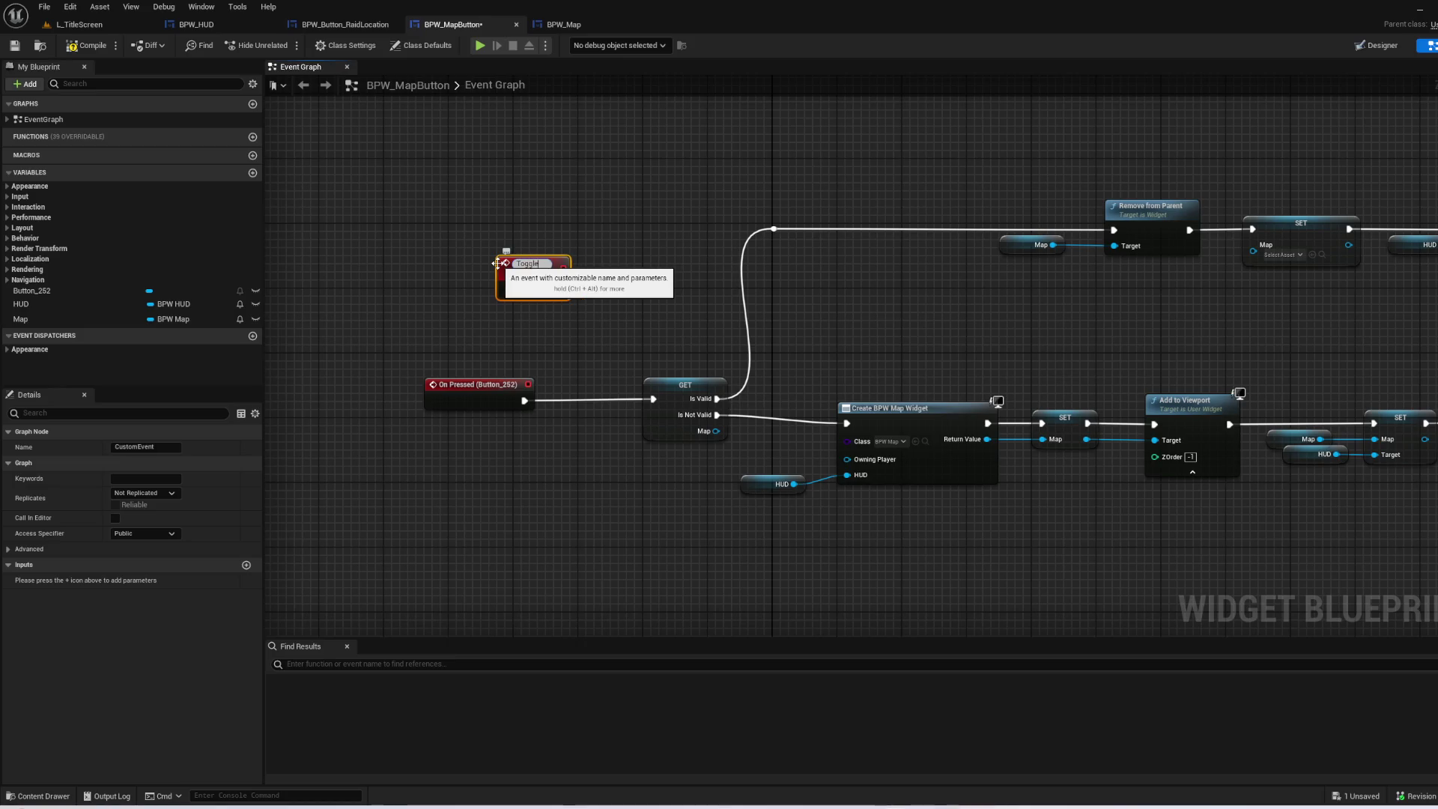
type("p")
key("Return")
- Place ToggleMap above On Pressed, wire it into the GET node's execution, and compile
mouse_move(545, 292)
left_mouse_down()
mouse_move(509, 307)
mouse_move(654, 401)
left_mouse_up()
left_click(533, 320)
left_click(94, 49)
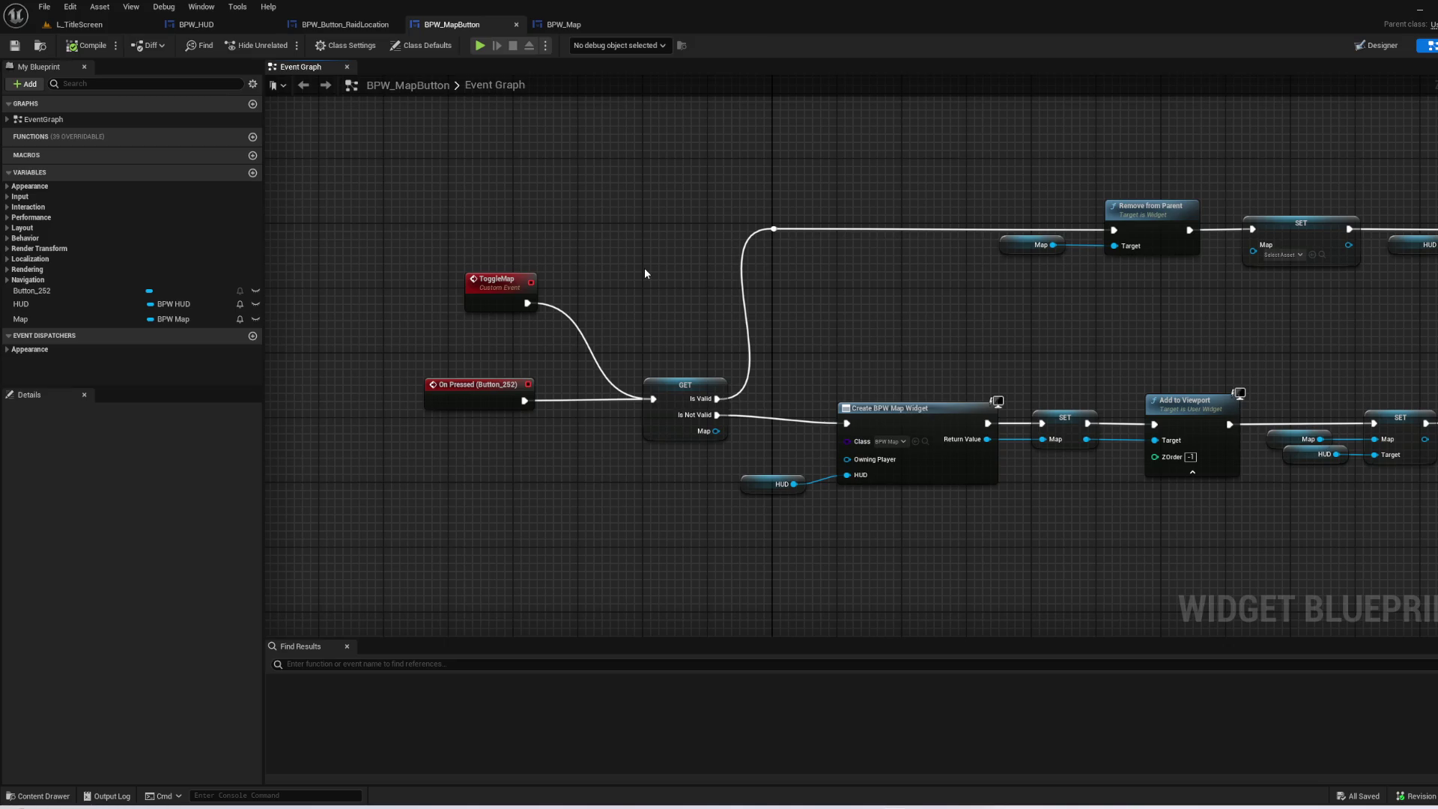
left_click(213, 26)
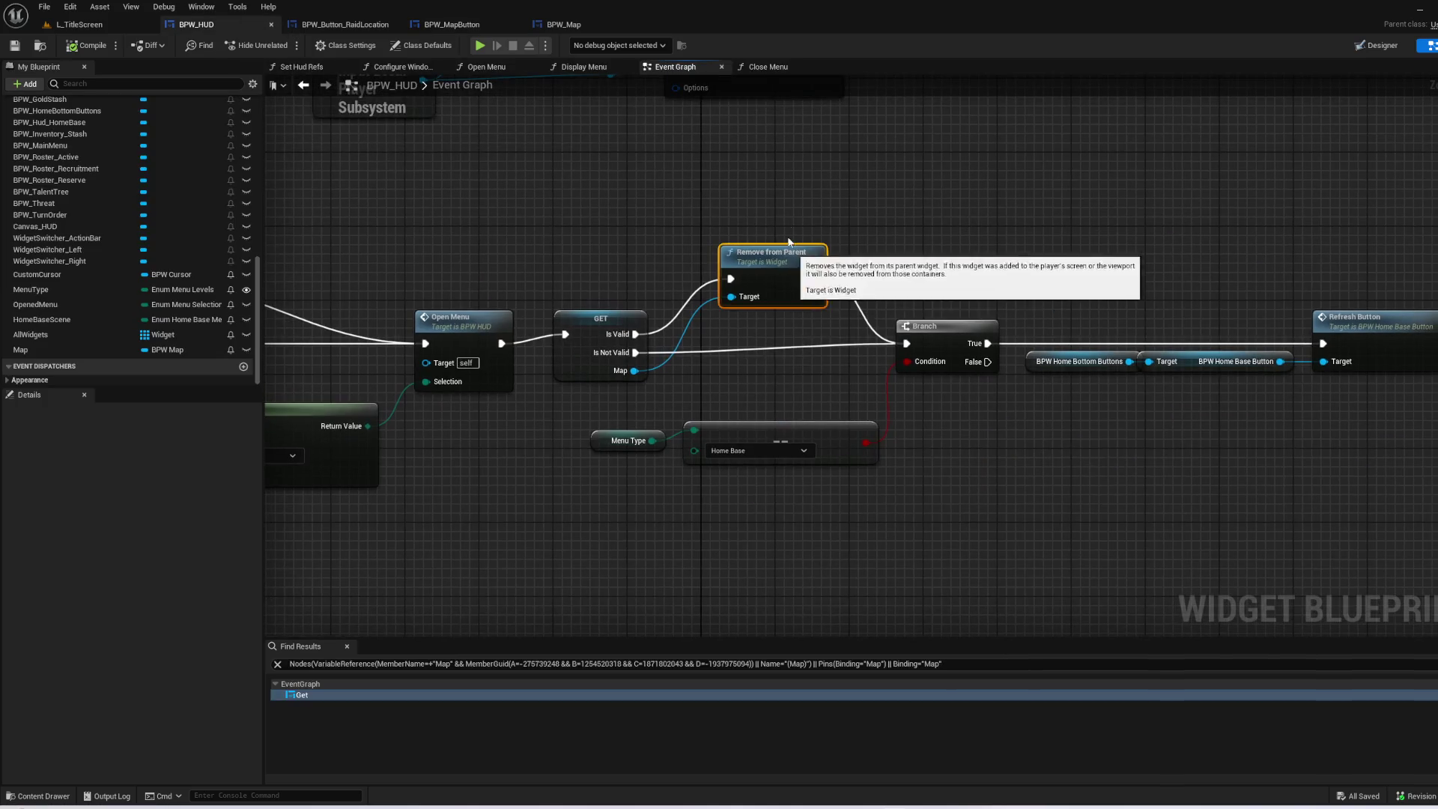
- Delete the Remove from Parent node from BPW_HUD's map path
left_click(742, 248)
key("Delete")
left_click_drag(642, 422, 717, 324)
left_click(662, 359)
scroll(140, 268, "up", 10)
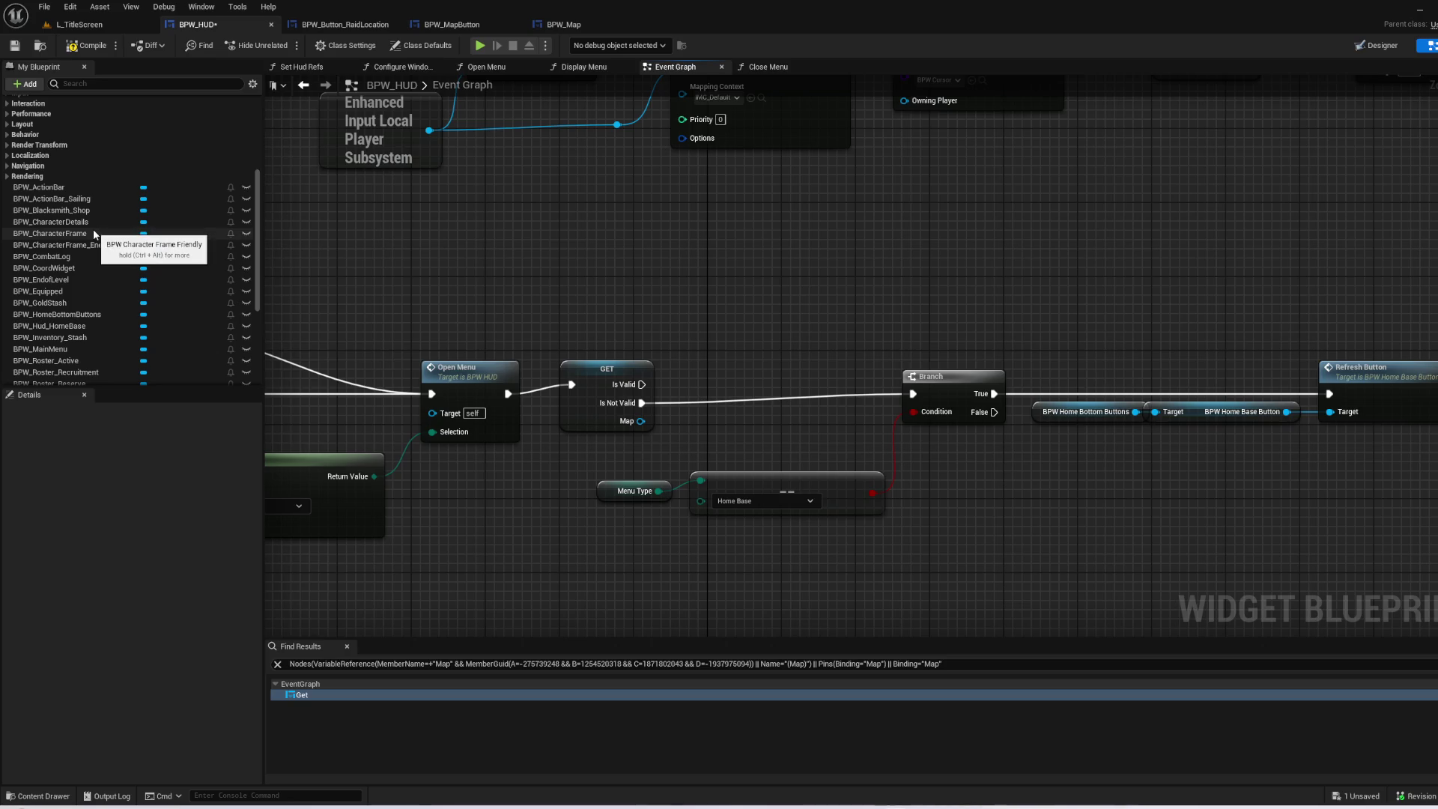
scroll(143, 252, "down", 3)
scroll(81, 206, "up", 1)
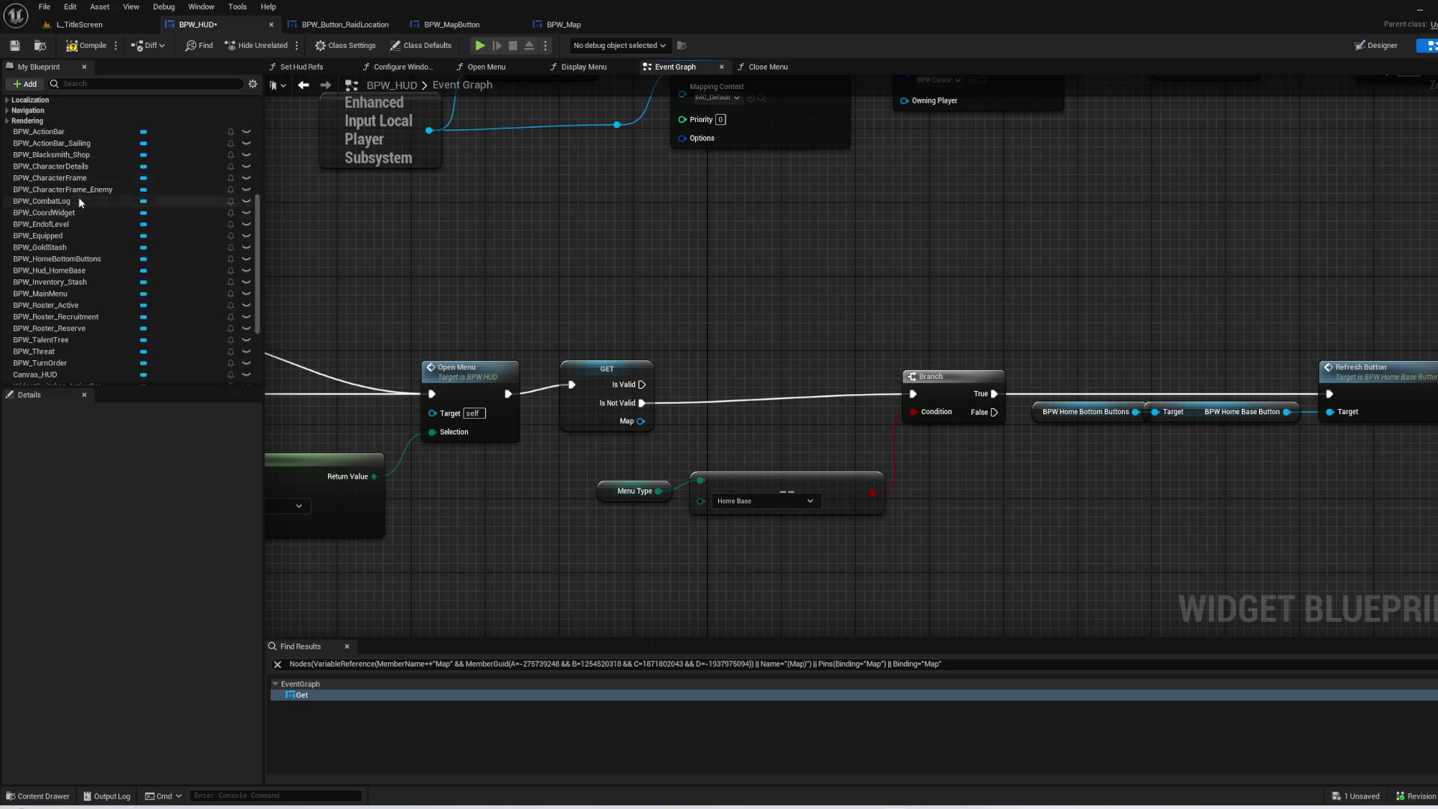
- Call Toggle Map on BPW_ActionBar_Sailing's BPW Map Button when the map Is Valid
left_click_drag(80, 141, 486, 258)
left_click(532, 279)
left_click_drag(576, 268, 633, 272)
type("map button")
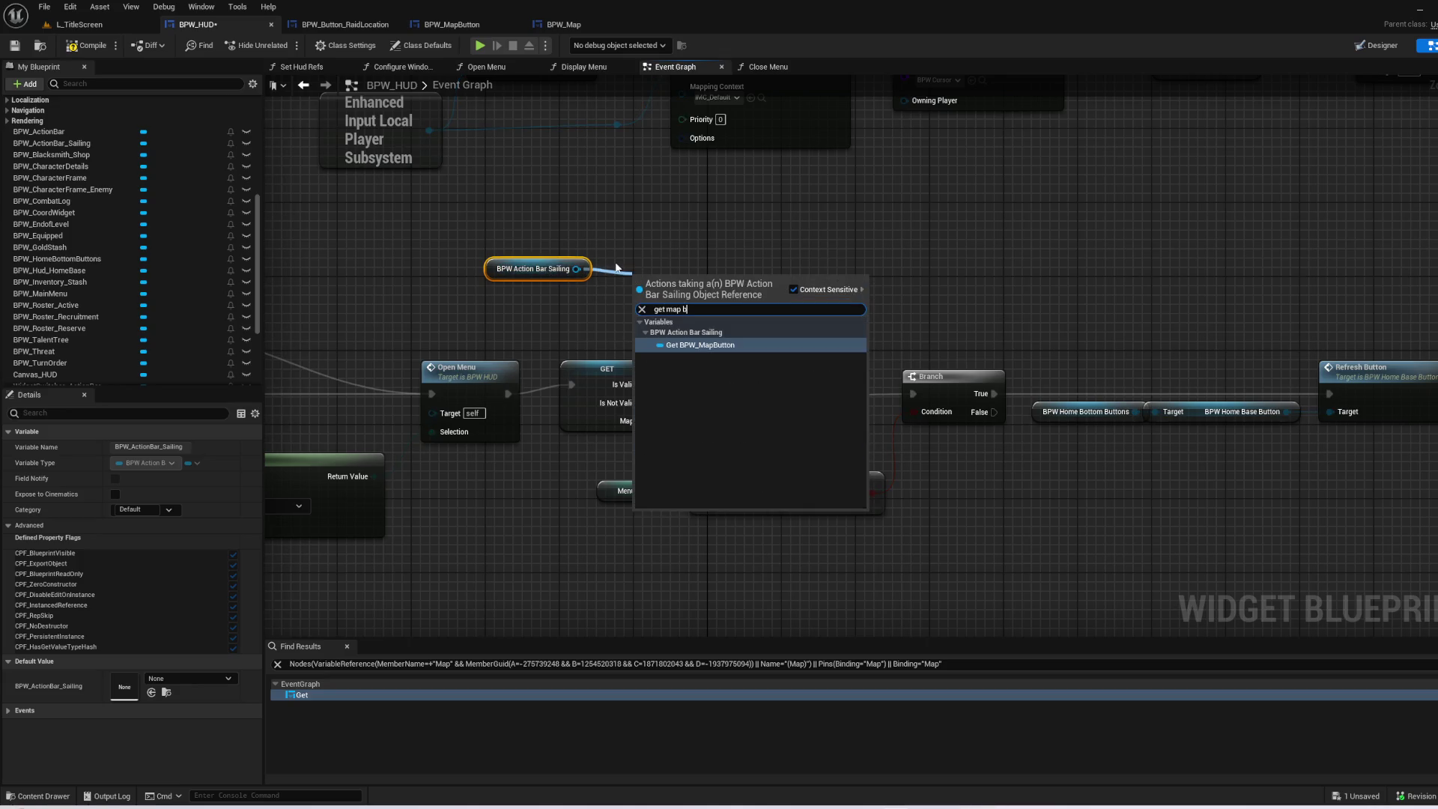
key("Return")
left_click_drag(757, 280, 802, 195)
type("togg")
key("Return")
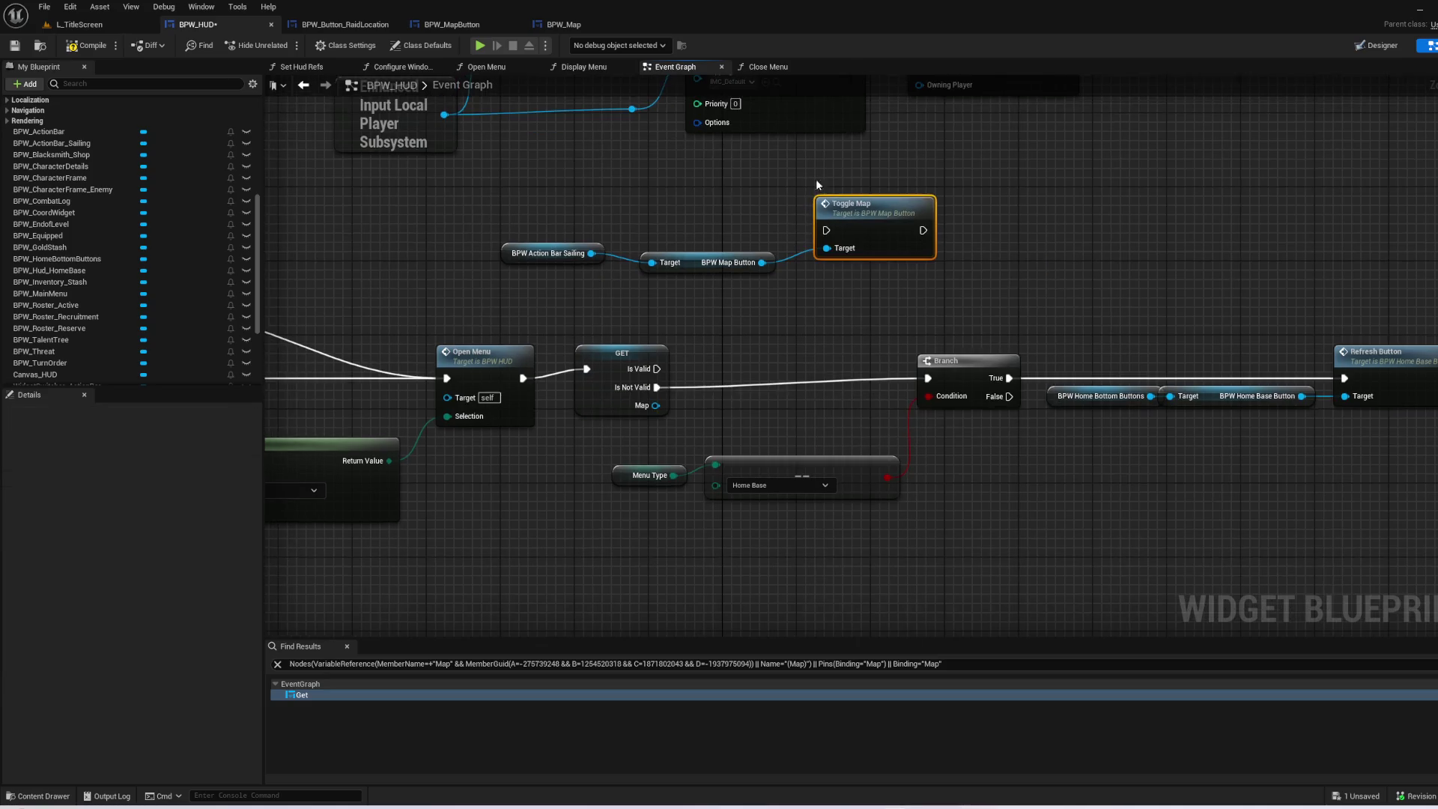
mouse_move(657, 369)
left_mouse_down()
mouse_move(677, 335)
mouse_move(830, 229)
mouse_move(757, 294)
mouse_move(929, 378)
left_mouse_up()
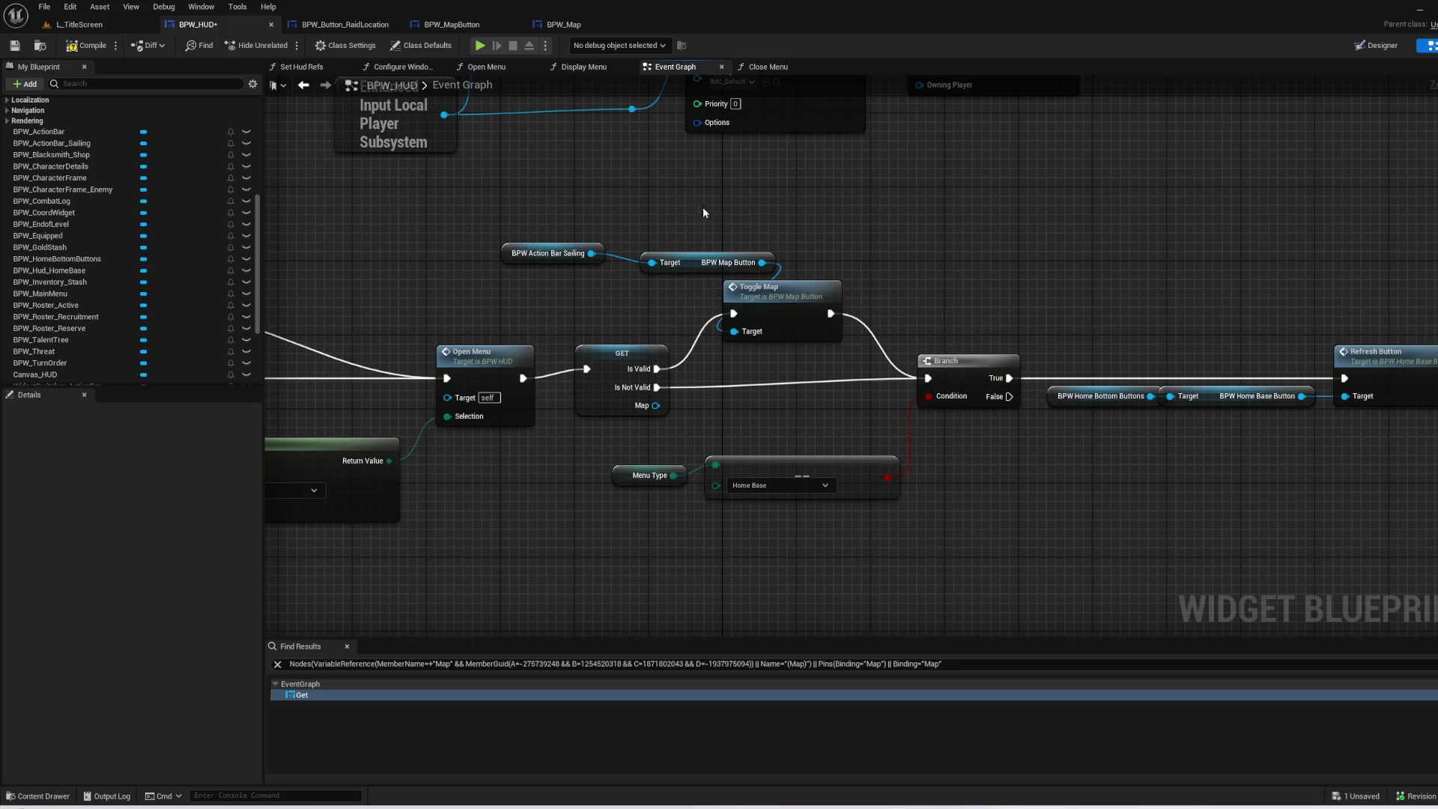
- Start a full-screen play test, continue the saved game and set sail from the harbour
left_click(101, 22)
left_click(282, 45)
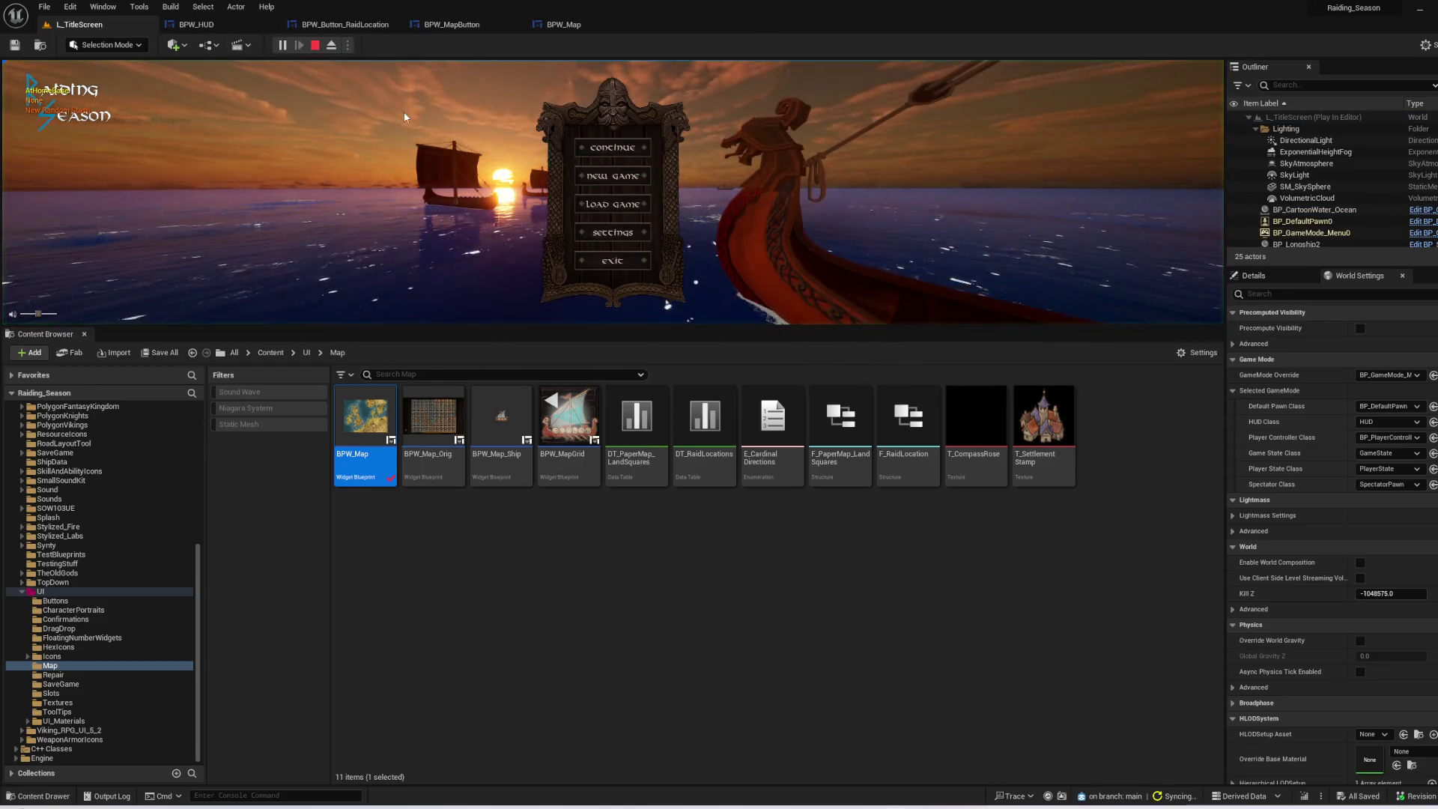
key("F11")
left_click(793, 291)
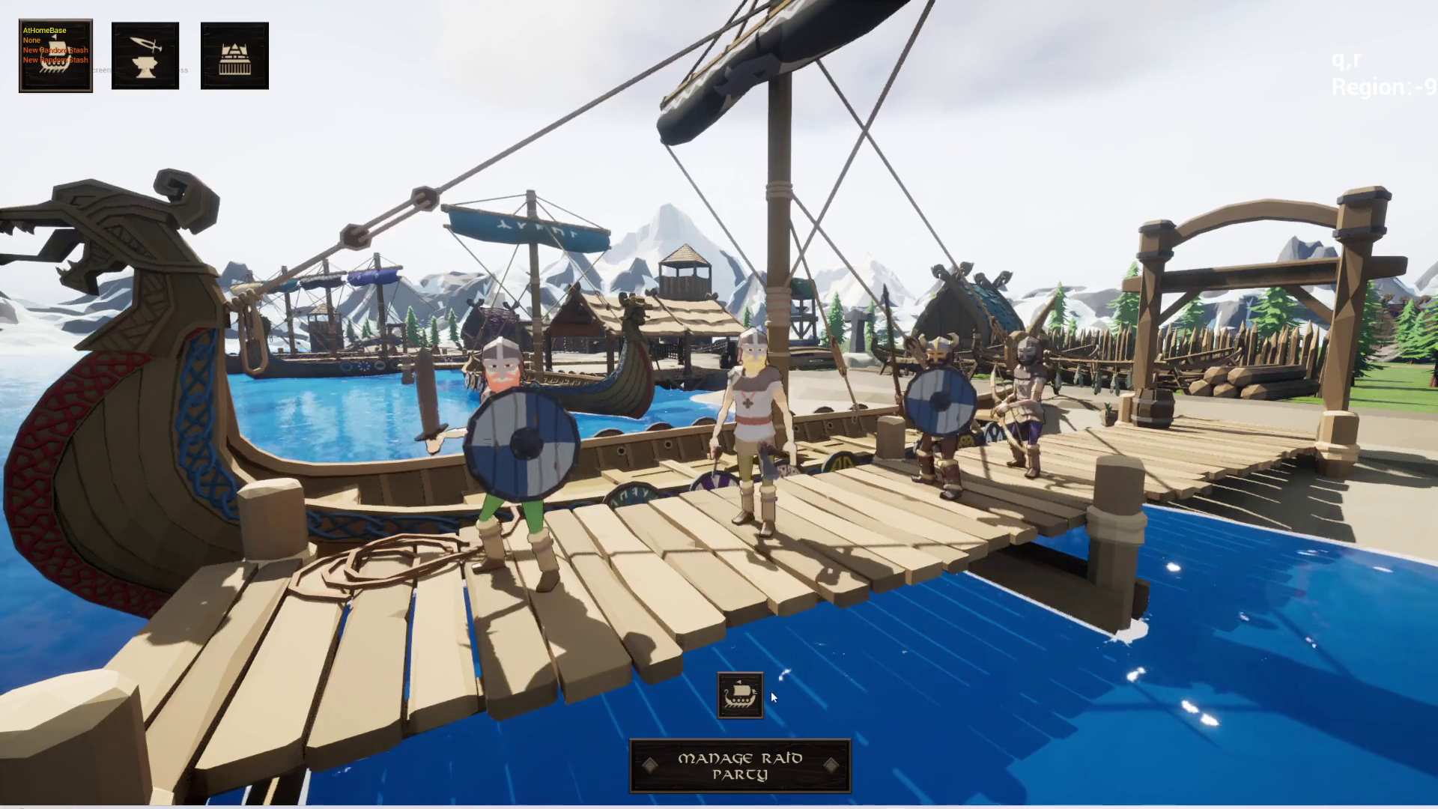
left_click(757, 702)
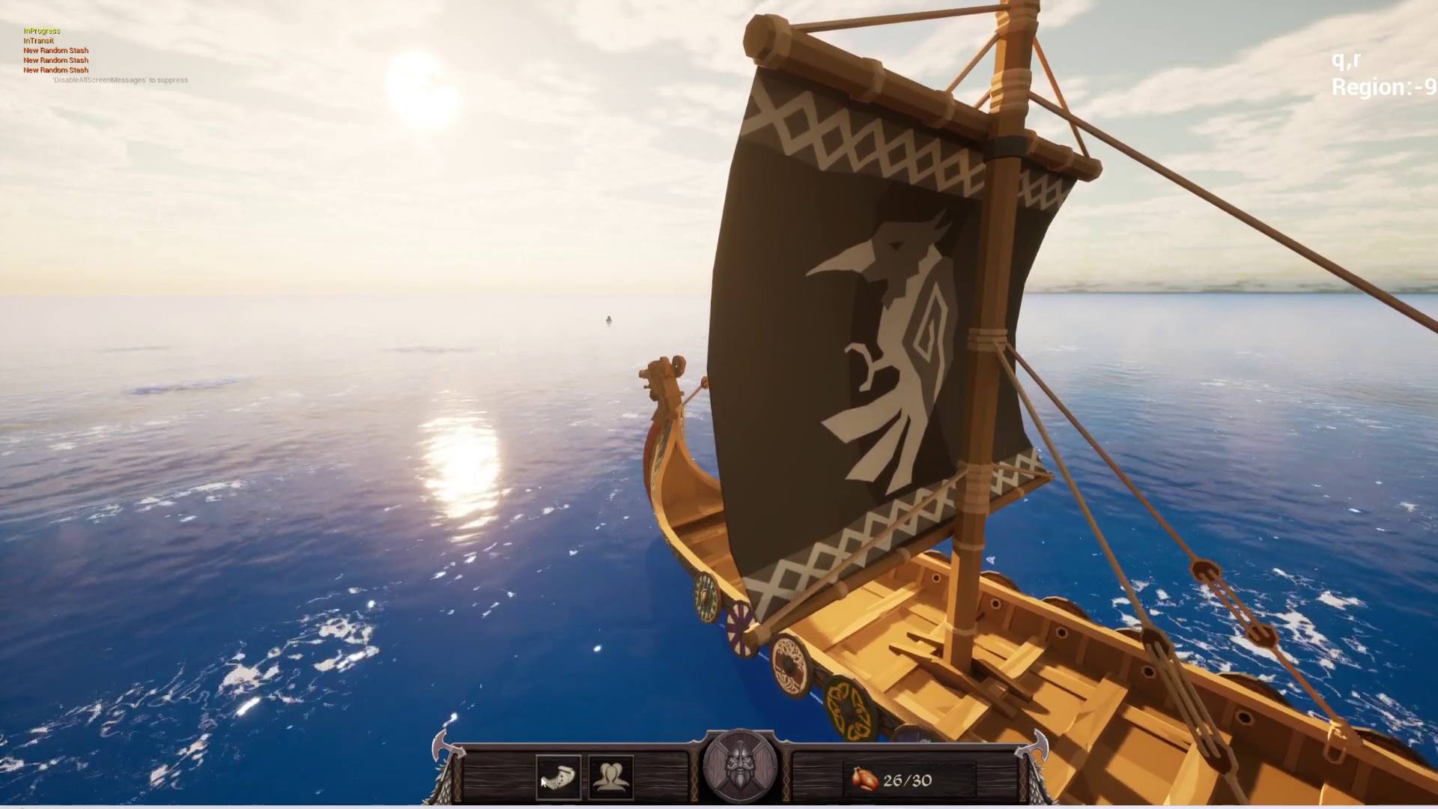
- Open and close the world map repeatedly with the map button and M key, then exit
left_click(544, 780)
left_click(554, 778)
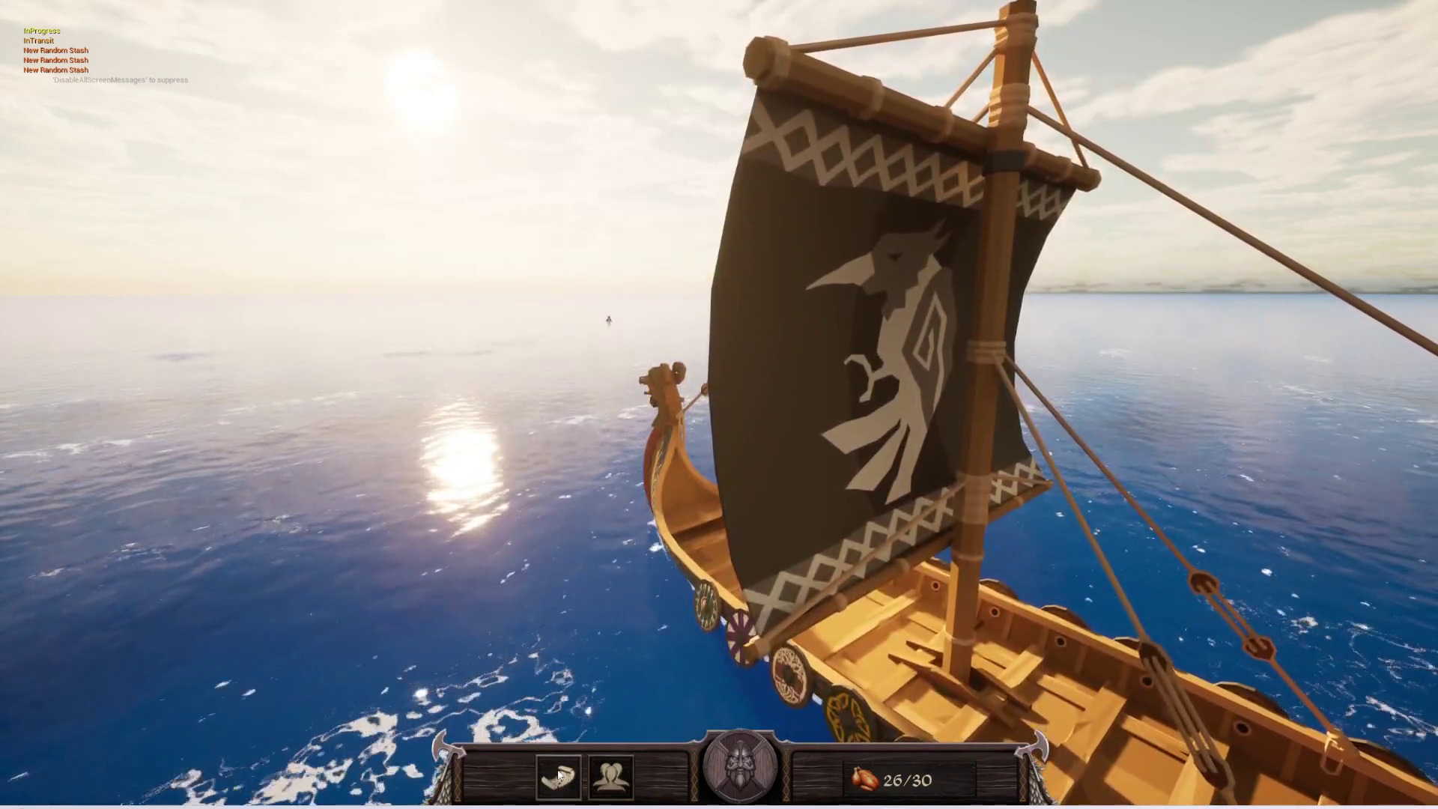
left_click(558, 776)
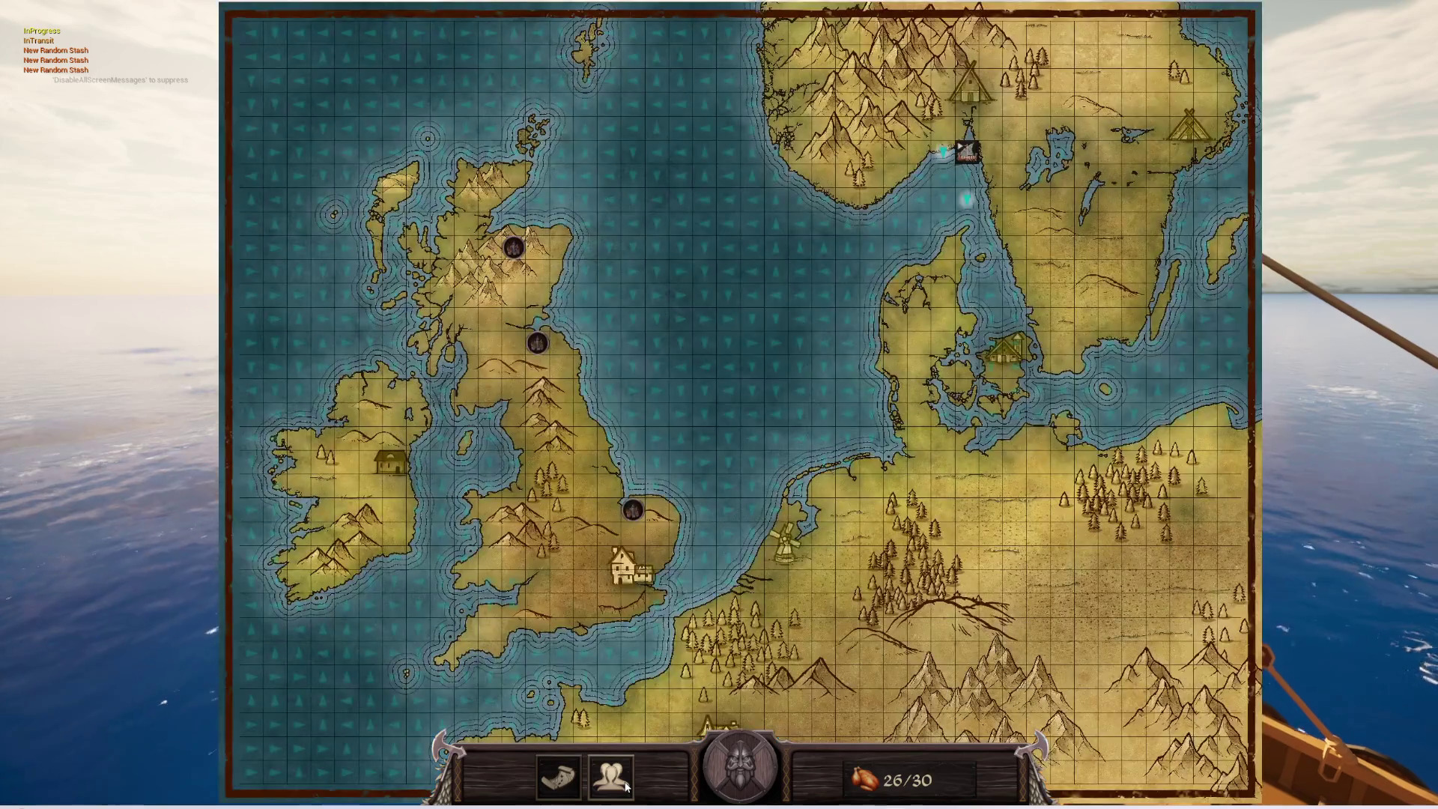
key("m")
key("m")
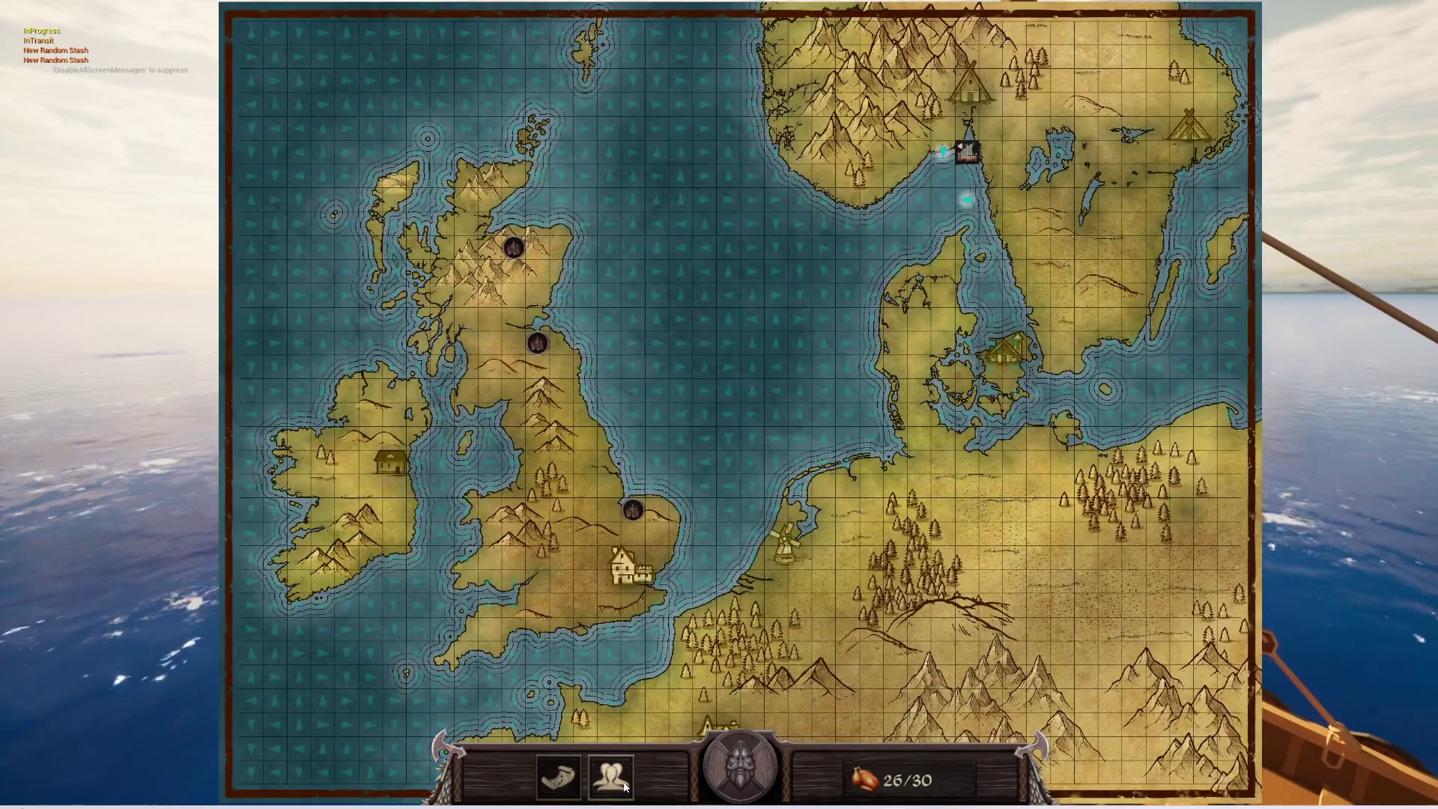
key("m")
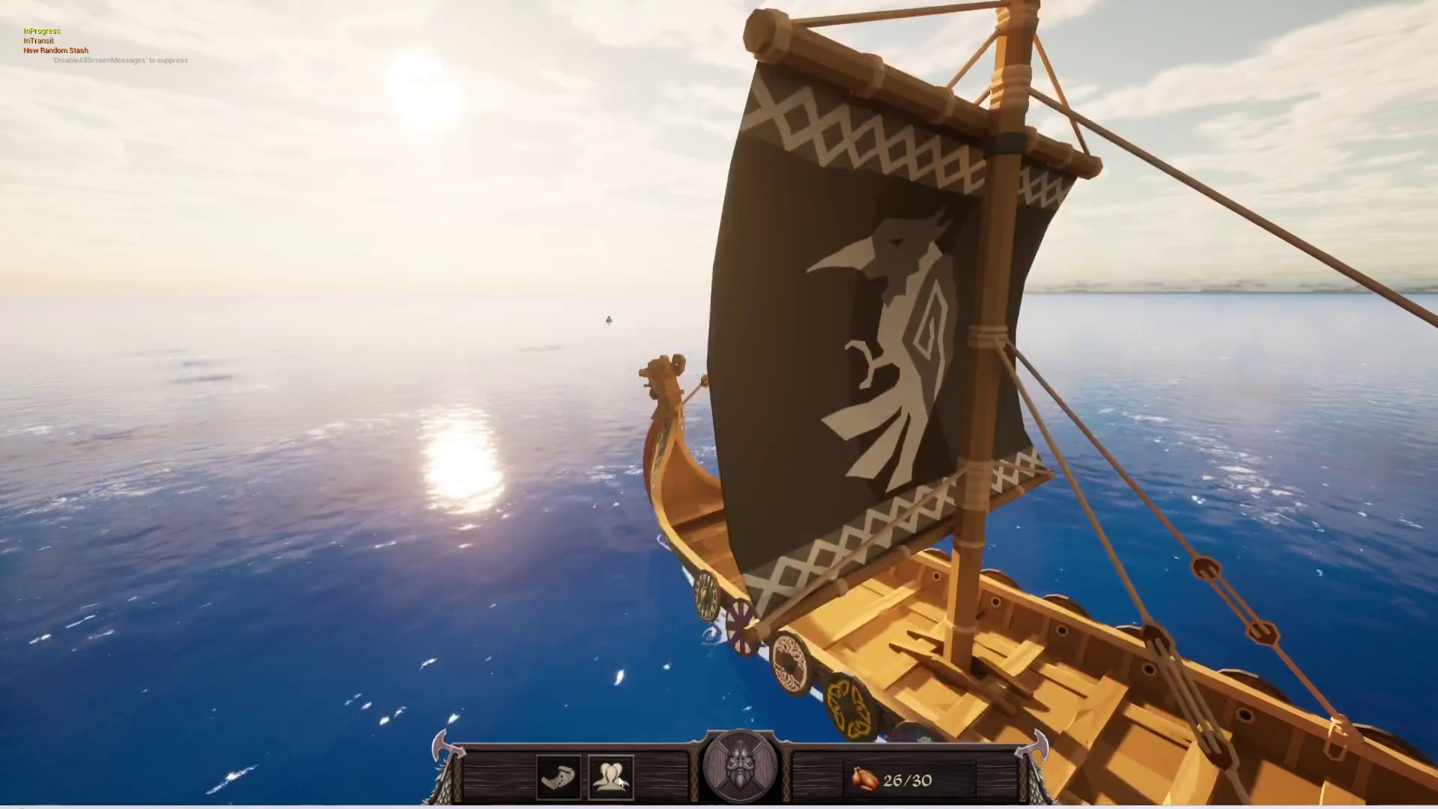
left_click(560, 781)
left_click(560, 783)
left_click(560, 782)
left_click(561, 782)
left_click(560, 782)
left_click(560, 783)
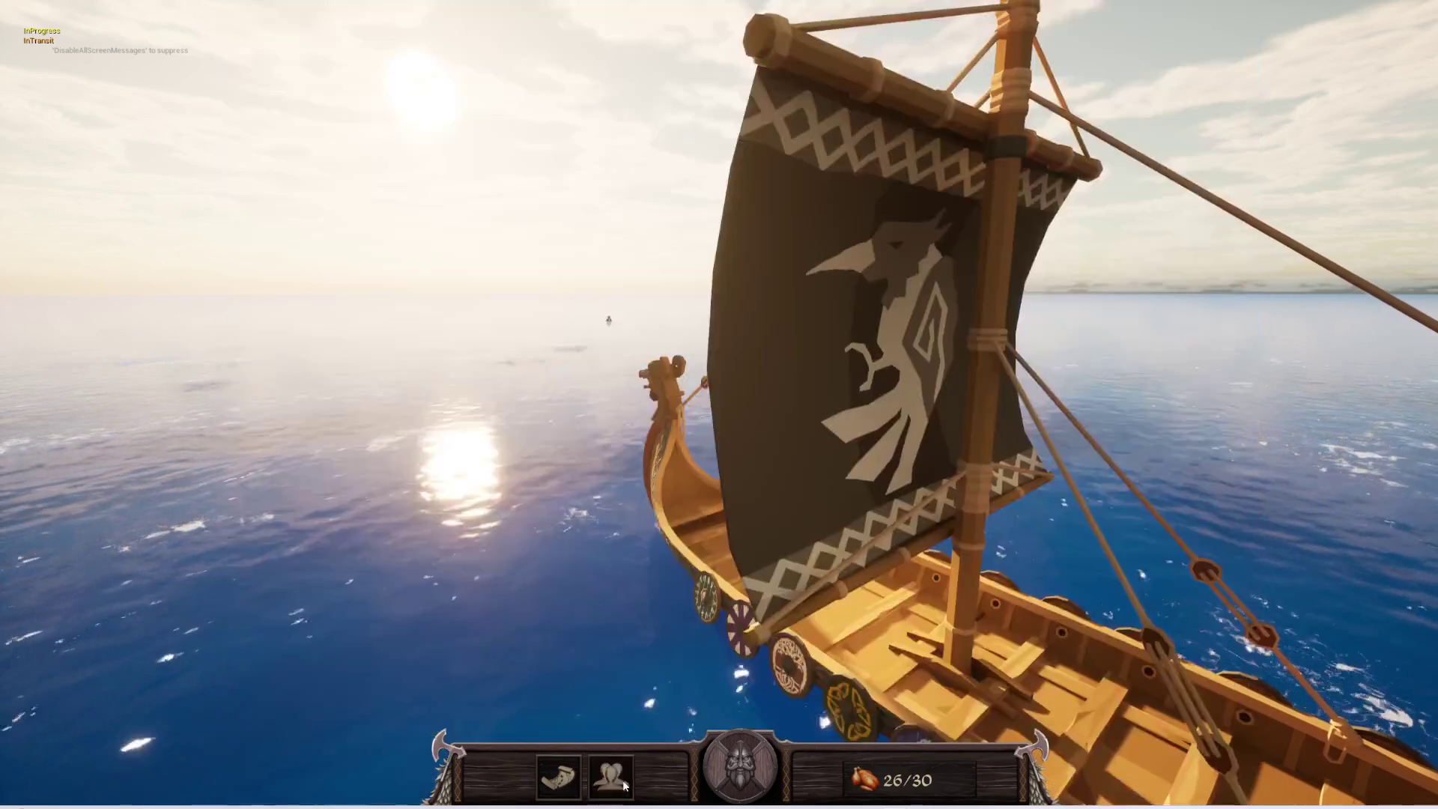
key("m")
key("m")
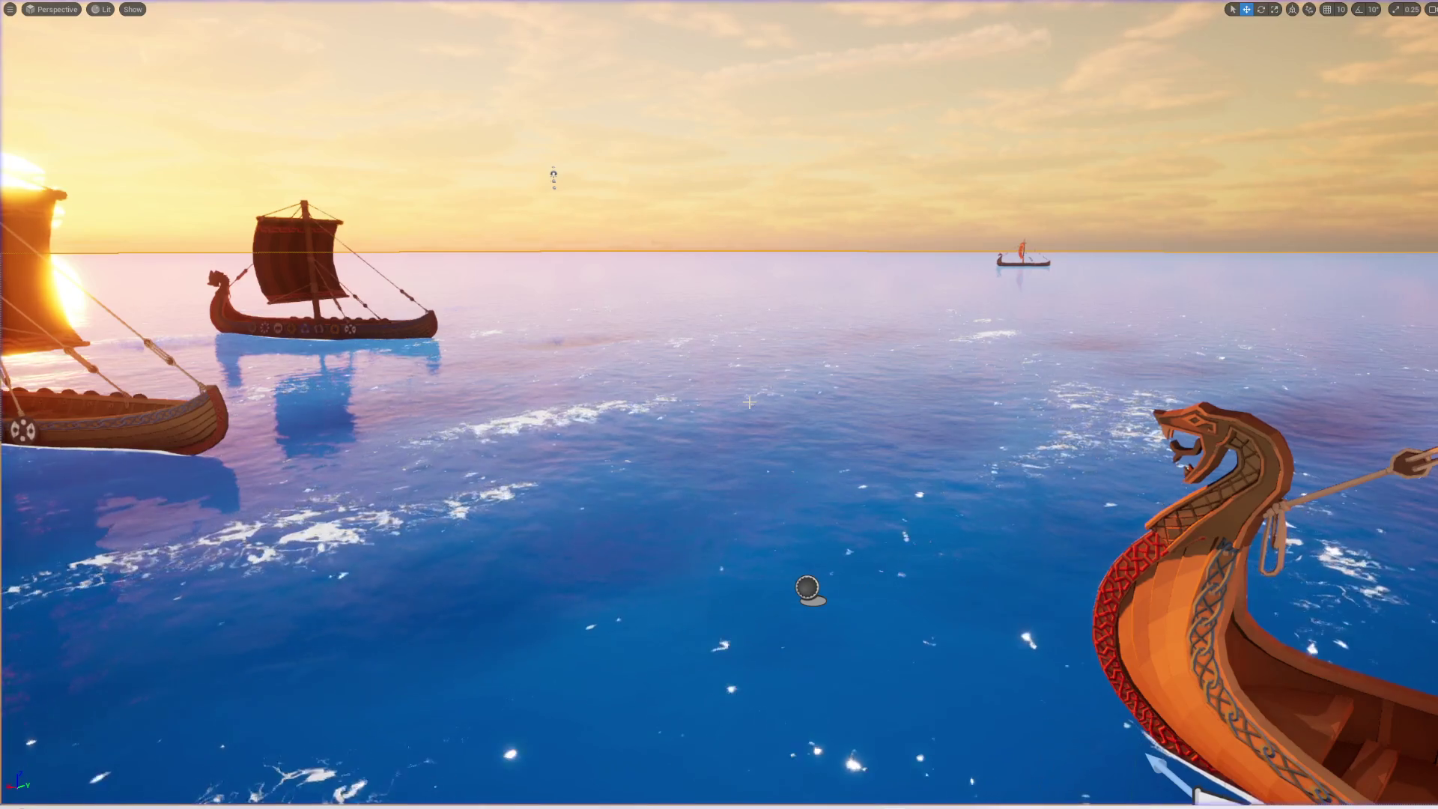
key("F11")
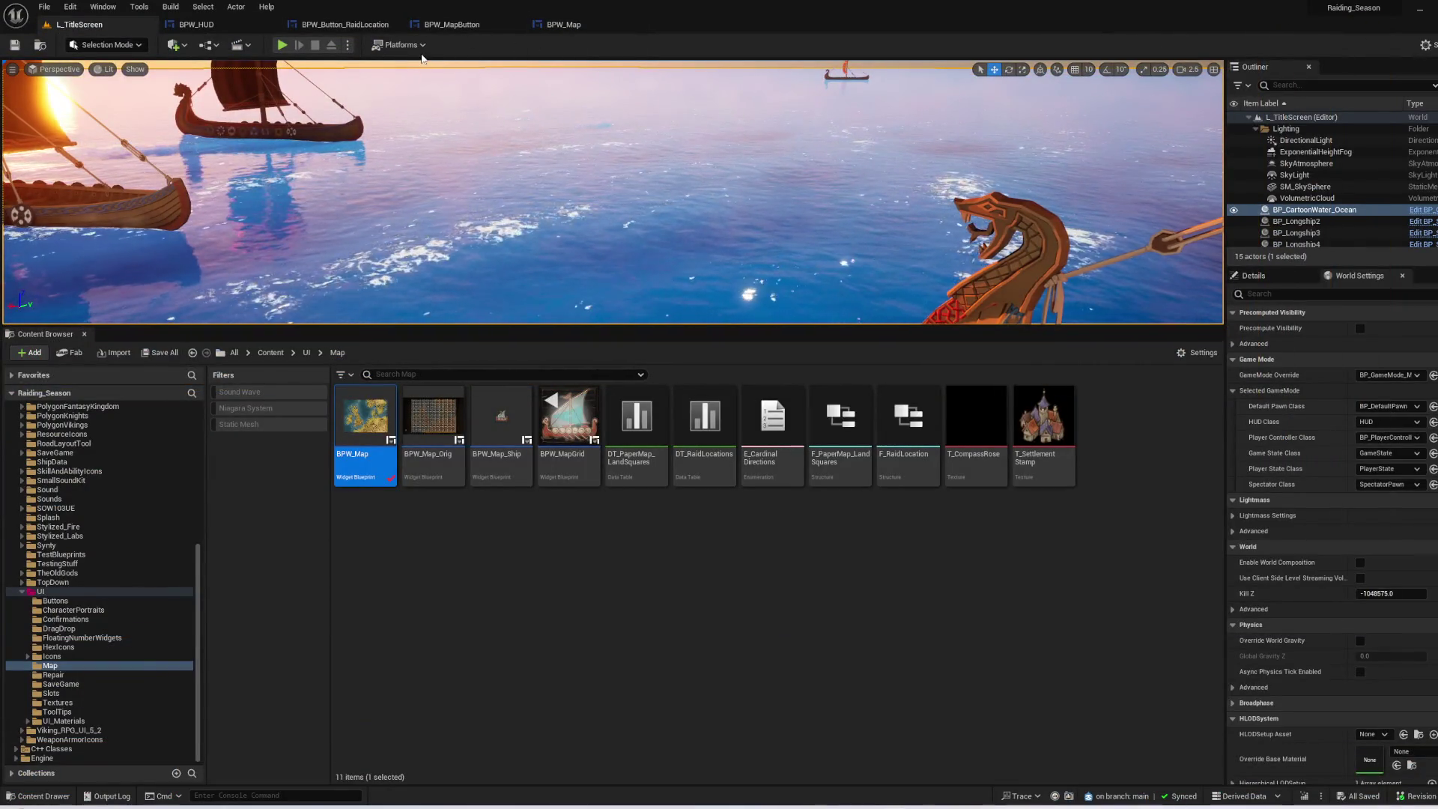
- In BPW_HUD, move Toggle Map up beside the BPW Map Button getter and realign the getters
left_click(480, 27)
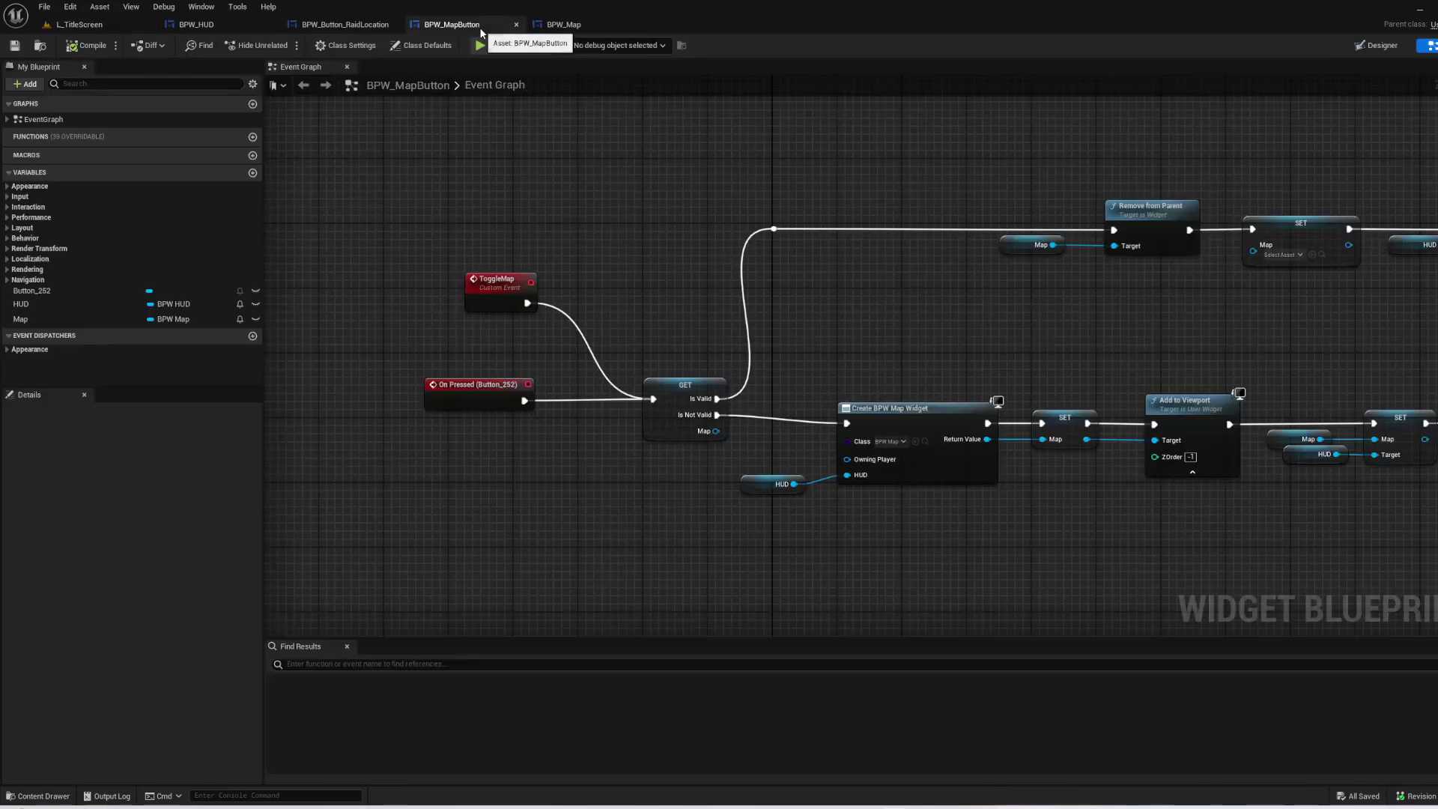
left_click(345, 24)
left_click(216, 22)
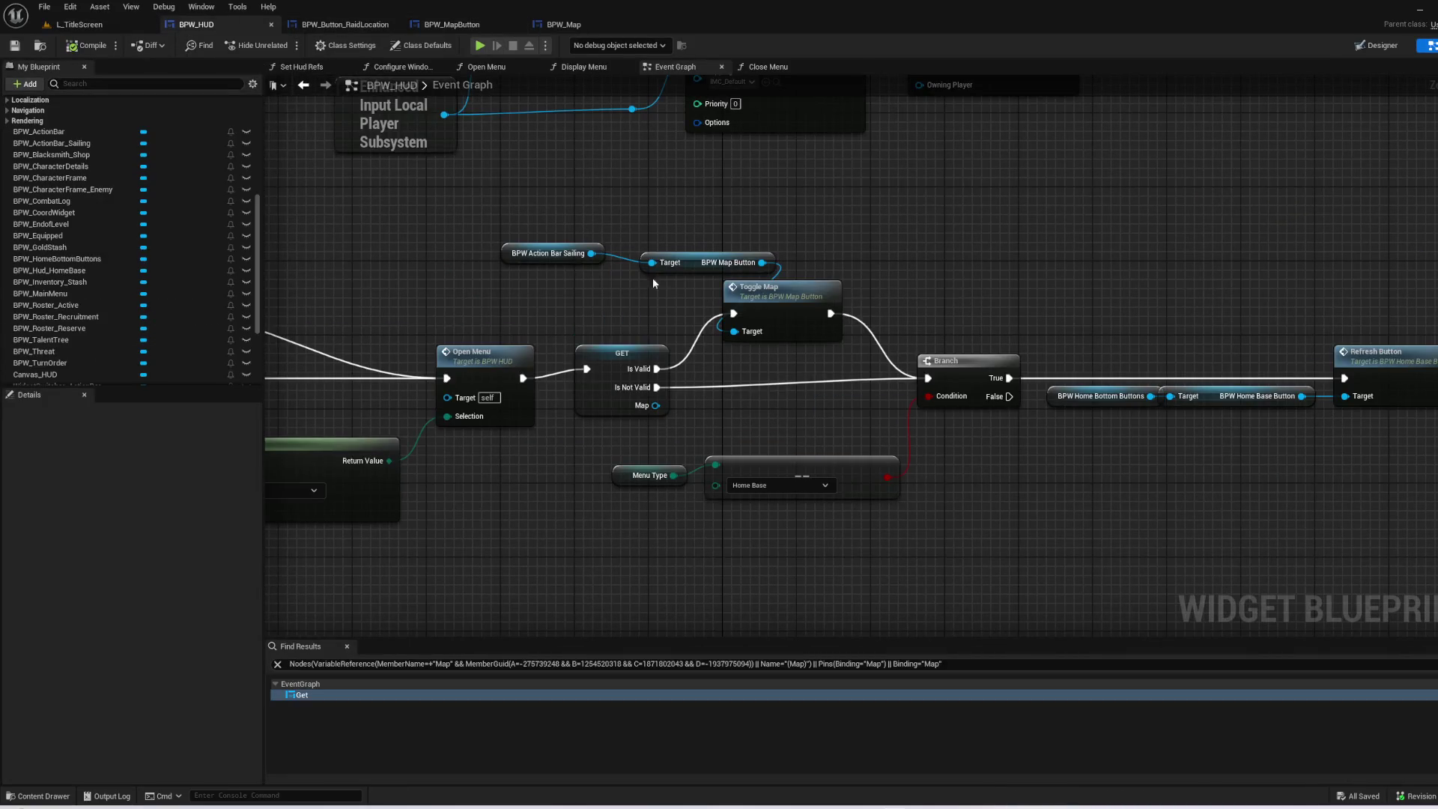
left_click_drag(779, 315, 855, 279)
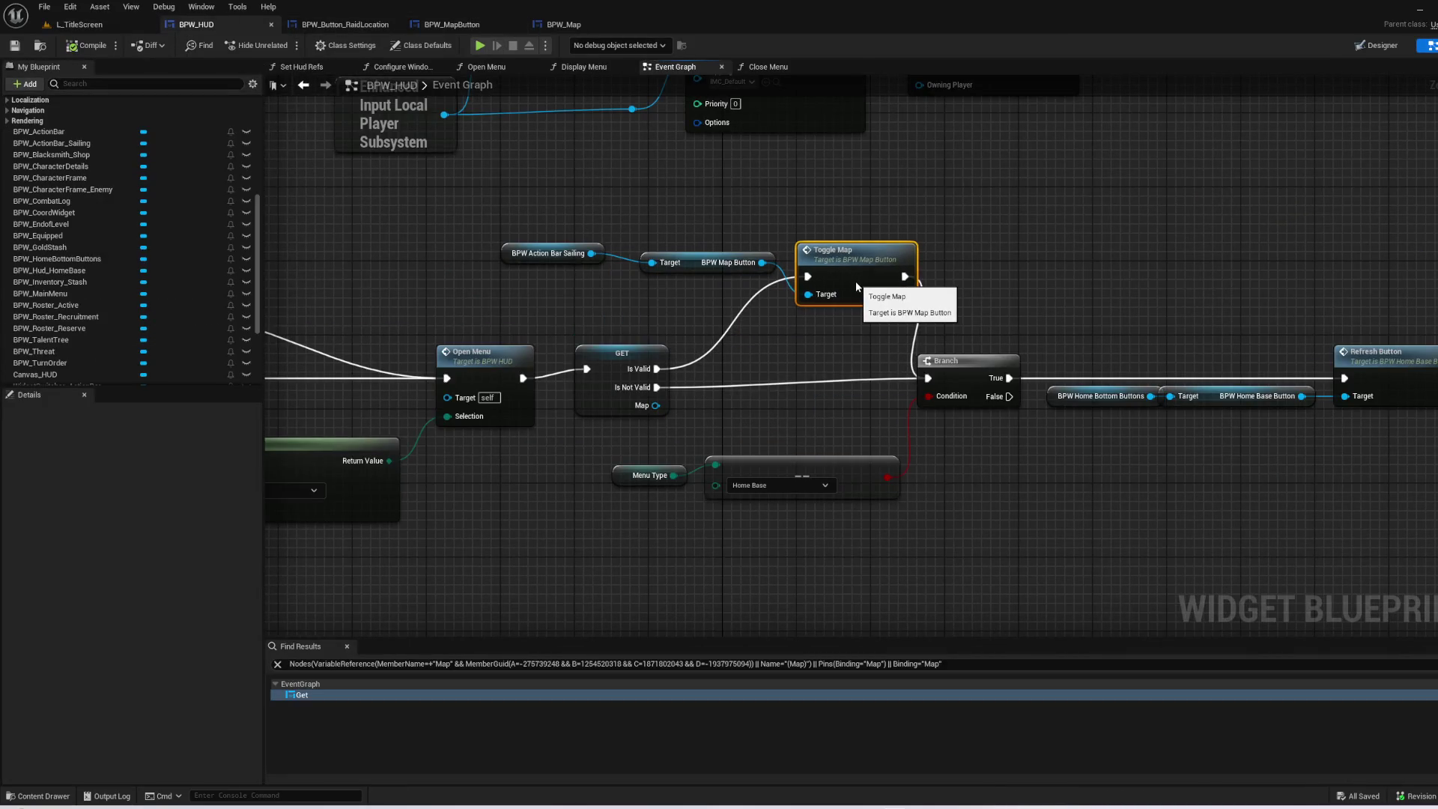
left_click_drag(473, 187, 731, 273)
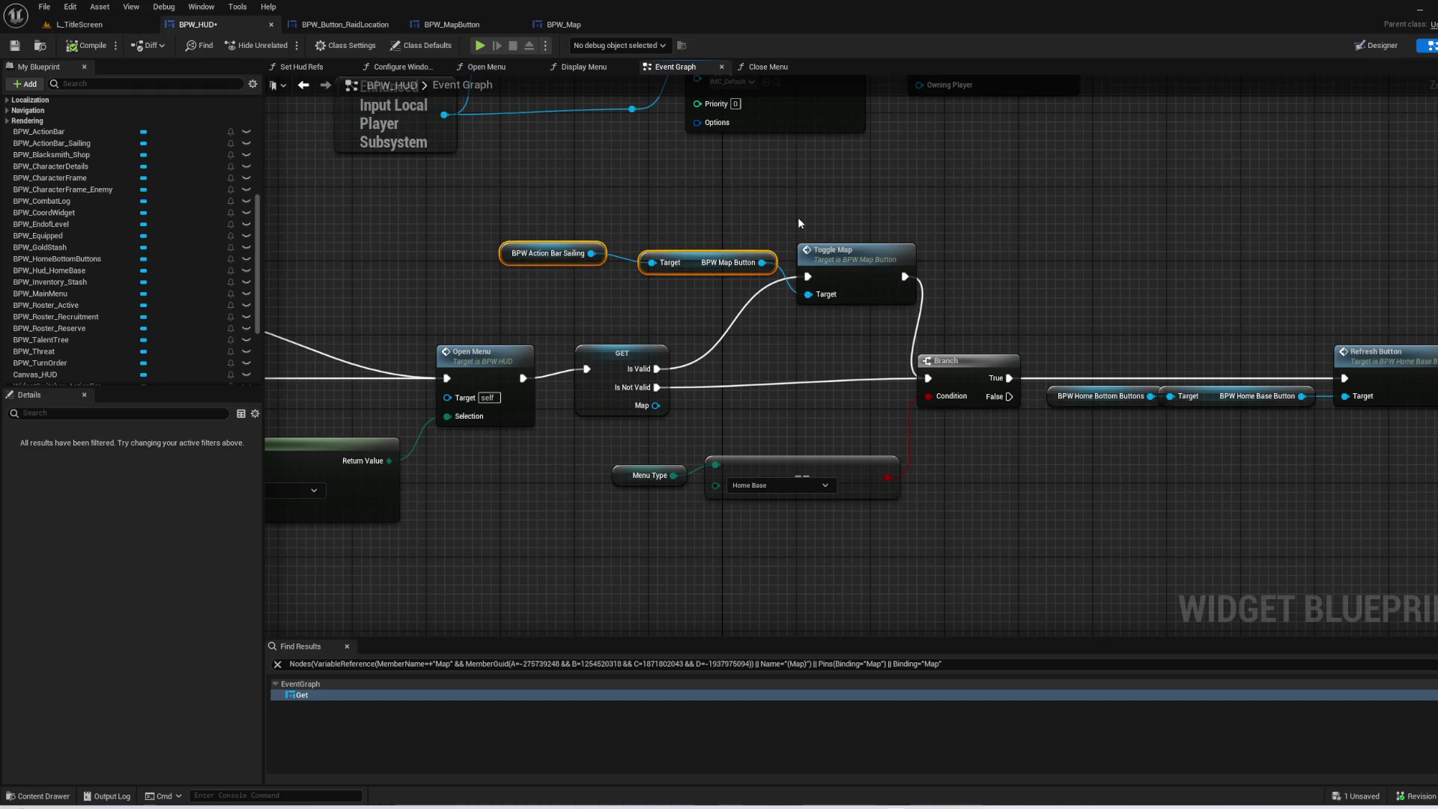
left_click(671, 344)
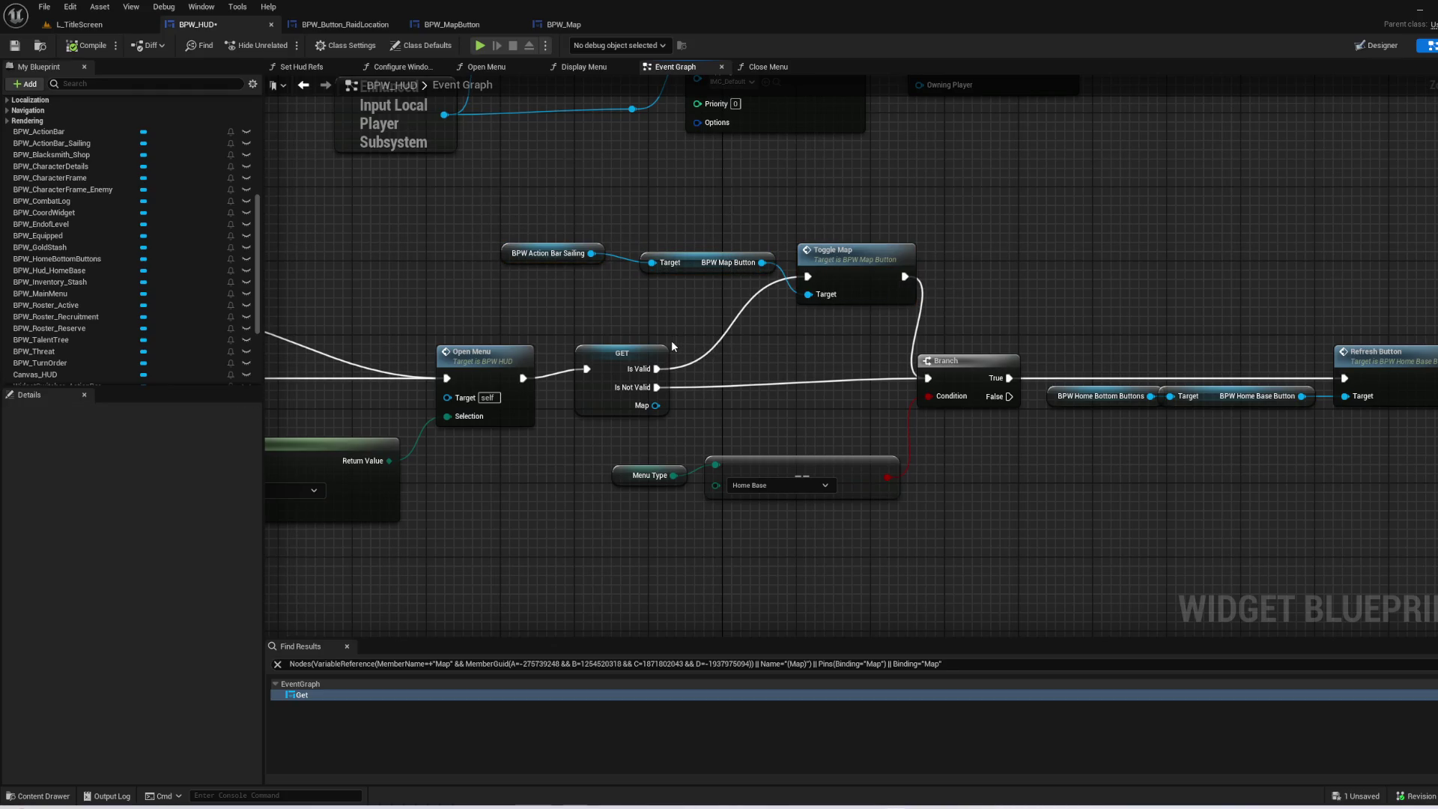